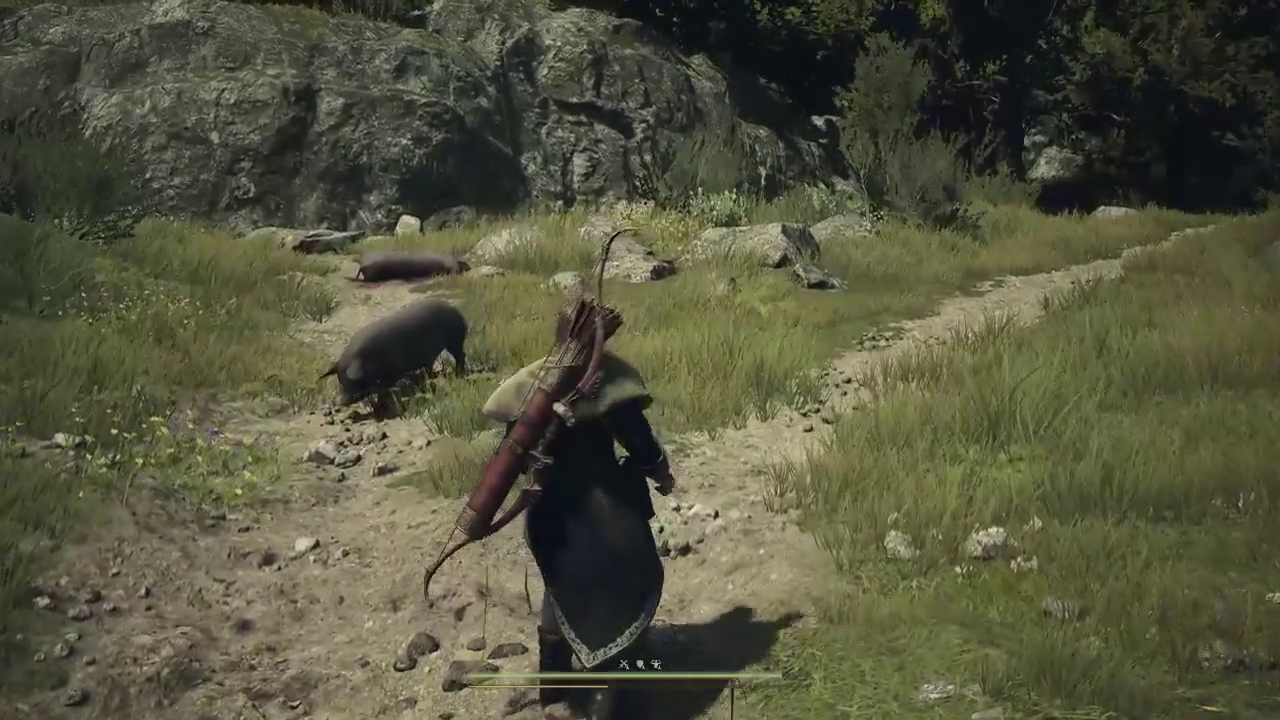
Step: Check the world map for the route to the Private Dwelling storage
{"action": "key", "text": "m"}
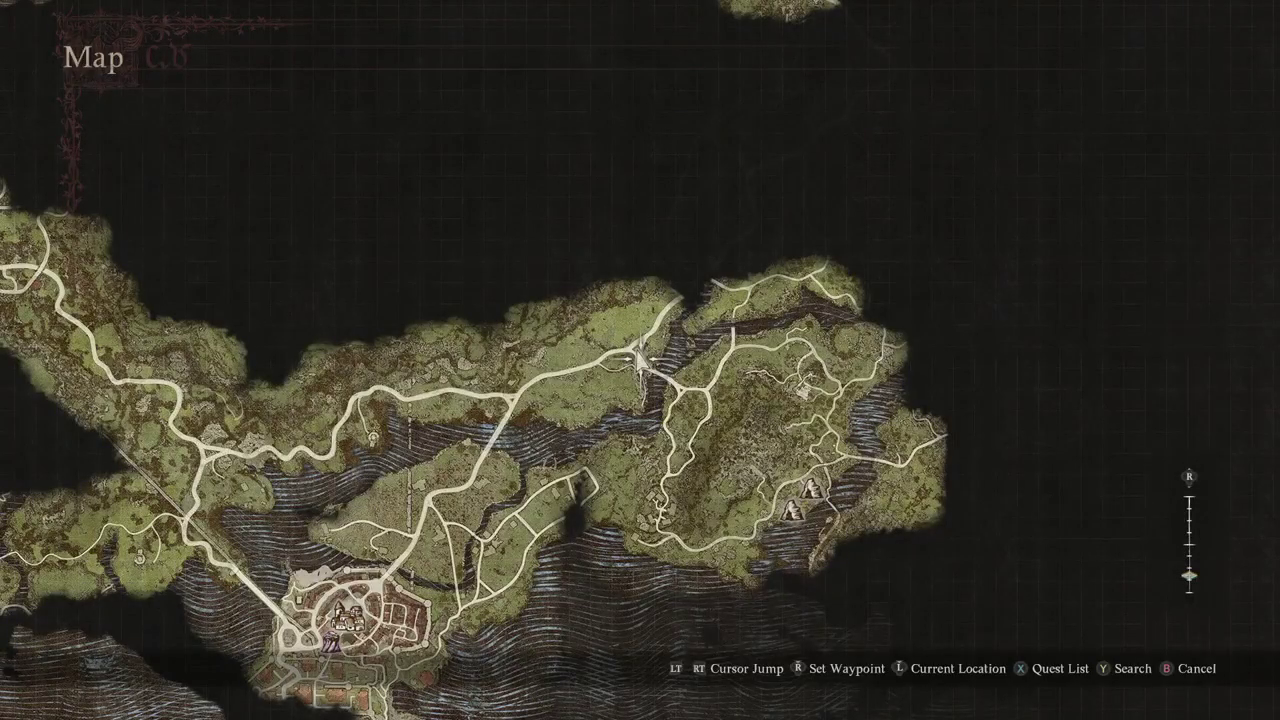
{"action": "key", "text": "Escape"}
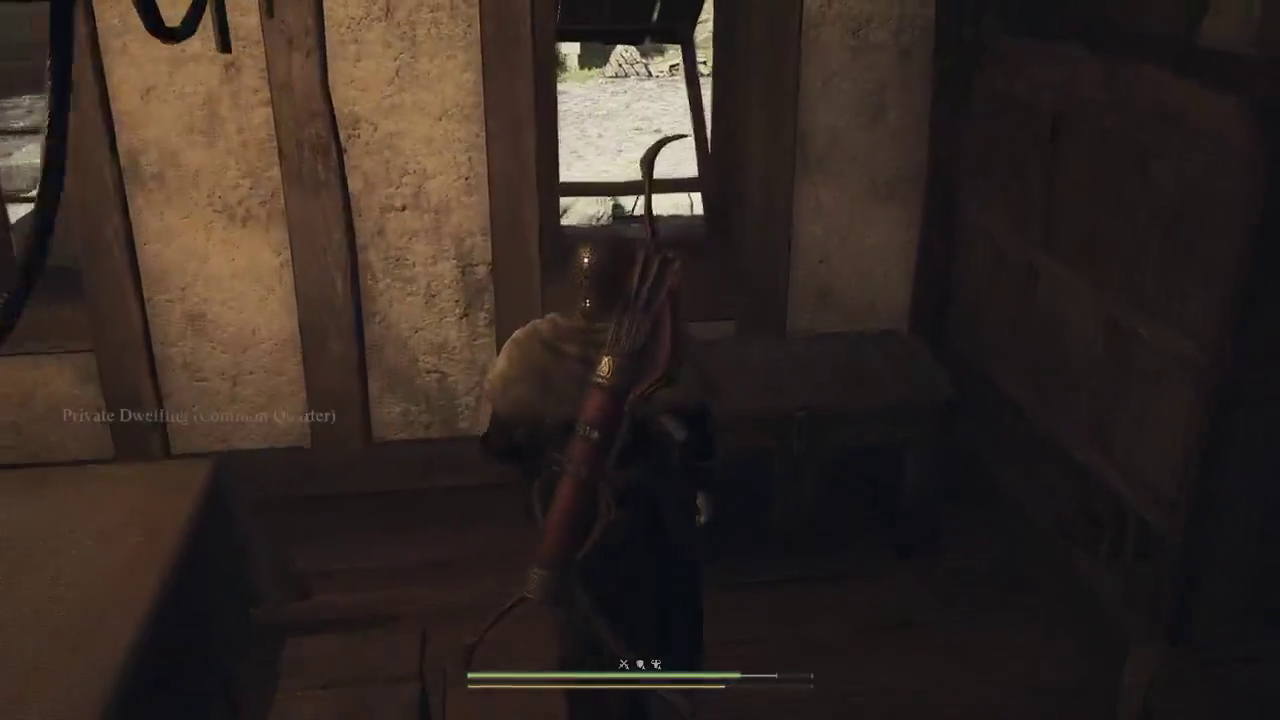
Step: Start depositing and mark spare materials, including the Misshapen Eye, bones and feather
{"action": "key", "text": "e"}
{"action": "key", "text": "Return"}
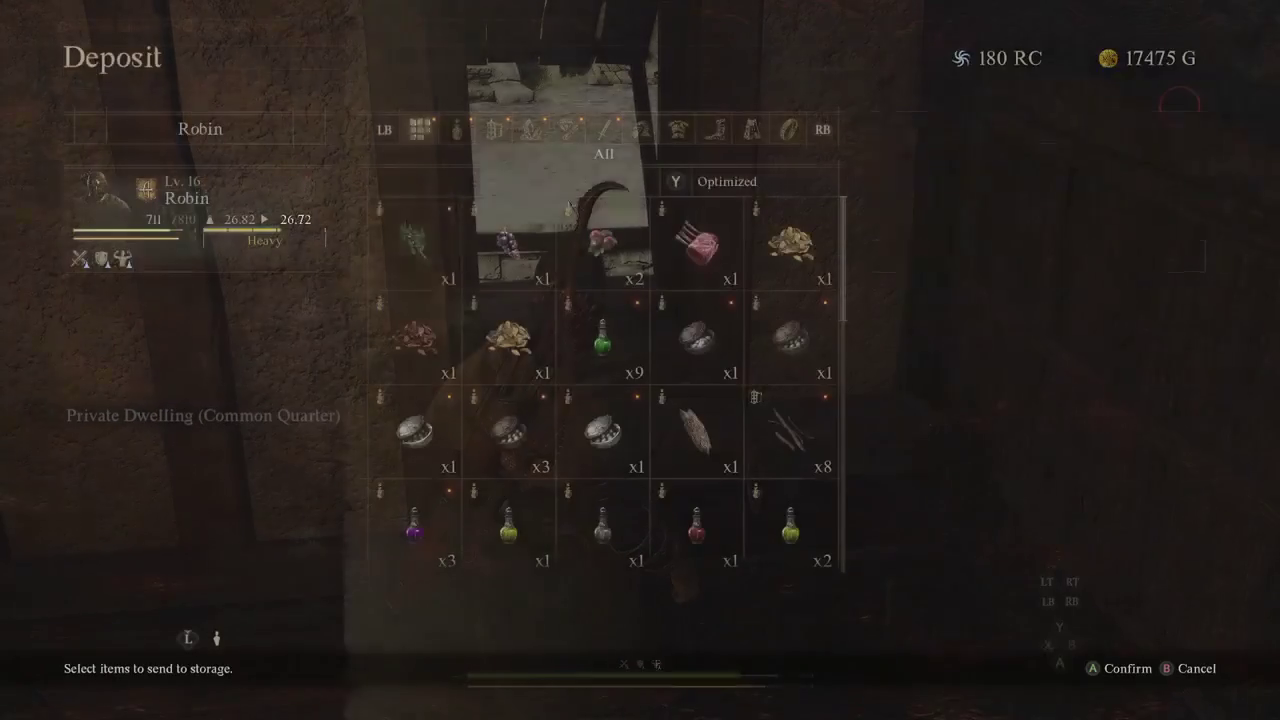
{"action": "key", "text": "e"}
{"action": "key", "text": "e"}
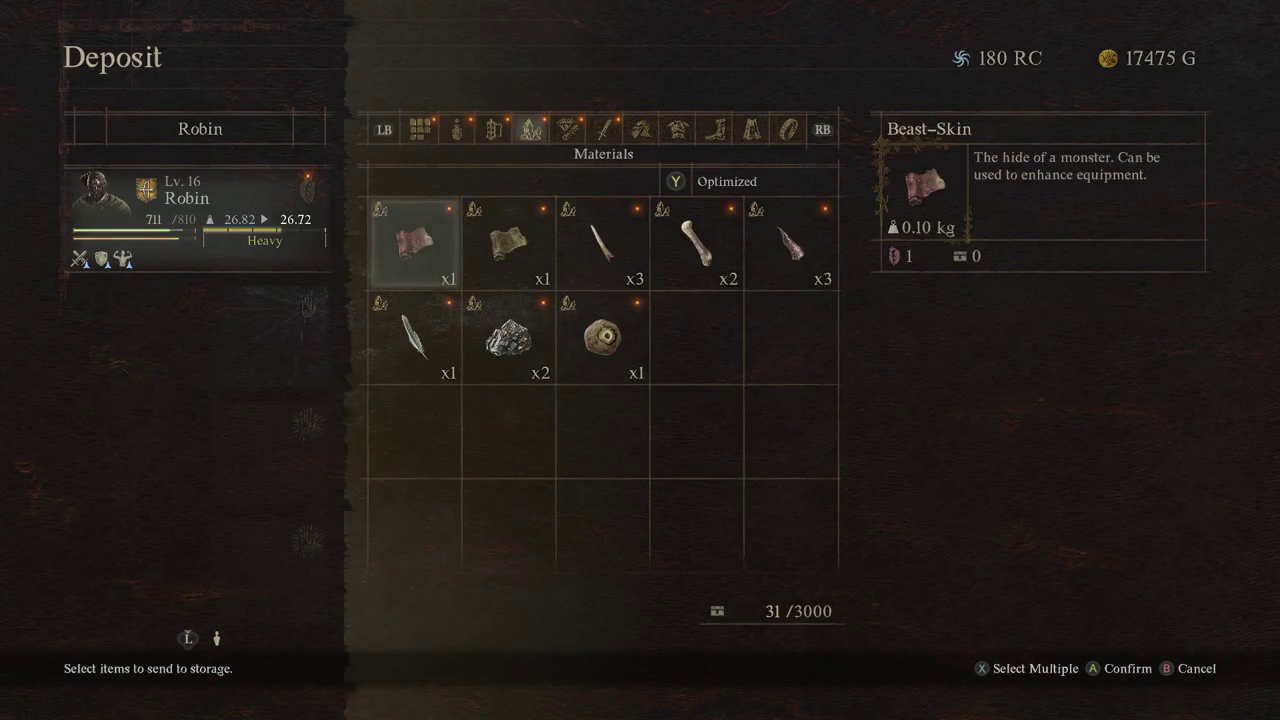
{"action": "key", "text": "Right"}
{"action": "key", "text": "Right"}
{"action": "key", "text": "Right"}
{"action": "key", "text": "Down"}
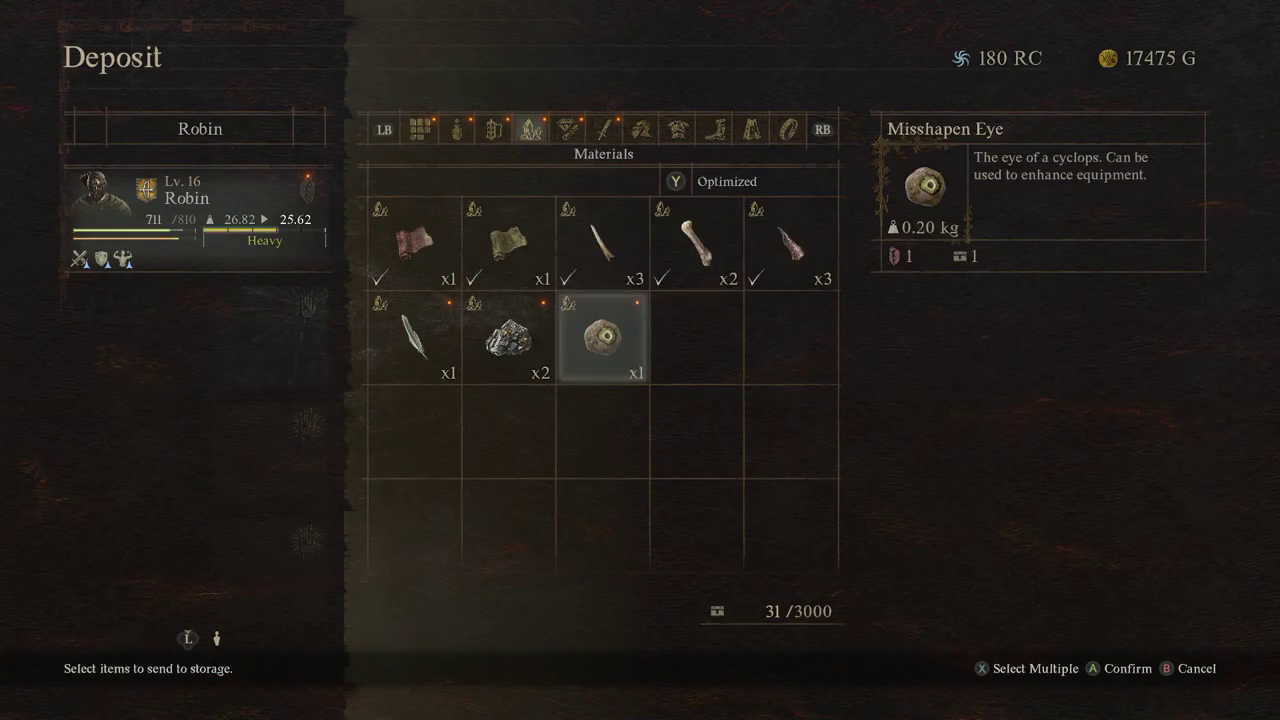
{"action": "key", "text": "Left"}
{"action": "key", "text": "Left"}
{"action": "key", "text": "Return"}
{"action": "key", "text": "e"}
Step: Browse the weapon and armor categories, marking the spare shield for deposit
{"action": "key", "text": "Right"}
{"action": "key", "text": "Right"}
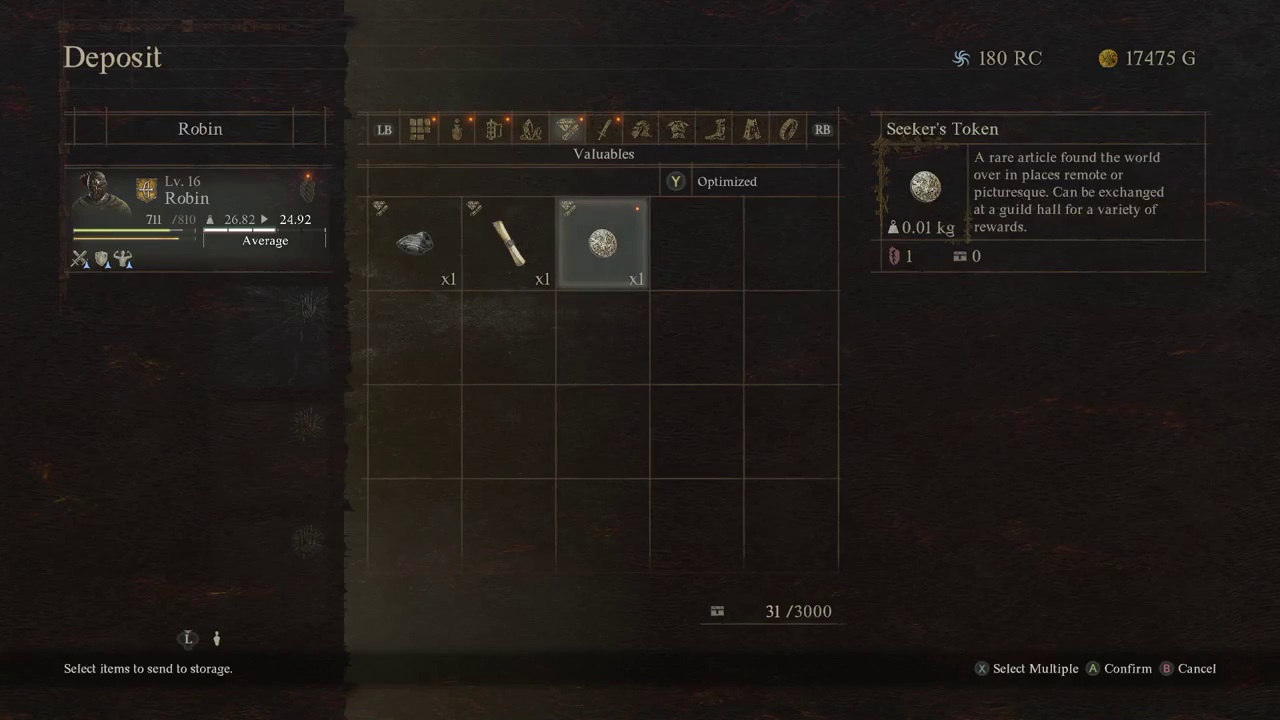
{"action": "key", "text": "Left"}
{"action": "key", "text": "Left"}
{"action": "key", "text": "e"}
{"action": "key", "text": "Right"}
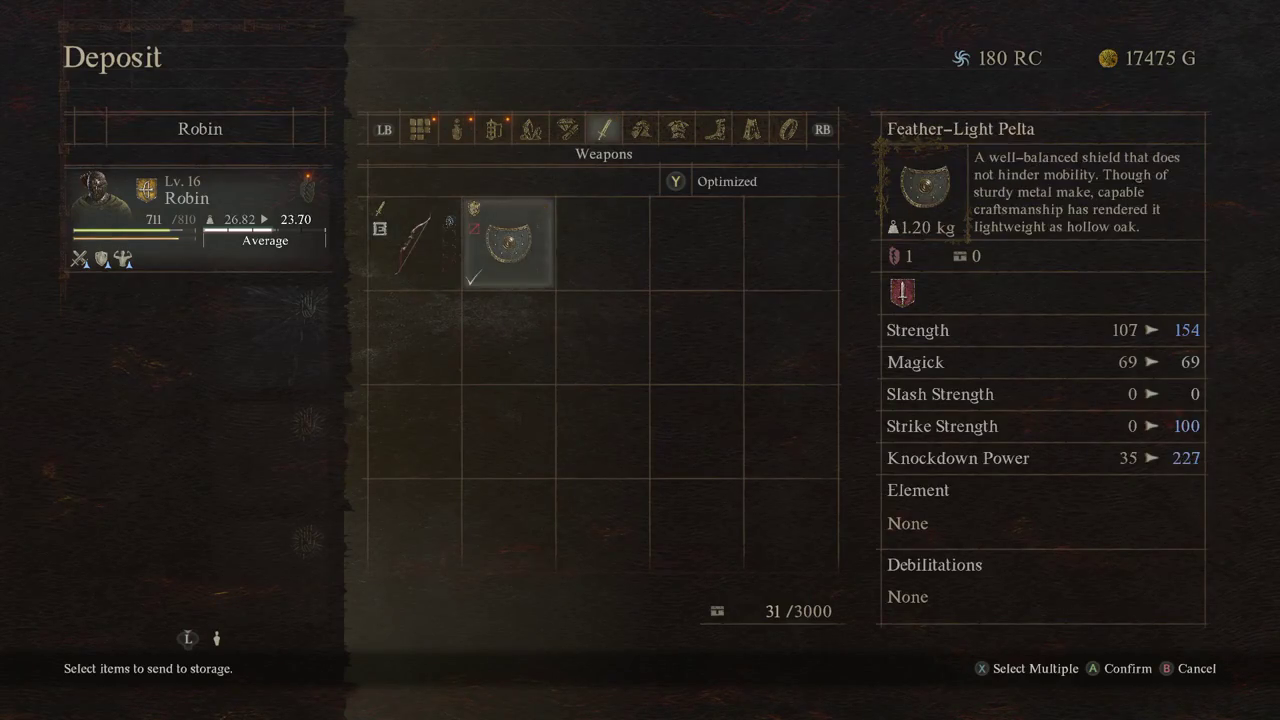
{"action": "key", "text": "Return"}
{"action": "key", "text": "Left"}
{"action": "key", "text": "e"}
{"action": "key", "text": "e"}
{"action": "key", "text": "e"}
{"action": "key", "text": "e"}
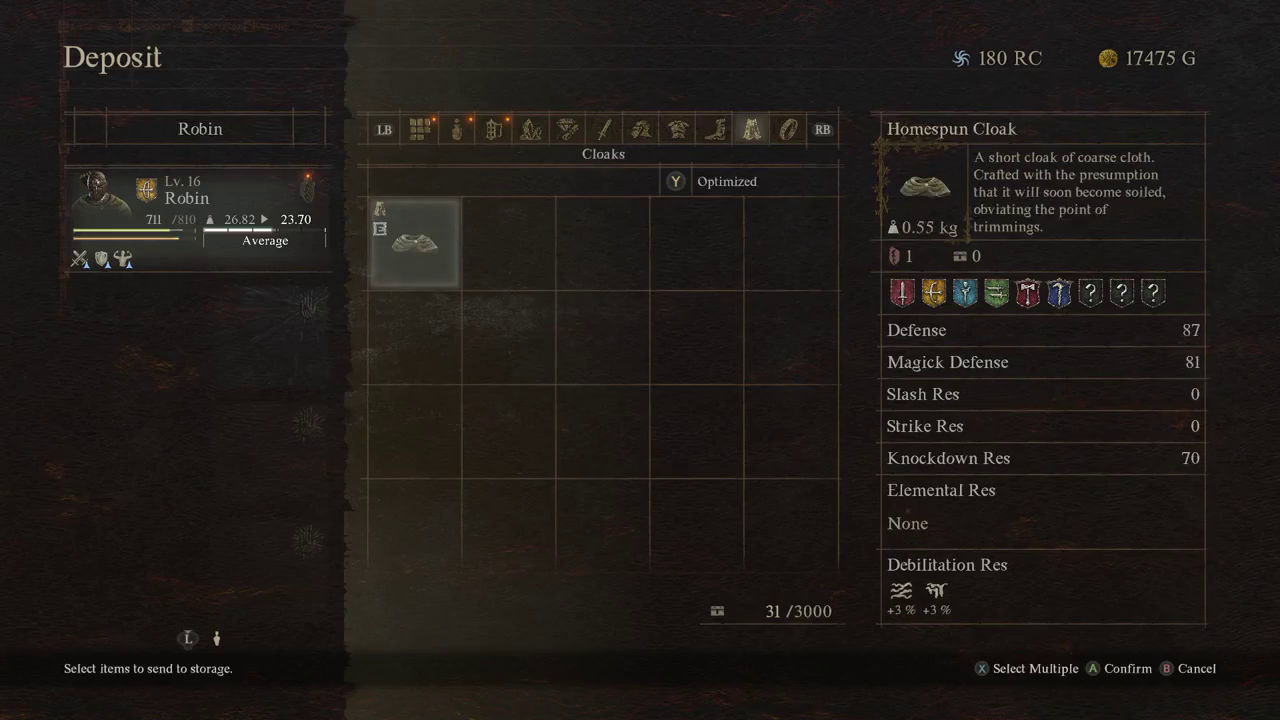
{"action": "key", "text": "e"}
{"action": "key", "text": "q"}
{"action": "key", "text": "q"}
{"action": "key", "text": "q"}
{"action": "key", "text": "q"}
{"action": "key", "text": "q"}
{"action": "key", "text": "q"}
{"action": "key", "text": "q"}
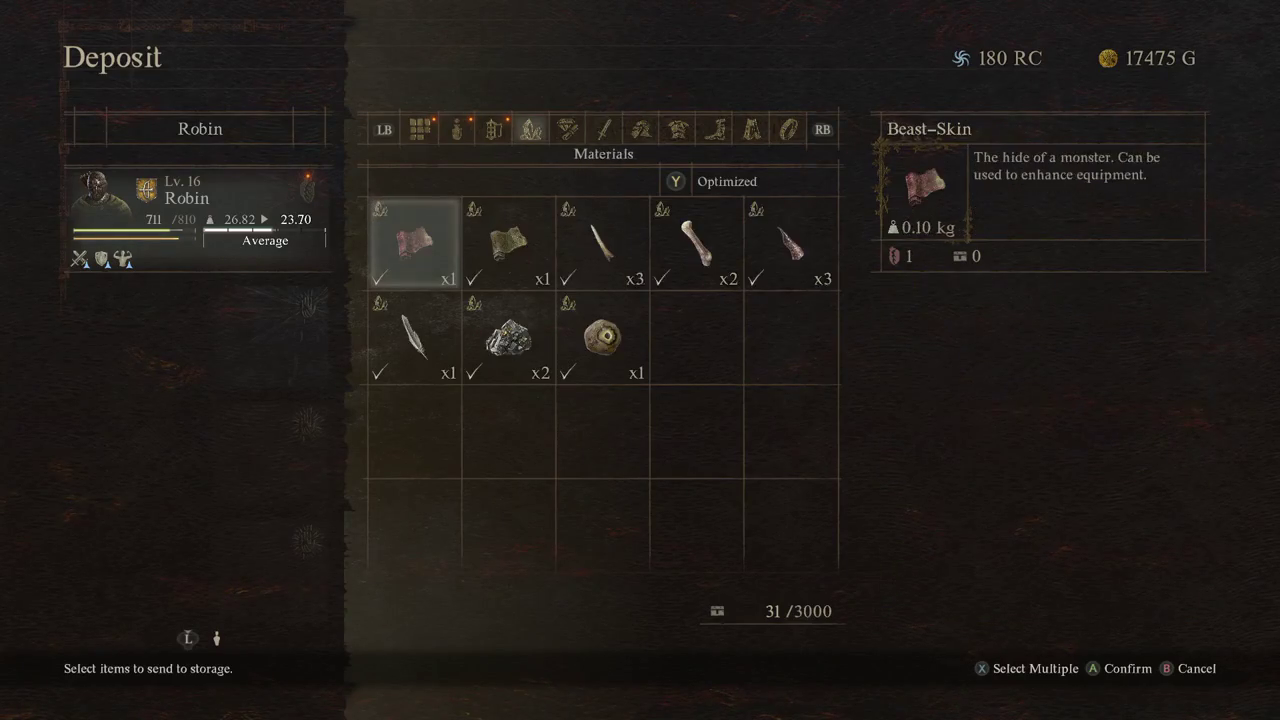
{"action": "key", "text": "q"}
Step: Mark Withered Branches and the Winter's Path, Threshing Blaze and Emergent Vitality grimoires, keeping Fulgurous Lord
{"action": "key", "text": "Right"}
{"action": "key", "text": "Left"}
{"action": "key", "text": "Return"}
{"action": "key", "text": "Down"}
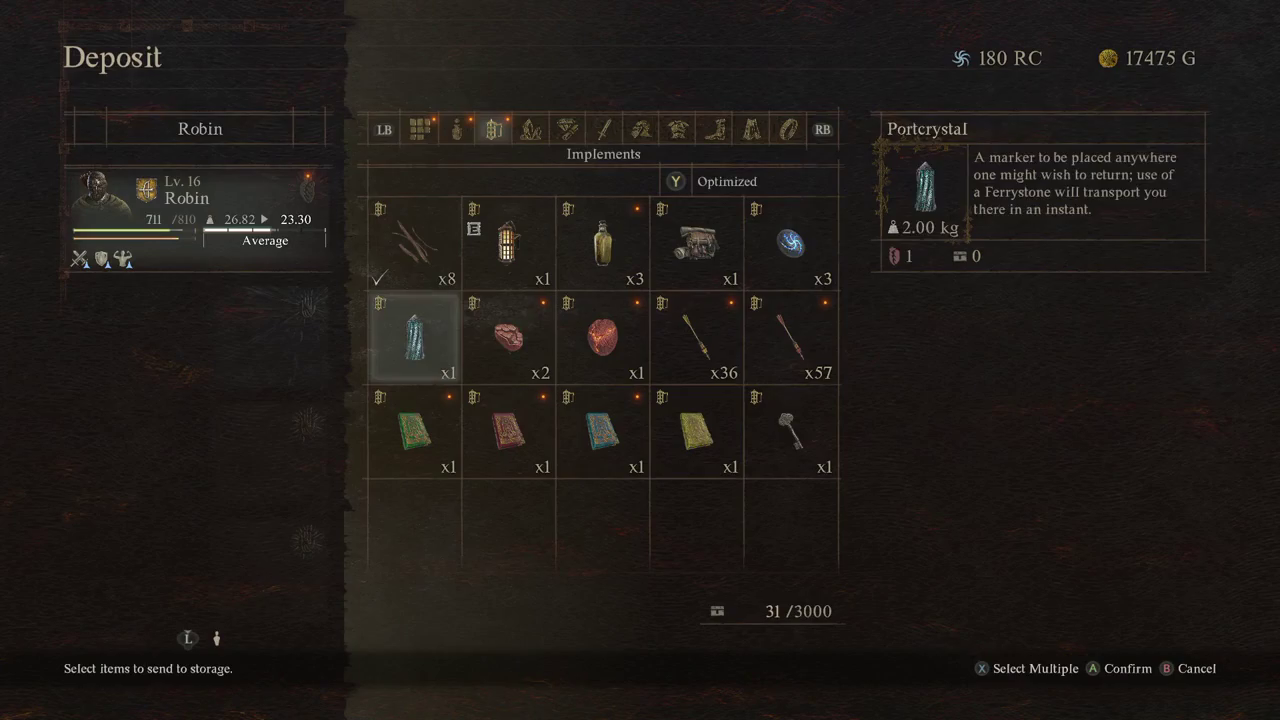
{"action": "key", "text": "Right"}
{"action": "key", "text": "Right"}
{"action": "key", "text": "Right"}
{"action": "key", "text": "Right"}
{"action": "key", "text": "Down"}
{"action": "key", "text": "Left"}
{"action": "key", "text": "Left"}
{"action": "key", "text": "Right"}
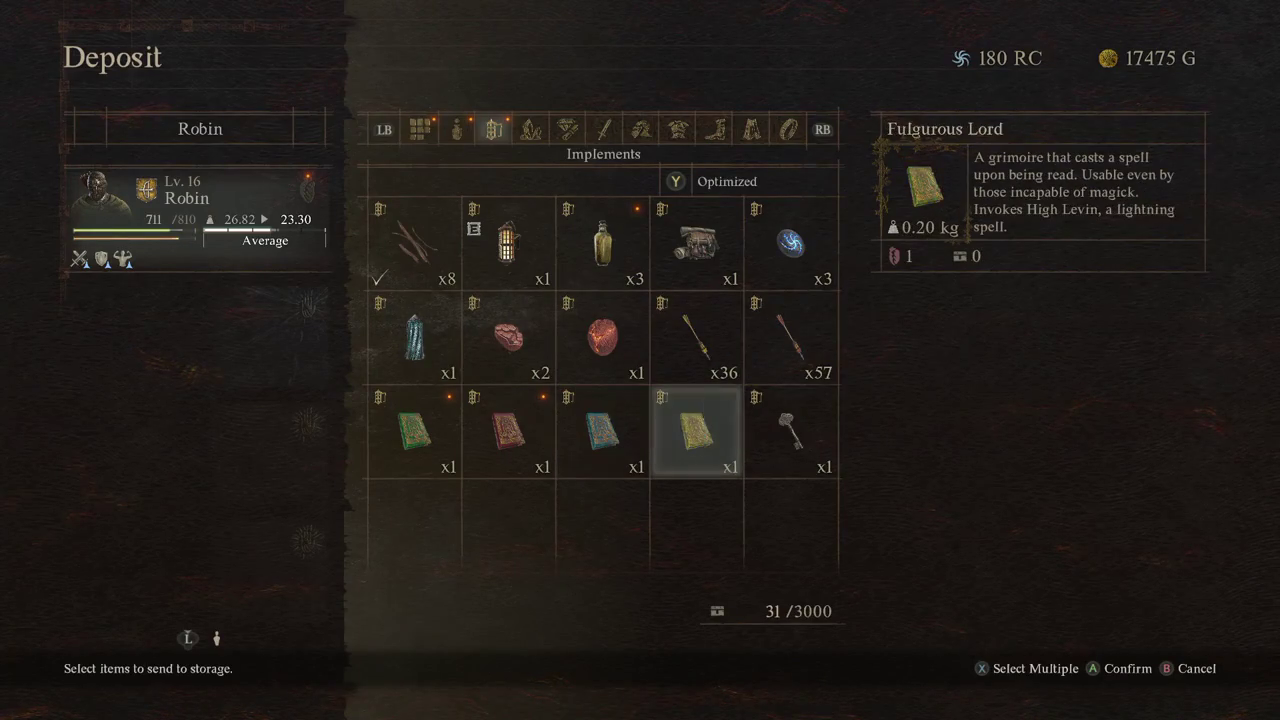
{"action": "key", "text": "Left"}
{"action": "key", "text": "Return"}
{"action": "key", "text": "Left"}
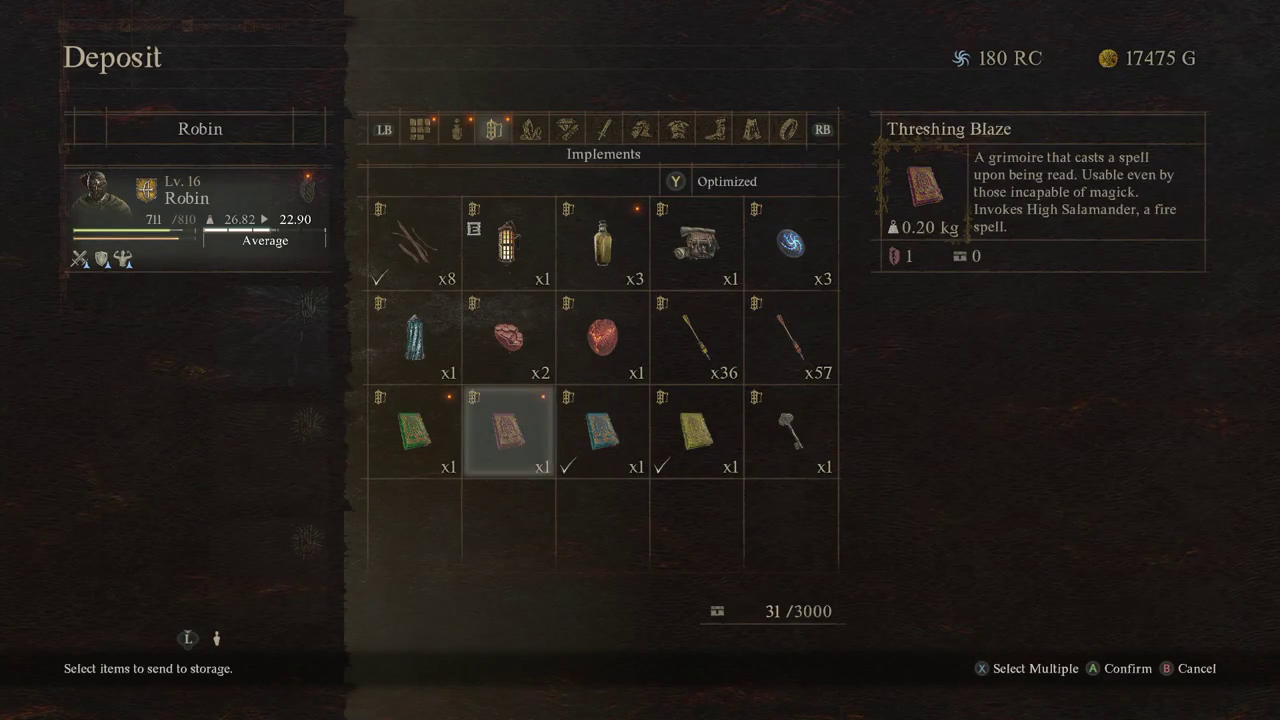
{"action": "key", "text": "Return"}
{"action": "key", "text": "Left"}
{"action": "key", "text": "Right"}
{"action": "key", "text": "Right"}
{"action": "key", "text": "Right"}
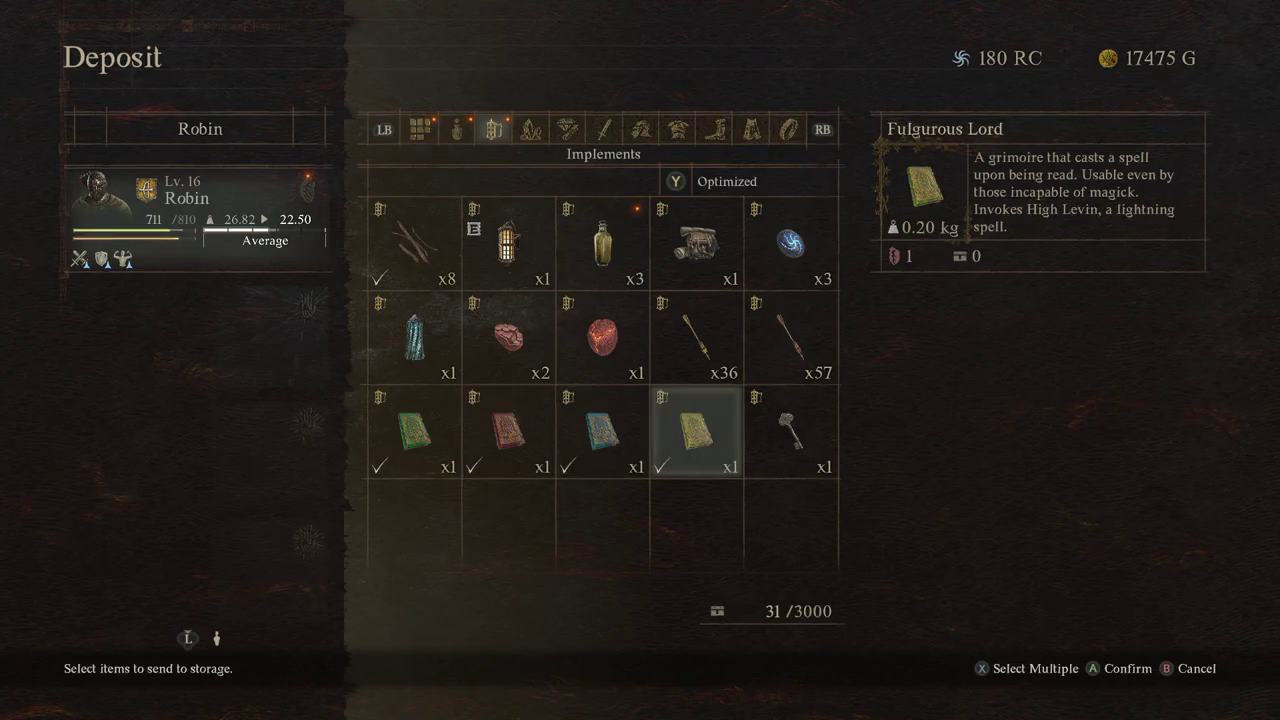
{"action": "key", "text": "Return"}
{"action": "key", "text": "Left"}
{"action": "key", "text": "Left"}
{"action": "key", "text": "Left"}
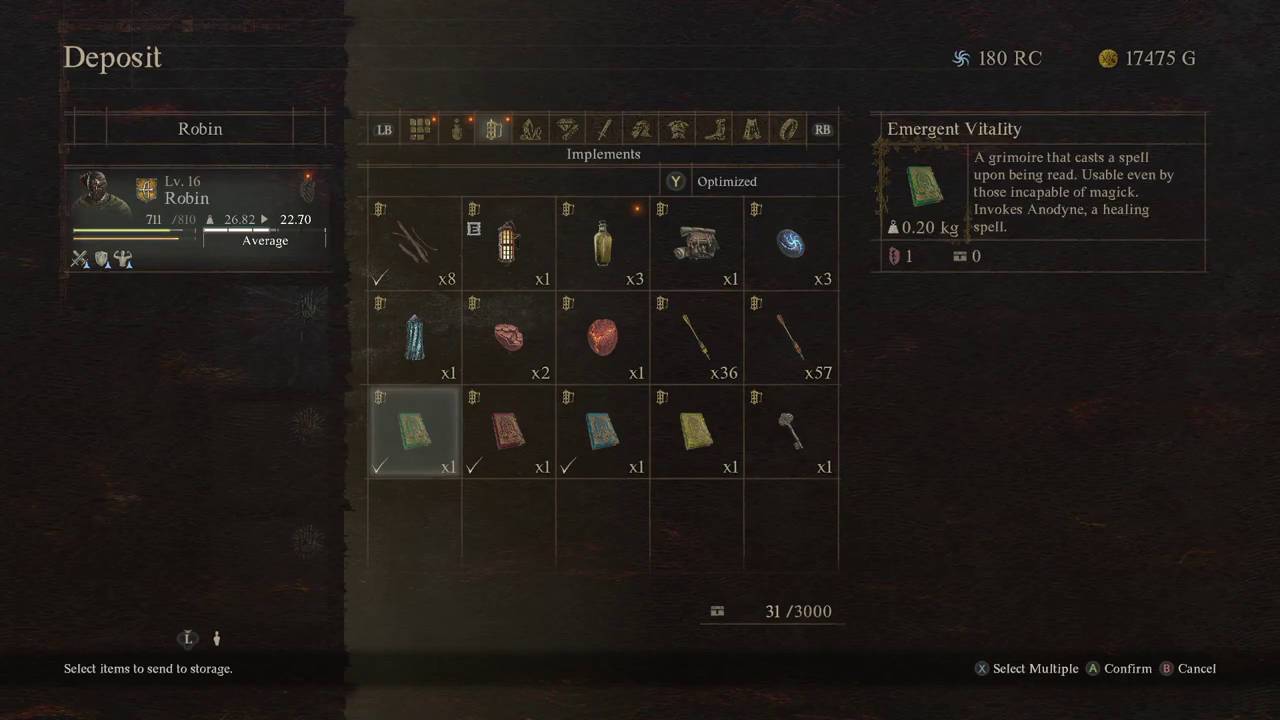
Step: Mark the Dried Fruit, Beast-Steak, Cranberry, Grapes and Greenwarish curatives for deposit
{"action": "key", "text": "q"}
{"action": "key", "text": "Right"}
{"action": "key", "text": "Right"}
{"action": "key", "text": "Down"}
{"action": "key", "text": "Right"}
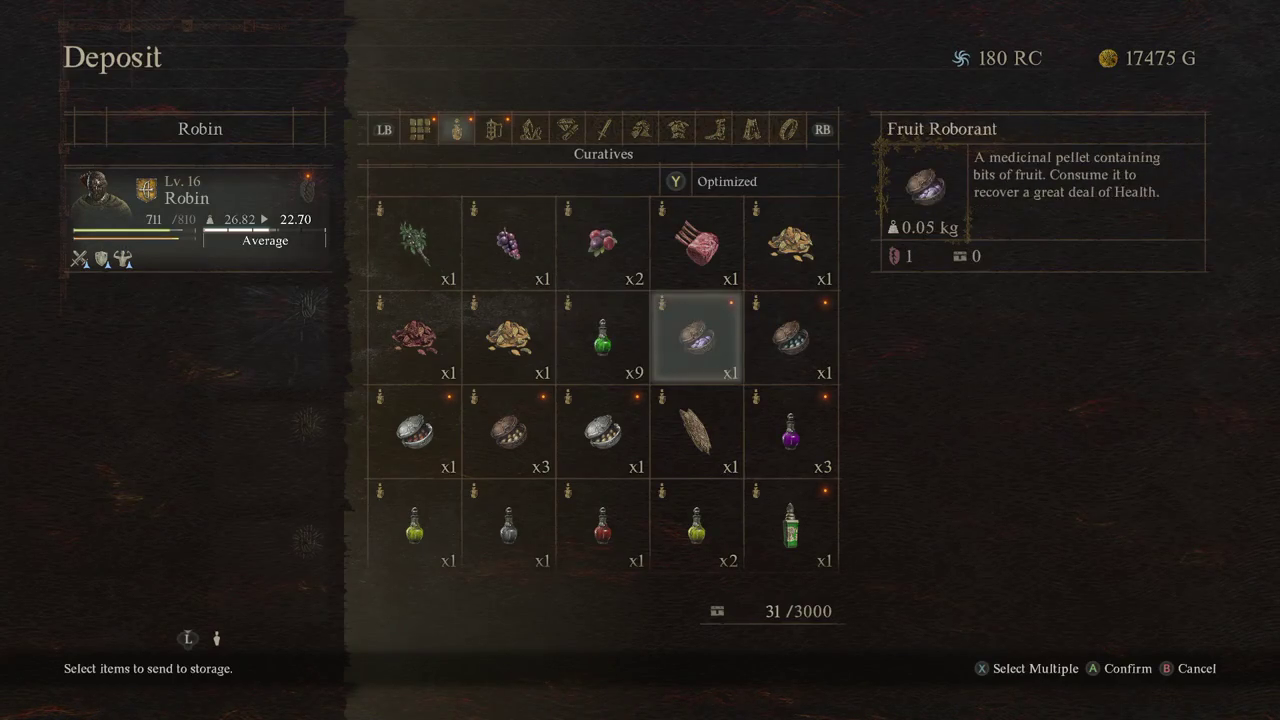
{"action": "key", "text": "Right"}
{"action": "key", "text": "Up"}
{"action": "key", "text": "Left"}
{"action": "key", "text": "Right"}
{"action": "key", "text": "Left"}
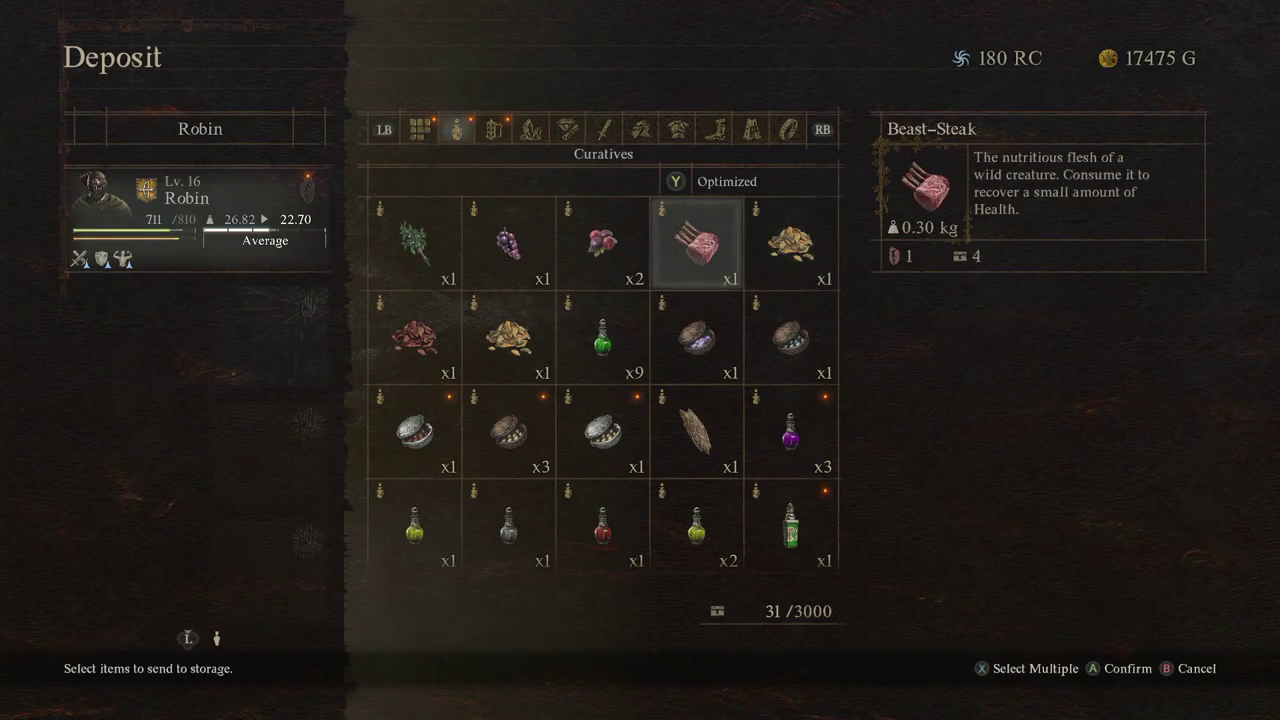
{"action": "key", "text": "Right"}
{"action": "key", "text": "Return"}
{"action": "key", "text": "Left"}
{"action": "key", "text": "Left"}
{"action": "key", "text": "Right"}
{"action": "key", "text": "Return"}
{"action": "key", "text": "Left"}
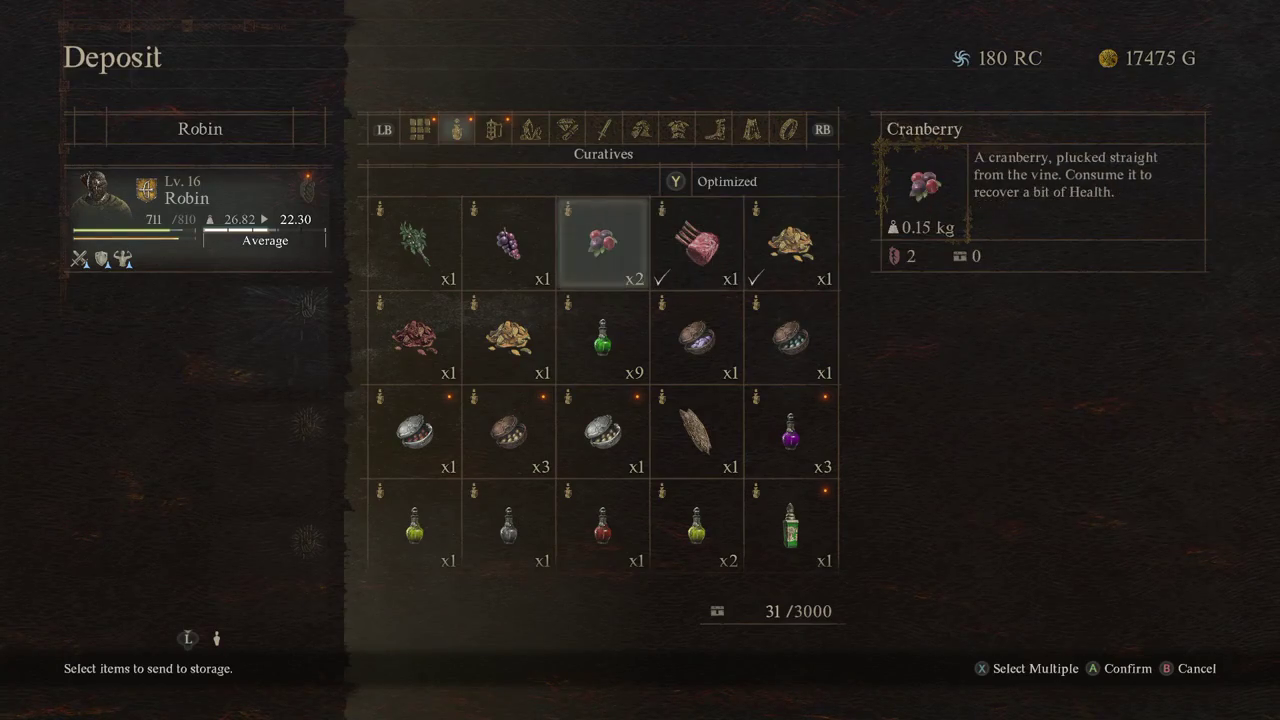
{"action": "key", "text": "Return"}
{"action": "key", "text": "Left"}
{"action": "key", "text": "Return"}
{"action": "key", "text": "Left"}
{"action": "key", "text": "Return"}
Step: Add the Cinnamon Bark and deposit all the marked items
{"action": "key", "text": "Down"}
{"action": "key", "text": "Right"}
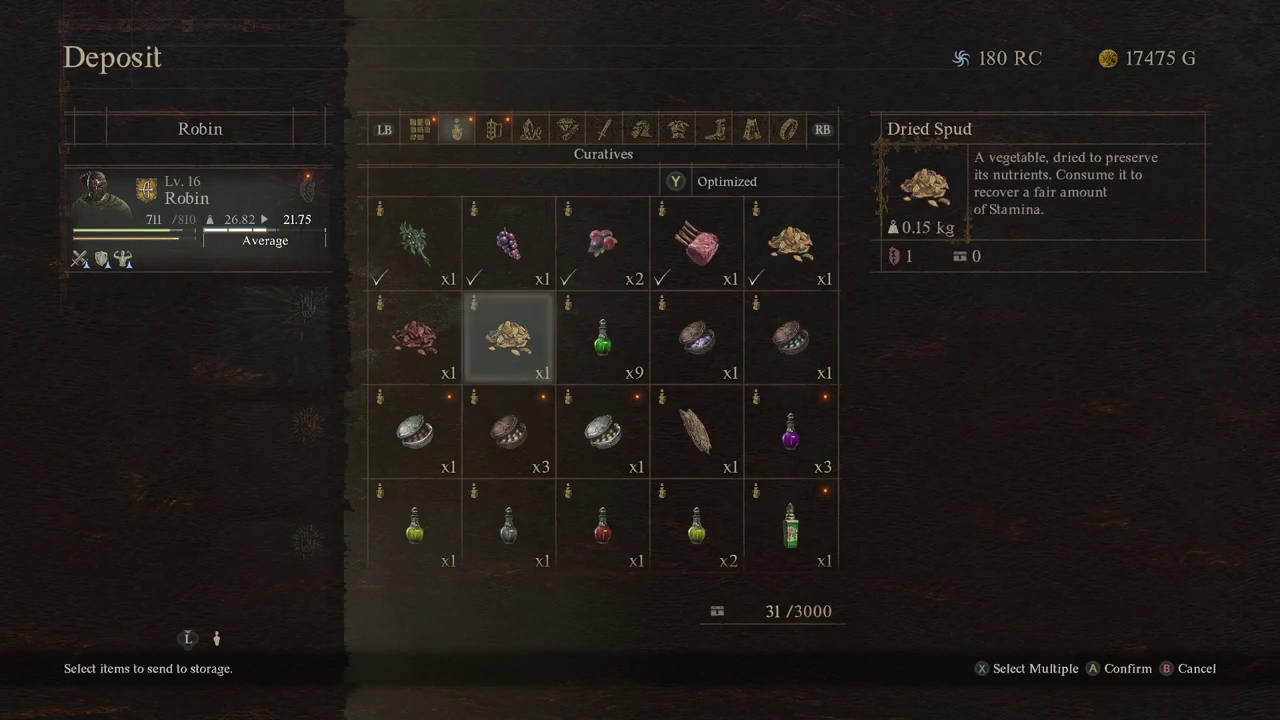
{"action": "key", "text": "Down"}
{"action": "key", "text": "Left"}
{"action": "key", "text": "Right"}
{"action": "key", "text": "Right"}
{"action": "key", "text": "Right"}
{"action": "key", "text": "Right"}
{"action": "key", "text": "Up"}
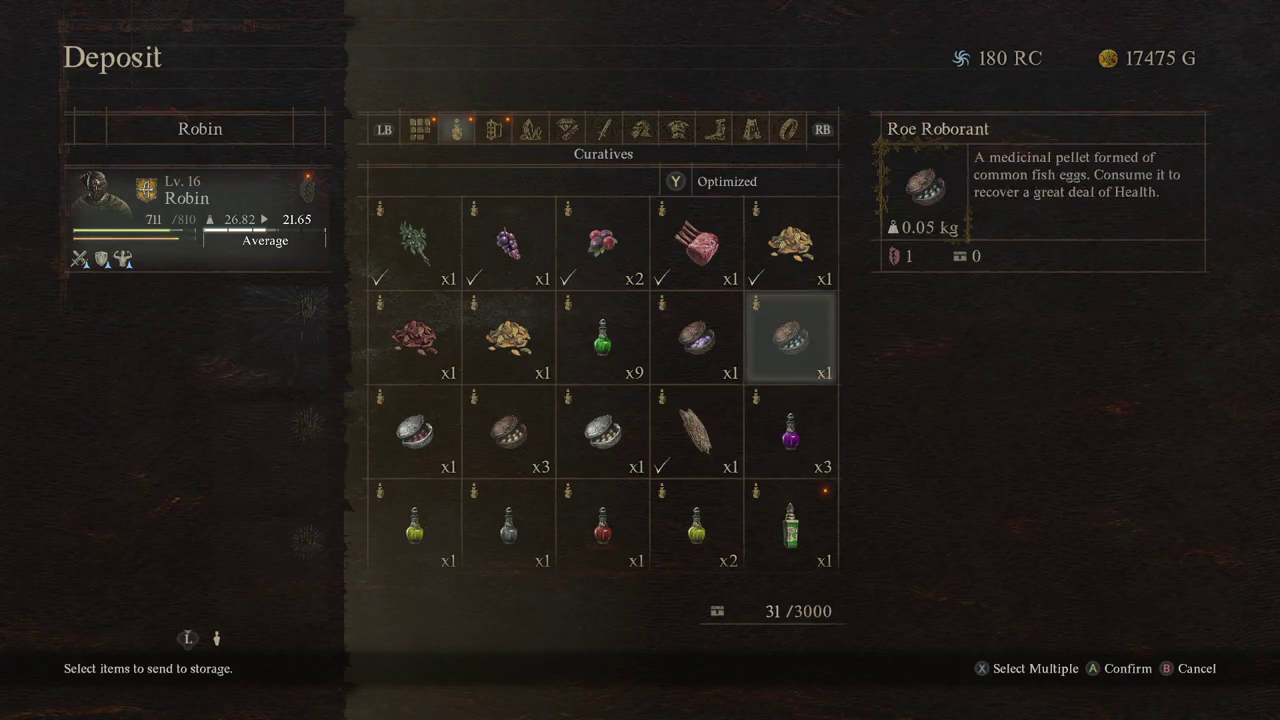
{"action": "key", "text": "Up"}
{"action": "key", "text": "Left"}
Step: Deposit one Lantern Oil from the Implements items
{"action": "key", "text": "Left"}
{"action": "key", "text": "Left"}
{"action": "key", "text": "Return"}
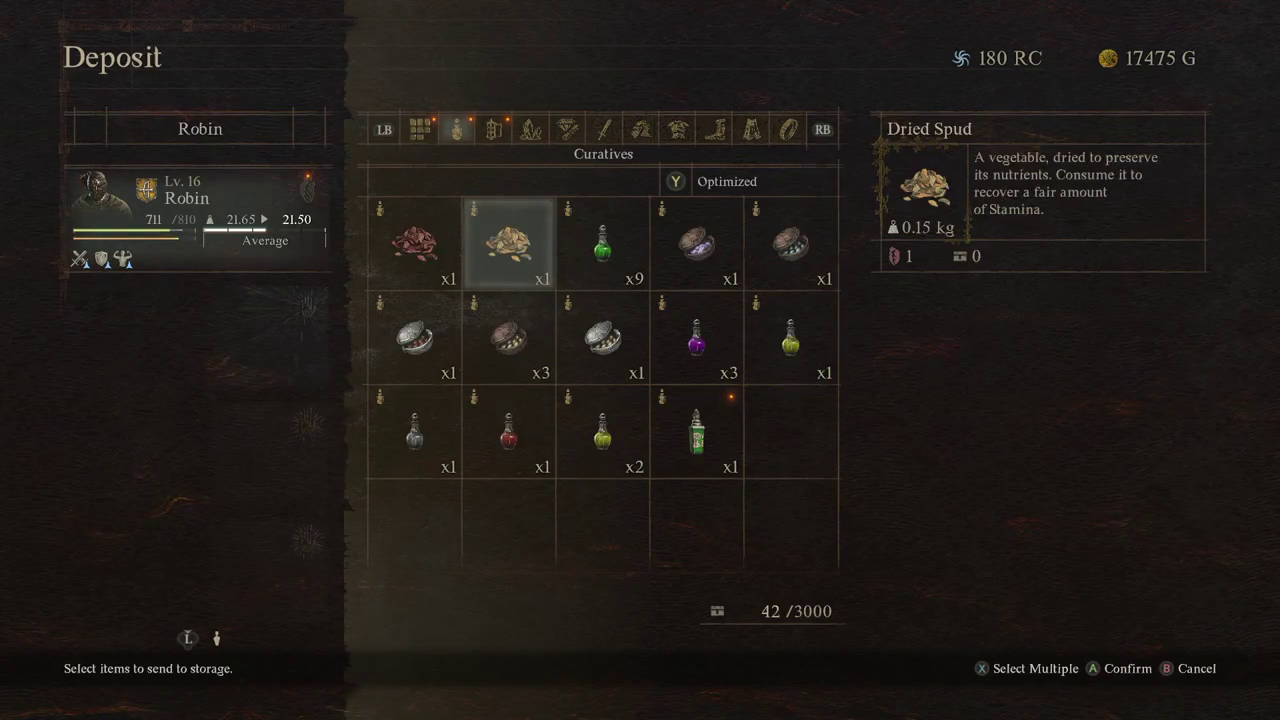
{"action": "key", "text": "Down"}
{"action": "key", "text": "Right"}
{"action": "key", "text": "Right"}
{"action": "key", "text": "Down"}
{"action": "key", "text": "Up"}
{"action": "key", "text": "Up"}
{"action": "key", "text": "Left"}
{"action": "key", "text": "Left"}
{"action": "key", "text": "e"}
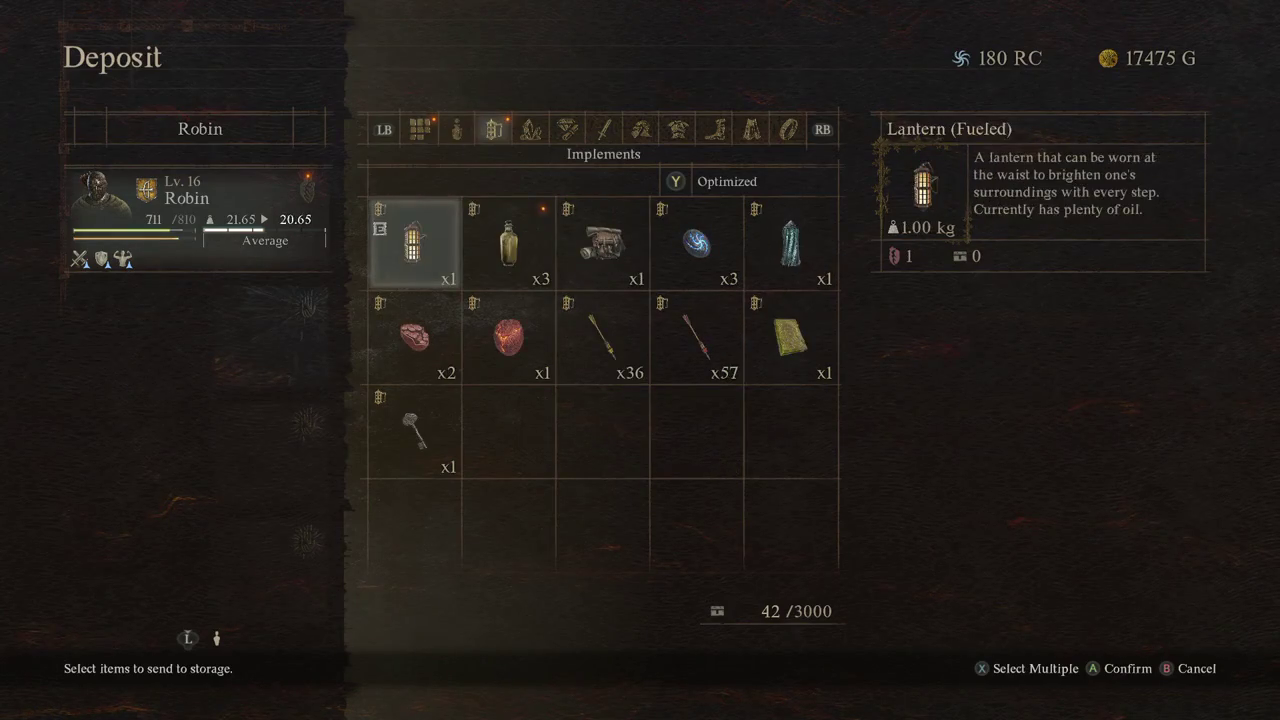
{"action": "key", "text": "Right"}
{"action": "key", "text": "Right"}
{"action": "key", "text": "Left"}
{"action": "key", "text": "Left"}
{"action": "key", "text": "Right"}
{"action": "key", "text": "Return"}
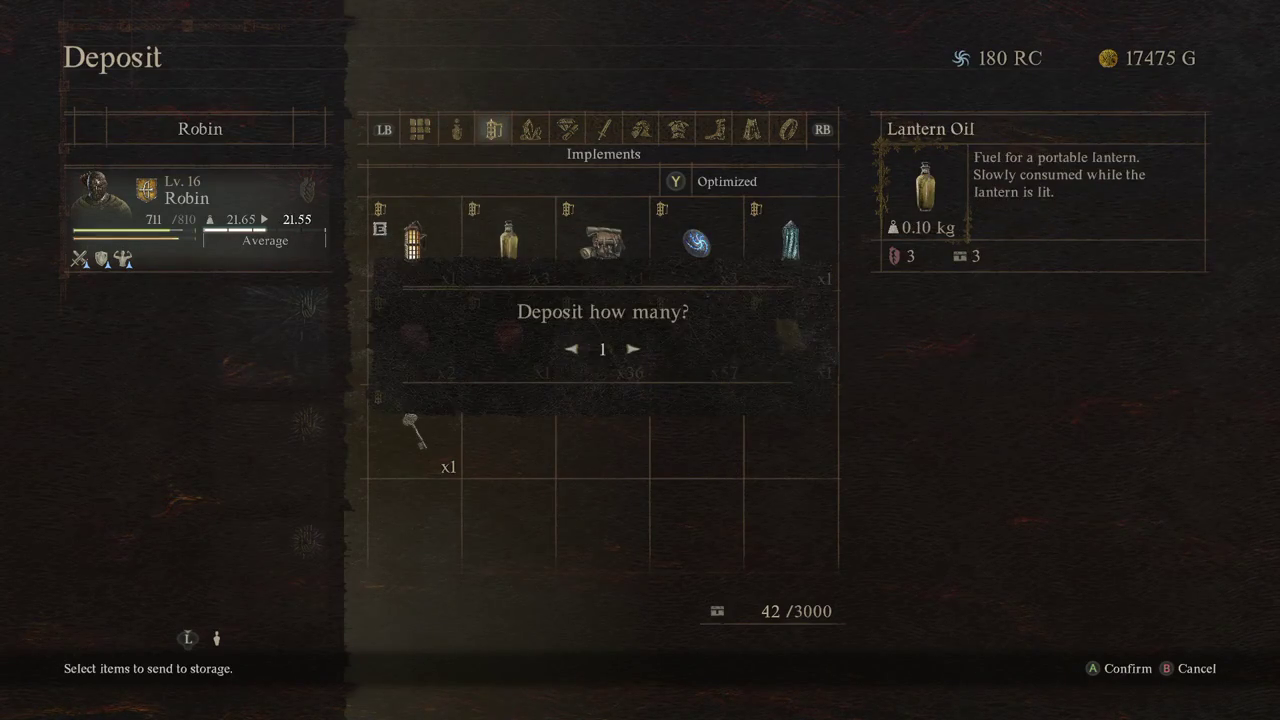
{"action": "key", "text": "Return"}
{"action": "key", "text": "Left"}
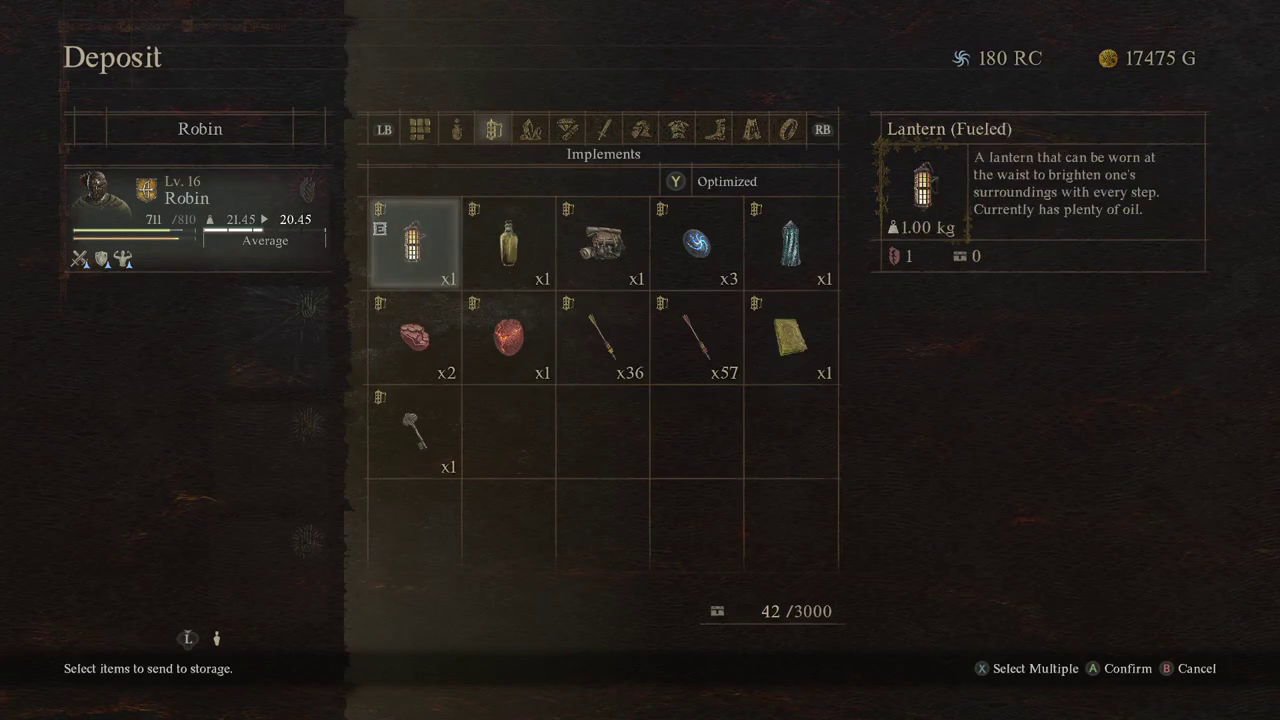
{"action": "key", "text": "q"}
{"action": "key", "text": "q"}
Step: Review the remaining arrows and carried items, then leave the deposit screen
{"action": "key", "text": "Down"}
{"action": "key", "text": "Down"}
{"action": "key", "text": "Down"}
{"action": "key", "text": "Down"}
{"action": "key", "text": "Right"}
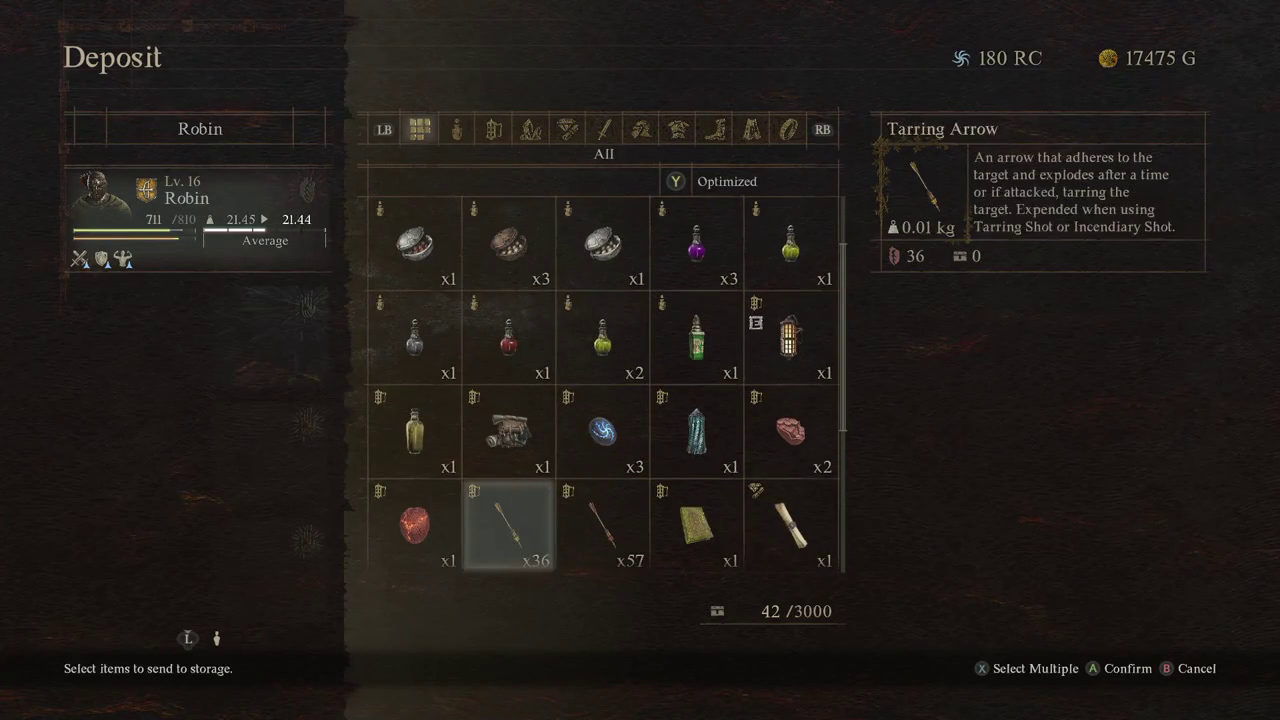
{"action": "key", "text": "Right"}
{"action": "key", "text": "Escape"}
{"action": "key", "text": "Down"}
{"action": "key", "text": "Down"}
Step: Run from the storage through the courtyards and archways to the Private Dwelling door
{"action": "key", "text": "Escape"}
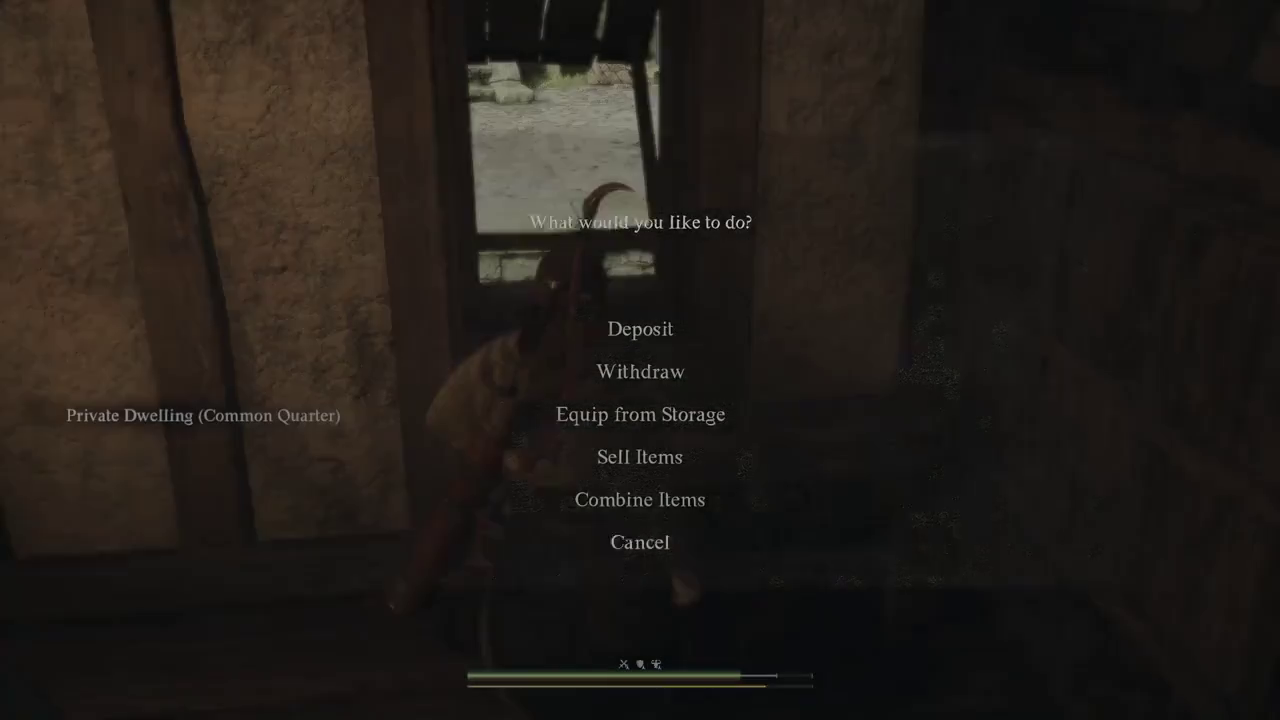
{"action": "key", "text": "w"}
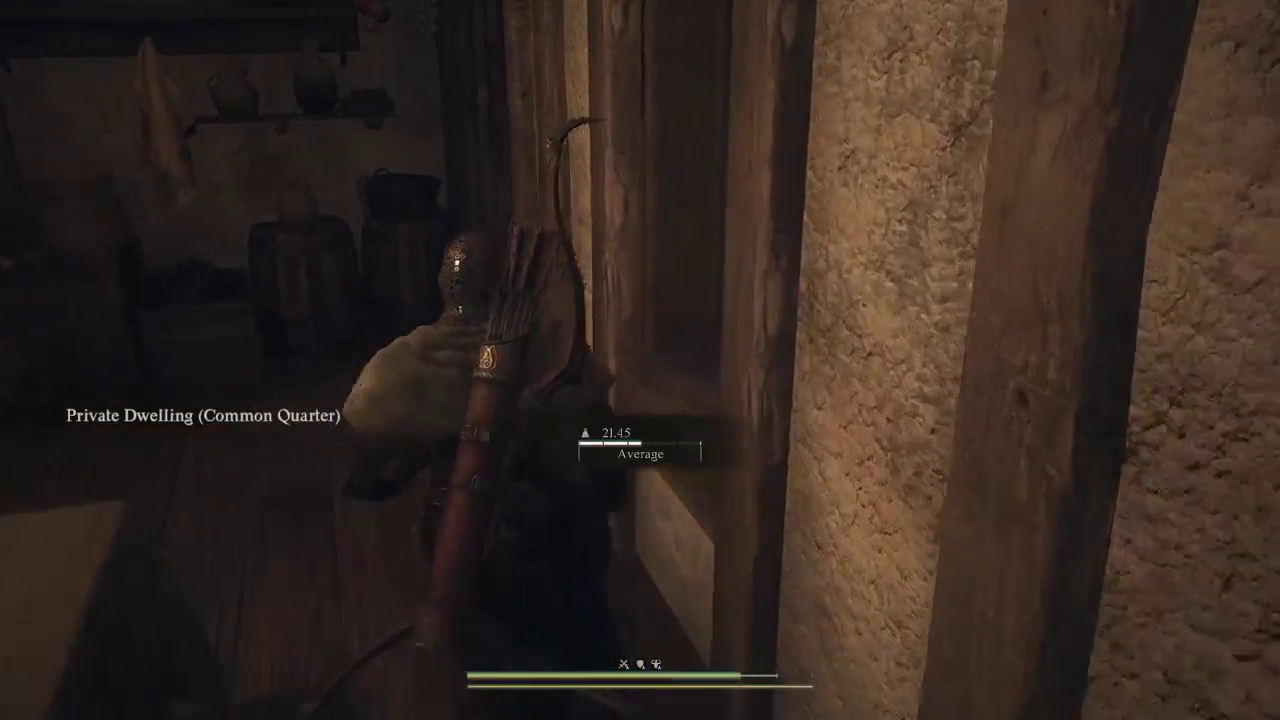
{"action": "key", "text": "w"}
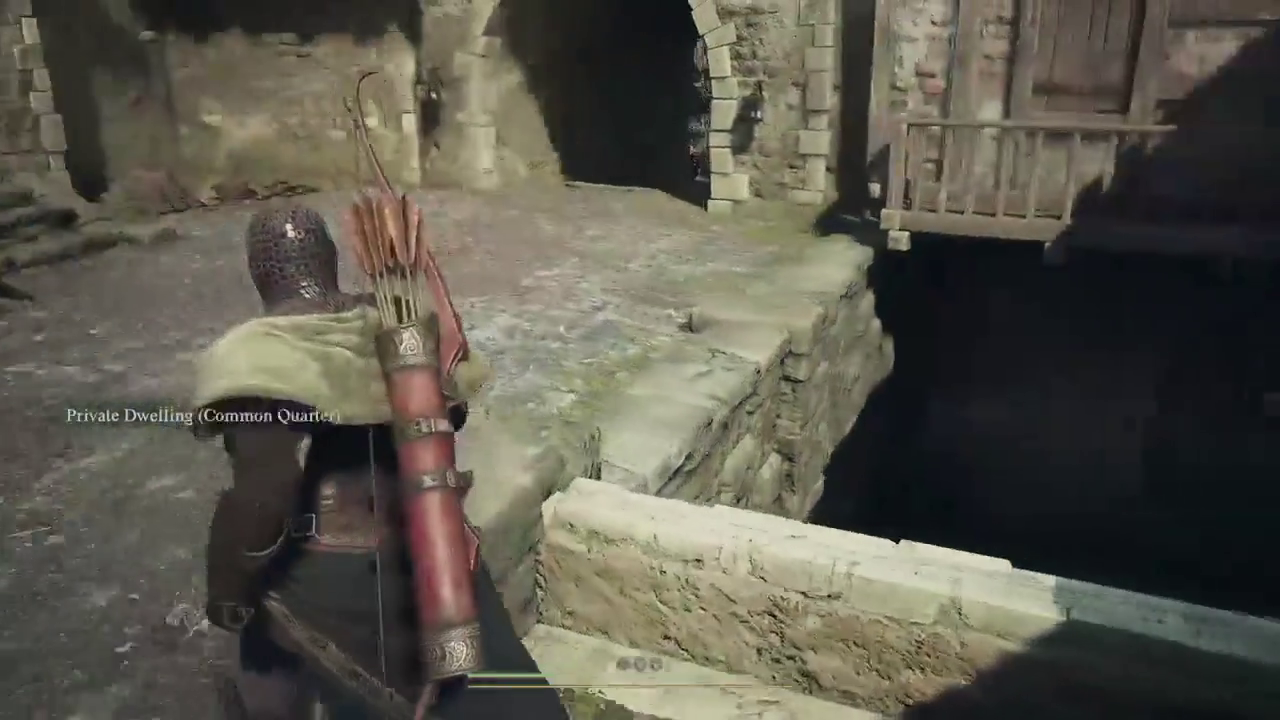
{"action": "key", "text": "w"}
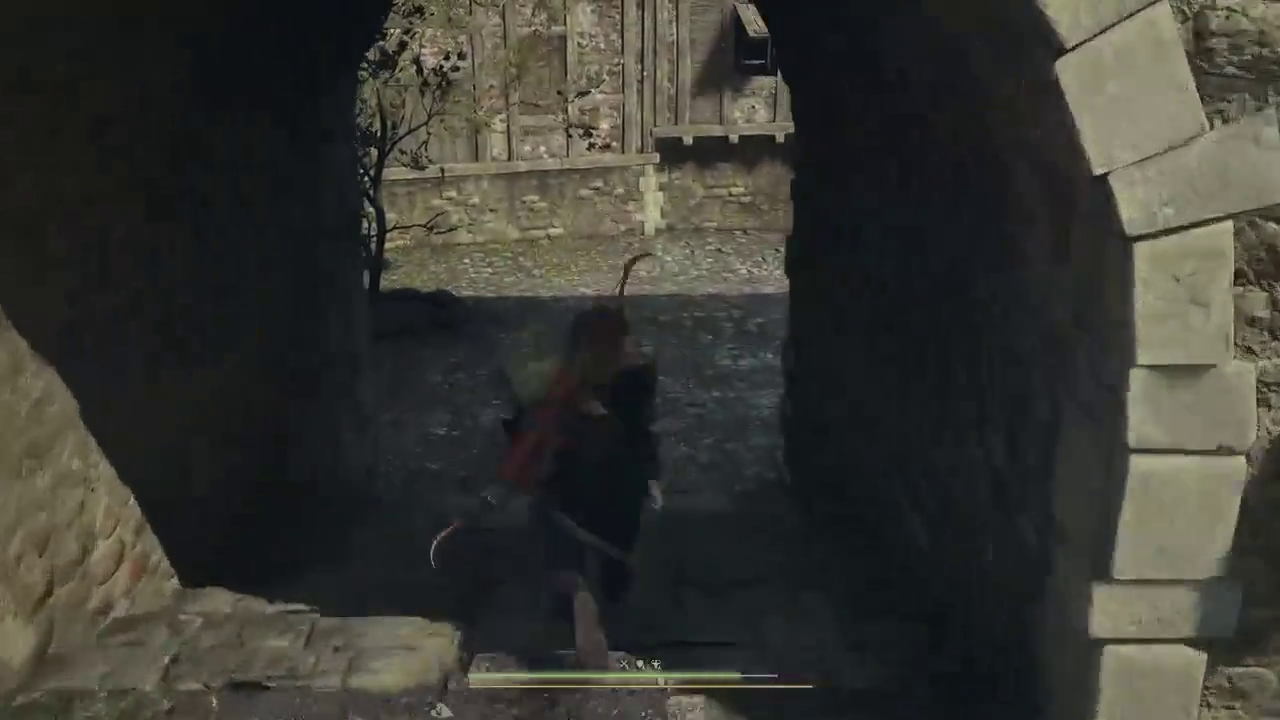
{"action": "key", "text": "w"}
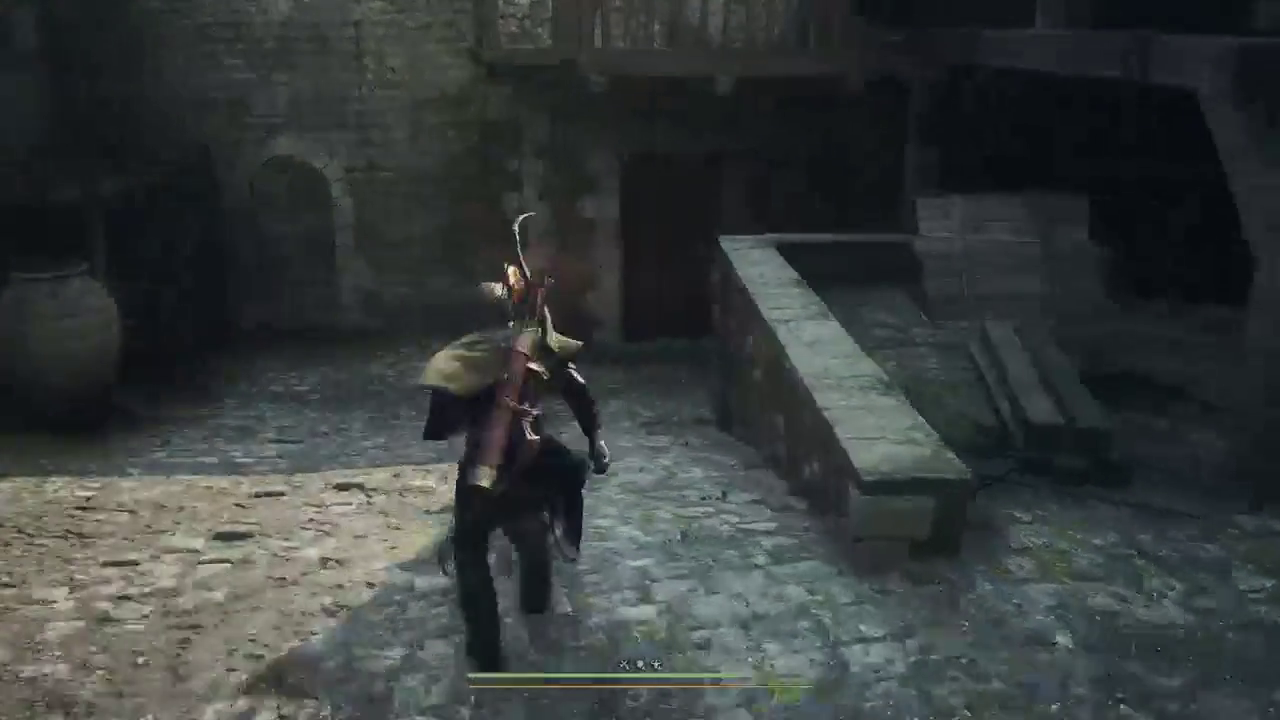
{"action": "key", "text": "w"}
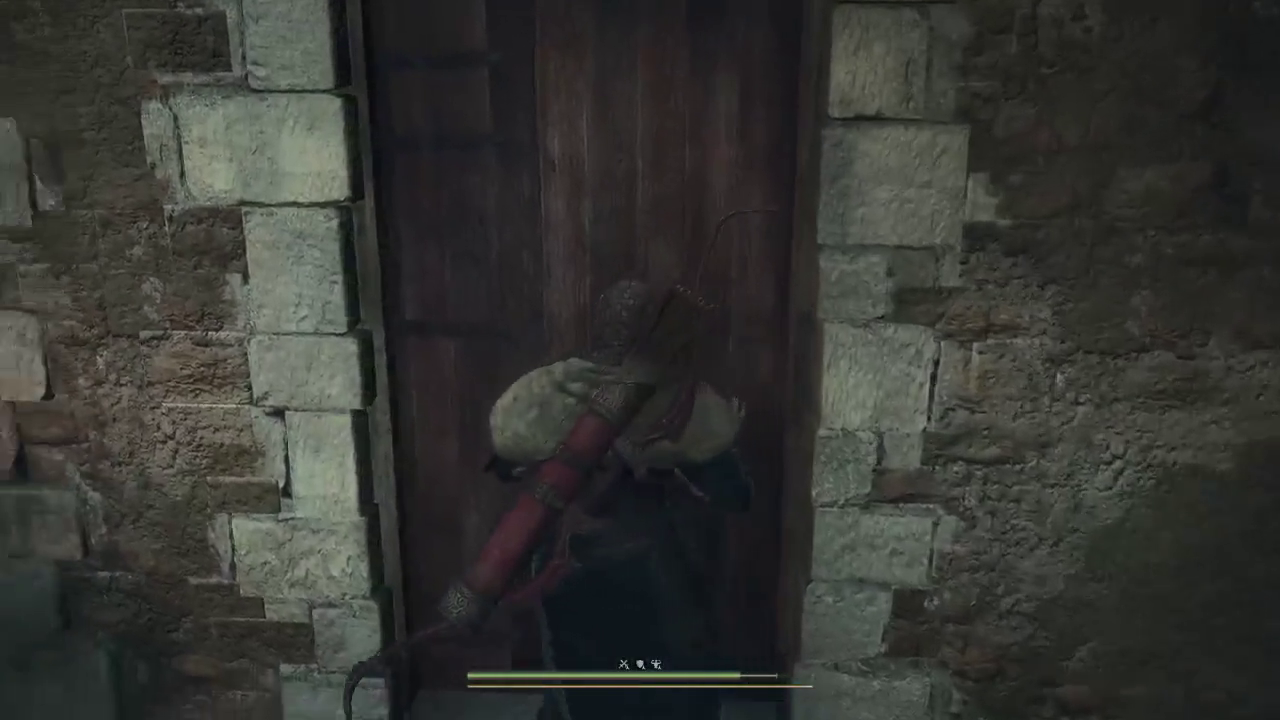
{"action": "key", "text": "w"}
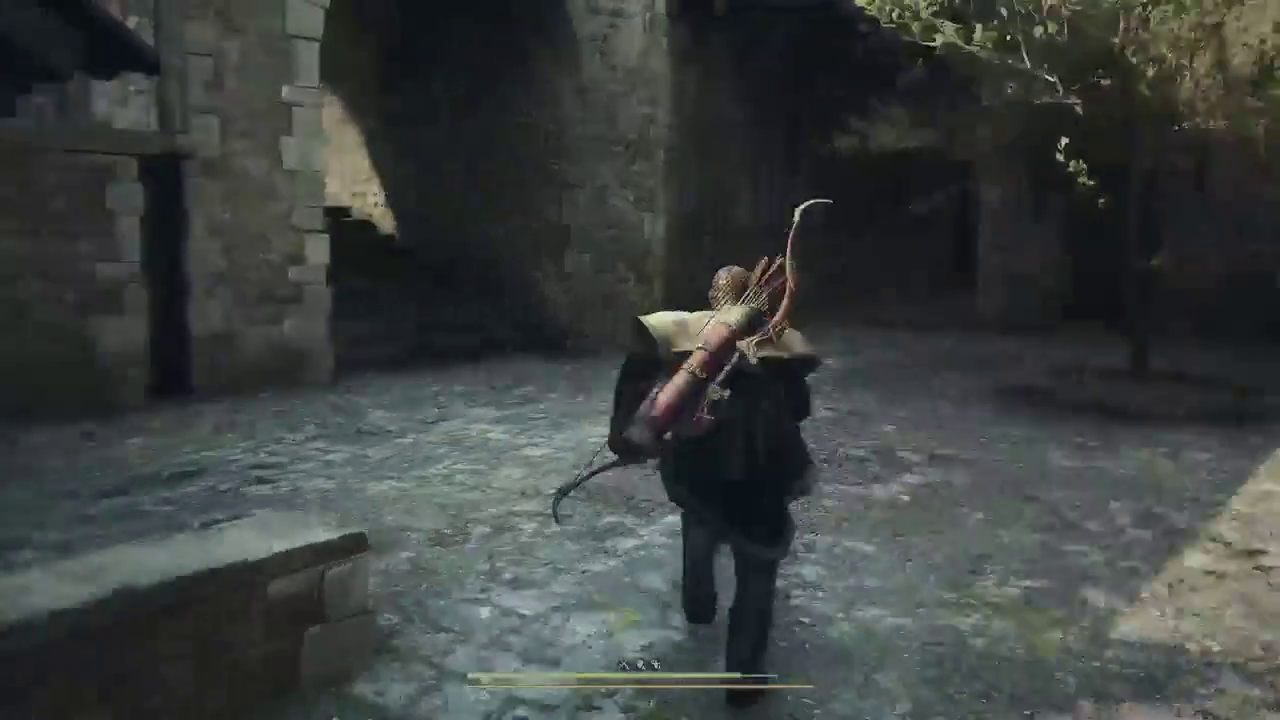
{"action": "key", "text": "w"}
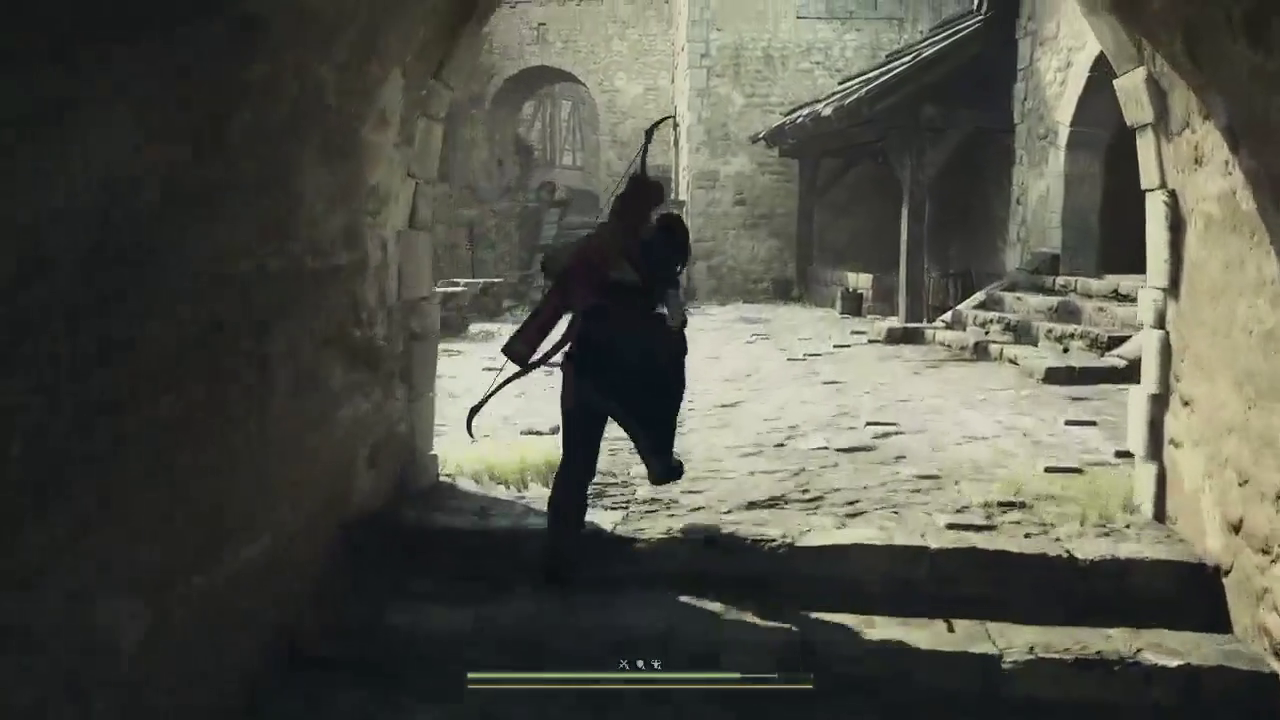
{"action": "key", "text": "w"}
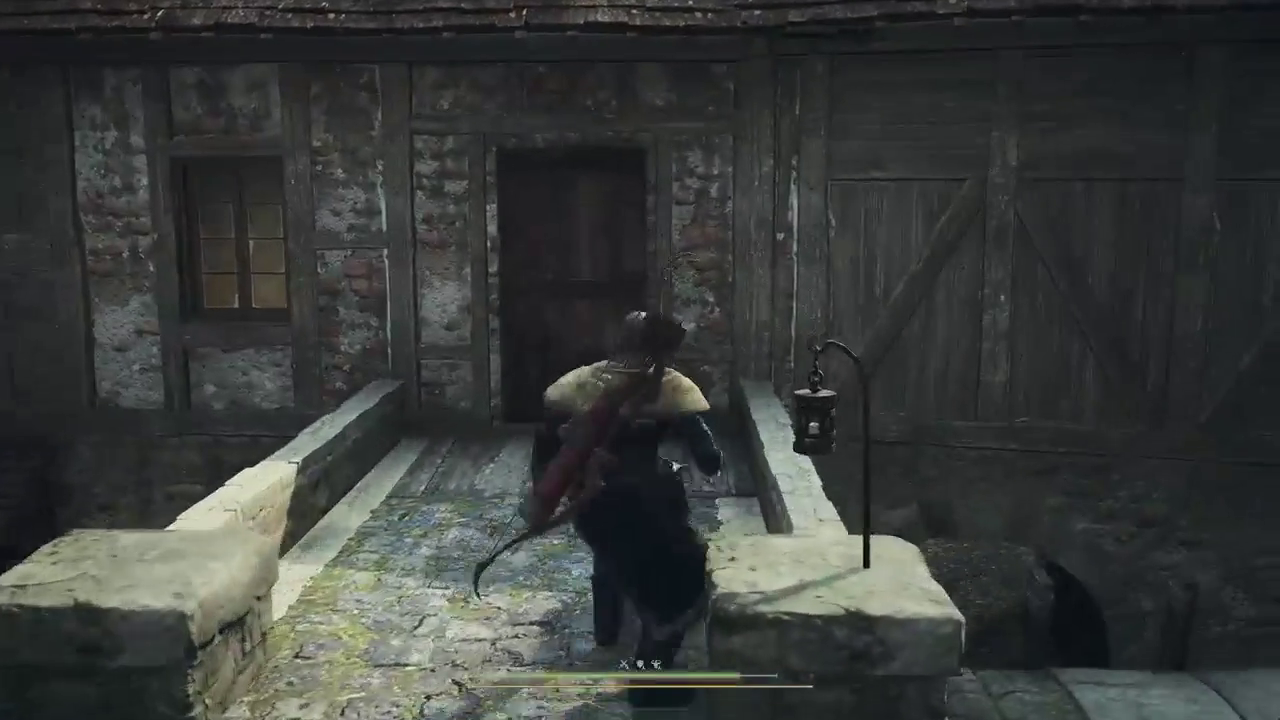
Step: Walk to the bed and sleep, choosing Rest till Morning
{"action": "key", "text": "w"}
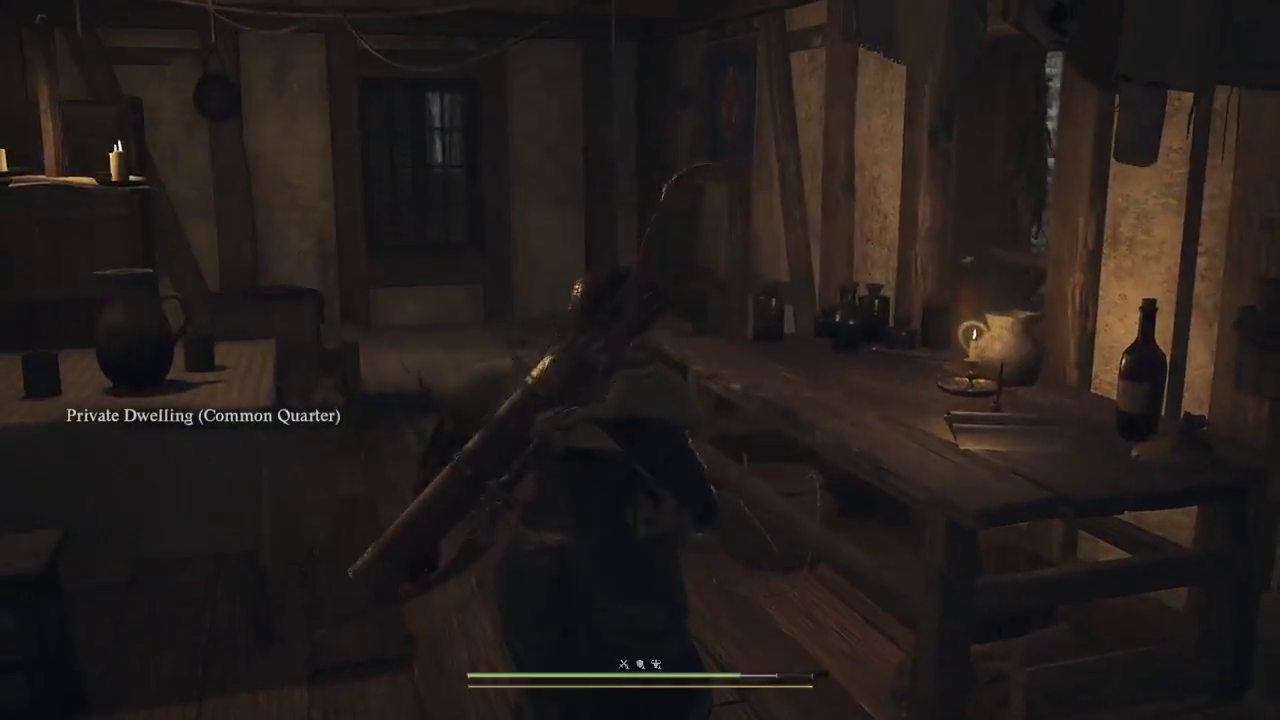
{"action": "key", "text": "w"}
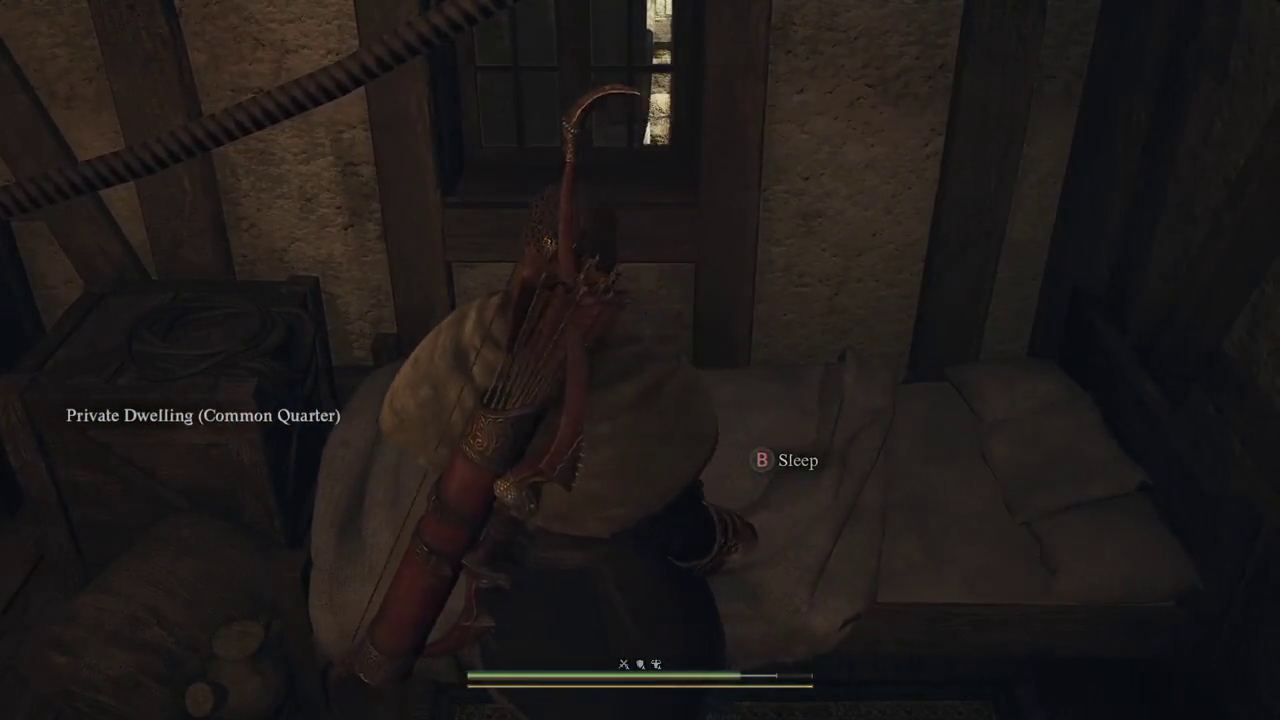
{"action": "key", "text": "b"}
{"action": "key", "text": "Return"}
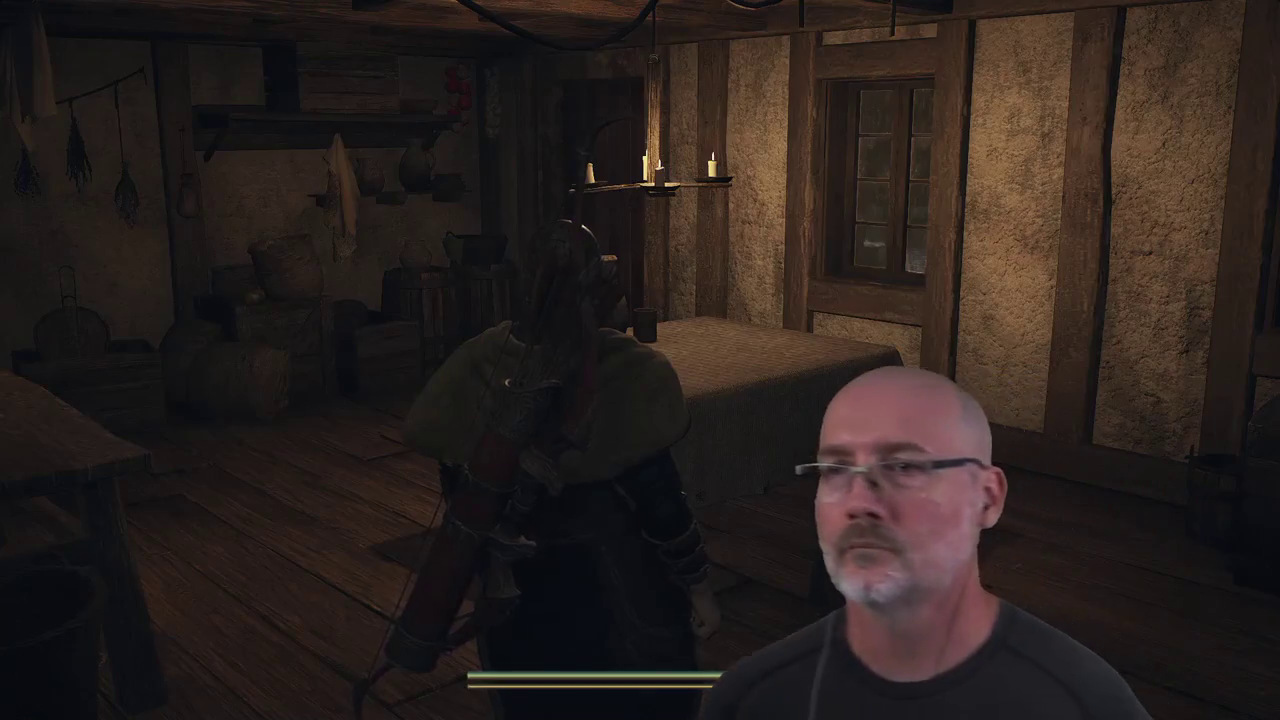
Step: Use System > Save and Return to Title Screen, then choose Quit on the title screen
{"action": "key", "text": "Escape"}
{"action": "key", "text": "Down"}
{"action": "key", "text": "Down"}
{"action": "key", "text": "Down"}
{"action": "key", "text": "Down"}
{"action": "key", "text": "Down"}
{"action": "key", "text": "Down"}
{"action": "key", "text": "Down"}
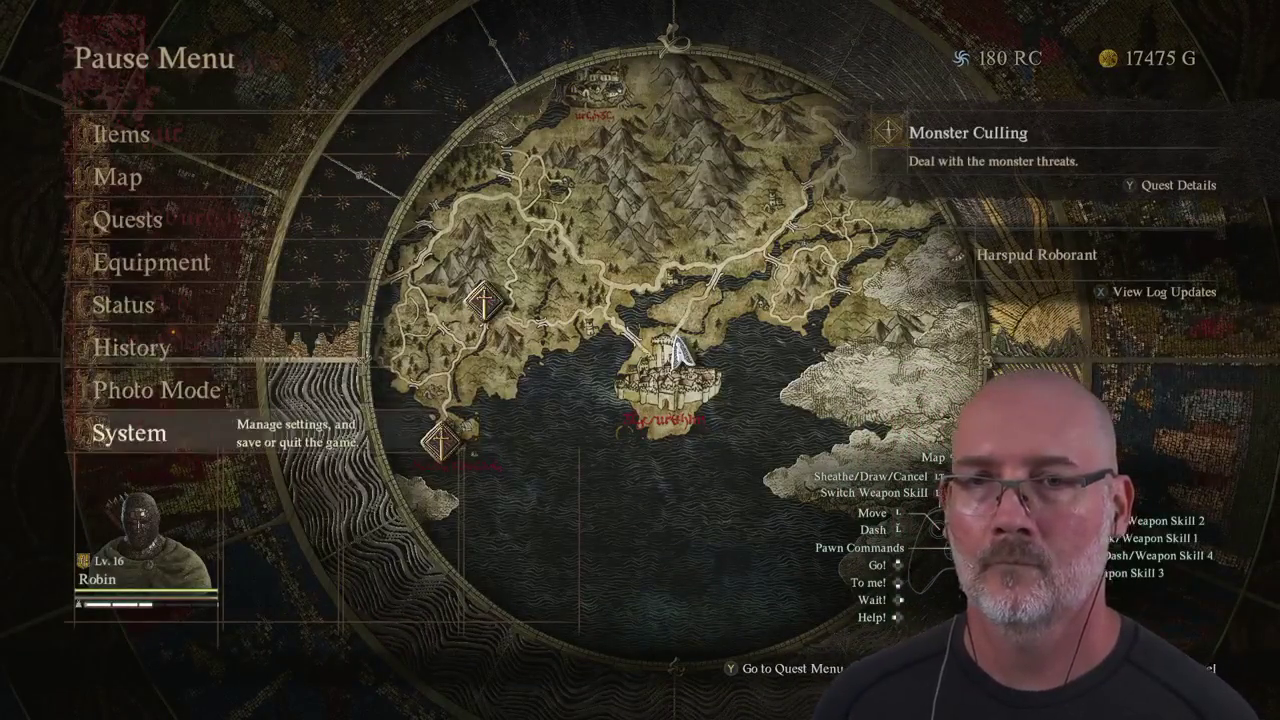
{"action": "key", "text": "Return"}
{"action": "key", "text": "Return"}
{"action": "key", "text": "Down"}
{"action": "key", "text": "Return"}
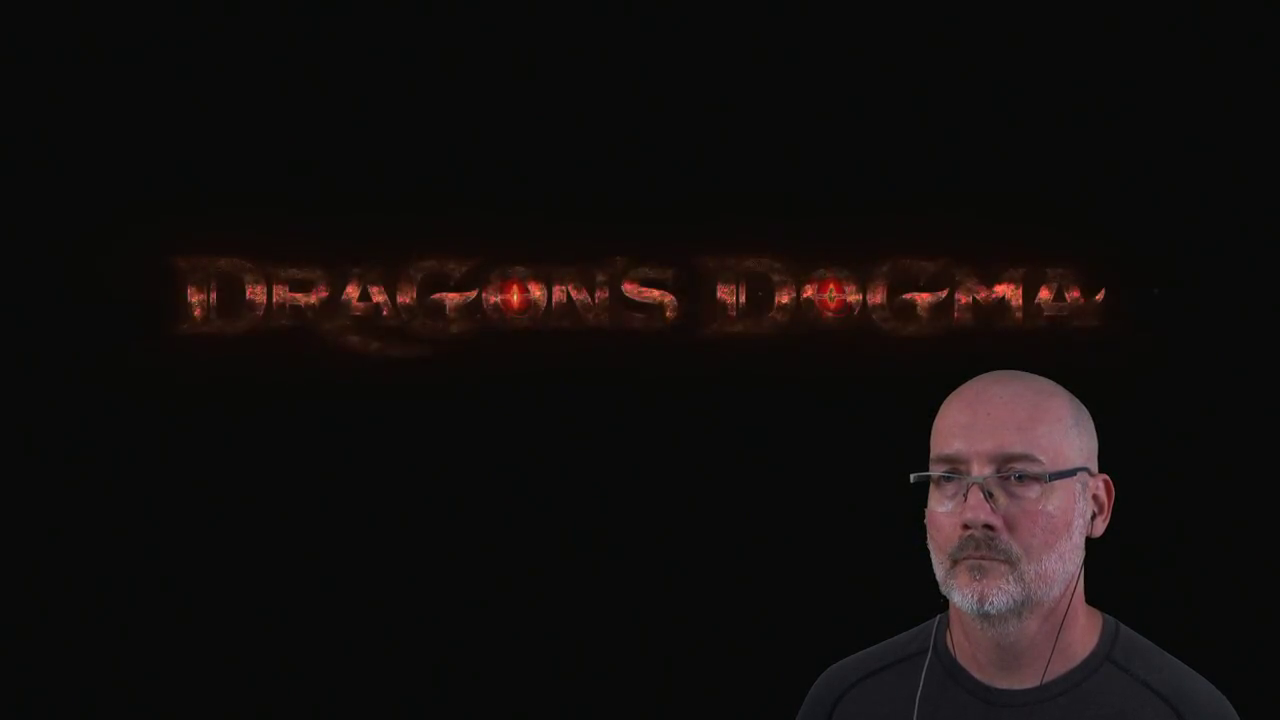
{"action": "key", "text": "Down"}
{"action": "key", "text": "Down"}
{"action": "key", "text": "Down"}
{"action": "key", "text": "Down"}
{"action": "key", "text": "Return"}
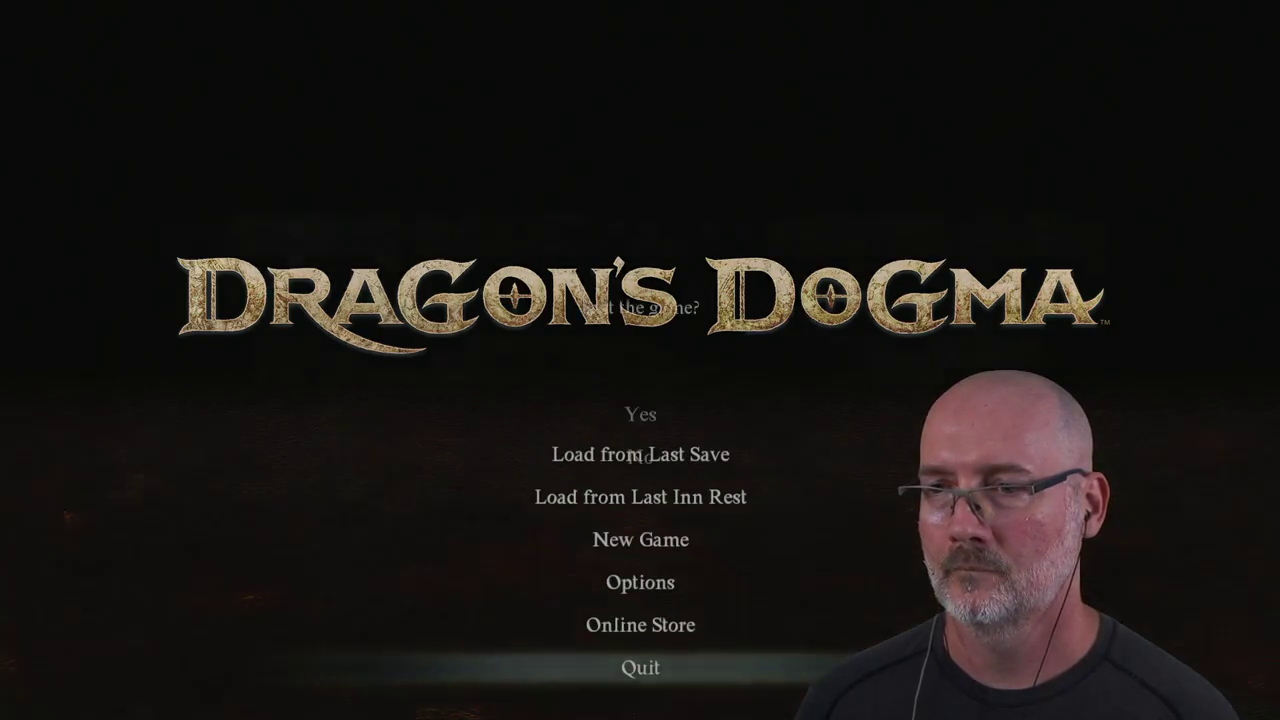
Step: Confirm quitting Dragon's Dogma 2, returning to 24-reading-and-writing-files.md in Vim
{"action": "key", "text": "Return"}
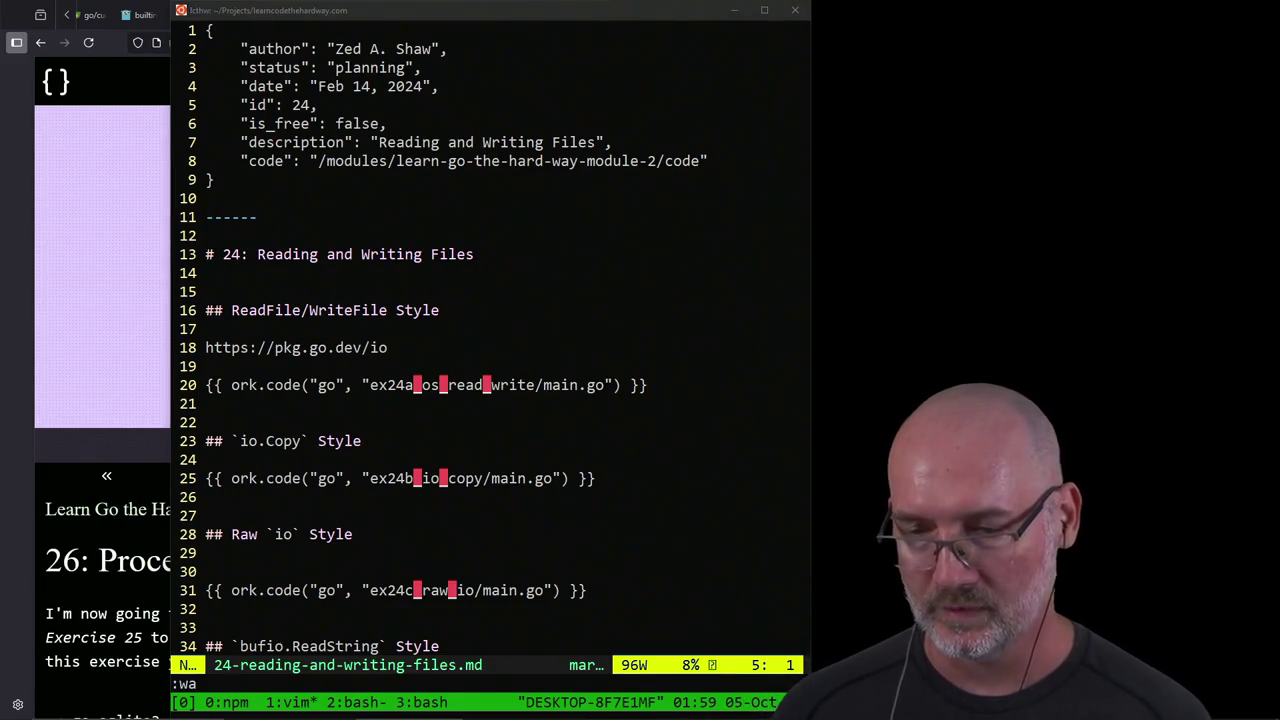
Step: Raise the course site and go back to the 26: Processing Data lesson
{"action": "left_click", "coordinate": [98, 515]}
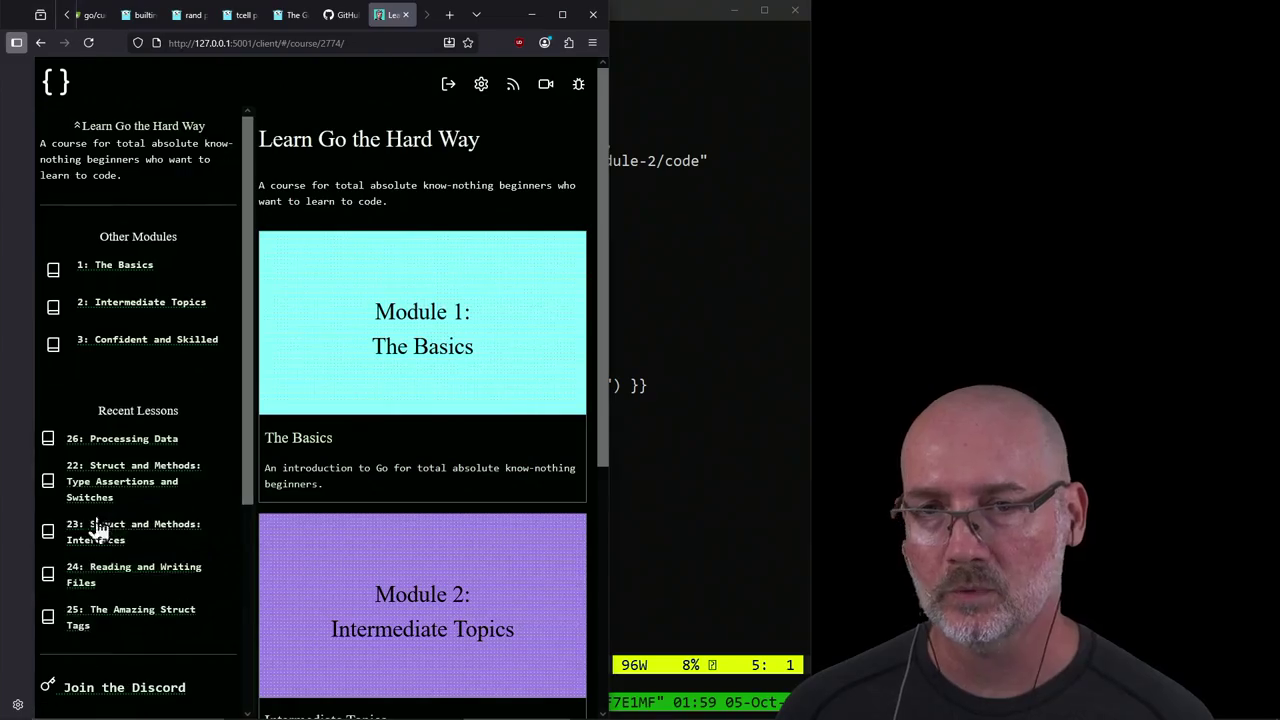
{"action": "left_click", "coordinate": [31, 42]}
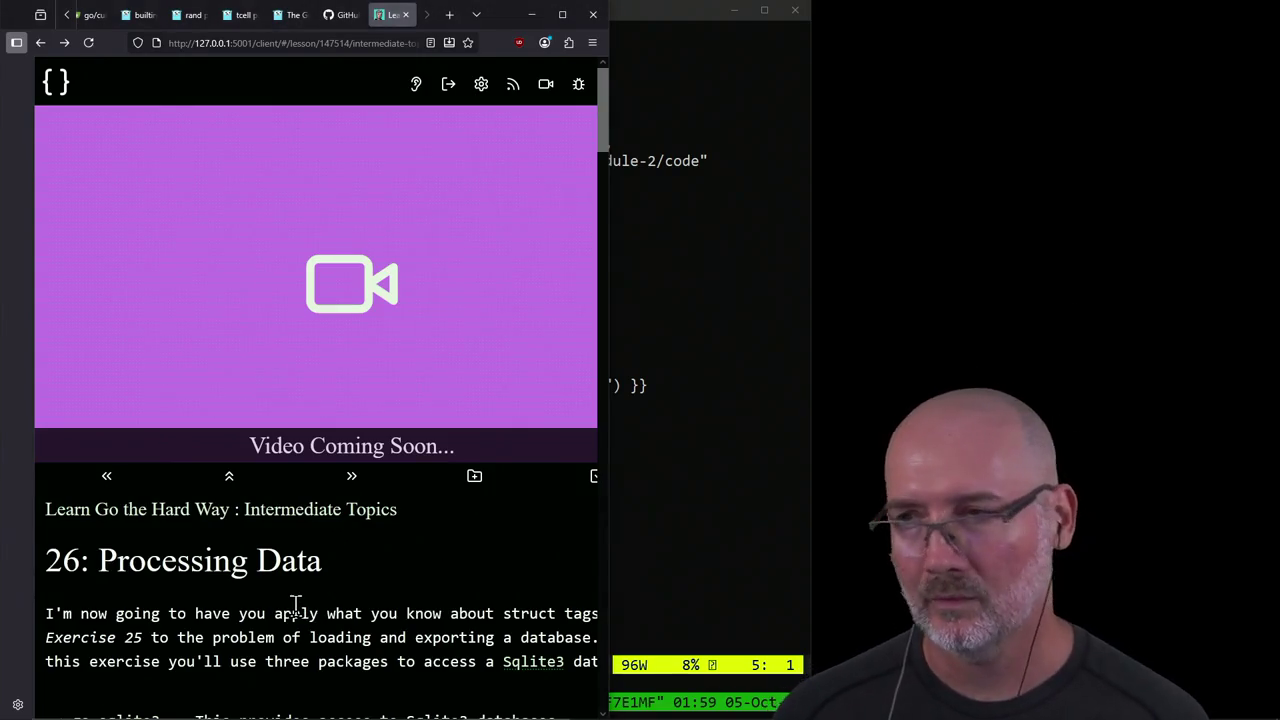
Step: Search 'dragons dogma 2 steam' in a new tab and open the Steam store result
{"action": "key", "text": "ctrl+t"}
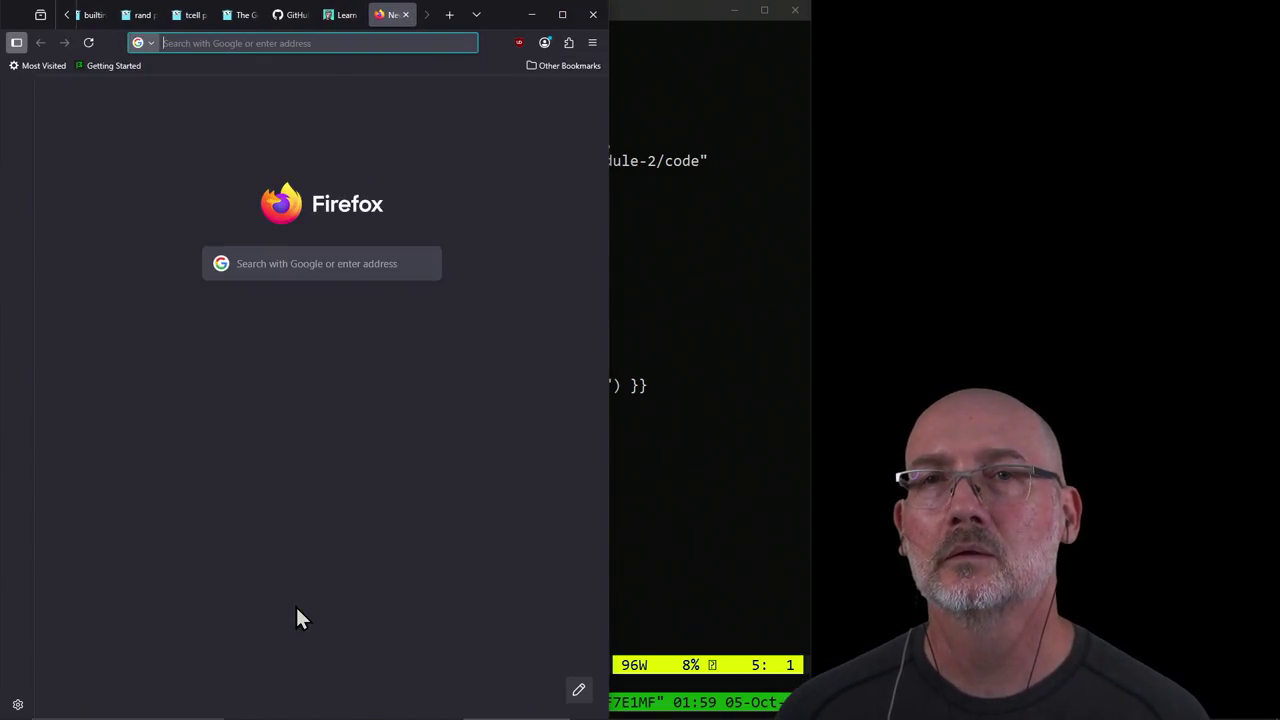
{"action": "type", "text": "drag"}
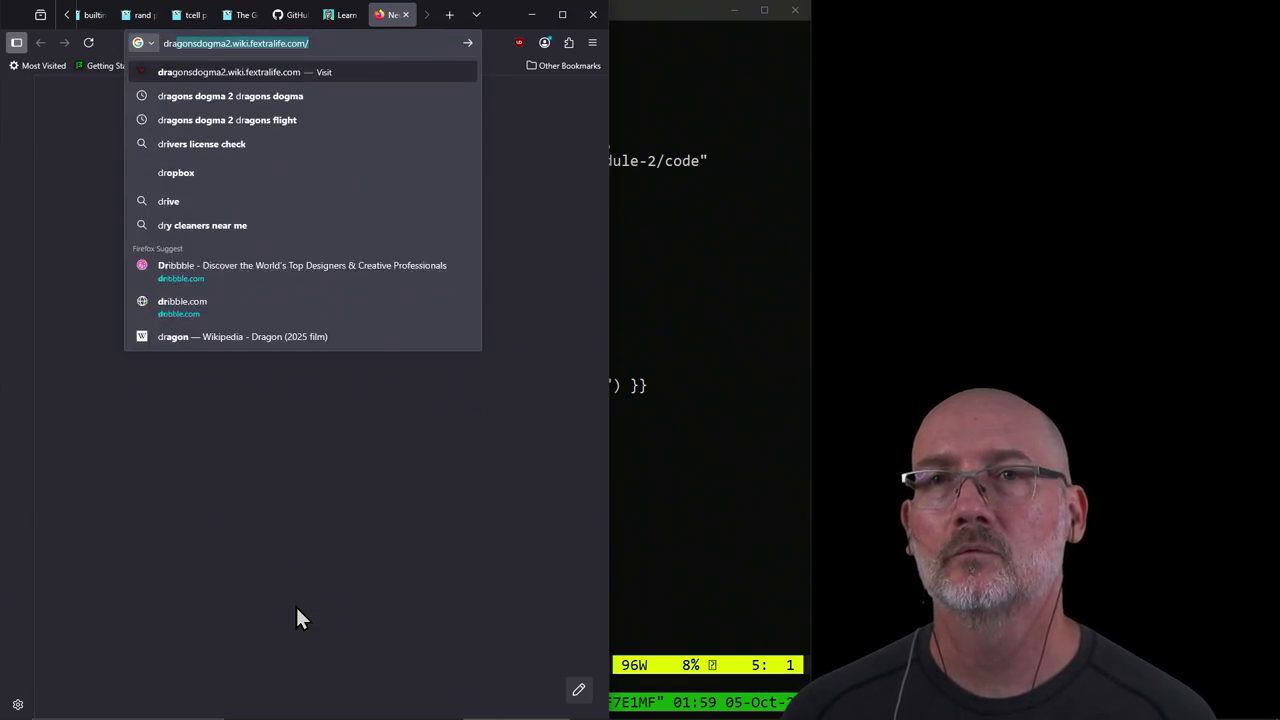
{"action": "type", "text": "ons dogma 2 "}
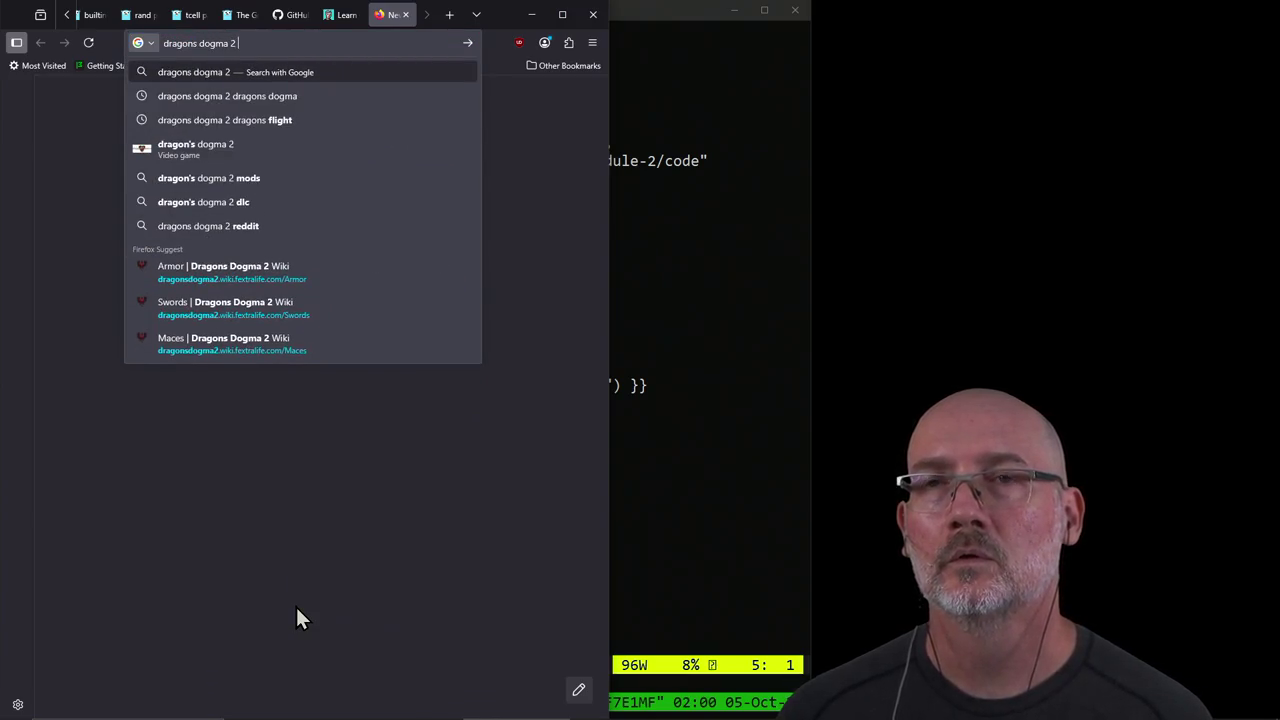
{"action": "type", "text": "steam"}
{"action": "key", "text": "Return"}
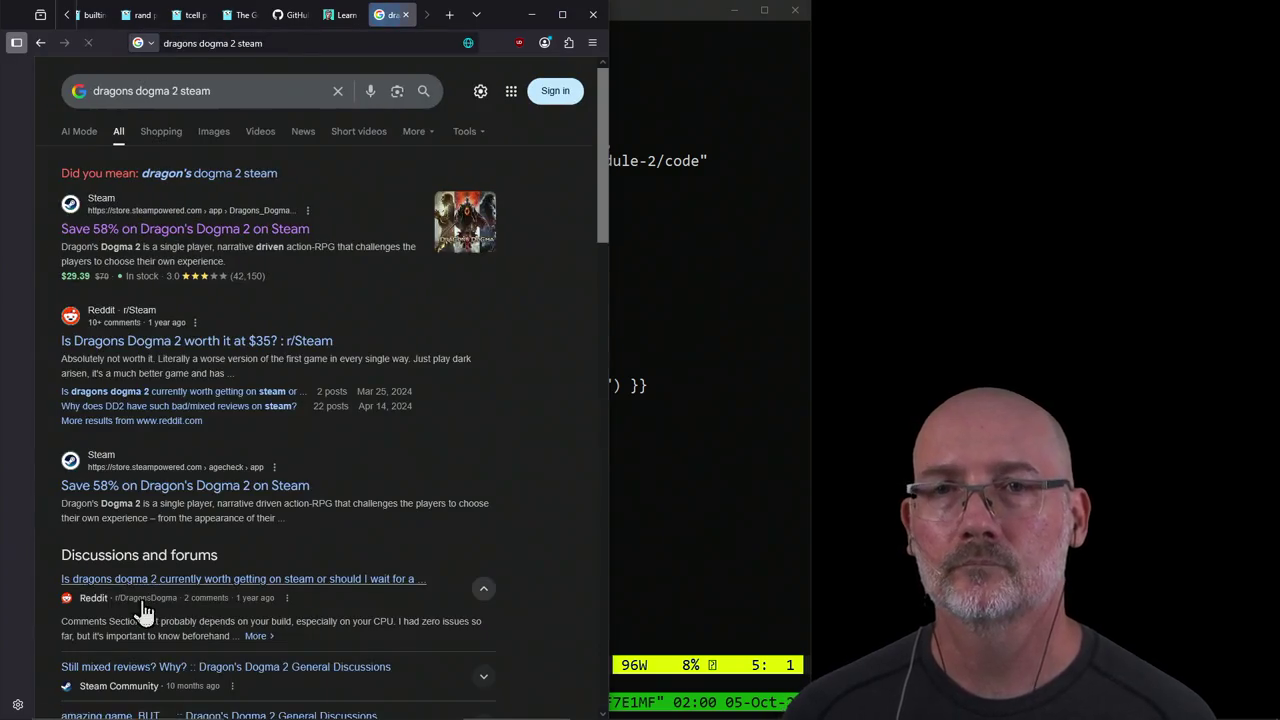
{"action": "left_click", "coordinate": [146, 228]}
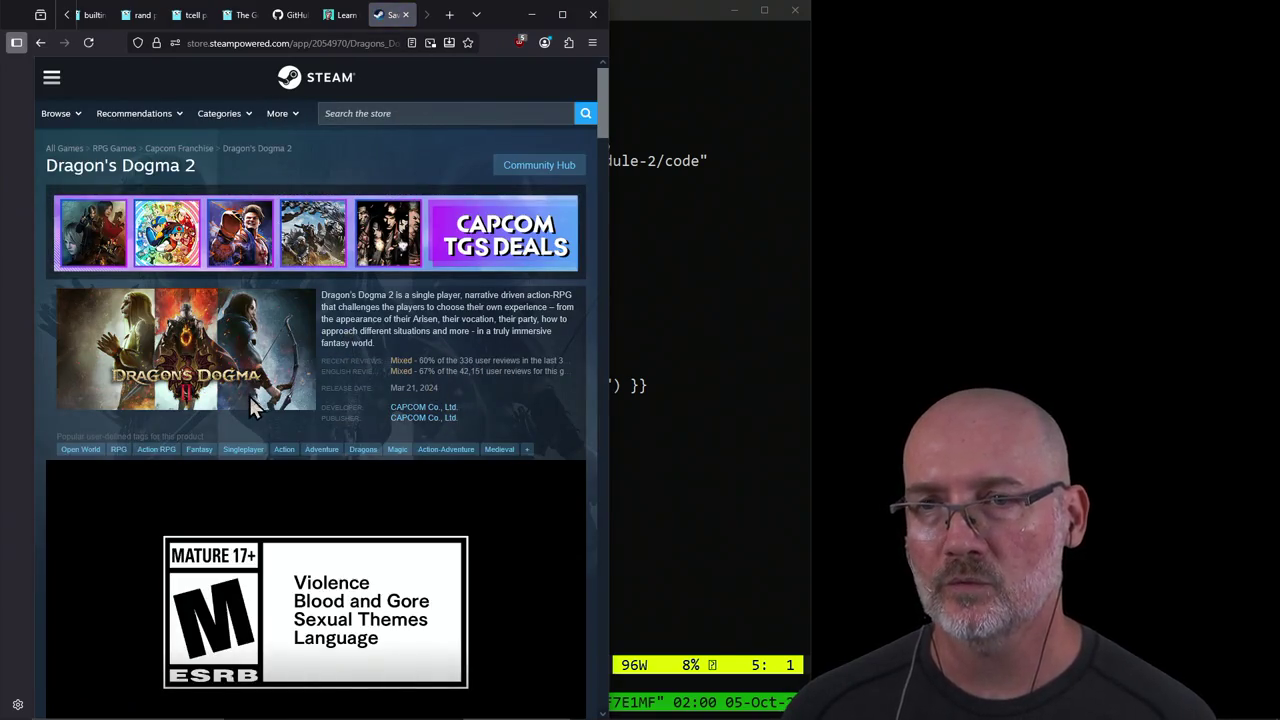
Step: Review the store page's description, Mixed reviews and Mar 21, 2024 release date, then select its URL
{"action": "scroll", "coordinate": [249, 396], "scroll_direction": "down", "scroll_amount": 2}
{"action": "scroll", "coordinate": [247, 398], "scroll_direction": "down", "scroll_amount": 3}
{"action": "scroll", "coordinate": [248, 400], "scroll_direction": "down", "scroll_amount": 4}
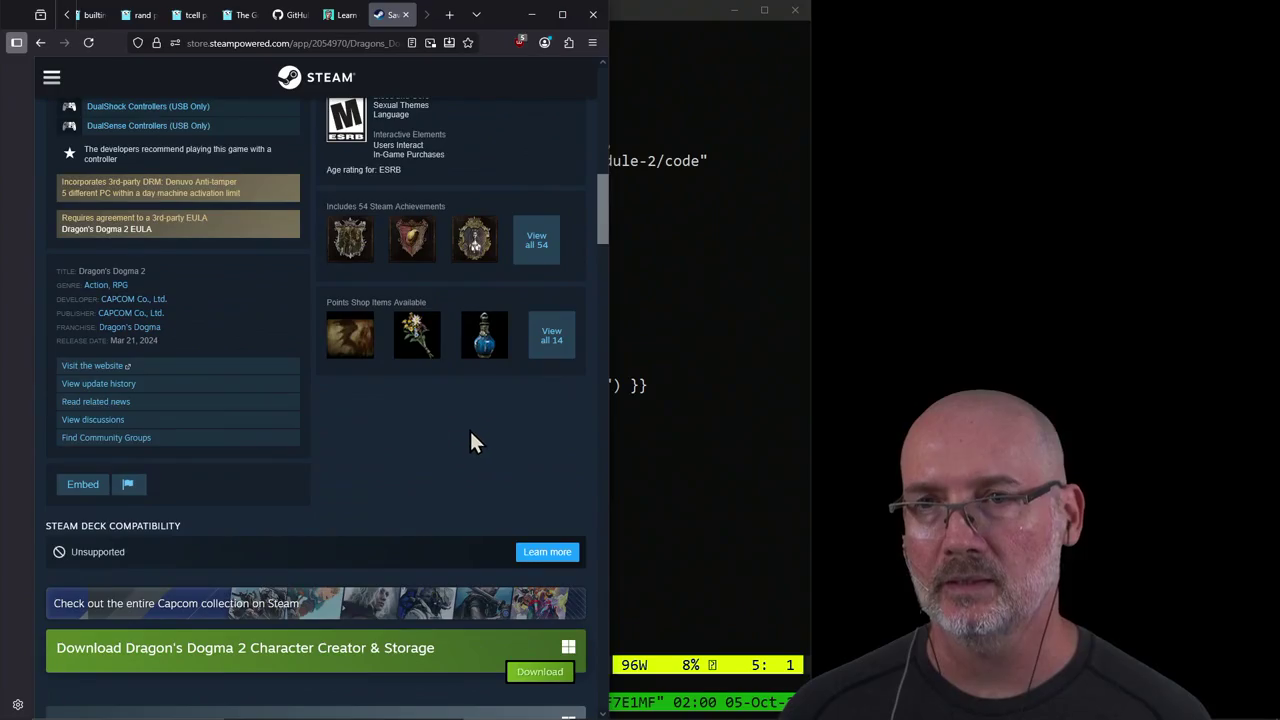
{"action": "scroll", "coordinate": [477, 433], "scroll_direction": "up", "scroll_amount": 1}
{"action": "scroll", "coordinate": [477, 433], "scroll_direction": "up", "scroll_amount": 1}
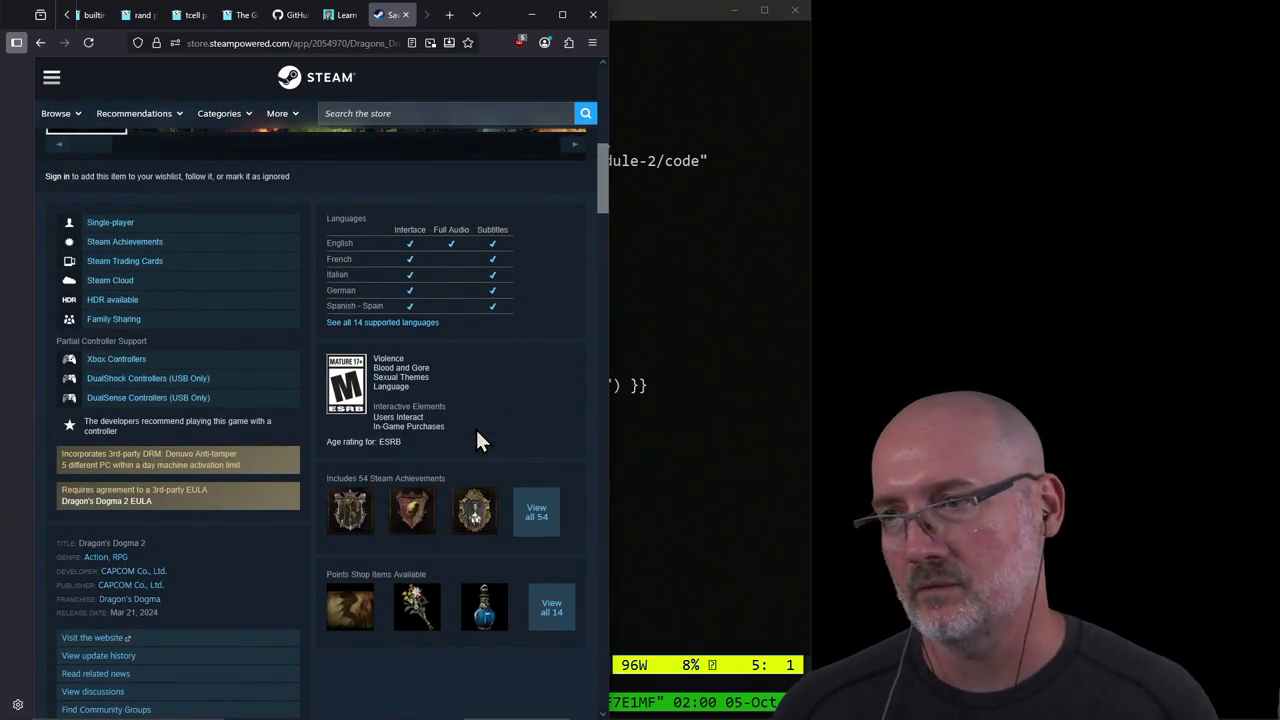
{"action": "scroll", "coordinate": [477, 433], "scroll_direction": "down", "scroll_amount": 1}
{"action": "scroll", "coordinate": [477, 433], "scroll_direction": "down", "scroll_amount": 2}
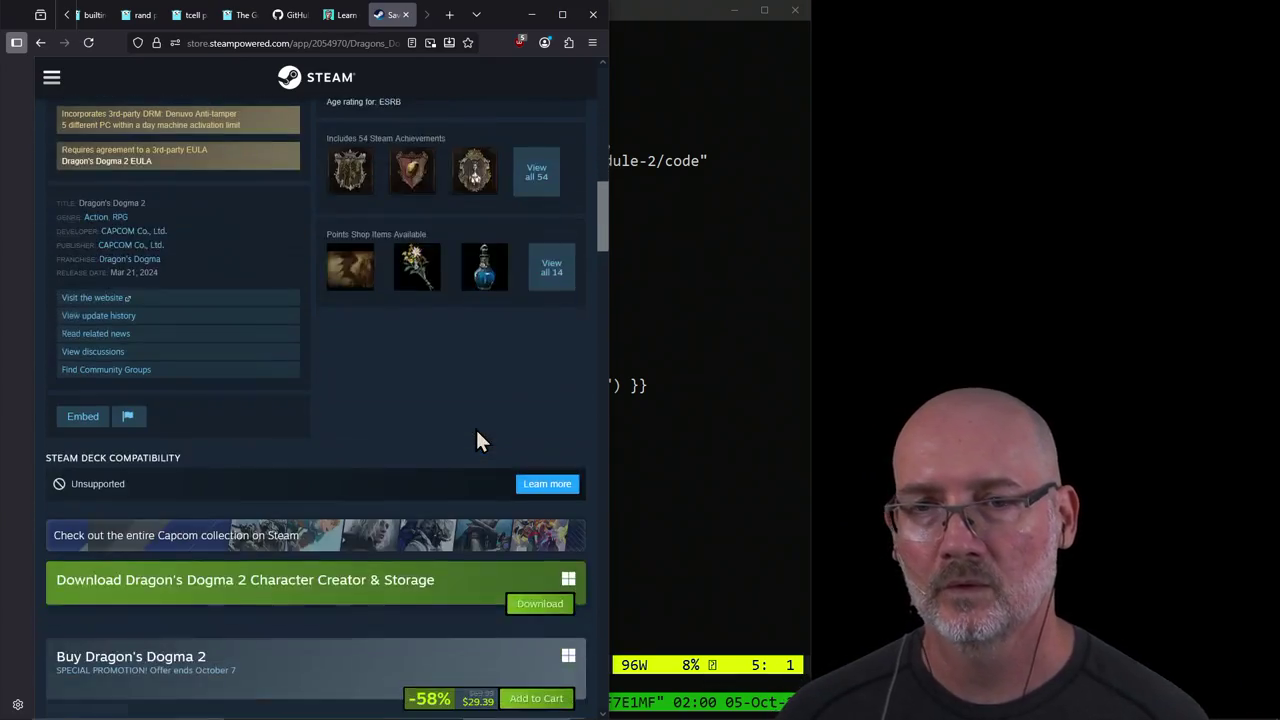
{"action": "scroll", "coordinate": [477, 433], "scroll_direction": "down", "scroll_amount": 1}
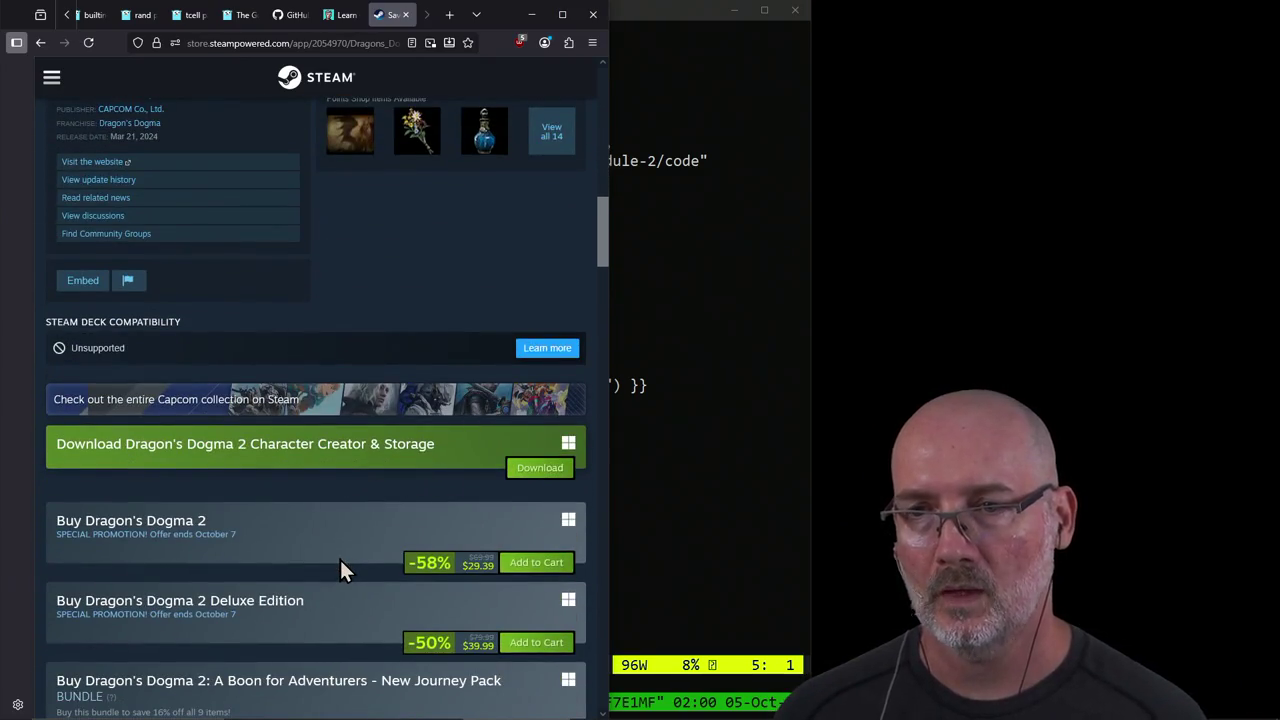
{"action": "scroll", "coordinate": [467, 543], "scroll_direction": "up", "scroll_amount": 5}
{"action": "scroll", "coordinate": [422, 475], "scroll_direction": "up", "scroll_amount": 3}
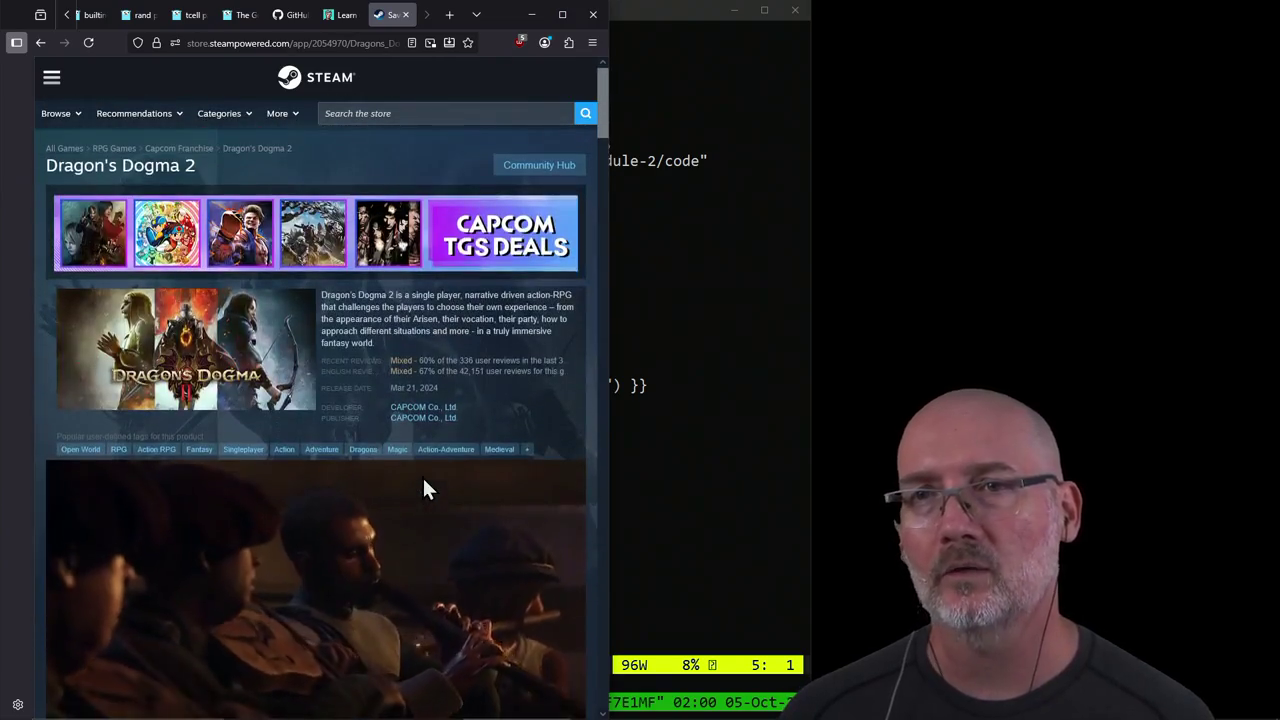
{"action": "left_click", "coordinate": [340, 43]}
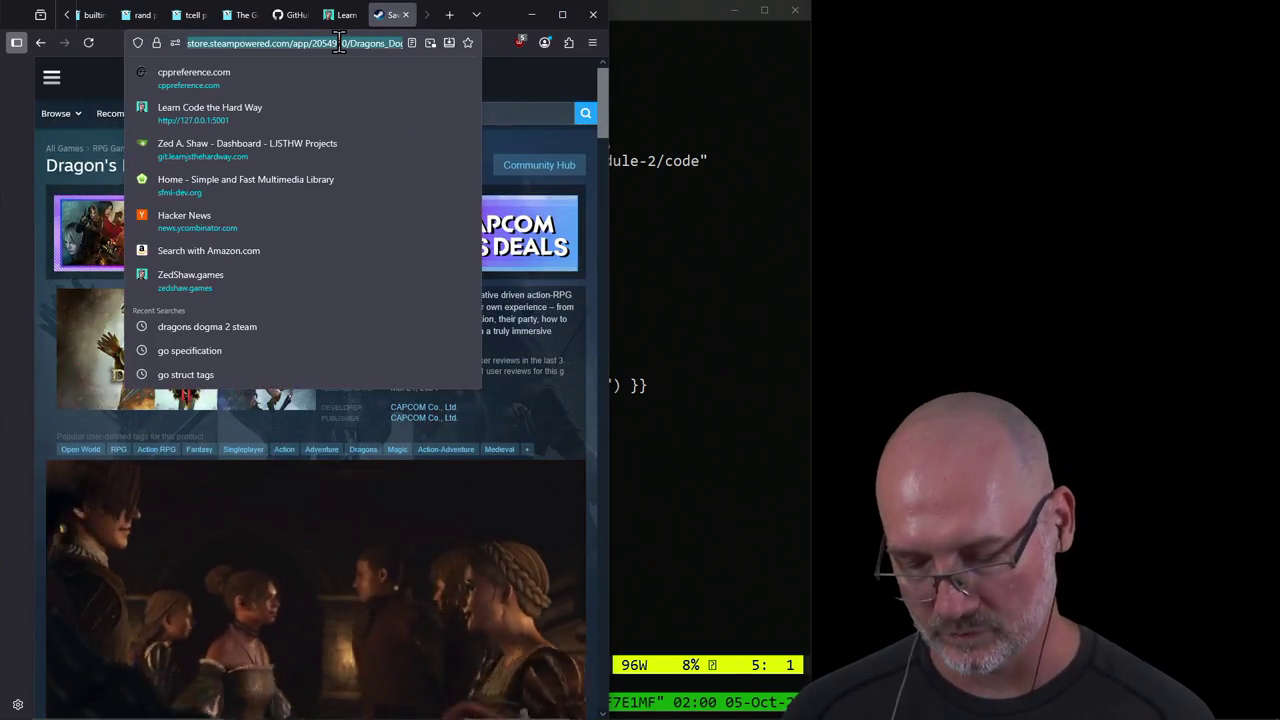
{"action": "left_click", "coordinate": [752, 668]}
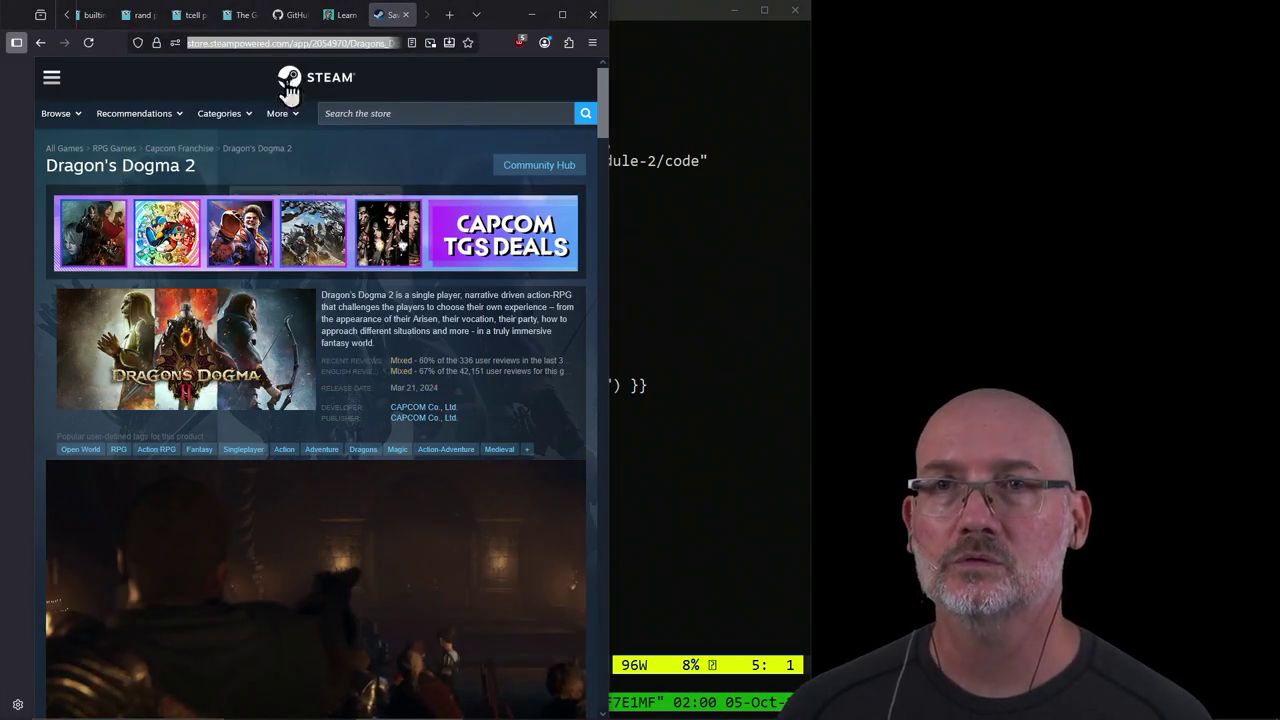
Step: Search the Steam store for 'dragons dogma dark aris' and open the Dragon's Dogma: Dark Arisen page
{"action": "left_click", "coordinate": [384, 113]}
{"action": "type", "text": "dra"}
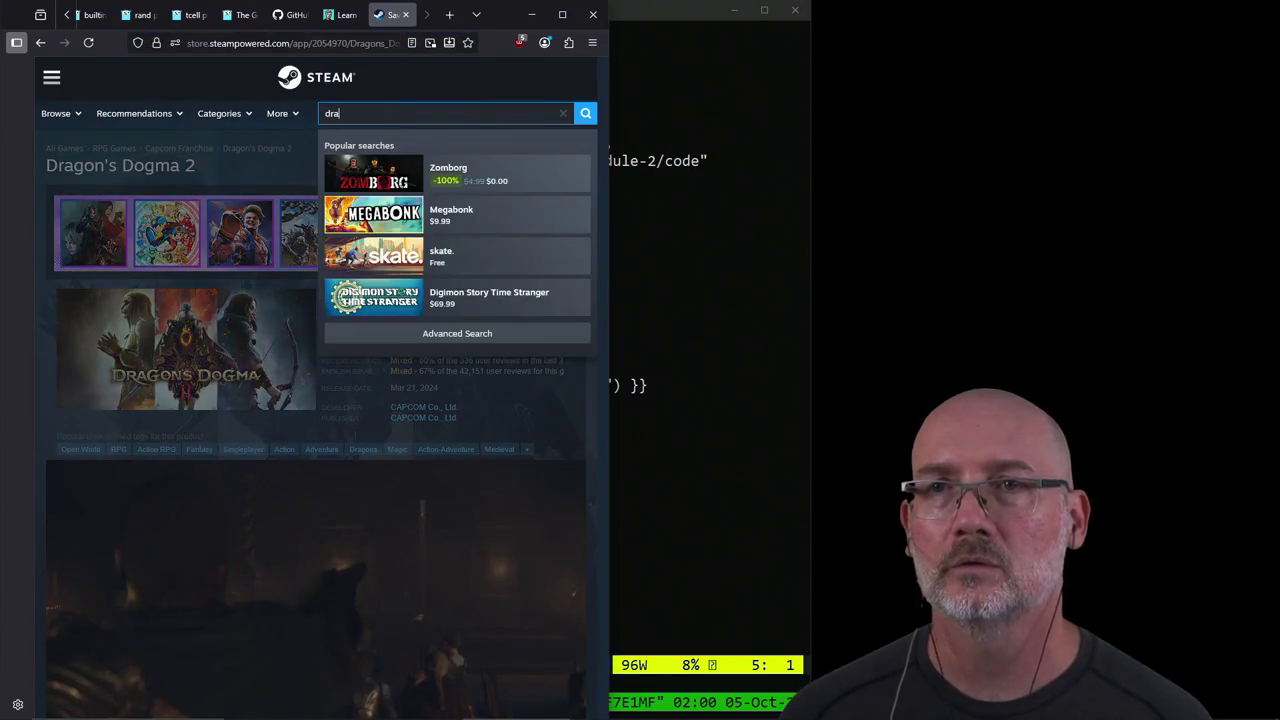
{"action": "type", "text": "gons dogma da"}
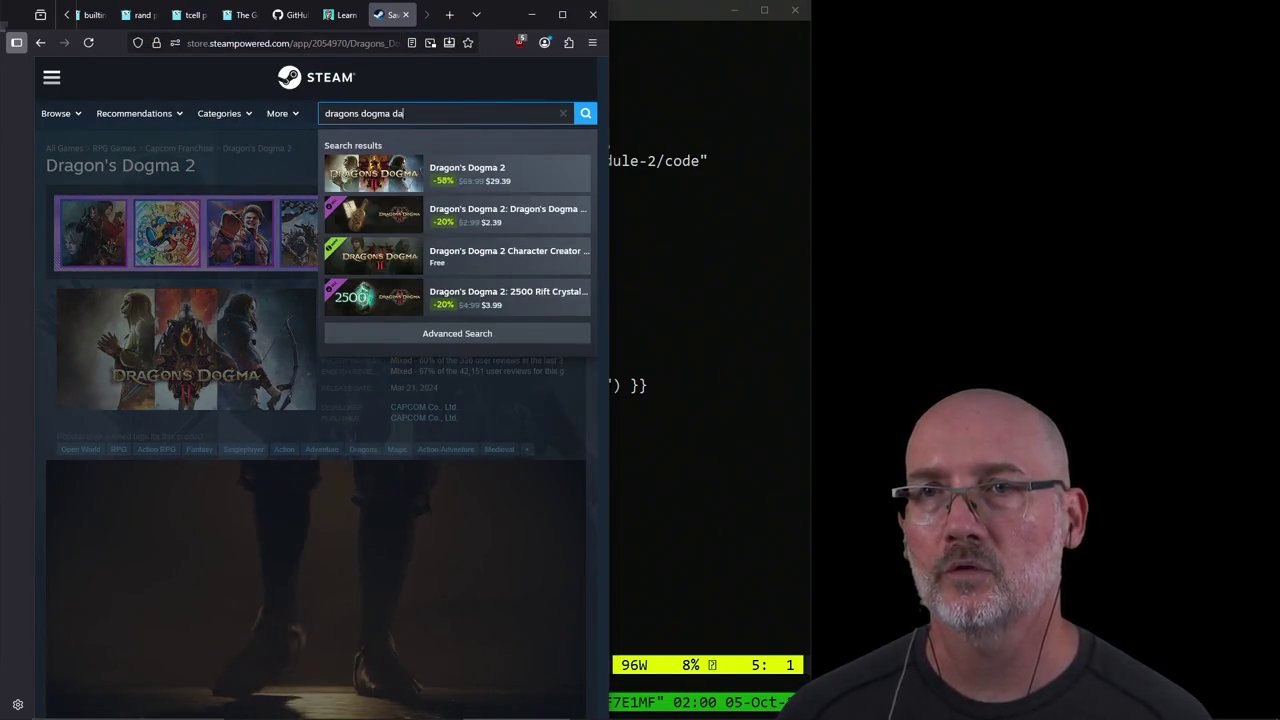
{"action": "type", "text": "rk arisen"}
{"action": "key", "text": "Return"}
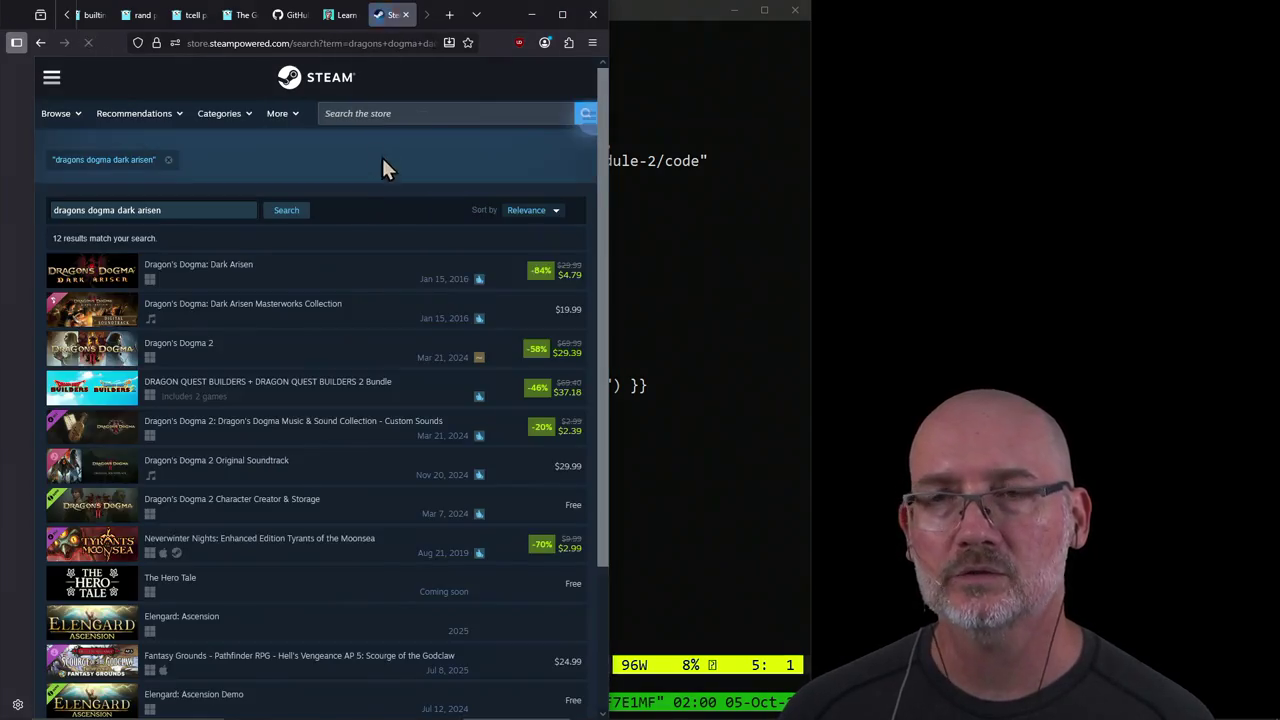
{"action": "left_click", "coordinate": [91, 278]}
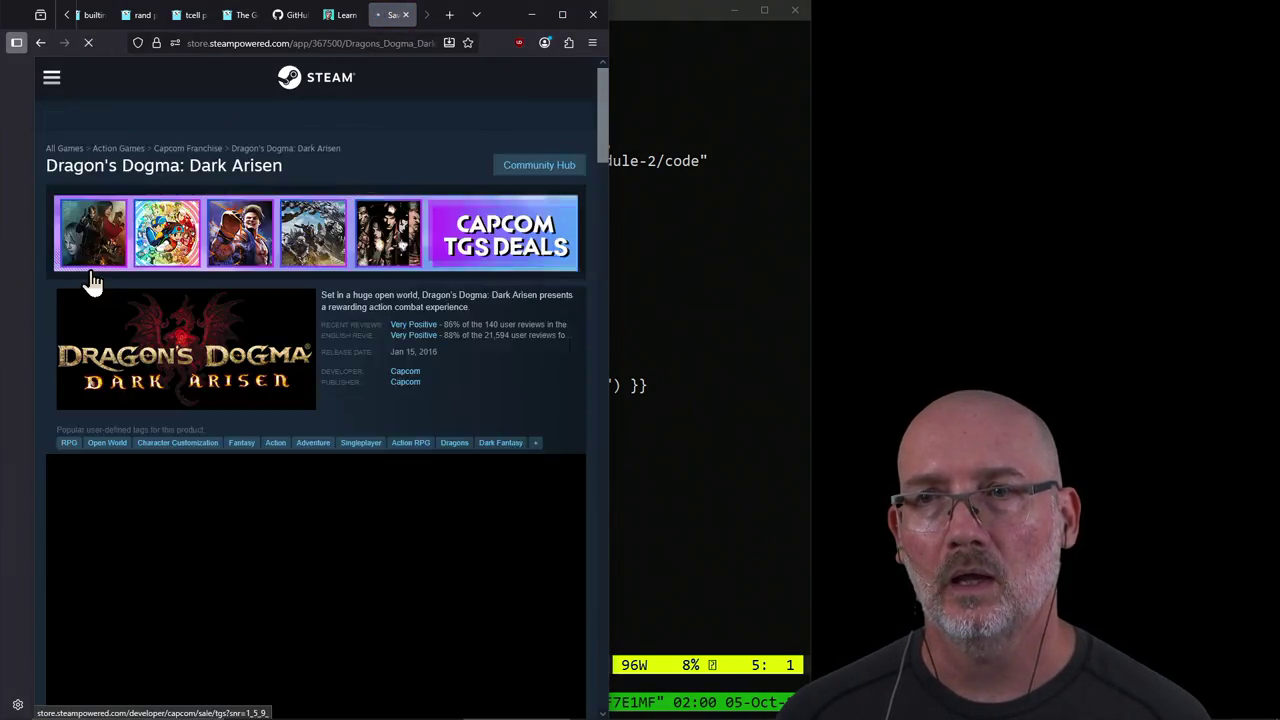
{"action": "scroll", "coordinate": [471, 445], "scroll_direction": "down", "scroll_amount": 5}
{"action": "scroll", "coordinate": [471, 445], "scroll_direction": "down", "scroll_amount": 2}
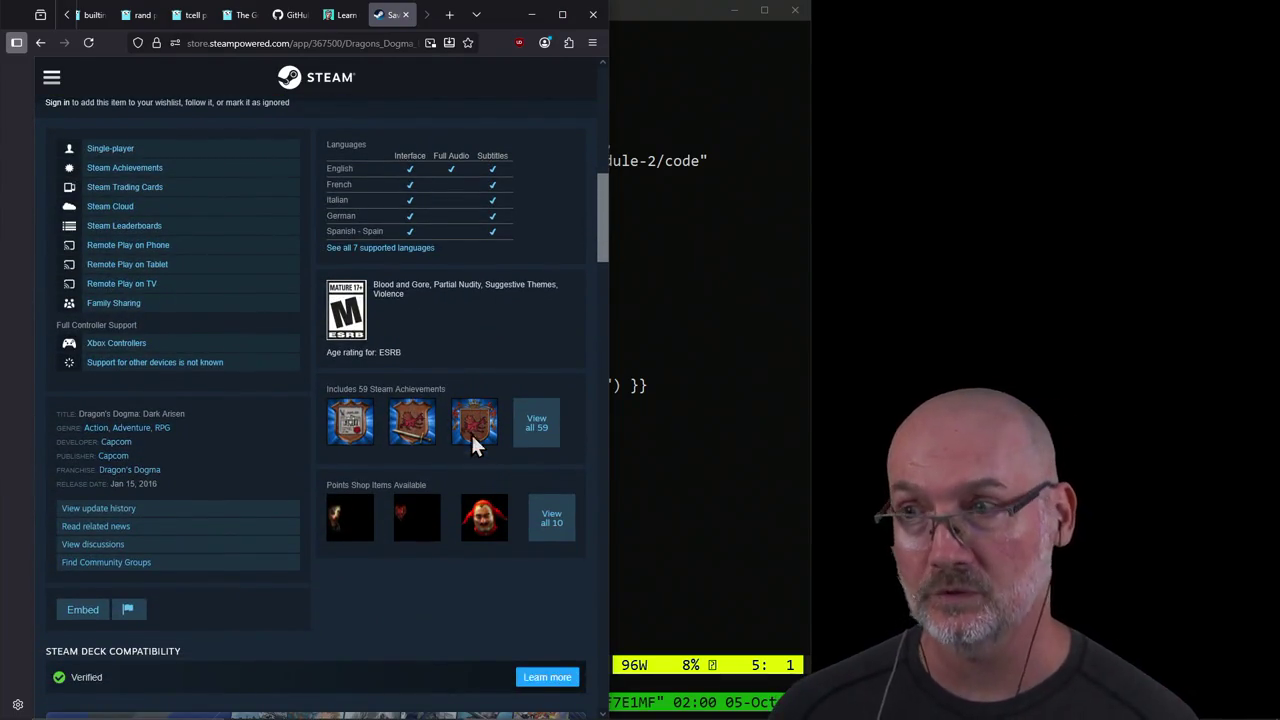
Step: Scroll the Dragon's Dogma store page and enlarge the fourth screenshot
{"action": "left_click", "coordinate": [382, 44]}
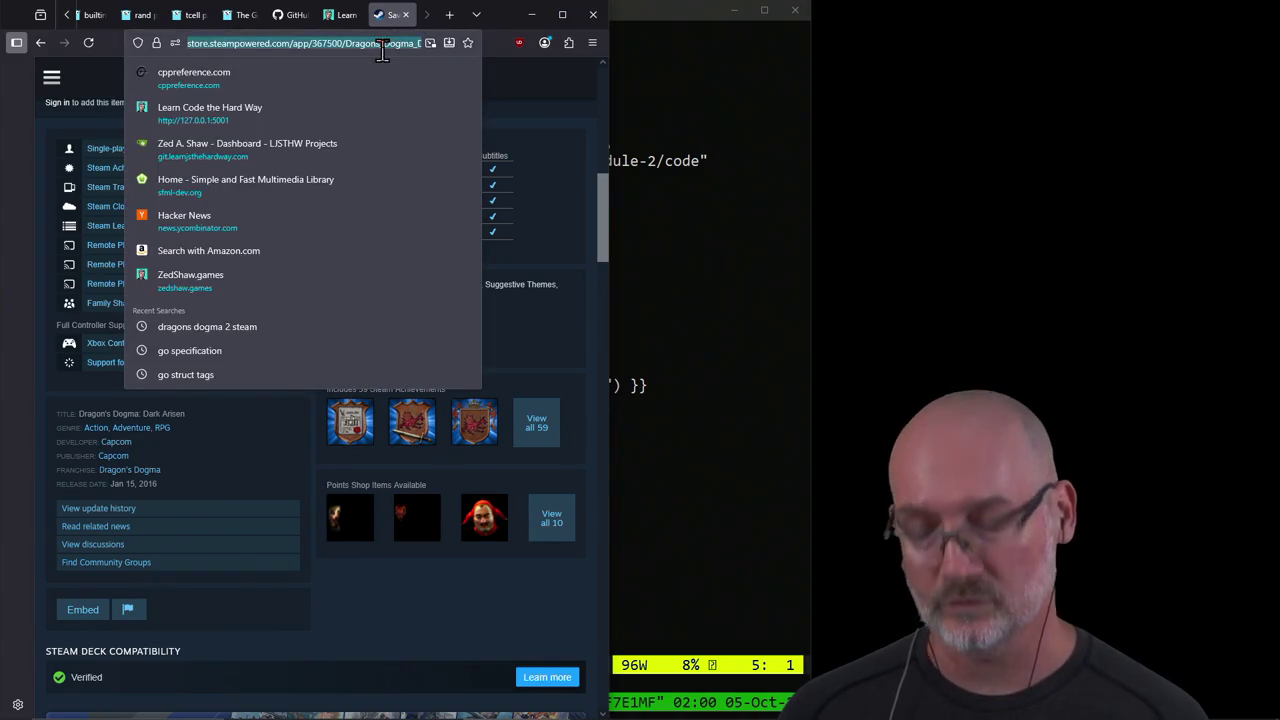
{"action": "left_click", "coordinate": [425, 566]}
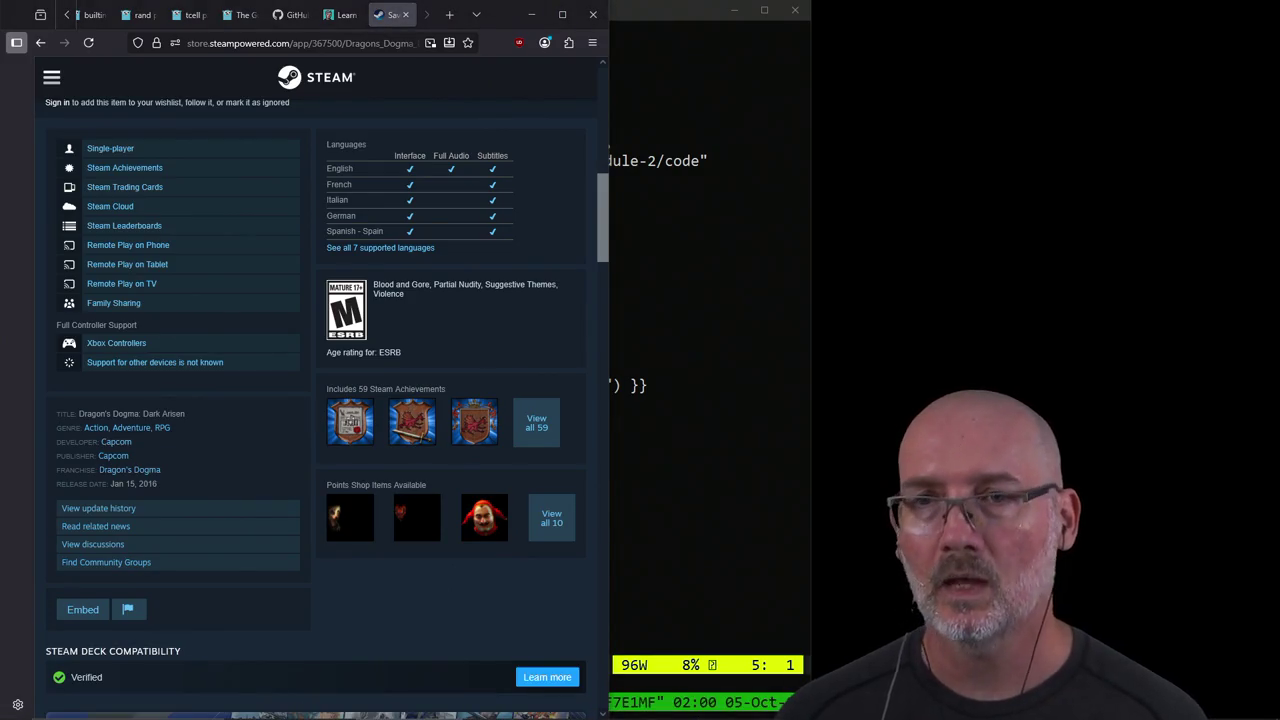
{"action": "scroll", "coordinate": [430, 316], "scroll_direction": "up", "scroll_amount": 5}
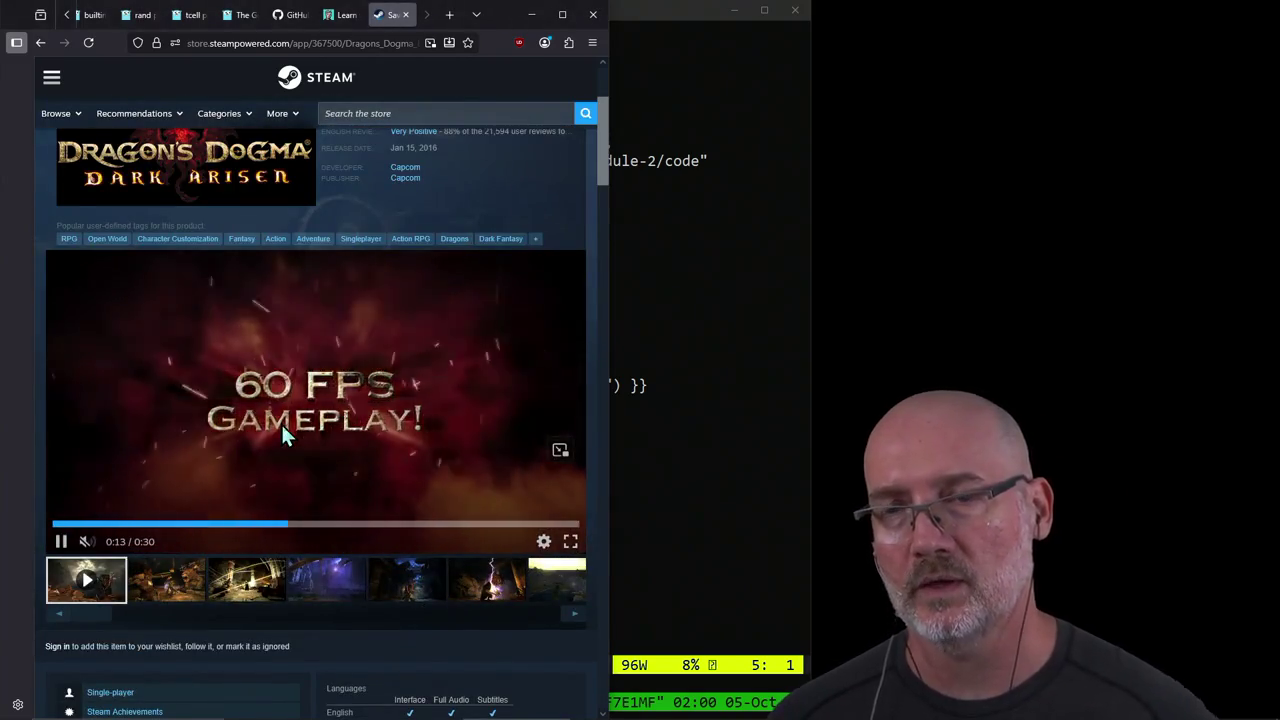
{"action": "scroll", "coordinate": [305, 419], "scroll_direction": "down", "scroll_amount": 1}
{"action": "left_click", "coordinate": [319, 450]}
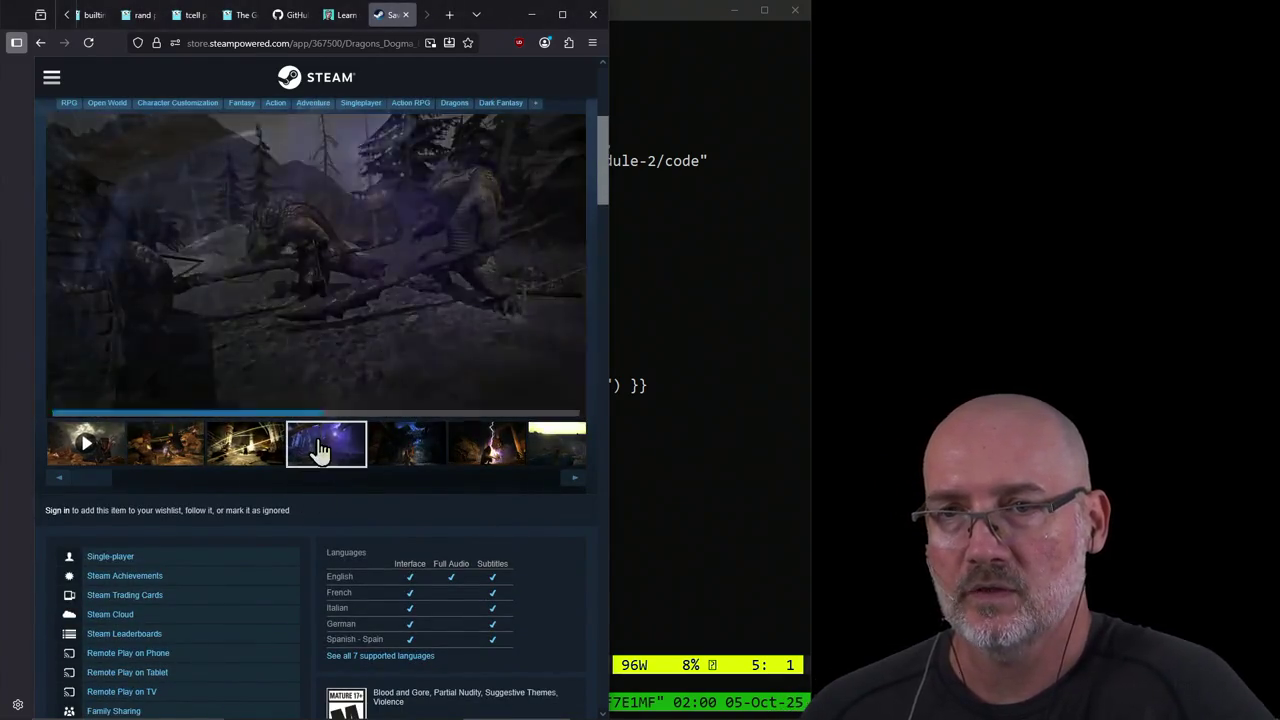
{"action": "scroll", "coordinate": [371, 403], "scroll_direction": "up", "scroll_amount": 2}
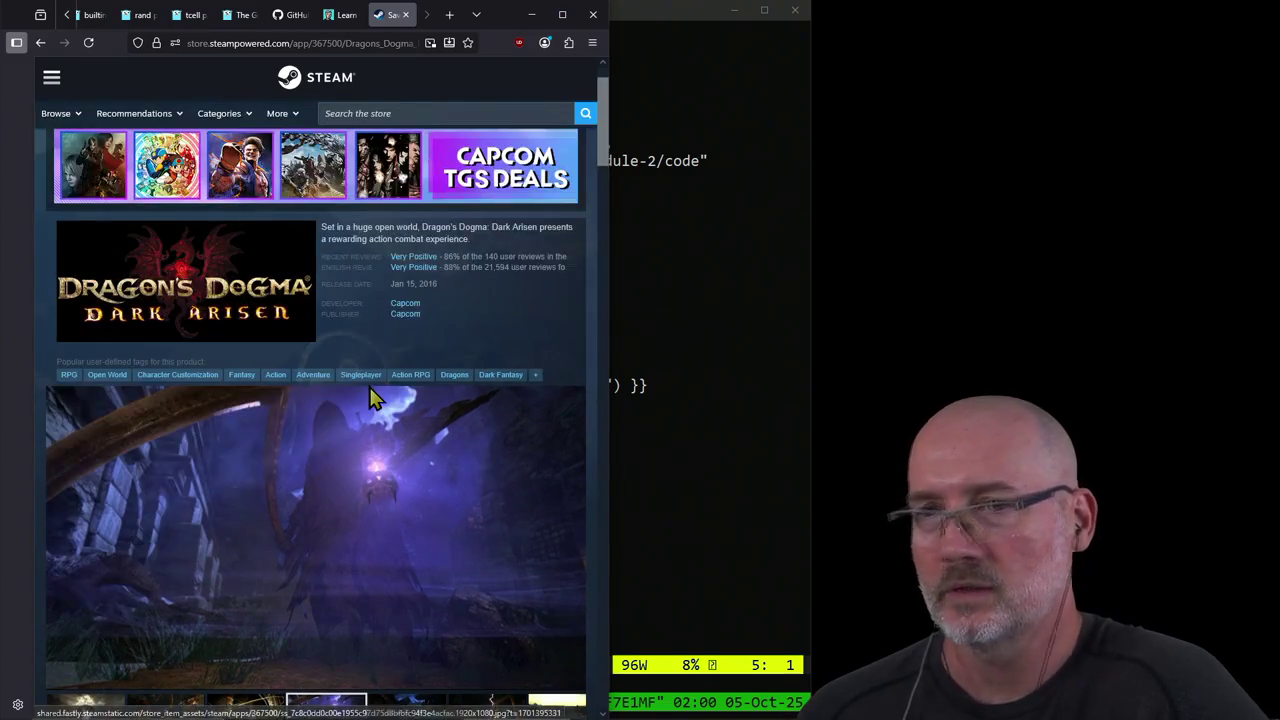
{"action": "scroll", "coordinate": [370, 400], "scroll_direction": "down", "scroll_amount": 1}
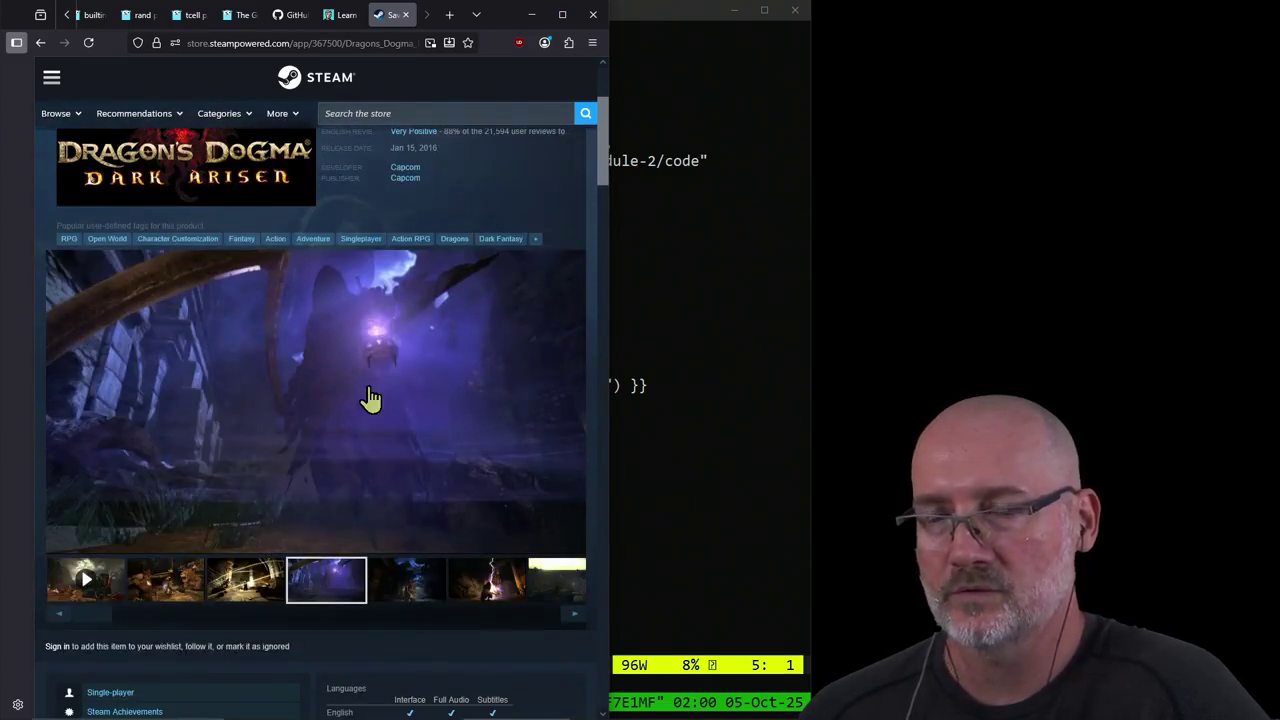
Step: Flip through the screenshots, from archer-and-lion to lightning and back, then scroll the page
{"action": "left_click", "coordinate": [166, 594]}
{"action": "left_click", "coordinate": [250, 592]}
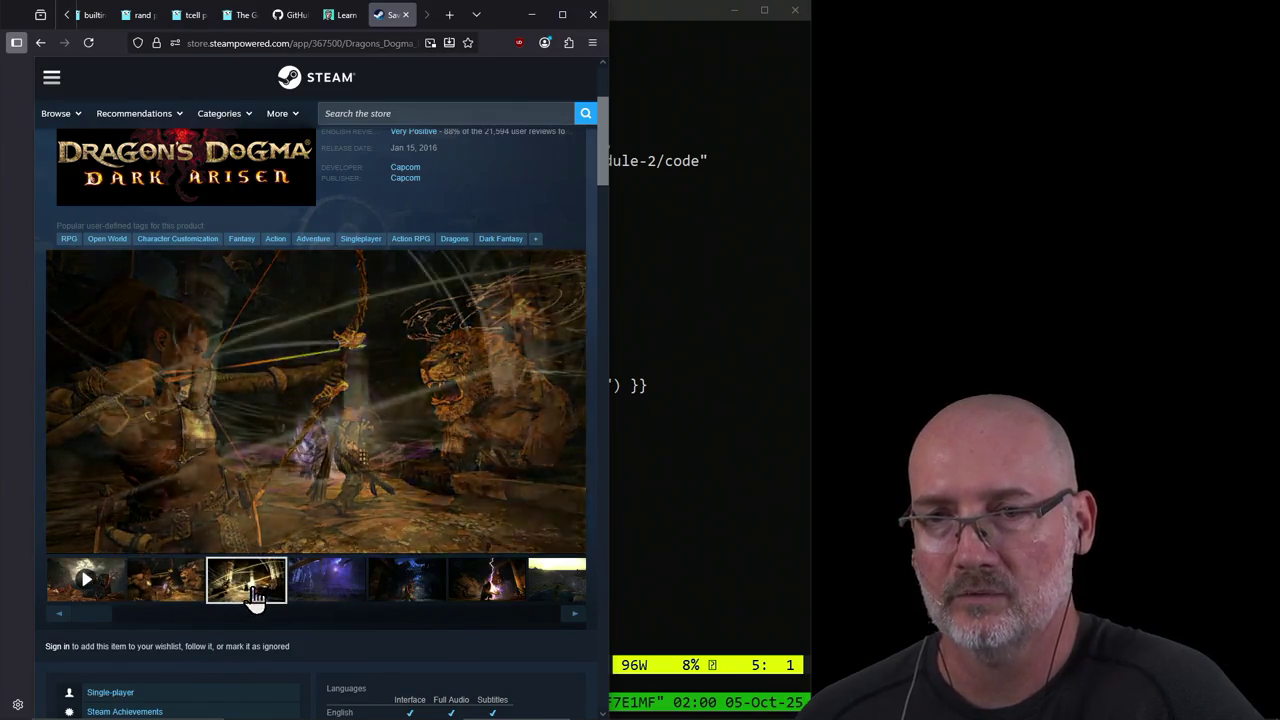
{"action": "left_click", "coordinate": [480, 592]}
{"action": "left_click", "coordinate": [408, 593]}
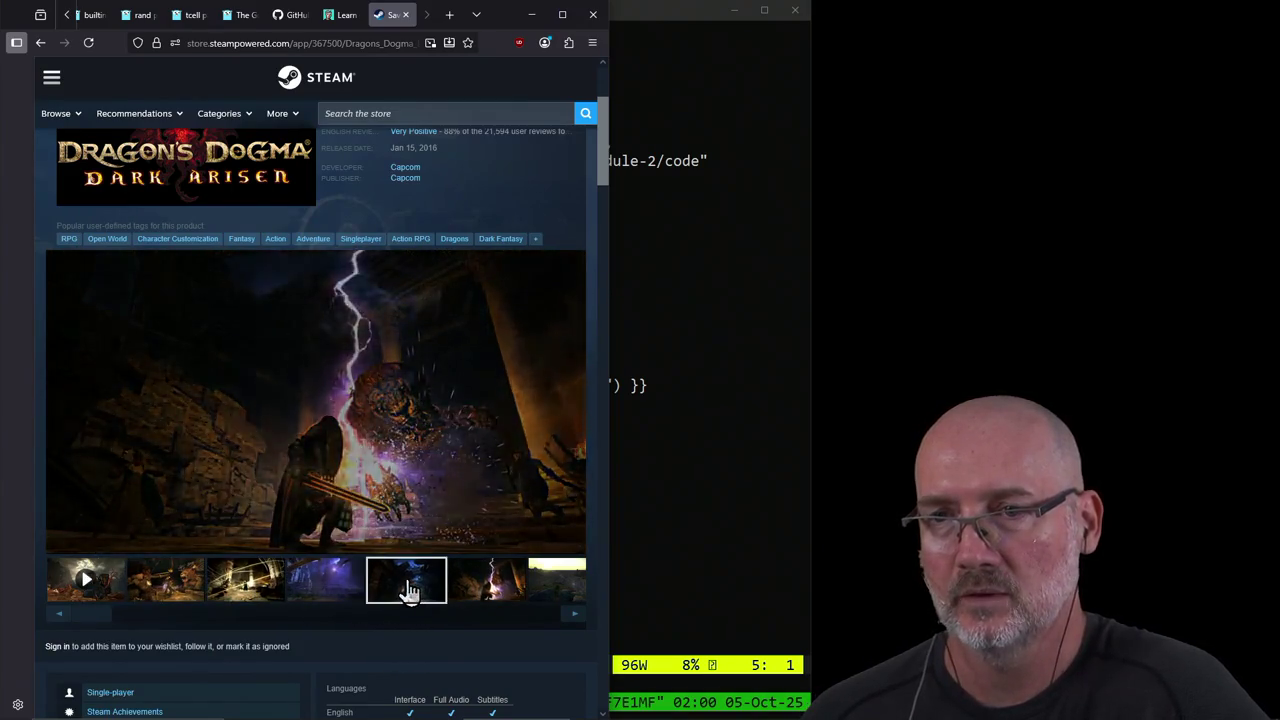
{"action": "left_click", "coordinate": [326, 584]}
{"action": "left_click", "coordinate": [267, 588]}
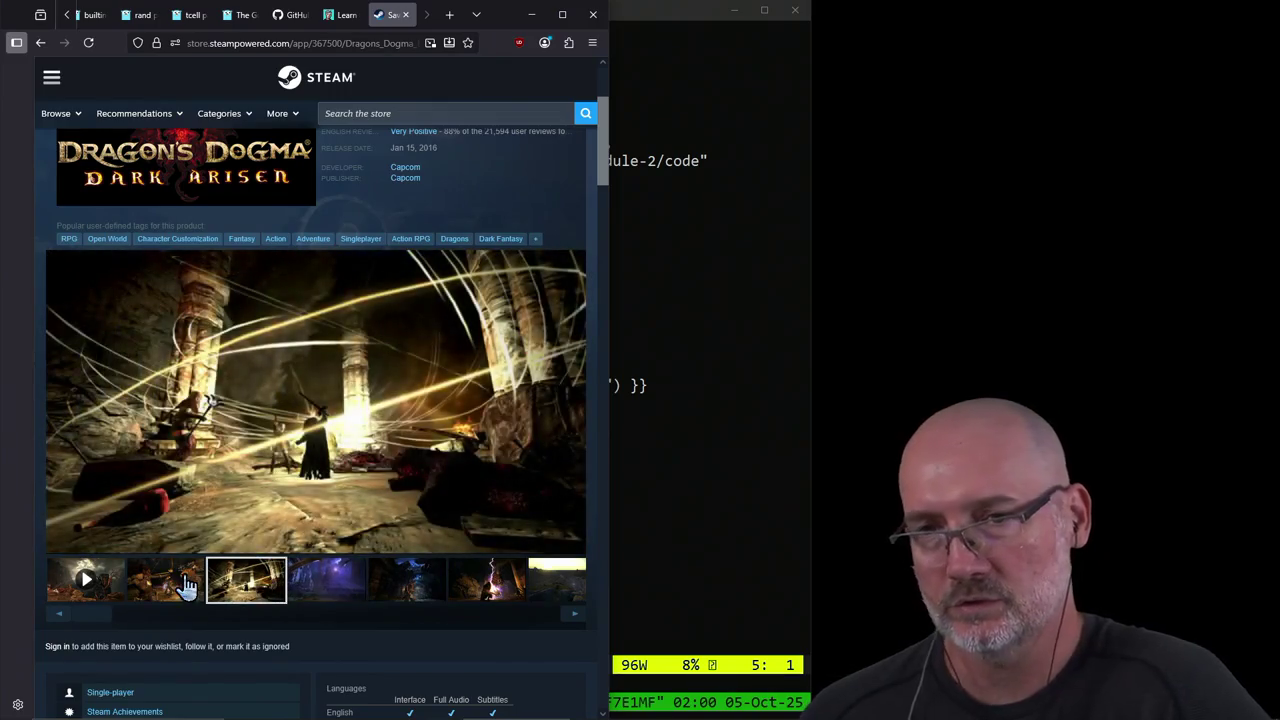
{"action": "left_click", "coordinate": [185, 588]}
{"action": "scroll", "coordinate": [185, 588], "scroll_direction": "down", "scroll_amount": 5}
{"action": "scroll", "coordinate": [188, 586], "scroll_direction": "down", "scroll_amount": 5}
{"action": "scroll", "coordinate": [188, 586], "scroll_direction": "up", "scroll_amount": 2}
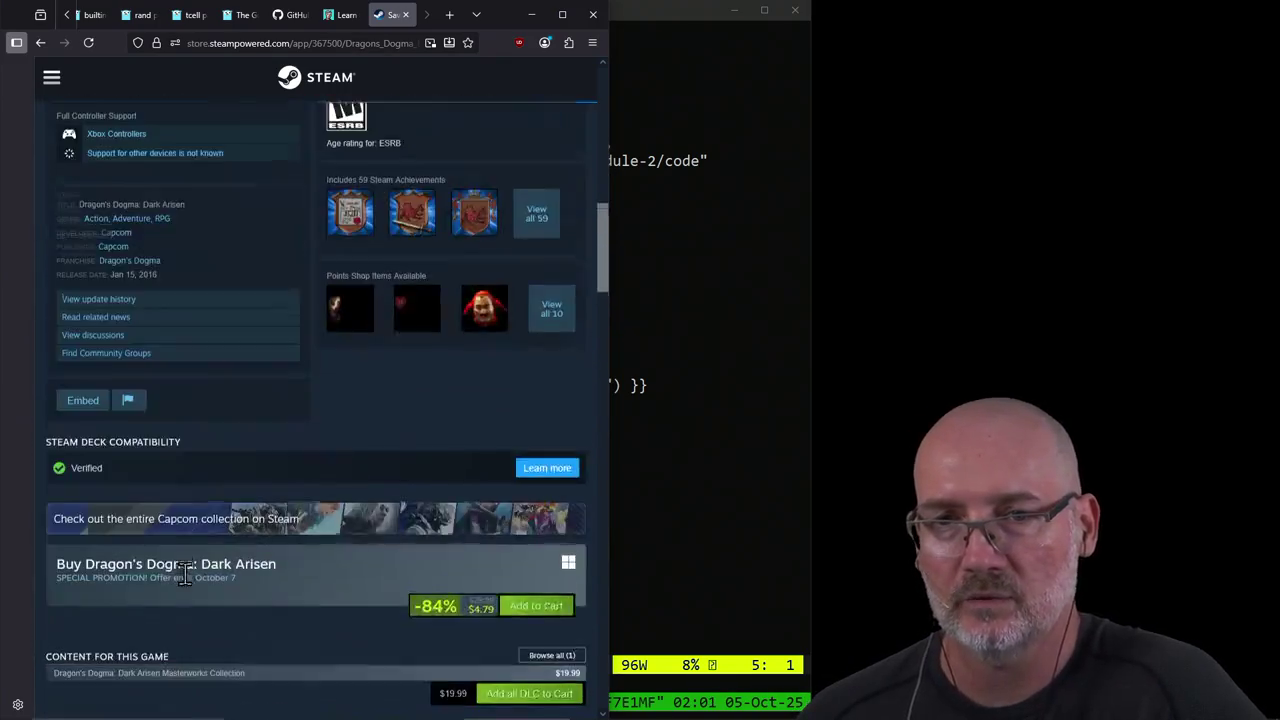
{"action": "scroll", "coordinate": [188, 586], "scroll_direction": "up", "scroll_amount": 10}
{"action": "scroll", "coordinate": [188, 586], "scroll_direction": "up", "scroll_amount": 3}
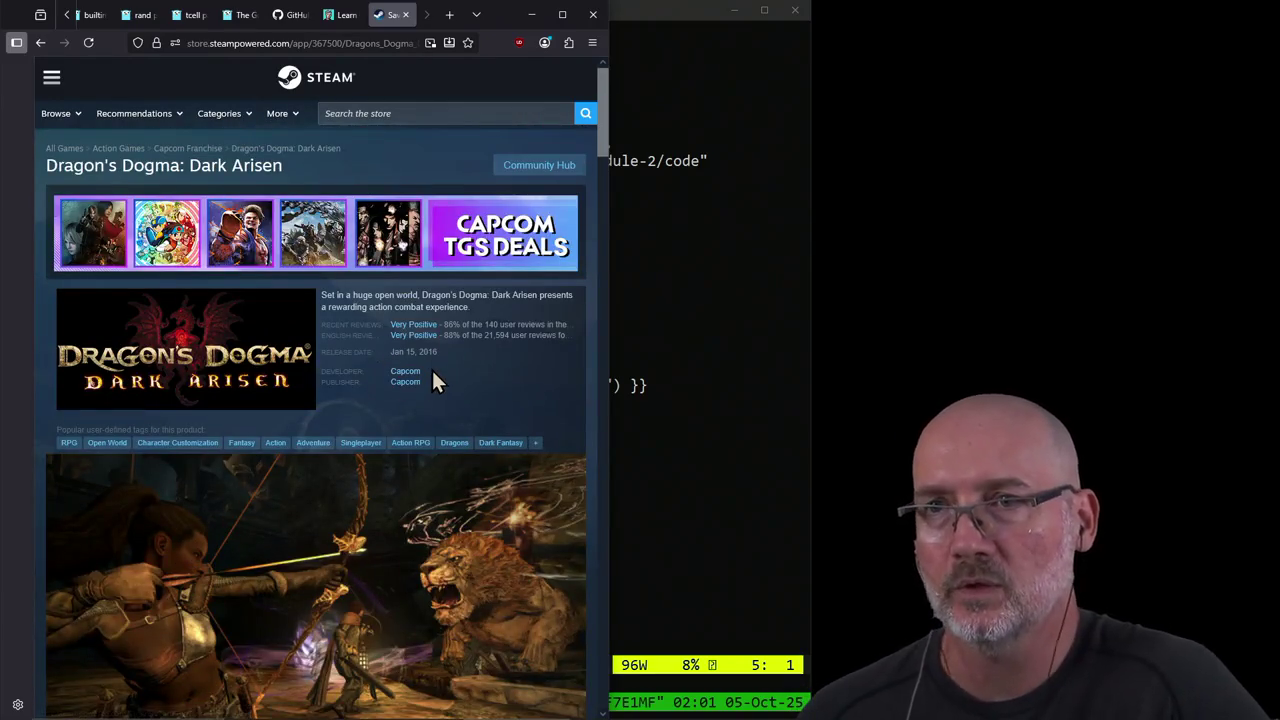
{"action": "left_click", "coordinate": [405, 15]}
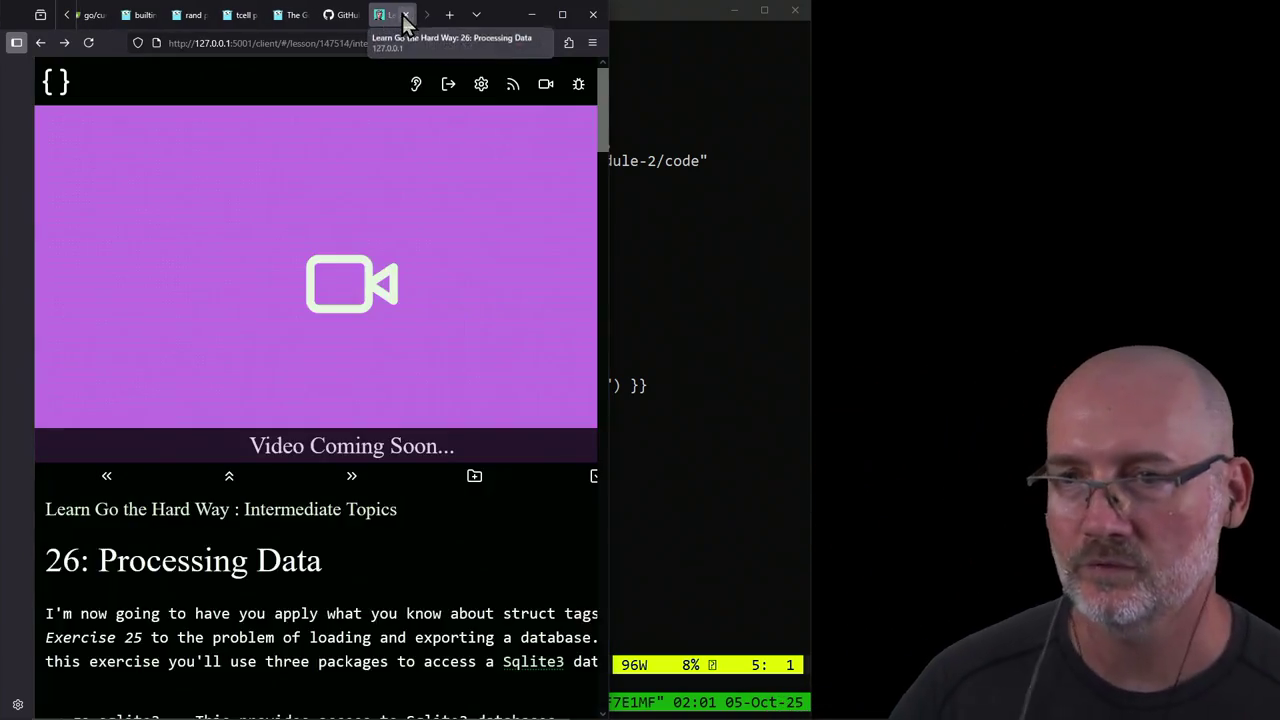
{"action": "scroll", "coordinate": [402, 588], "scroll_direction": "down", "scroll_amount": 3}
{"action": "scroll", "coordinate": [402, 588], "scroll_direction": "up", "scroll_amount": 3}
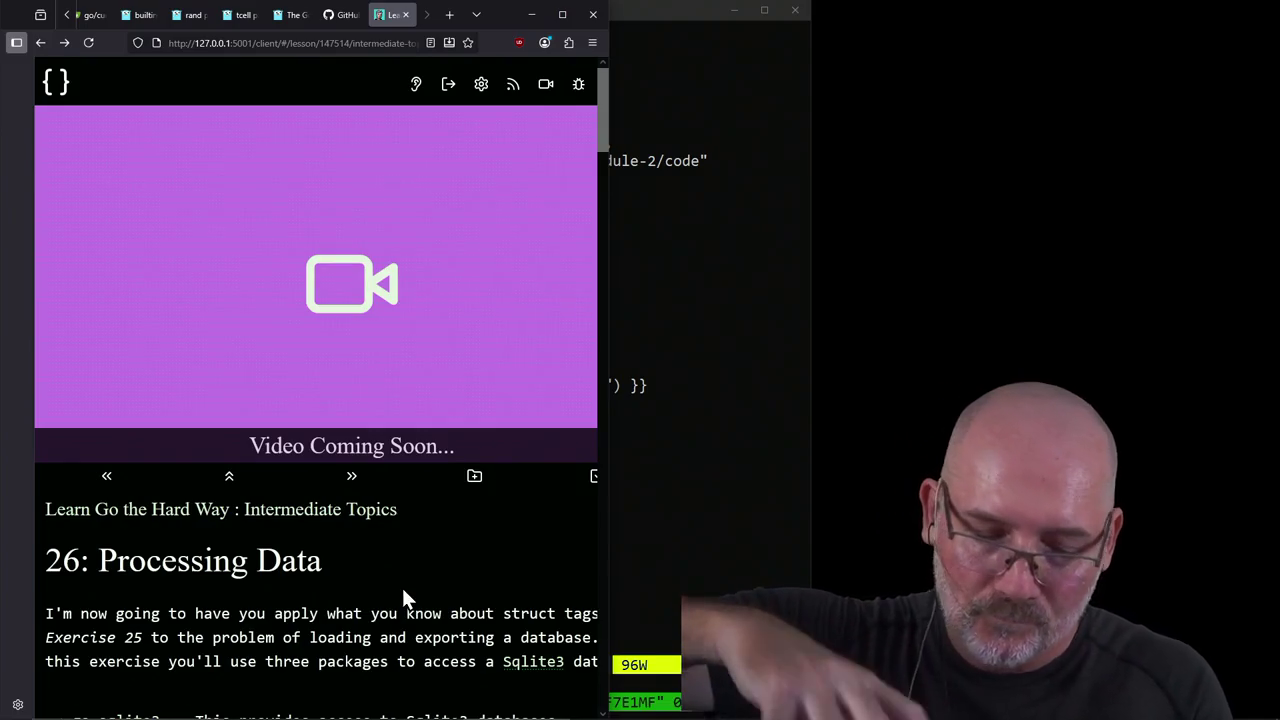
{"action": "left_click", "coordinate": [107, 480]}
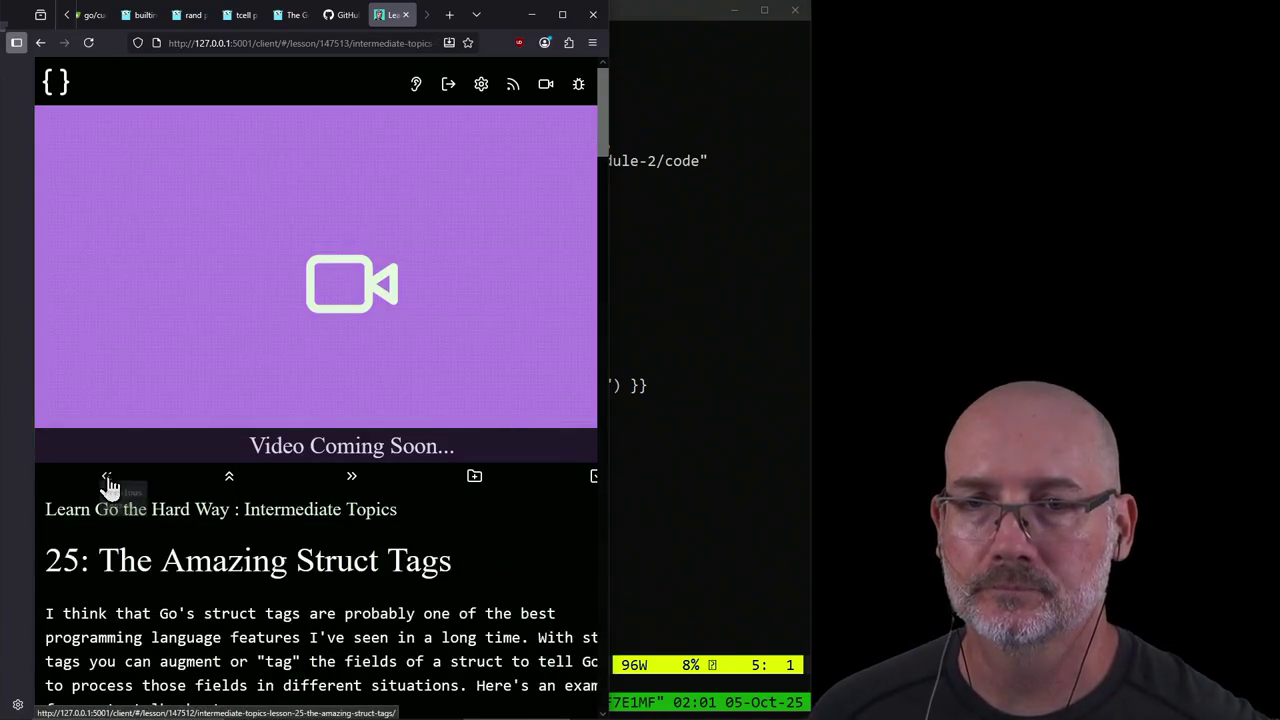
{"action": "left_click", "coordinate": [107, 480]}
{"action": "scroll", "coordinate": [250, 570], "scroll_direction": "down", "scroll_amount": 5}
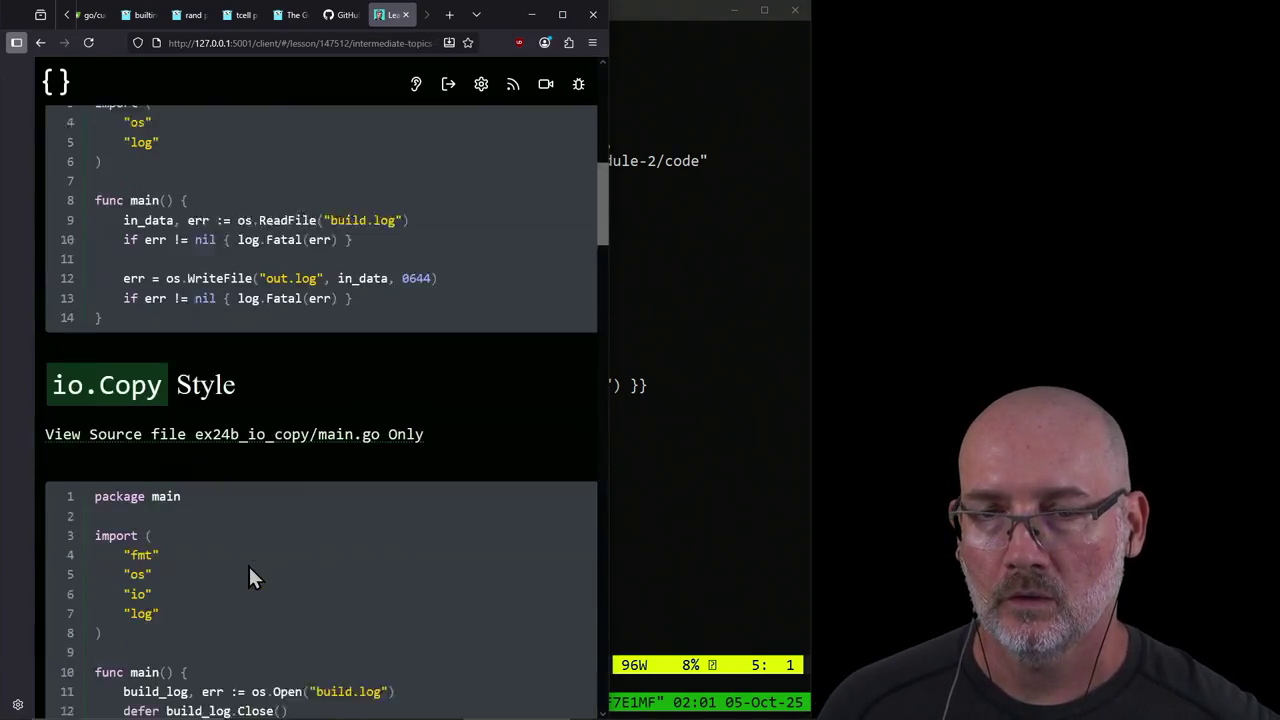
{"action": "scroll", "coordinate": [250, 570], "scroll_direction": "down", "scroll_amount": 5}
{"action": "scroll", "coordinate": [250, 570], "scroll_direction": "down", "scroll_amount": 5}
{"action": "scroll", "coordinate": [250, 570], "scroll_direction": "down", "scroll_amount": 5}
{"action": "scroll", "coordinate": [249, 567], "scroll_direction": "down", "scroll_amount": 5}
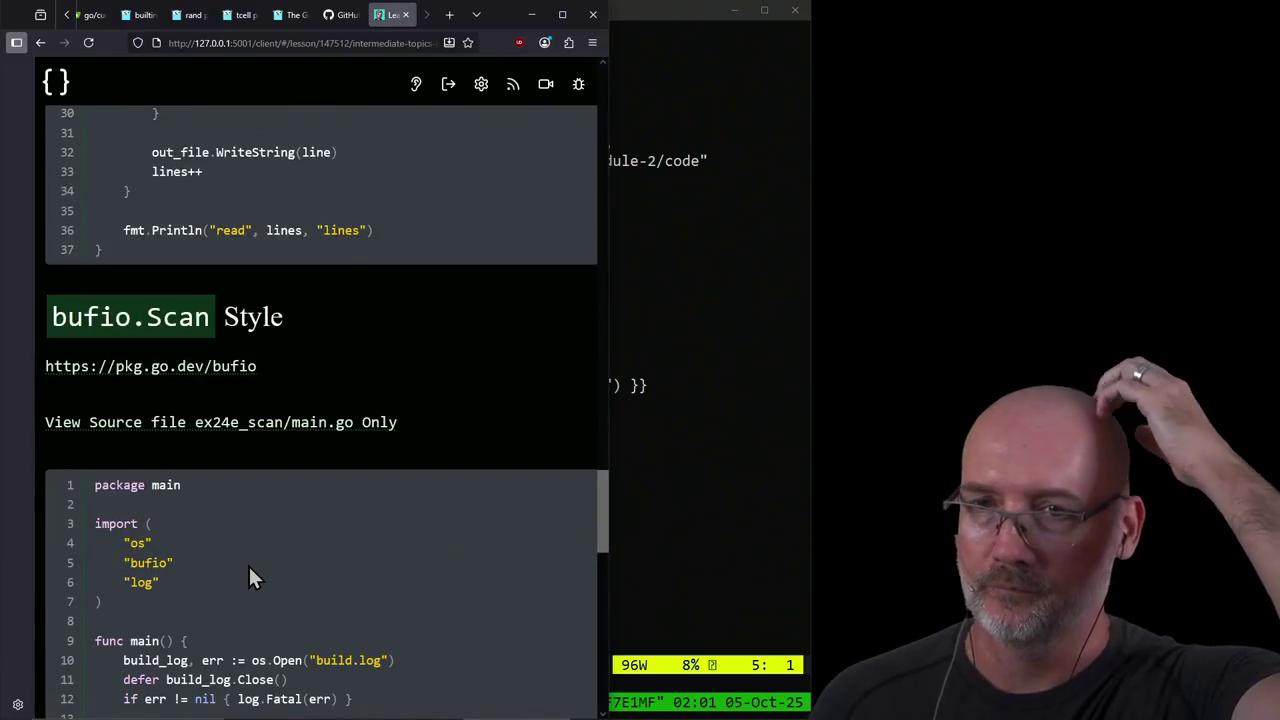
{"action": "scroll", "coordinate": [249, 567], "scroll_direction": "down", "scroll_amount": 5}
{"action": "scroll", "coordinate": [249, 567], "scroll_direction": "down", "scroll_amount": 5}
{"action": "scroll", "coordinate": [248, 564], "scroll_direction": "down", "scroll_amount": 5}
{"action": "scroll", "coordinate": [248, 564], "scroll_direction": "up", "scroll_amount": 5}
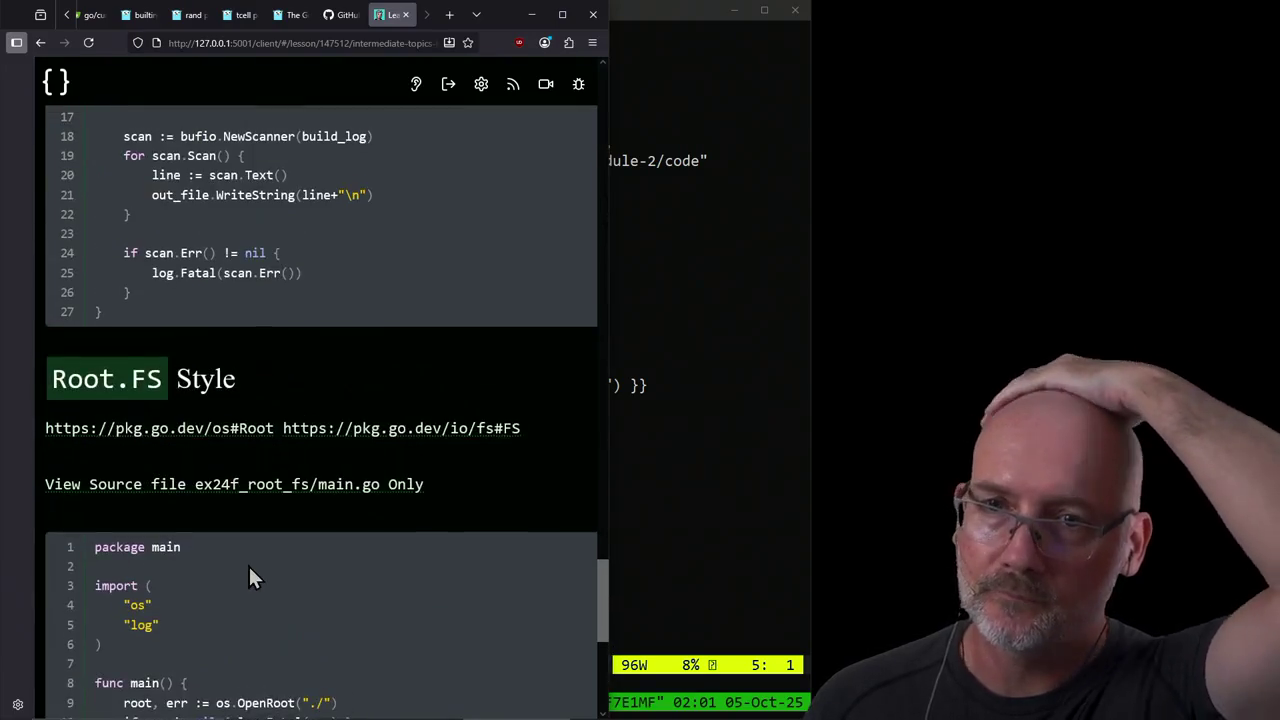
{"action": "scroll", "coordinate": [248, 564], "scroll_direction": "up", "scroll_amount": 5}
{"action": "scroll", "coordinate": [248, 564], "scroll_direction": "up", "scroll_amount": 5}
{"action": "scroll", "coordinate": [248, 564], "scroll_direction": "up", "scroll_amount": 5}
{"action": "scroll", "coordinate": [248, 564], "scroll_direction": "up", "scroll_amount": 5}
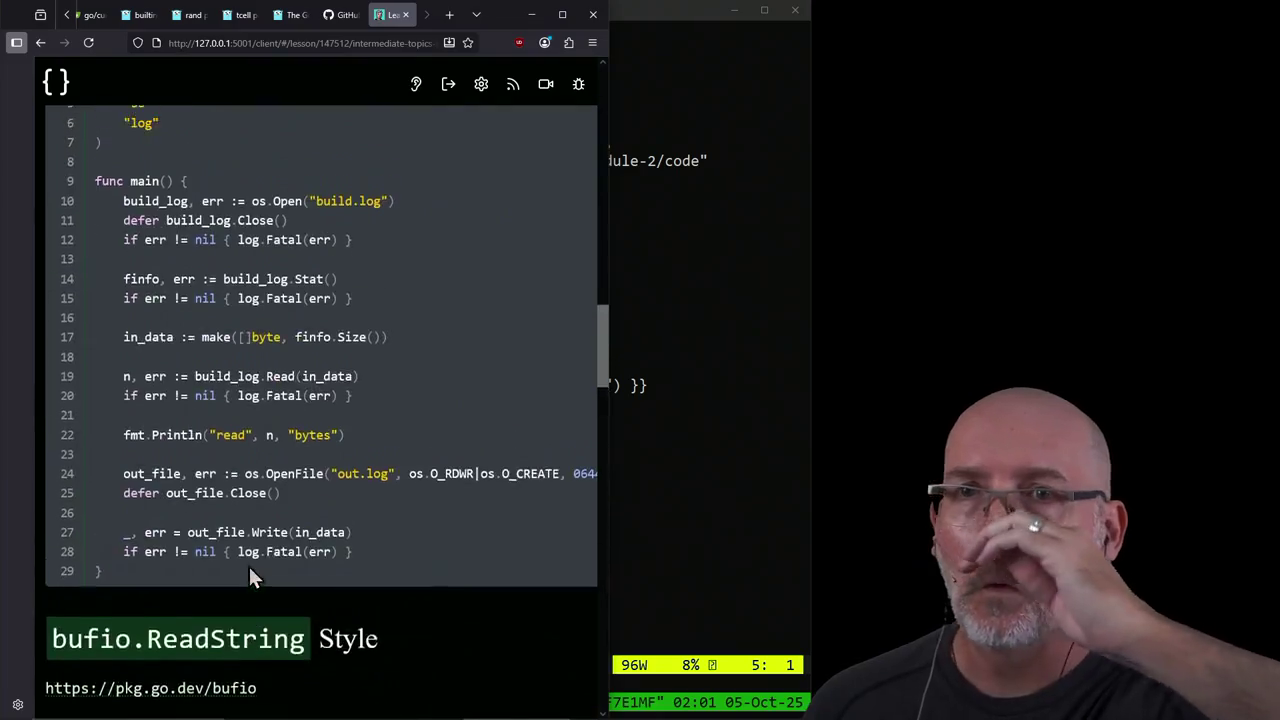
{"action": "scroll", "coordinate": [248, 564], "scroll_direction": "up", "scroll_amount": 5}
{"action": "scroll", "coordinate": [248, 564], "scroll_direction": "up", "scroll_amount": 5}
{"action": "scroll", "coordinate": [248, 564], "scroll_direction": "up", "scroll_amount": 3}
{"action": "scroll", "coordinate": [248, 564], "scroll_direction": "up", "scroll_amount": 5}
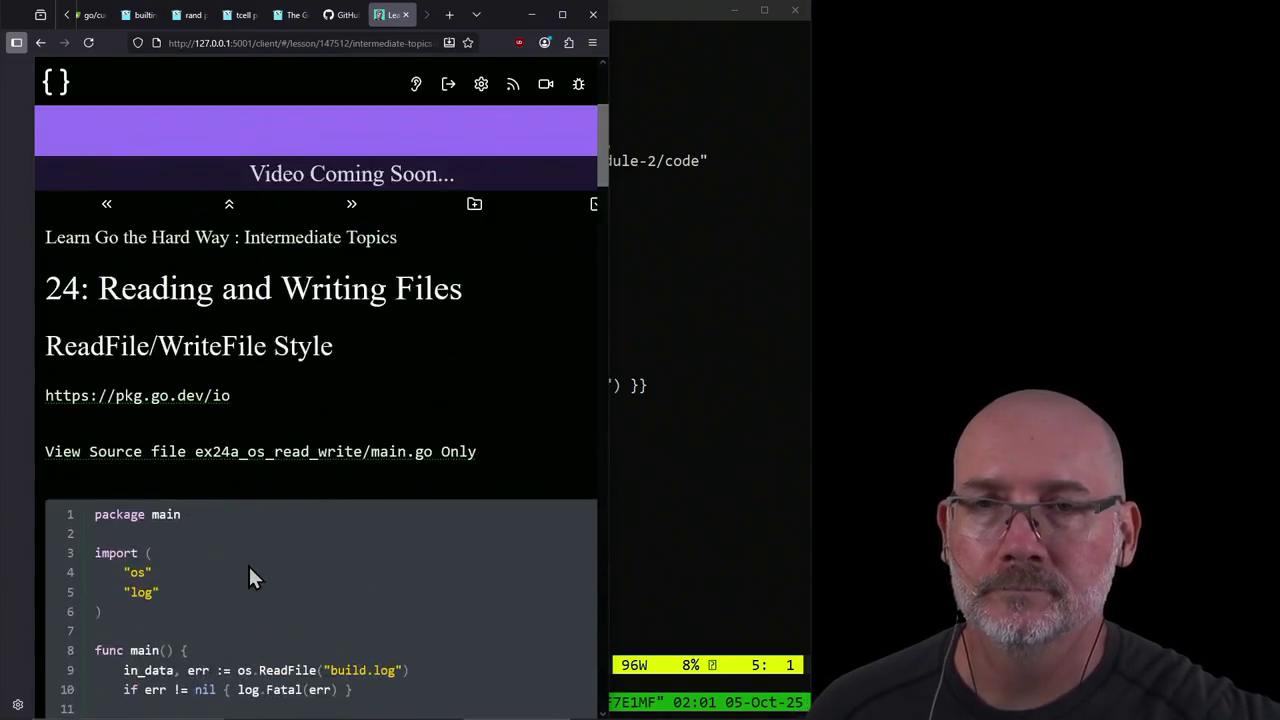
{"action": "scroll", "coordinate": [250, 562], "scroll_direction": "up", "scroll_amount": 5}
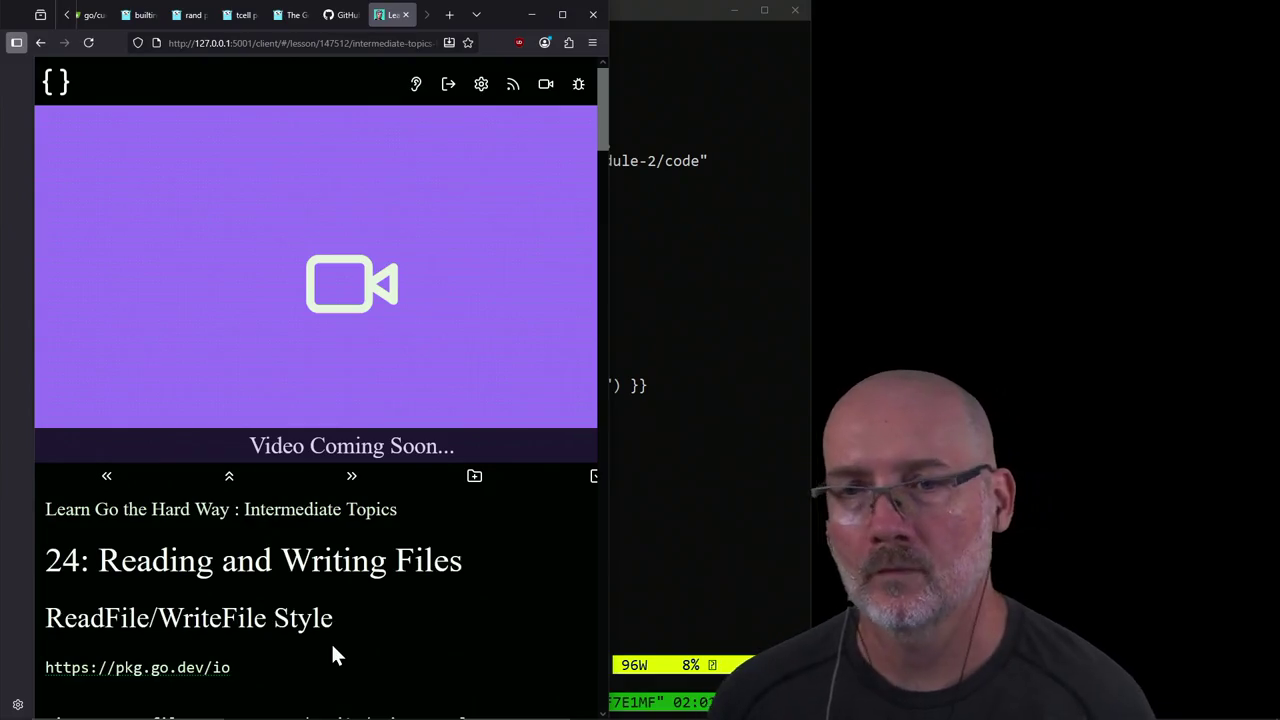
{"action": "scroll", "coordinate": [360, 615], "scroll_direction": "down", "scroll_amount": 5}
{"action": "scroll", "coordinate": [388, 600], "scroll_direction": "down", "scroll_amount": 1}
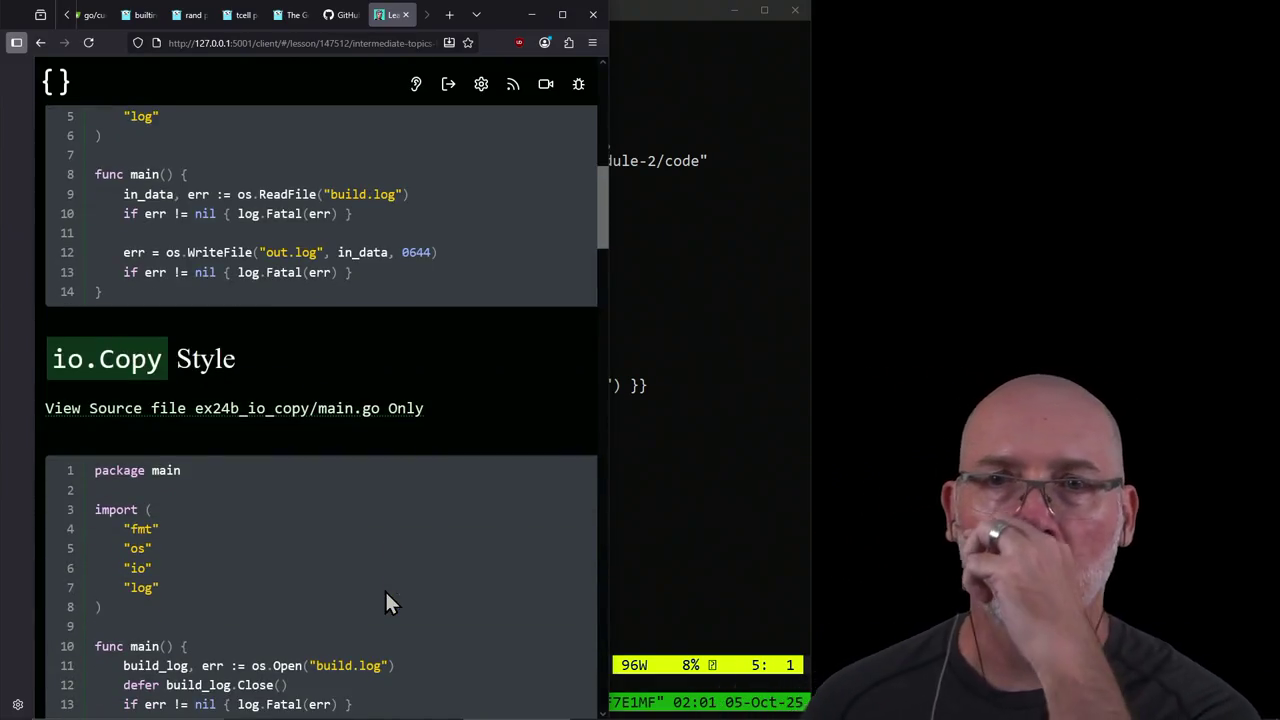
{"action": "scroll", "coordinate": [388, 600], "scroll_direction": "up", "scroll_amount": 3}
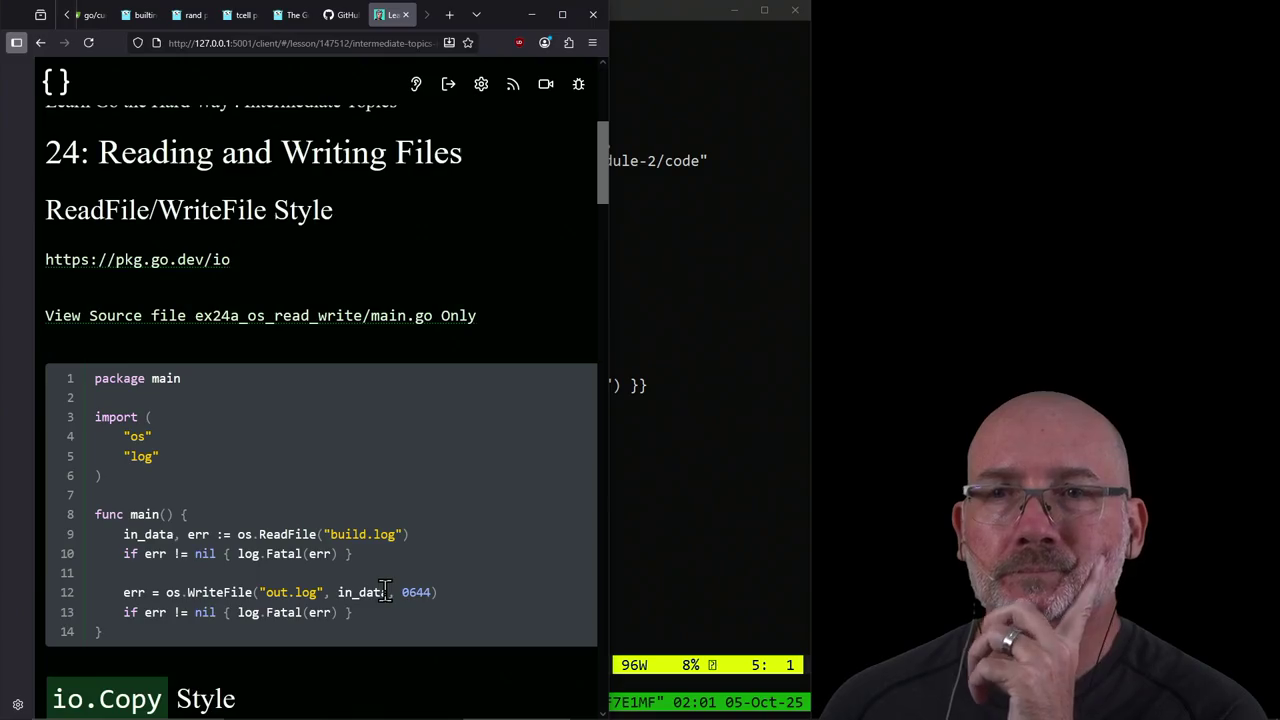
{"action": "scroll", "coordinate": [385, 591], "scroll_direction": "down", "scroll_amount": 1}
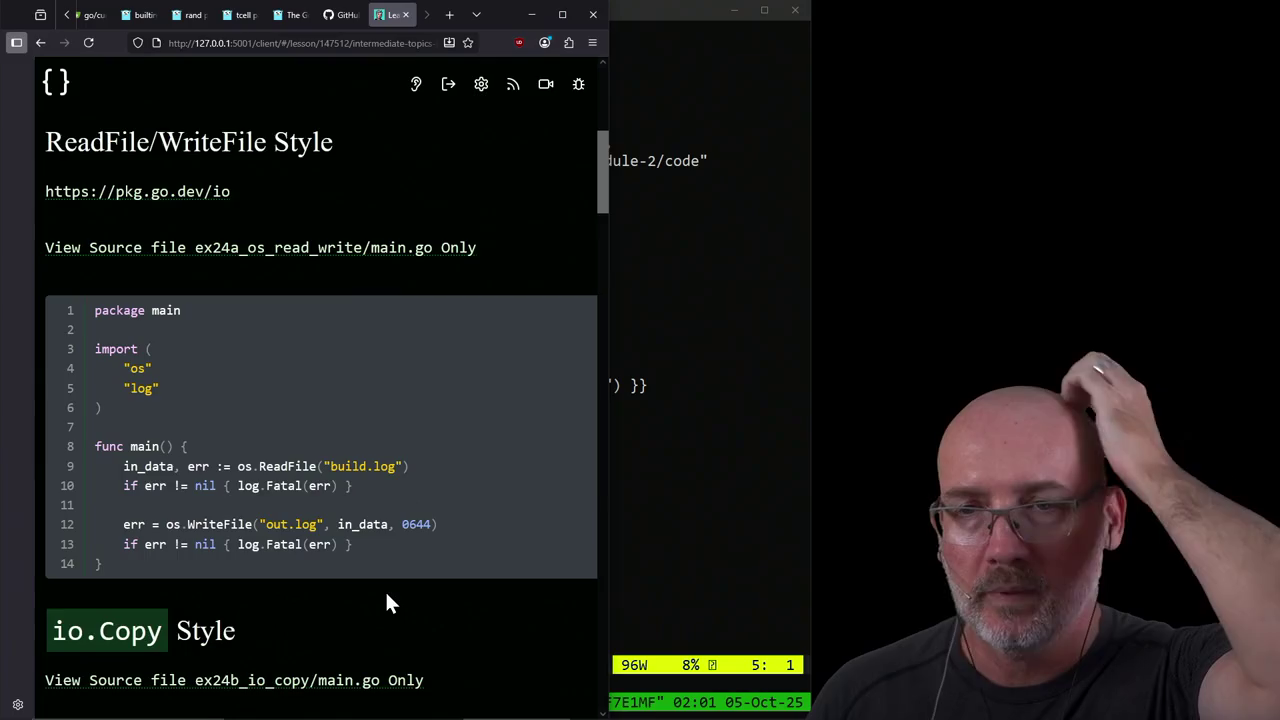
{"action": "scroll", "coordinate": [385, 589], "scroll_direction": "down", "scroll_amount": 3}
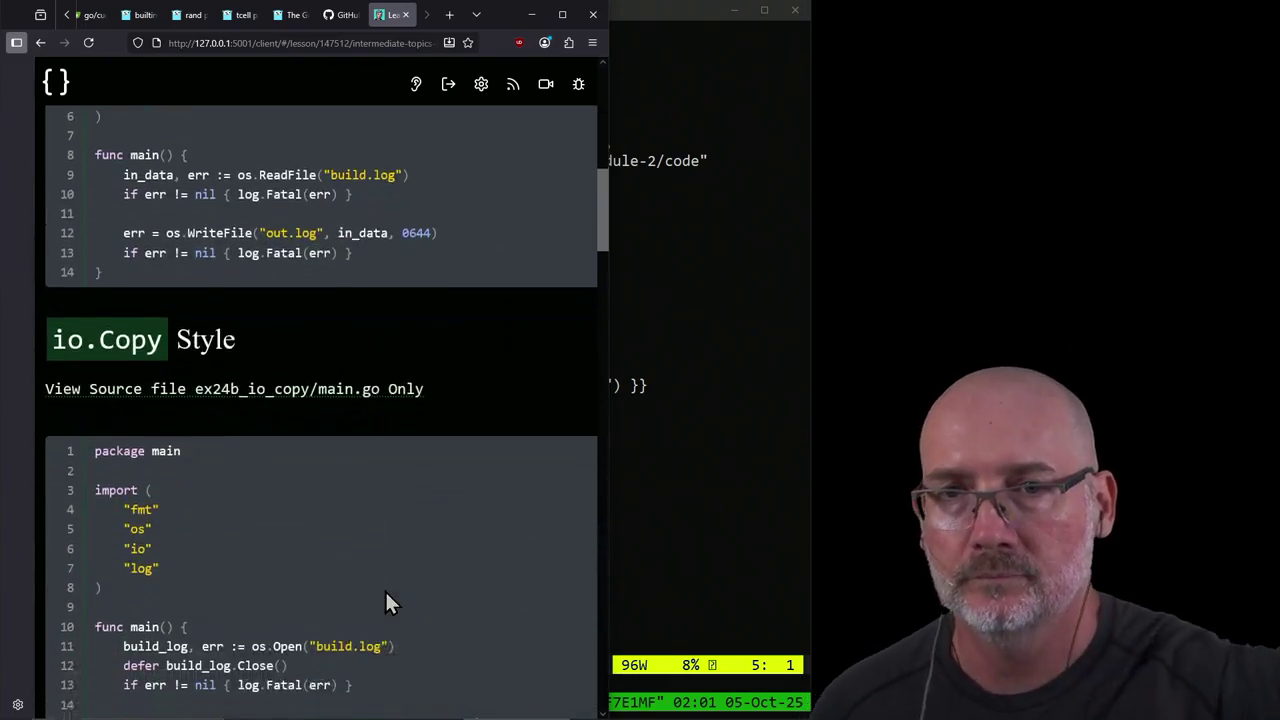
{"action": "scroll", "coordinate": [385, 589], "scroll_direction": "down", "scroll_amount": 2}
{"action": "scroll", "coordinate": [385, 589], "scroll_direction": "down", "scroll_amount": 1}
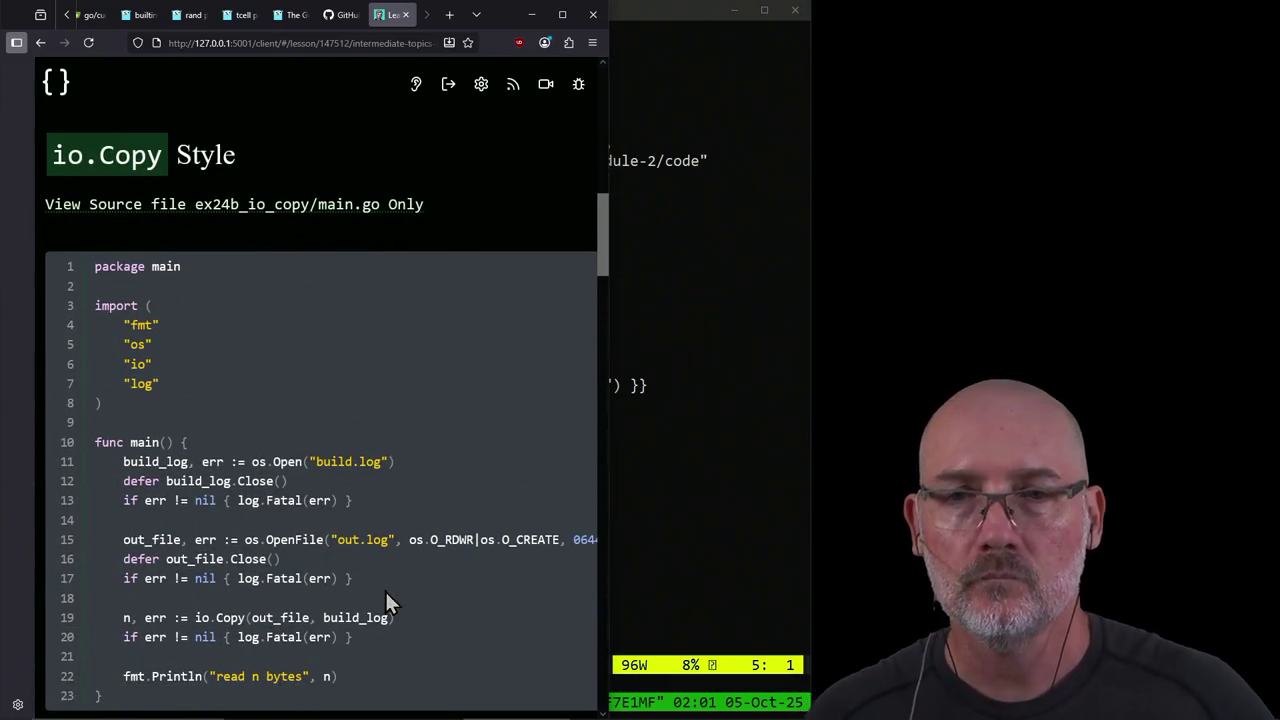
{"action": "scroll", "coordinate": [385, 589], "scroll_direction": "down", "scroll_amount": 1}
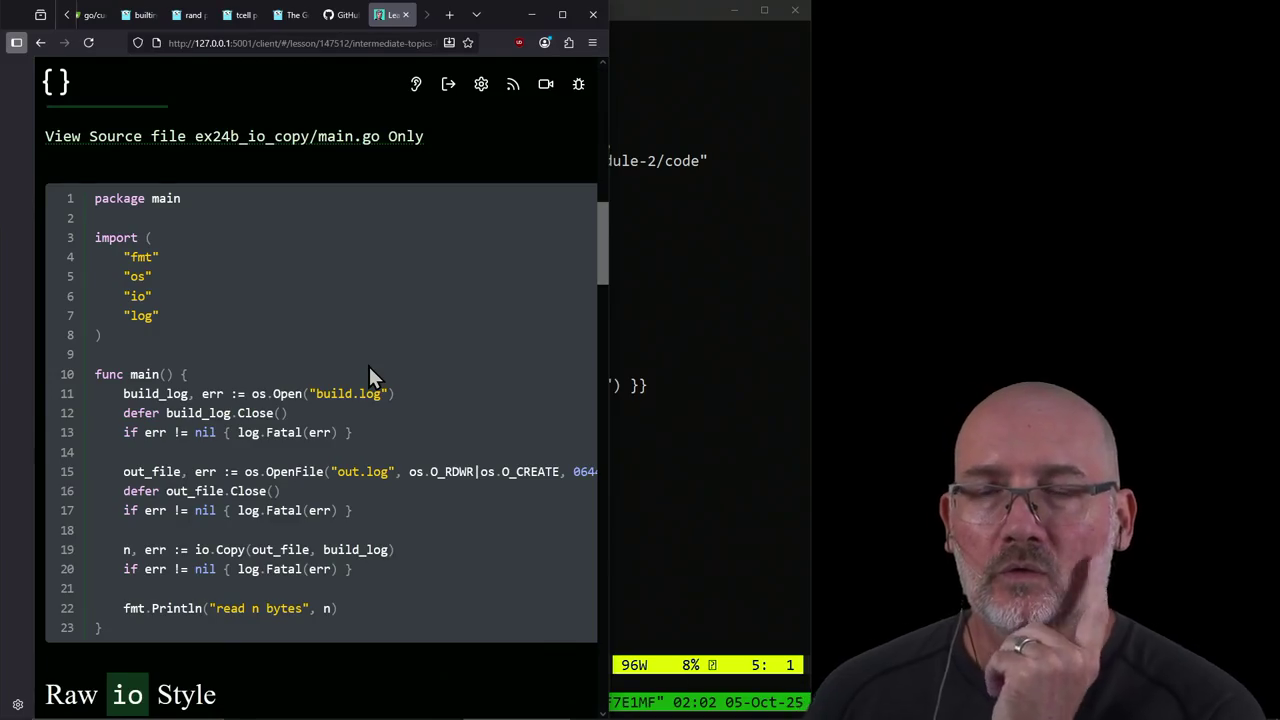
{"action": "scroll", "coordinate": [467, 309], "scroll_direction": "down", "scroll_amount": 3}
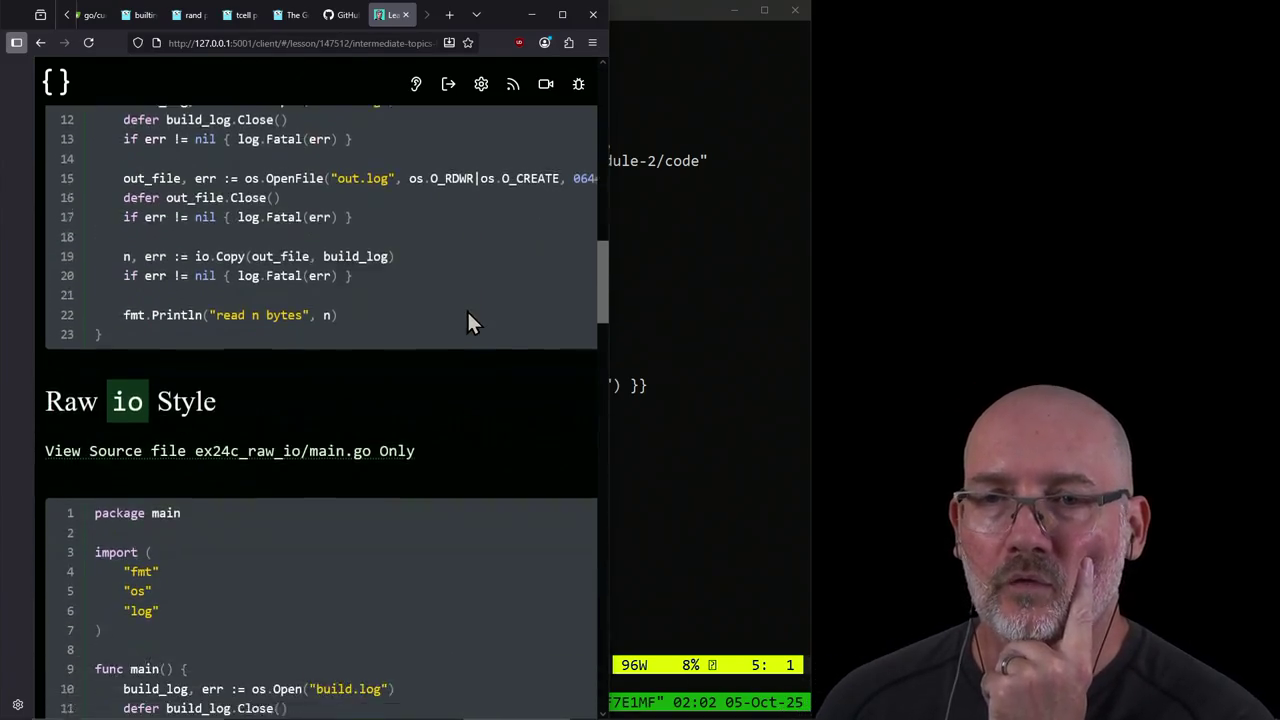
{"action": "scroll", "coordinate": [467, 309], "scroll_direction": "down", "scroll_amount": 2}
{"action": "scroll", "coordinate": [467, 309], "scroll_direction": "down", "scroll_amount": 2}
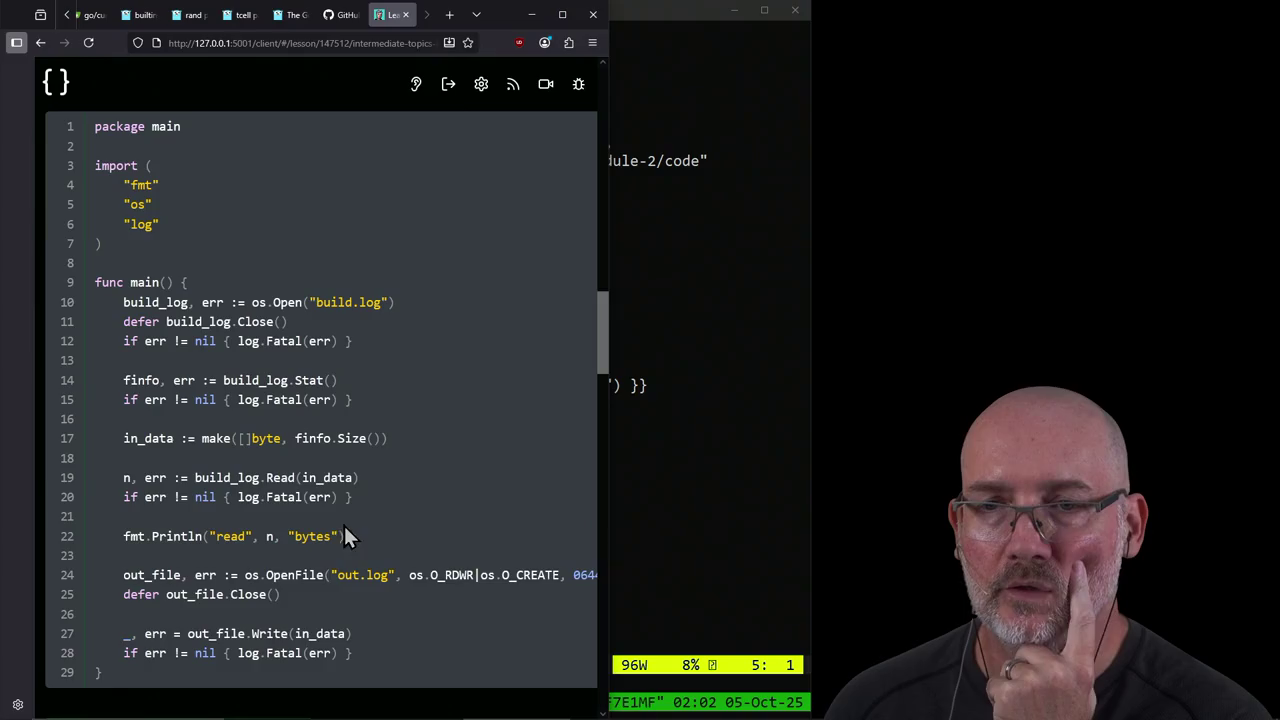
{"action": "scroll", "coordinate": [298, 637], "scroll_direction": "down", "scroll_amount": 2}
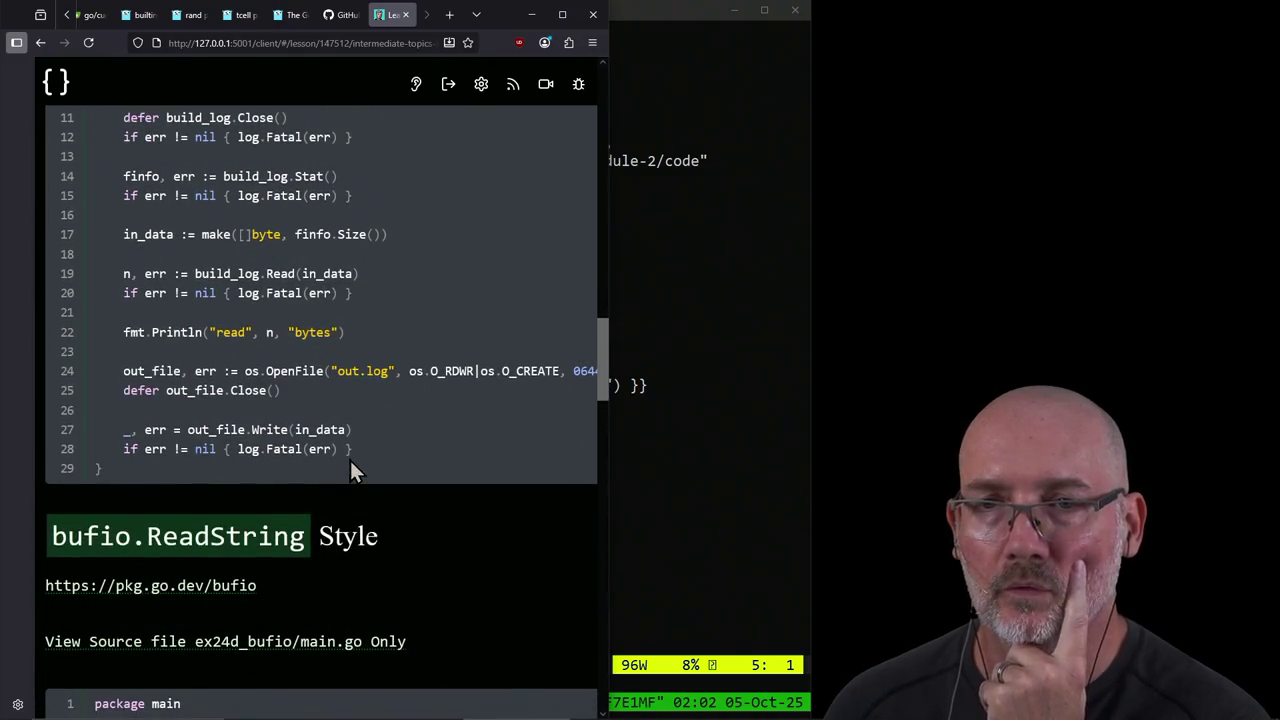
{"action": "scroll", "coordinate": [350, 462], "scroll_direction": "down", "scroll_amount": 4}
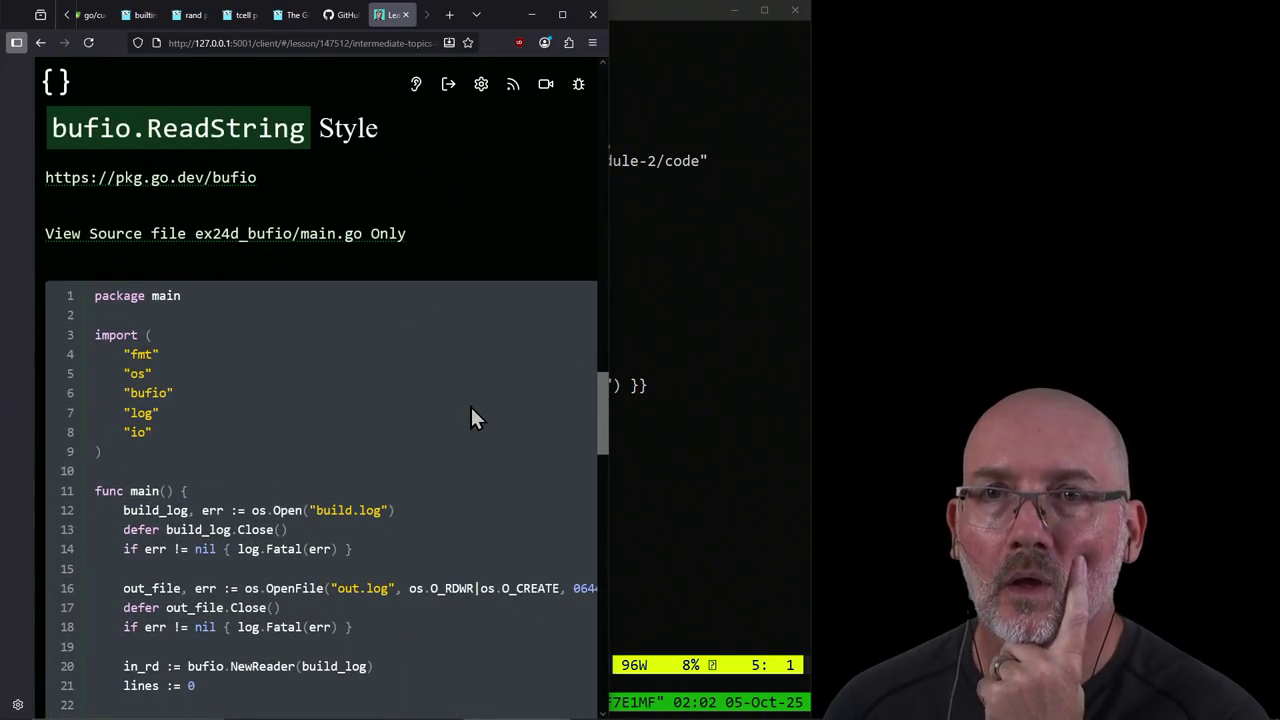
{"action": "scroll", "coordinate": [470, 415], "scroll_direction": "down", "scroll_amount": 1}
{"action": "scroll", "coordinate": [470, 415], "scroll_direction": "down", "scroll_amount": 1}
{"action": "scroll", "coordinate": [470, 415], "scroll_direction": "down", "scroll_amount": 2}
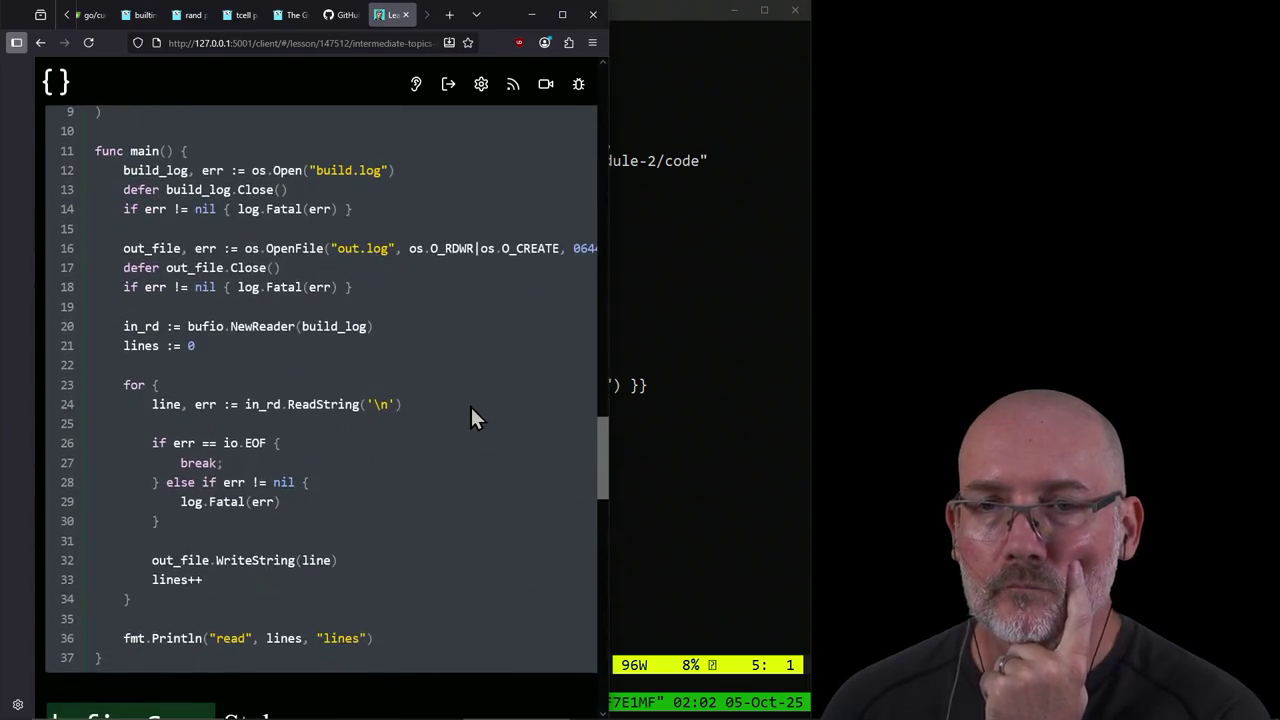
{"action": "mouse_move", "coordinate": [123, 386]}
{"action": "left_mouse_down"}
{"action": "mouse_move", "coordinate": [206, 471]}
{"action": "mouse_move", "coordinate": [224, 595]}
{"action": "left_mouse_up"}
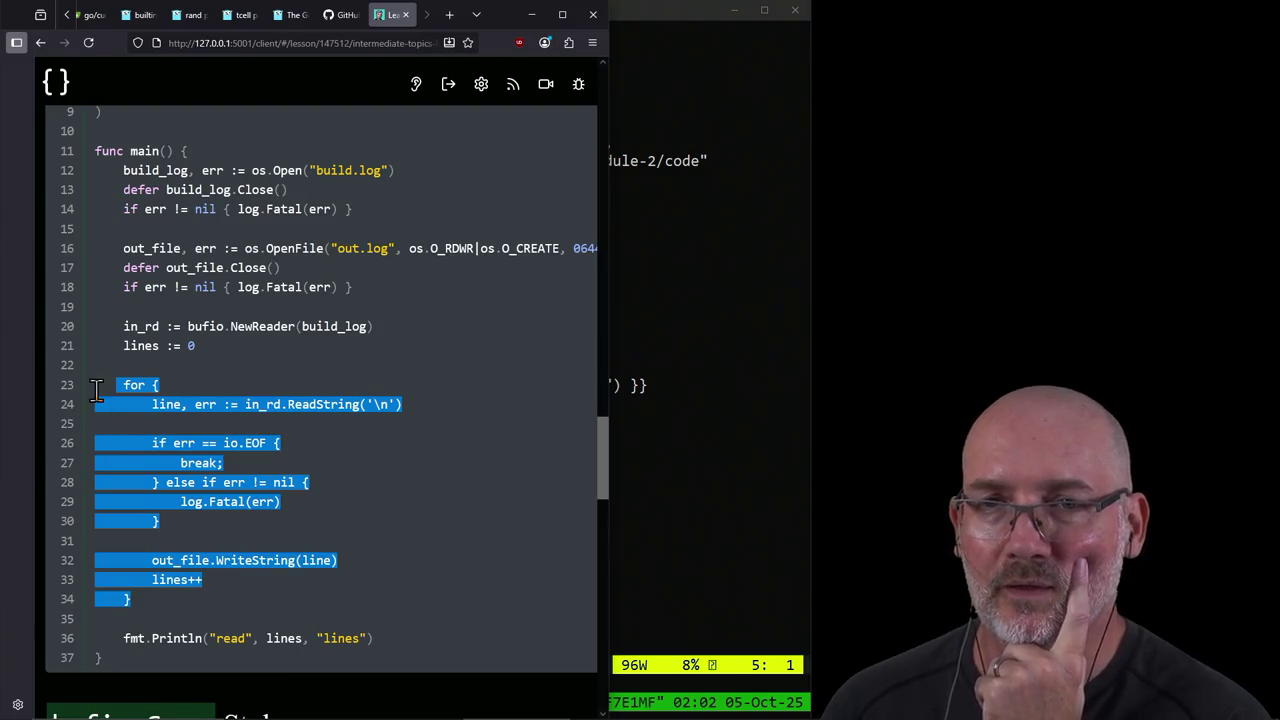
{"action": "left_click_drag", "start_coordinate": [94, 392], "coordinate": [163, 620]}
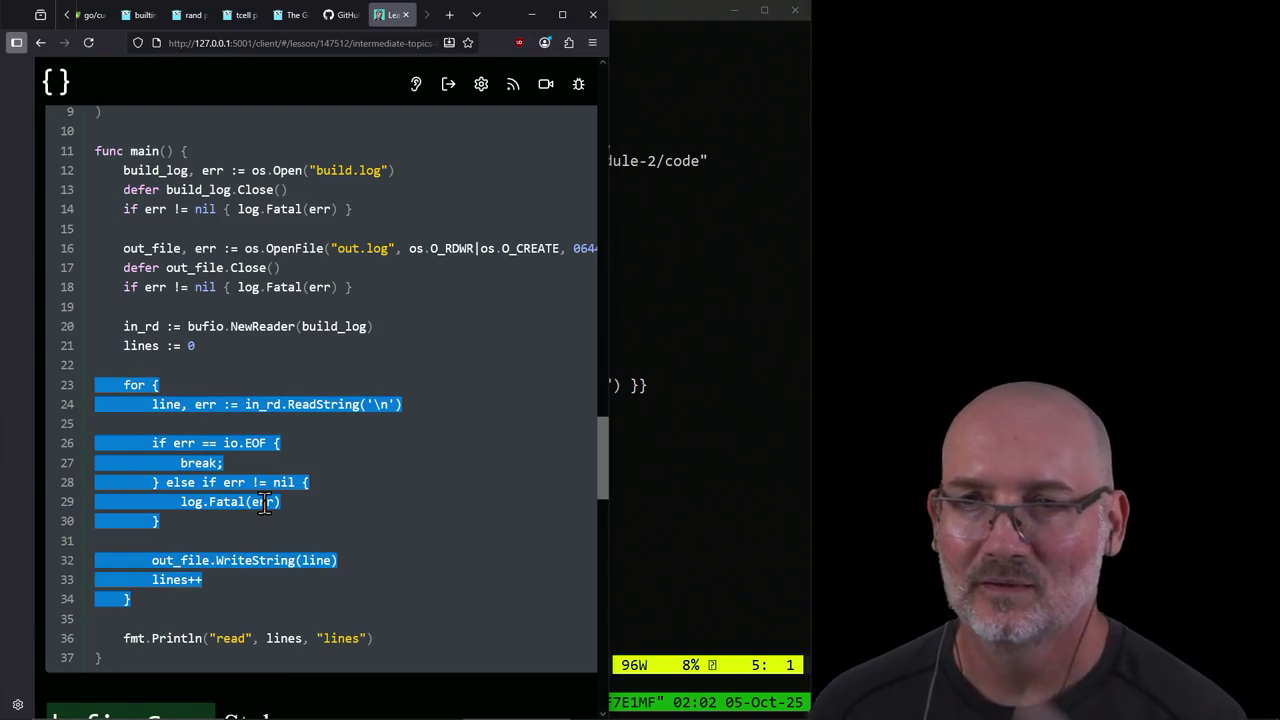
{"action": "left_click", "coordinate": [399, 474]}
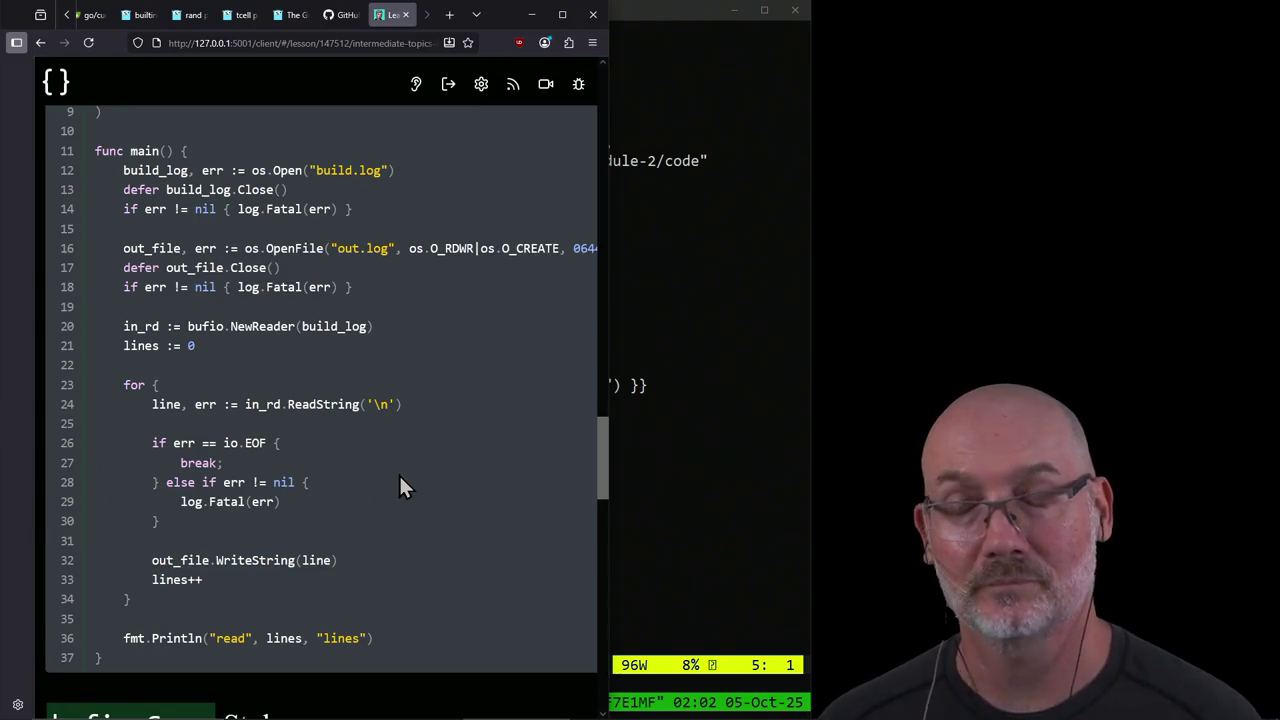
{"action": "scroll", "coordinate": [399, 486], "scroll_direction": "down", "scroll_amount": 2}
{"action": "scroll", "coordinate": [399, 486], "scroll_direction": "down", "scroll_amount": 3}
{"action": "scroll", "coordinate": [399, 486], "scroll_direction": "down", "scroll_amount": 2}
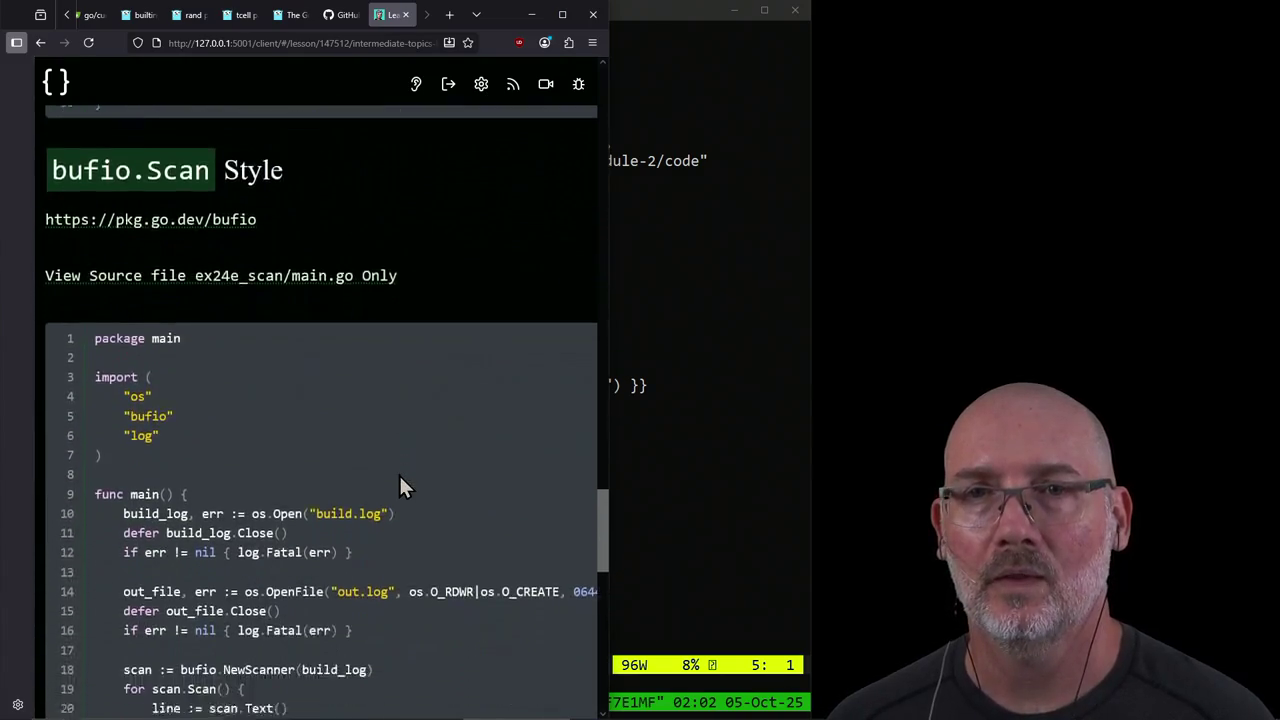
{"action": "scroll", "coordinate": [399, 478], "scroll_direction": "down", "scroll_amount": 1}
{"action": "scroll", "coordinate": [497, 505], "scroll_direction": "down", "scroll_amount": 1}
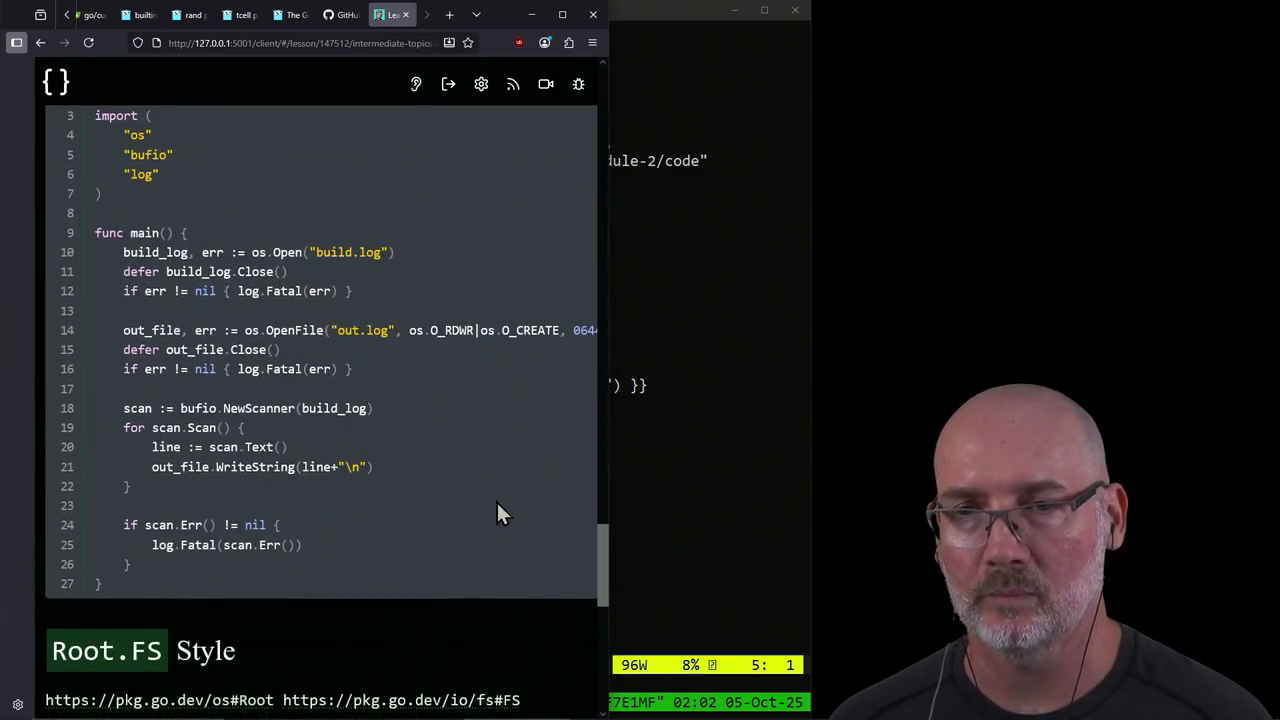
{"action": "scroll", "coordinate": [497, 505], "scroll_direction": "down", "scroll_amount": 1}
{"action": "scroll", "coordinate": [497, 505], "scroll_direction": "down", "scroll_amount": 3}
{"action": "scroll", "coordinate": [497, 505], "scroll_direction": "down", "scroll_amount": 2}
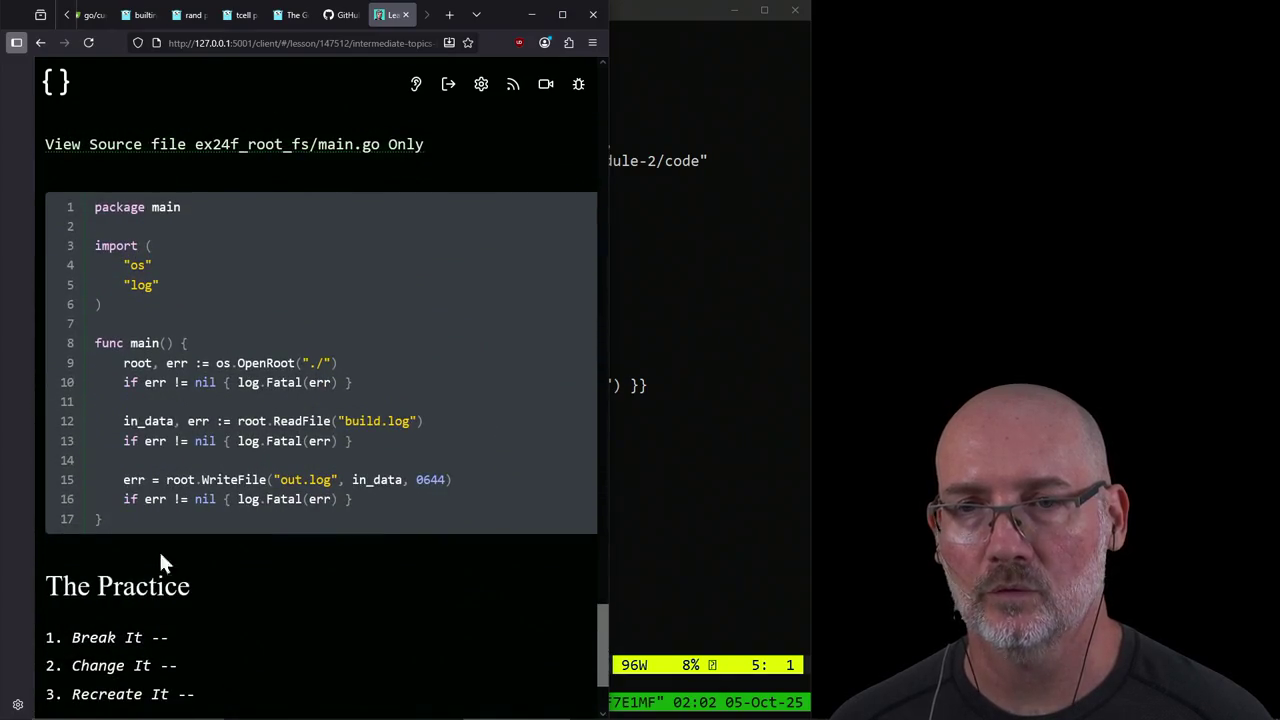
{"action": "scroll", "coordinate": [468, 363], "scroll_direction": "up", "scroll_amount": 1}
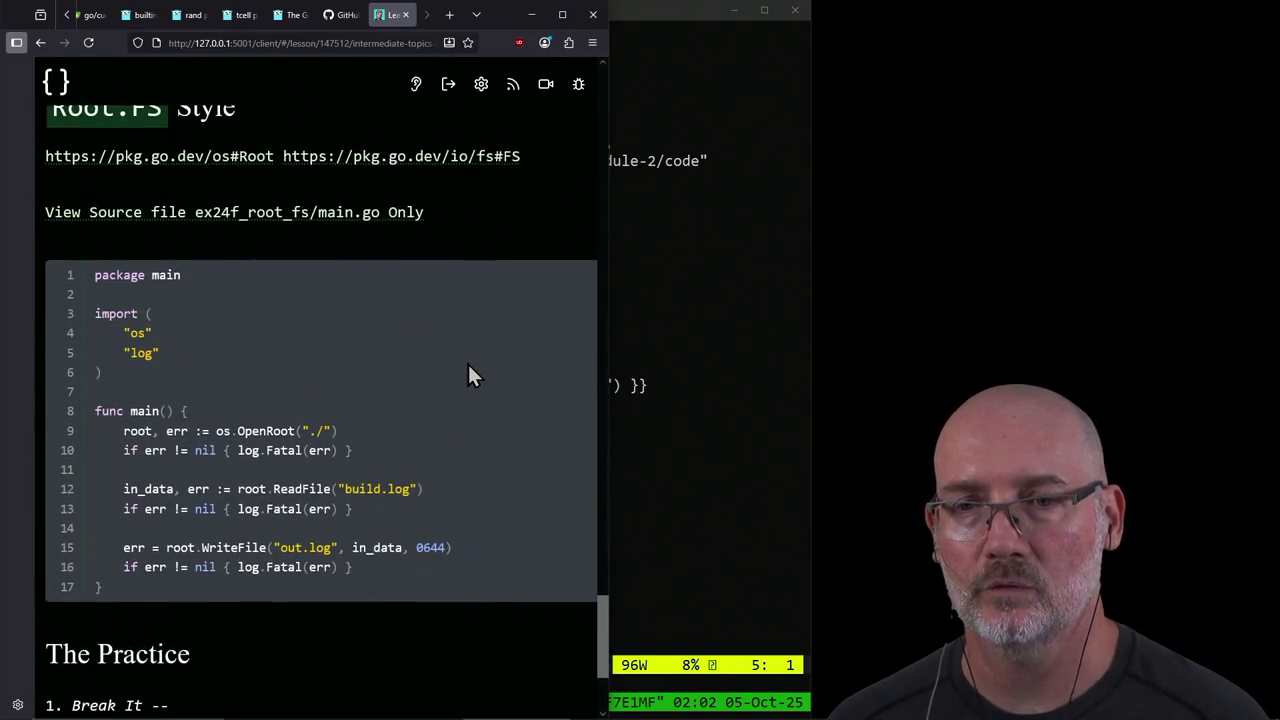
{"action": "scroll", "coordinate": [468, 363], "scroll_direction": "down", "scroll_amount": 3}
{"action": "scroll", "coordinate": [467, 362], "scroll_direction": "up", "scroll_amount": 10}
{"action": "scroll", "coordinate": [467, 362], "scroll_direction": "up", "scroll_amount": 10}
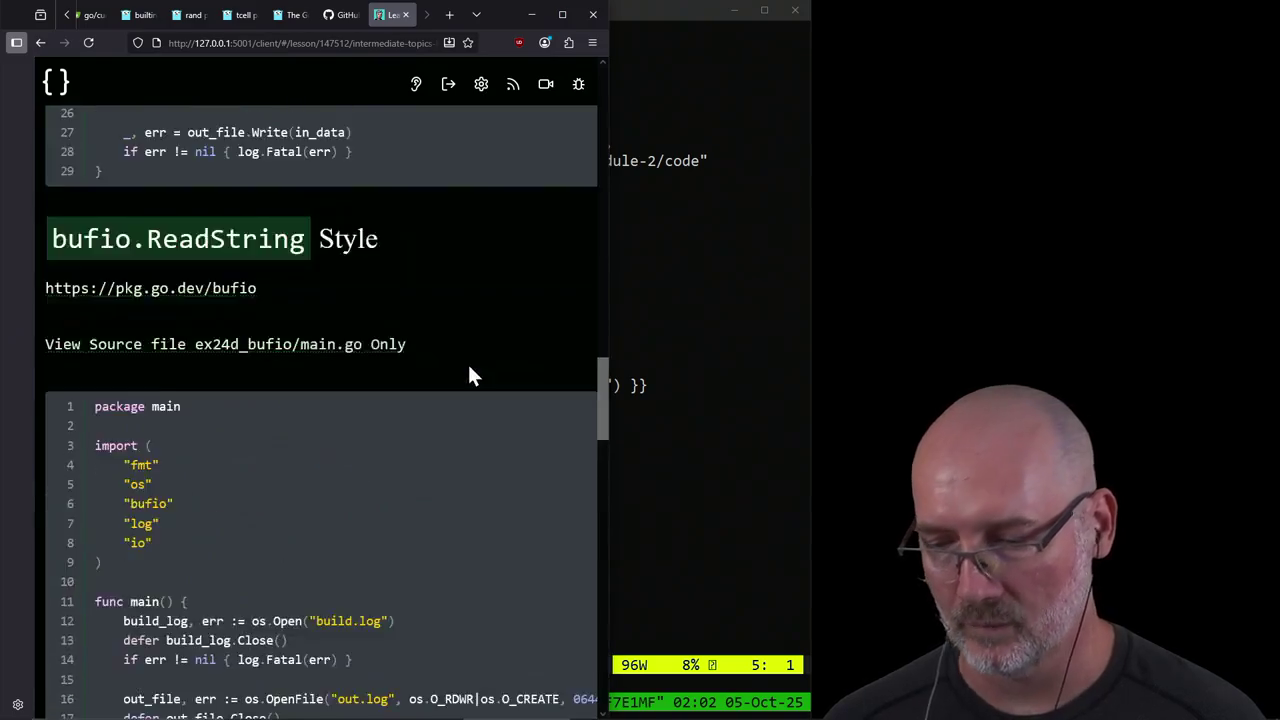
{"action": "scroll", "coordinate": [467, 362], "scroll_direction": "up", "scroll_amount": 10}
{"action": "scroll", "coordinate": [467, 362], "scroll_direction": "up", "scroll_amount": 10}
{"action": "scroll", "coordinate": [468, 363], "scroll_direction": "down", "scroll_amount": 2}
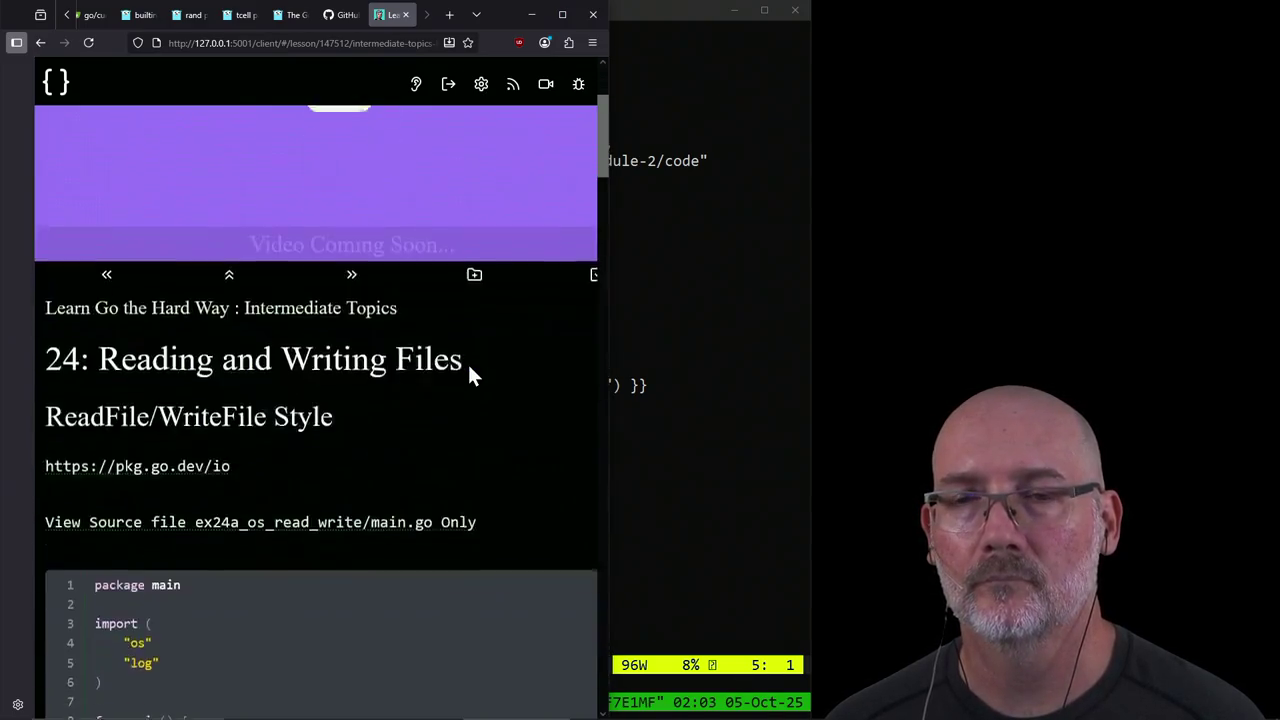
{"action": "scroll", "coordinate": [468, 363], "scroll_direction": "down", "scroll_amount": 2}
{"action": "scroll", "coordinate": [467, 362], "scroll_direction": "down", "scroll_amount": 1}
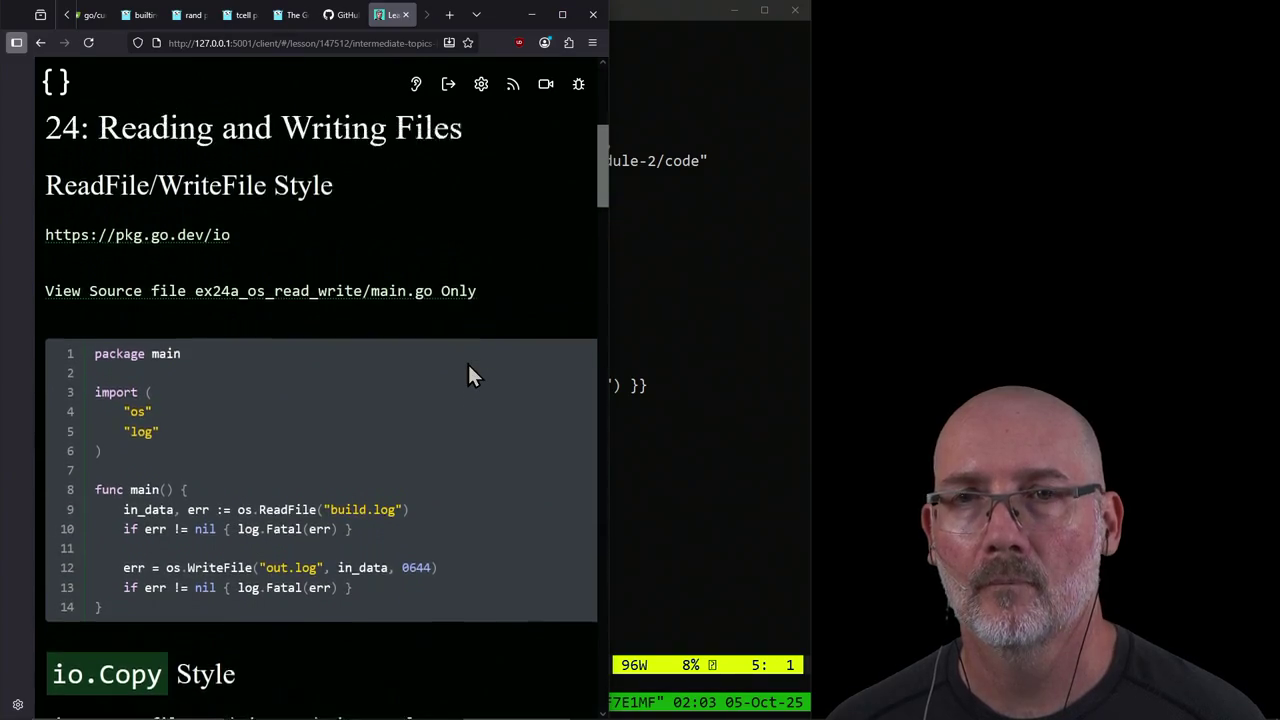
{"action": "scroll", "coordinate": [467, 362], "scroll_direction": "up", "scroll_amount": 1}
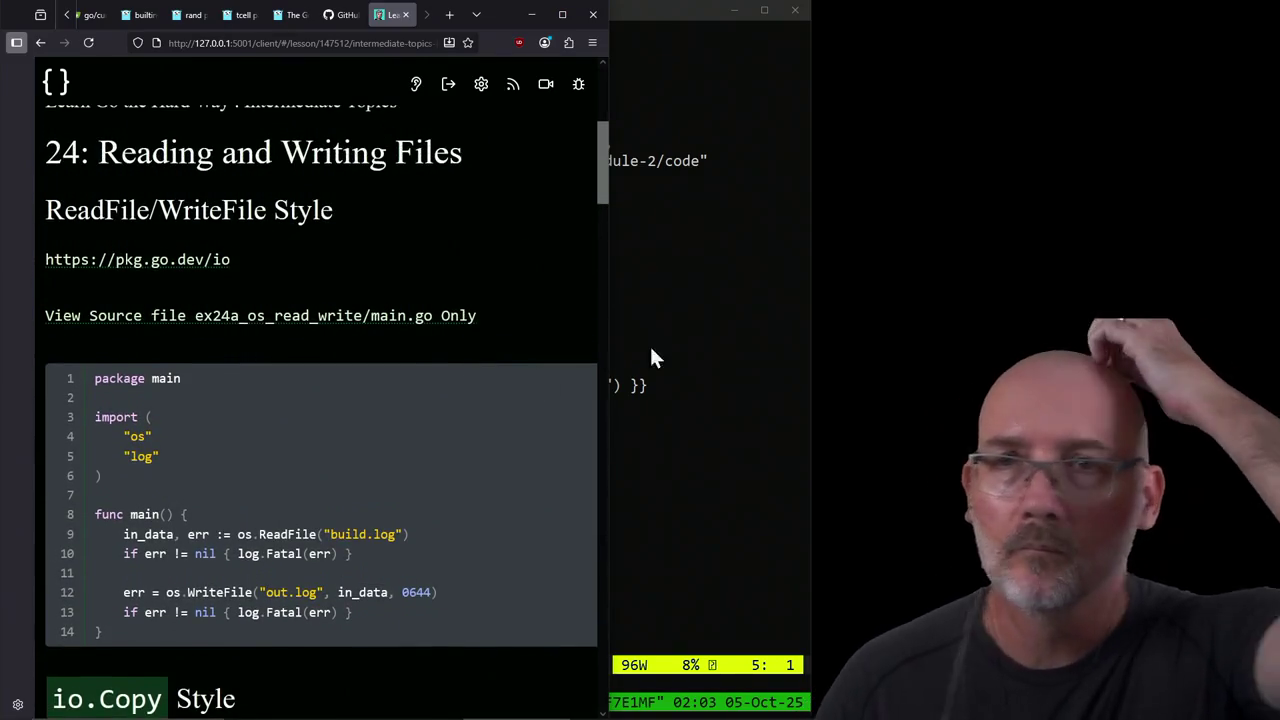
Step: Start the intro: 'Input/Output (I/O or just IO) is its weakest, weirdest, and most poorly design feature'
{"action": "left_click", "coordinate": [671, 334]}
{"action": "key", "text": "k"}
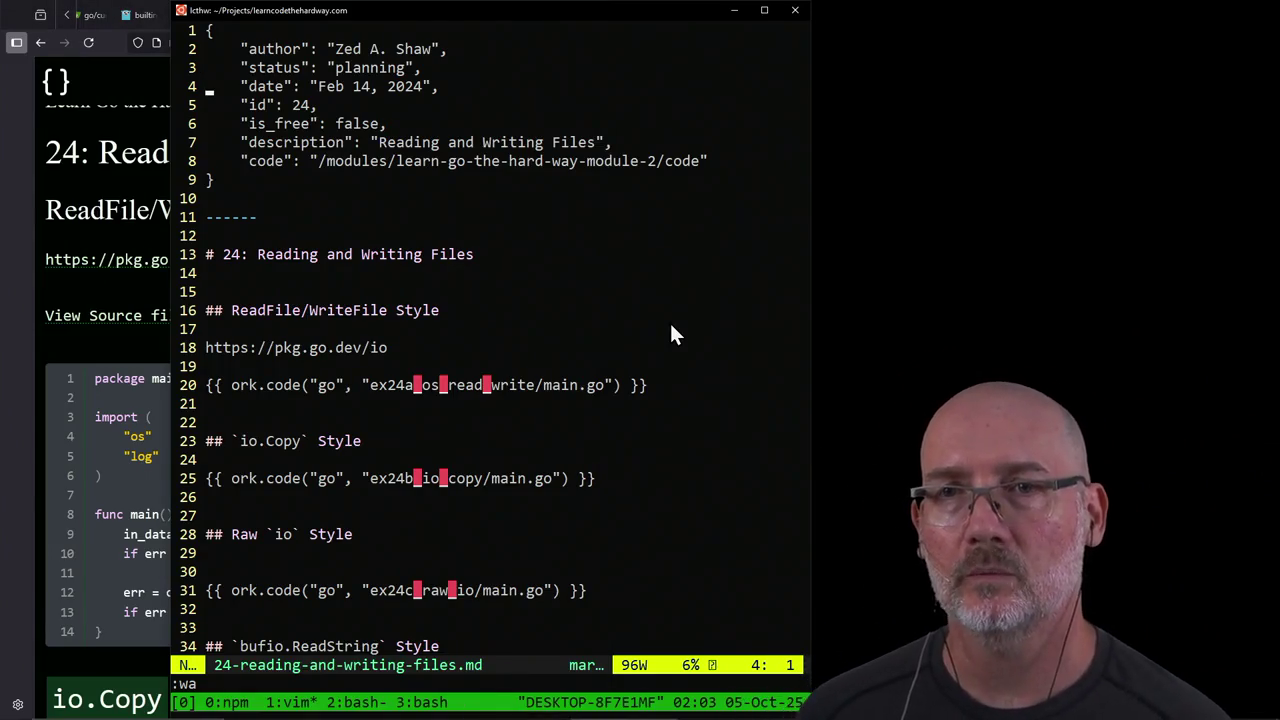
{"action": "key", "text": "o"}
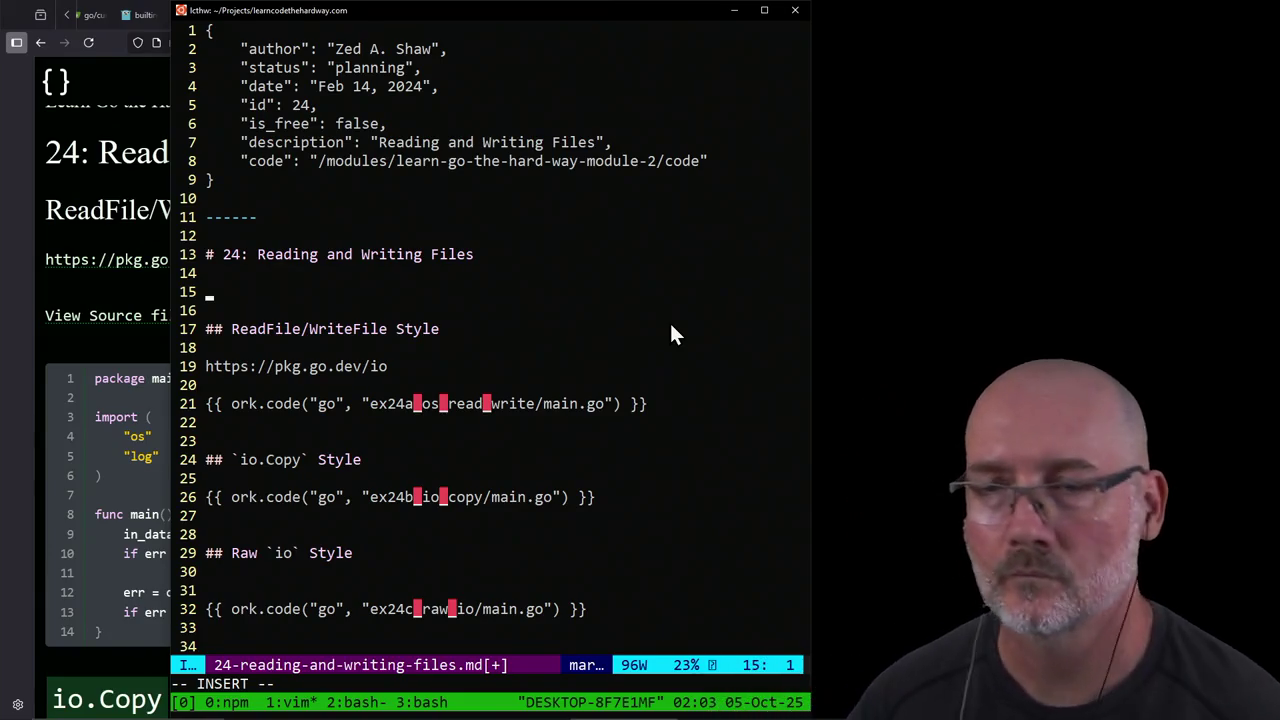
{"action": "type", "text": "I really enjo"}
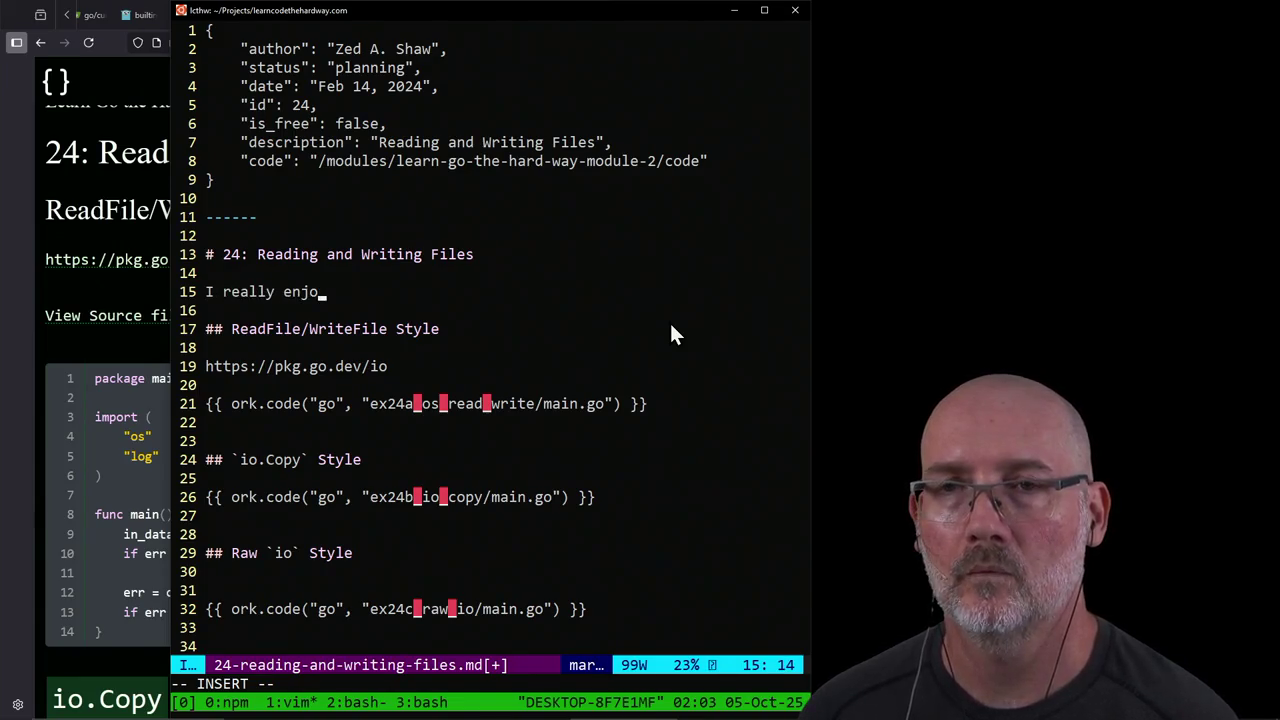
{"action": "key", "text": "BackSpace"}
{"action": "key", "text": "BackSpace"}
{"action": "key", "text": "BackSpace"}
{"action": "key", "text": "BackSpace"}
{"action": "key", "text": "BackSpace"}
{"action": "key", "text": "BackSpace"}
{"action": "key", "text": "Return"}
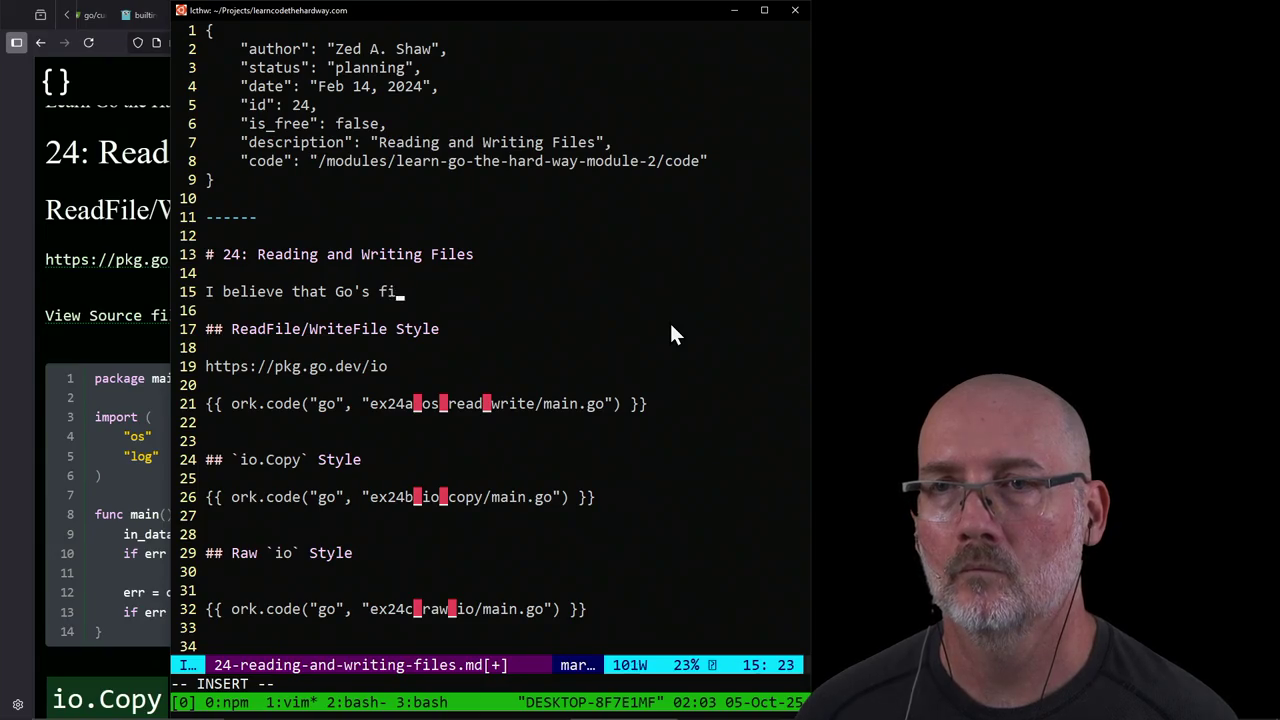
{"action": "type", "text": "le Input"}
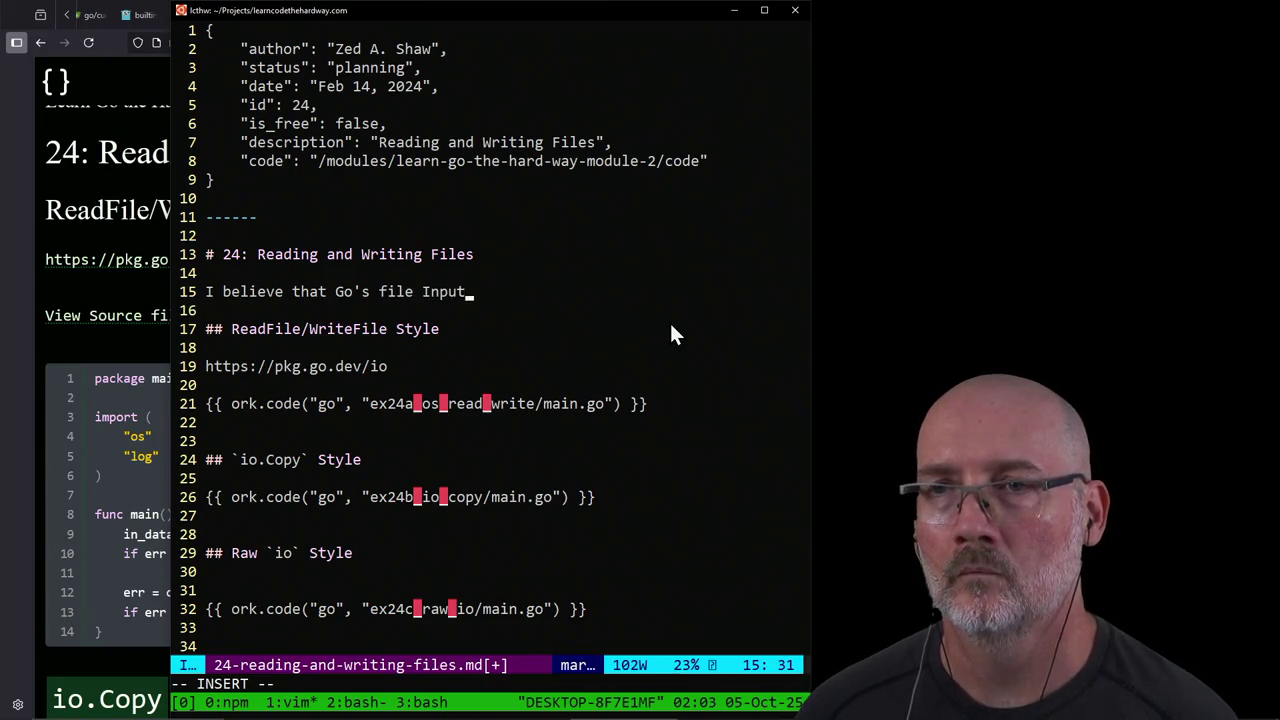
{"action": "type", "text": "/Output (I"}
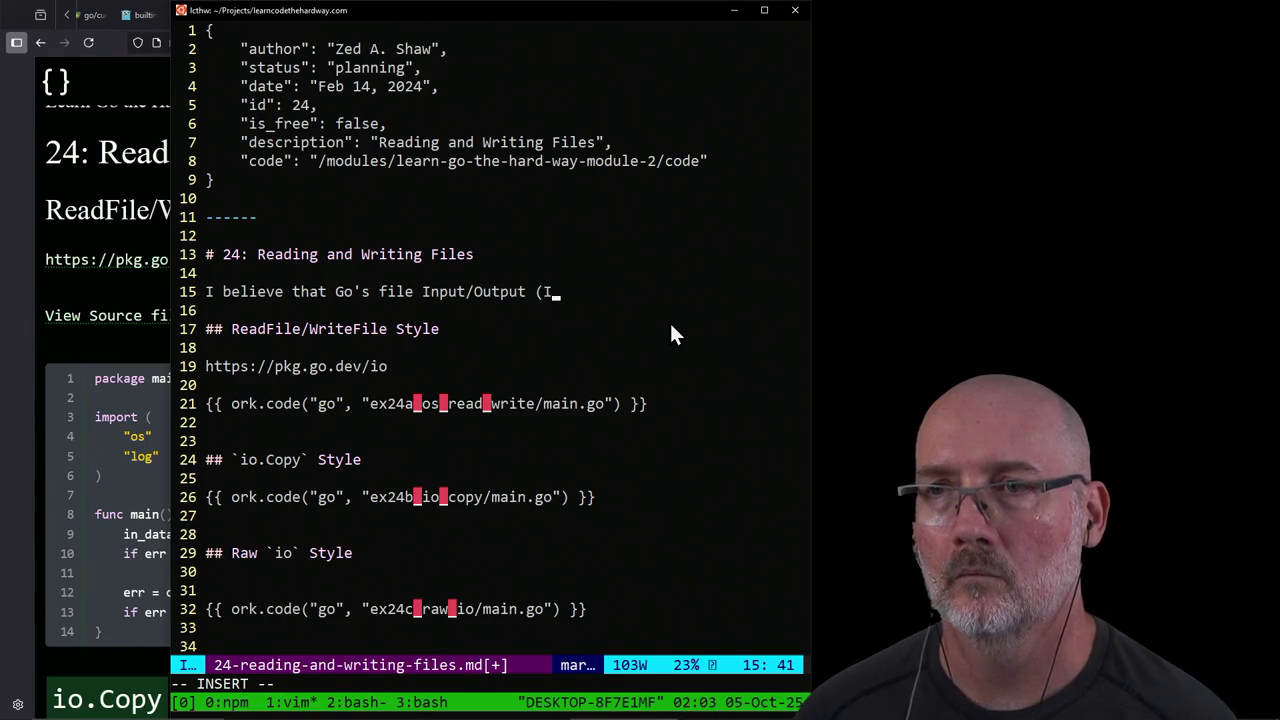
{"action": "type", "text": "/O or just"}
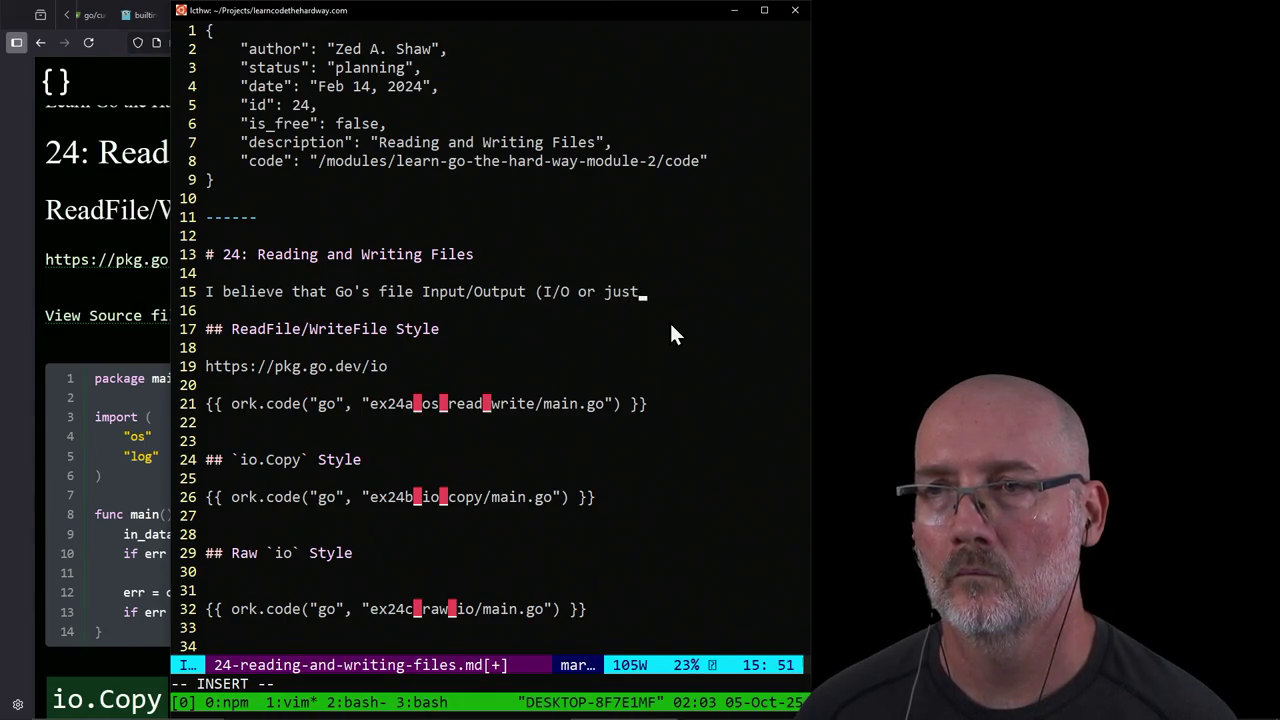
{"action": "type", "text": " IO) i"}
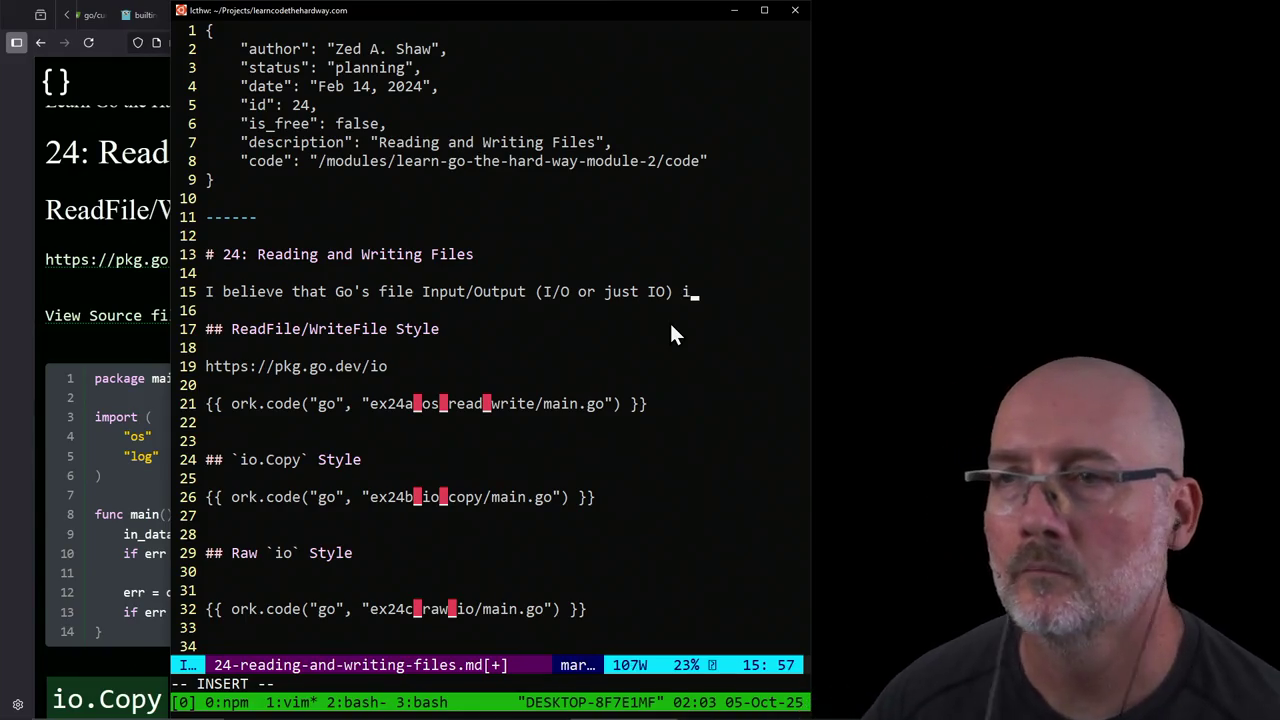
{"action": "type", "text": "s its we"}
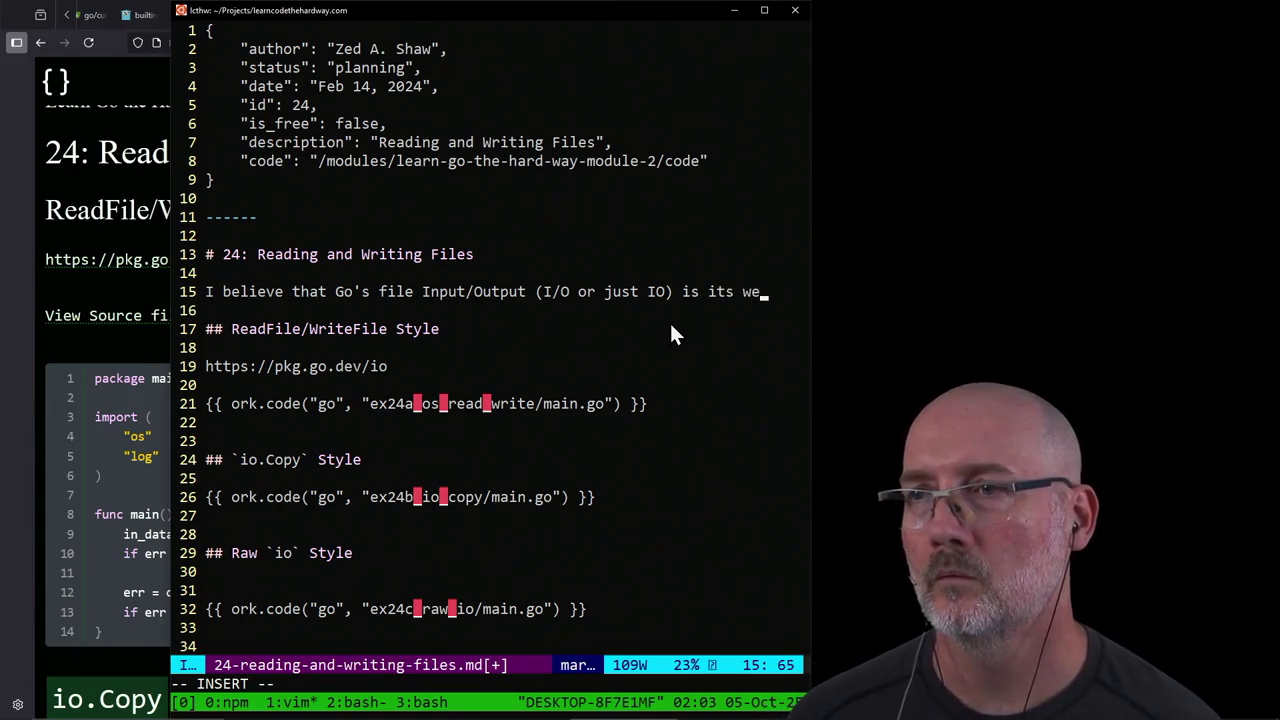
{"action": "type", "text": "akest, weir"}
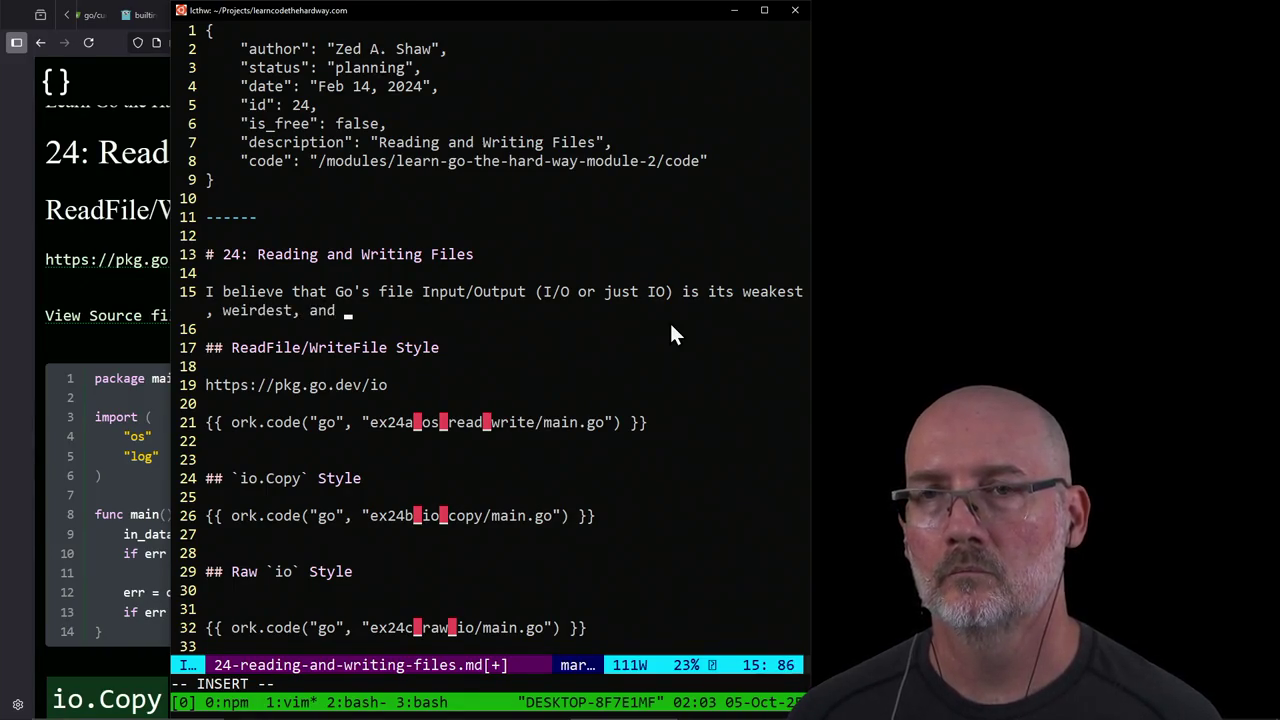
{"action": "type", "text": "des"}
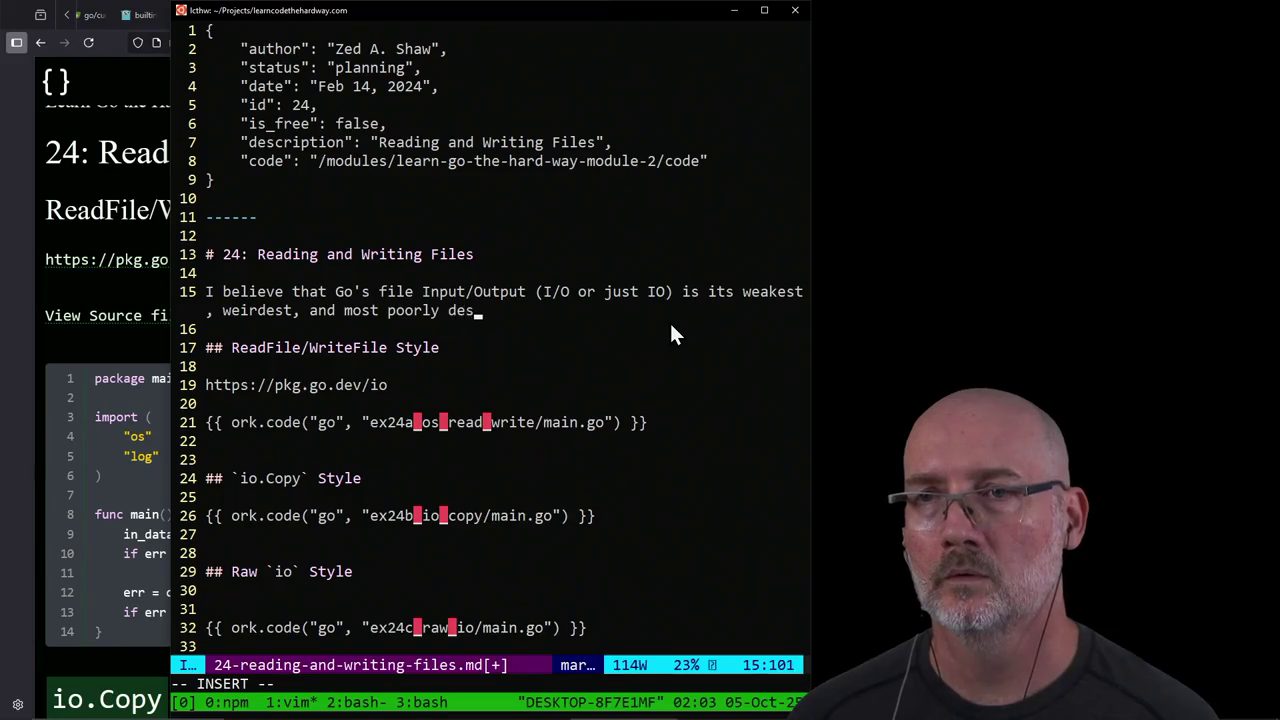
{"action": "type", "text": "t, and most poorly design feature."}
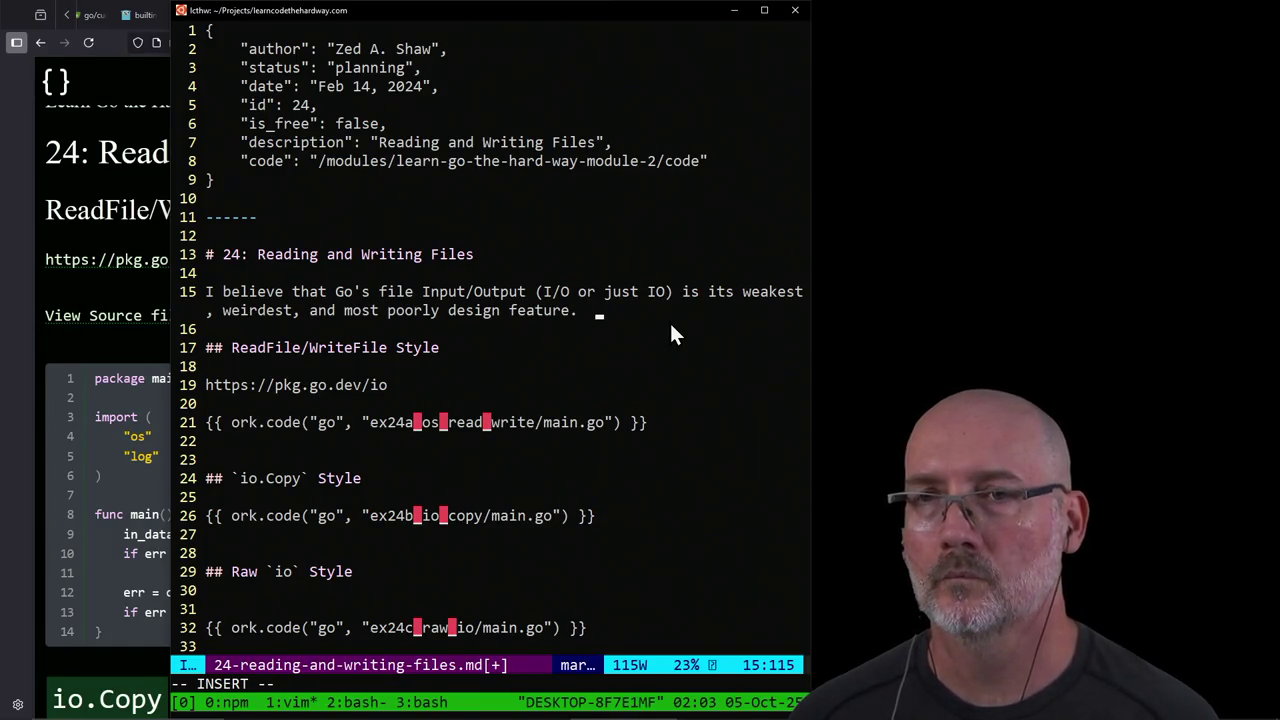
Step: Add the point that it's not hating Go but that IO seems weirdly complicated, ending 'It is weird.'
{"action": "type", "text": "I'm sayi"}
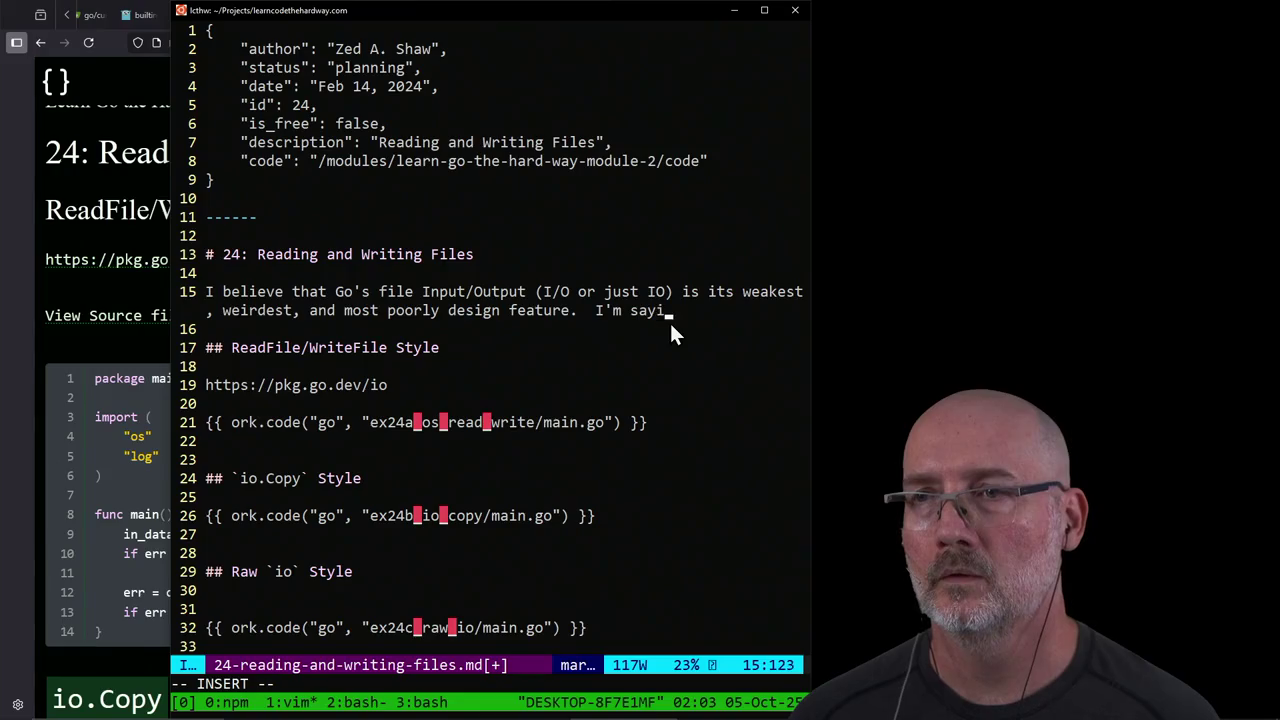
{"action": "type", "text": "ng this _not_ be ca"}
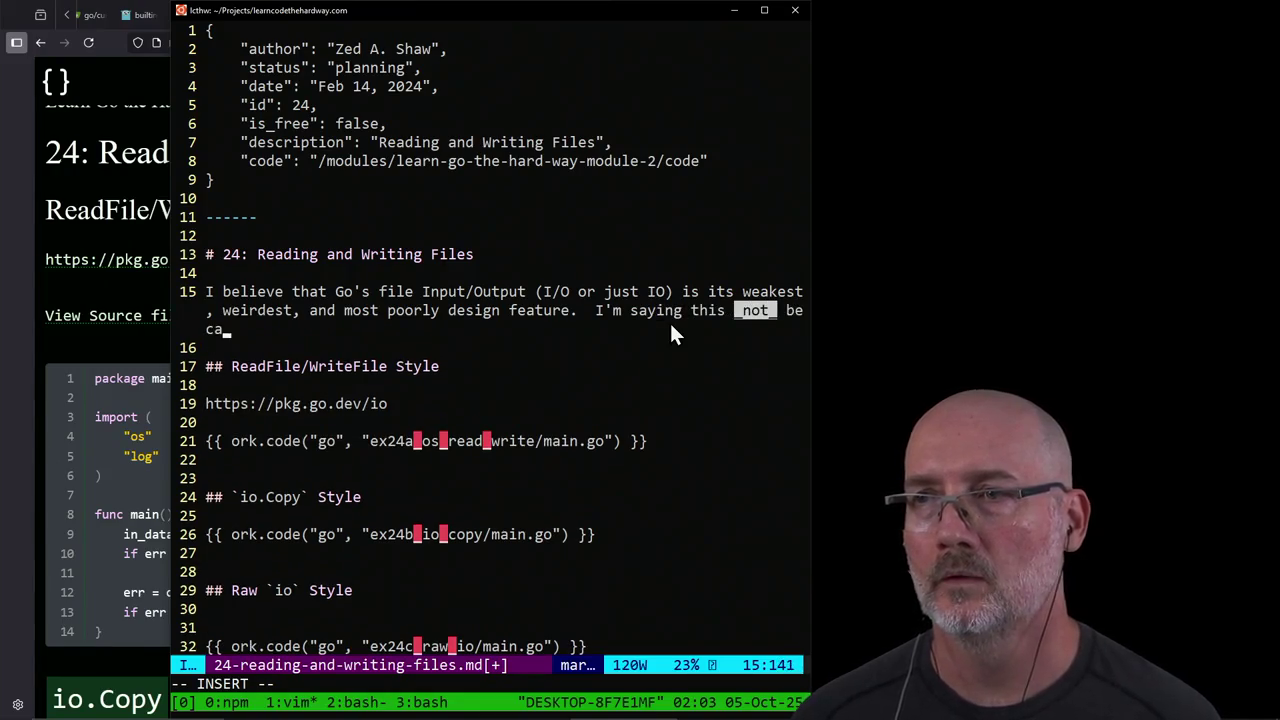
{"action": "type", "text": "use I aht"}
{"action": "key", "text": "BackSpace"}
{"action": "key", "text": "BackSpace"}
{"action": "type", "text": "hat"}
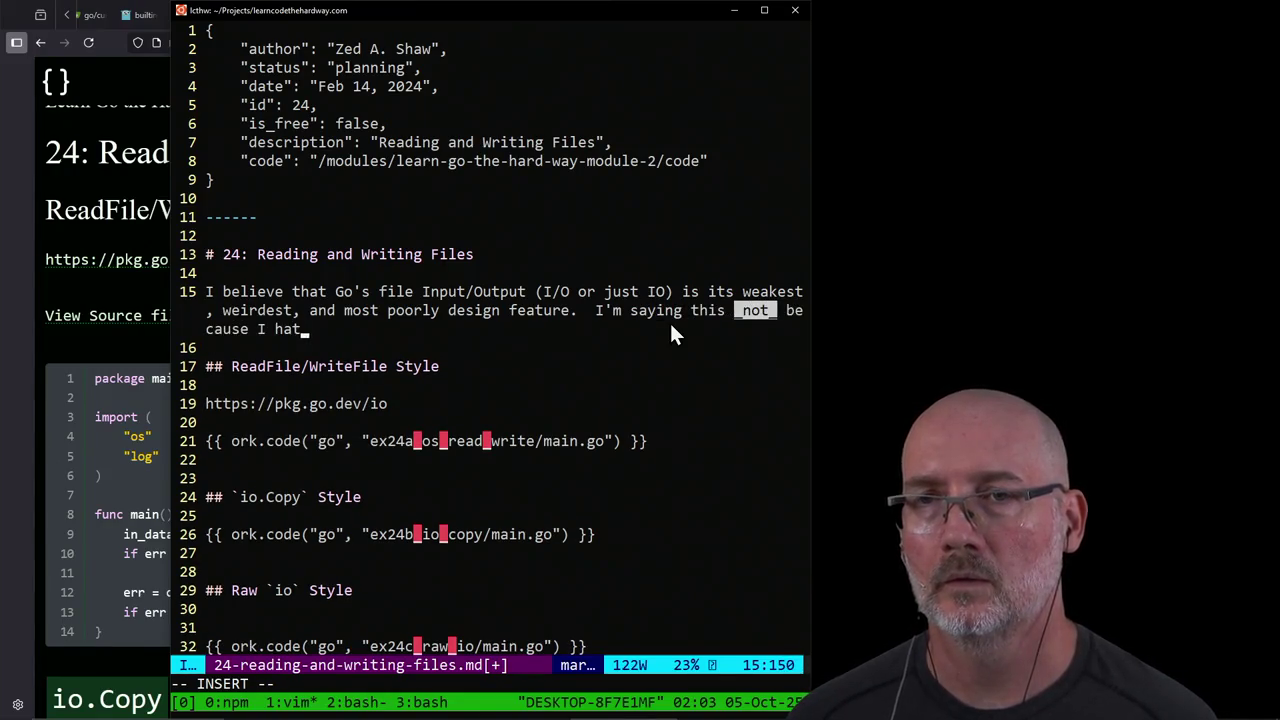
{"action": "type", "text": "e Go, but be"}
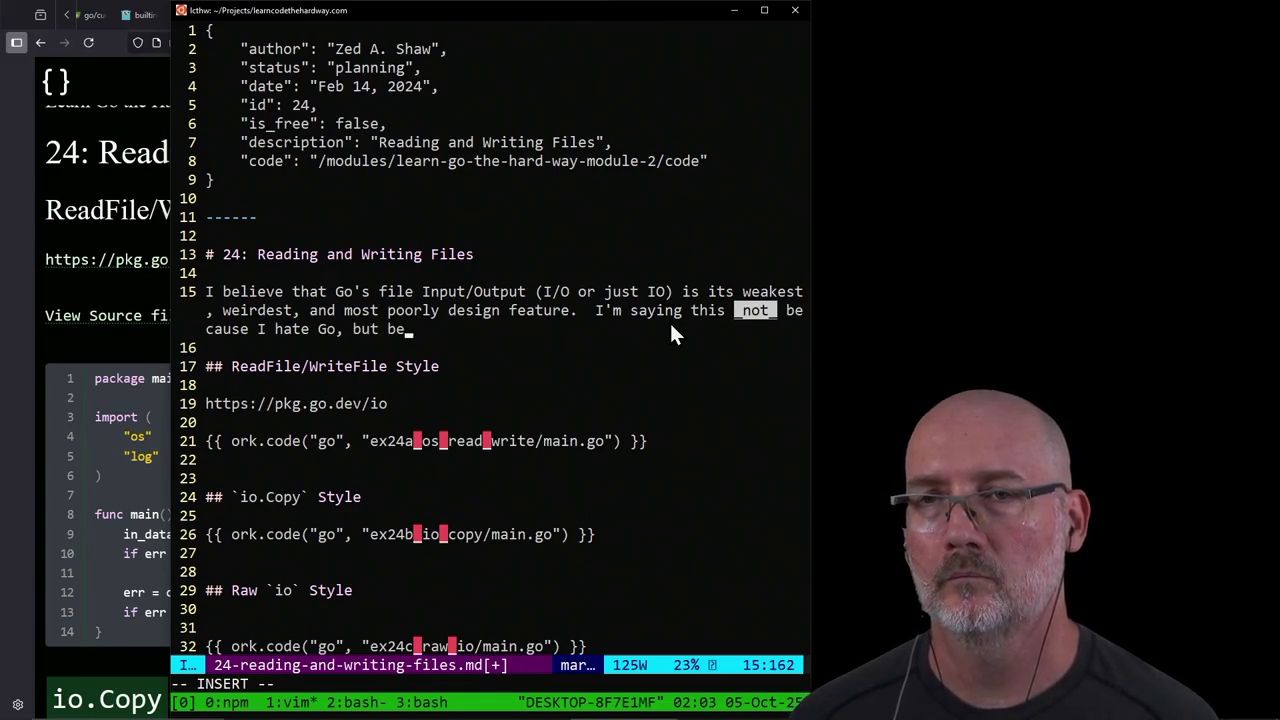
{"action": "type", "text": "cause "}
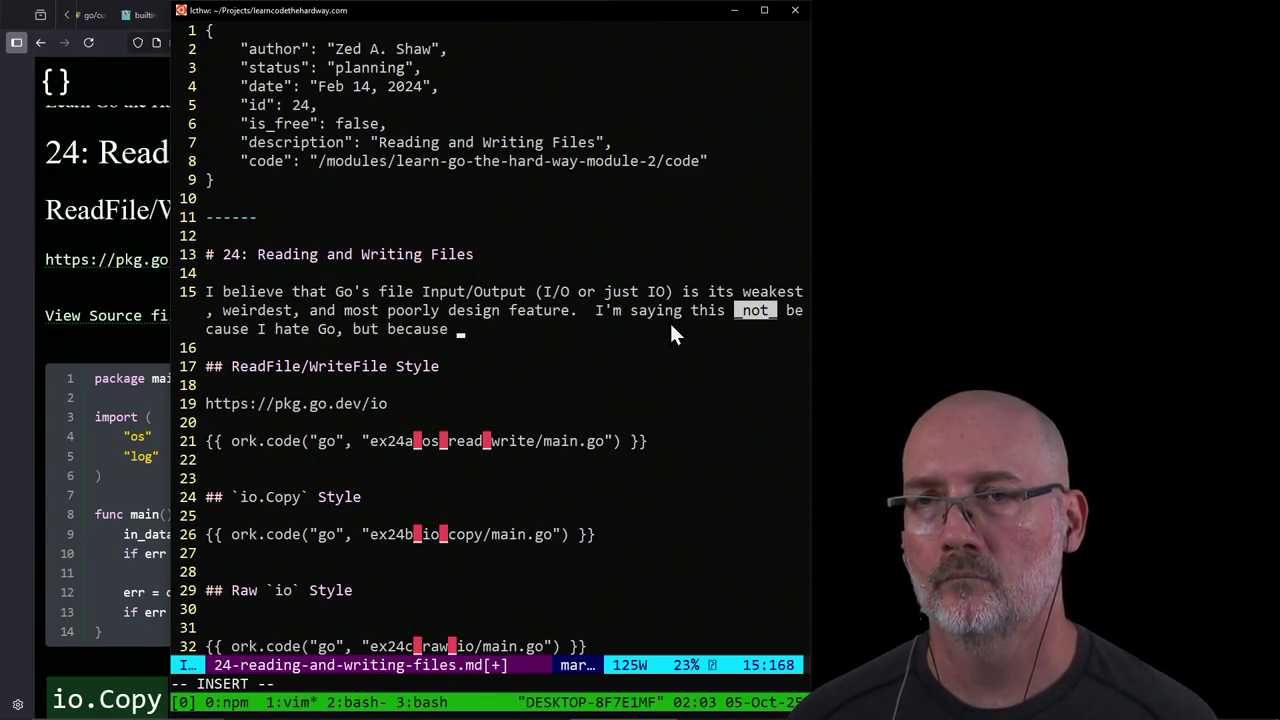
{"action": "type", "text": "I "}
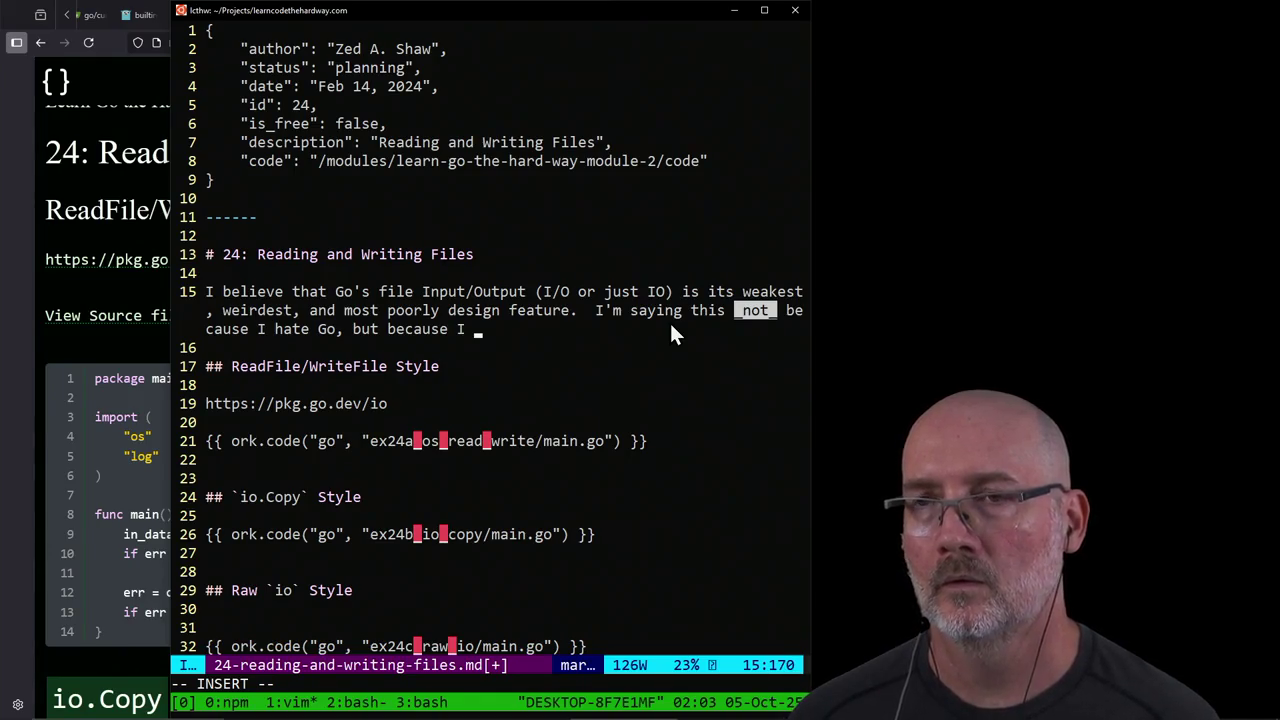
{"action": "type", "text": "want you to u"}
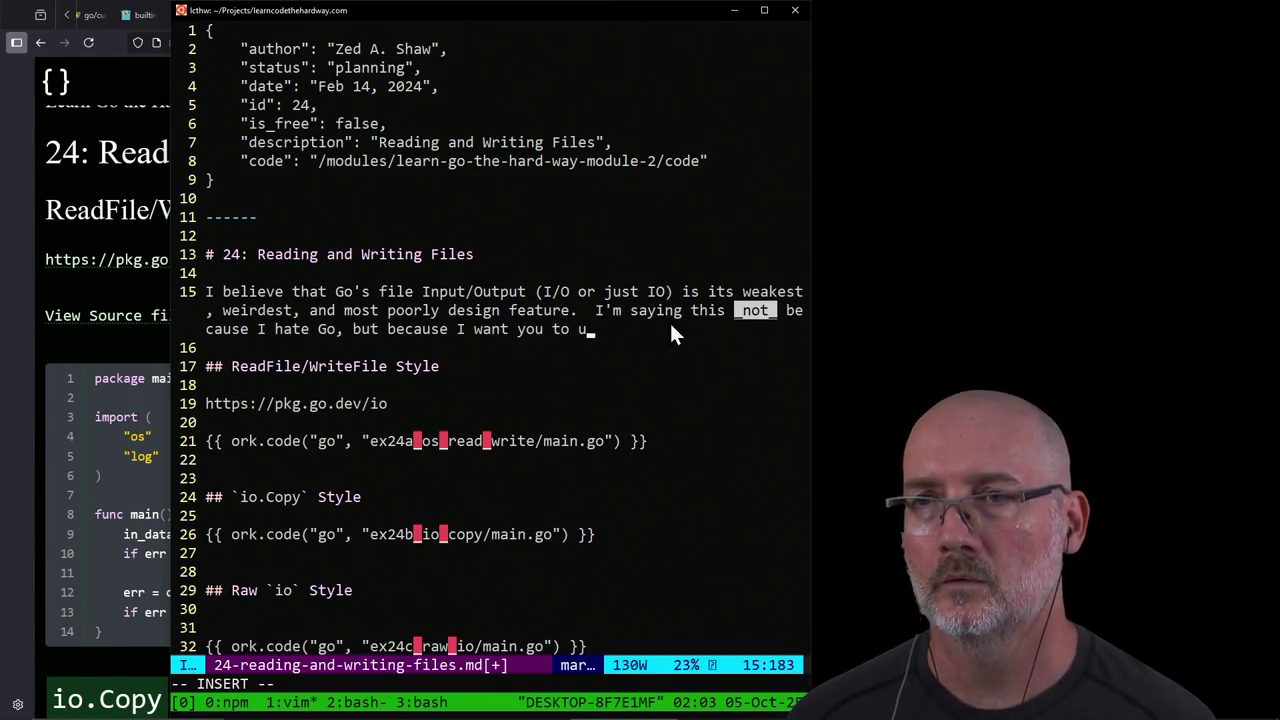
{"action": "type", "text": "nderstand that if ht"}
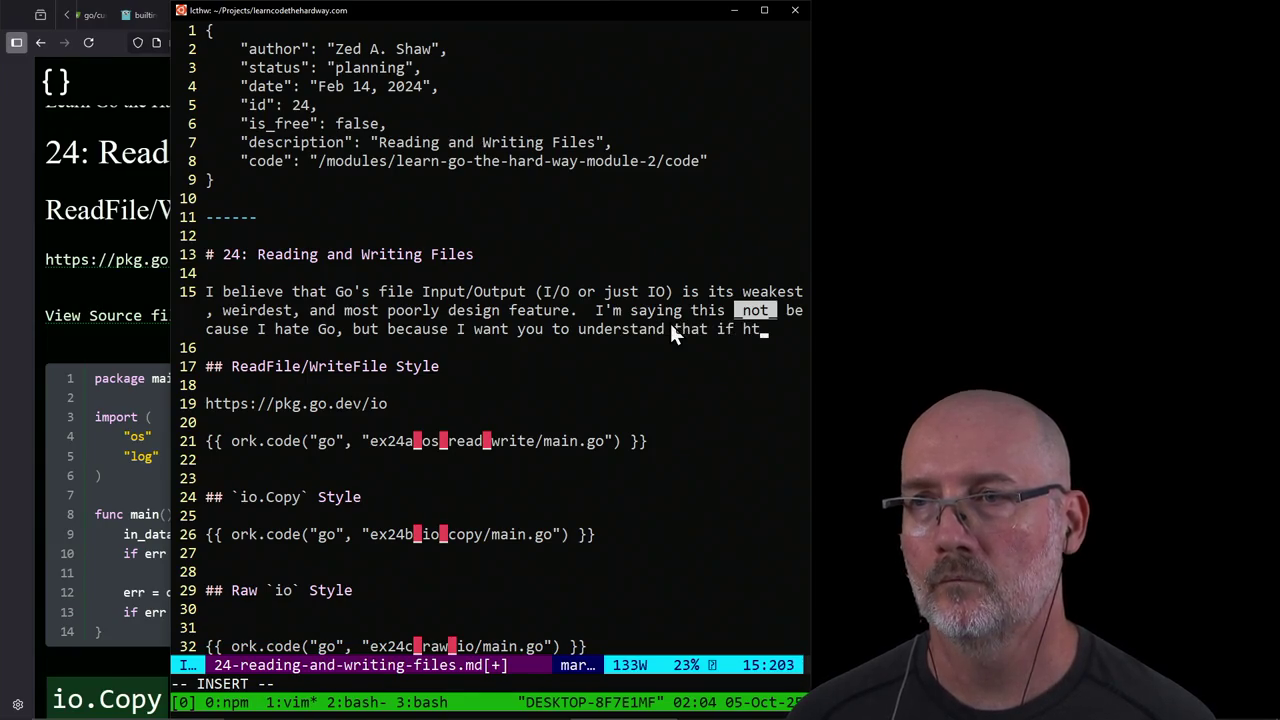
{"action": "key", "text": "BackSpace"}
{"action": "key", "text": "BackSpace"}
{"action": "type", "text": "this seem"}
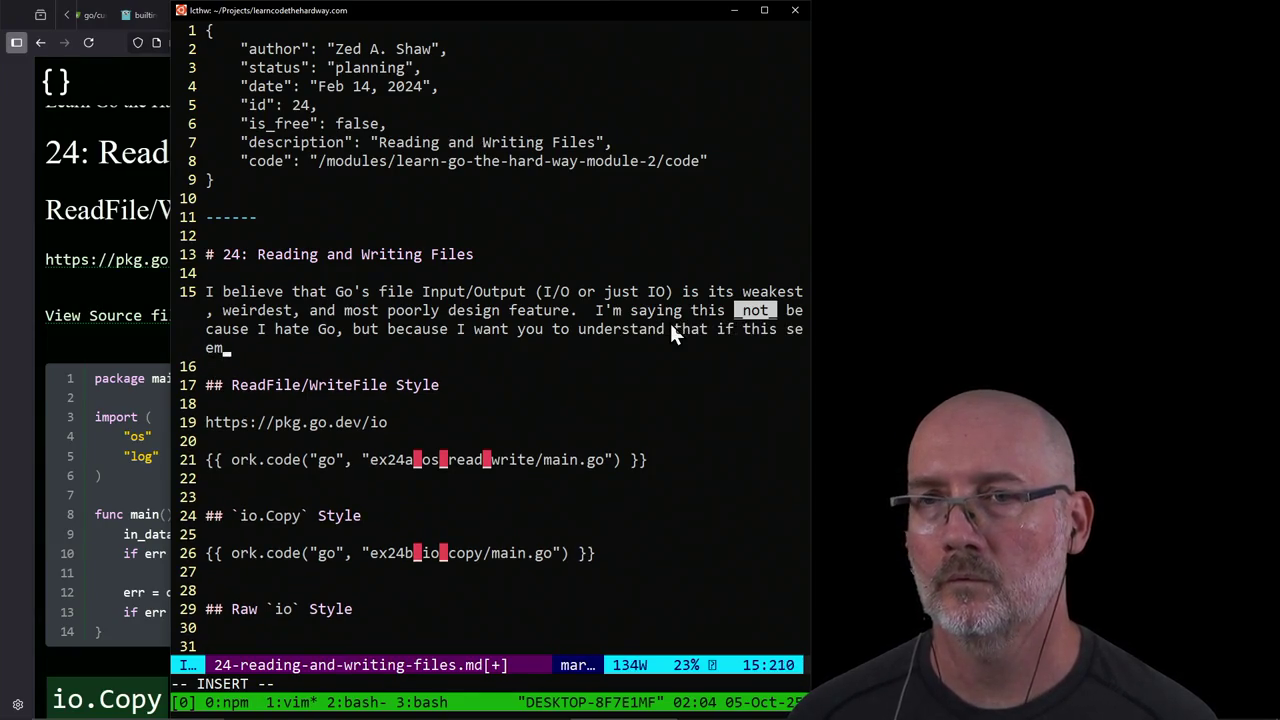
{"action": "type", "text": "s weirdly complicate"}
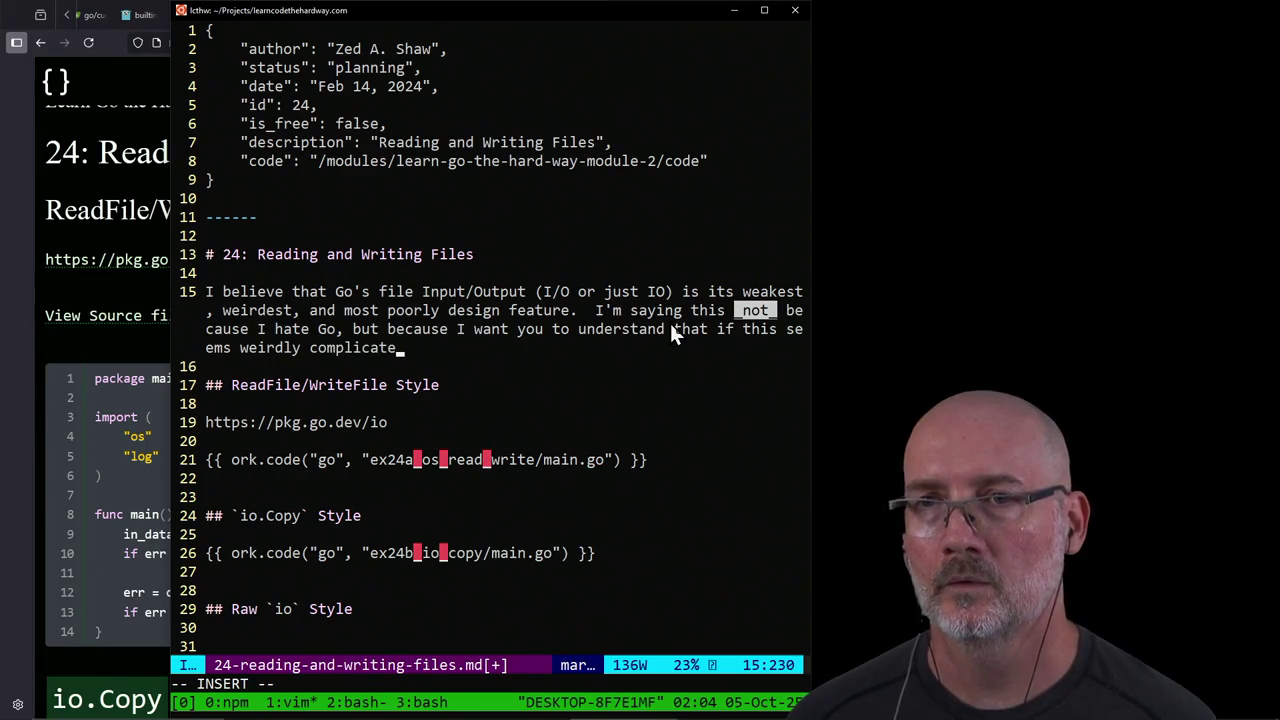
{"action": "type", "text": "d compared tot he"}
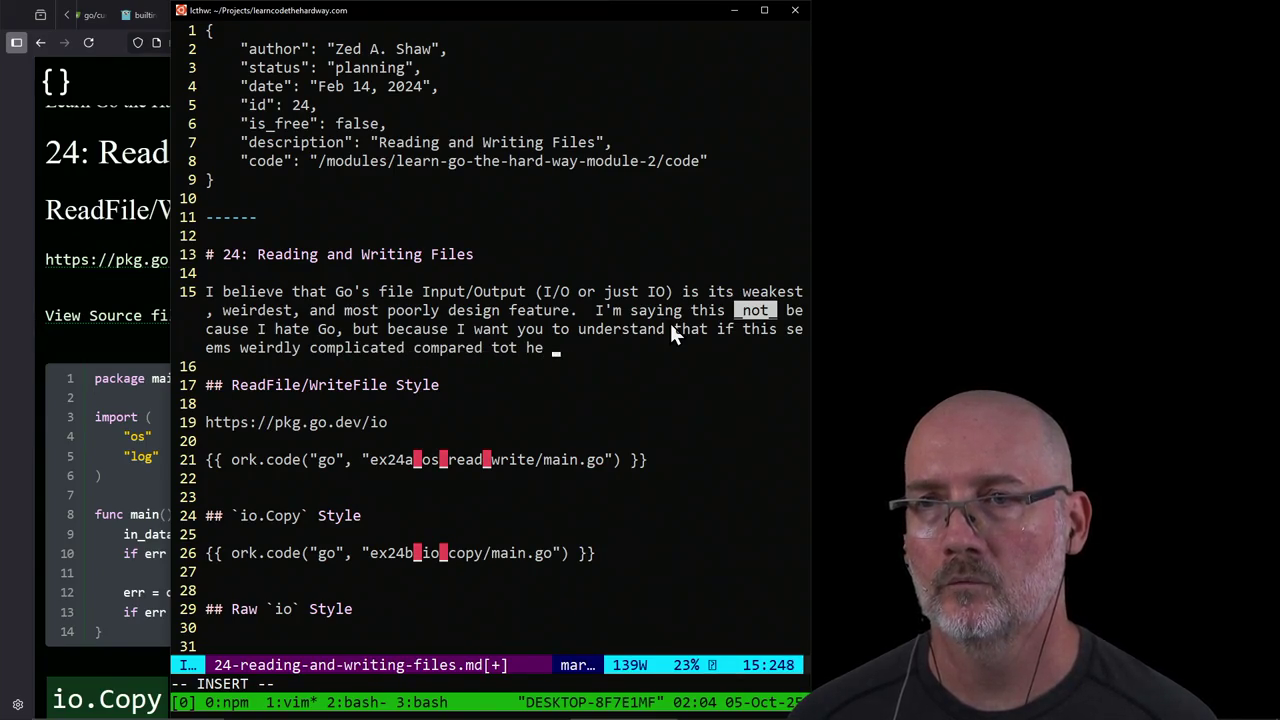
{"action": "key", "text": "BackSpace"}
{"action": "key", "text": "BackSpace"}
{"action": "key", "text": "BackSpace"}
{"action": "key", "text": "BackSpace"}
{"action": "key", "text": "BackSpace"}
{"action": "type", "text": "the rest of th"}
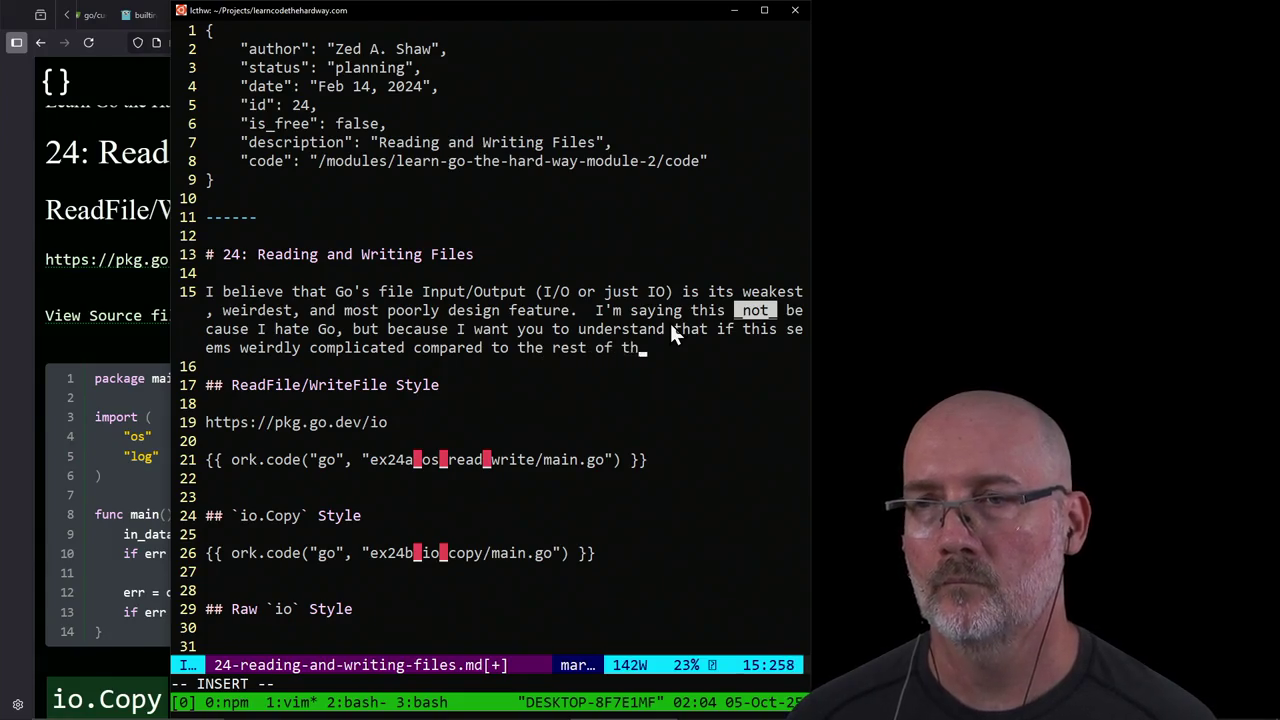
{"action": "type", "text": "e language then you a"}
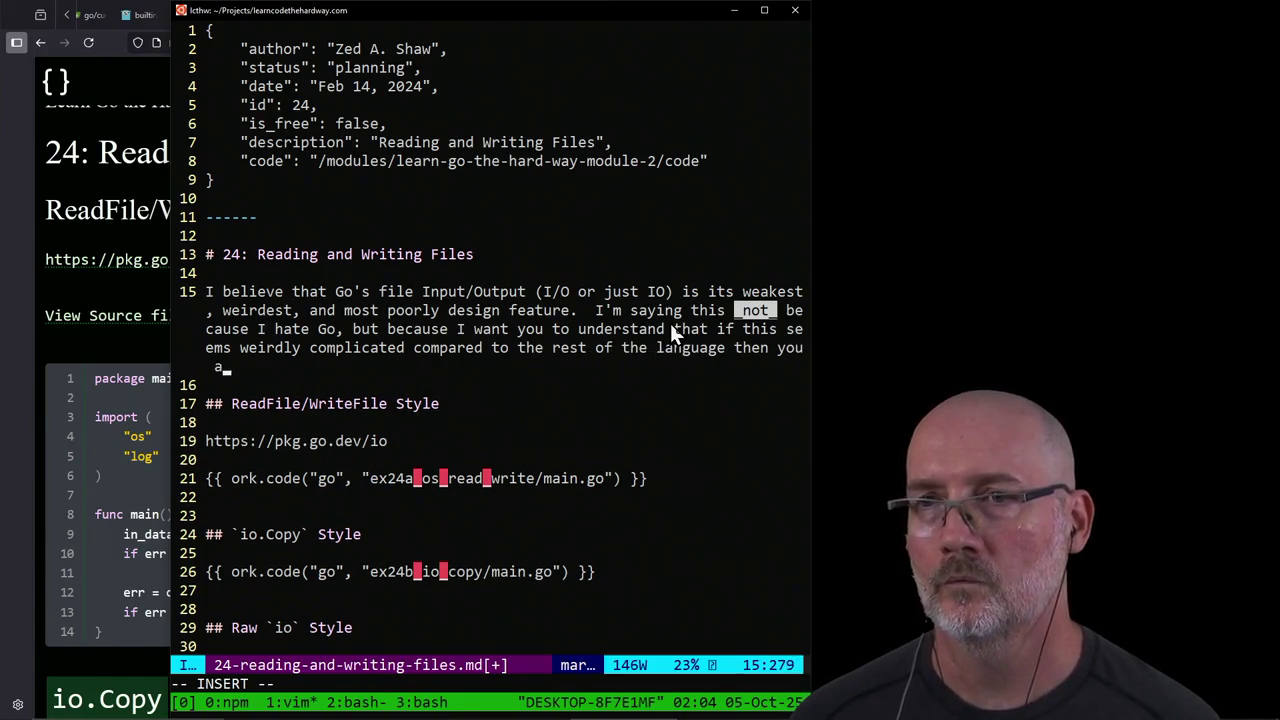
{"action": "type", "text": "re doorrect"}
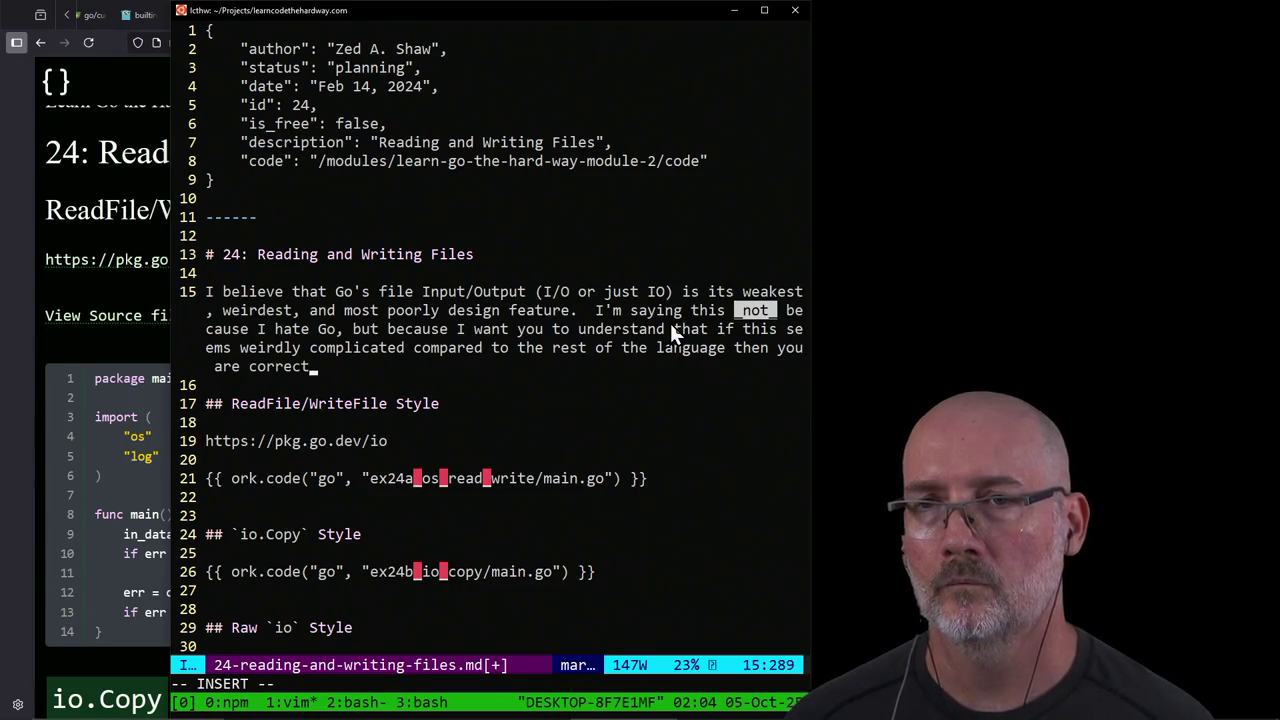
{"action": "type", "text": " It is w"}
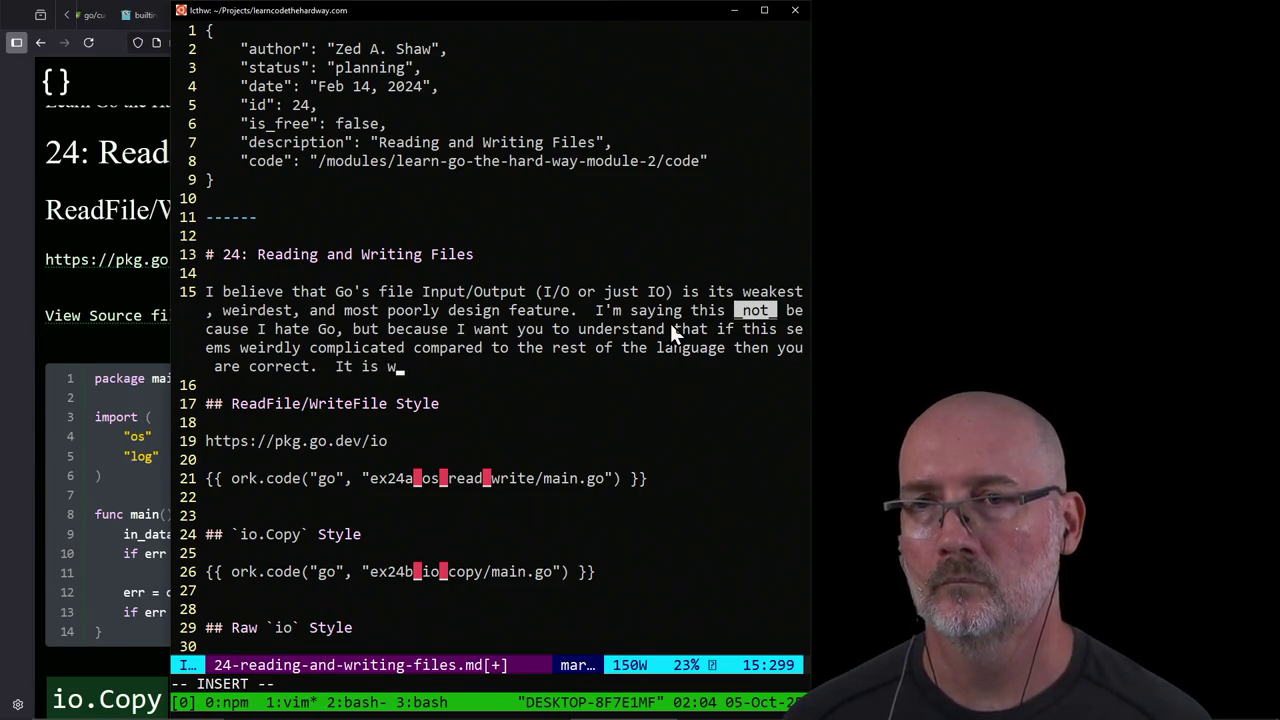
{"action": "type", "text": "eird."}
{"action": "key", "text": "Return"}
{"action": "key", "text": "Return"}
Step: Type 'A short list of criticisms of Go's IO are:' and begin item 1, 'The same operations are spread across'
{"action": "type", "text": "A"}
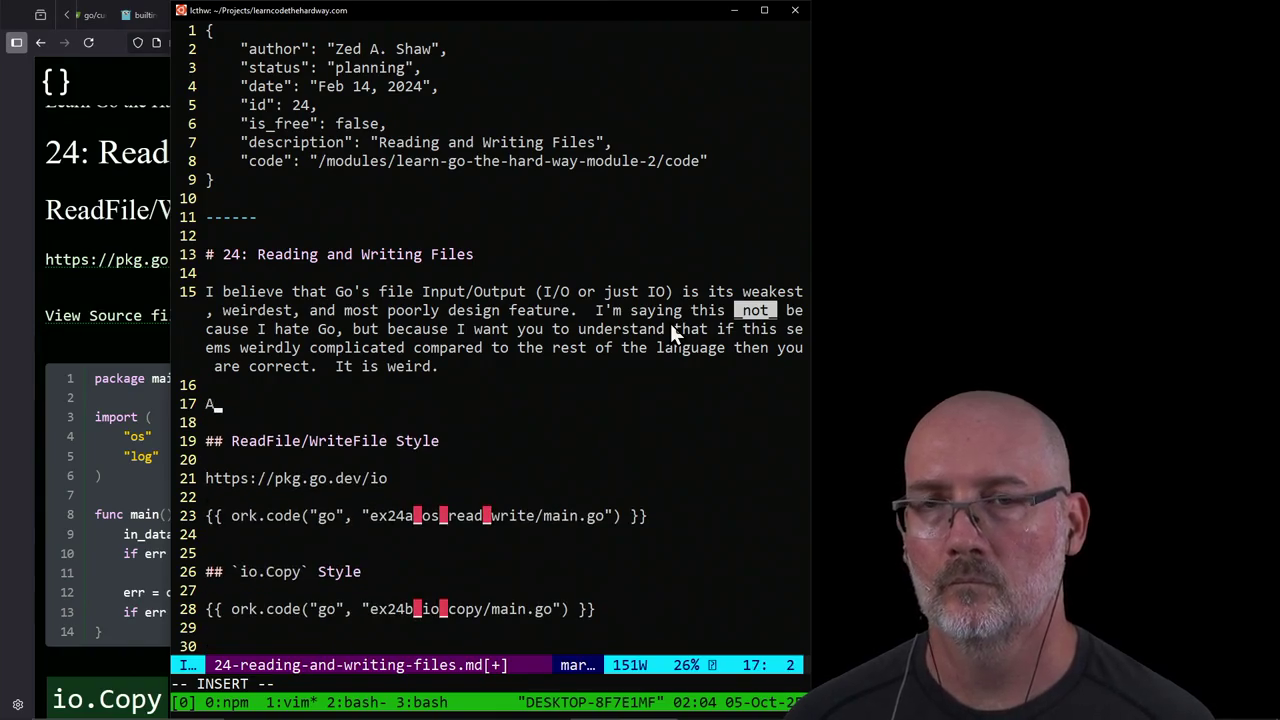
{"action": "type", "text": " short list"}
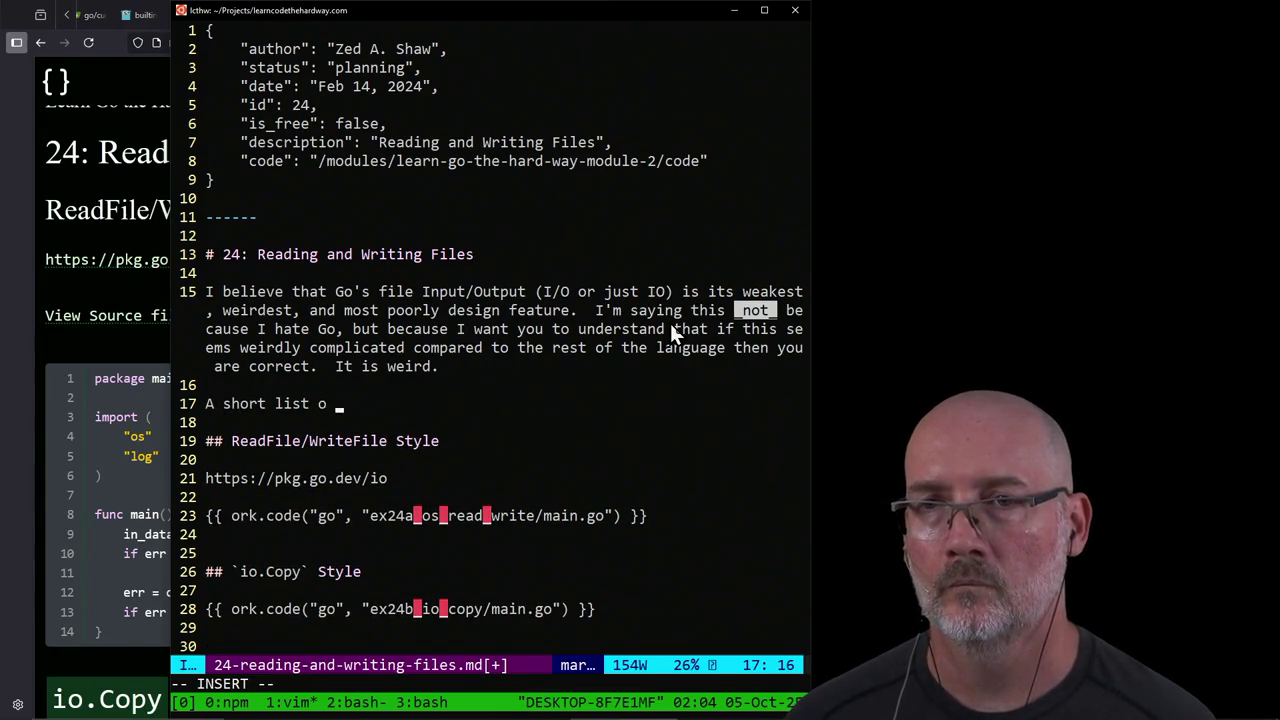
{"action": "type", "text": " of criticisms of G"}
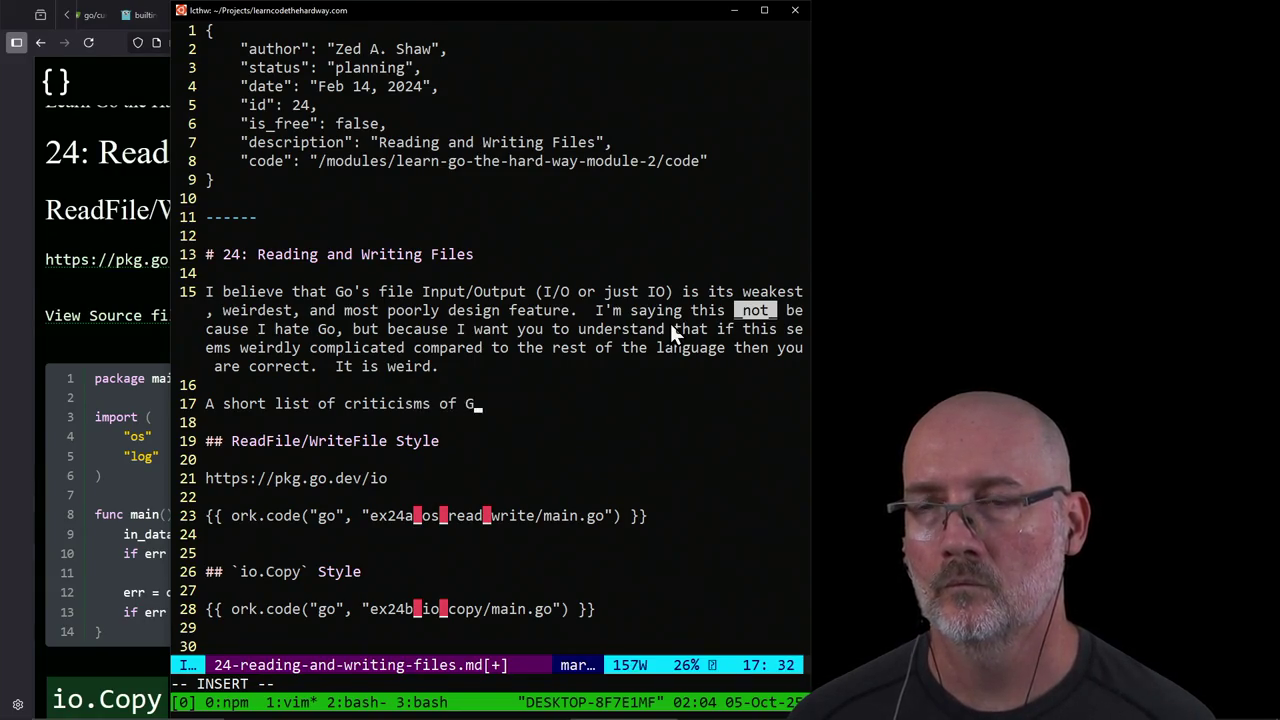
{"action": "type", "text": "o's IO ar"}
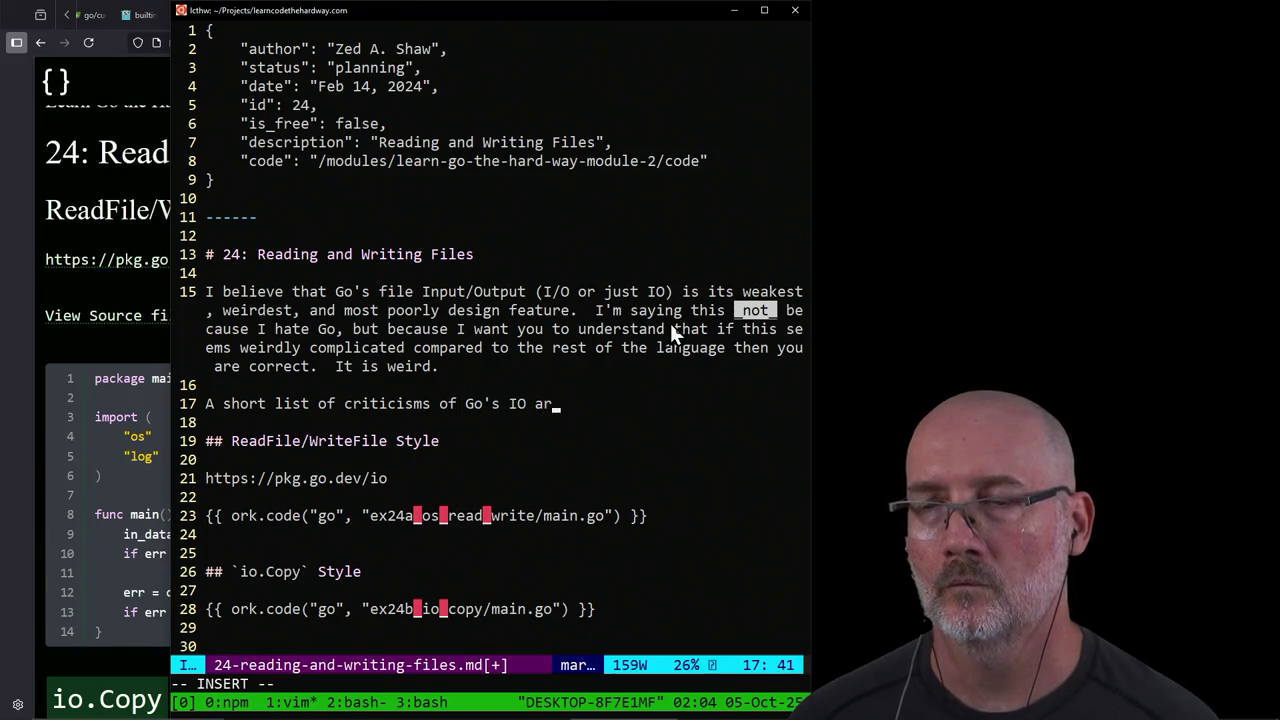
{"action": "type", "text": "e:"}
{"action": "key", "text": "Return"}
{"action": "key", "text": "Return"}
{"action": "type", "text": "1."}
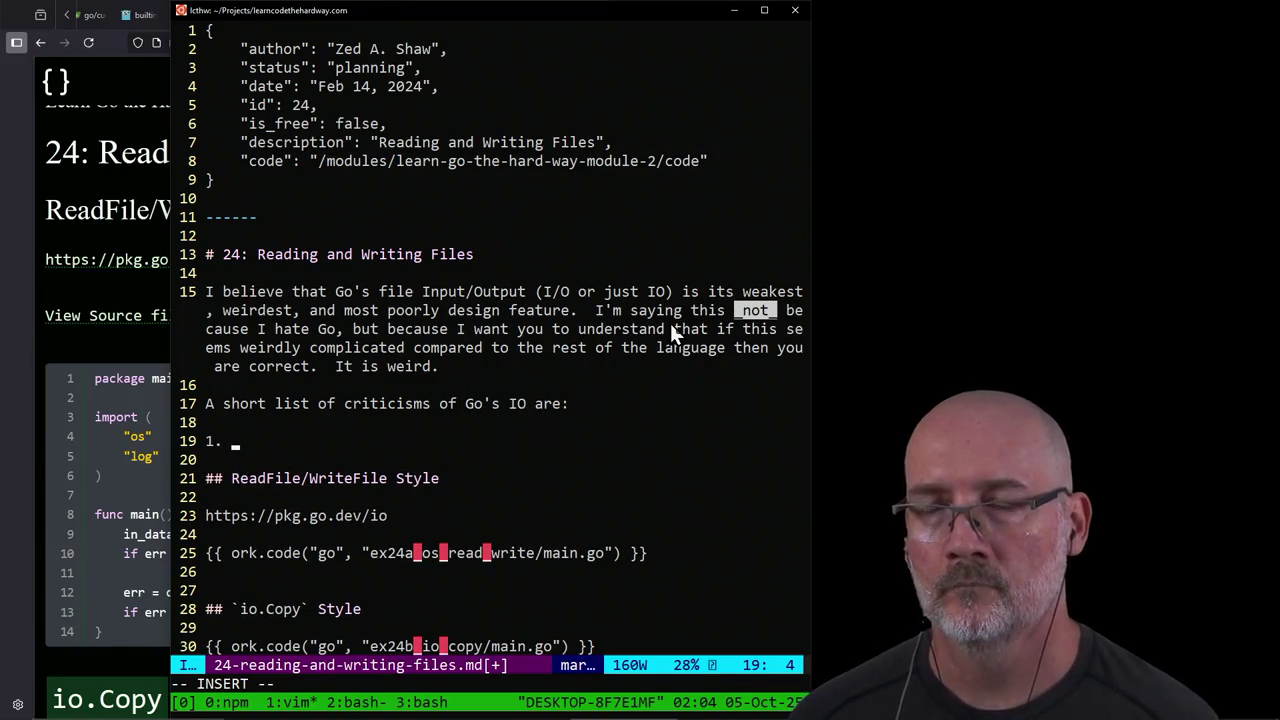
{"action": "type", "text": "The same oeprat"}
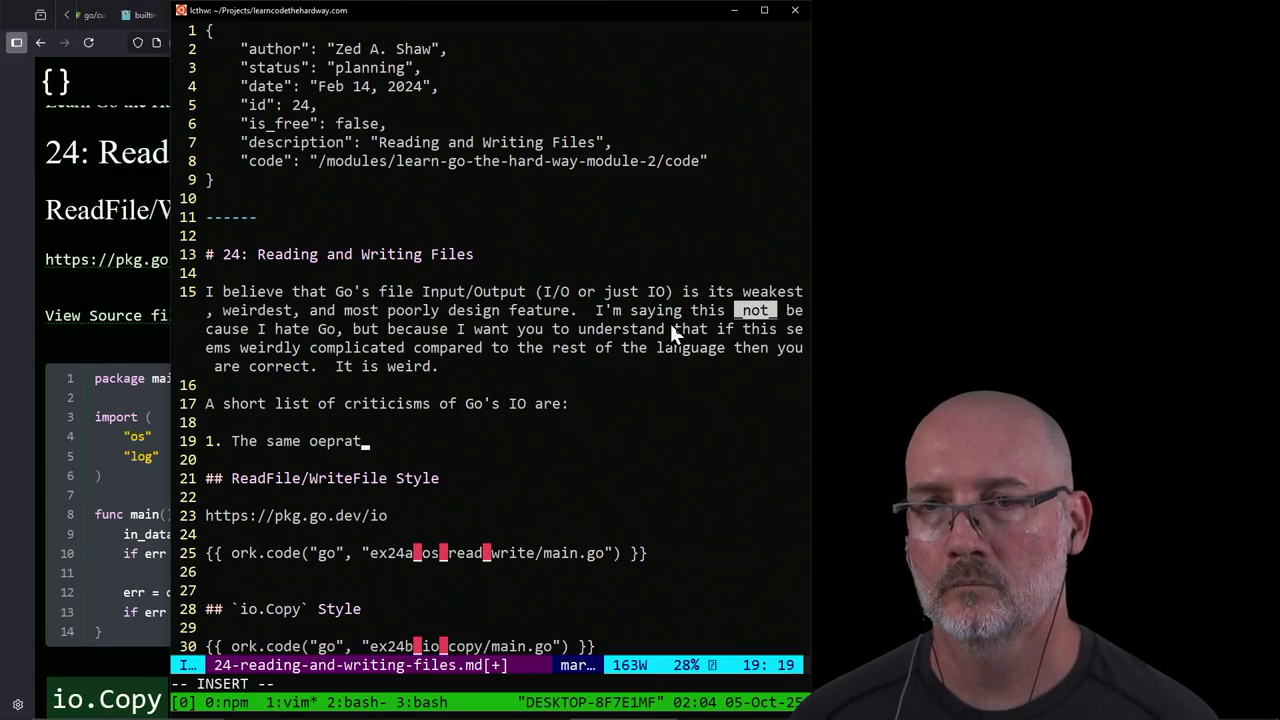
{"action": "key", "text": "BackSpace"}
{"action": "key", "text": "BackSpace"}
{"action": "key", "text": "BackSpace"}
{"action": "key", "text": "BackSpace"}
{"action": "key", "text": "BackSpace"}
{"action": "type", "text": "perations ar"}
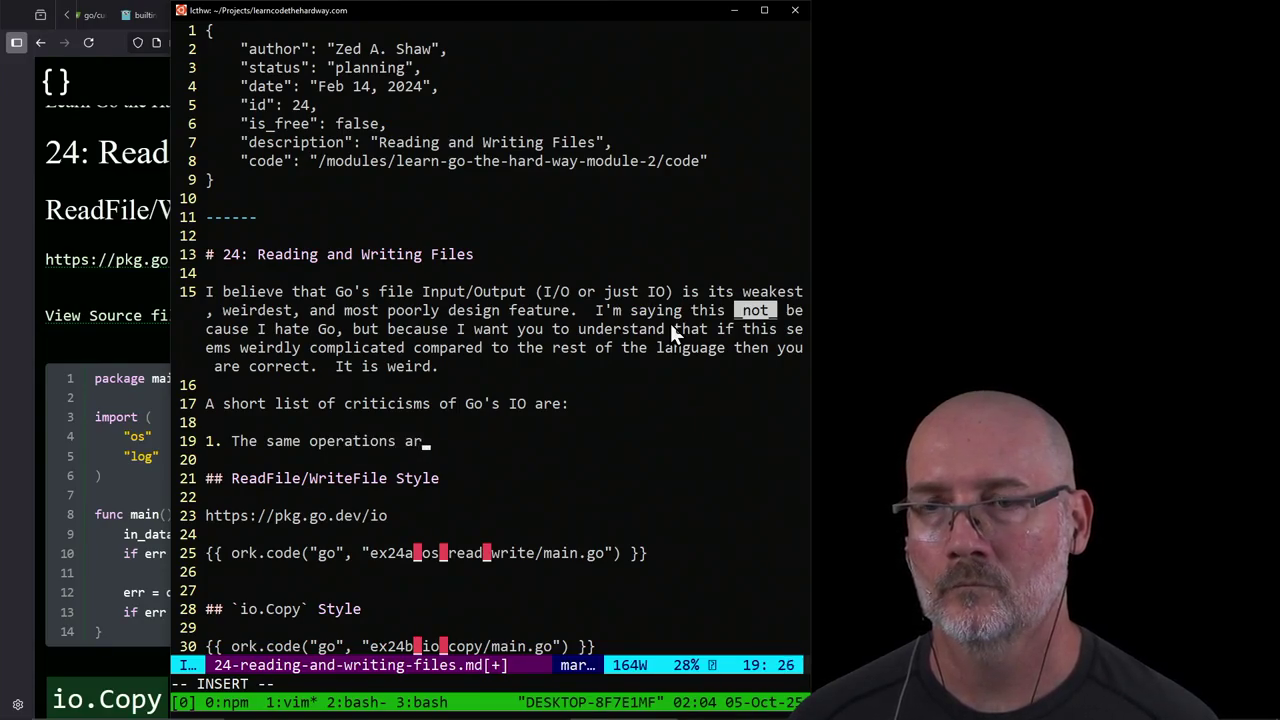
{"action": "key", "text": "BackSpace"}
{"action": "key", "text": "BackSpace"}
{"action": "type", "text": "ad"}
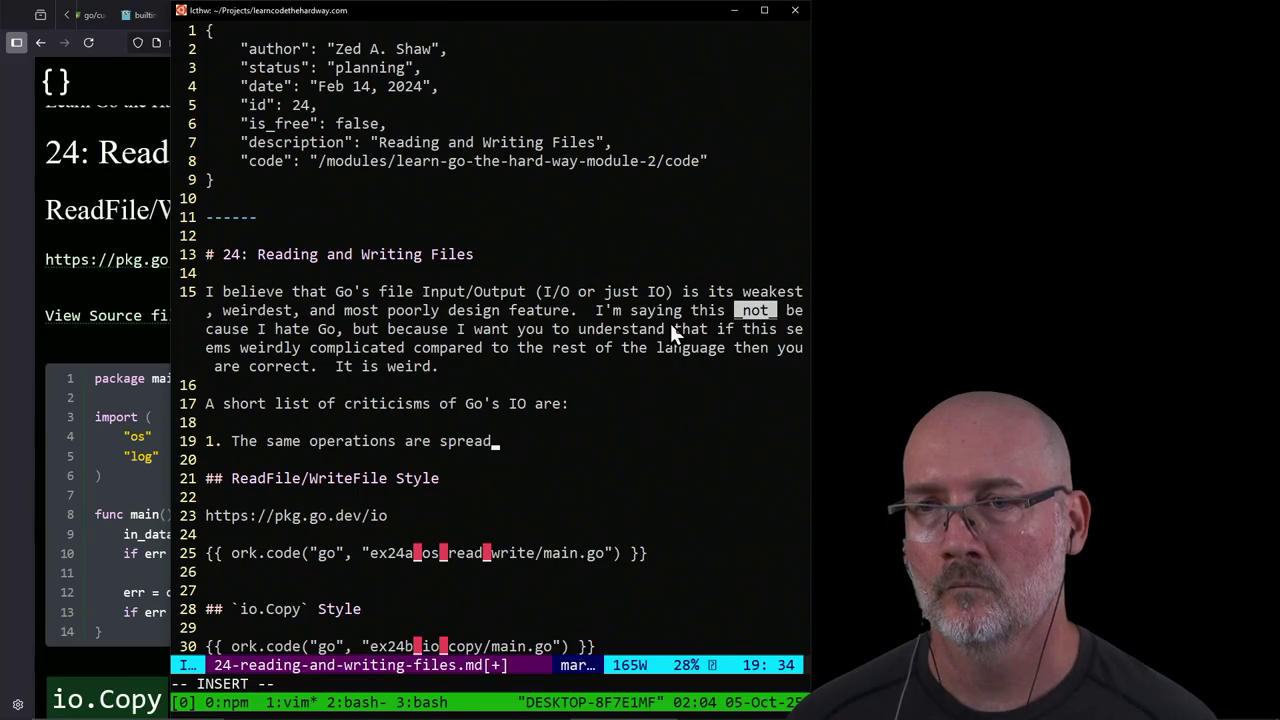
{"action": "type", "text": " across"}
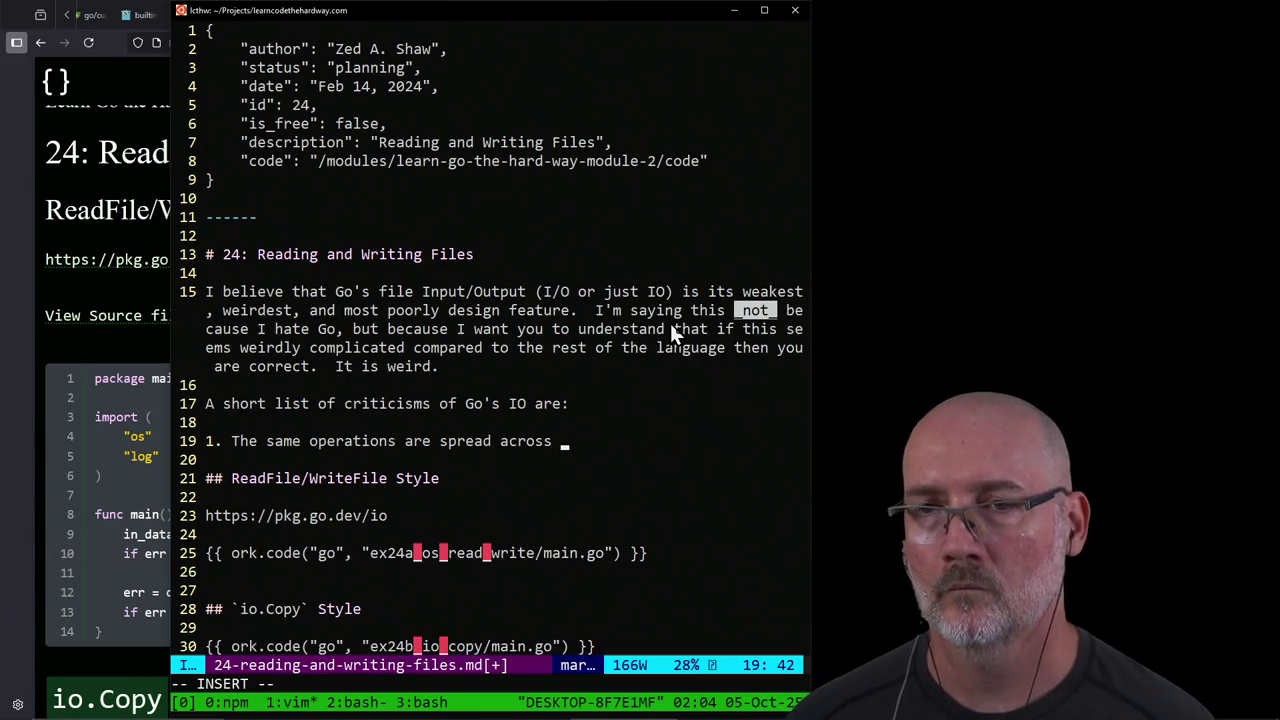
{"action": "key", "text": "Escape"}
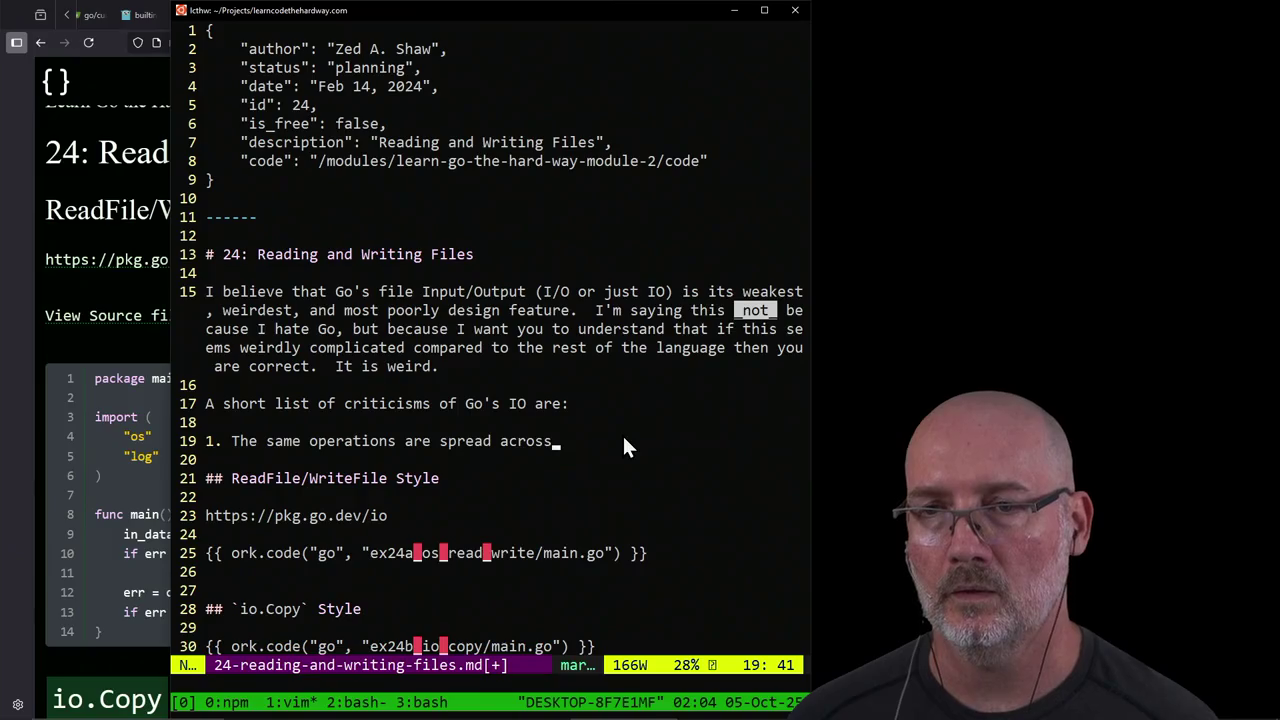
{"action": "key", "text": "j"}
{"action": "key", "text": "j"}
{"action": "key", "text": "j"}
{"action": "key", "text": "j"}
{"action": "key", "text": "j"}
{"action": "key", "text": "j"}
{"action": "key", "text": "j"}
{"action": "key", "text": "j"}
{"action": "key", "text": "j"}
{"action": "key", "text": "j"}
{"action": "key", "text": "j"}
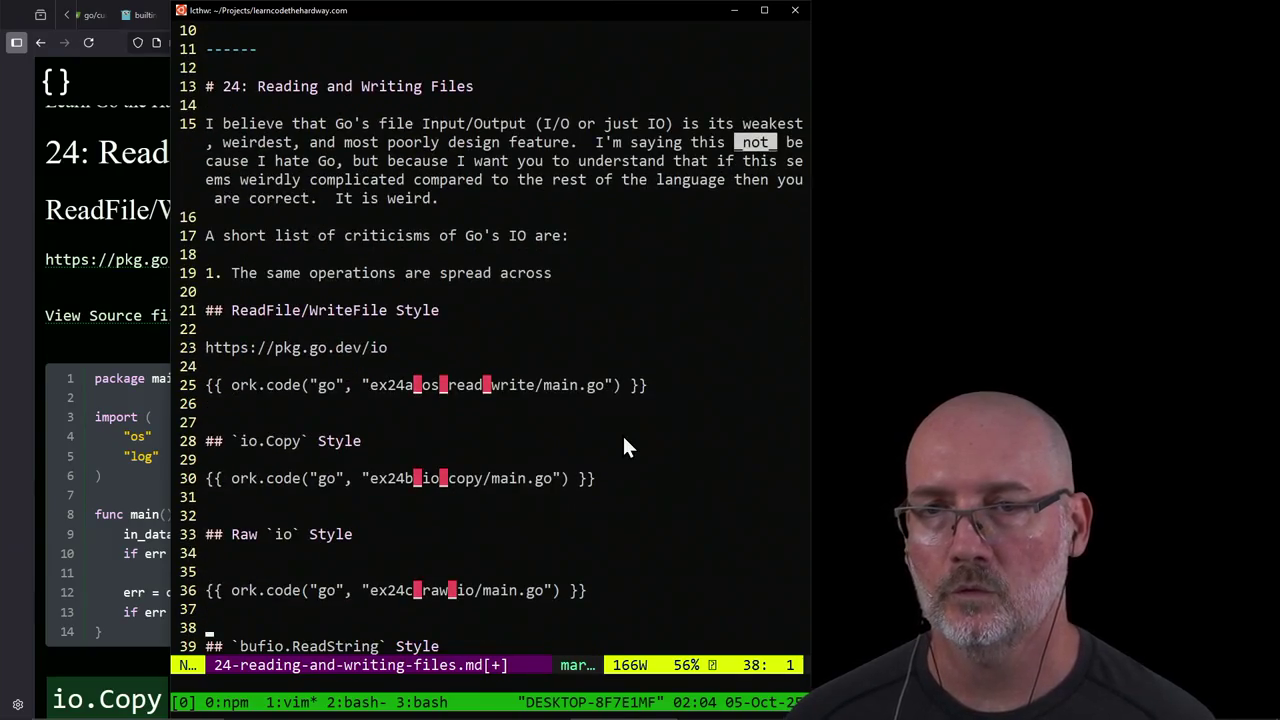
{"action": "key", "text": "j"}
{"action": "key", "text": "j"}
{"action": "key", "text": "j"}
{"action": "key", "text": "j"}
{"action": "key", "text": "j"}
{"action": "key", "text": "j"}
{"action": "key", "text": "j"}
{"action": "key", "text": "j"}
{"action": "key", "text": "j"}
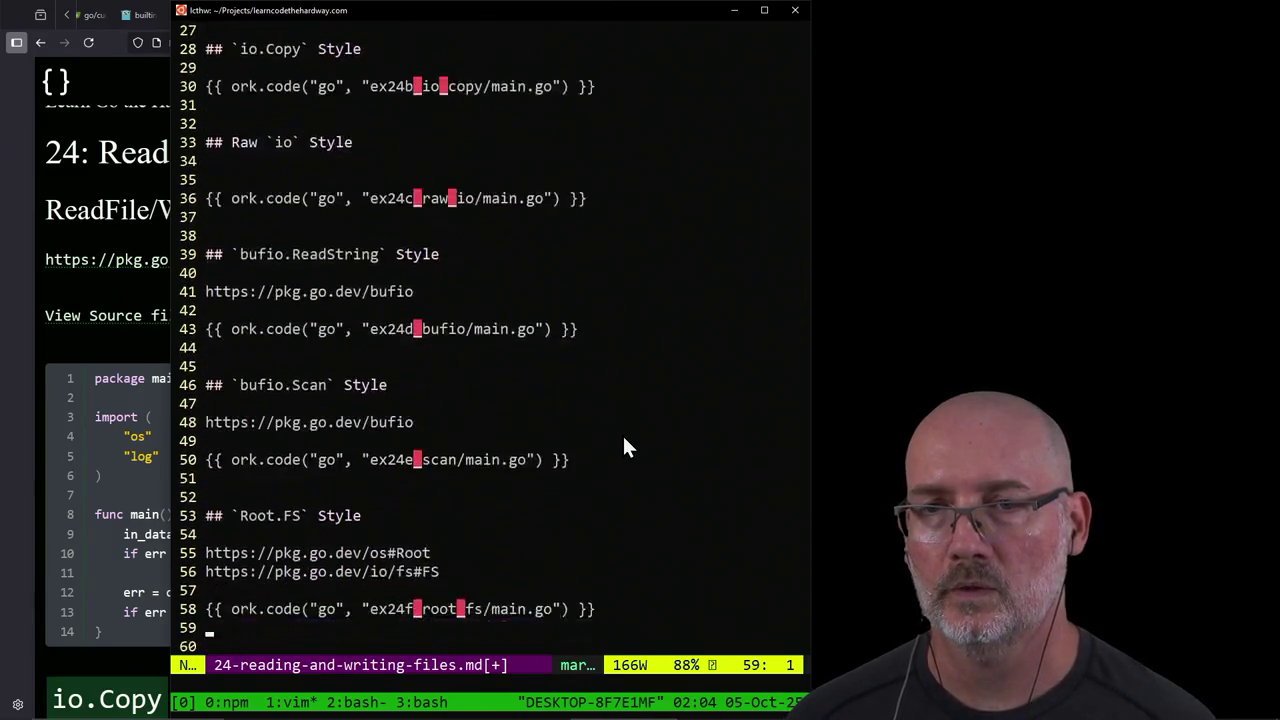
{"action": "key", "text": "shift+g"}
{"action": "key", "text": "dollar"}
{"action": "key", "text": "k"}
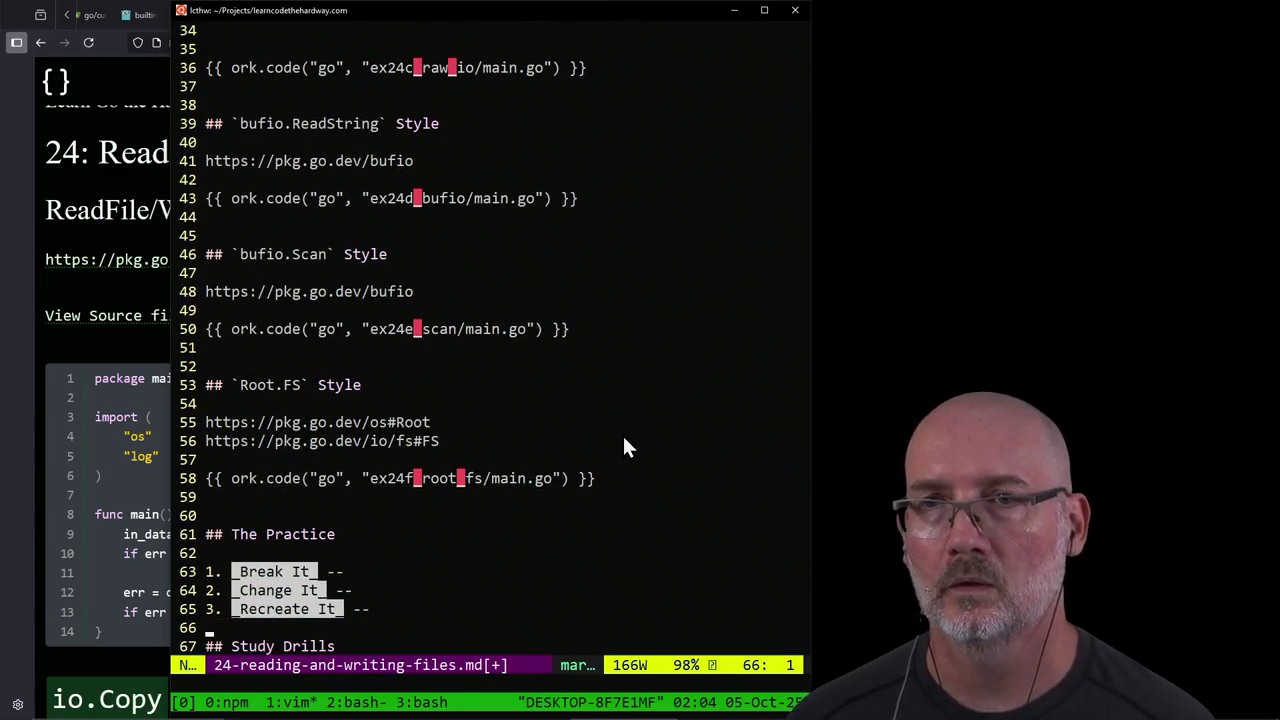
{"action": "key", "text": "k"}
{"action": "key", "text": "k"}
{"action": "key", "text": "k"}
{"action": "key", "text": "k"}
{"action": "key", "text": "k"}
{"action": "key", "text": "k"}
{"action": "key", "text": "k"}
{"action": "key", "text": "k"}
{"action": "key", "text": "k"}
{"action": "key", "text": "k"}
{"action": "key", "text": "k"}
{"action": "key", "text": "k"}
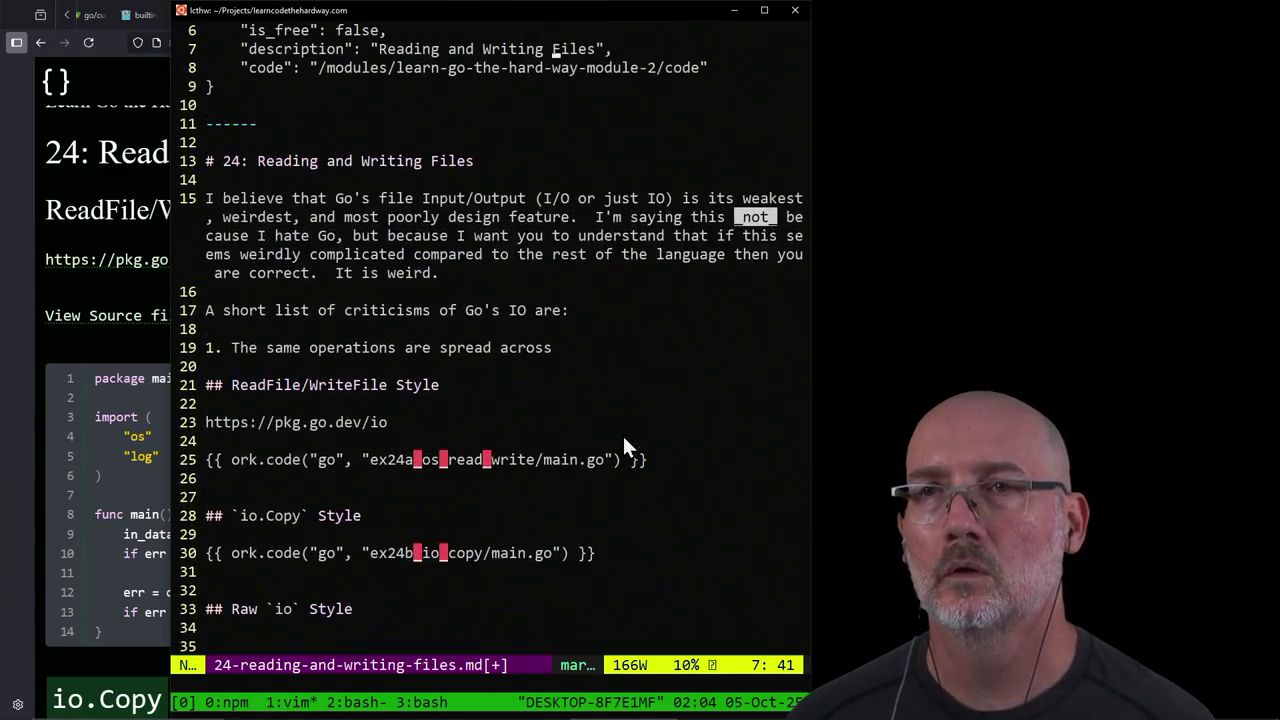
Step: Finish item 1 with 'multiple packages…' and add item 2 about the design feeling Java-like, not Go-like
{"action": "key", "text": "j"}
{"action": "key", "text": "dollar"}
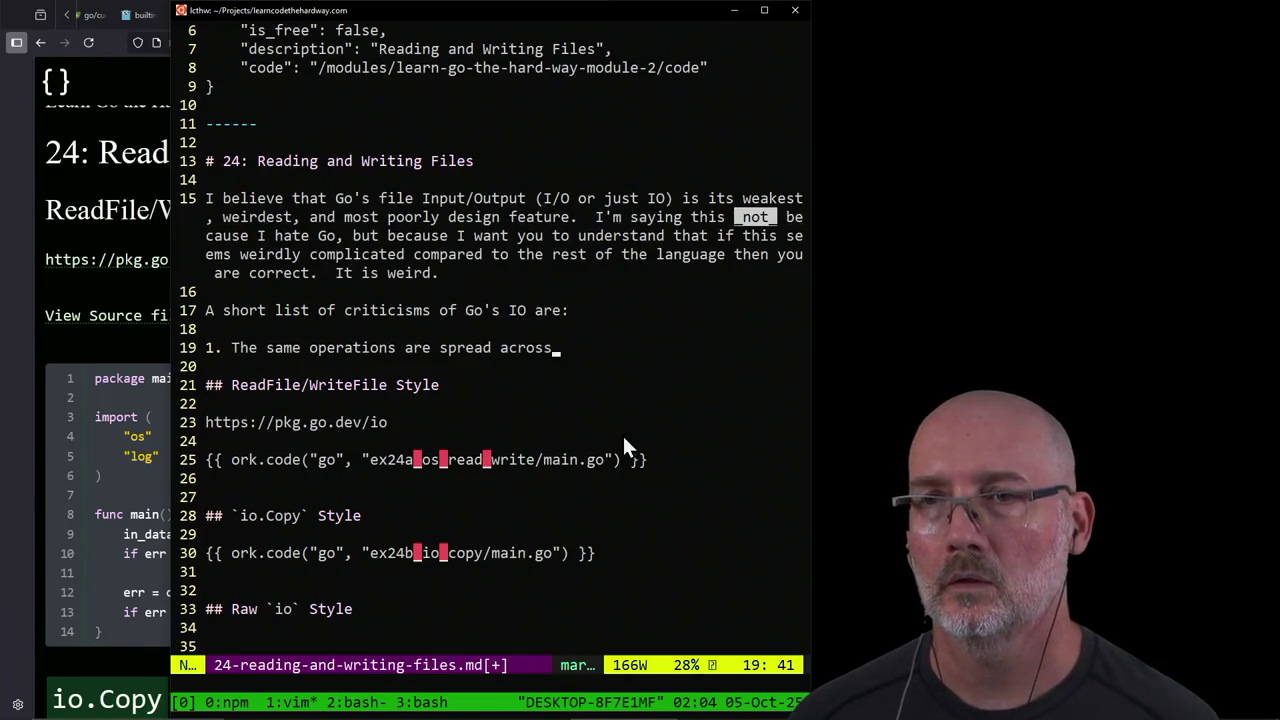
{"action": "type", "text": "Amultiple "}
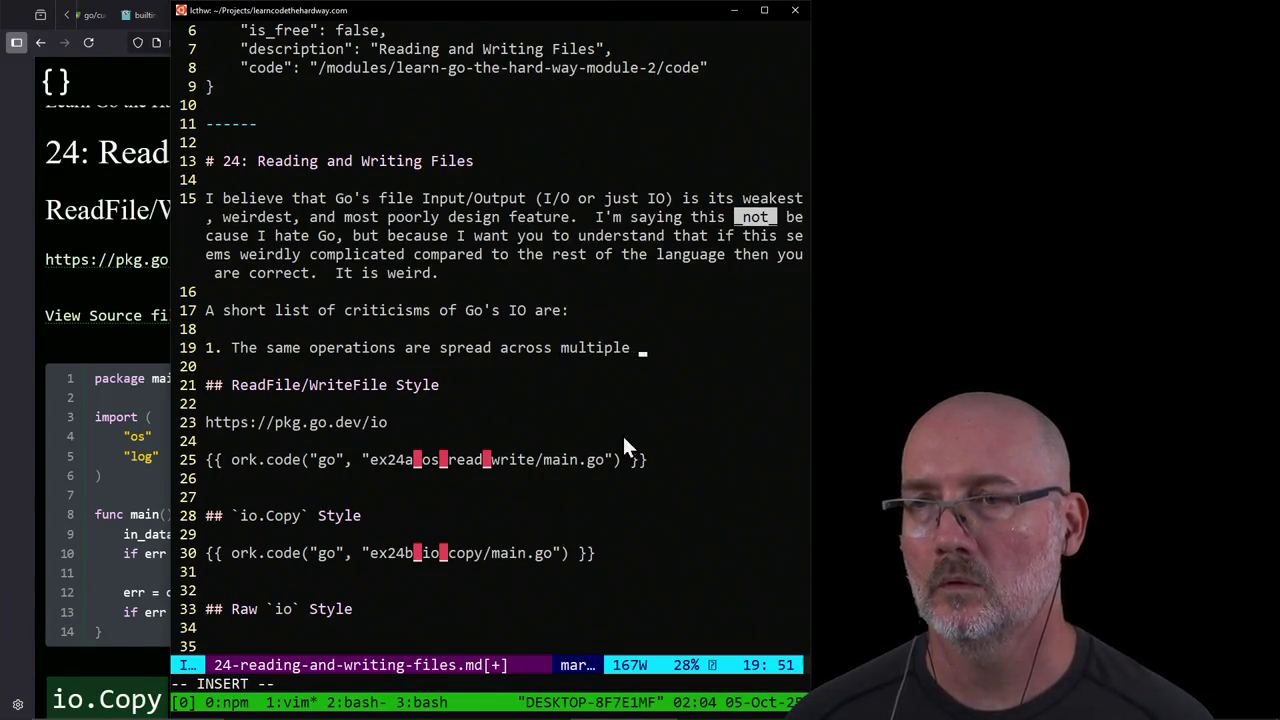
{"action": "type", "text": "packages"}
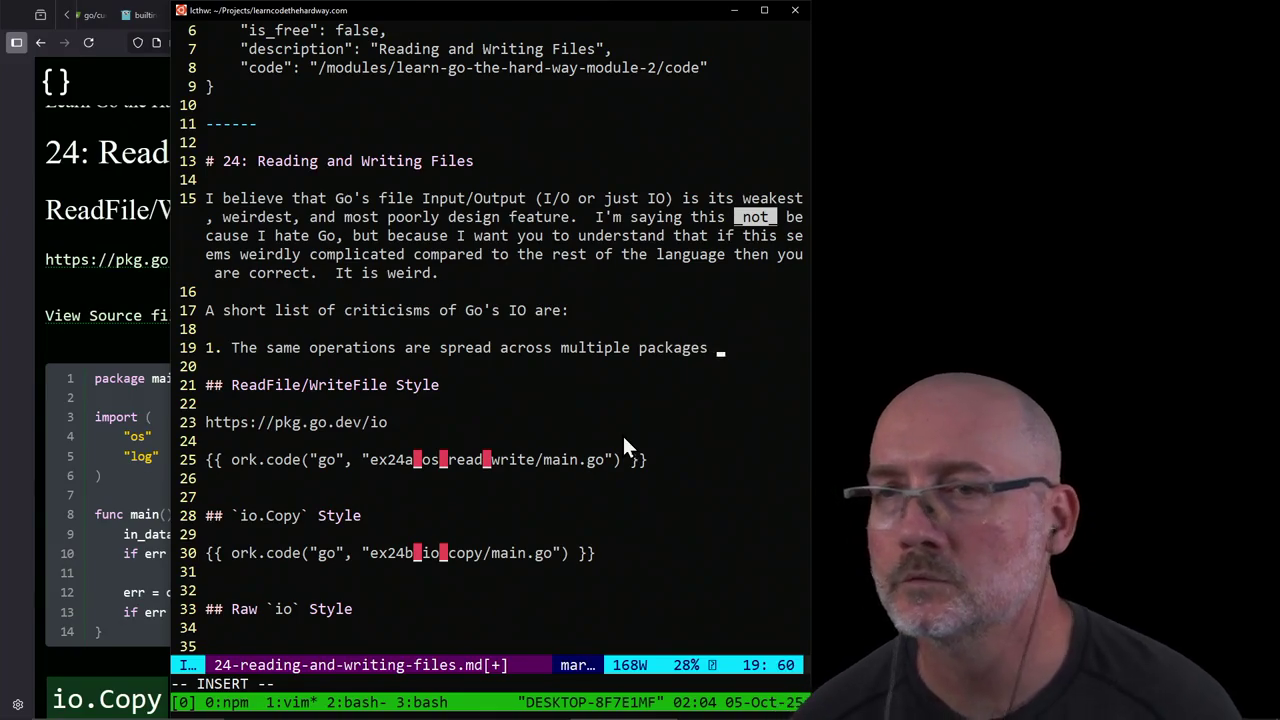
{"action": "type", "text": " with seemingly "}
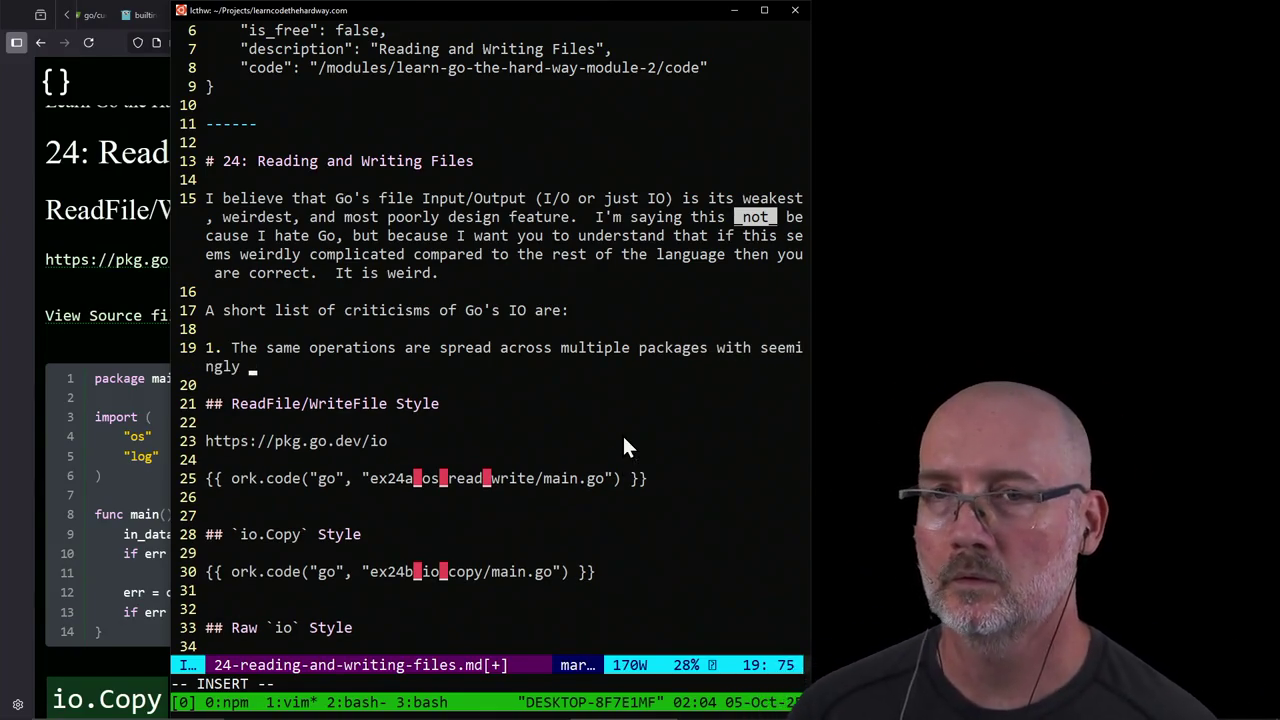
{"action": "type", "text": "no thought put"}
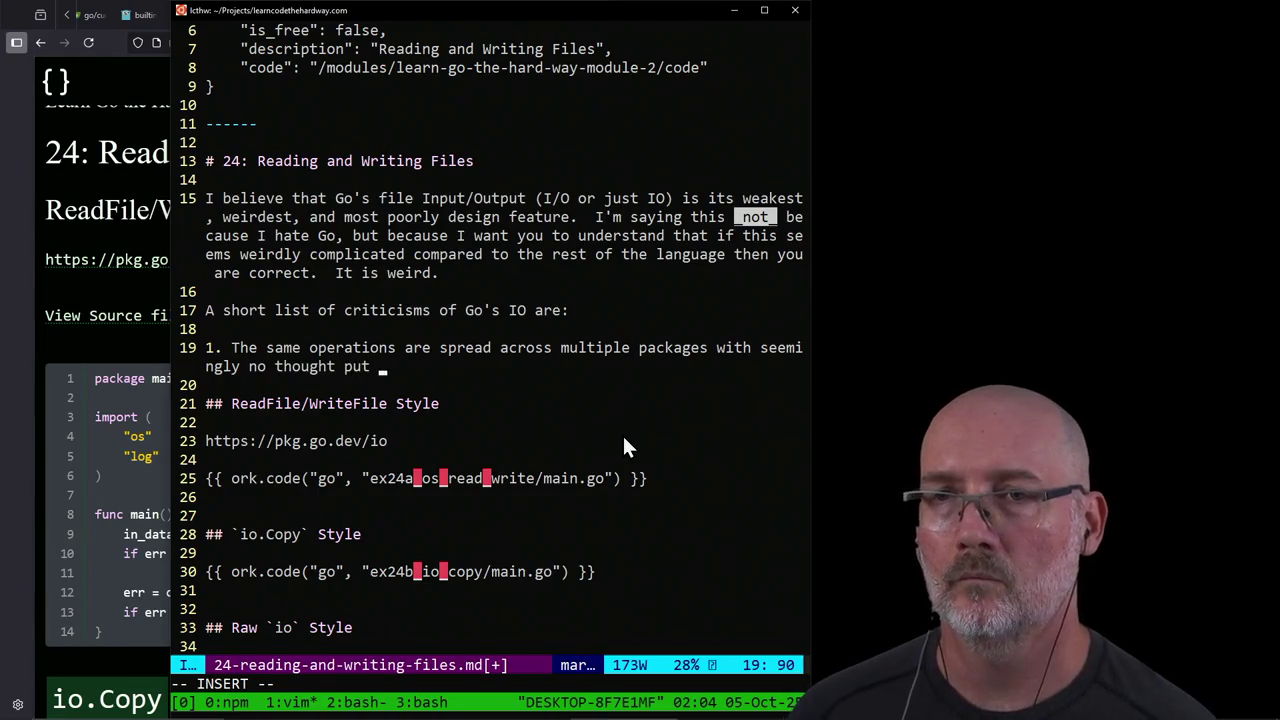
{"action": "type", "text": " into why that is"}
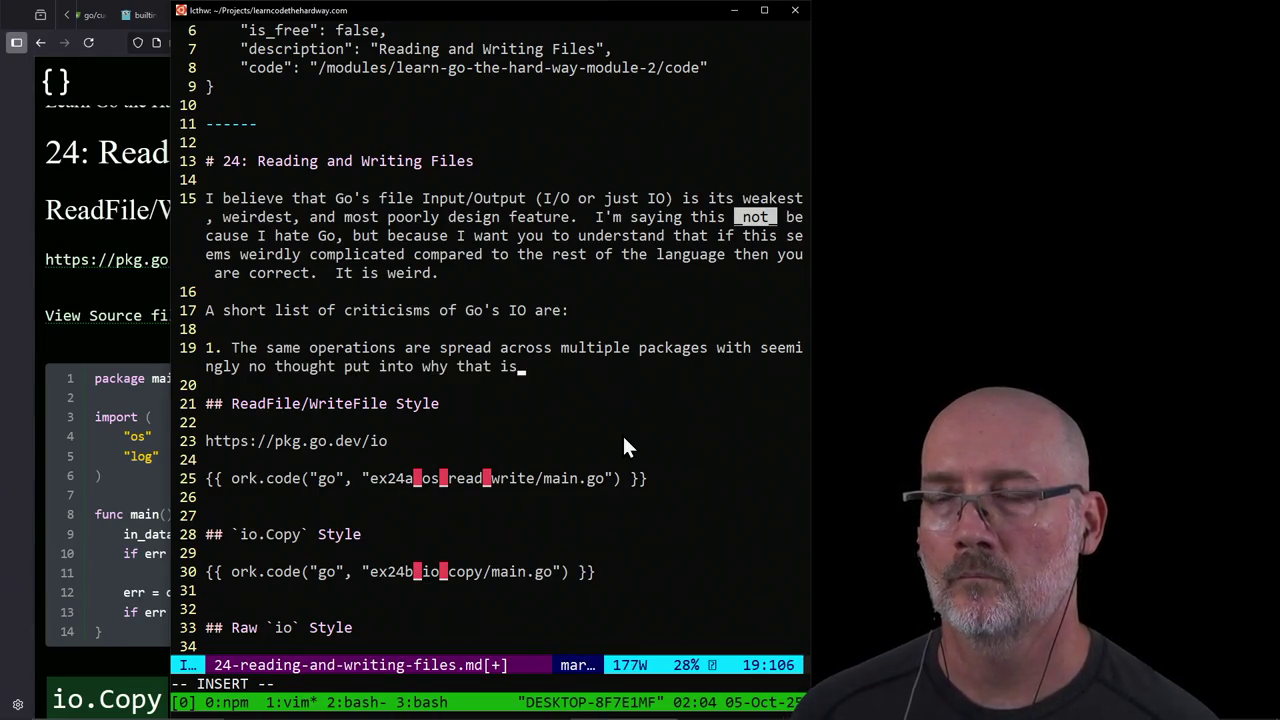
{"action": "type", "text": ". IT's"}
{"action": "key", "text": "BackSpace"}
{"action": "key", "text": "BackSpace"}
{"action": "key", "text": "BackSpace"}
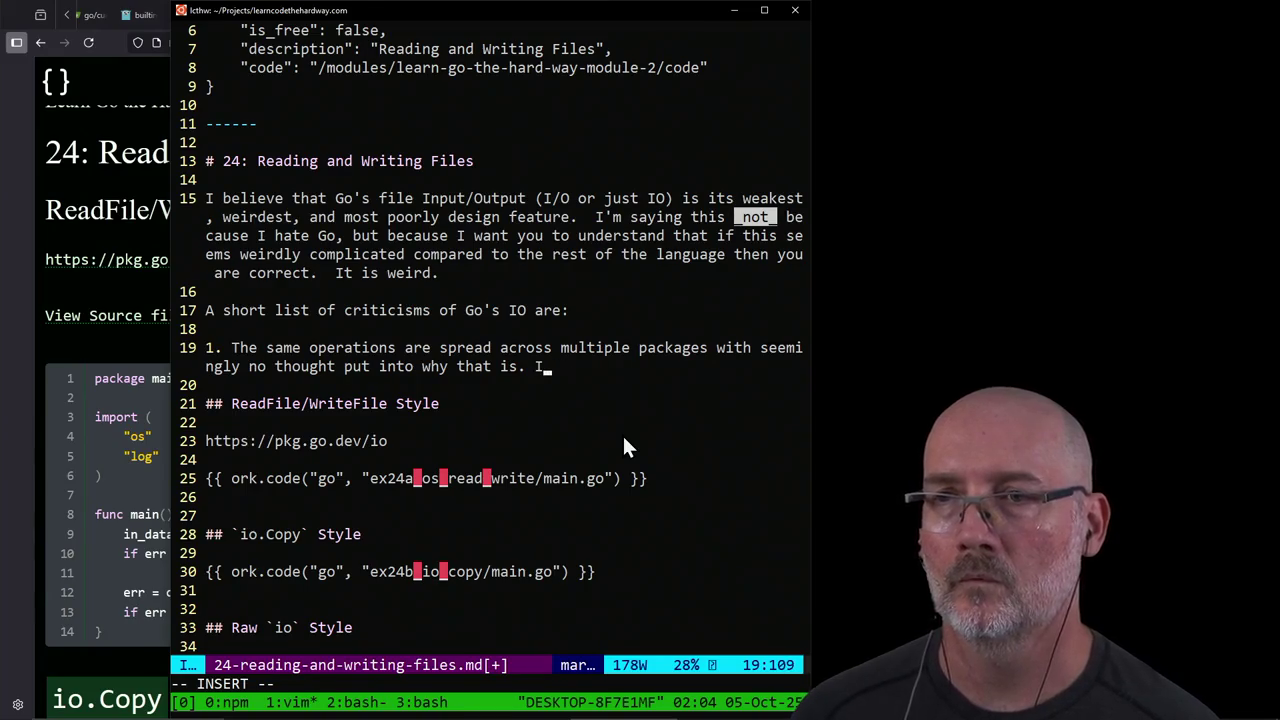
{"action": "key", "text": "BackSpace"}
{"action": "key", "text": "BackSpace"}
{"action": "key", "text": "Return"}
{"action": "type", "text": "2. It"}
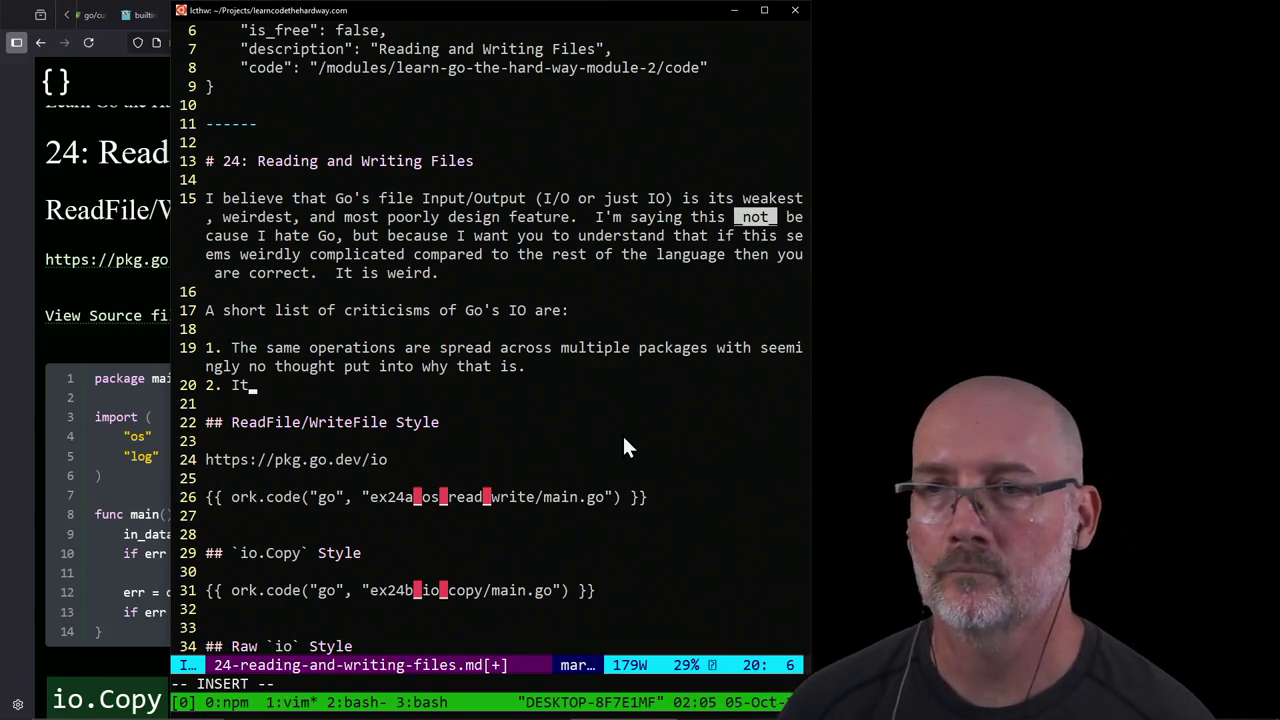
{"action": "type", "text": "'s design doe"}
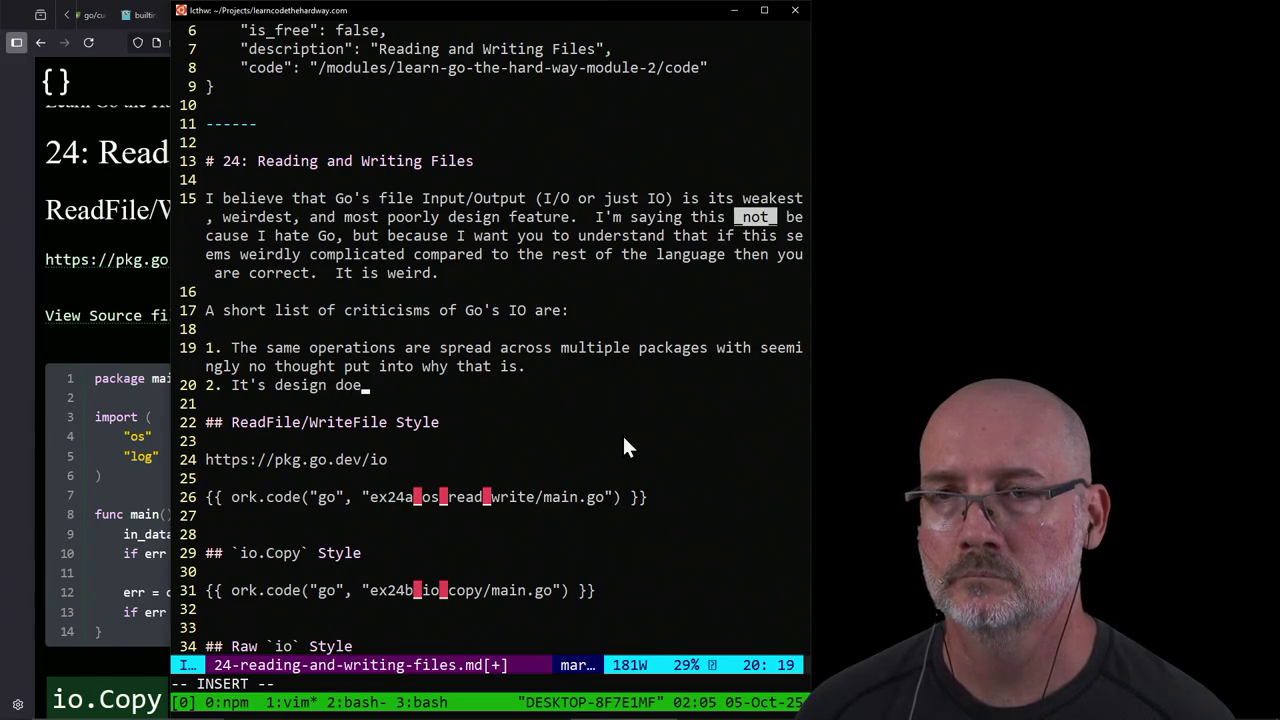
{"action": "type", "text": "sn't feel very "}
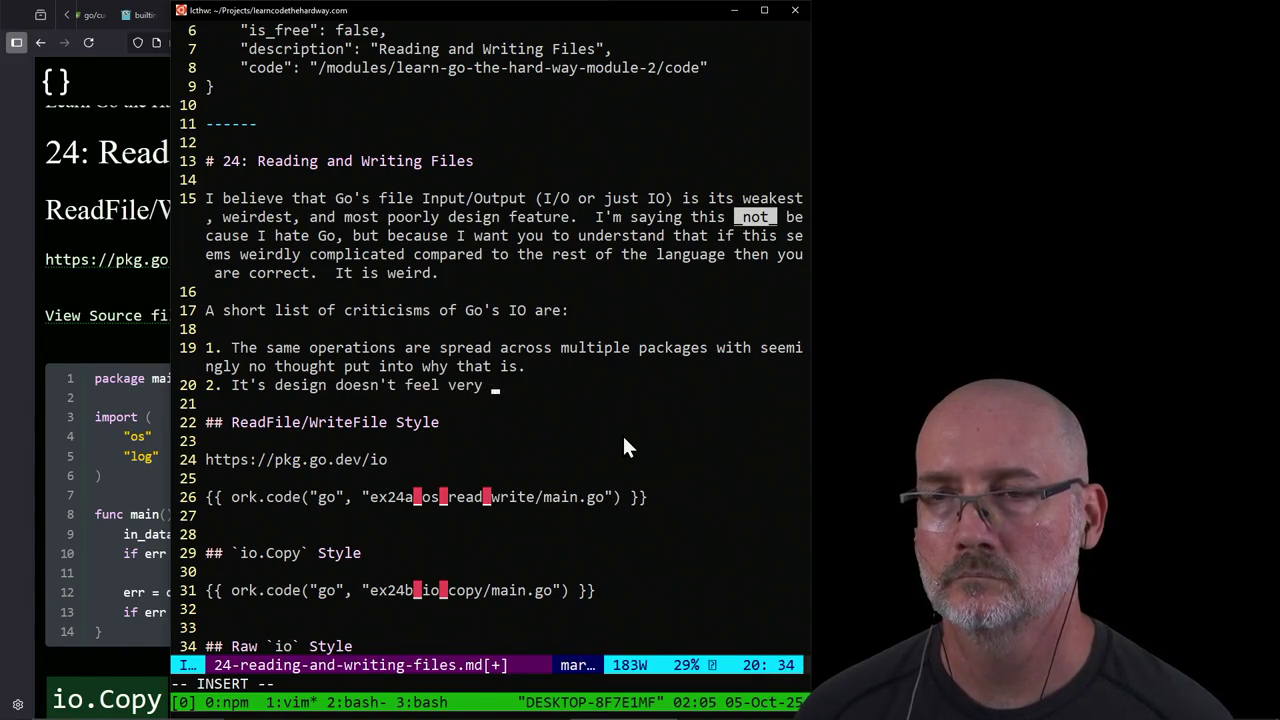
{"action": "type", "text": "\"Go-like\""}
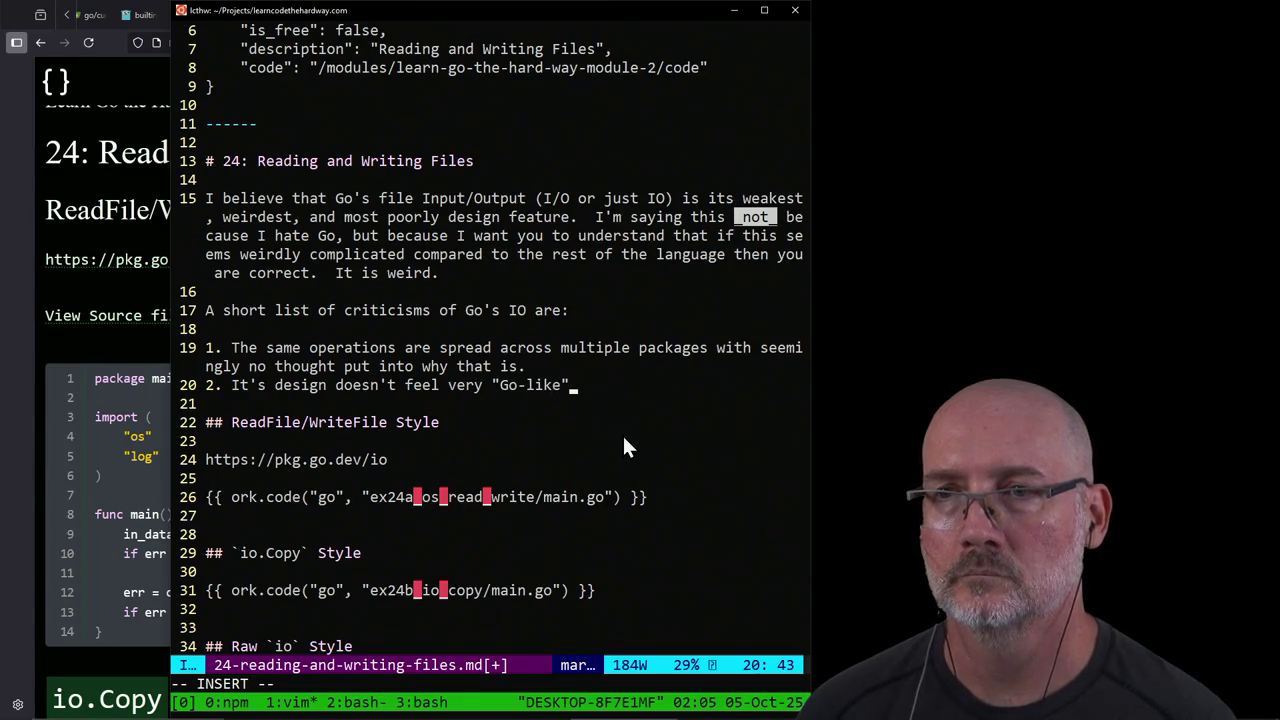
{"action": "key", "text": "BackSpace"}
{"action": "type", "text": ",\" but more "}
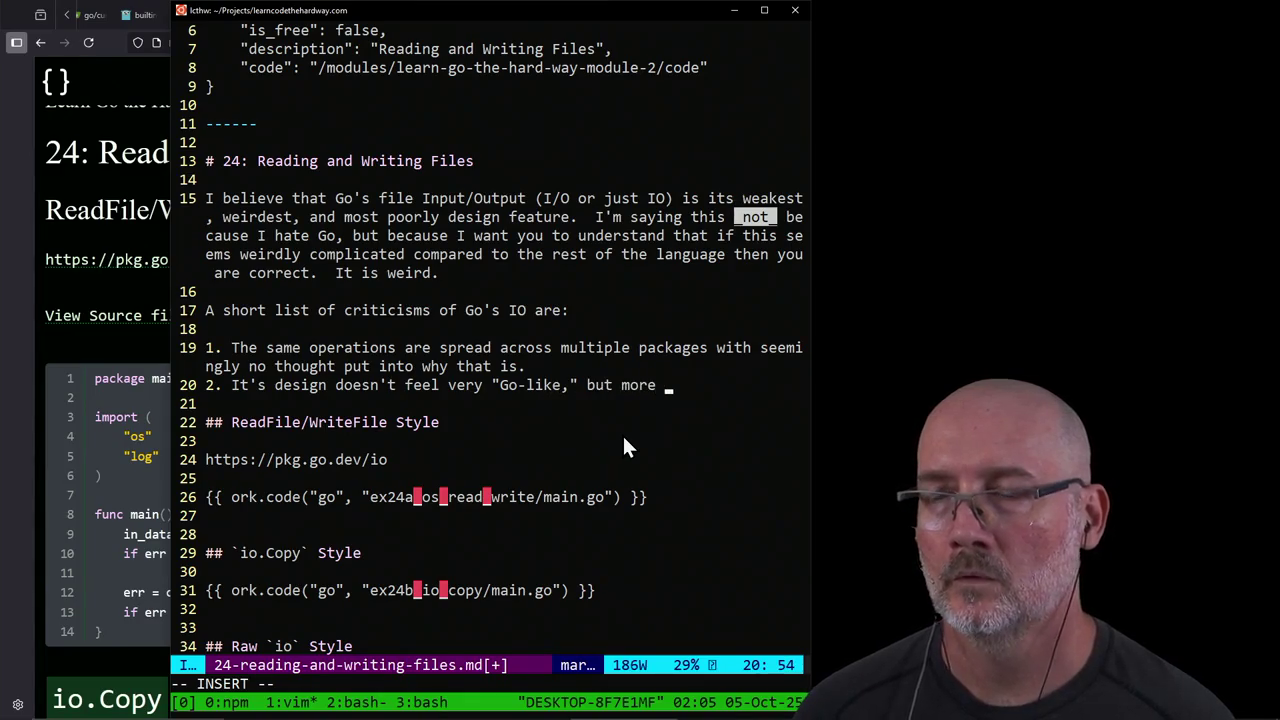
{"action": "type", "text": "like"}
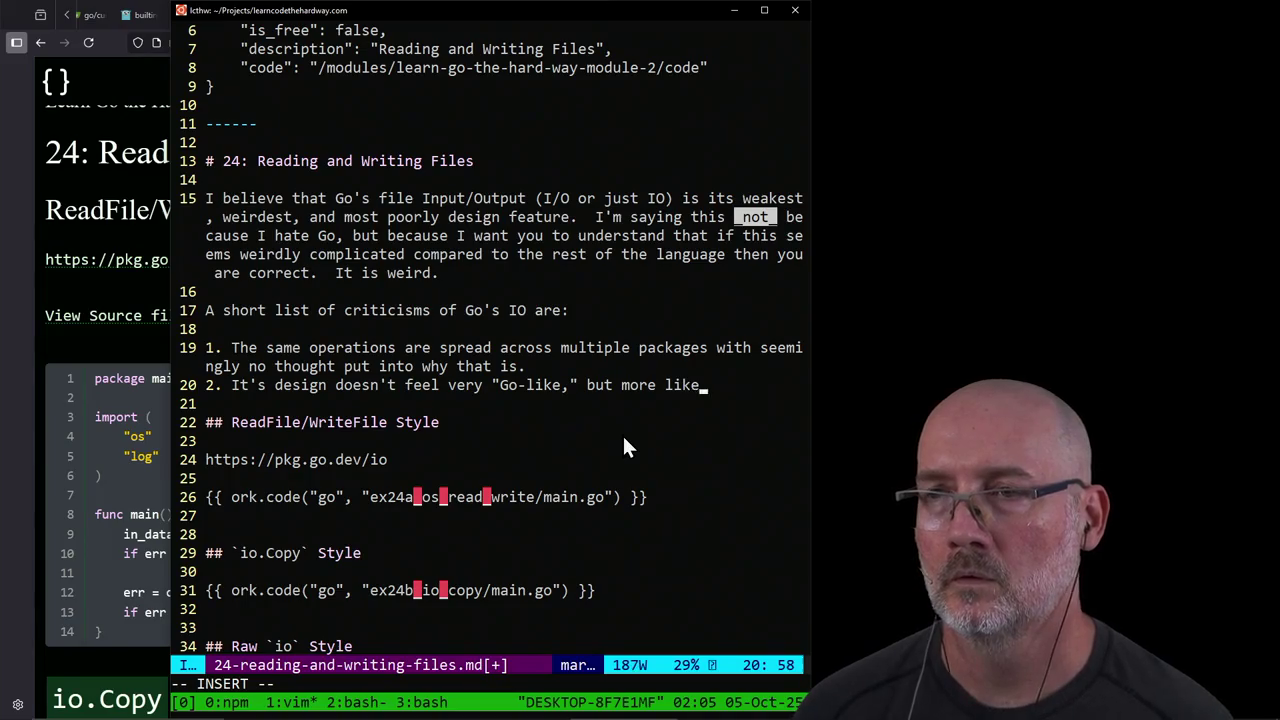
{"action": "type", "text": " someone who is use"}
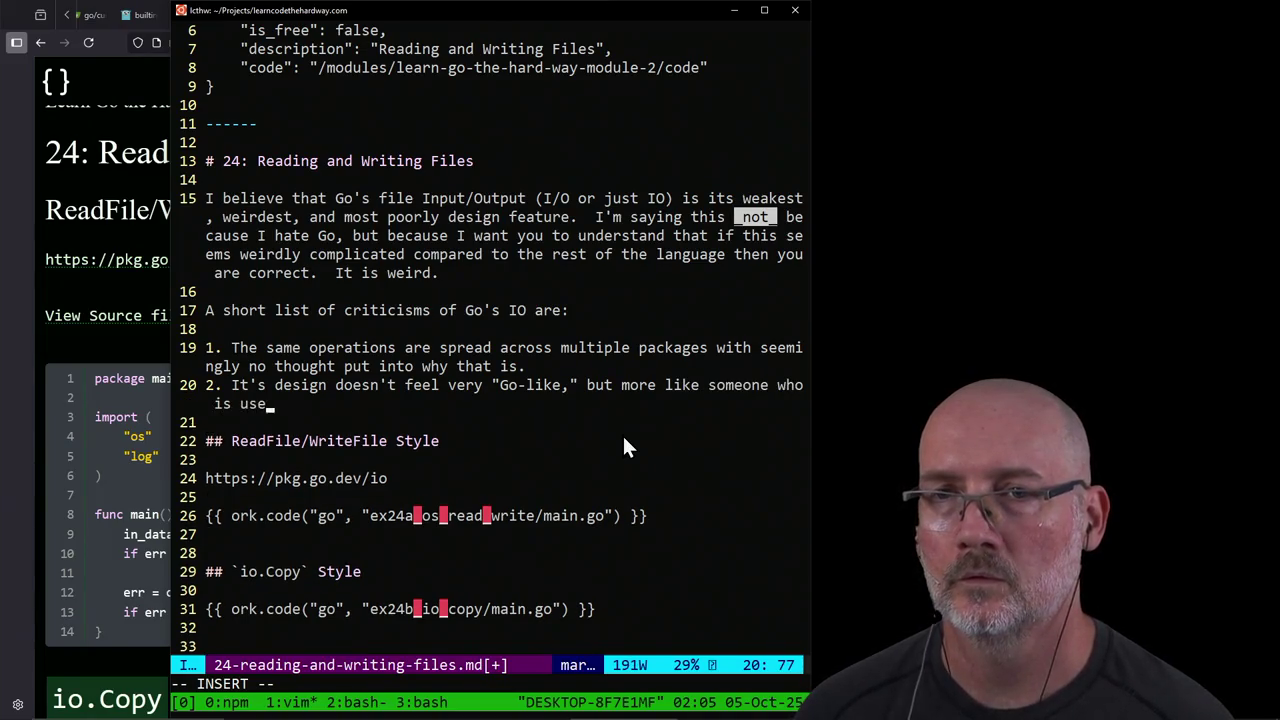
{"action": "type", "text": "d to Java wou"}
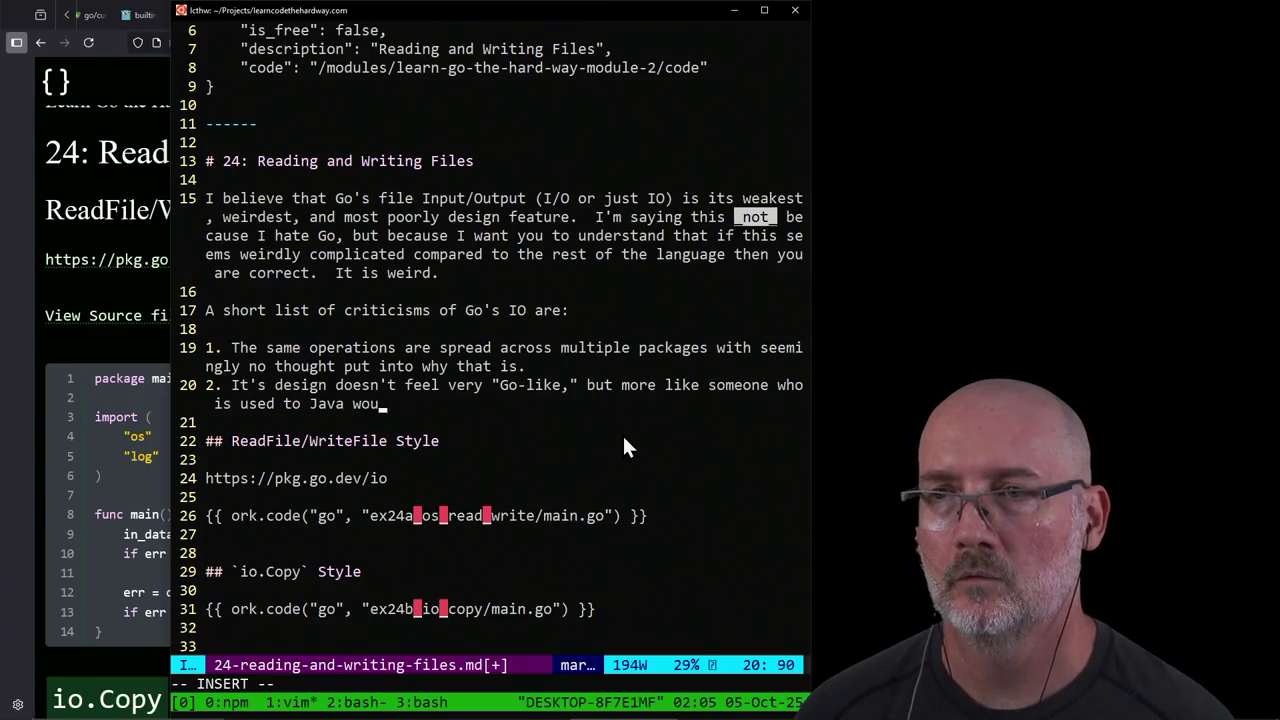
{"action": "type", "text": "ld want."}
Step: Add item 3 on conflicting ways to read and write files, and begin item 4 about missing documentation
{"action": "key", "text": "Return"}
{"action": "type", "text": "3. "}
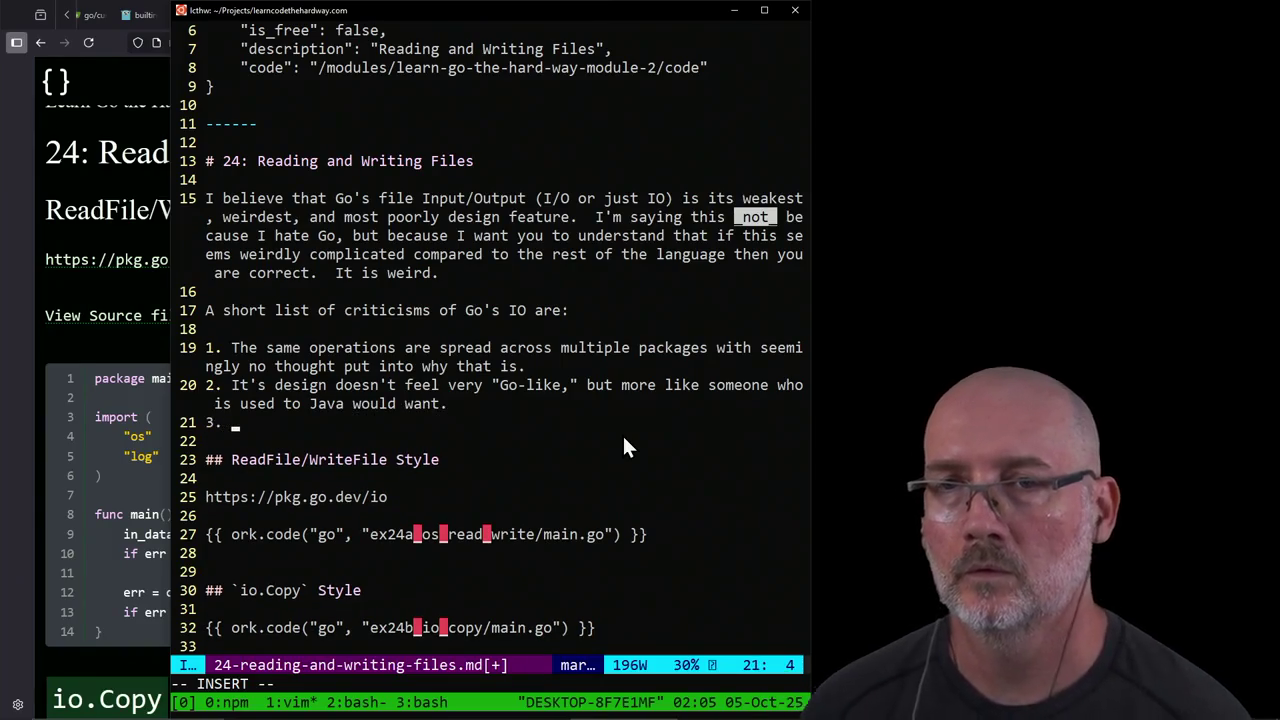
{"action": "type", "text": "There's mu"}
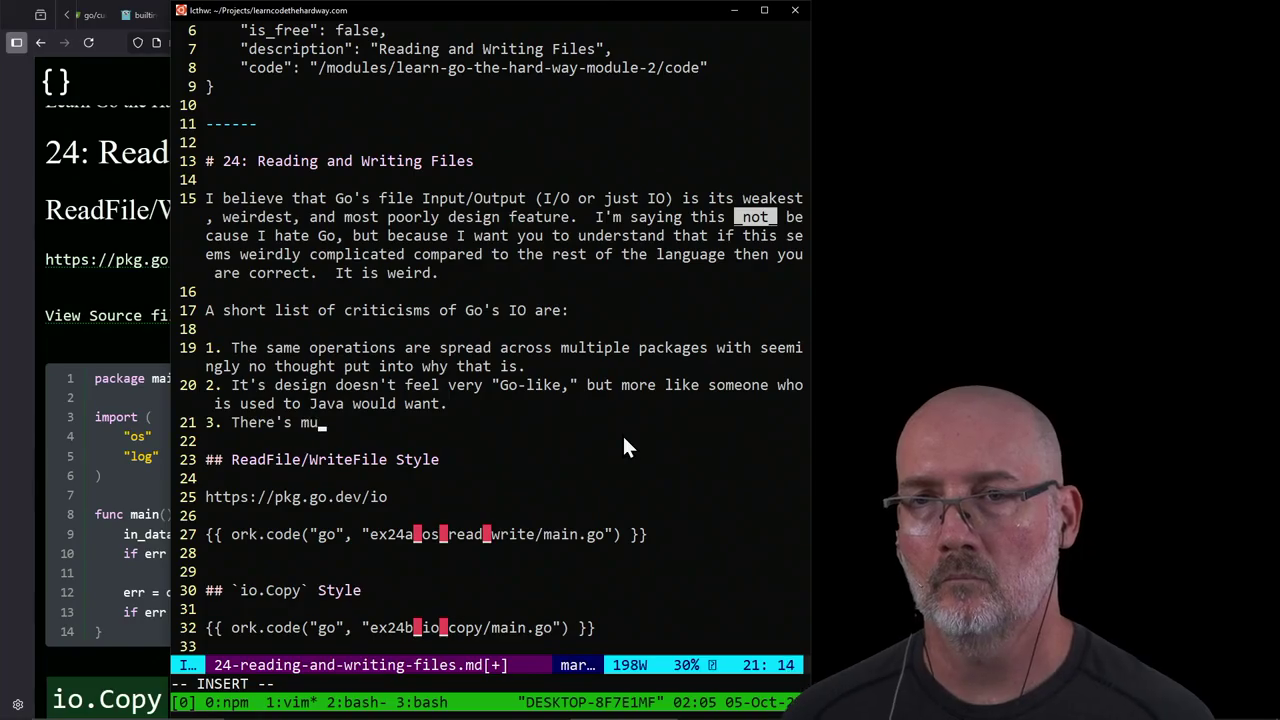
{"action": "type", "text": "tliple conflicting "}
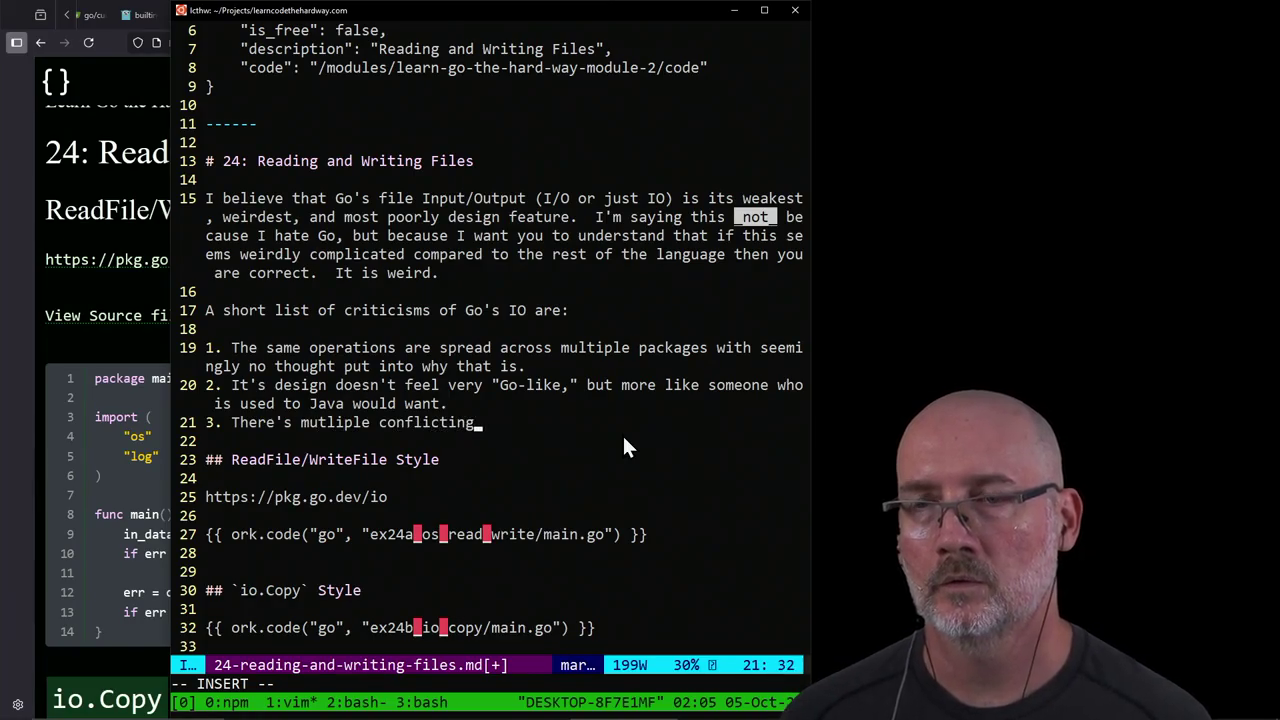
{"action": "type", "text": "ways to do"}
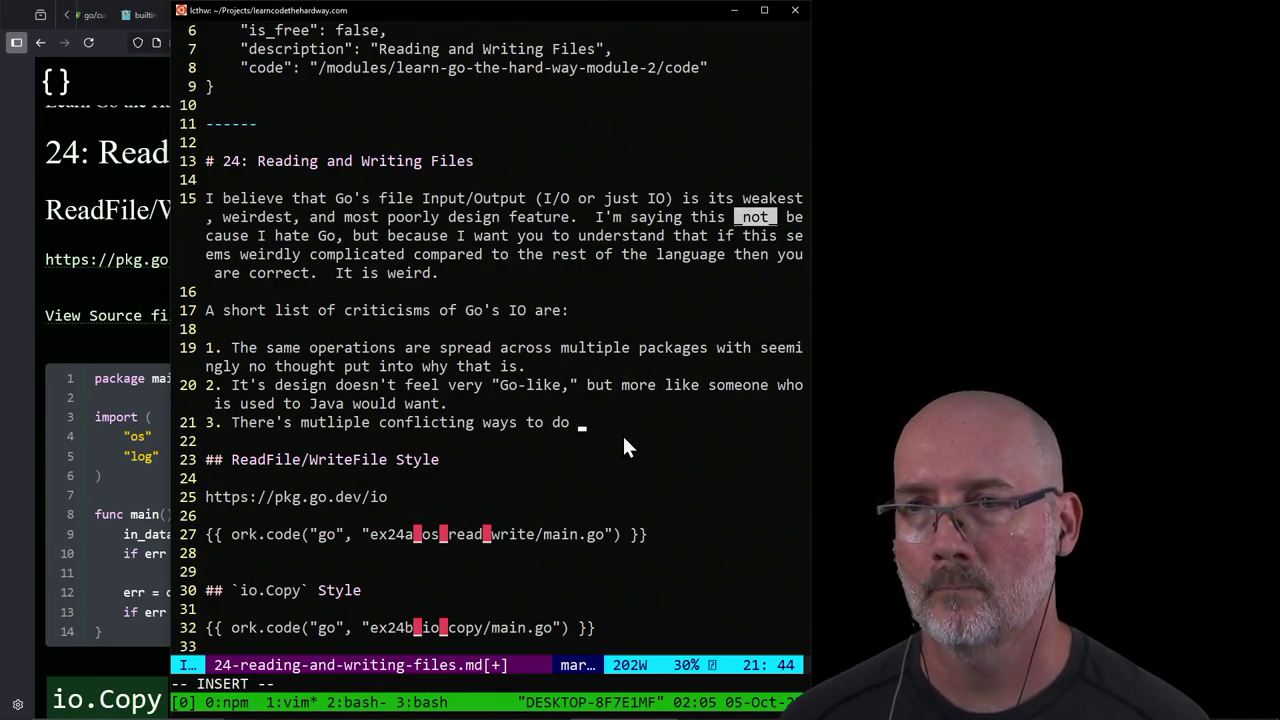
{"action": "key", "text": "BackSpace"}
{"action": "key", "text": "BackSpace"}
{"action": "key", "text": "BackSpace"}
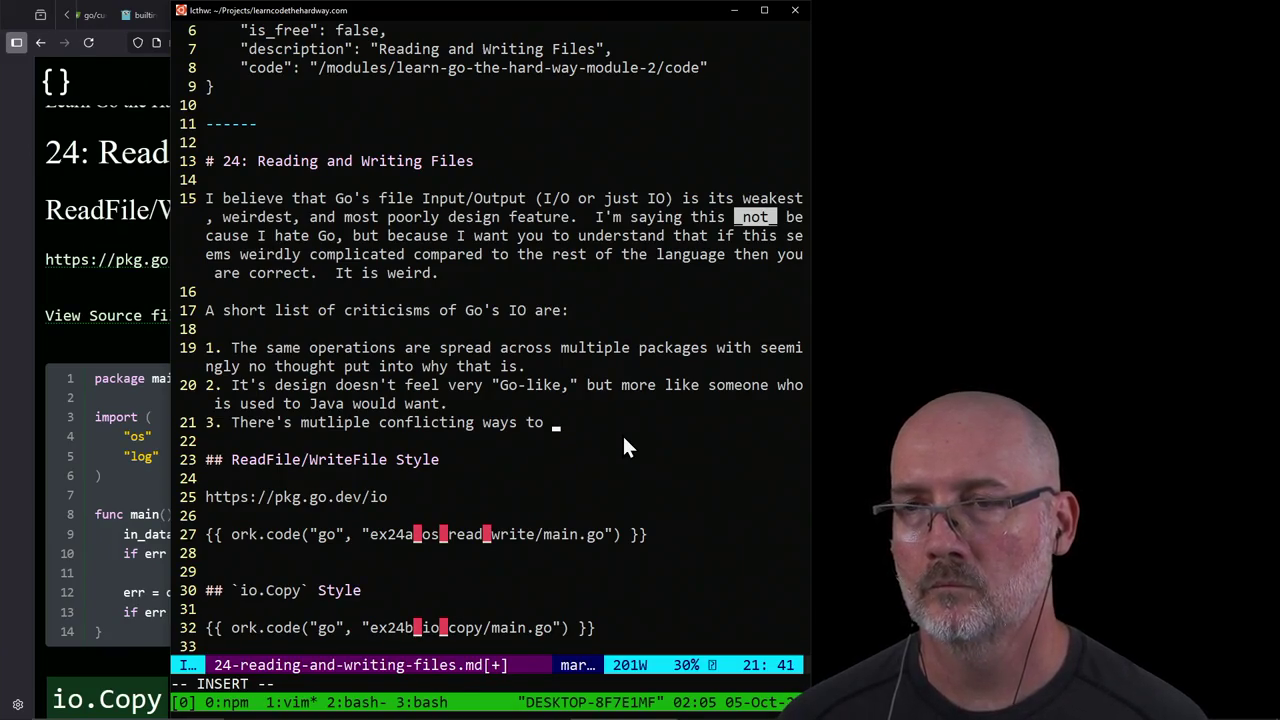
{"action": "type", "text": "read and write files,"}
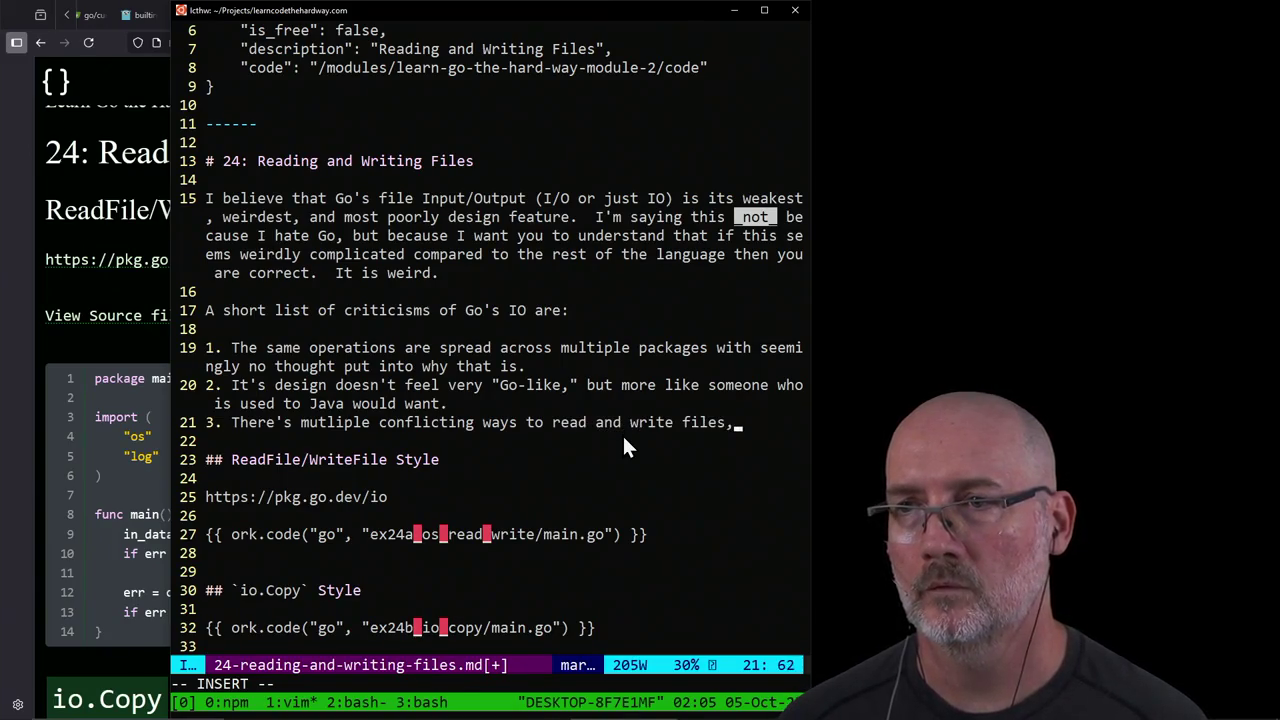
{"action": "type", "text": " with no "}
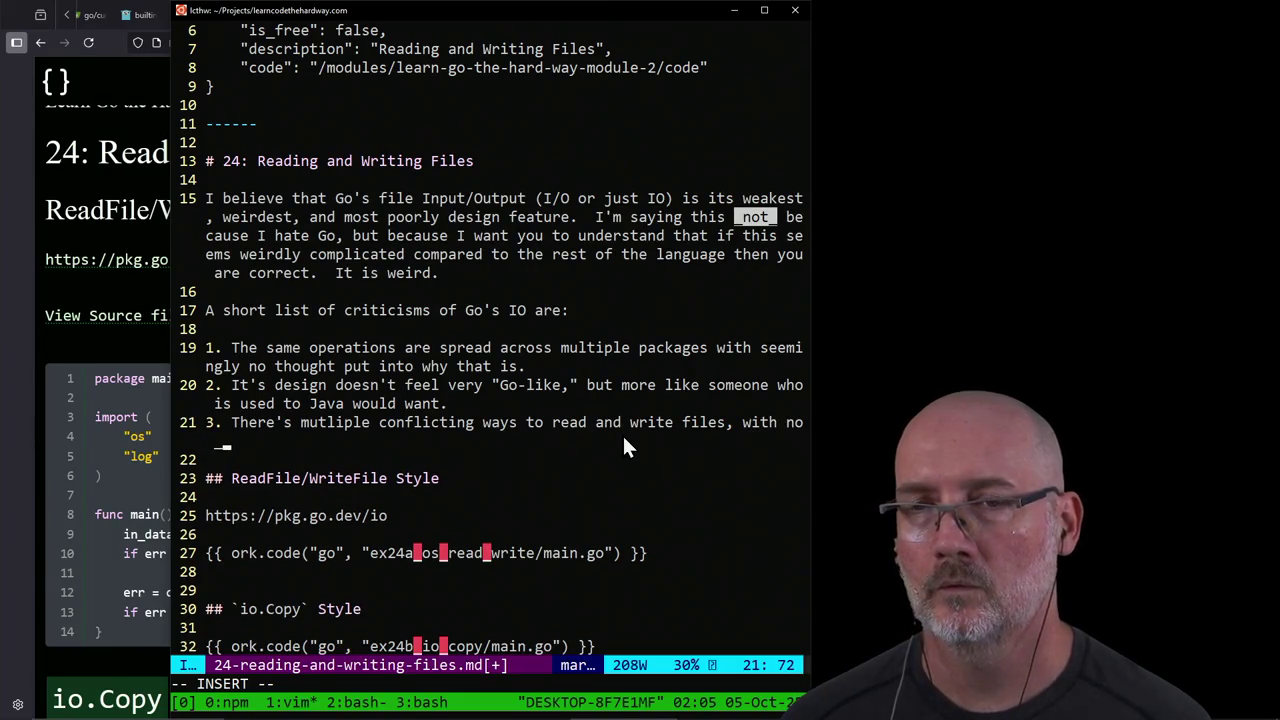
{"action": "type", "text": "guid"}
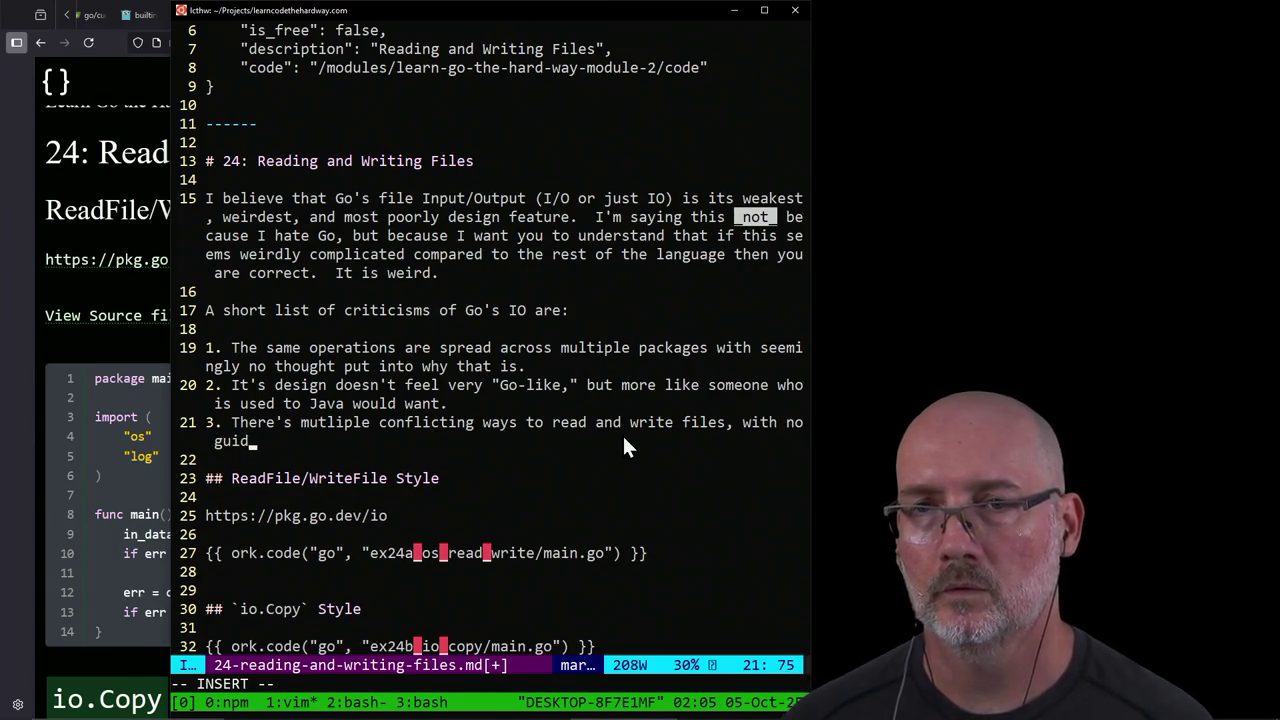
{"action": "type", "text": "ance on why o"}
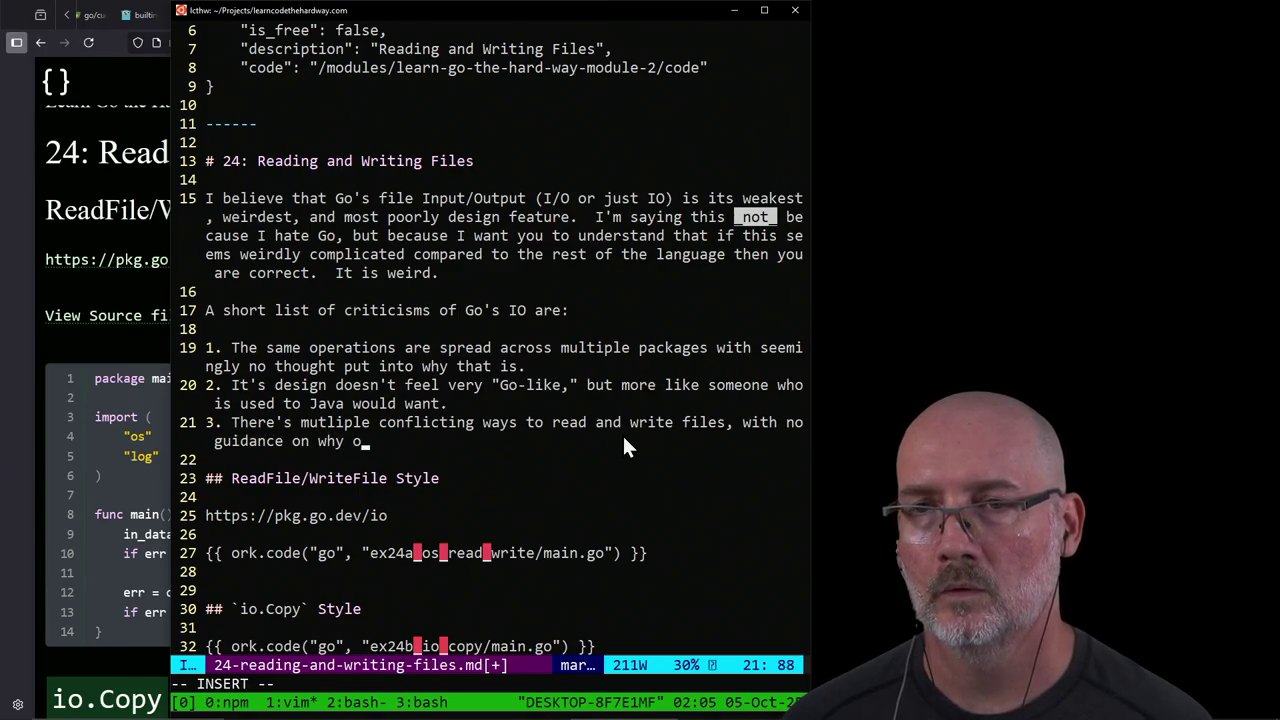
{"action": "type", "text": "ne or the other"}
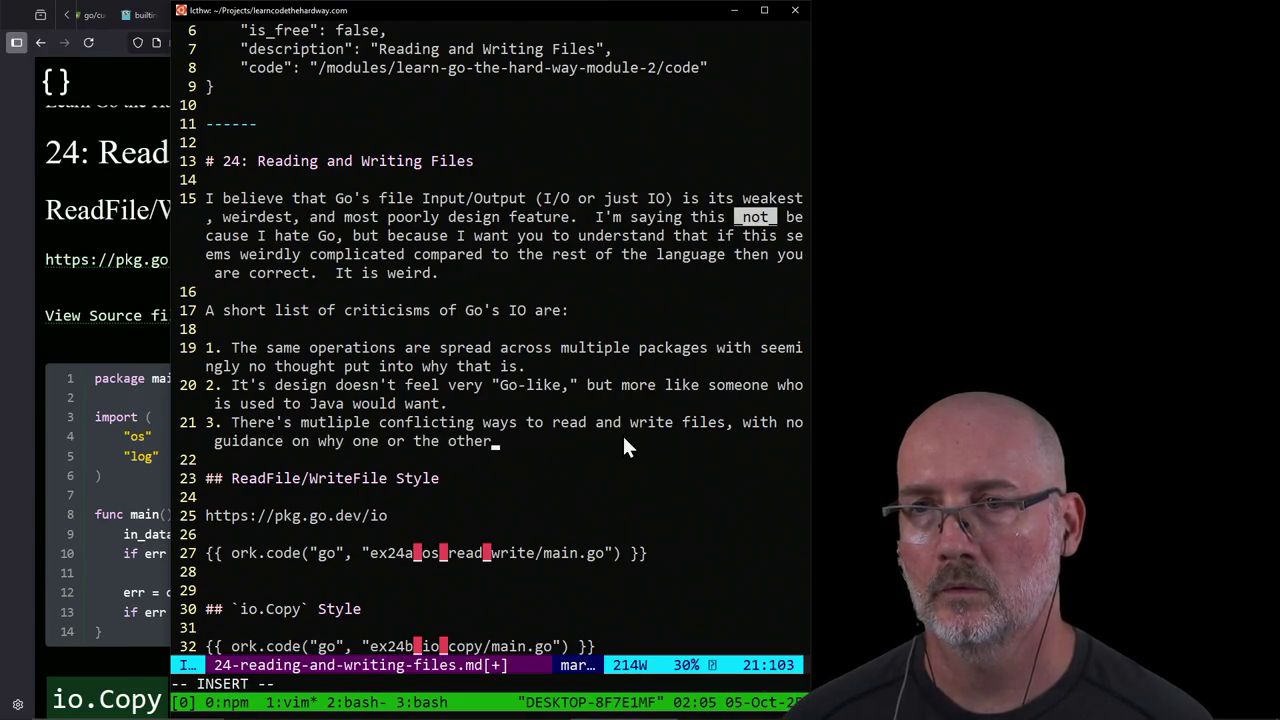
{"action": "type", "text": "."}
{"action": "key", "text": "Return"}
{"action": "type", "text": "There's no"}
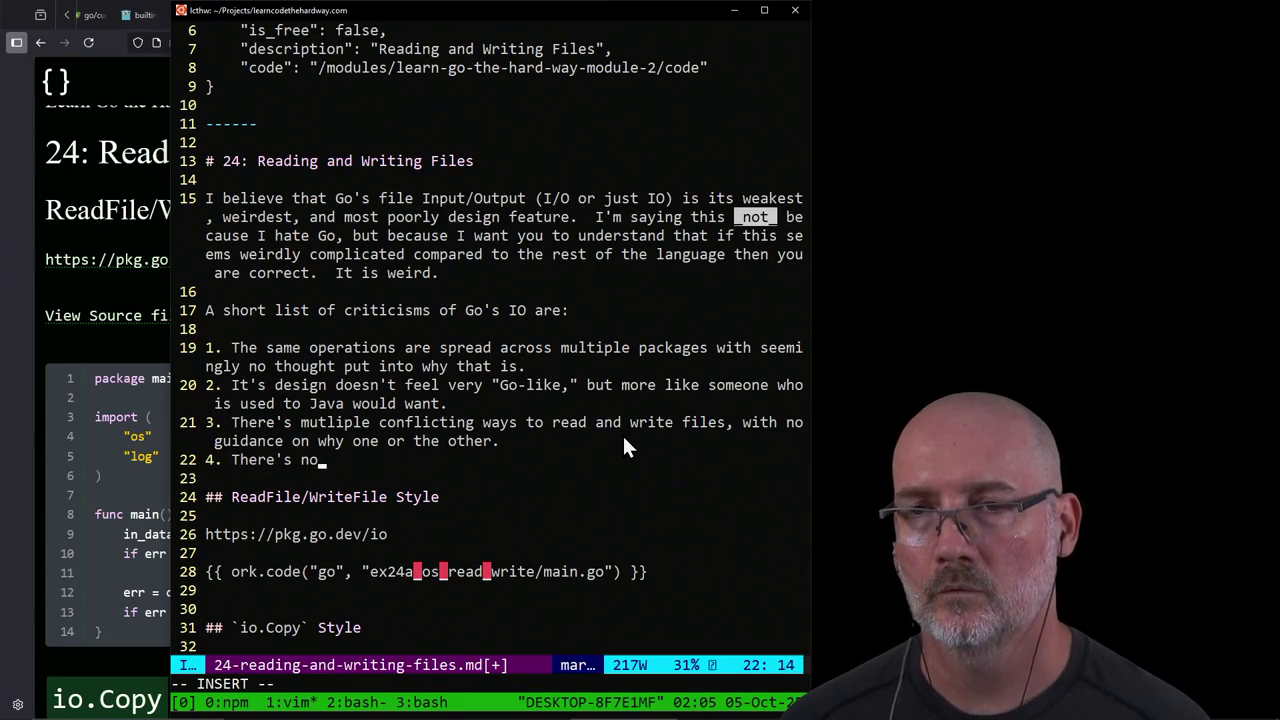
{"action": "type", "text": " documentation.  "}
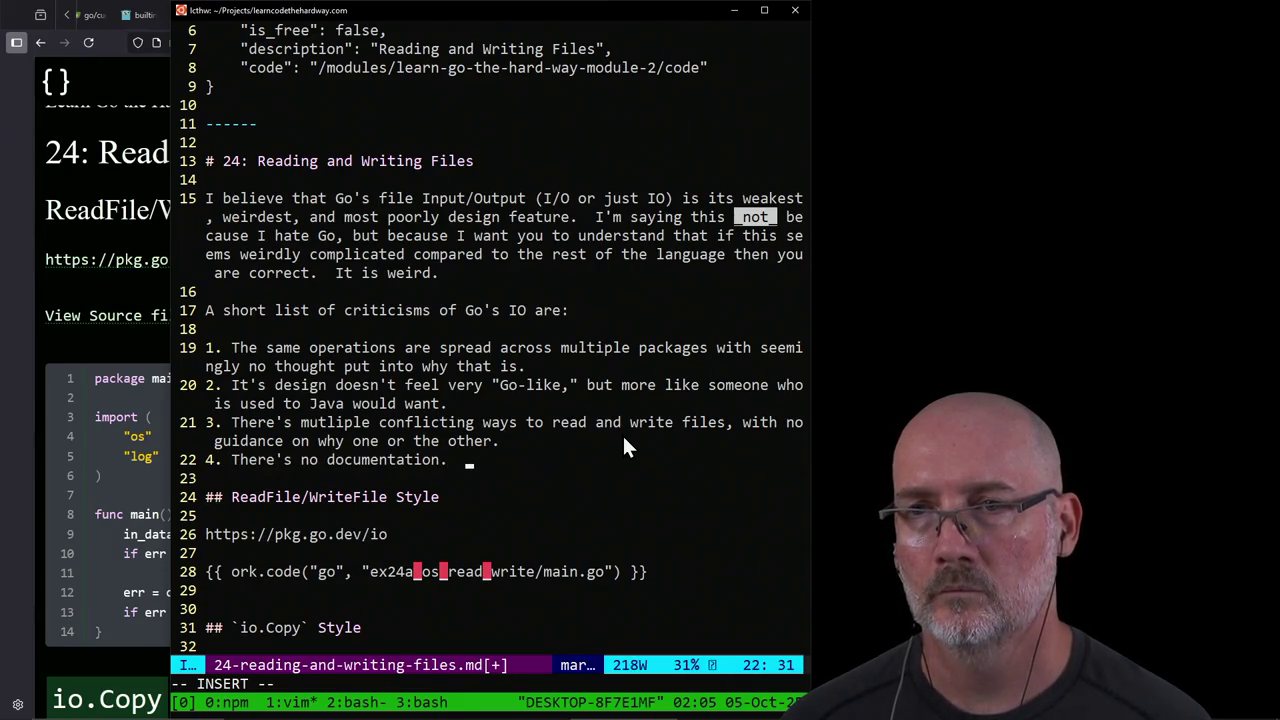
{"action": "type", "text": "Seriuosly, "}
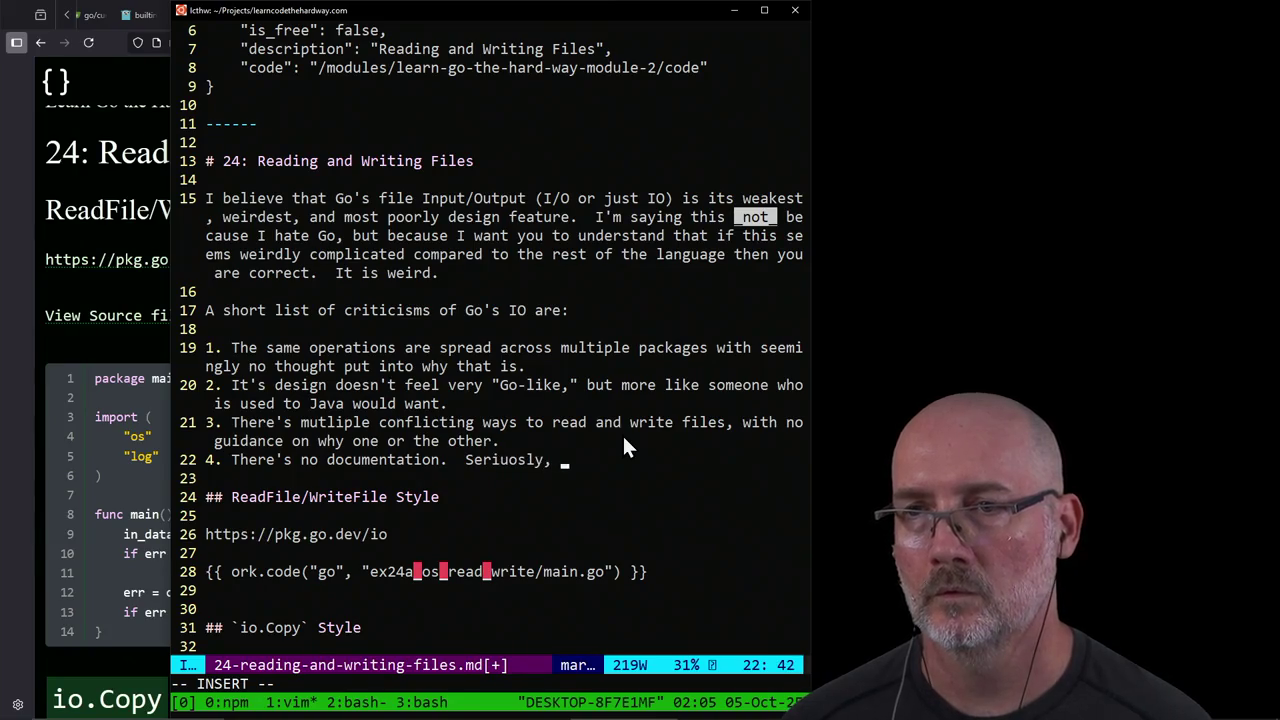
{"action": "type", "text": "go look at the"}
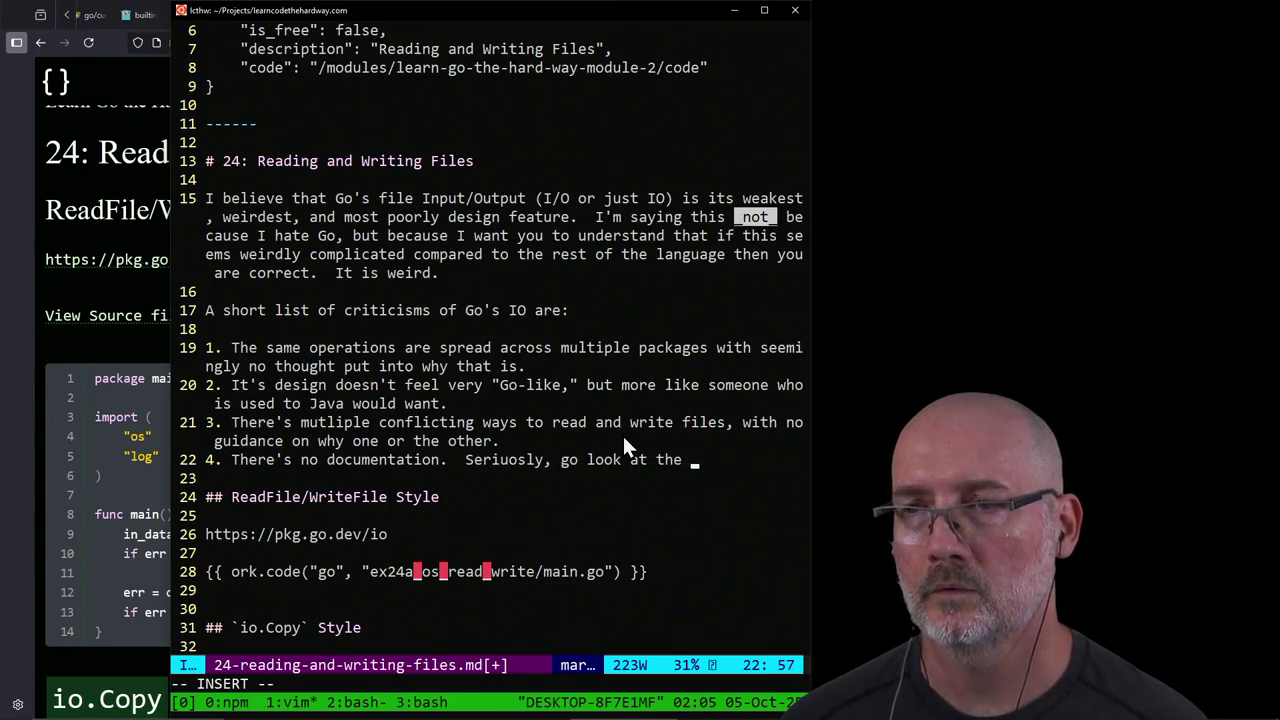
{"action": "key", "text": "alt+Tab"}
Step: Search the web for 'go documentation', open go.dev/doc, and find 'Files' on the page
{"action": "key", "text": "ctrl+t"}
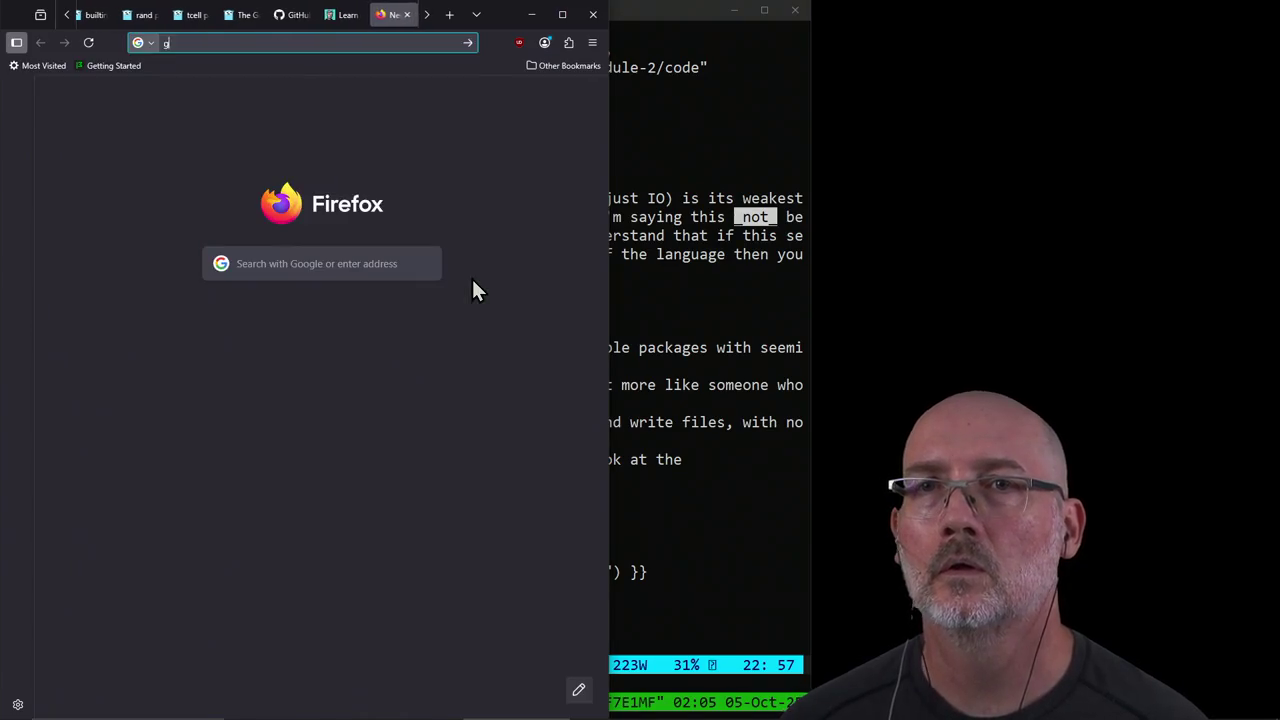
{"action": "type", "text": "go documentation"}
{"action": "key", "text": "Return"}
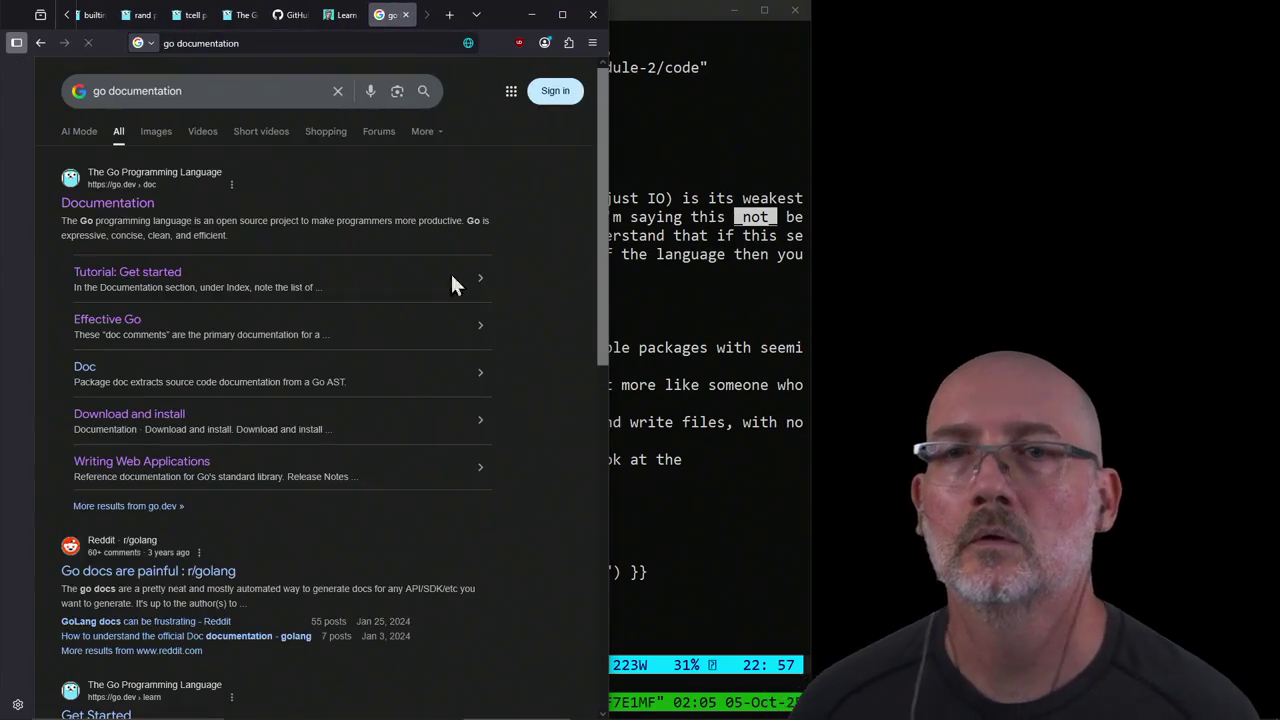
{"action": "left_click", "coordinate": [110, 204]}
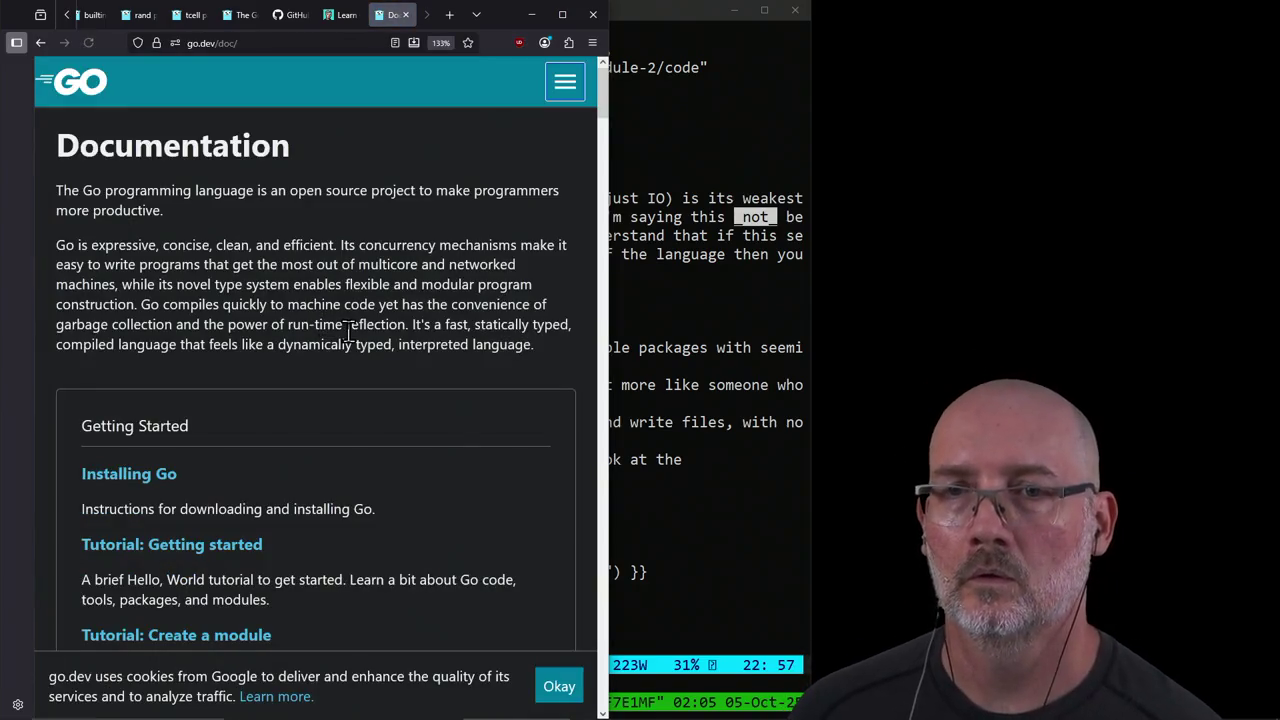
{"action": "key", "text": "ctrl+f"}
{"action": "type", "text": "struct tagsFile"}
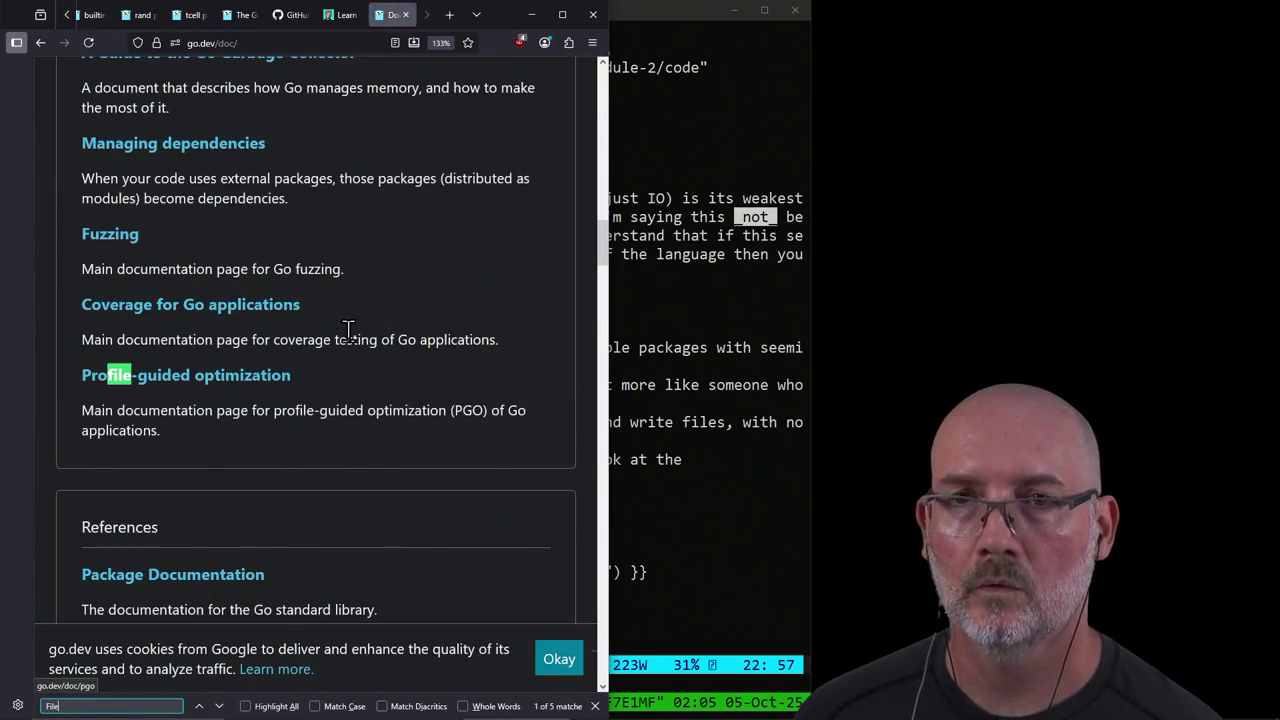
{"action": "type", "text": "s"}
{"action": "key", "text": "BackSpace"}
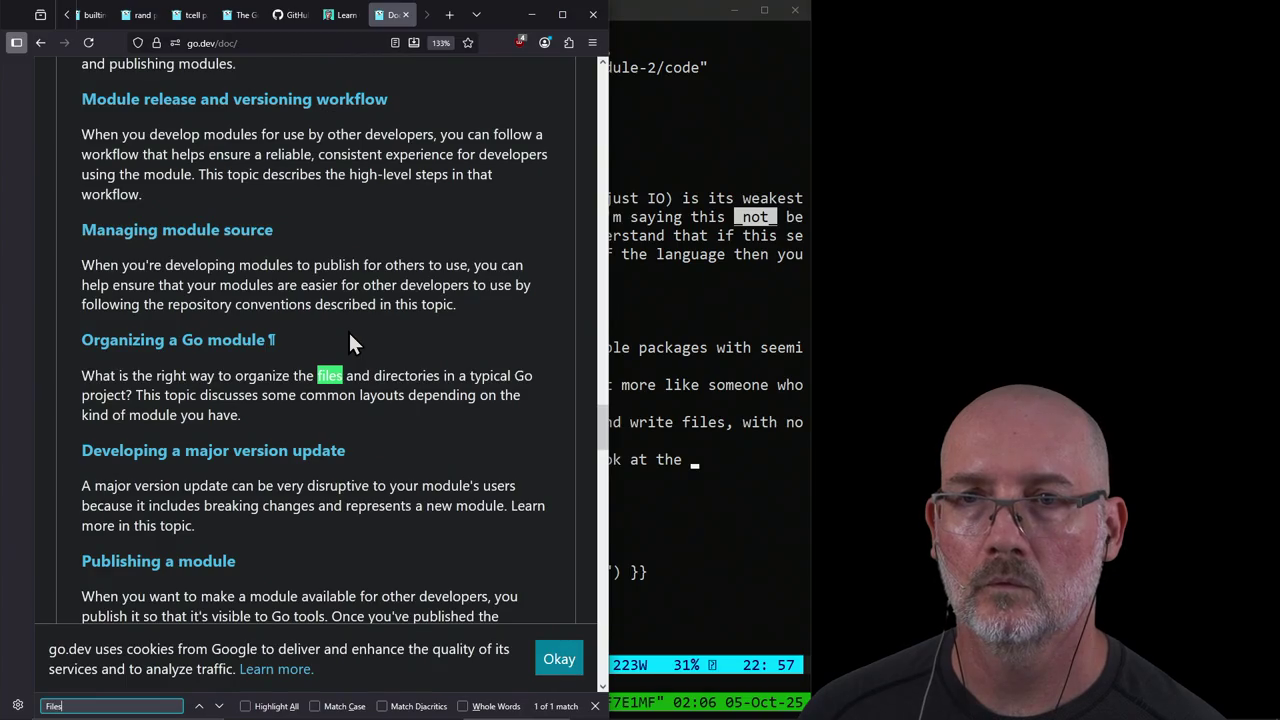
{"action": "type", "text": "s"}
{"action": "left_click", "coordinate": [314, 43]}
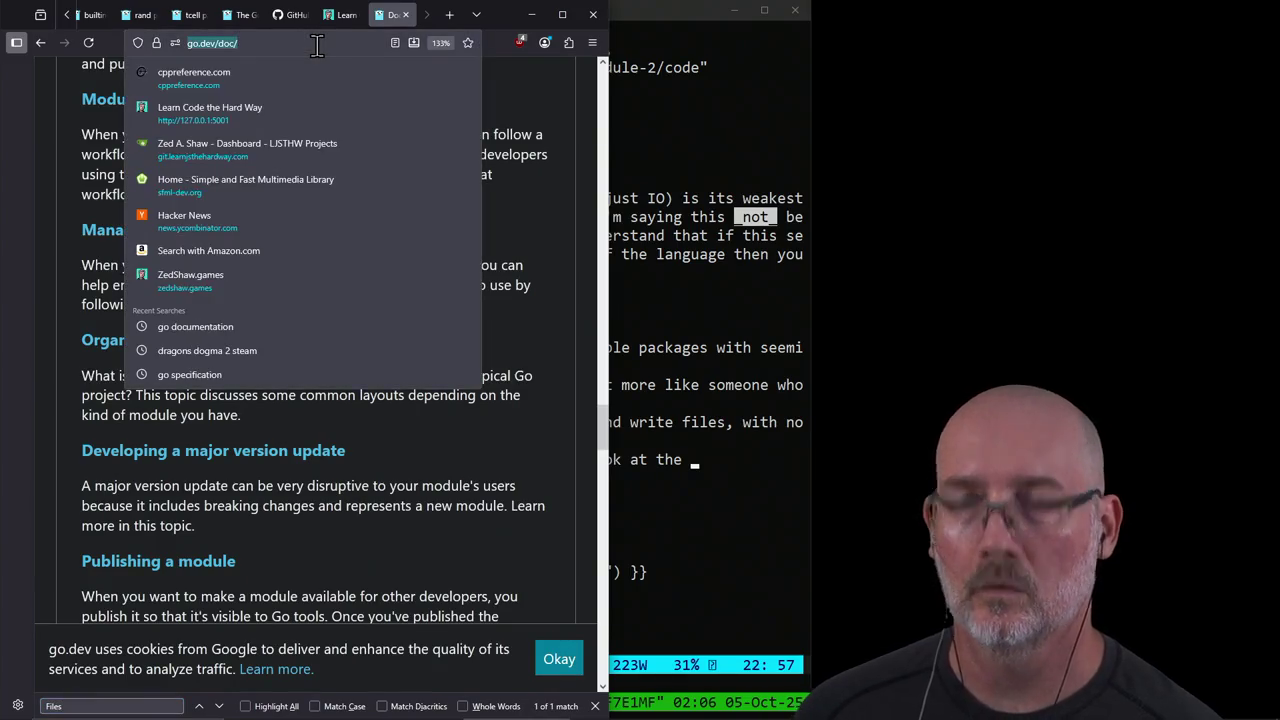
{"action": "left_click", "coordinate": [697, 457]}
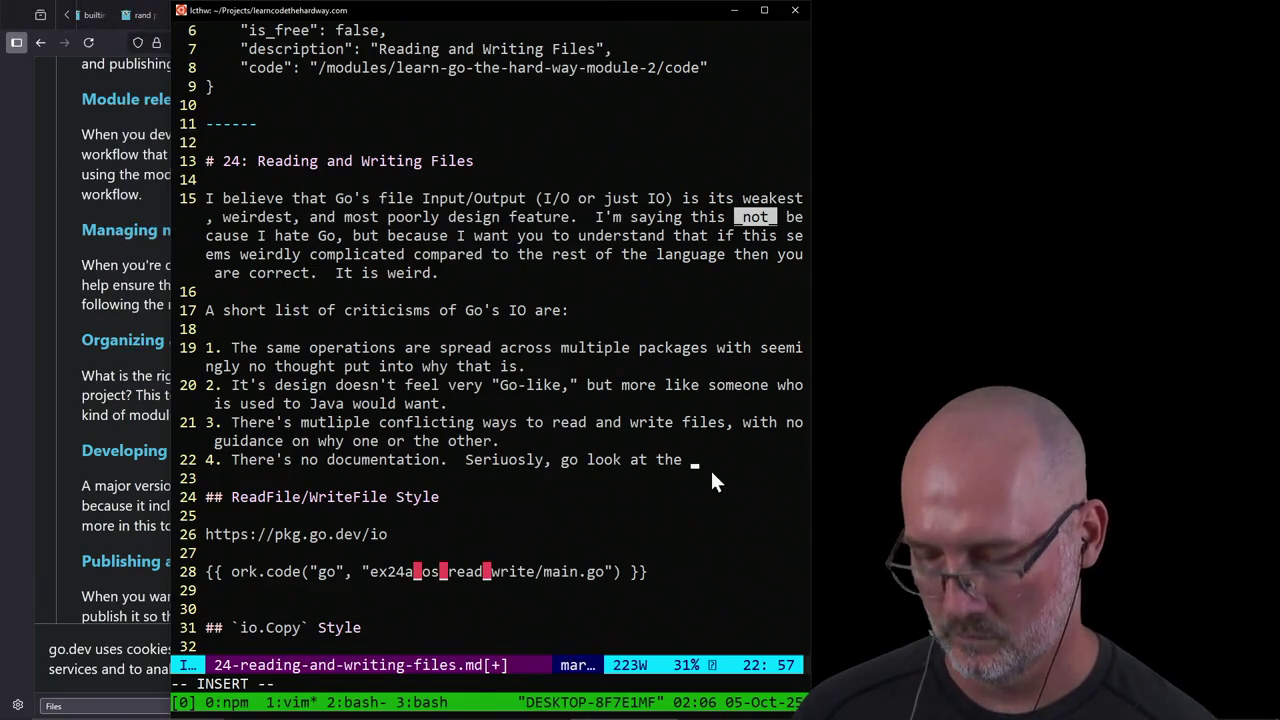
{"action": "type", "text": "[Go"}
{"action": "type", "text": " doc"}
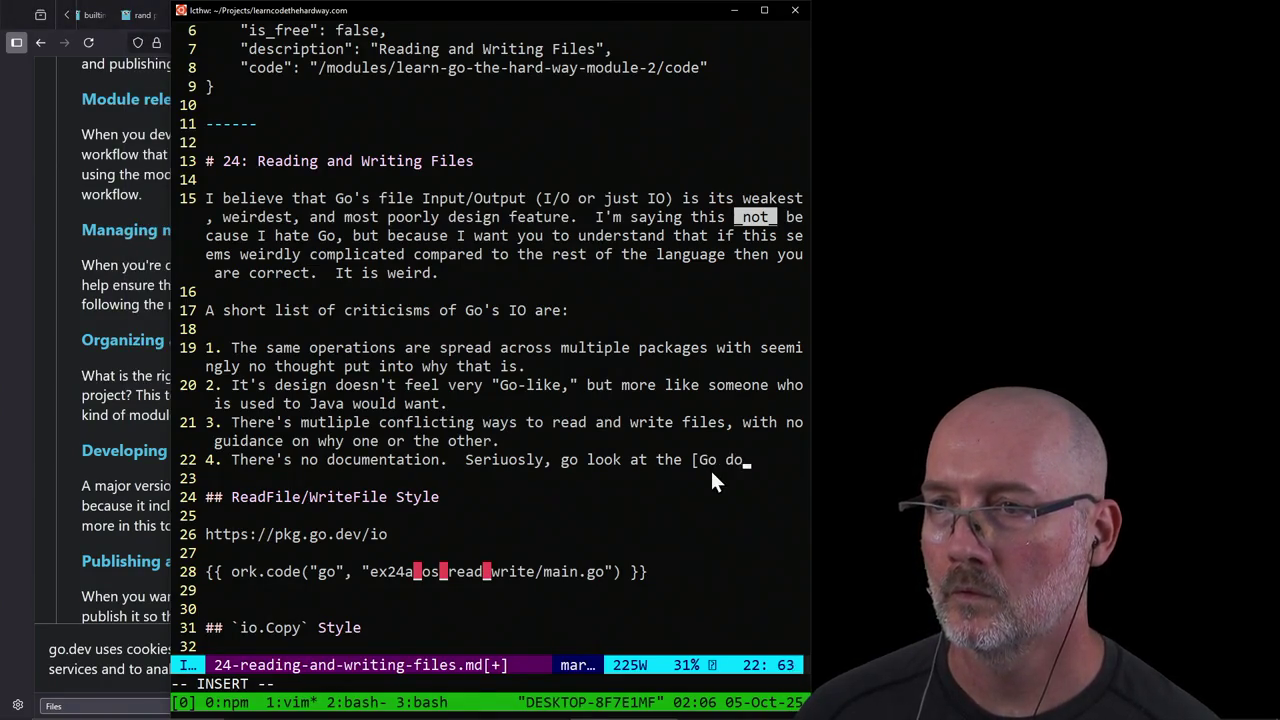
{"action": "type", "text": "umentation]"}
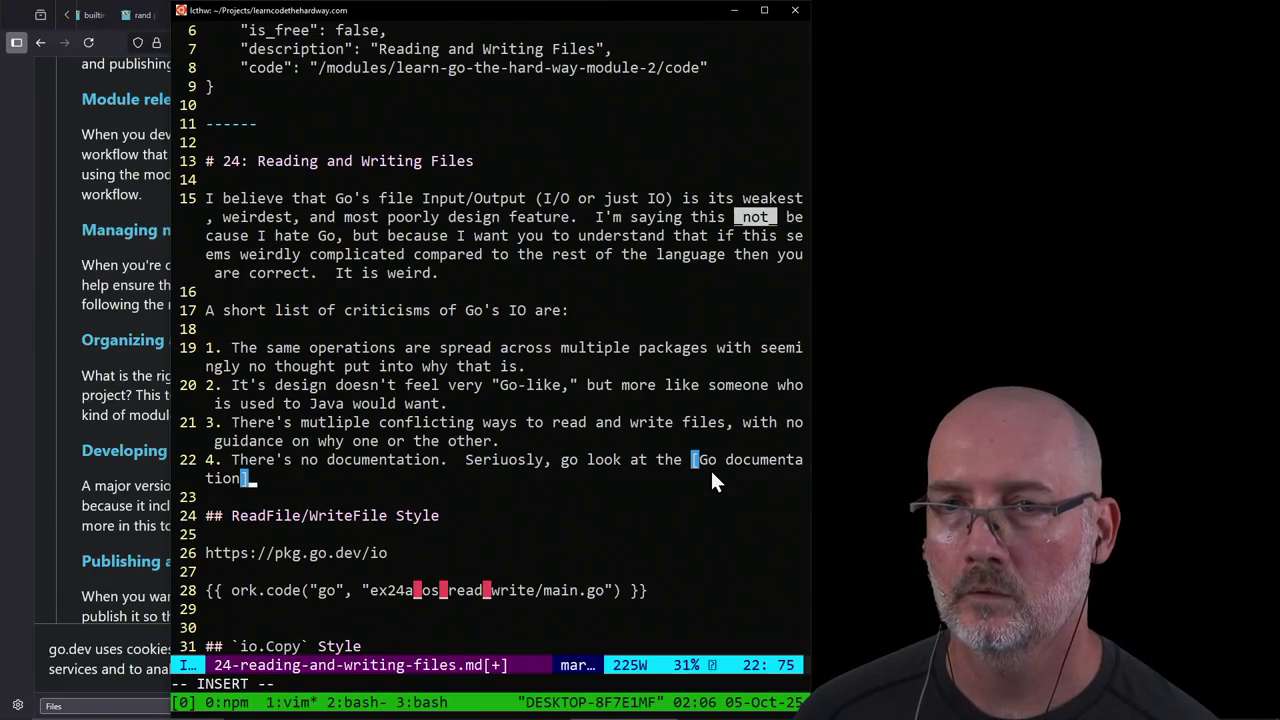
{"action": "type", "text": "(https://go.dev/doc/) and"}
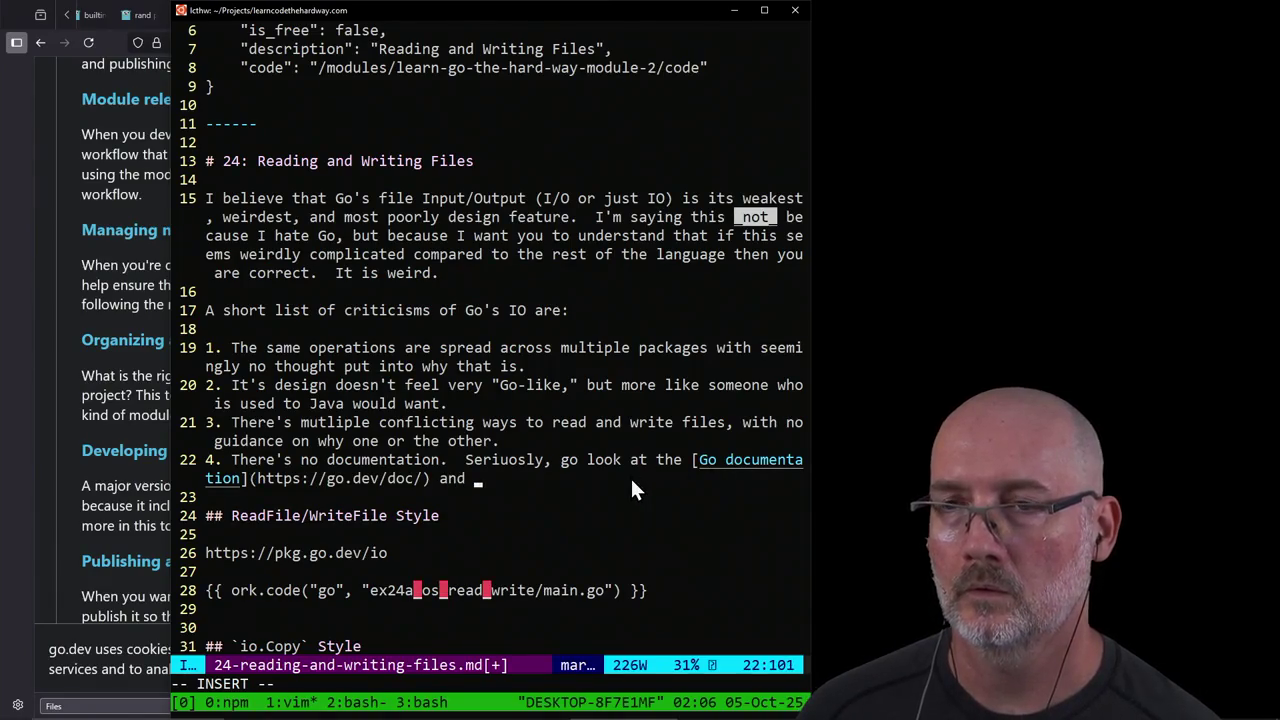
{"action": "type", "text": " try to find an"}
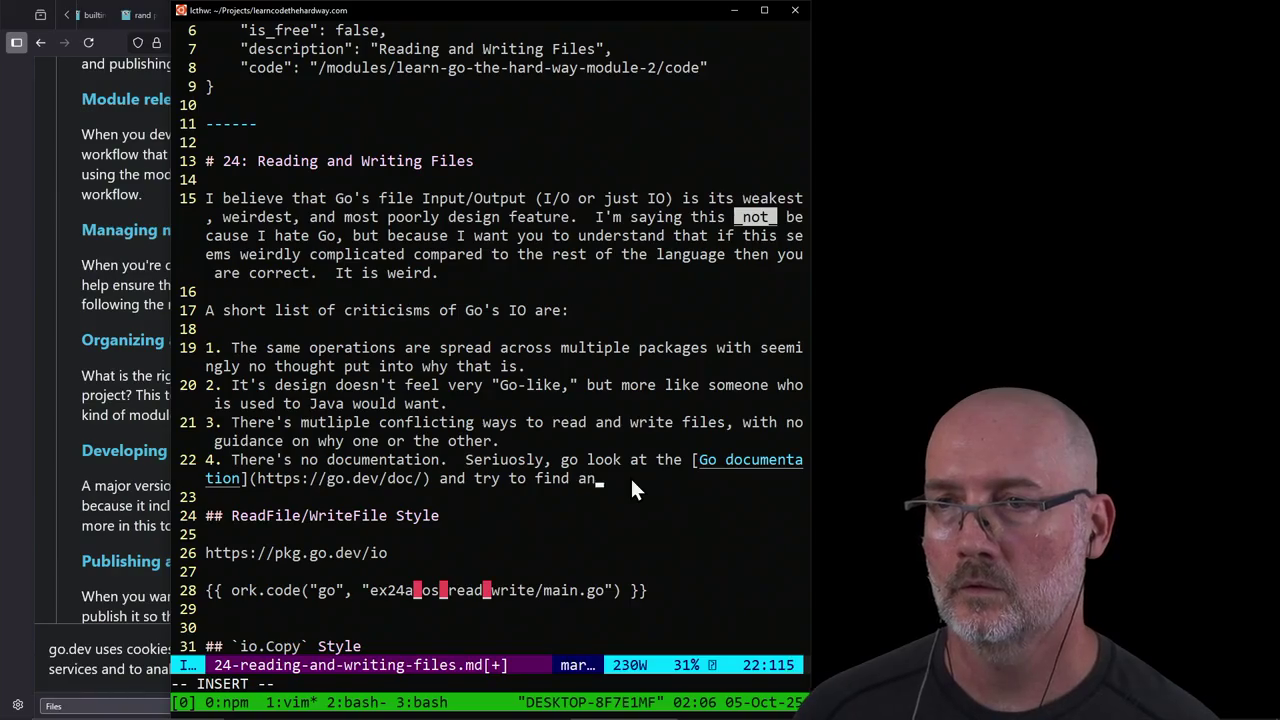
{"action": "type", "text": "y document "}
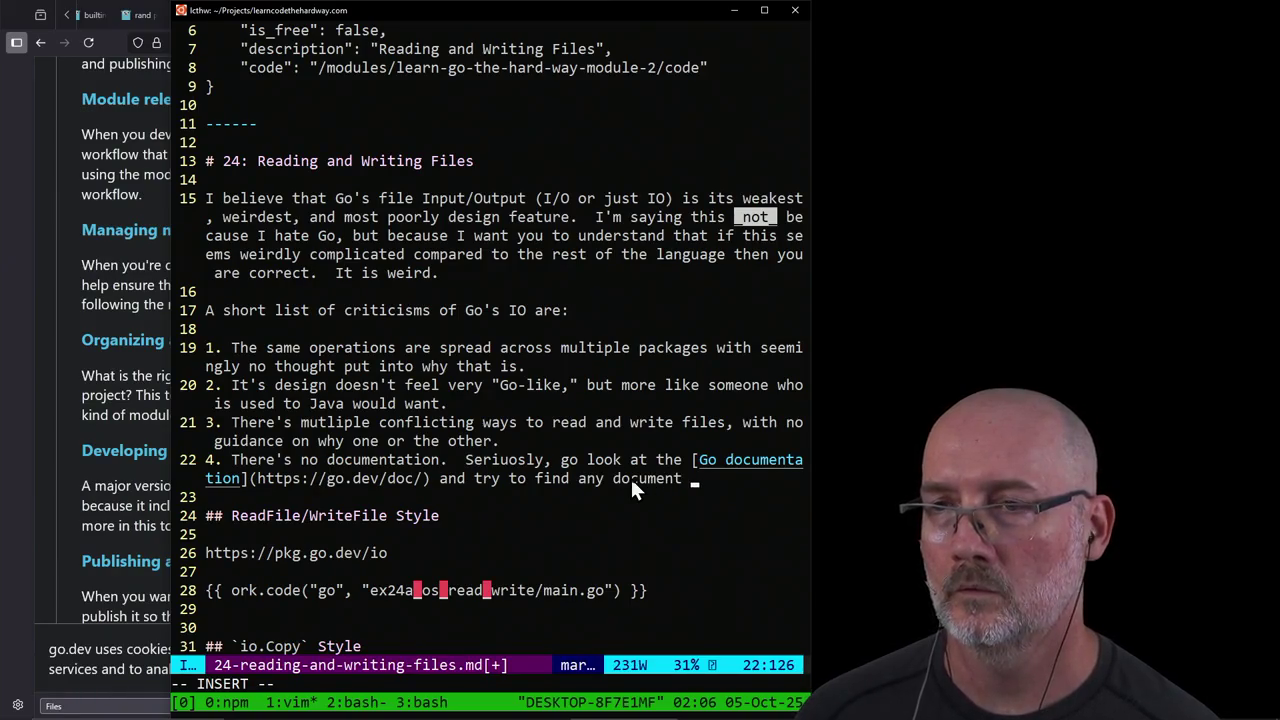
{"action": "type", "text": "that covers rea"}
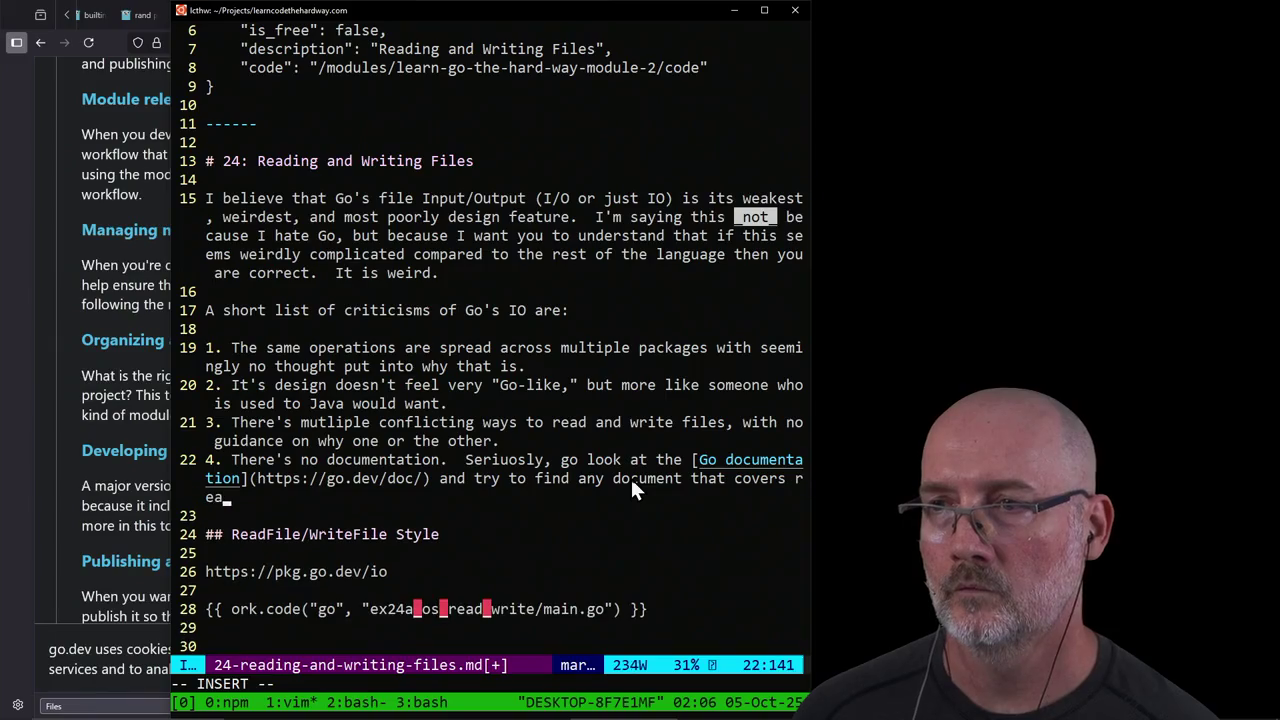
{"action": "type", "text": "ding and writing fi"}
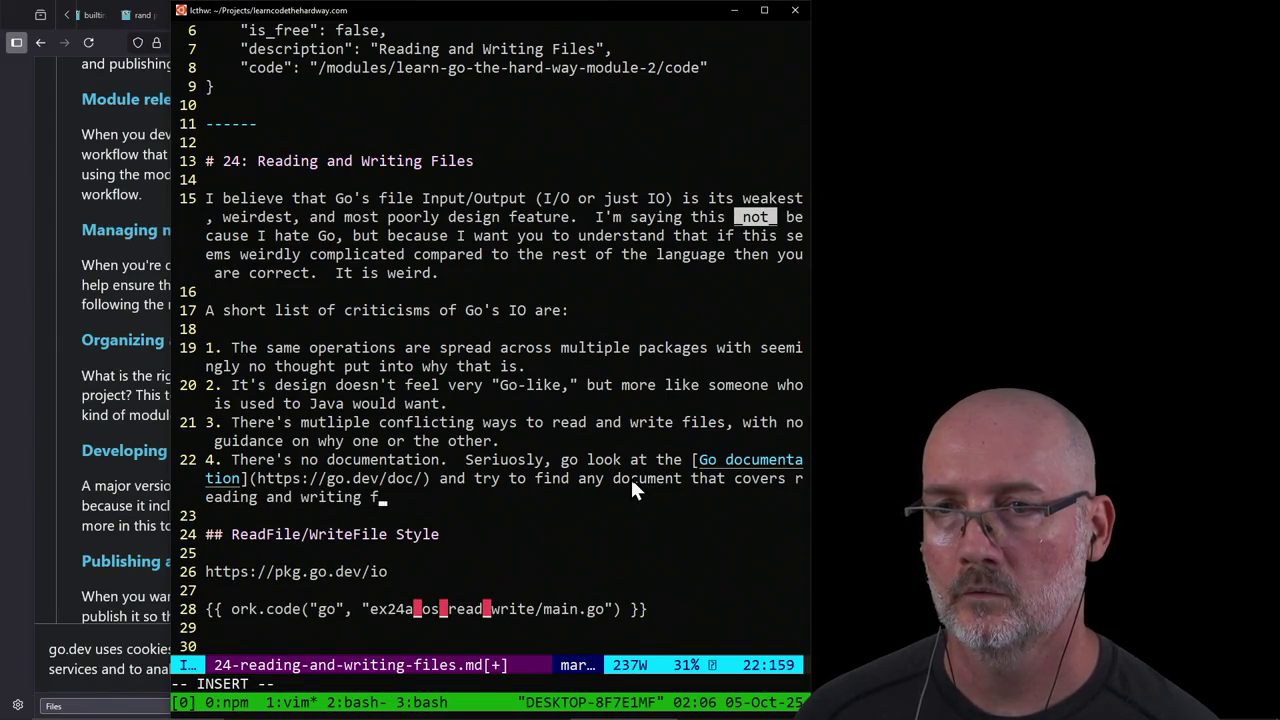
{"action": "type", "text": "les.  This is s"}
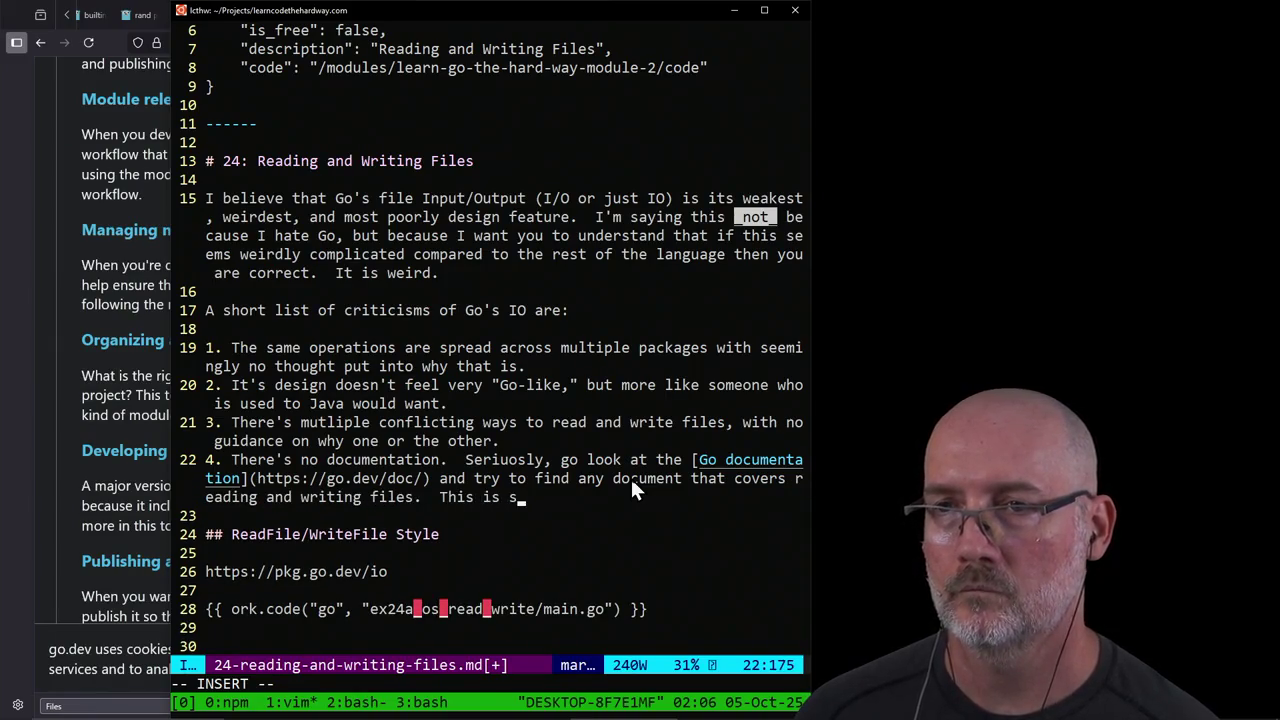
{"action": "type", "text": "o bizarre "}
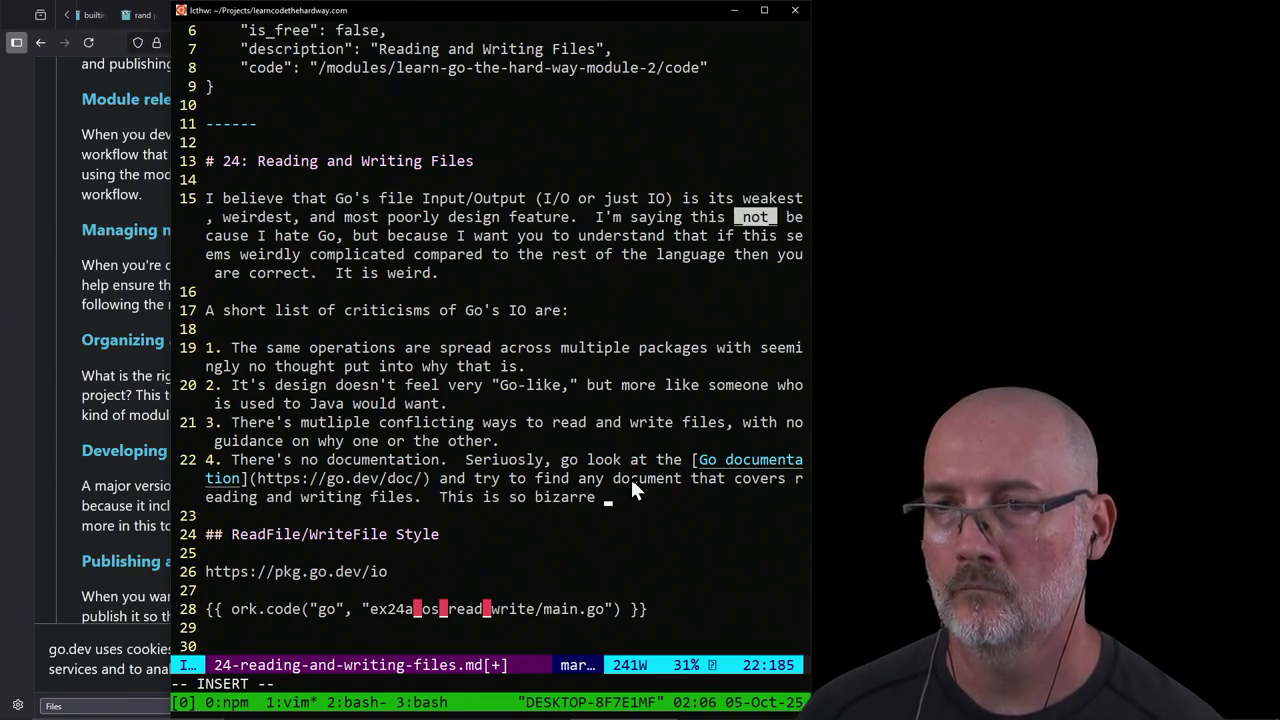
{"action": "type", "text": "compared to "}
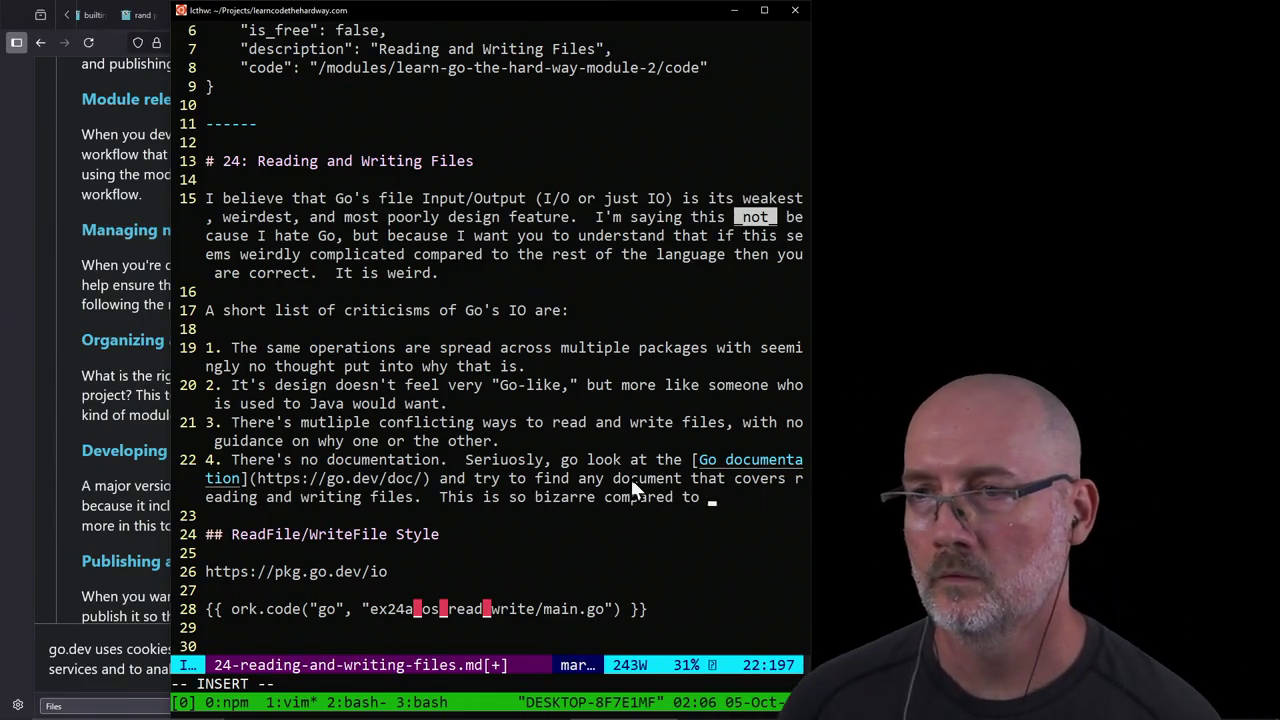
{"action": "type", "text": "any other language "}
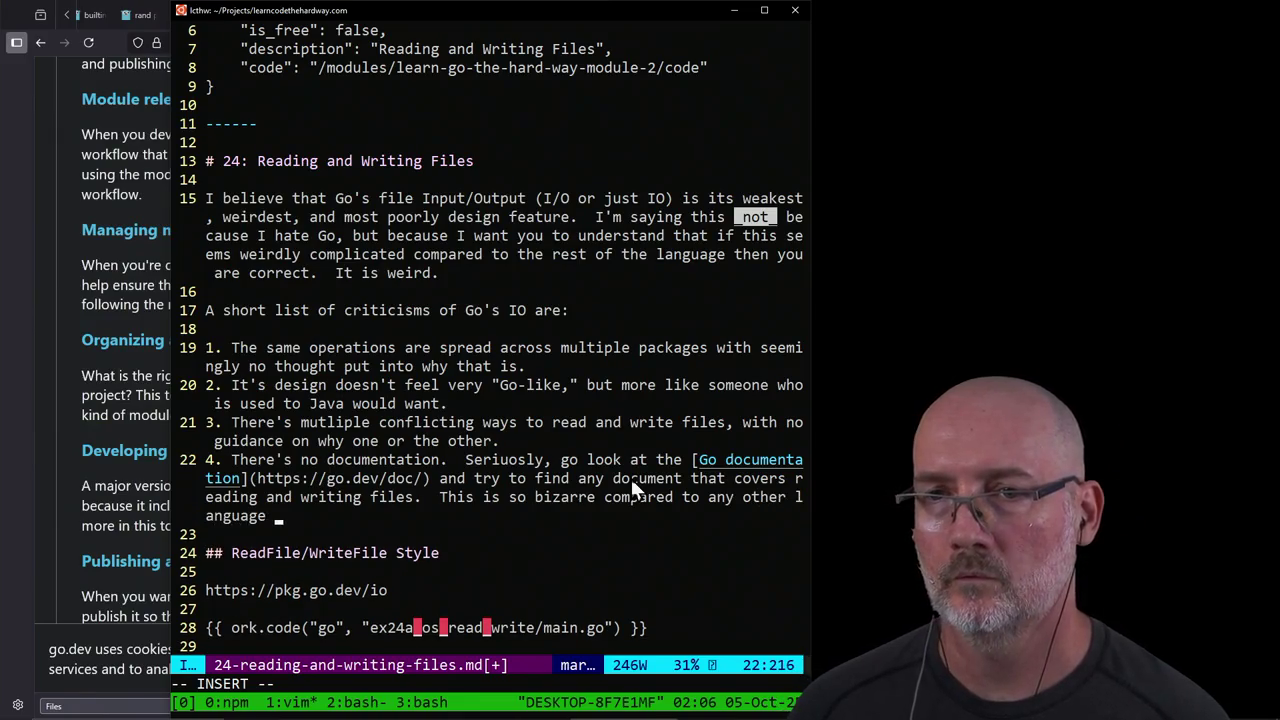
{"action": "type", "text": "every invented s"}
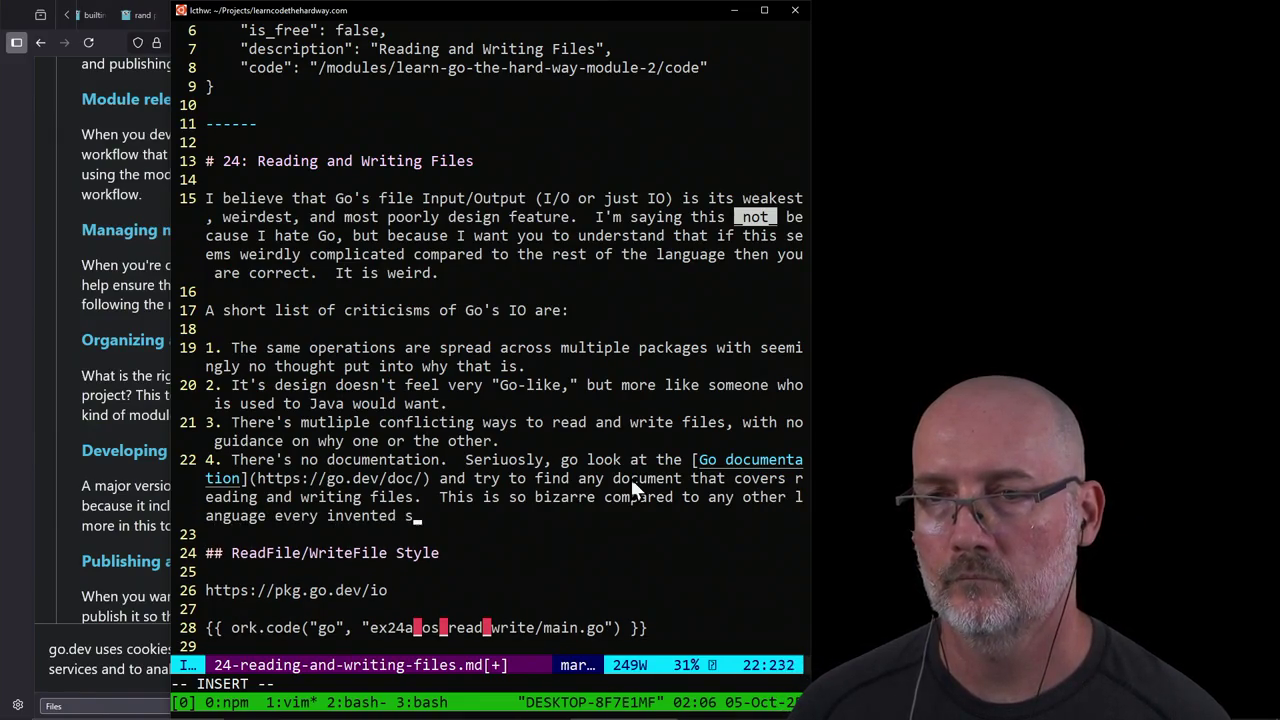
{"action": "type", "text": "ince Turing"}
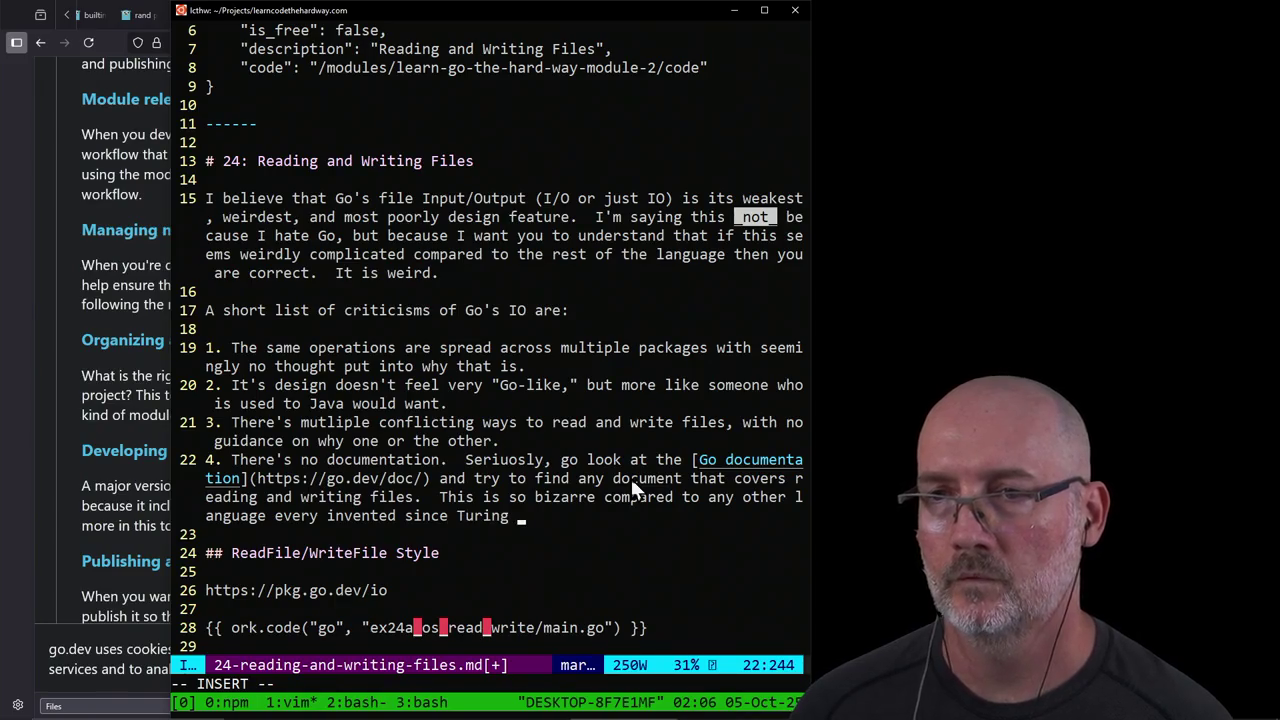
{"action": "type", "text": " made t"}
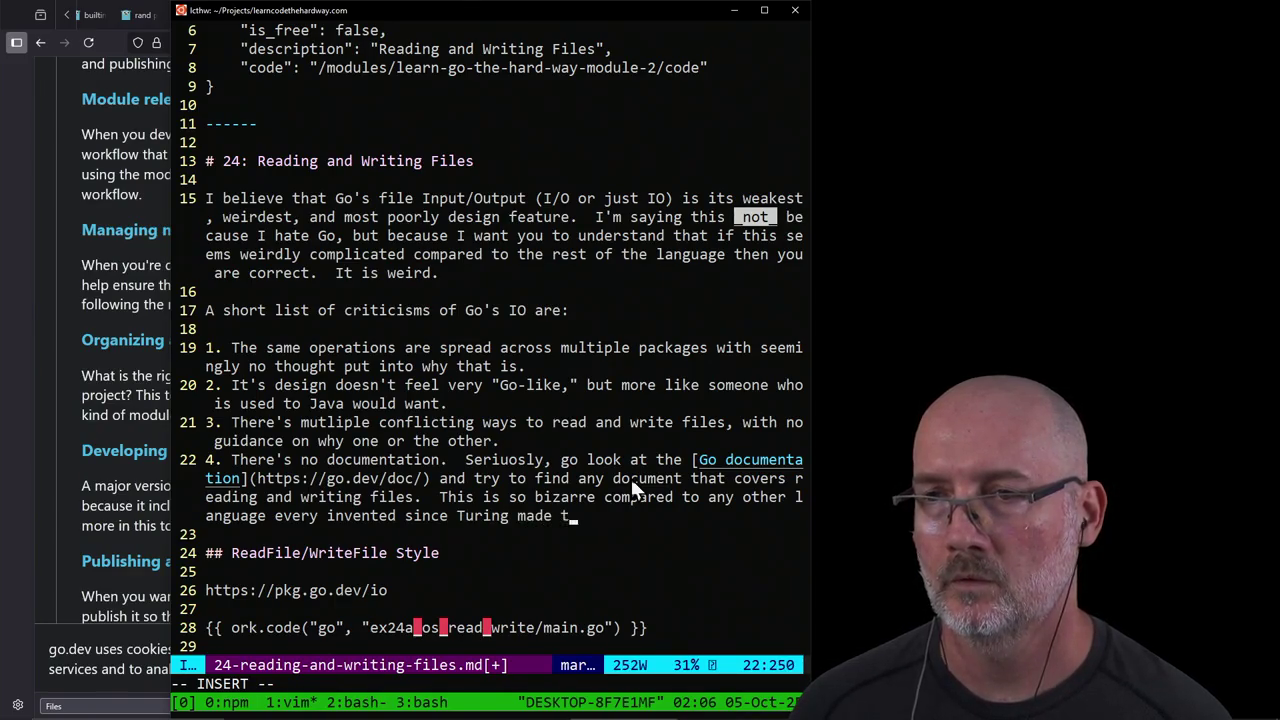
{"action": "type", "text": "he Oracle."}
{"action": "key", "text": "Return"}
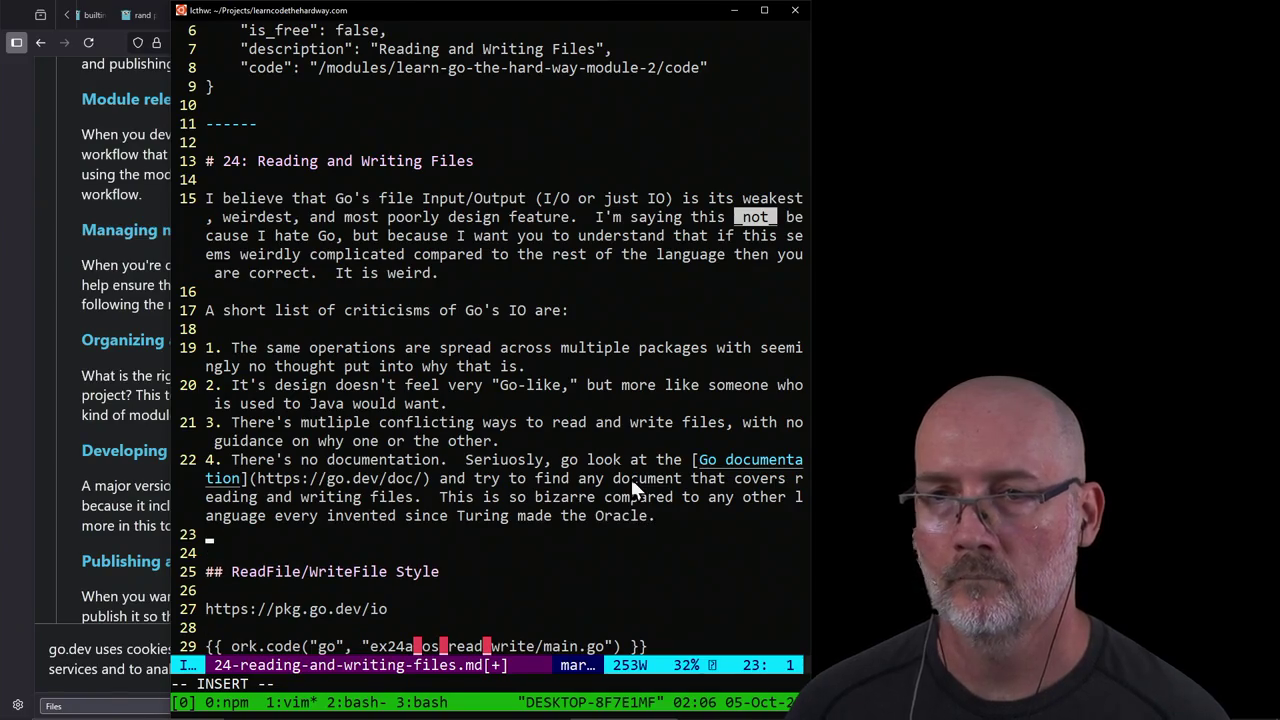
{"action": "key", "text": "BackSpace"}
{"action": "key", "text": "BackSpace"}
{"action": "key", "text": "BackSpace"}
{"action": "key", "text": "BackSpace"}
{"action": "key", "text": "BackSpace"}
{"action": "key", "text": "BackSpace"}
{"action": "key", "text": "BackSpace"}
{"action": "key", "text": "BackSpace"}
{"action": "key", "text": "BackSpace"}
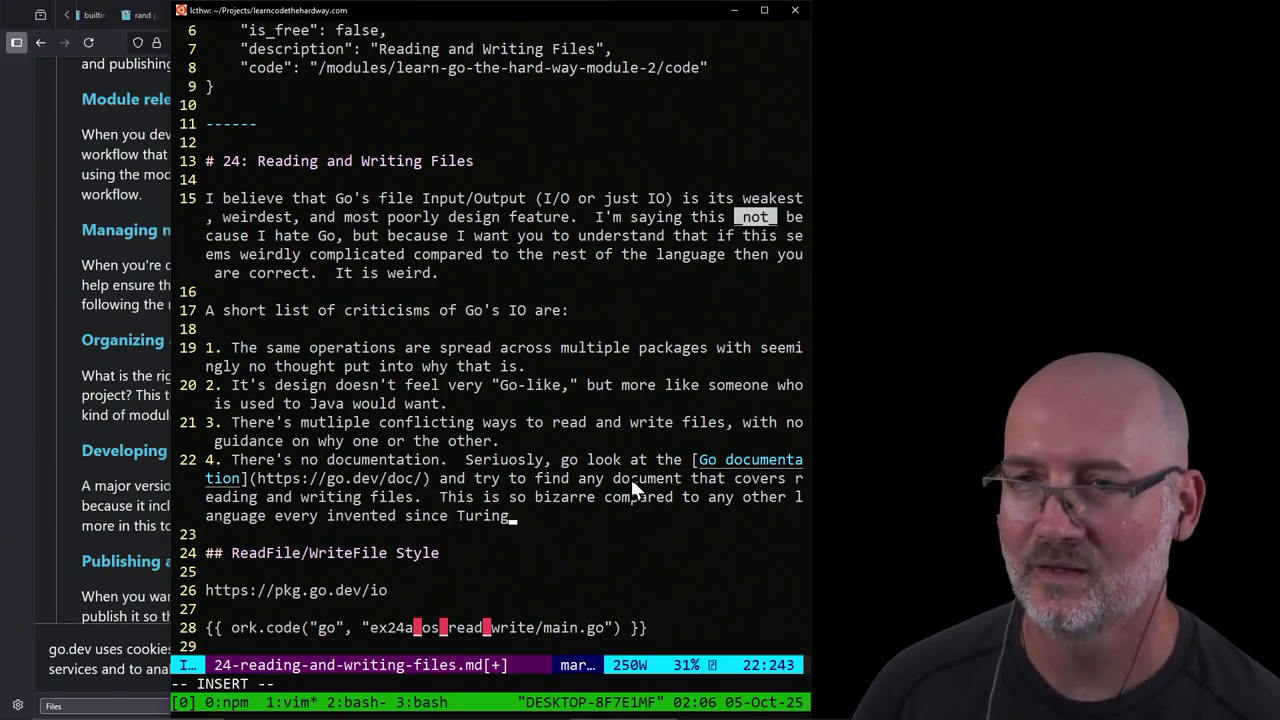
{"action": "key", "text": "BackSpace"}
{"action": "key", "text": "BackSpace"}
{"action": "key", "text": "BackSpace"}
{"action": "key", "text": "BackSpace"}
{"action": "key", "text": "BackSpace"}
{"action": "key", "text": "BackSpace"}
{"action": "type", "text": "the dawn "}
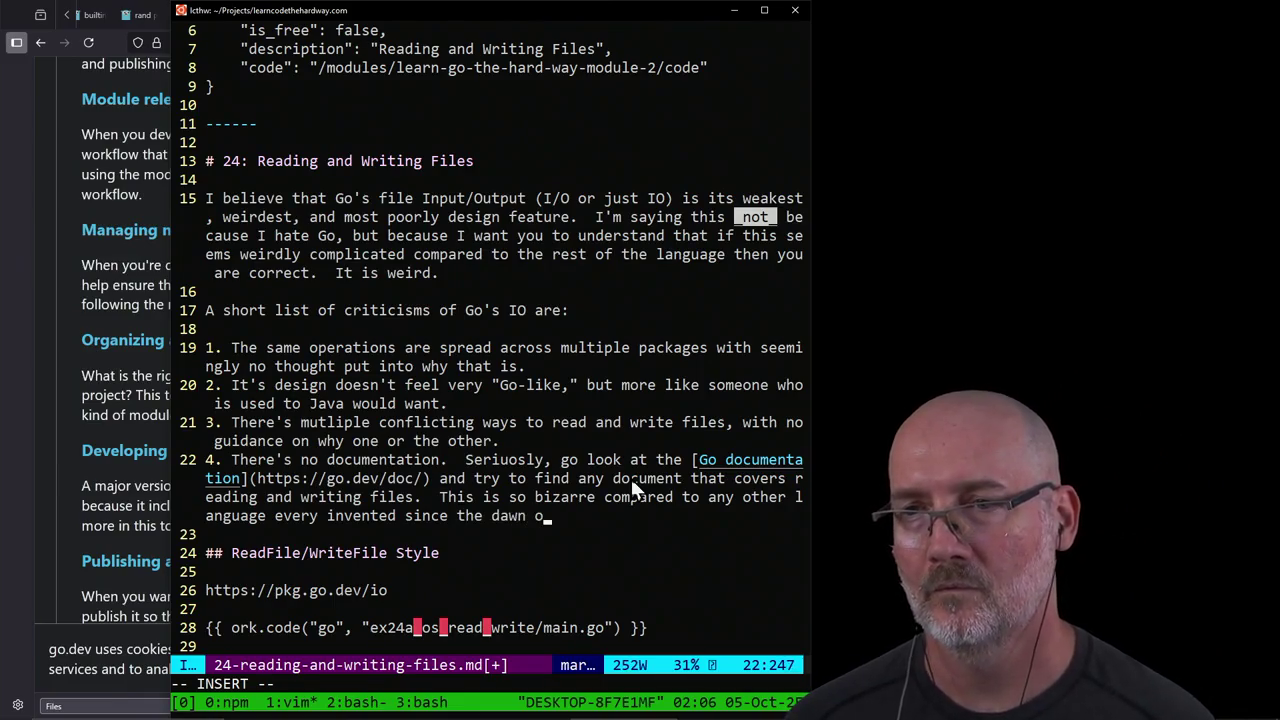
{"action": "type", "text": "of computing."}
Step: Add item 5: reading each line of a file is overly complex and done in various ways
{"action": "key", "text": "Return"}
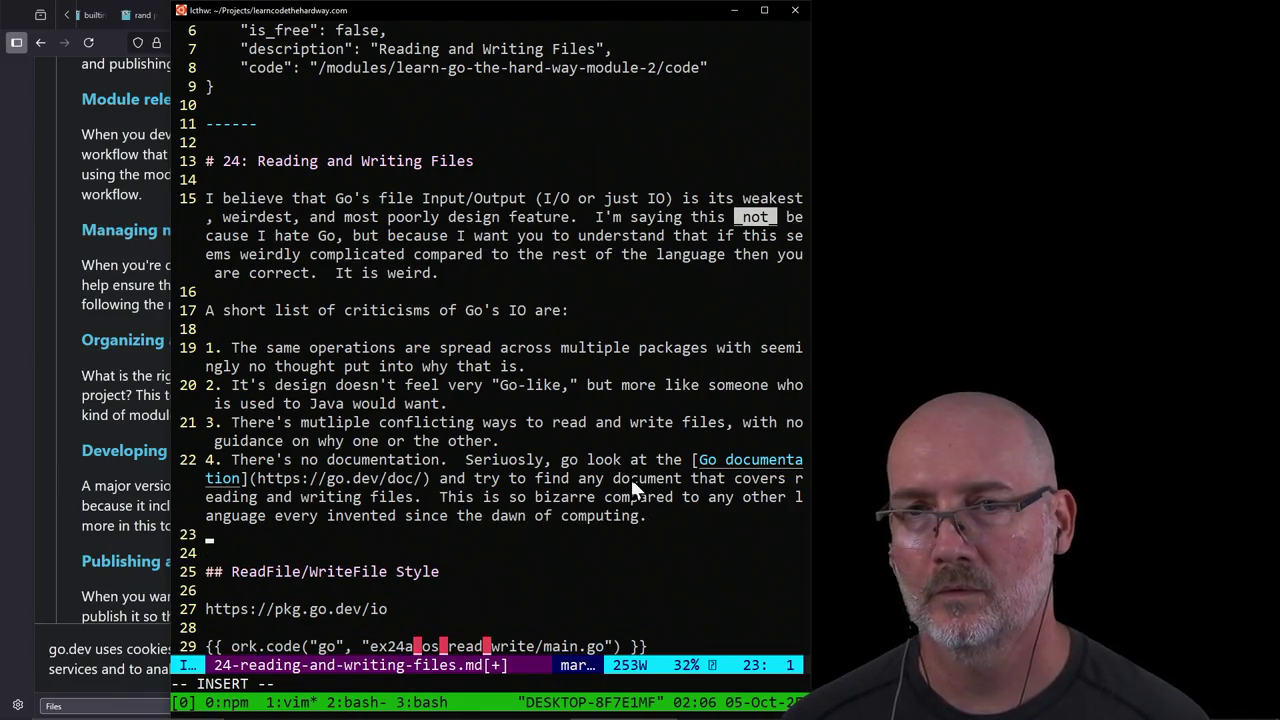
{"action": "type", "text": "5. "}
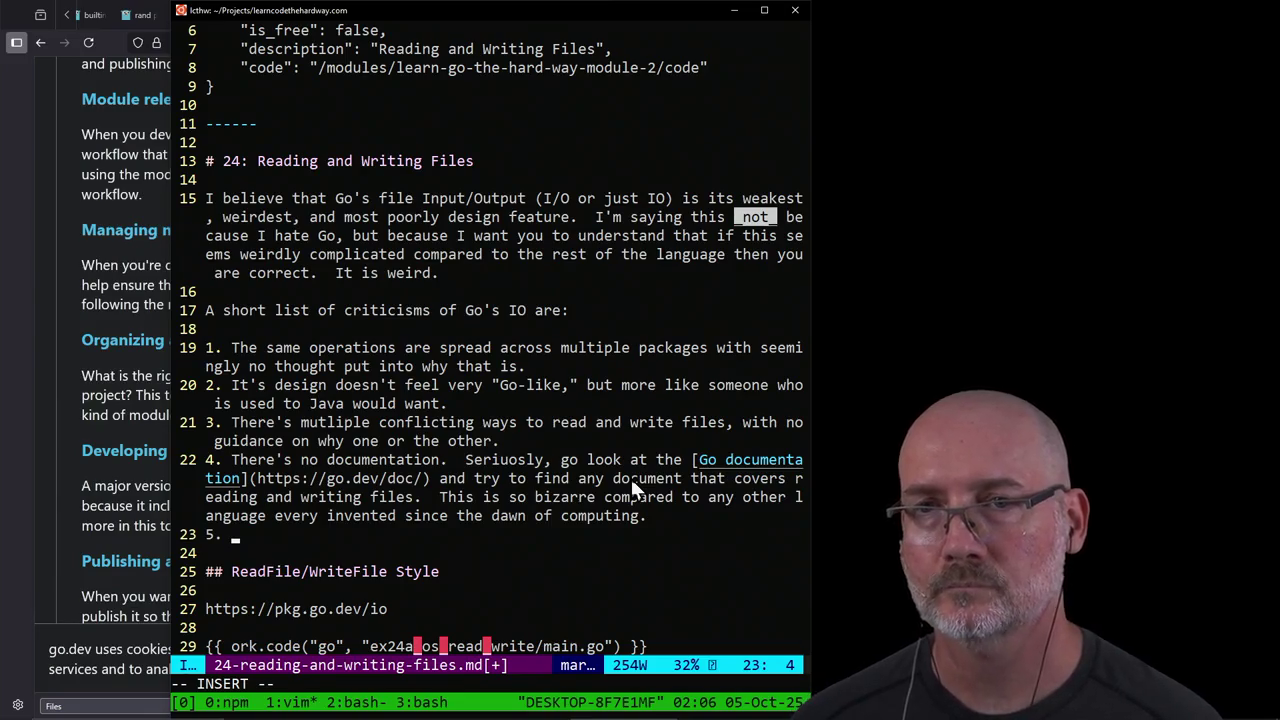
{"action": "type", "text": "Doing e"}
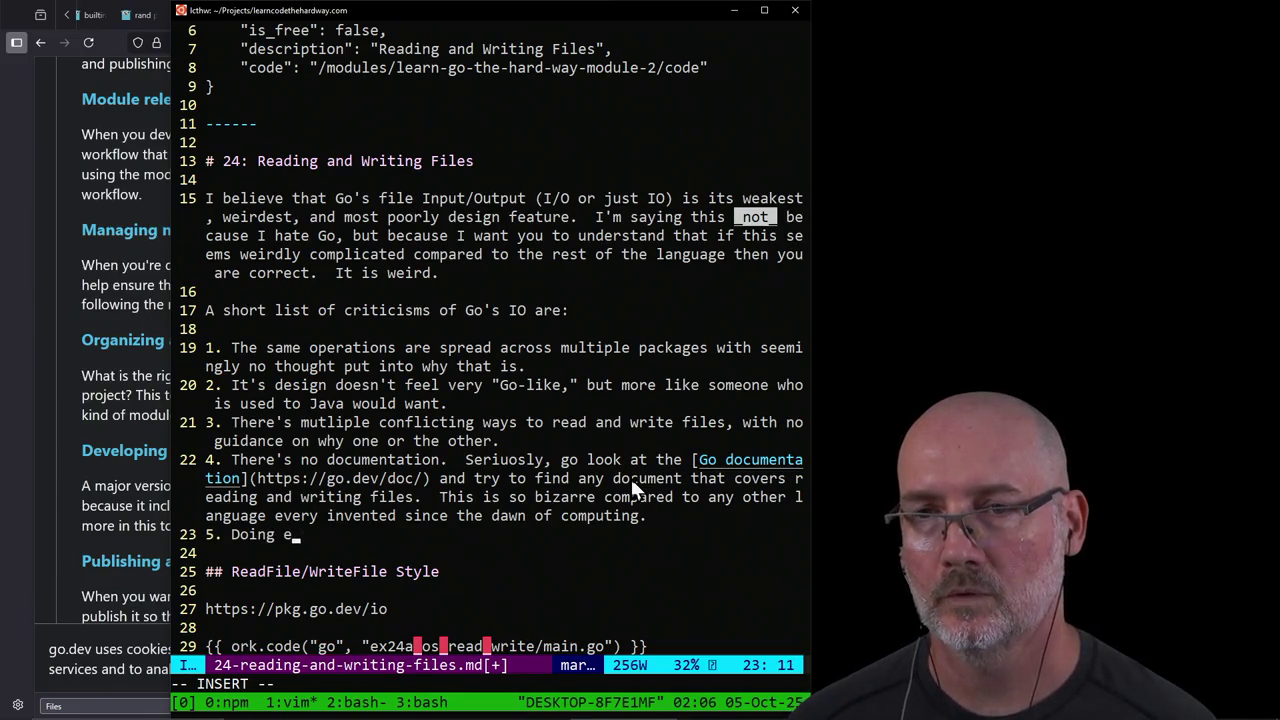
{"action": "type", "text": " en simple things"}
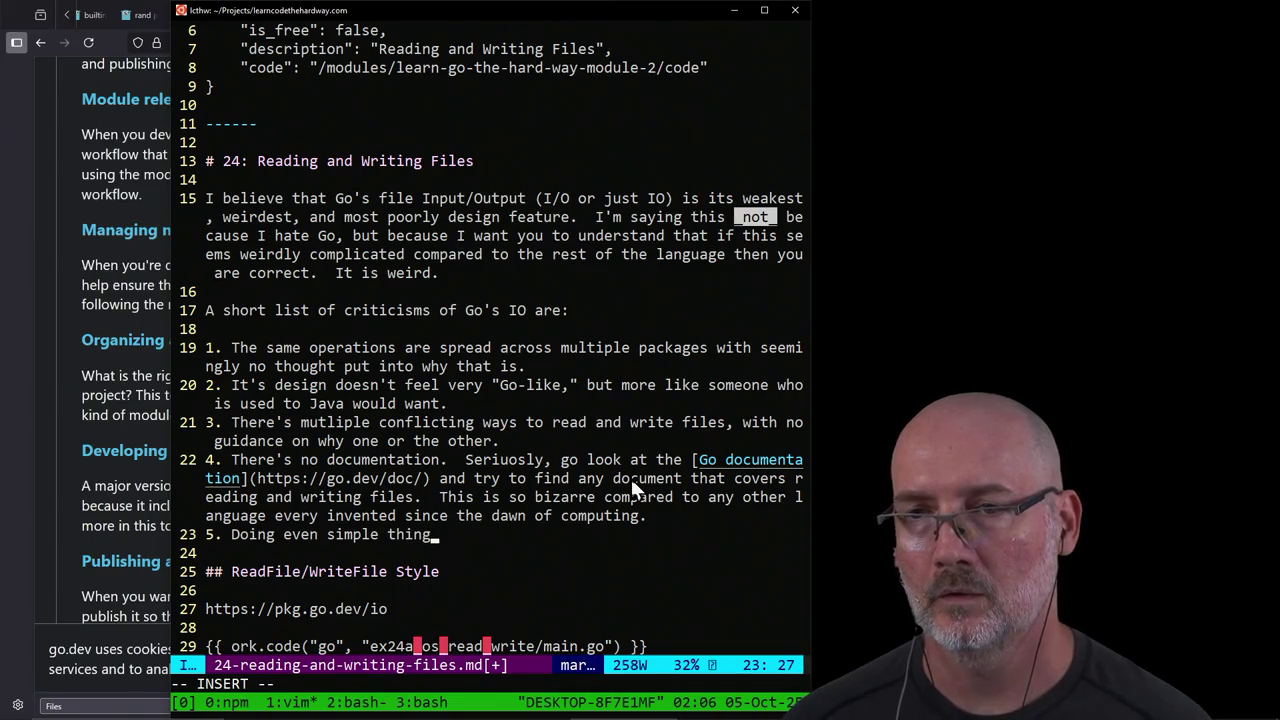
{"action": "type", "text": " like reading "}
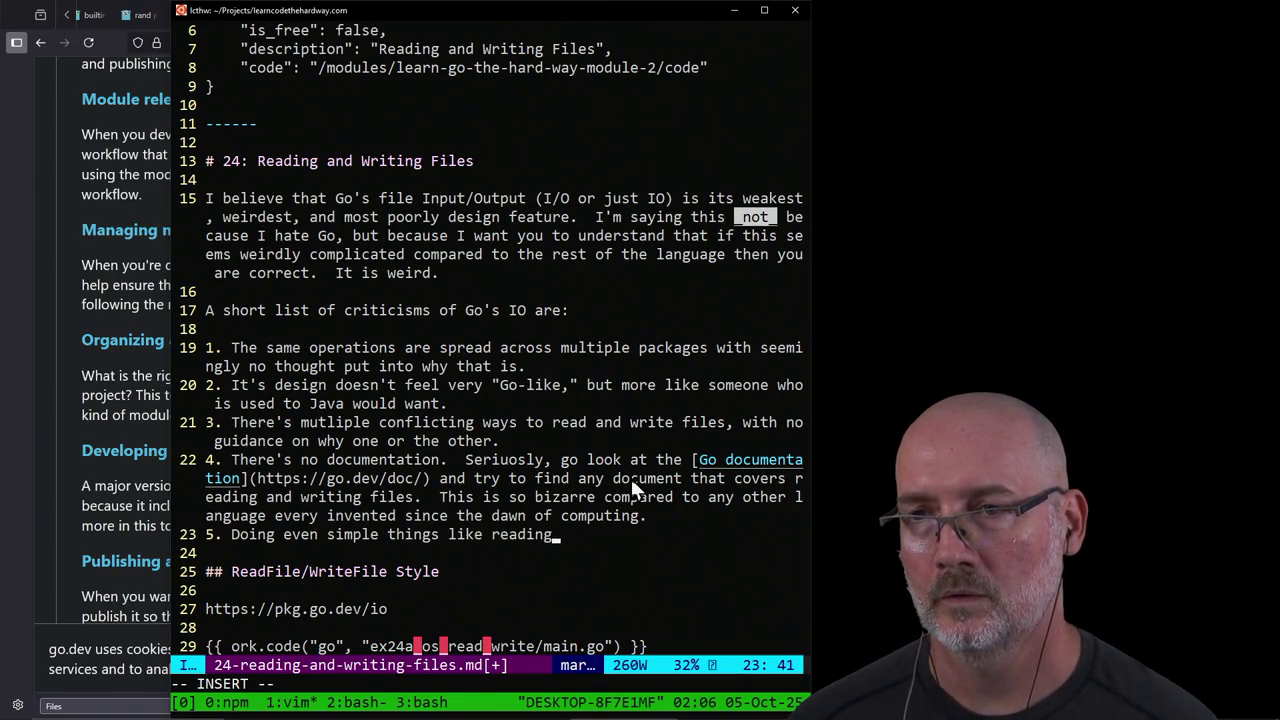
{"action": "type", "text": "each line of a fil"}
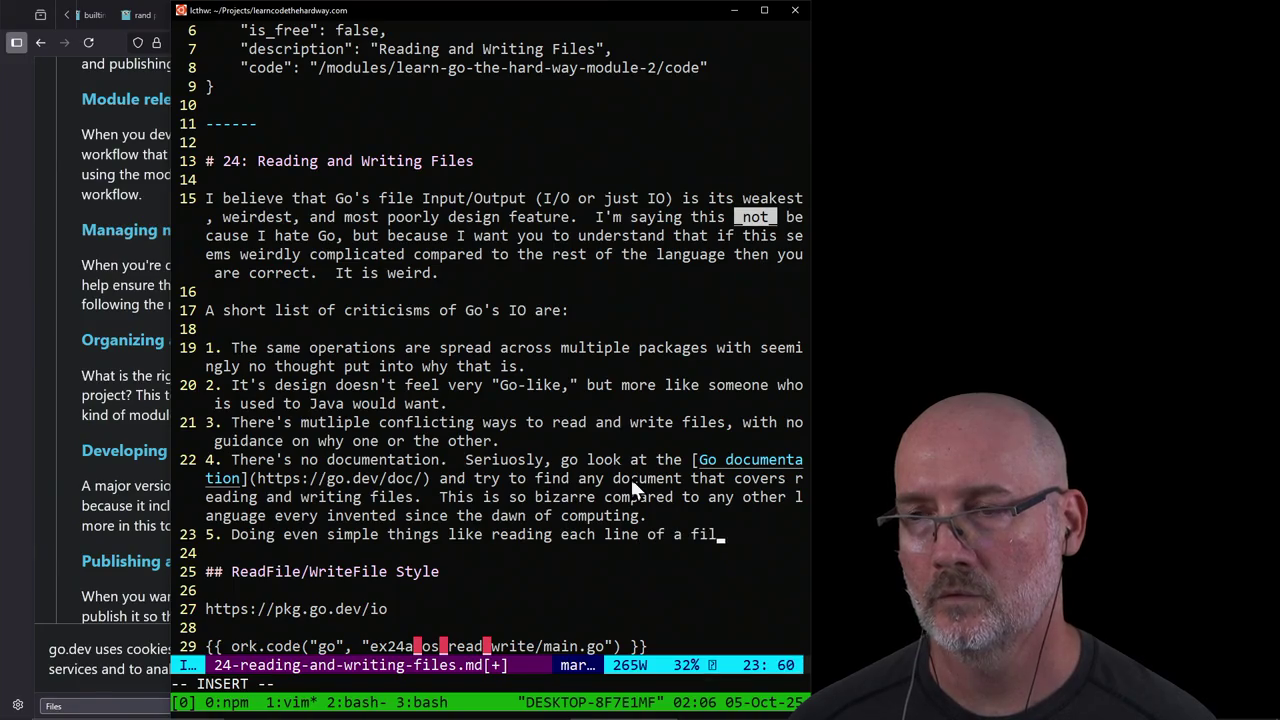
{"action": "type", "text": "e is overly compl"}
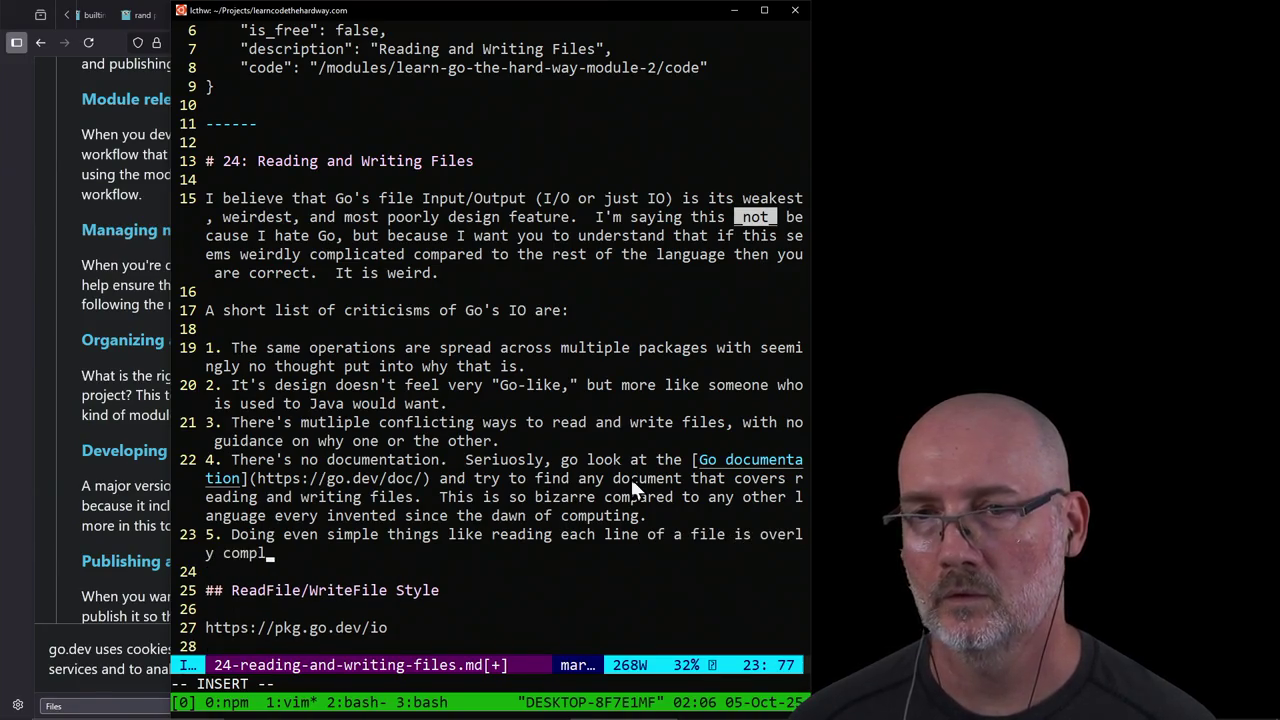
{"action": "type", "text": "ex a"}
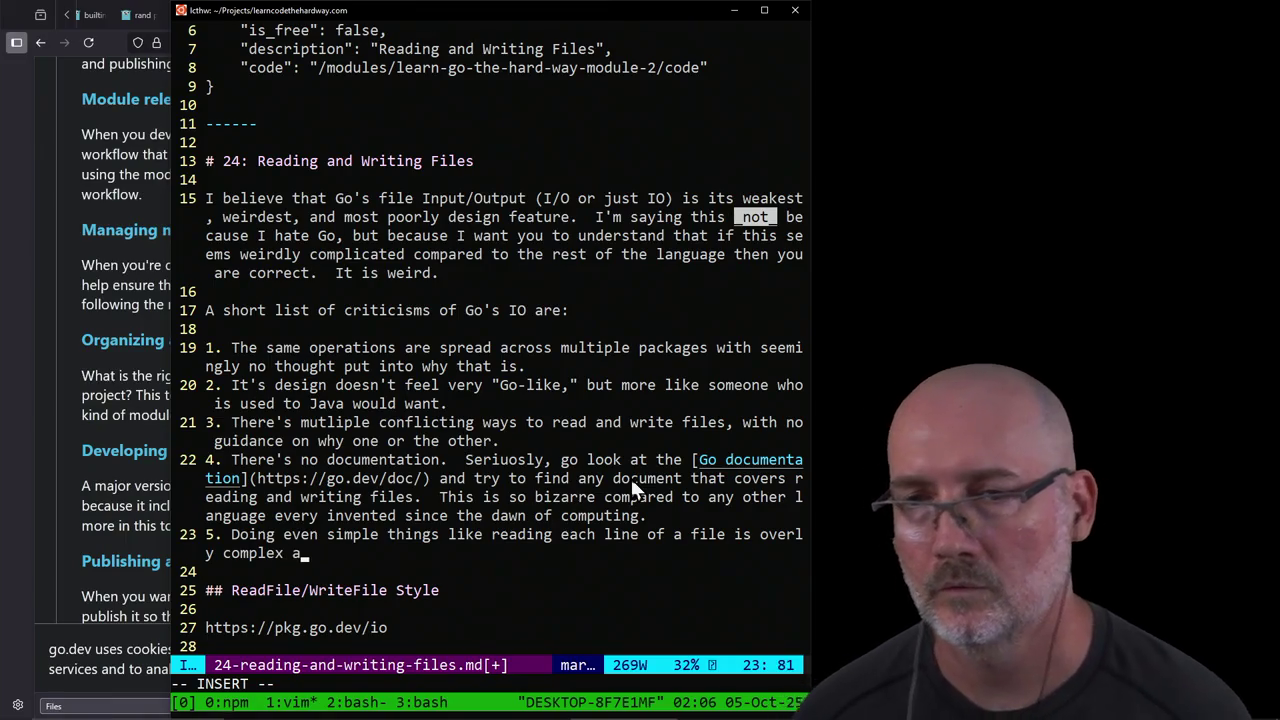
{"action": "type", "text": "nd a"}
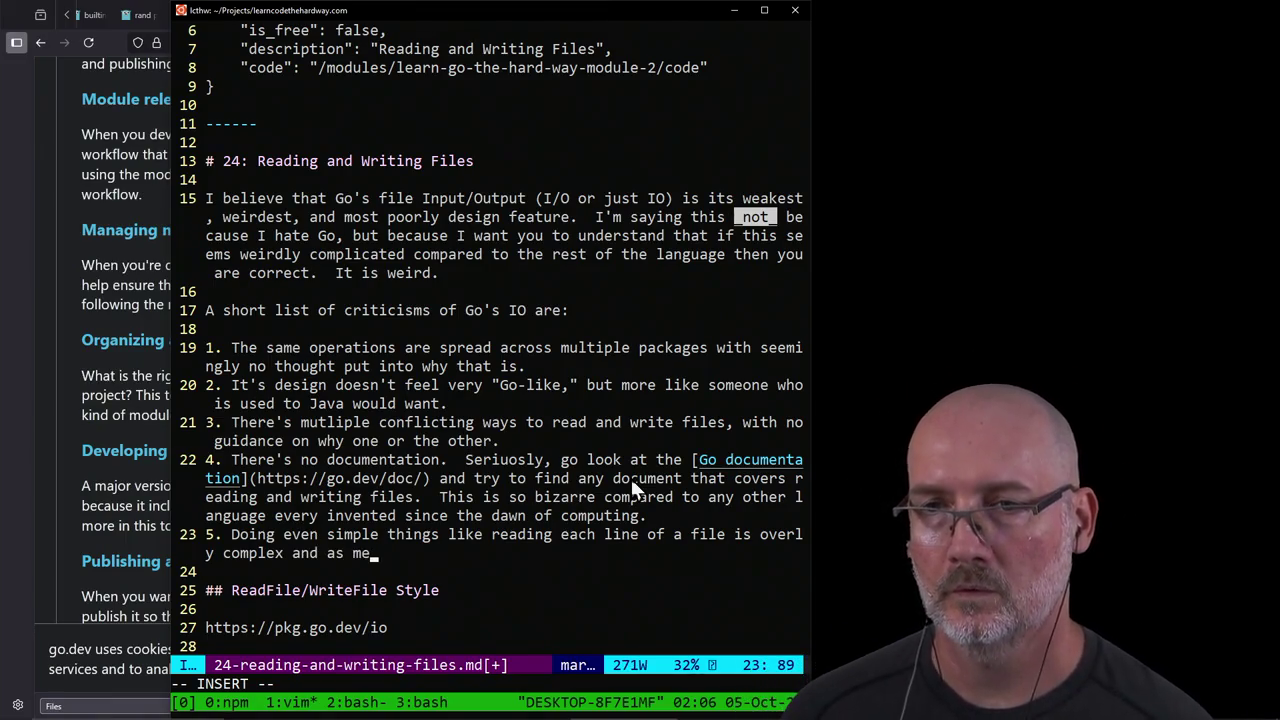
{"action": "key", "text": "BackSpace"}
{"action": "type", "text": "can be don"}
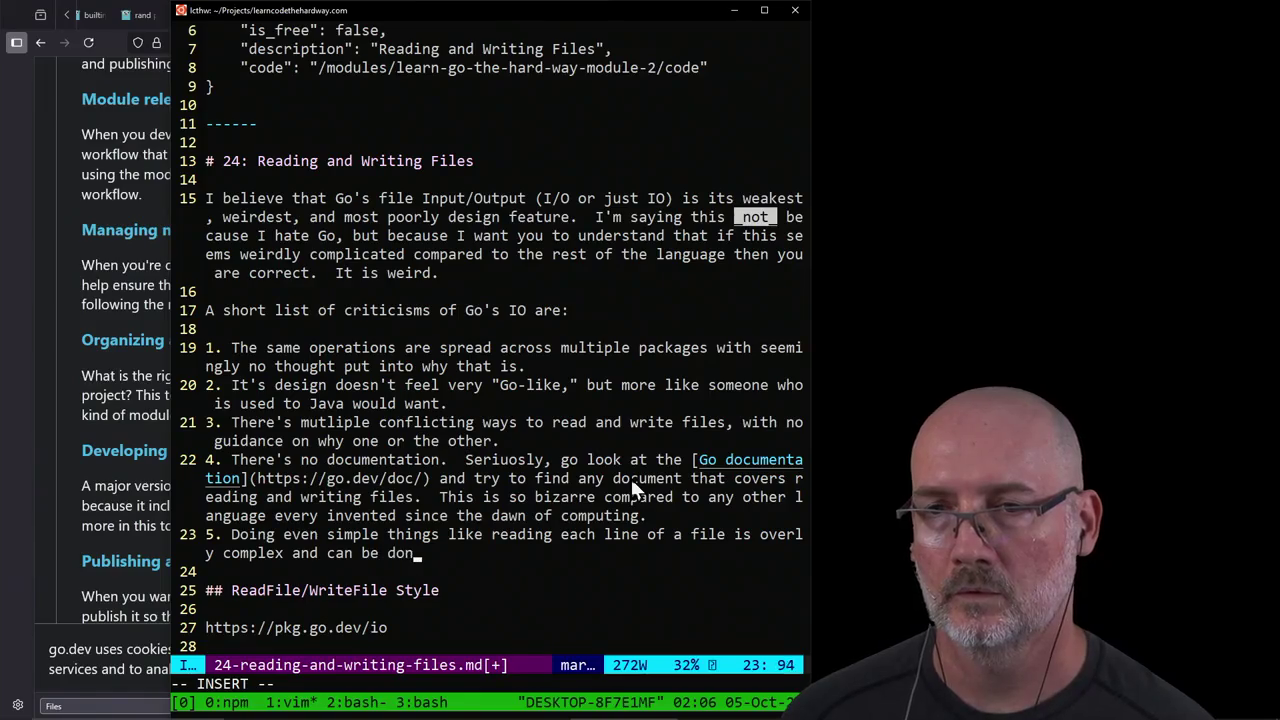
{"action": "type", "text": "e in"}
{"action": "key", "text": "BackSpace"}
{"action": "type", "text": "n s"}
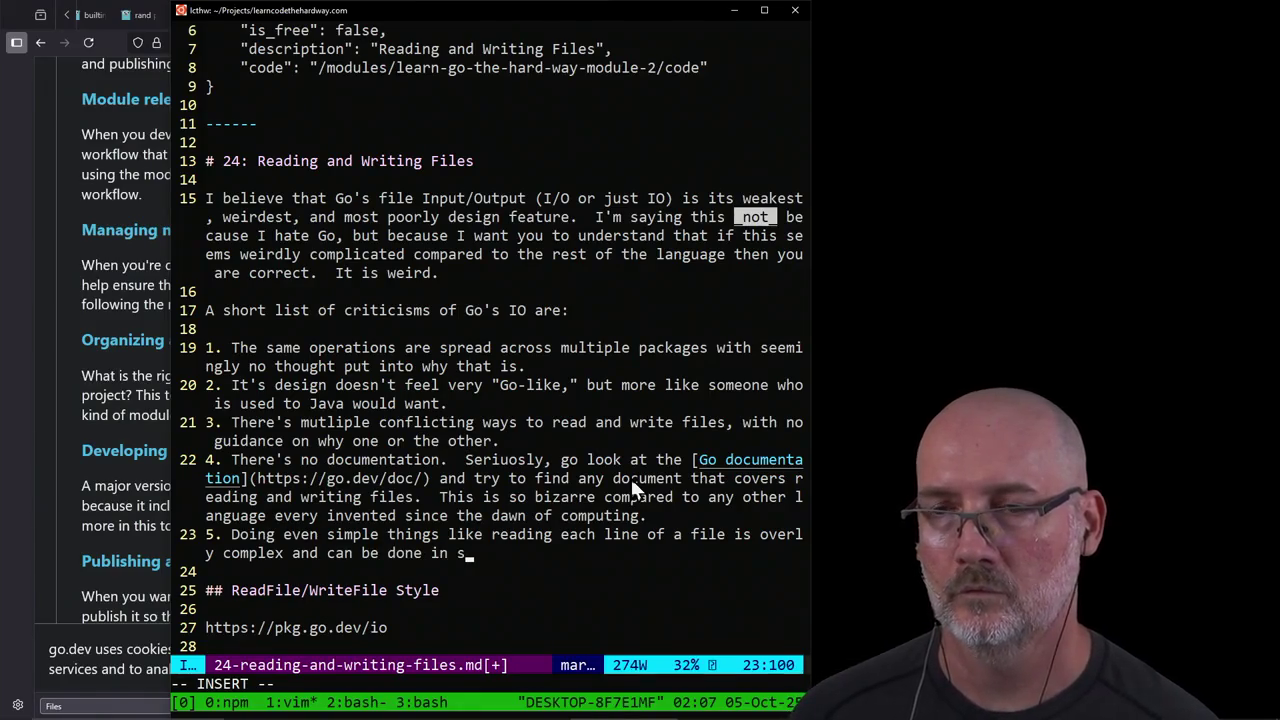
{"action": "type", "text": " various d"}
{"action": "type", "text": "iffe"}
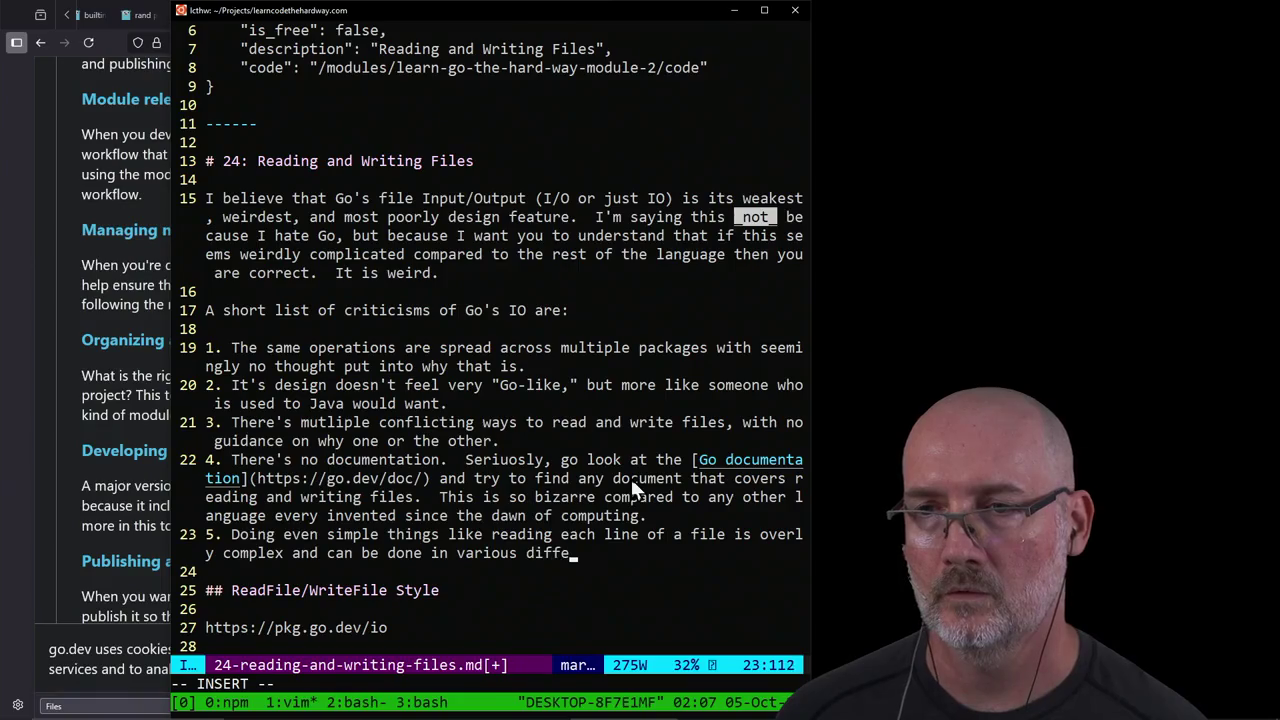
{"action": "type", "text": "rent ways."}
Step: Draft item 6: despite multiple interacting structures, there's no filtering
{"action": "key", "text": "Return"}
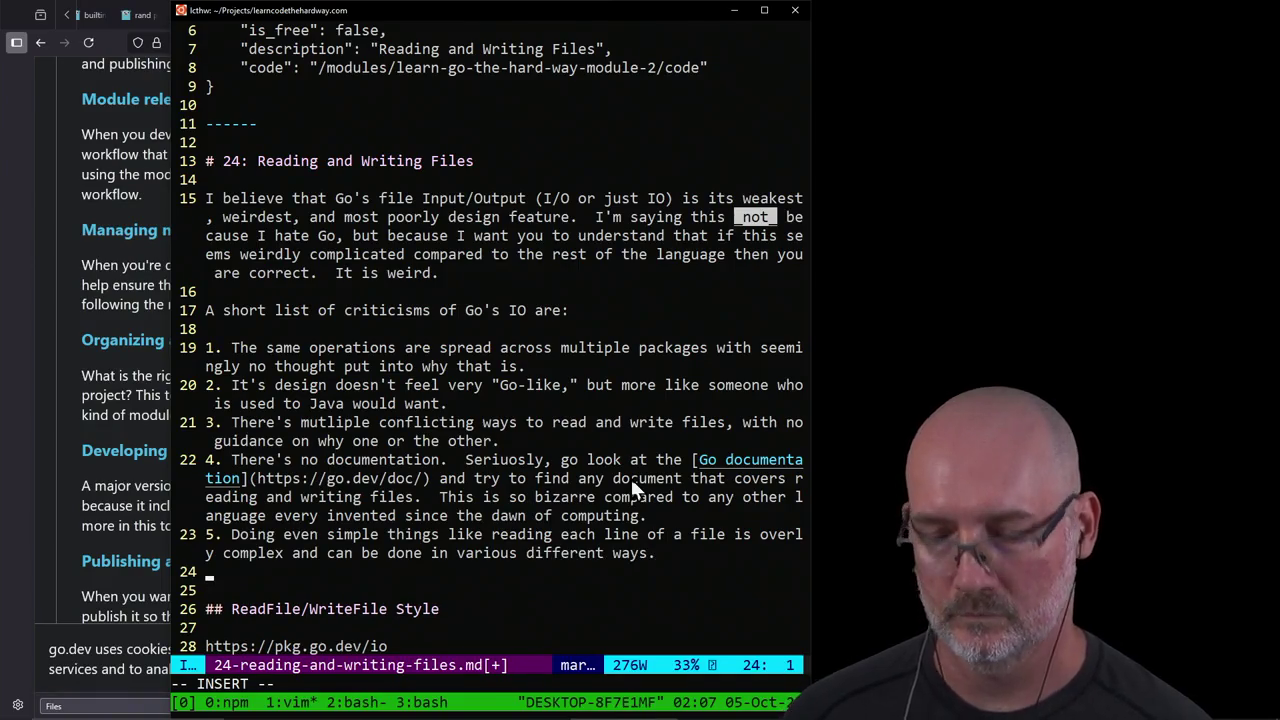
{"action": "type", "text": "6. "}
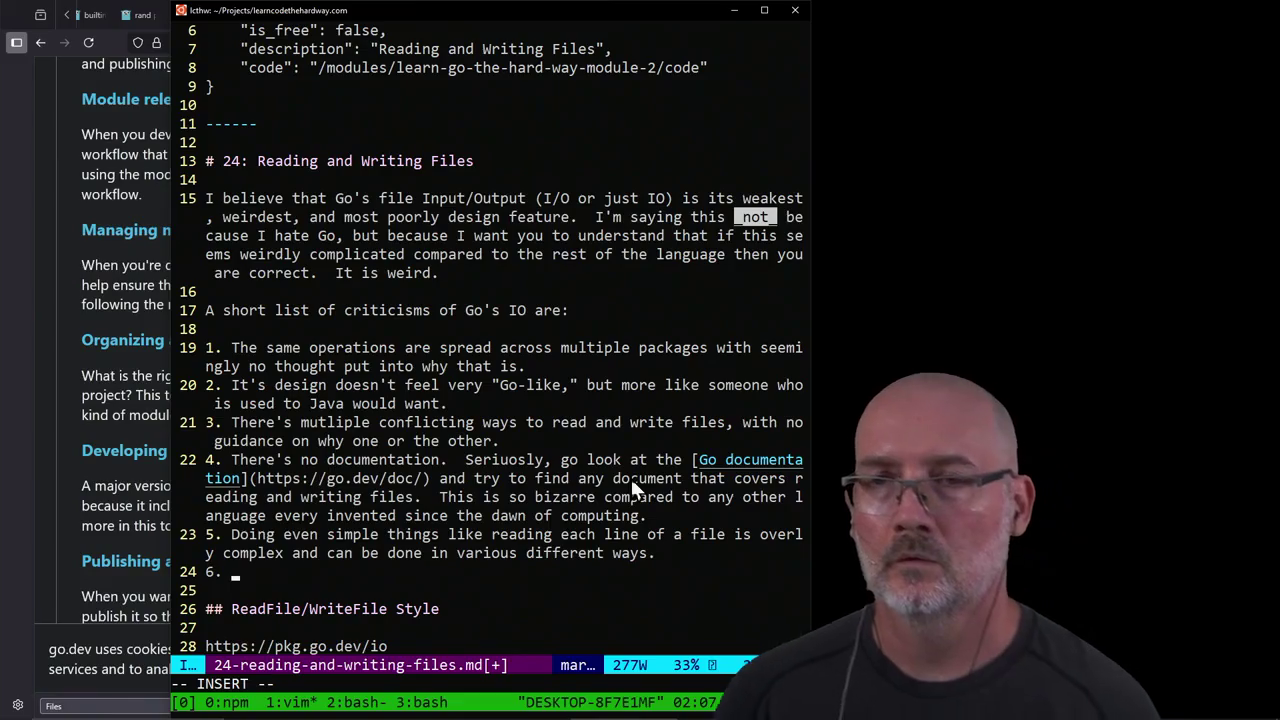
{"action": "type", "text": "Despite"}
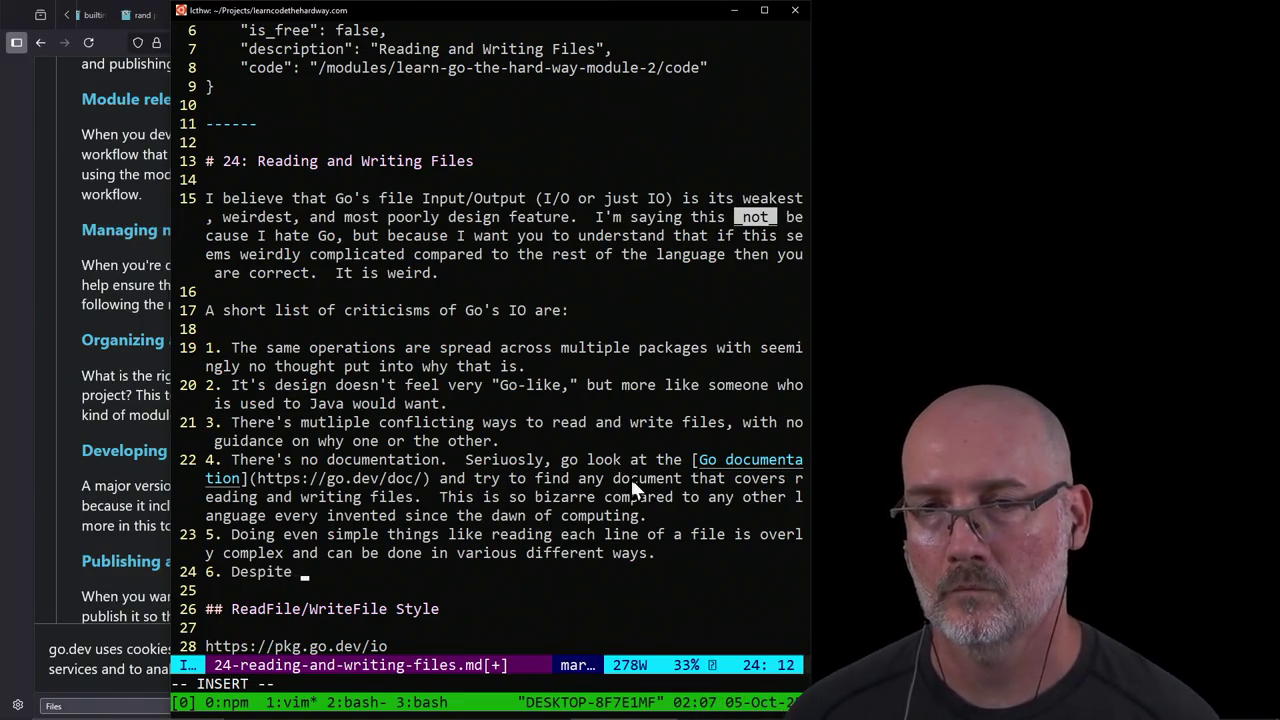
{"action": "type", "text": " being desi"}
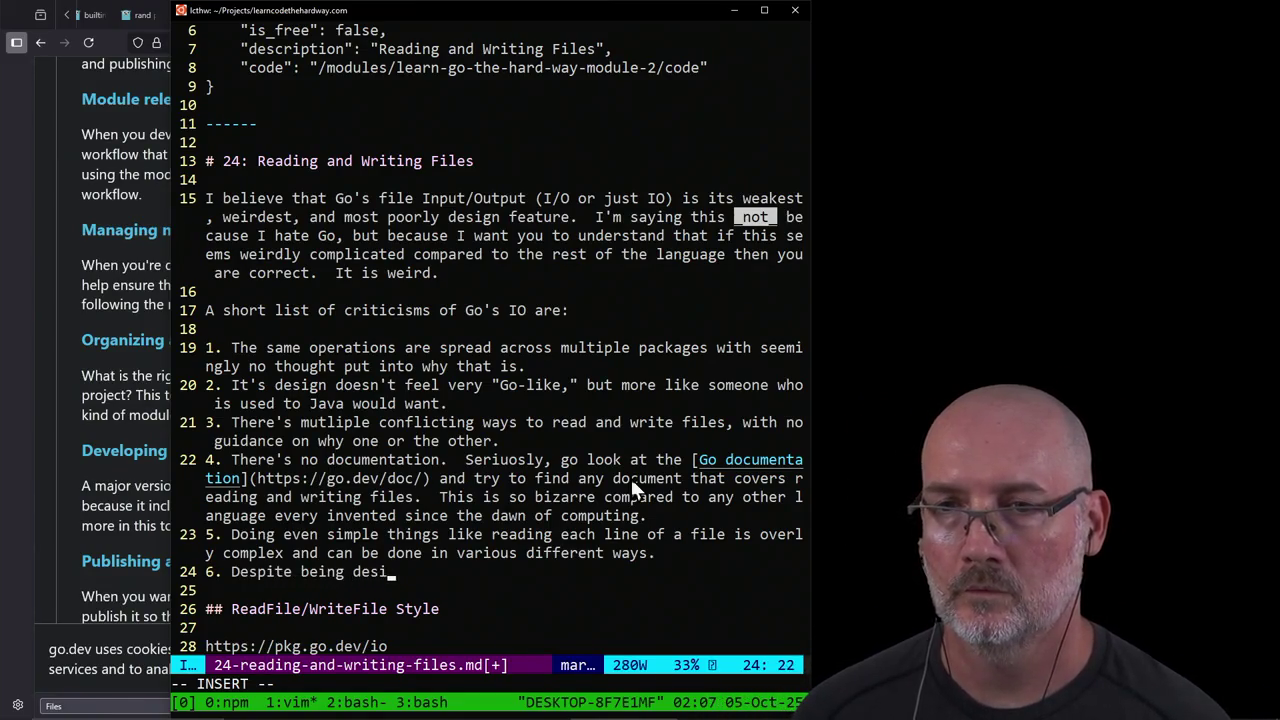
{"action": "type", "text": "gned to have "}
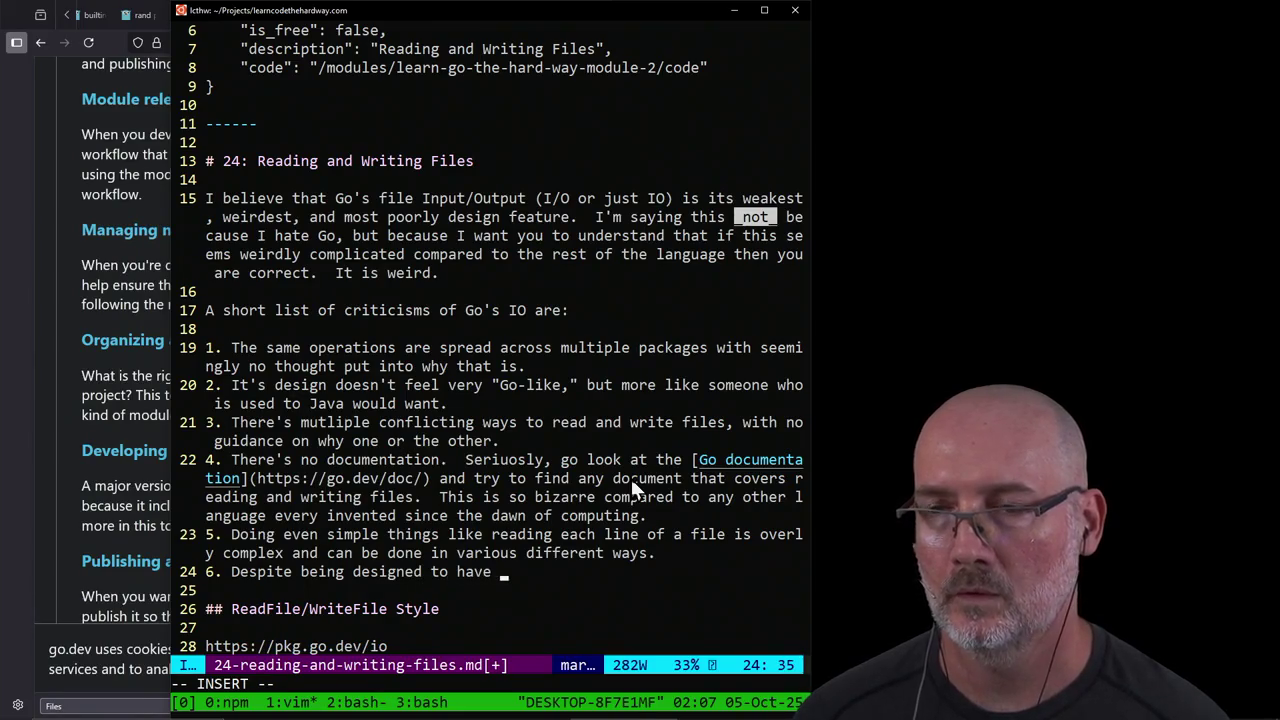
{"action": "type", "text": "mutlip"}
{"action": "key", "text": "BackSpace"}
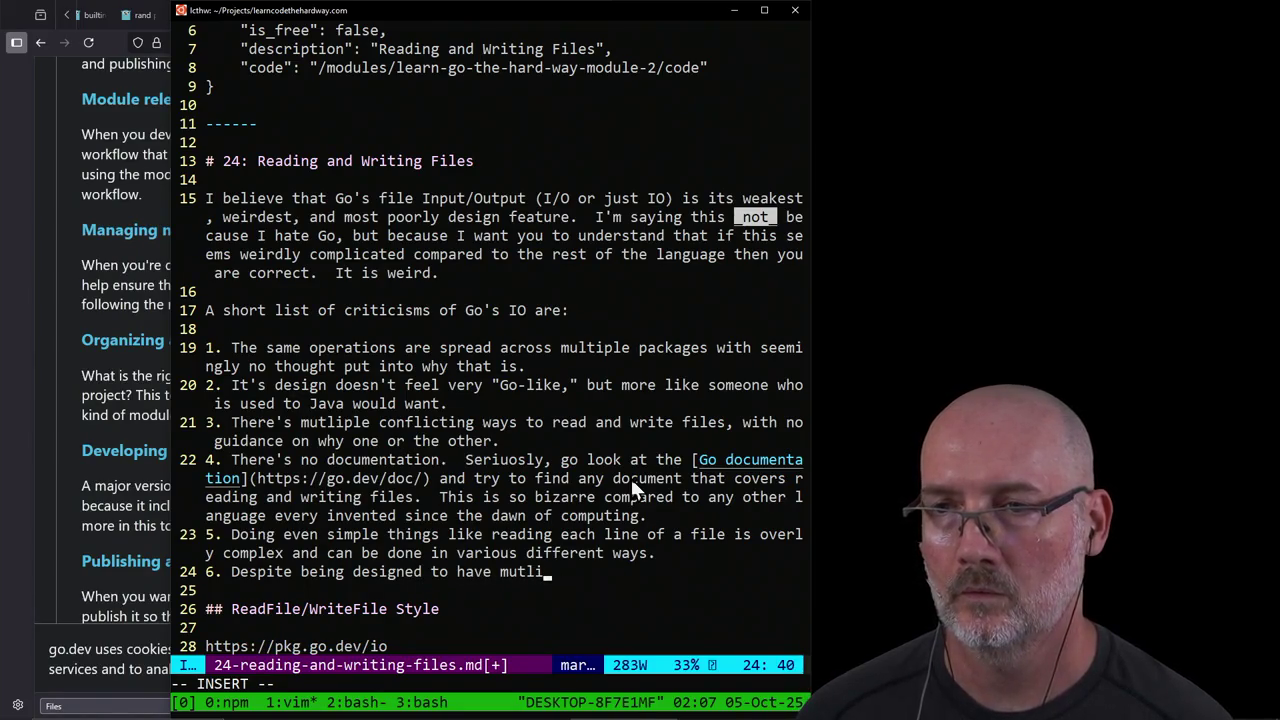
{"action": "key", "text": "BackSpace"}
{"action": "key", "text": "BackSpace"}
{"action": "key", "text": "BackSpace"}
{"action": "type", "text": "ltiple struc"}
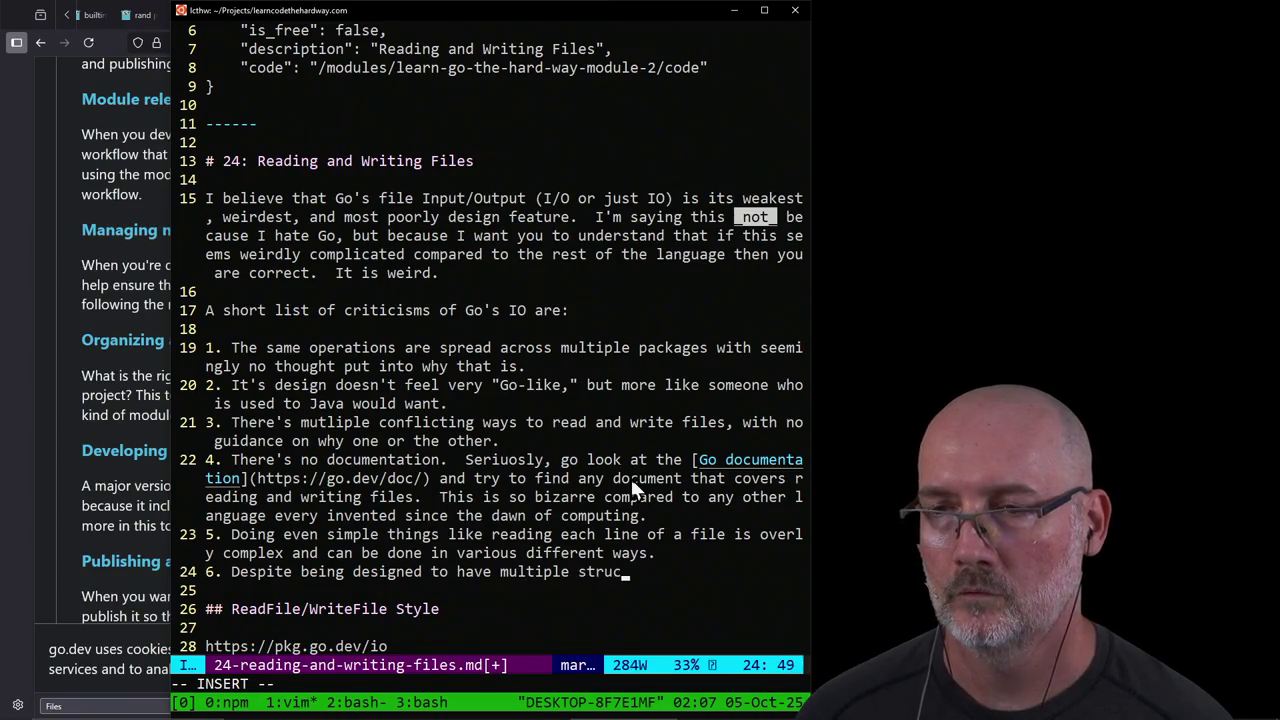
{"action": "type", "text": "tures that interac"}
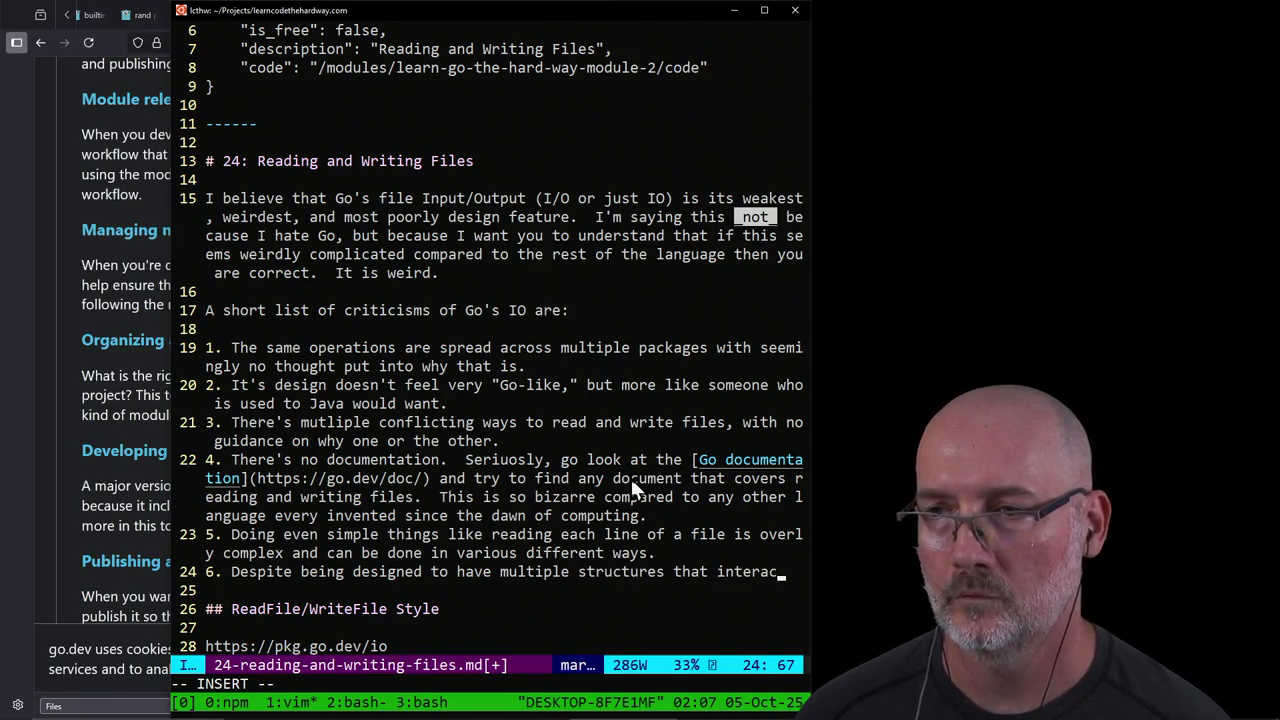
{"action": "type", "text": "t with each other"}
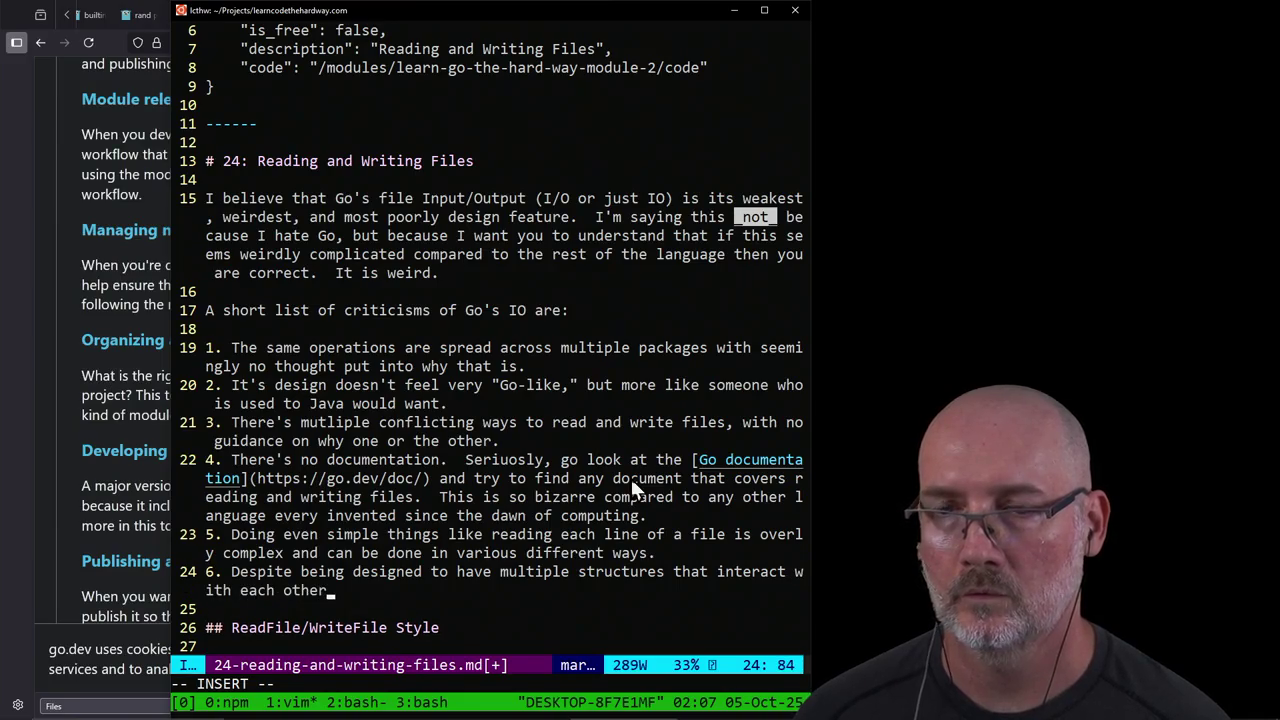
{"action": "type", "text": ", there's"}
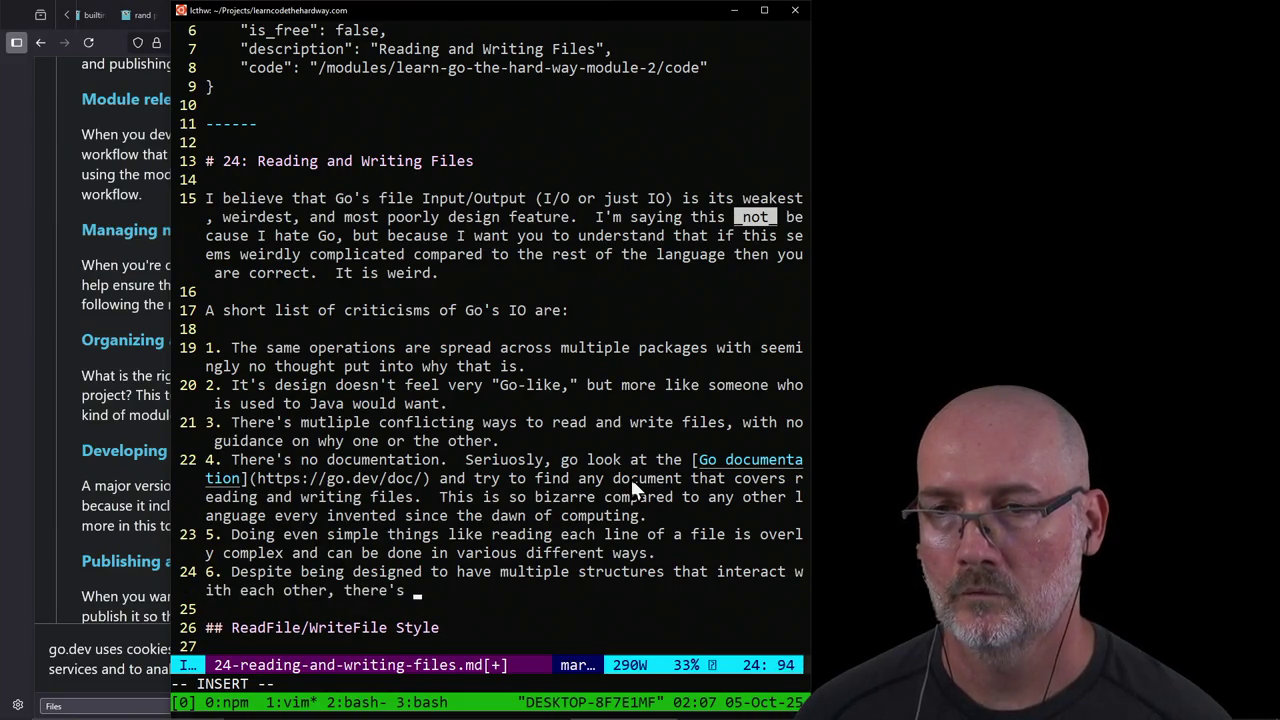
{"action": "type", "text": " no filter"}
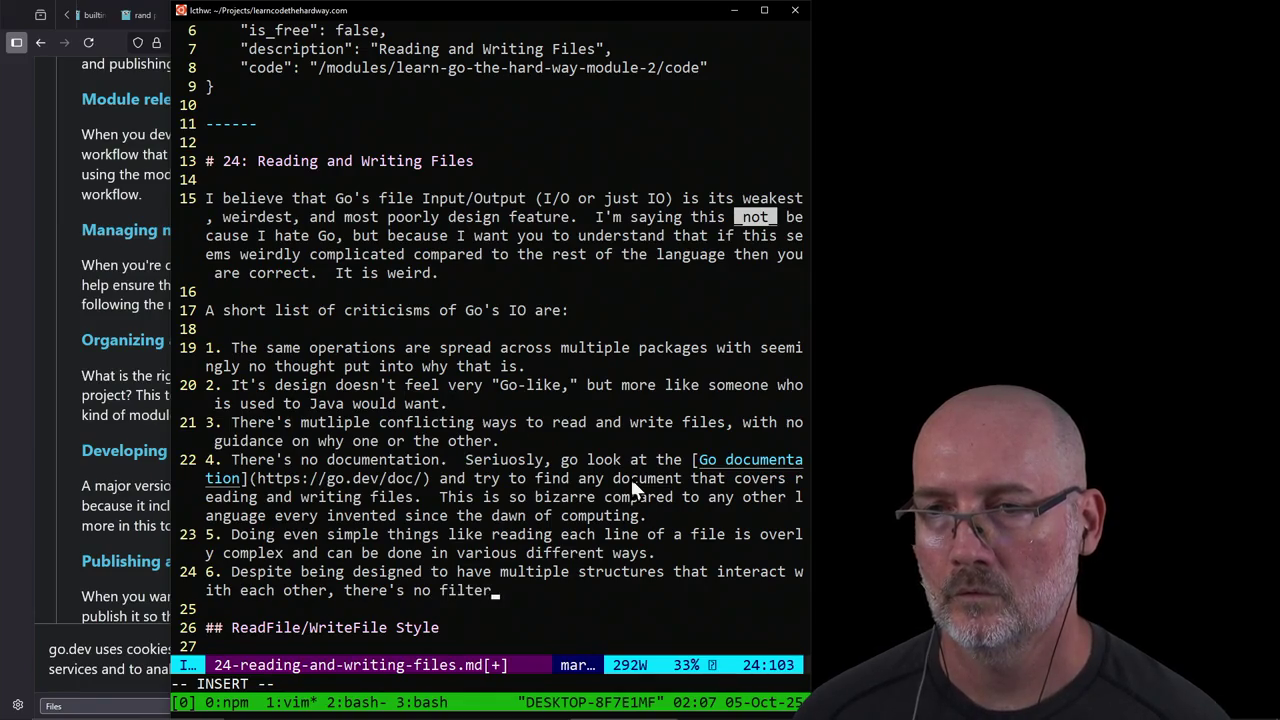
{"action": "type", "text": "ing"}
{"action": "key", "text": "Escape"}
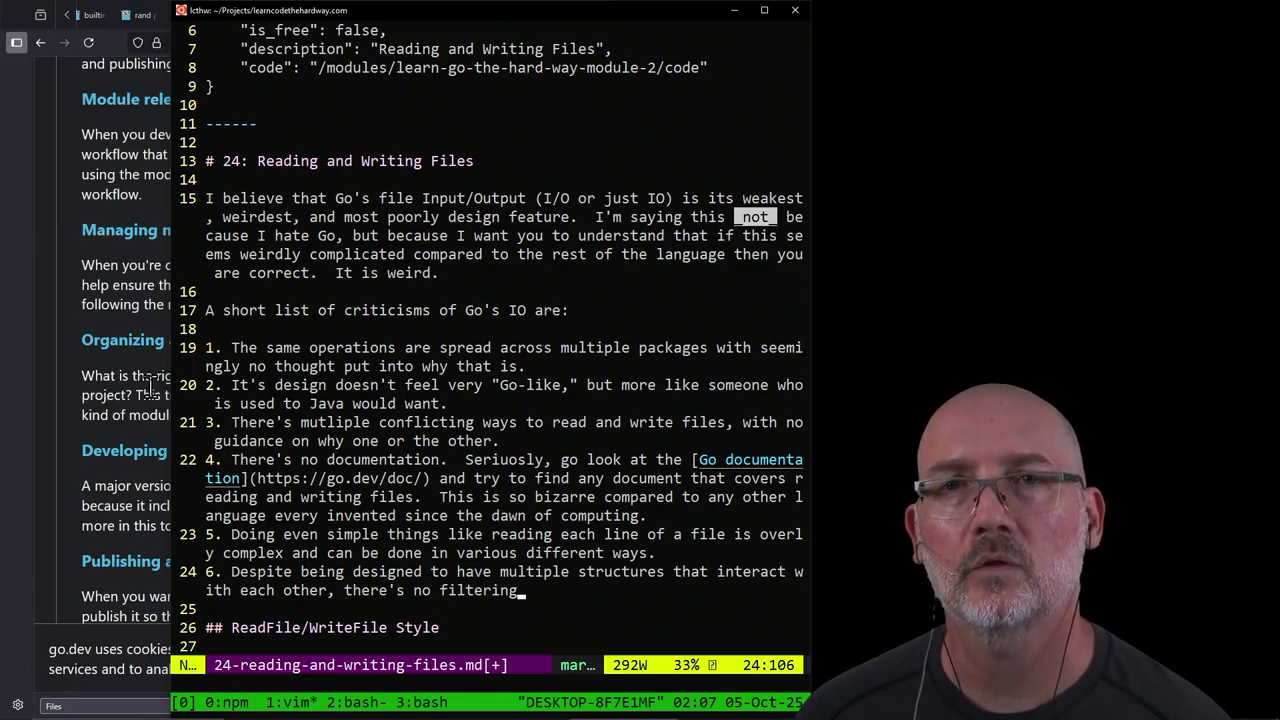
{"action": "key", "text": "alt+Tab"}
Step: Scroll down the go.dev/doc documentation page, briefly switching to the draft and back
{"action": "scroll", "coordinate": [356, 192], "scroll_direction": "down", "scroll_amount": 10}
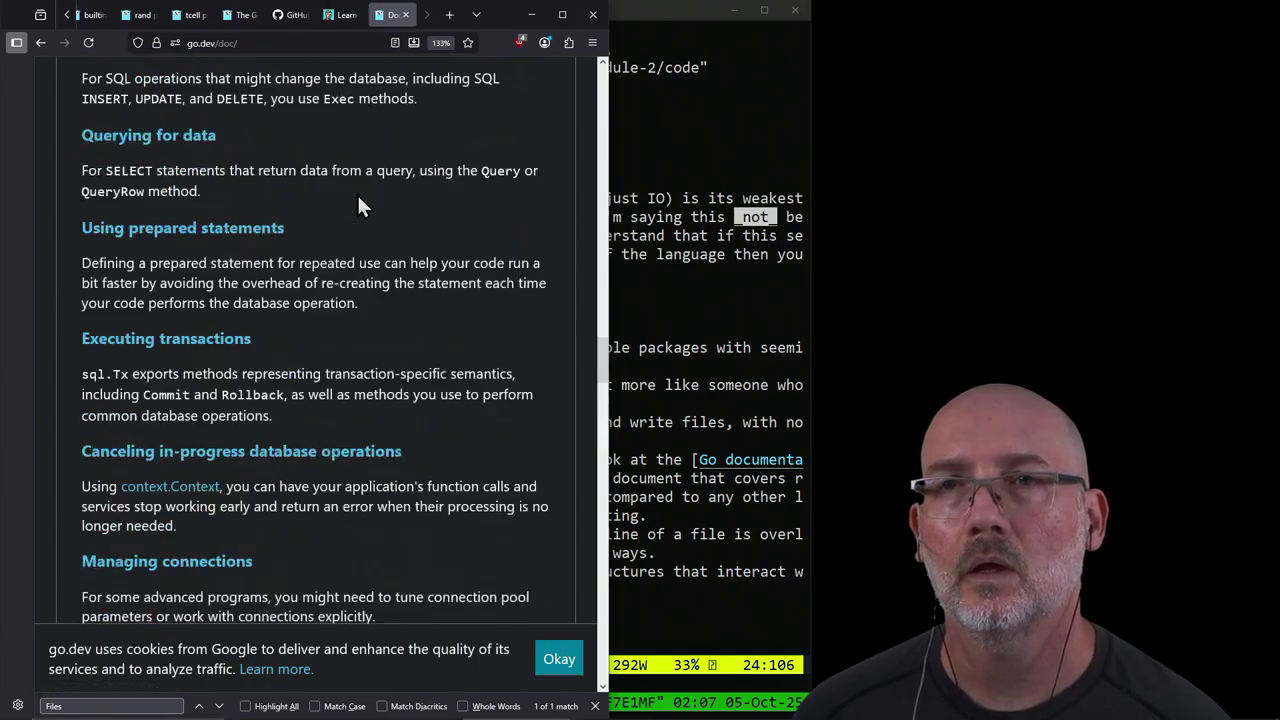
{"action": "scroll", "coordinate": [357, 205], "scroll_direction": "down", "scroll_amount": 3}
{"action": "left_click", "coordinate": [716, 395]}
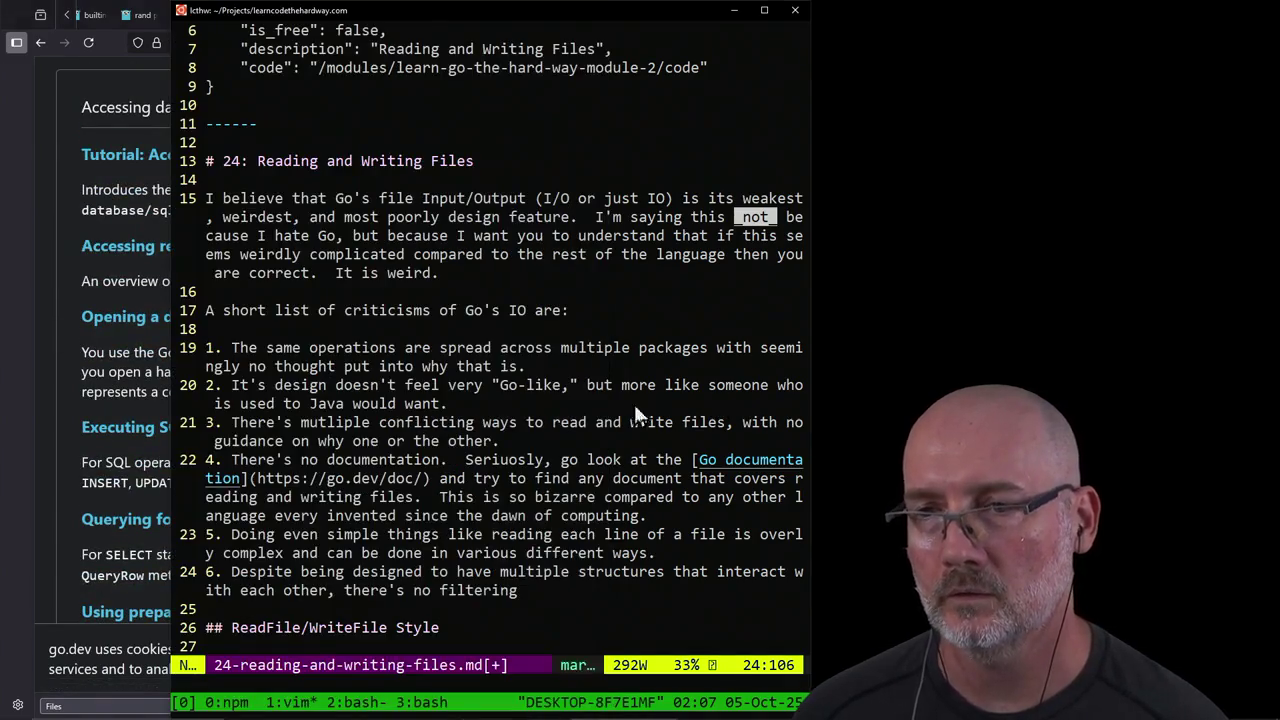
{"action": "left_click", "coordinate": [138, 348]}
Step: Search 'go bufio', open the pkg.go.dev bufio page, and scroll through its Index
{"action": "left_click", "coordinate": [290, 42]}
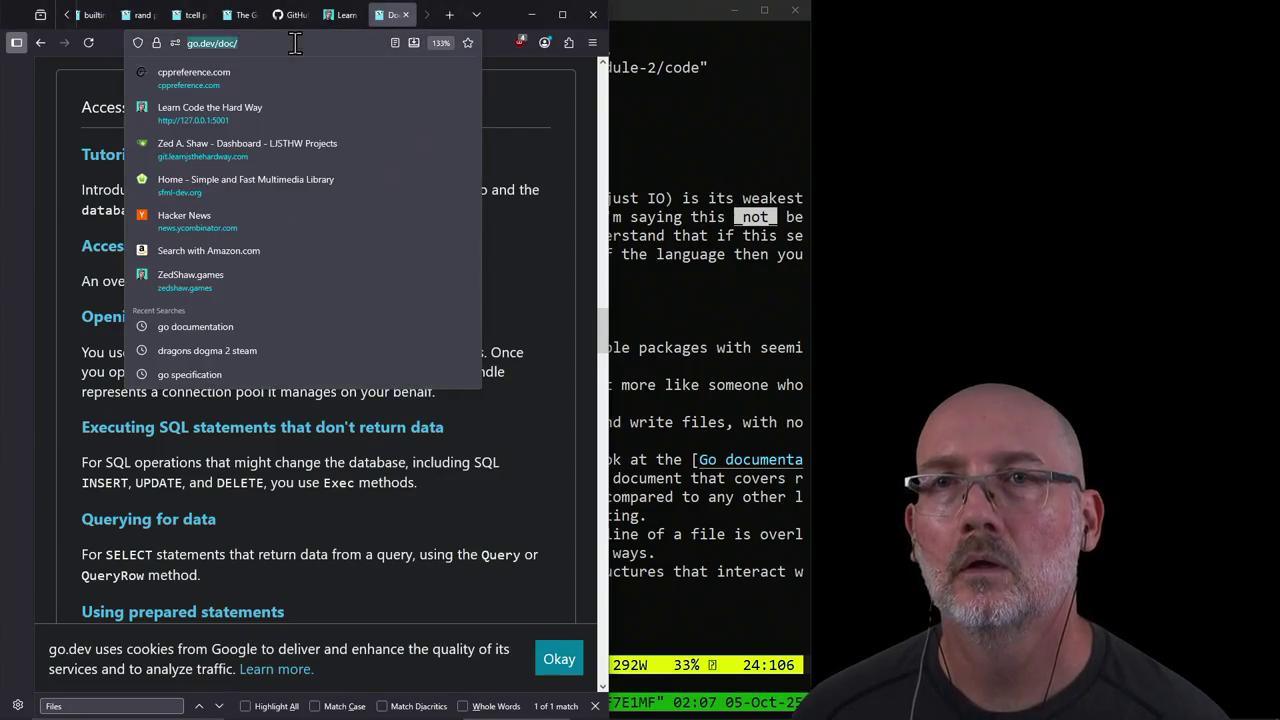
{"action": "type", "text": "go bufio"}
{"action": "key", "text": "Return"}
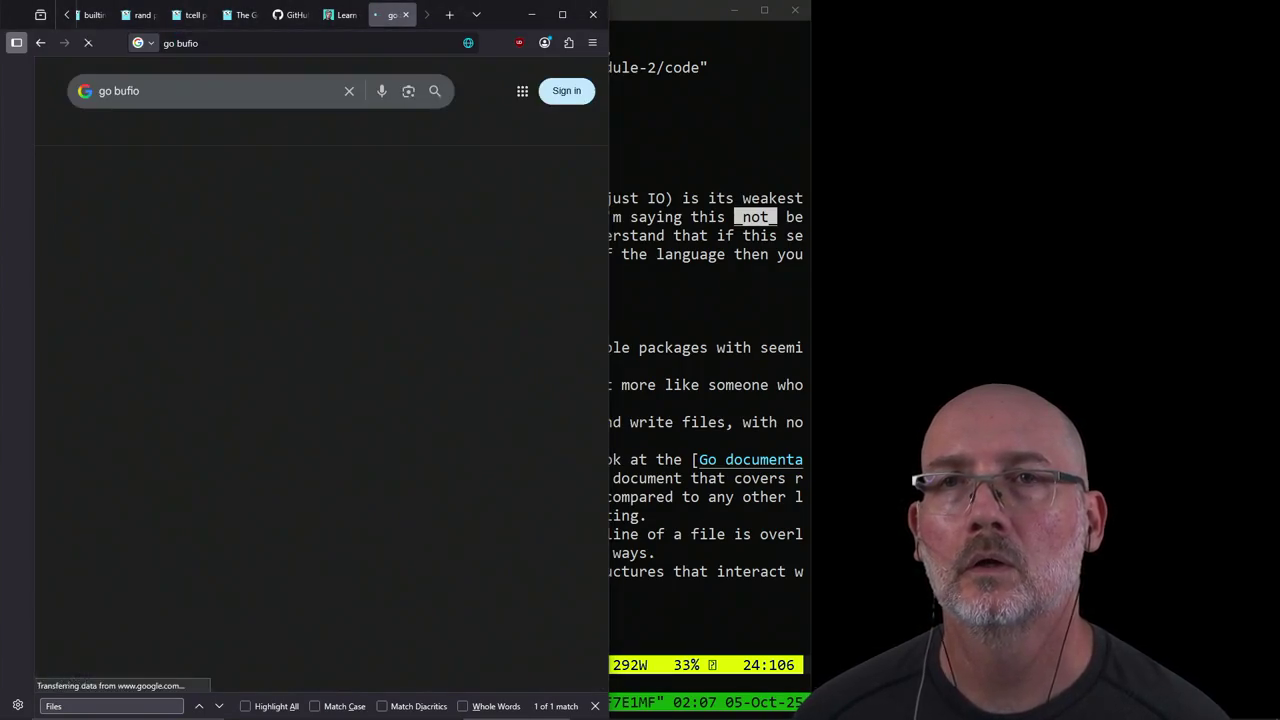
{"action": "left_click", "coordinate": [143, 218]}
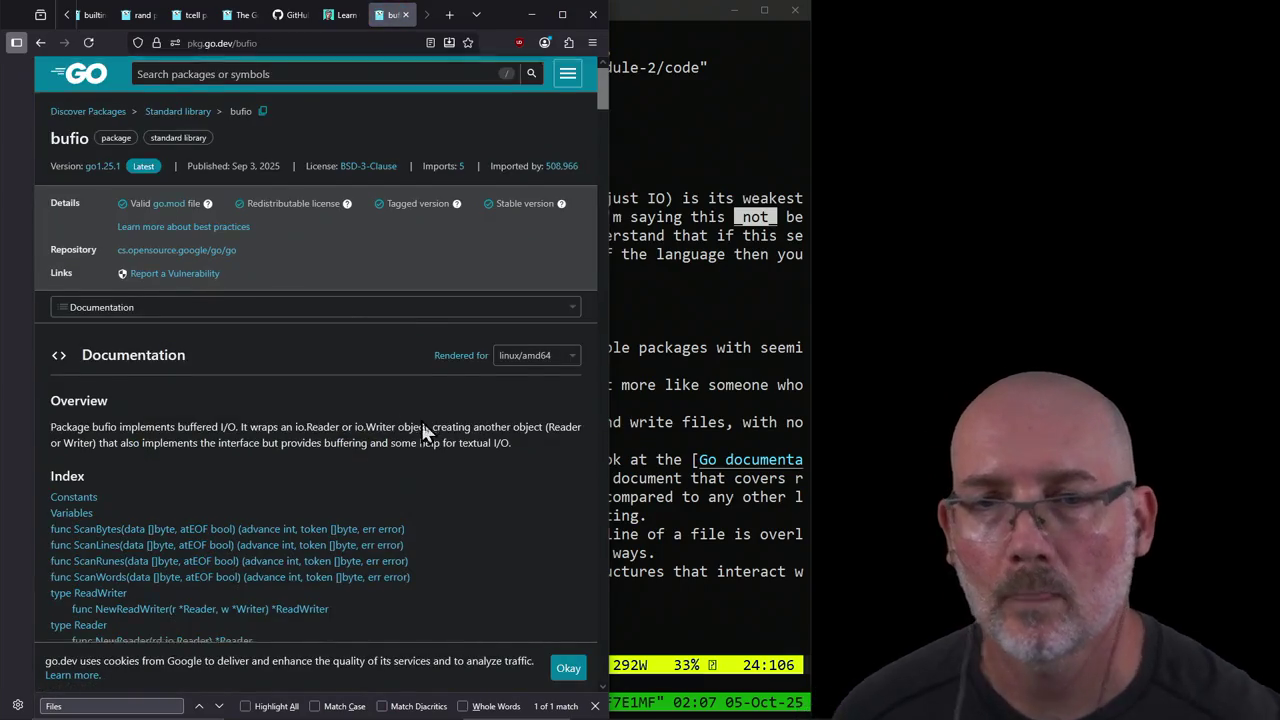
{"action": "scroll", "coordinate": [420, 418], "scroll_direction": "down", "scroll_amount": 3}
{"action": "scroll", "coordinate": [560, 485], "scroll_direction": "down", "scroll_amount": 1}
{"action": "scroll", "coordinate": [549, 480], "scroll_direction": "down", "scroll_amount": 1}
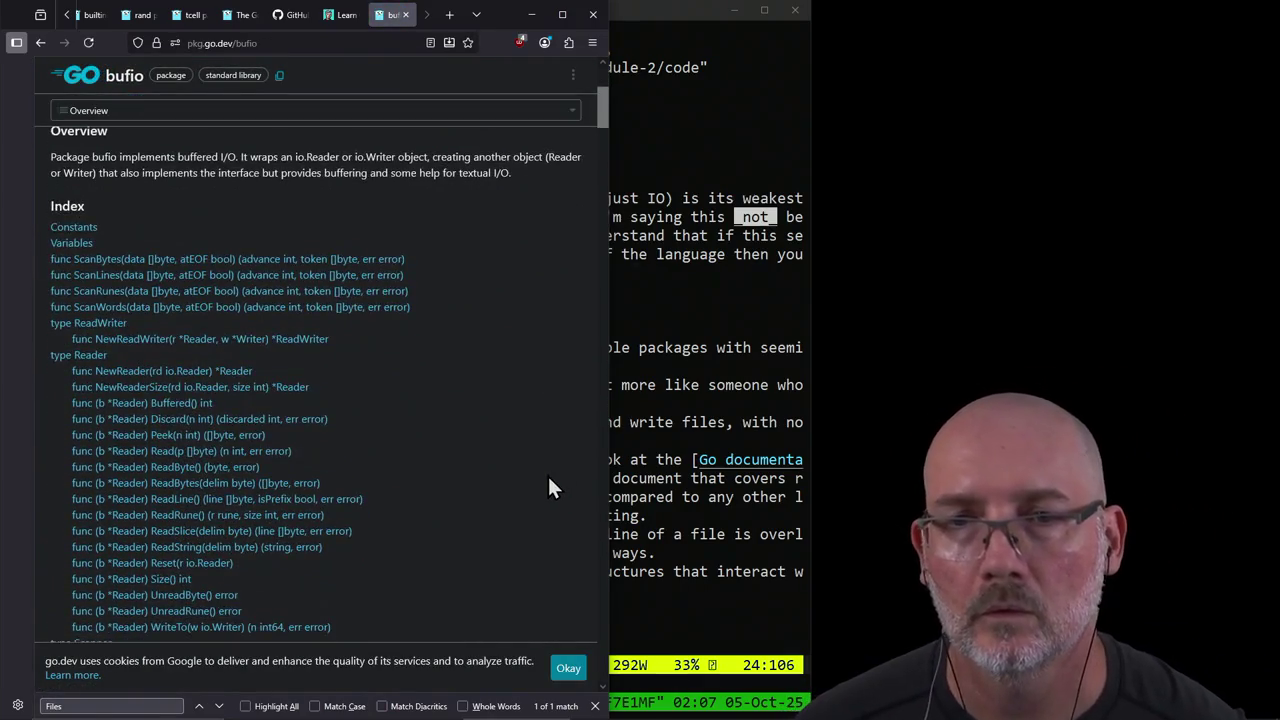
{"action": "scroll", "coordinate": [549, 480], "scroll_direction": "down", "scroll_amount": 2}
{"action": "scroll", "coordinate": [549, 480], "scroll_direction": "down", "scroll_amount": 1}
{"action": "scroll", "coordinate": [549, 487], "scroll_direction": "down", "scroll_amount": 1}
{"action": "scroll", "coordinate": [549, 487], "scroll_direction": "down", "scroll_amount": 3}
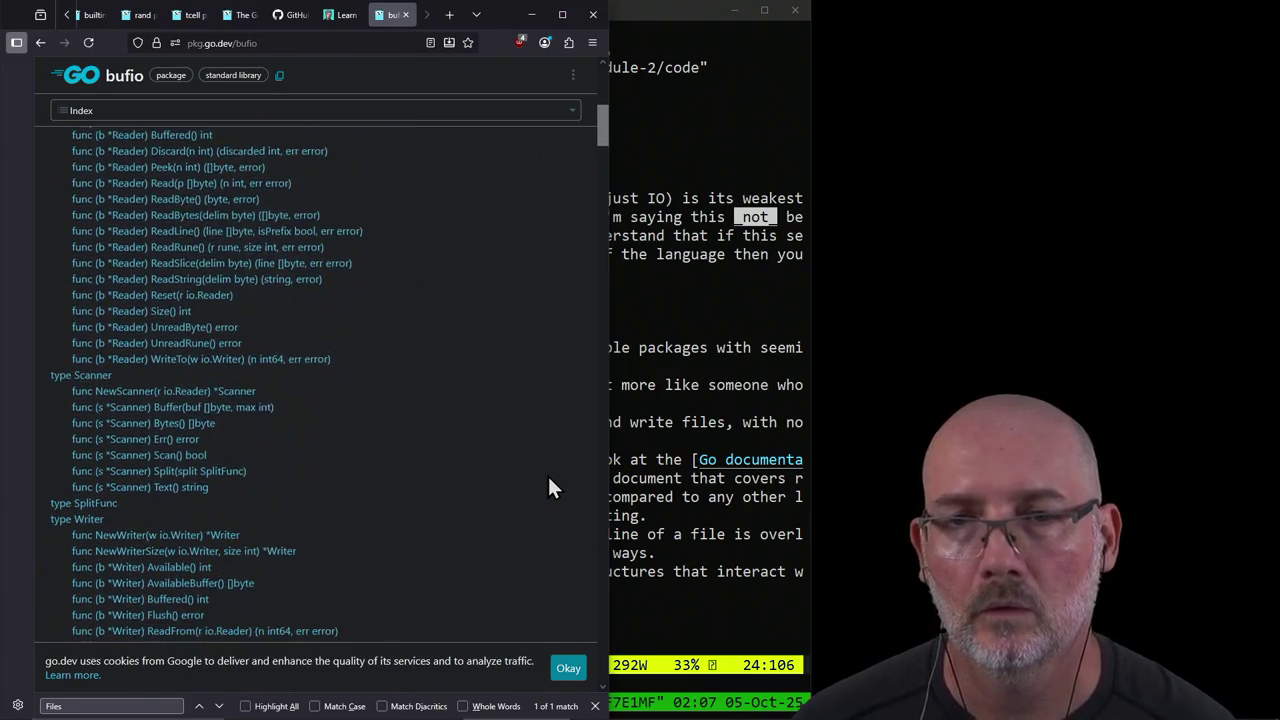
{"action": "scroll", "coordinate": [549, 487], "scroll_direction": "down", "scroll_amount": 1}
{"action": "scroll", "coordinate": [549, 478], "scroll_direction": "down", "scroll_amount": 4}
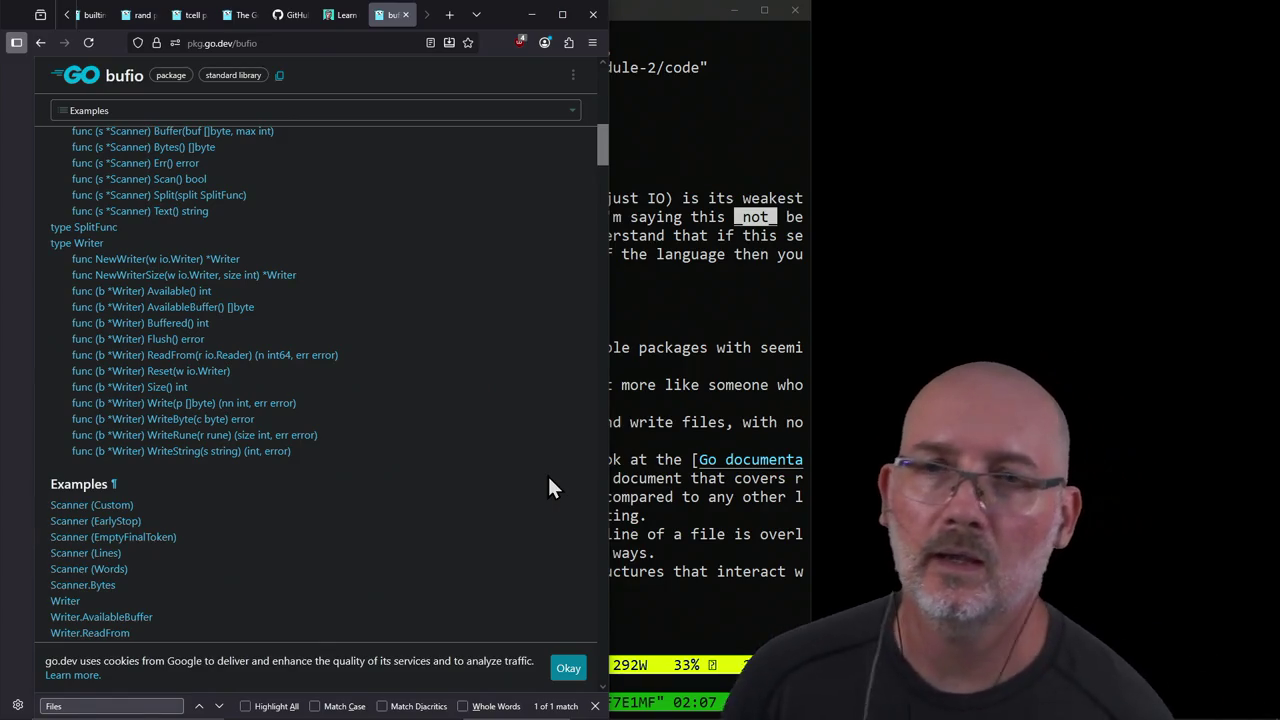
{"action": "left_click", "coordinate": [722, 413]}
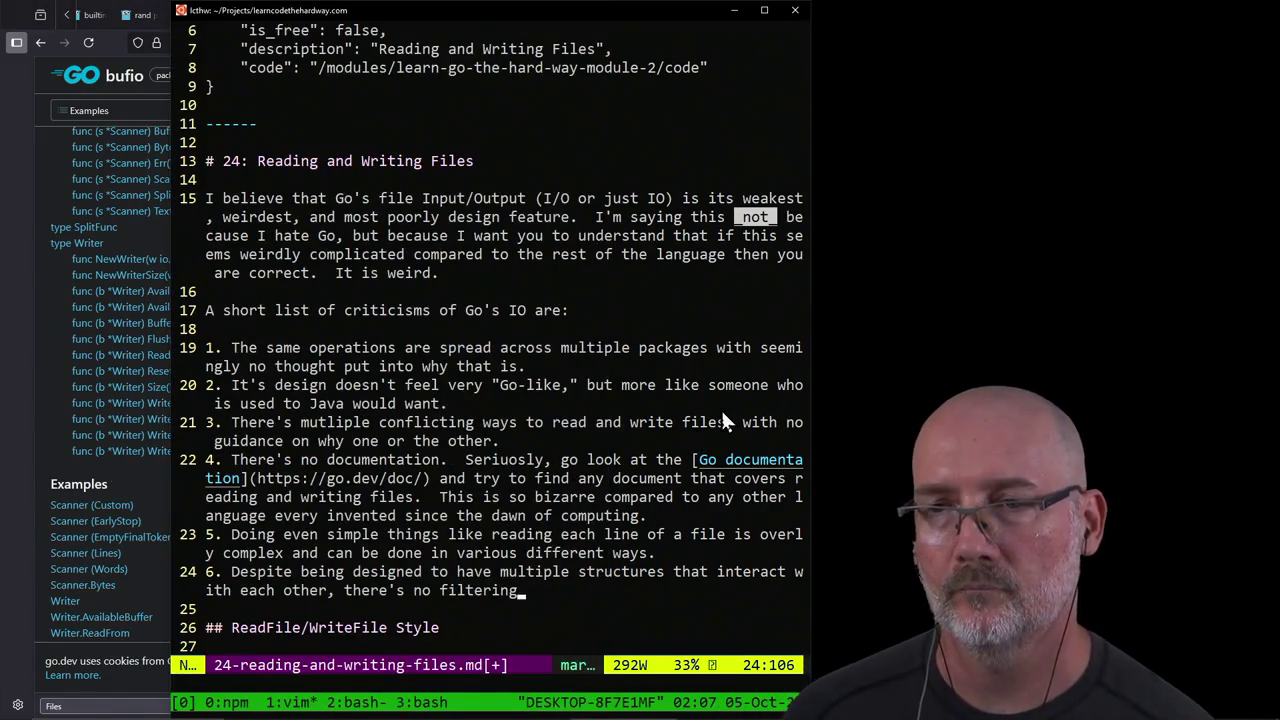
Step: Delete the half-written item 6 line and replace it with a bare '6.' item
{"action": "key", "text": "d"}
{"action": "key", "text": "d"}
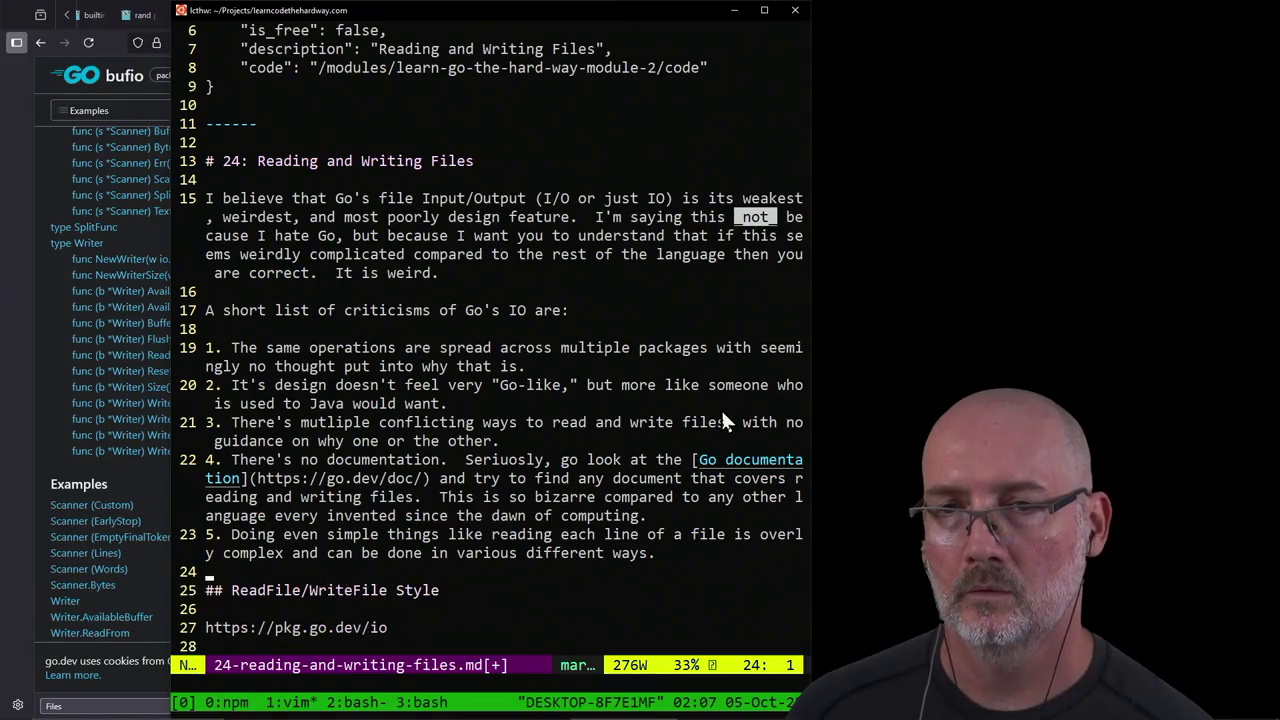
{"action": "type", "text": "O"}
{"action": "type", "text": "6."}
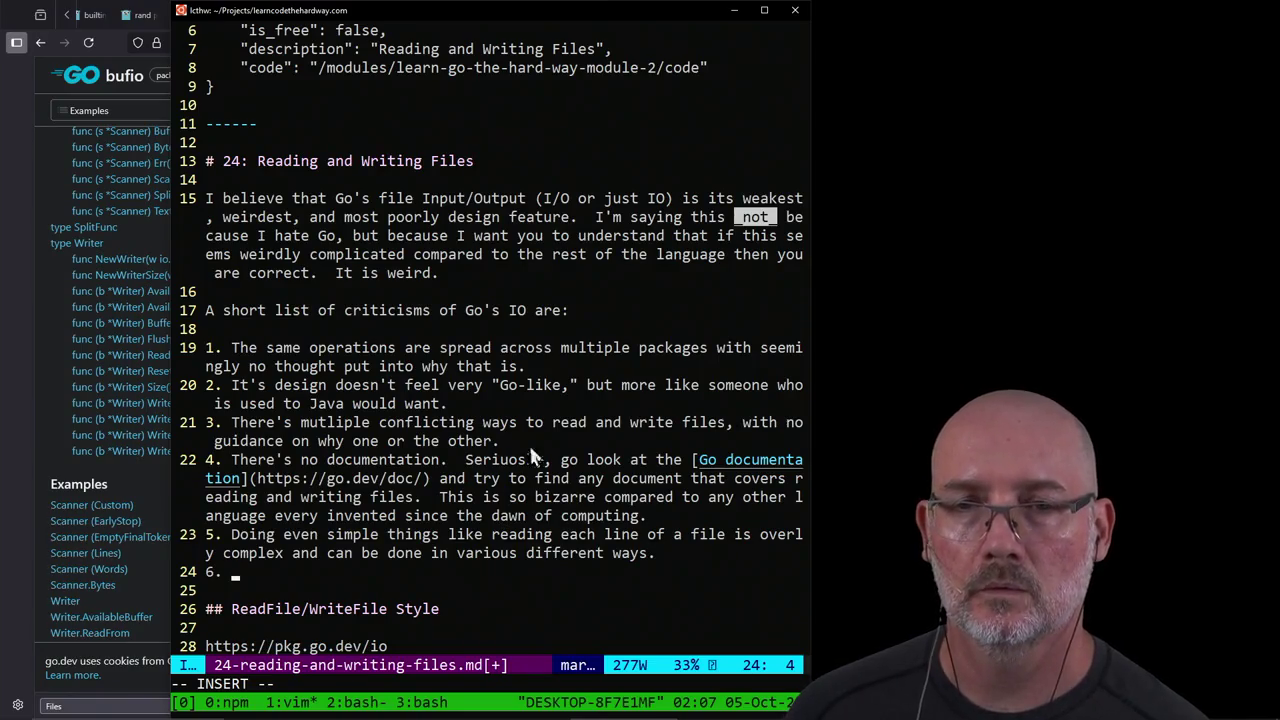
{"action": "left_click", "coordinate": [141, 470]}
Step: Scroll back up to the bufio Index of Reader functions before returning to the draft
{"action": "scroll", "coordinate": [330, 495], "scroll_direction": "up", "scroll_amount": 1}
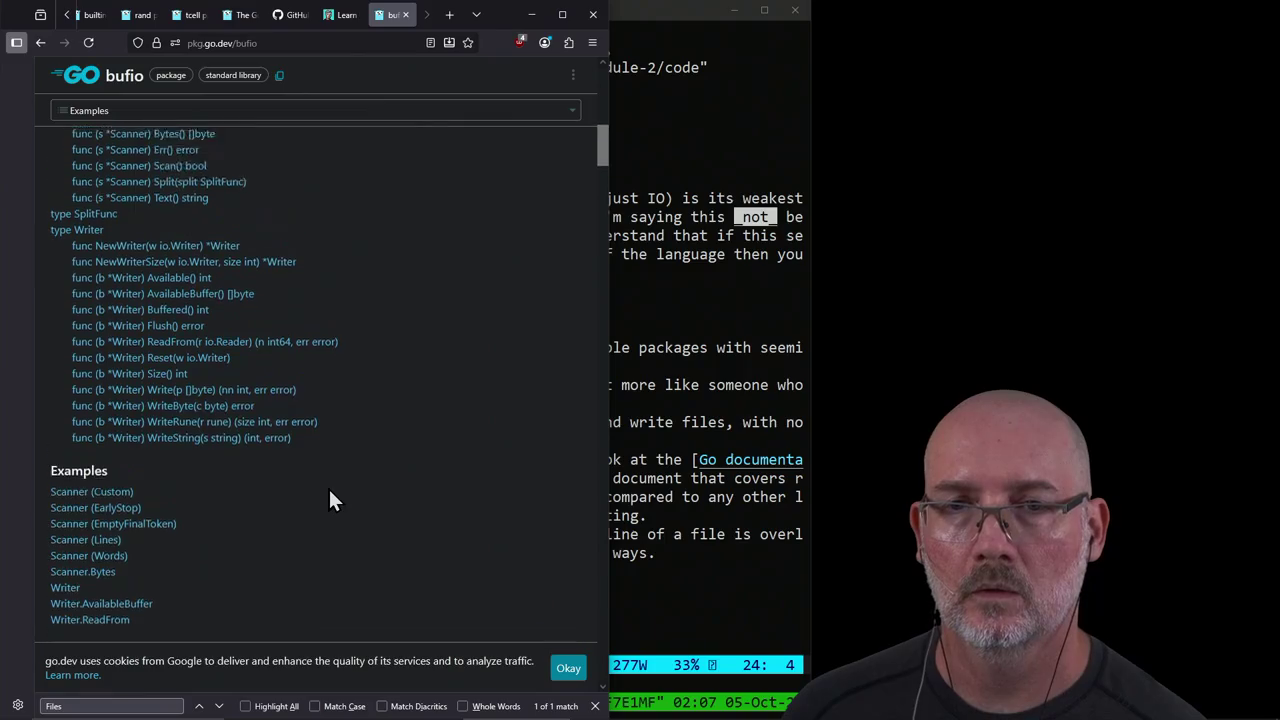
{"action": "scroll", "coordinate": [330, 495], "scroll_direction": "up", "scroll_amount": 3}
{"action": "scroll", "coordinate": [330, 495], "scroll_direction": "up", "scroll_amount": 2}
{"action": "scroll", "coordinate": [330, 495], "scroll_direction": "up", "scroll_amount": 2}
{"action": "scroll", "coordinate": [328, 486], "scroll_direction": "up", "scroll_amount": 2}
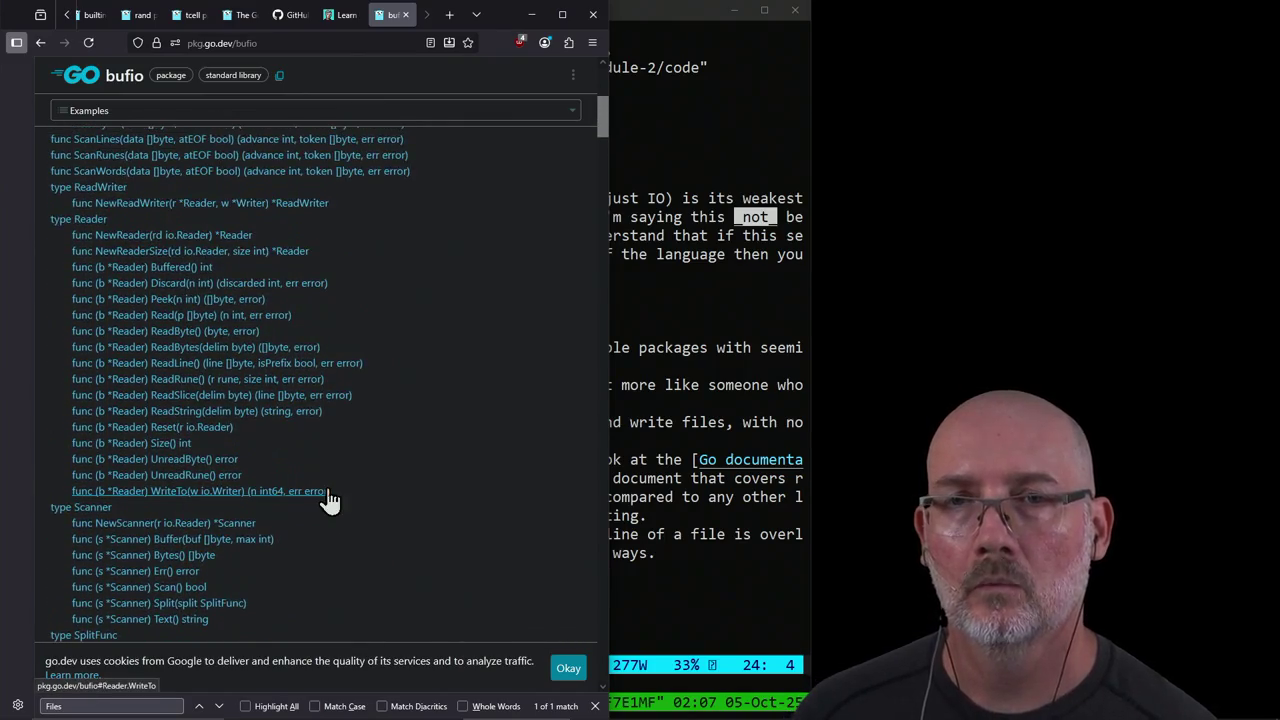
{"action": "scroll", "coordinate": [328, 486], "scroll_direction": "up", "scroll_amount": 2}
{"action": "scroll", "coordinate": [417, 430], "scroll_direction": "down", "scroll_amount": 1}
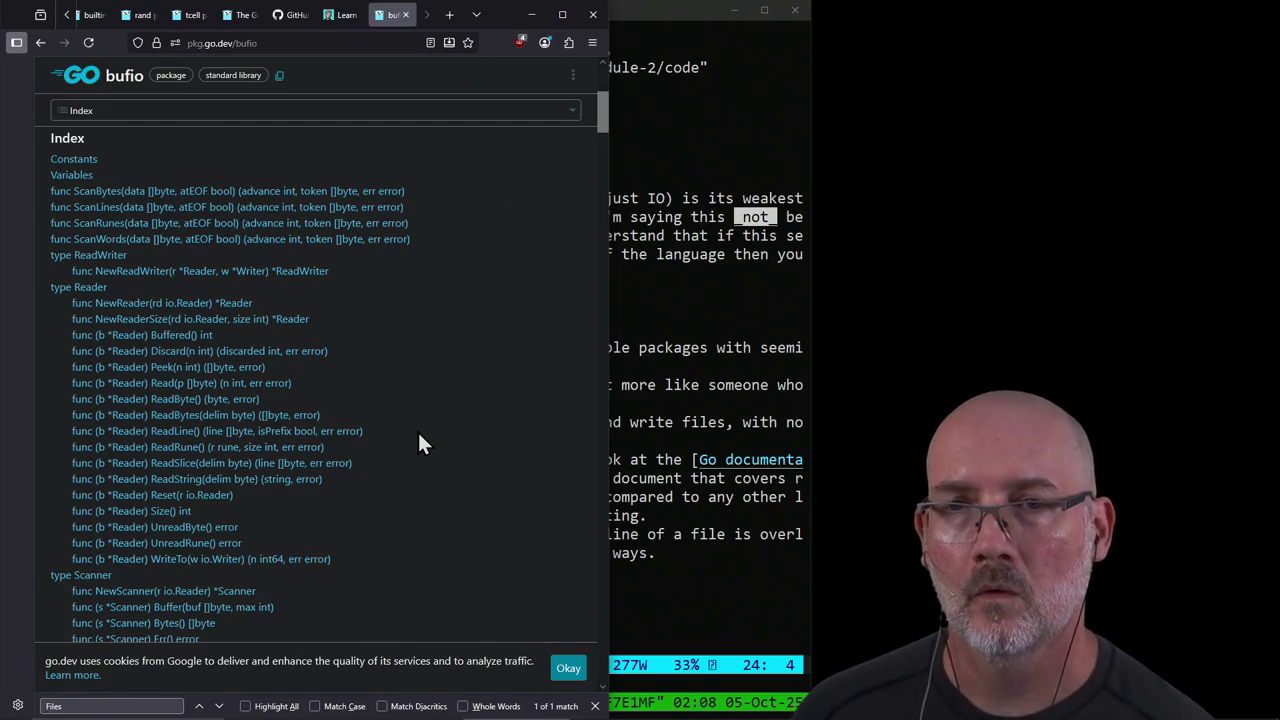
{"action": "left_click", "coordinate": [715, 595]}
Step: Finish item 6: size-dependent APIs reading into fixed-size buffers hinder efficient reading/writing; save with :w
{"action": "type", "text": "Ma"}
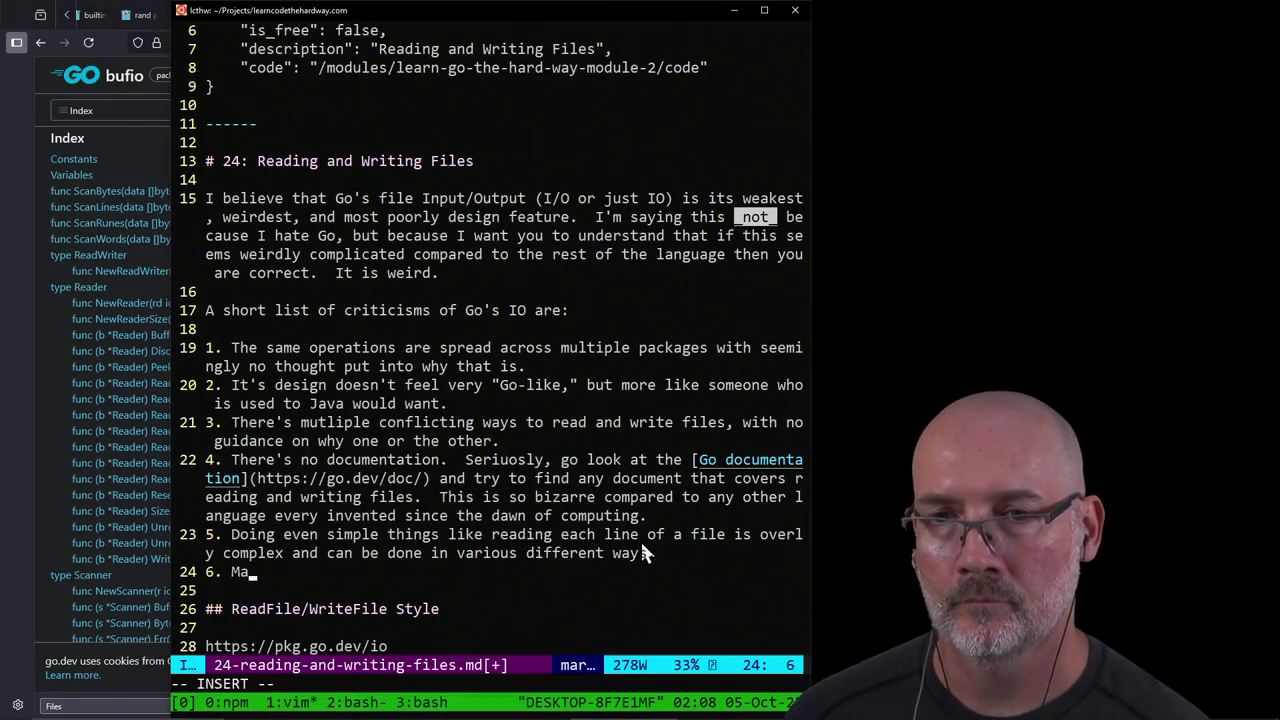
{"action": "type", "text": "ny of the APIs"}
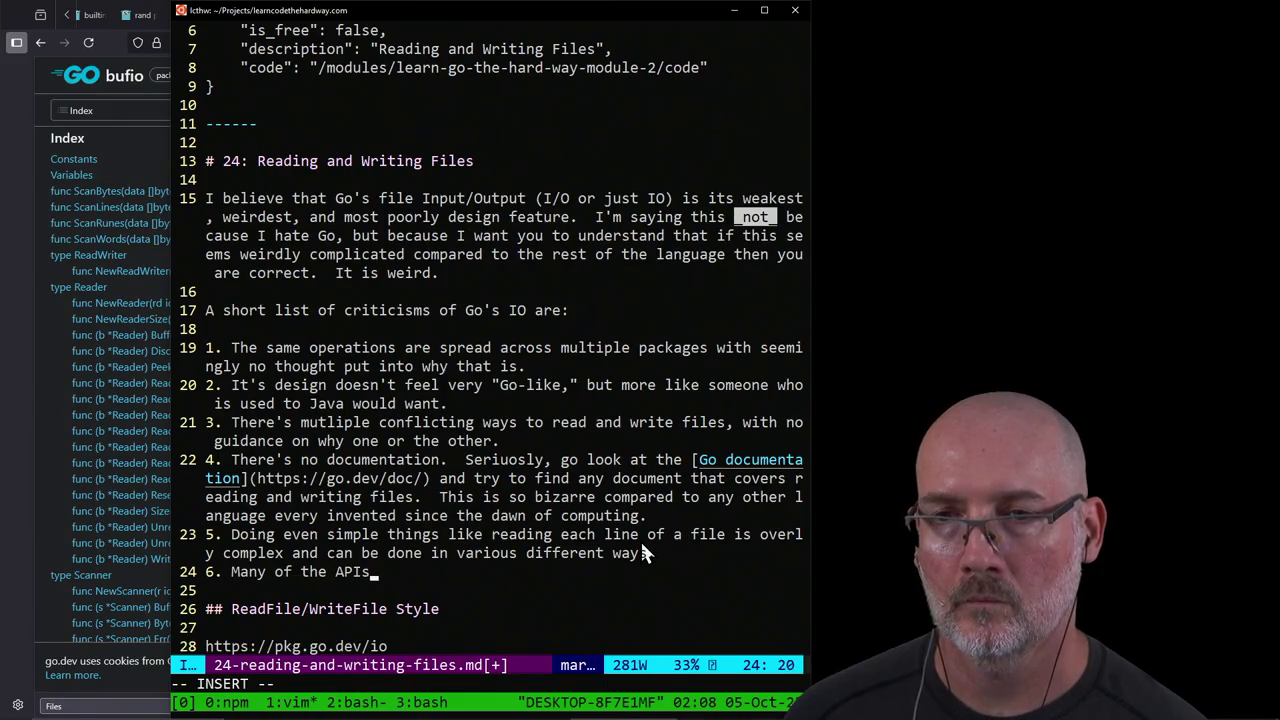
{"action": "type", "text": " require you to kn"}
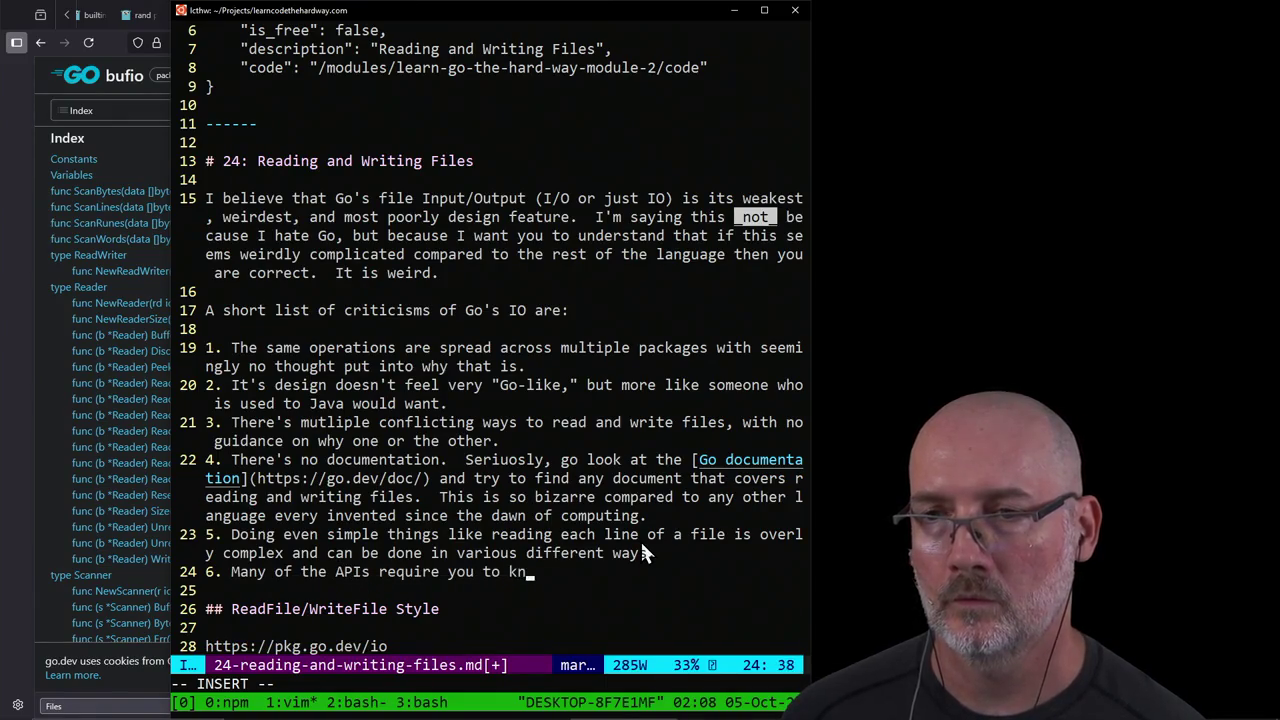
{"action": "type", "text": "ow the size of the "}
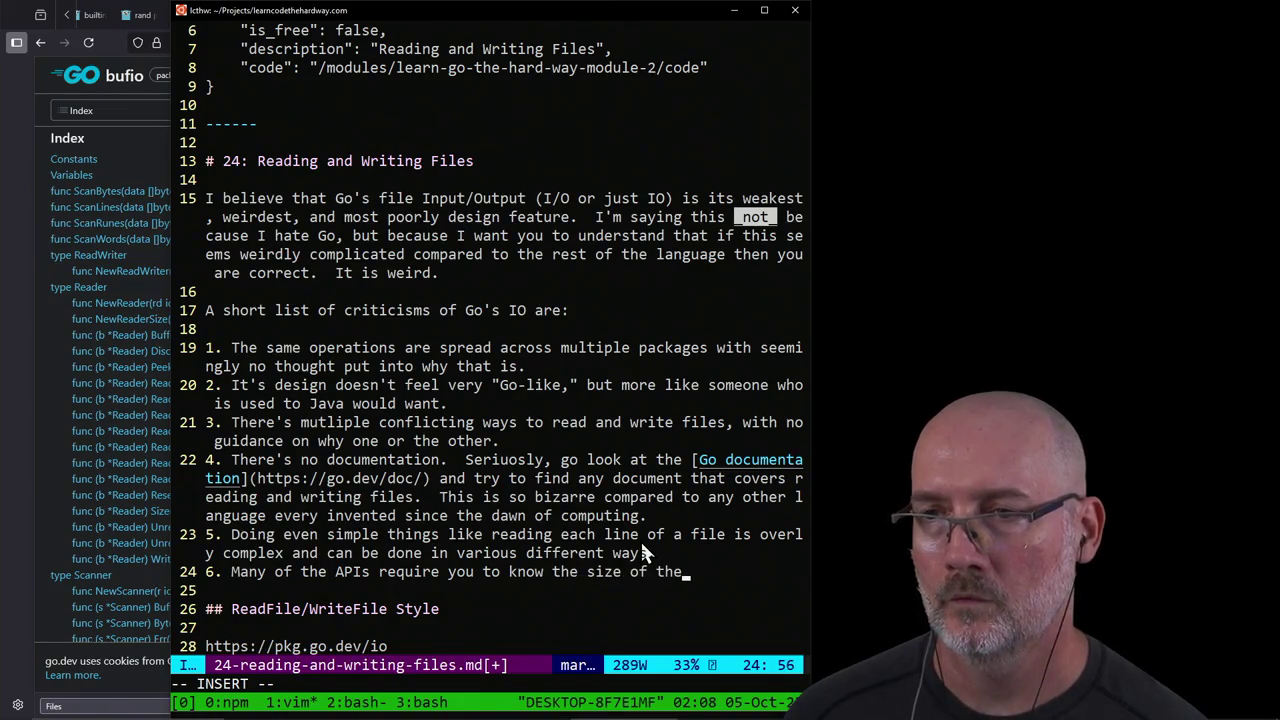
{"action": "type", "text": "data, an"}
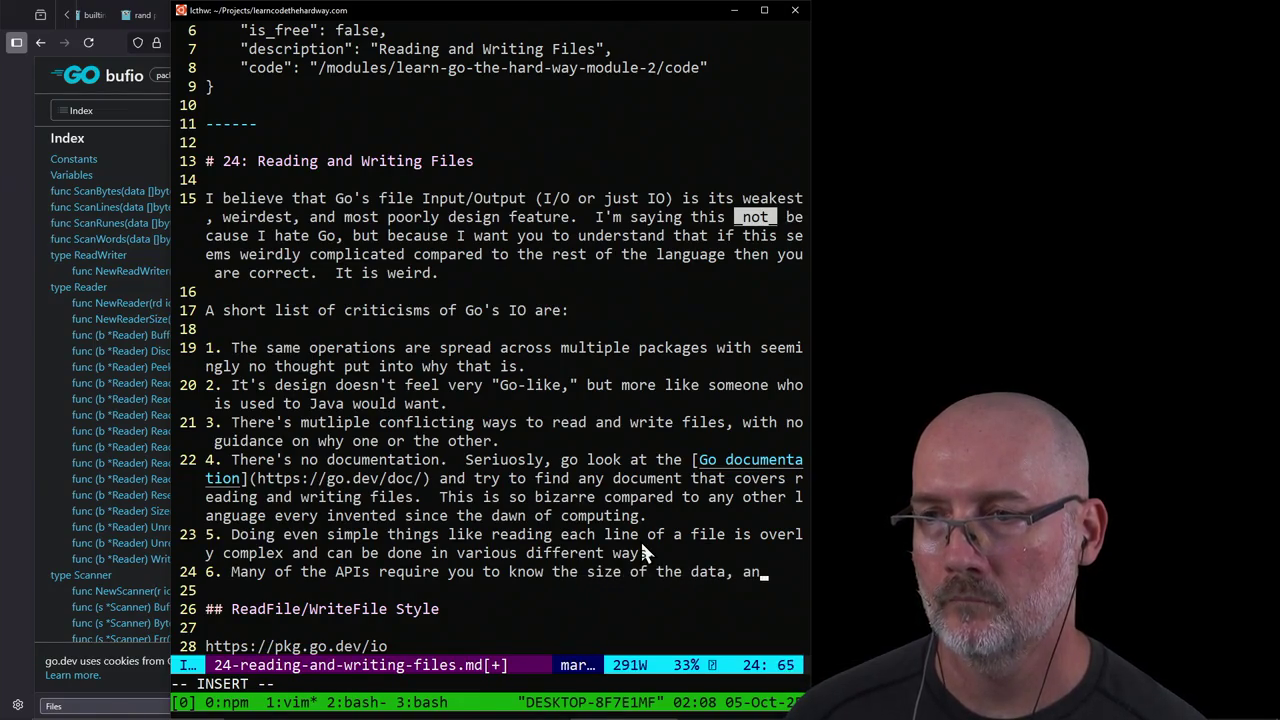
{"action": "type", "text": "d read into "}
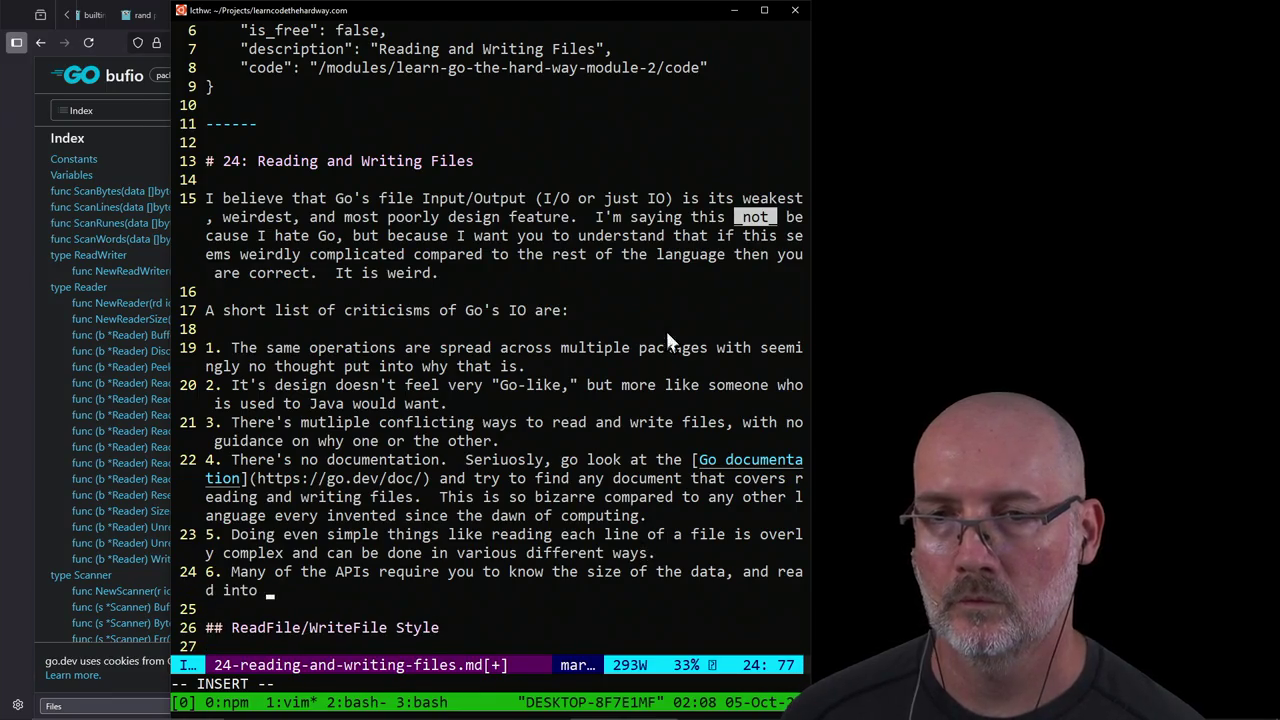
{"action": "type", "text": "a fixed siz"}
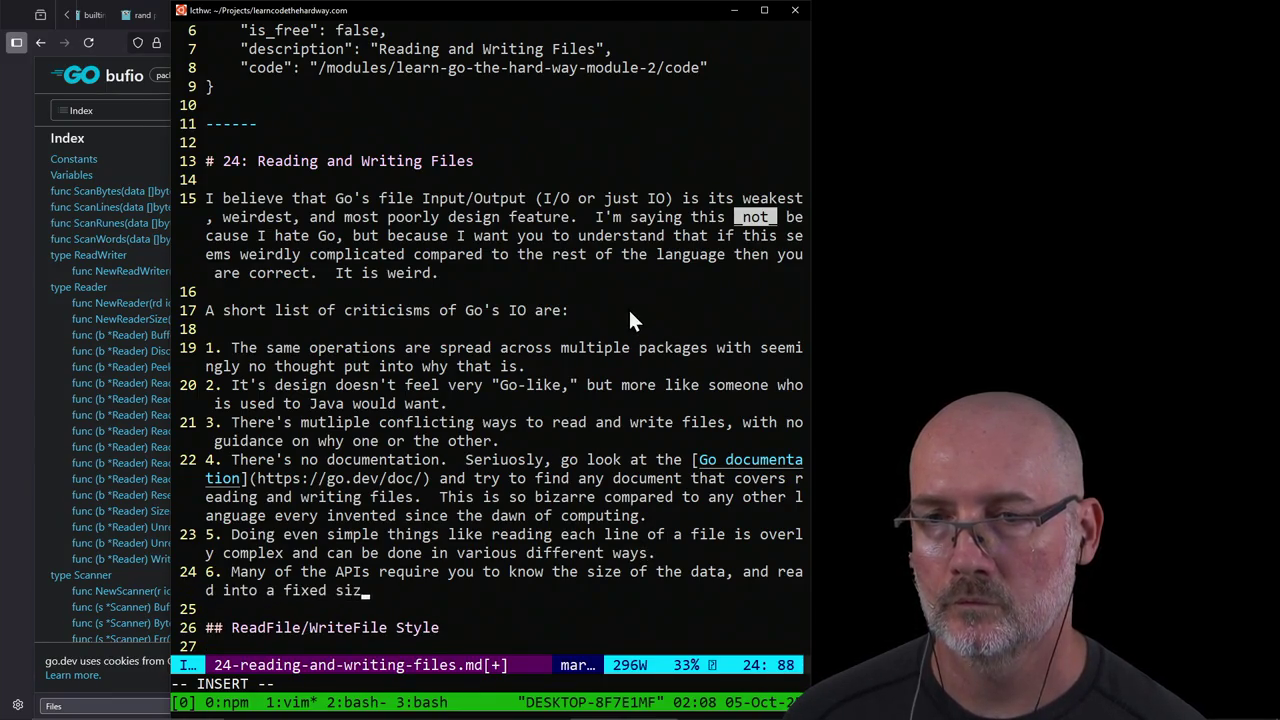
{"action": "type", "text": "e buffer, wh"}
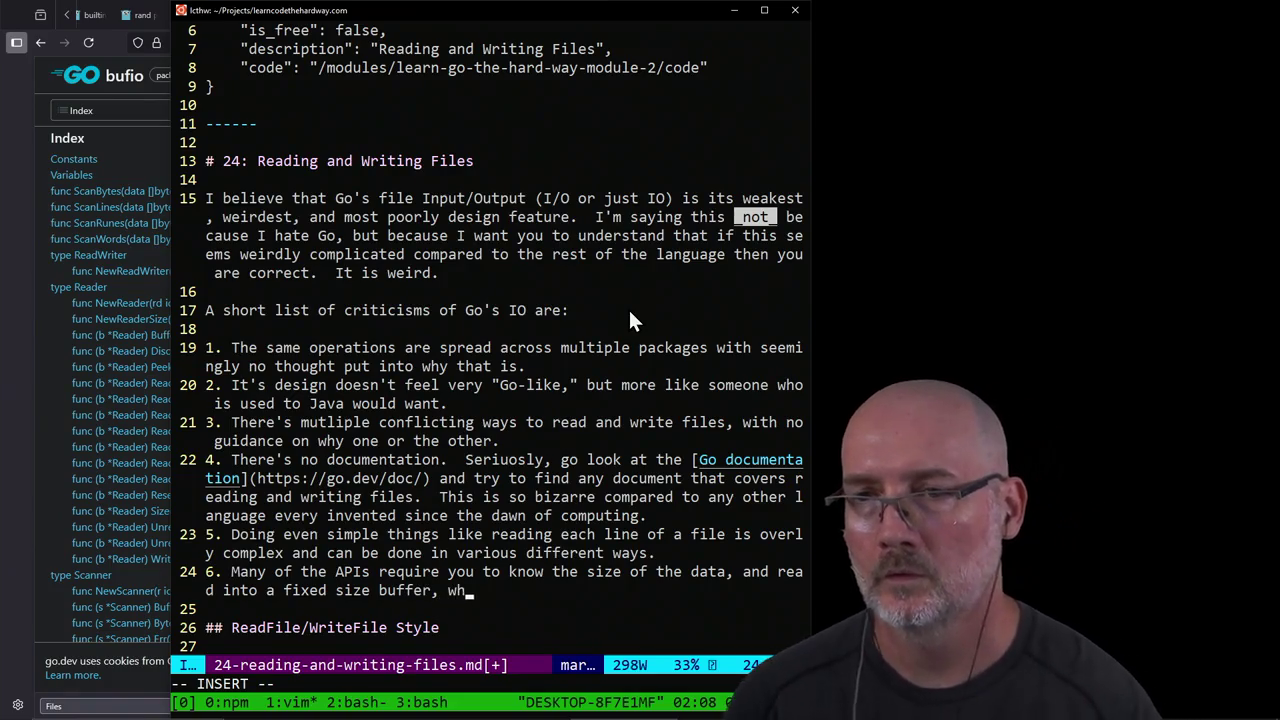
{"action": "type", "text": "ich always "}
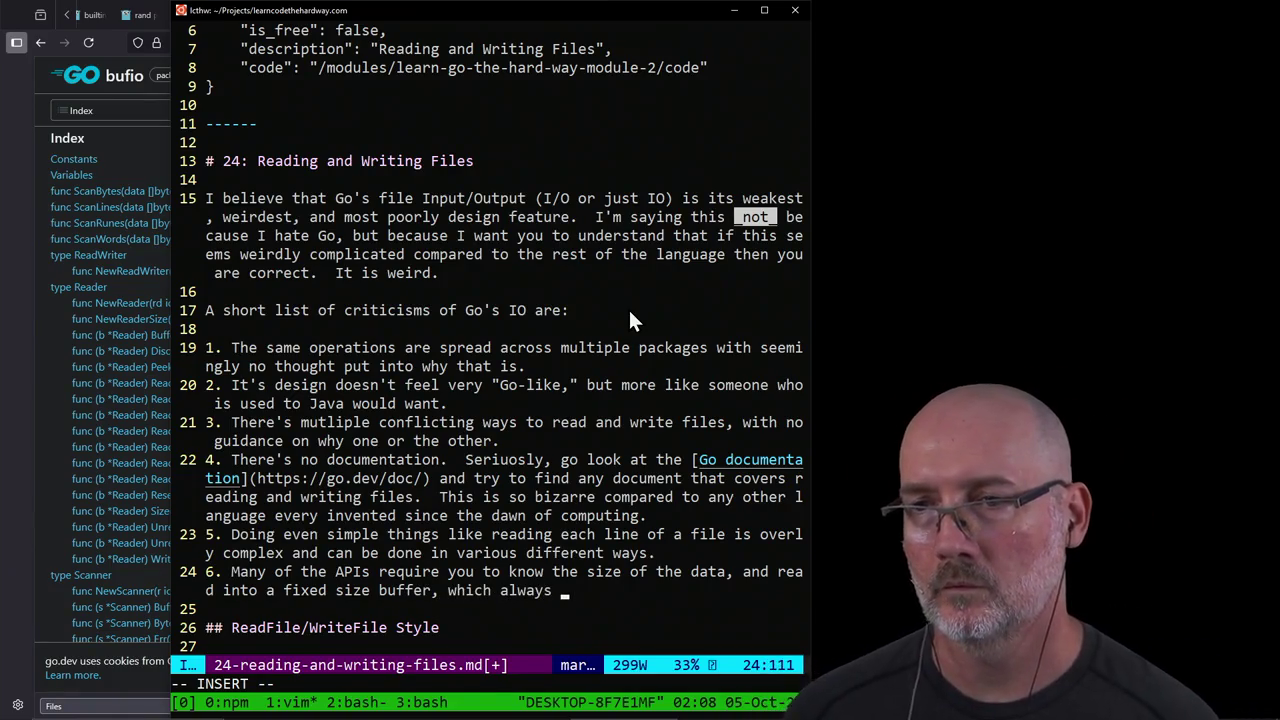
{"action": "type", "text": "causes problem"}
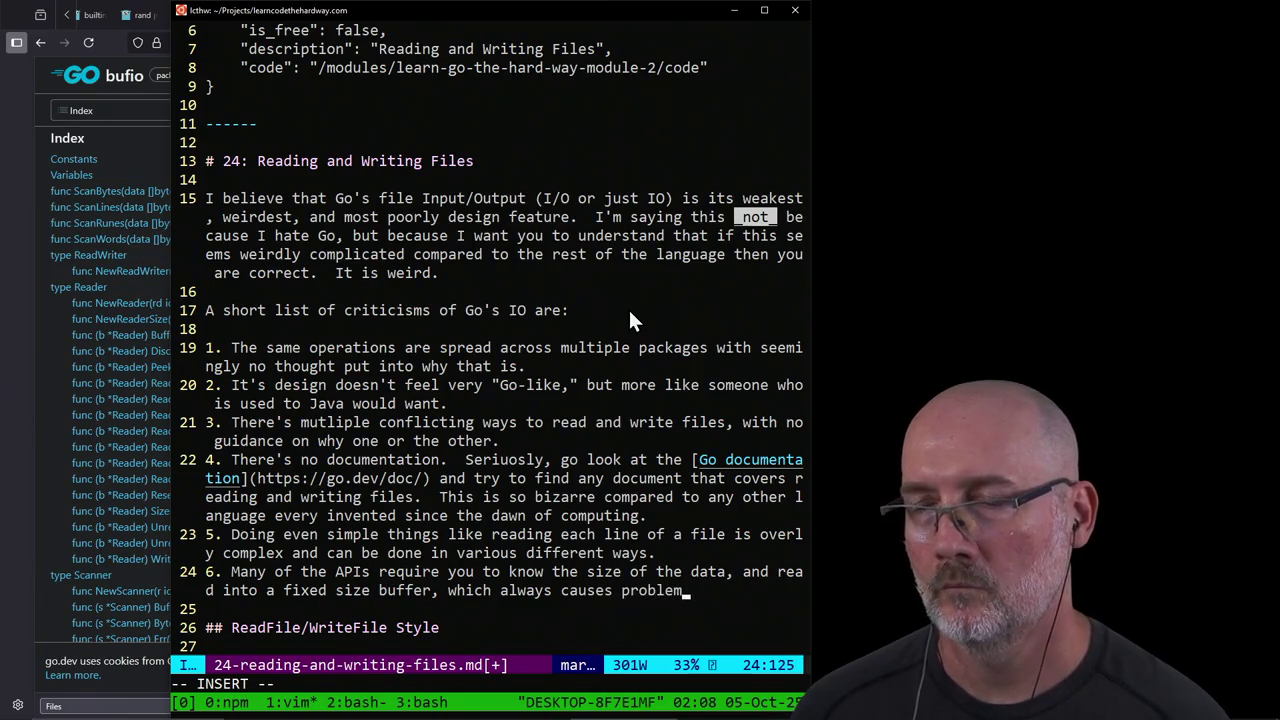
{"action": "type", "text": "s with "}
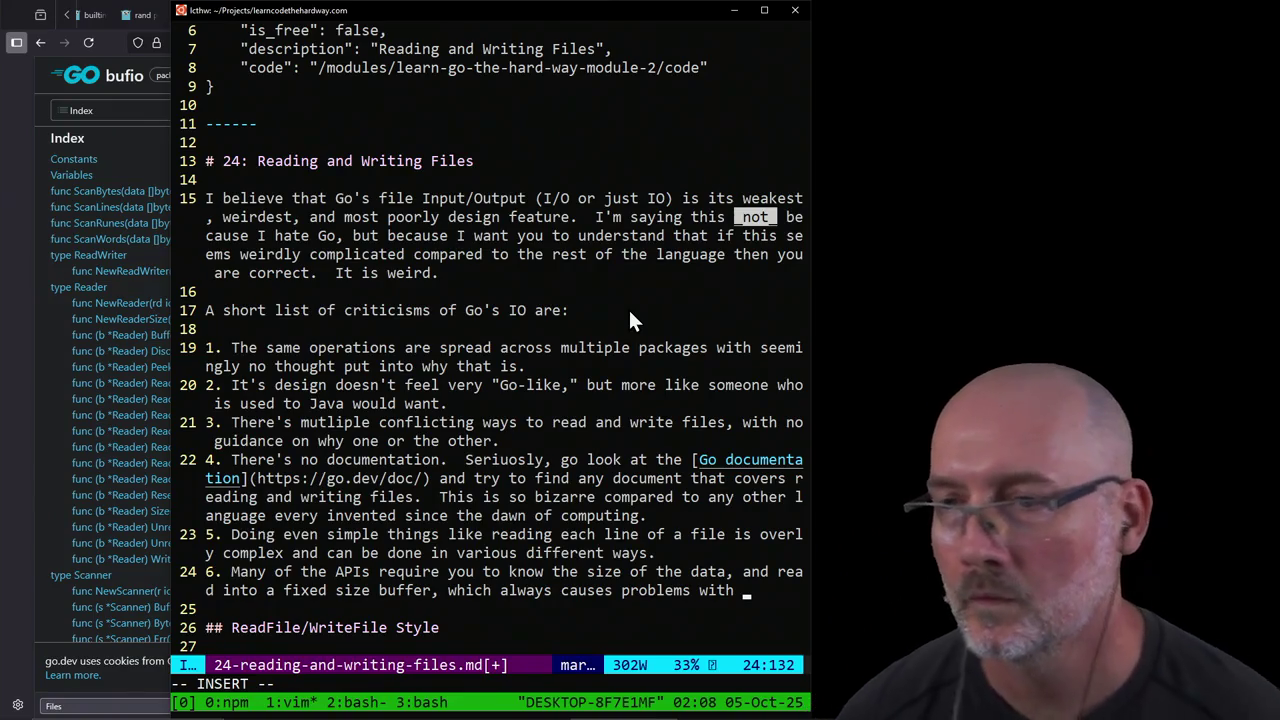
{"action": "type", "text": "e"}
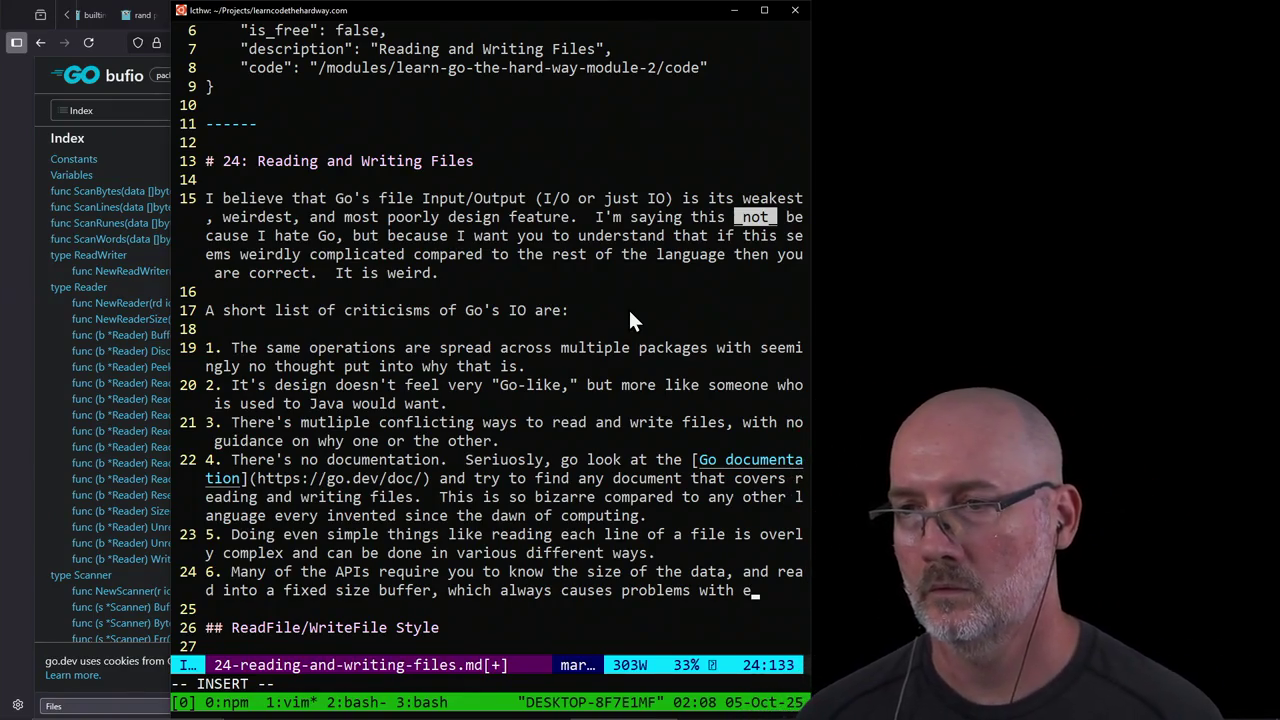
{"action": "type", "text": "fficient readin"}
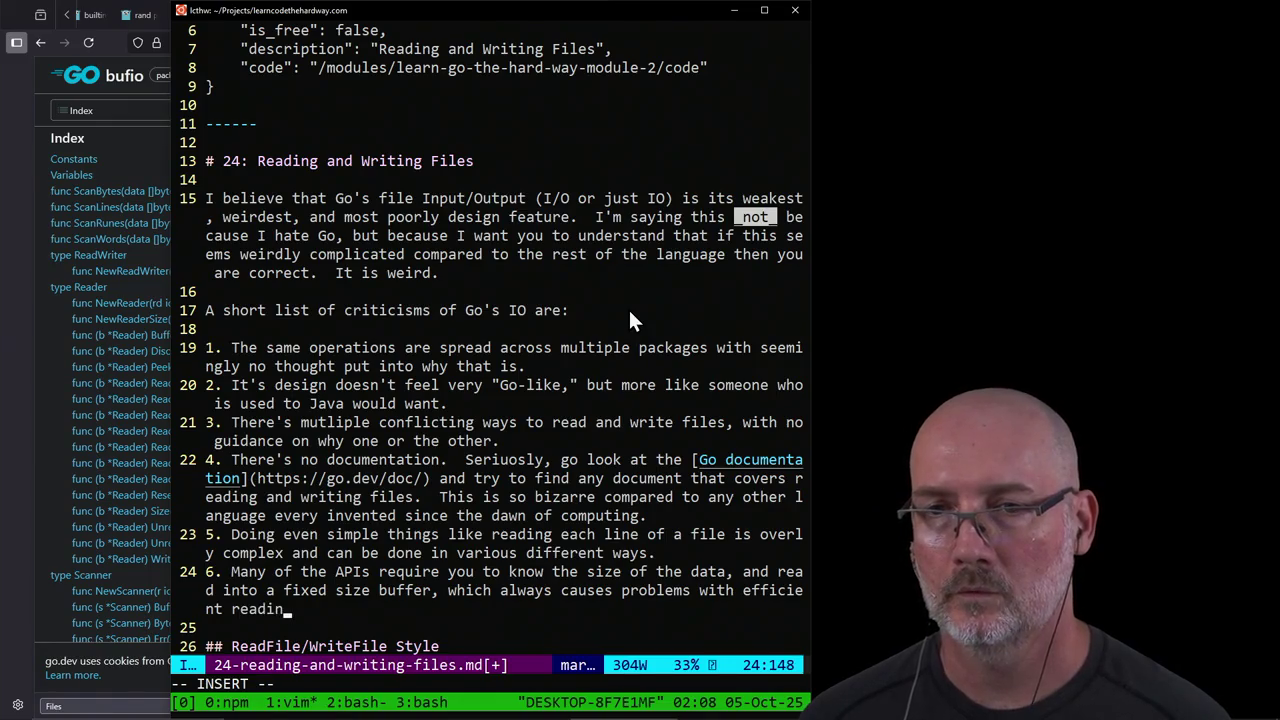
{"action": "type", "text": "g/writing data."}
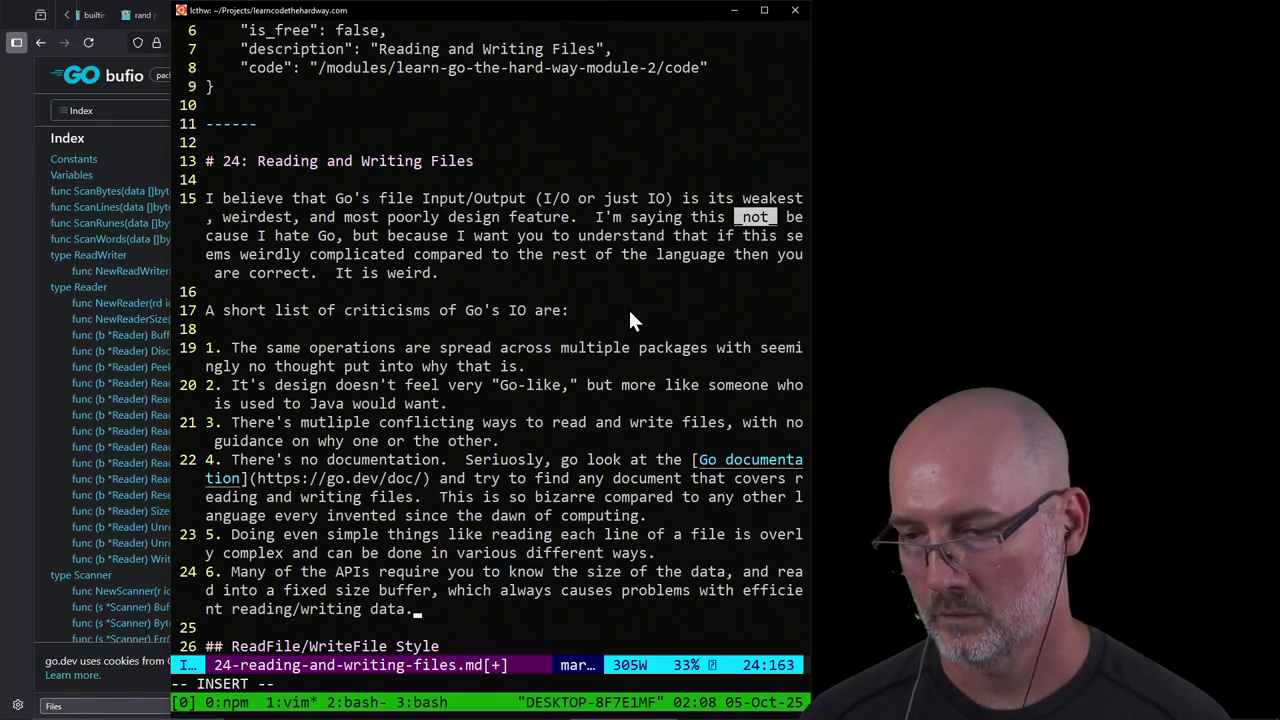
{"action": "key", "text": "Escape"}
{"action": "type", "text": ":w"}
{"action": "key", "text": "Return"}
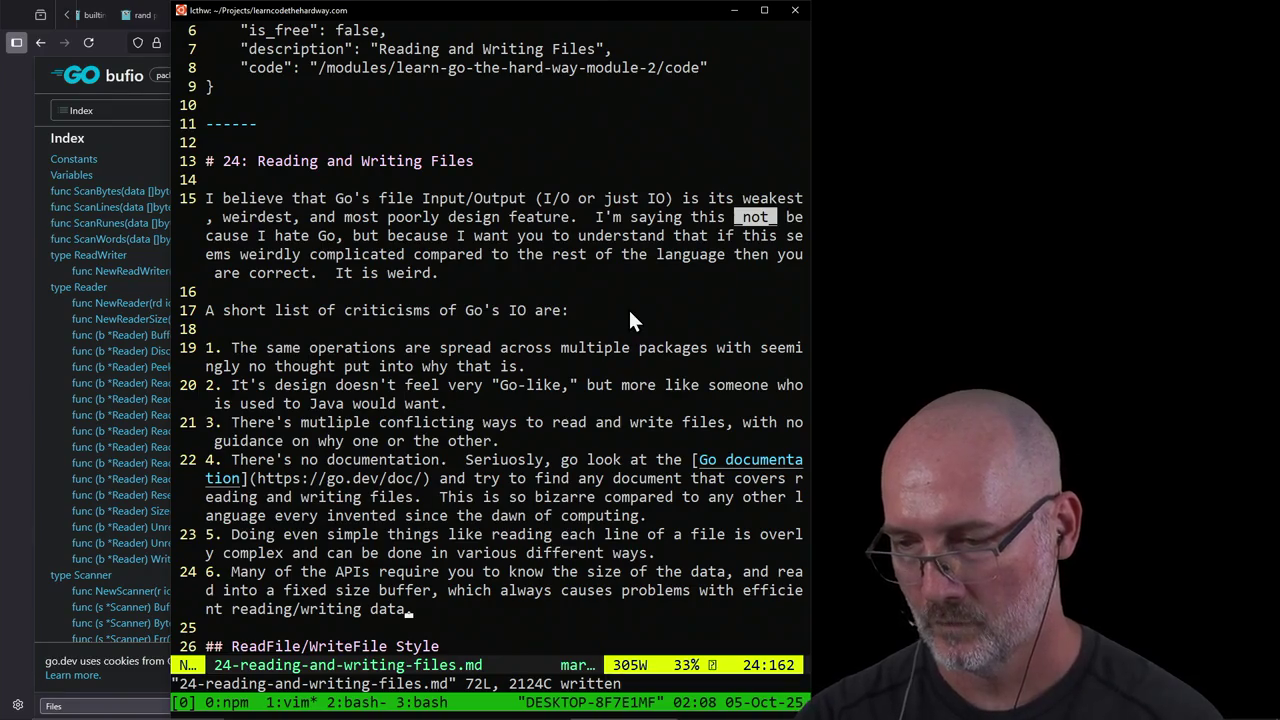
{"action": "key", "text": "a"}
{"action": "key", "text": "Return"}
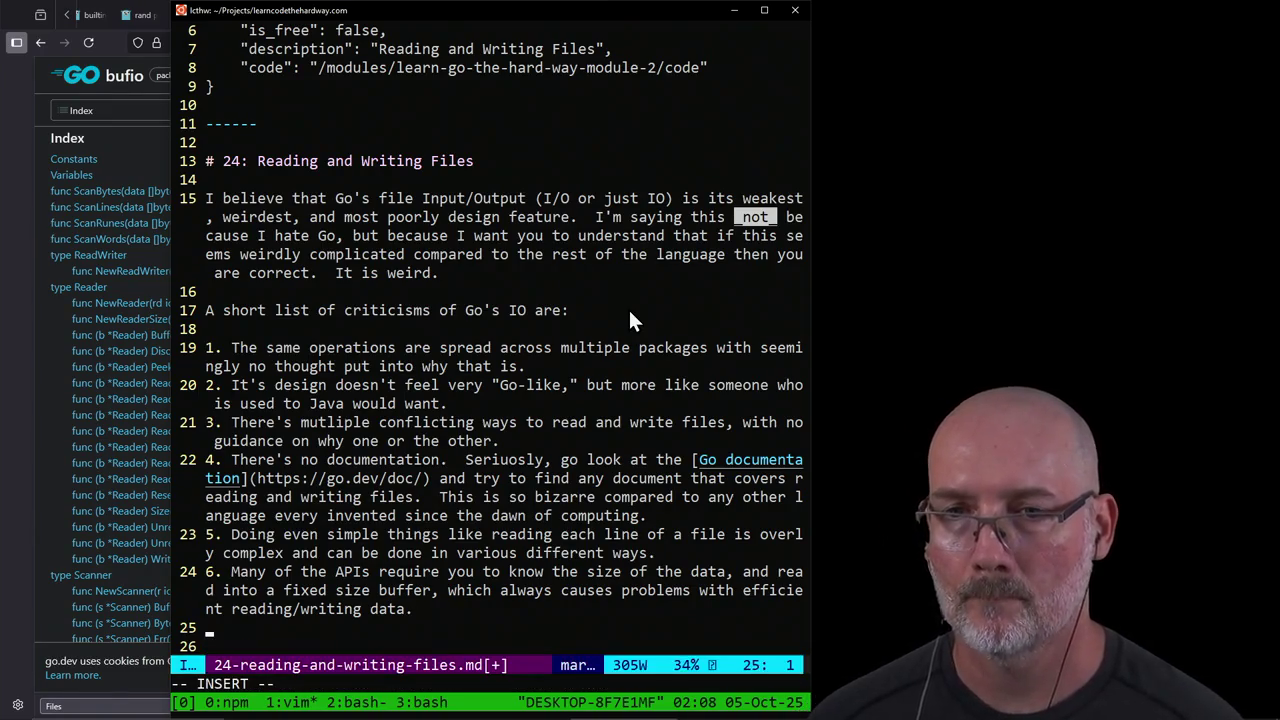
{"action": "type", "text": "7. "}
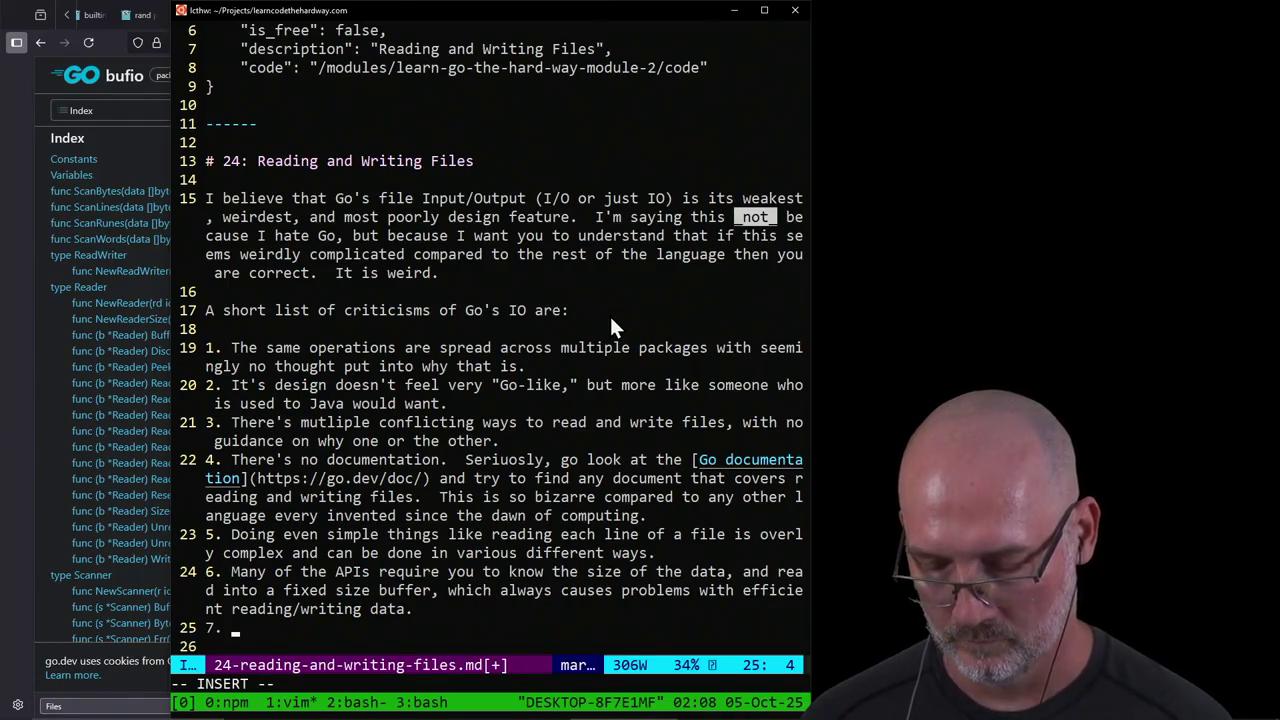
{"action": "type", "text": "Even stranger,"}
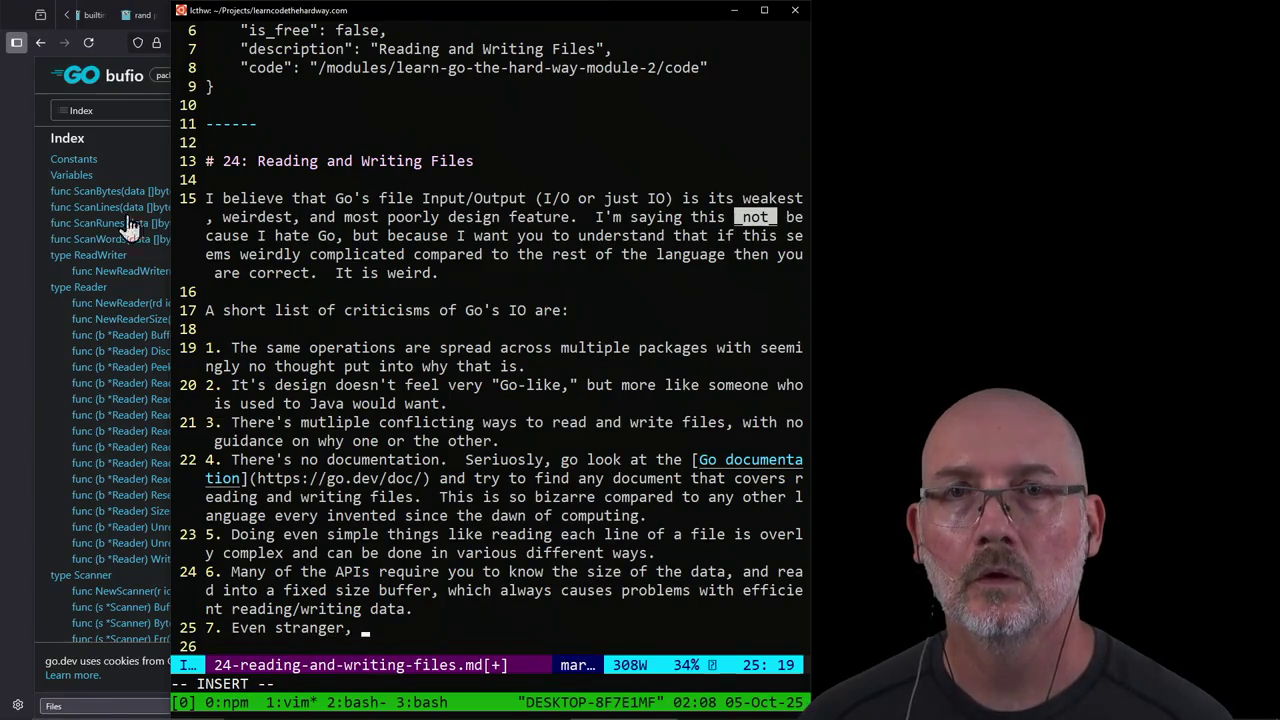
{"action": "left_click", "coordinate": [141, 144]}
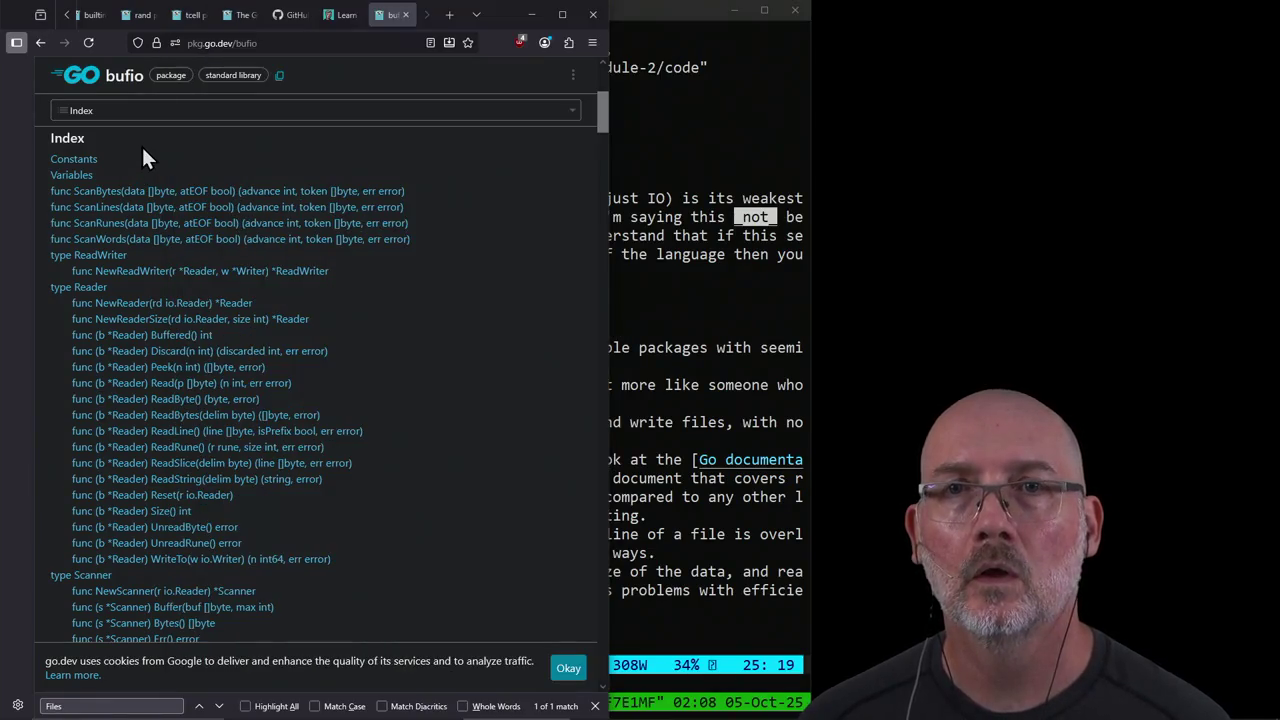
{"action": "left_click", "coordinate": [280, 43]}
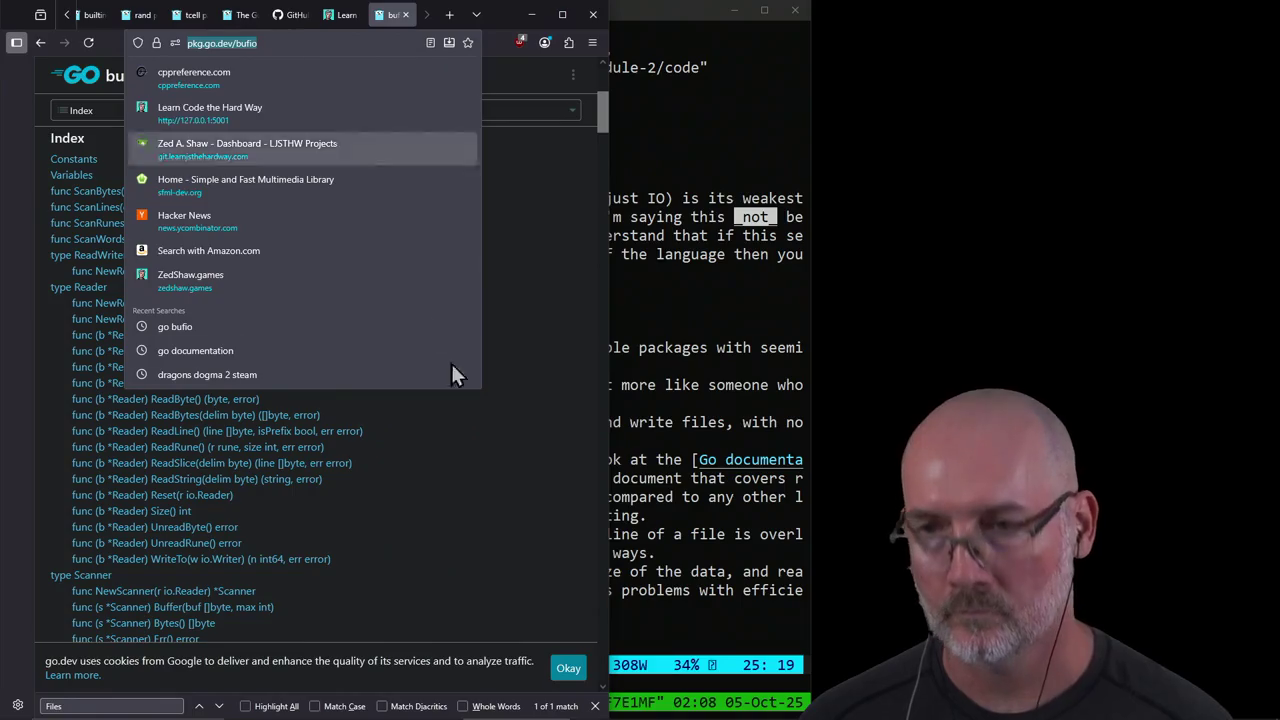
{"action": "left_click", "coordinate": [628, 534]}
{"action": "type", "text": "the "}
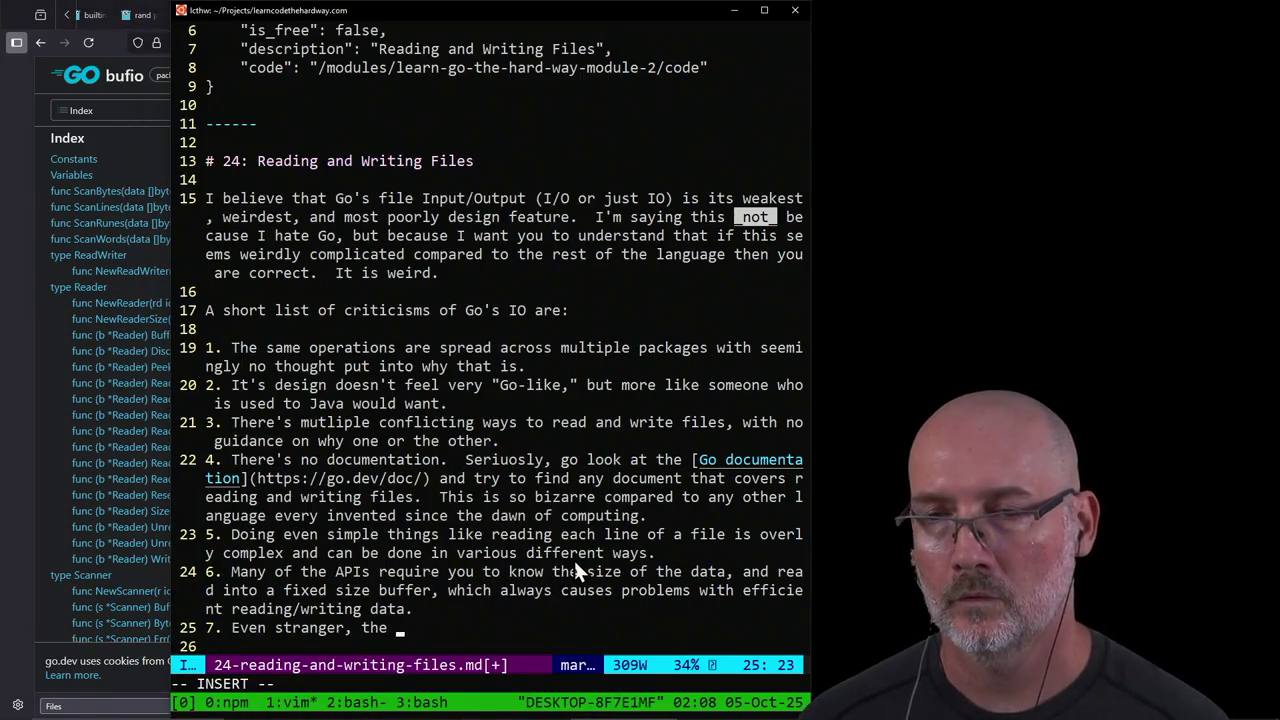
{"action": "type", "text": "\""}
{"action": "key", "text": "BackSpace"}
{"action": "type", "text": "_buff"}
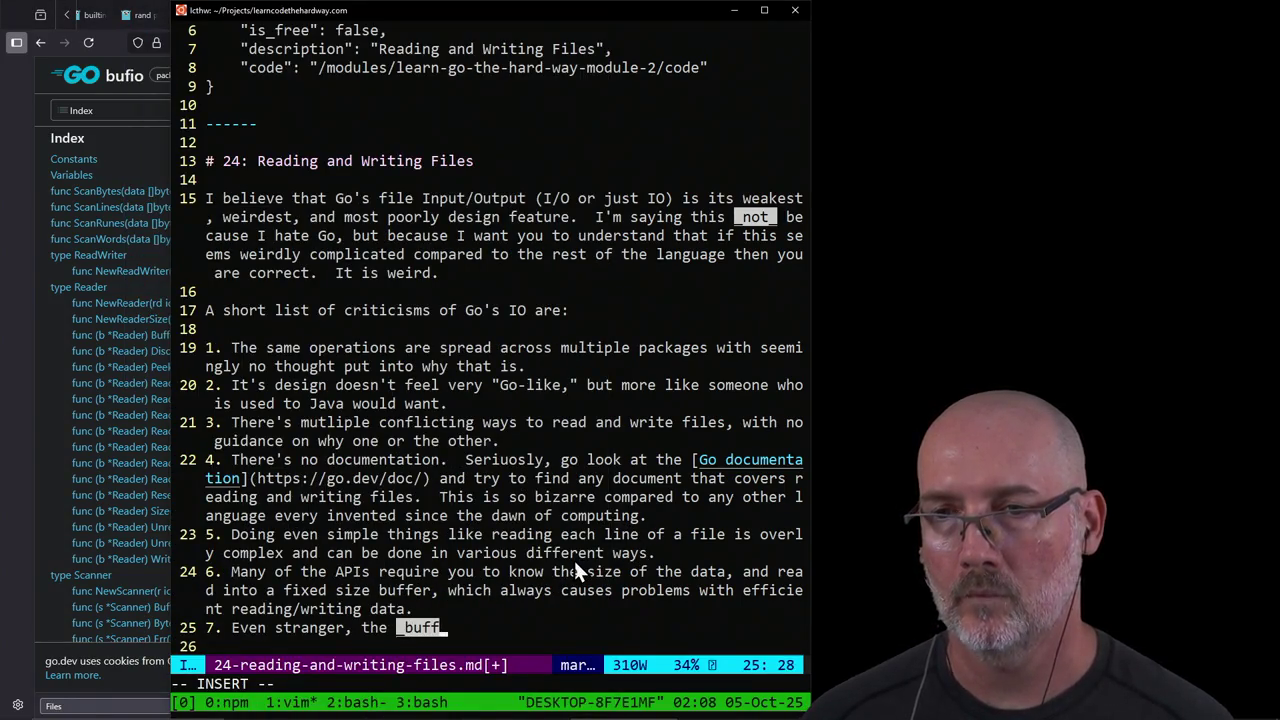
{"action": "type", "text": "ered IO_ "}
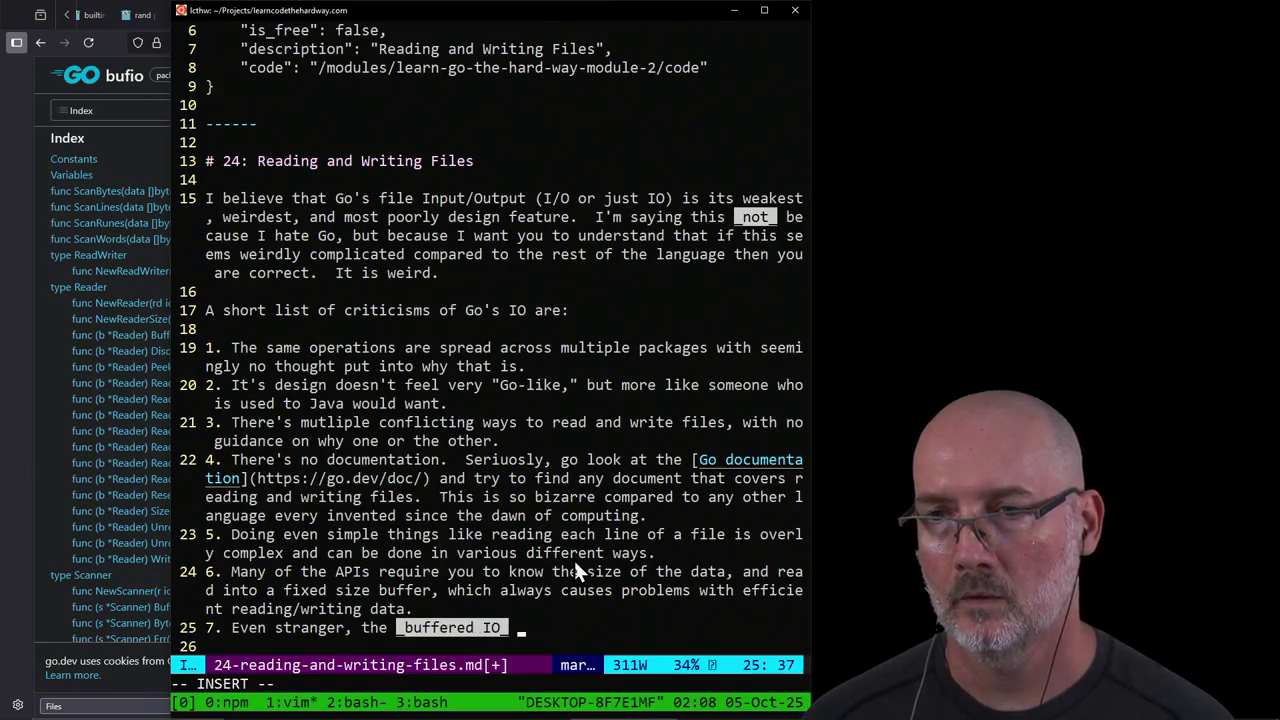
{"action": "type", "text": "package [buf"}
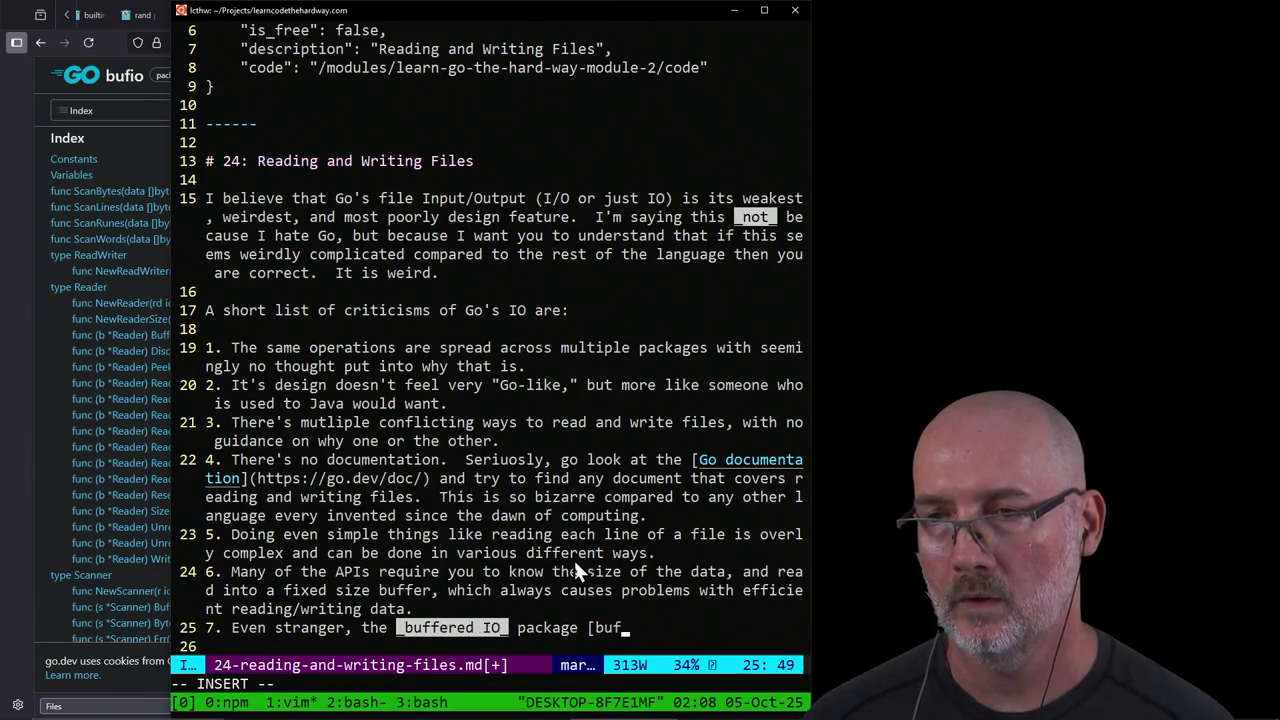
{"action": "type", "text": "io](https://pkg.go.dev/bufio"}
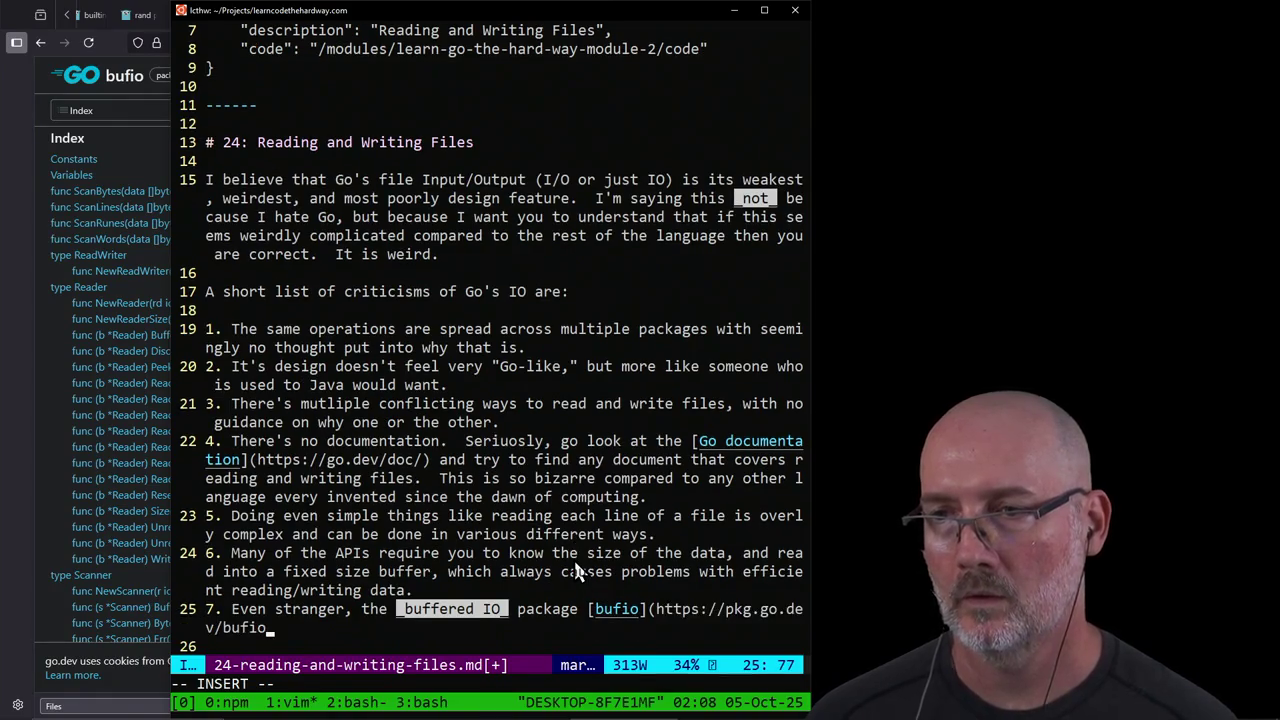
{"action": "type", "text": ") replicates "}
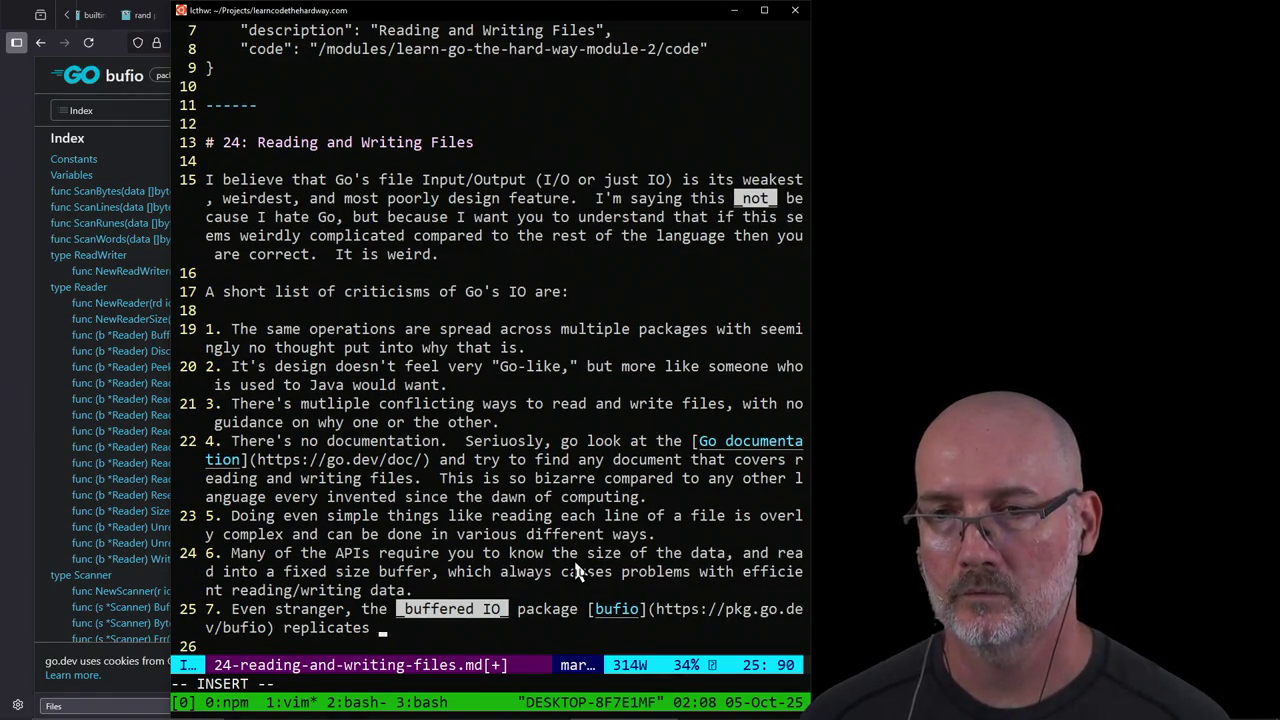
{"action": "type", "text": "this bzi"}
{"action": "key", "text": "BackSpace"}
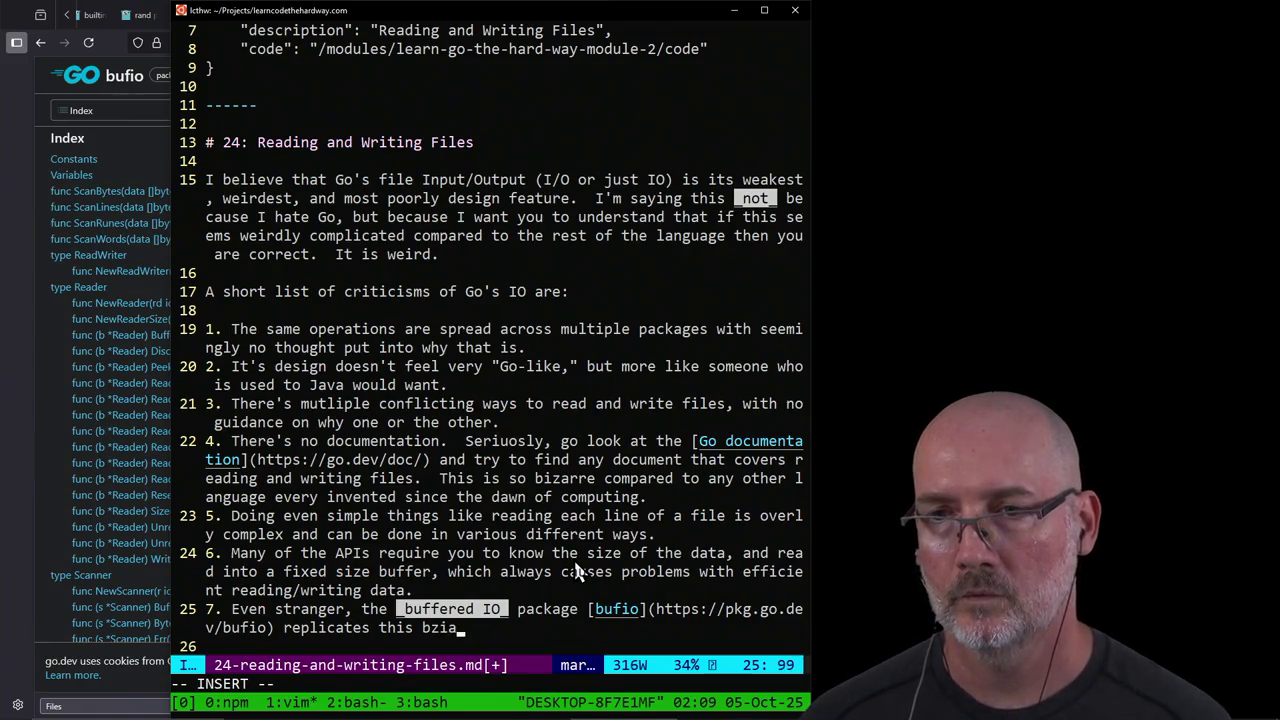
{"action": "key", "text": "BackSpace"}
{"action": "key", "text": "BackSpace"}
{"action": "type", "text": "bizarre"}
Step: Complete item 7: bufio copies the "read data into my byte buffer" design but should do this for you
{"action": "key", "text": "alt+Tab"}
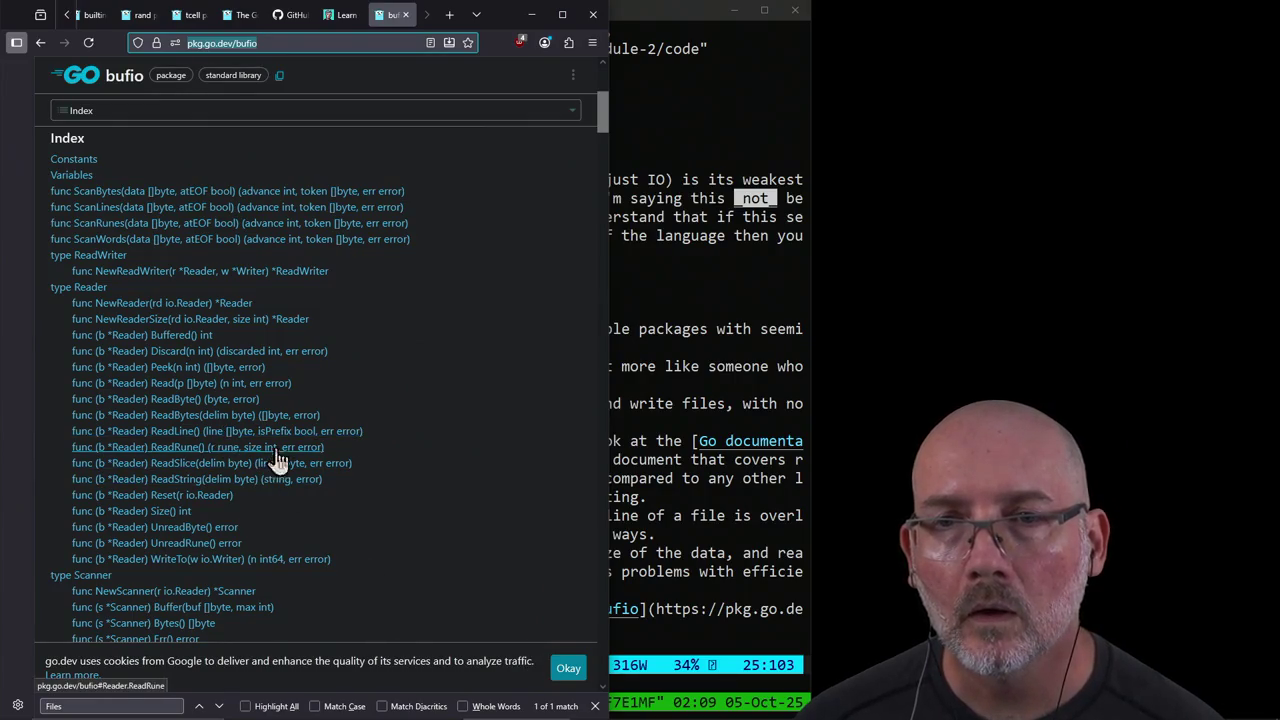
{"action": "left_click", "coordinate": [700, 606]}
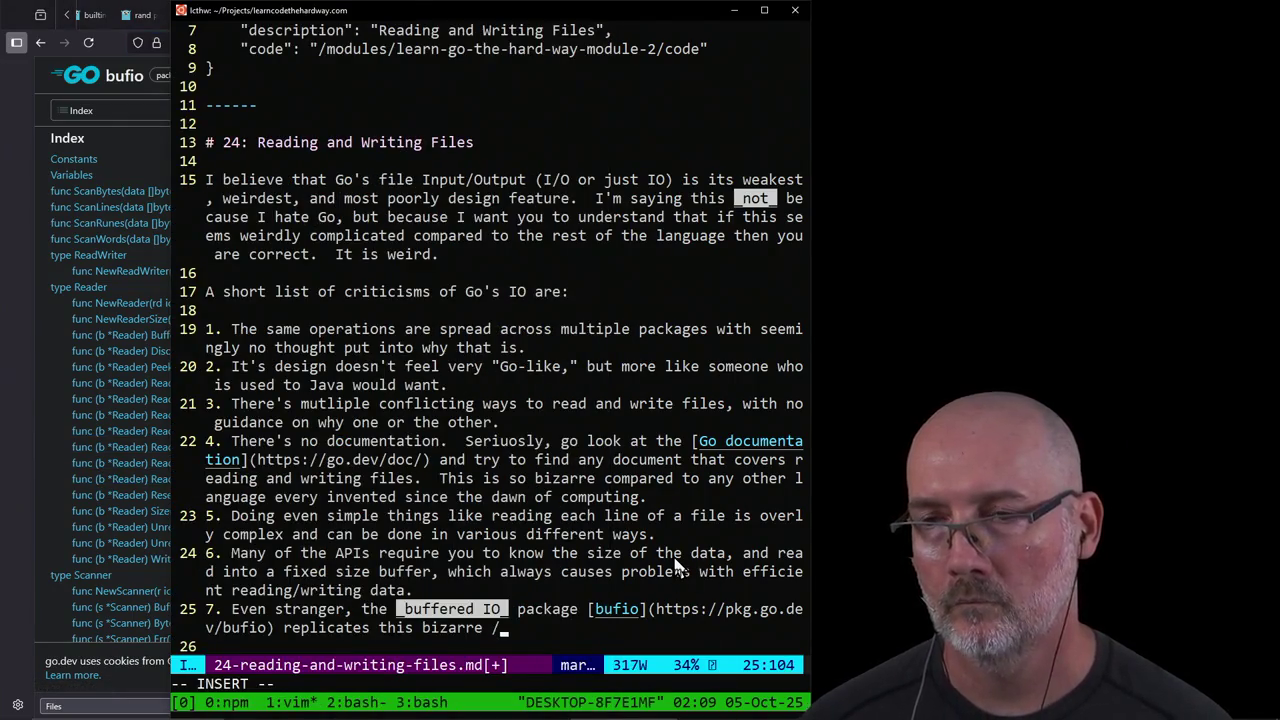
{"action": "key", "text": "BackSpace"}
{"action": "type", "text": "\"r"}
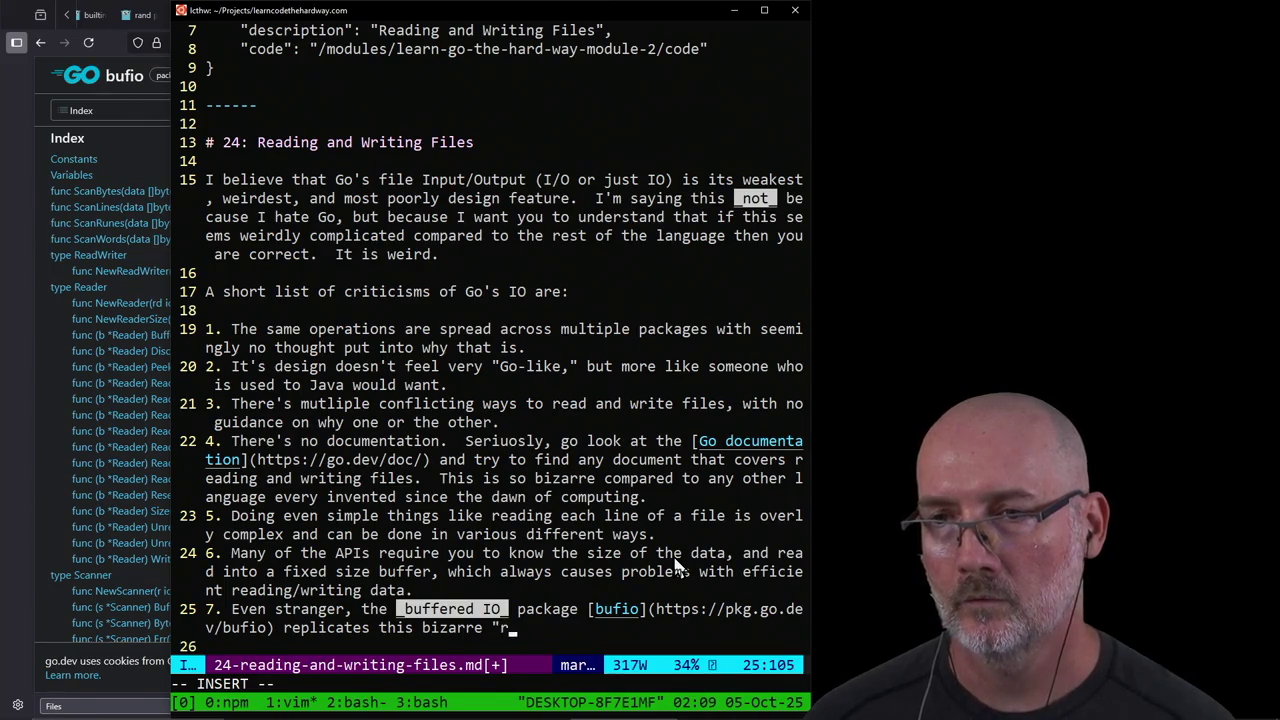
{"action": "type", "text": "ead data into my by"}
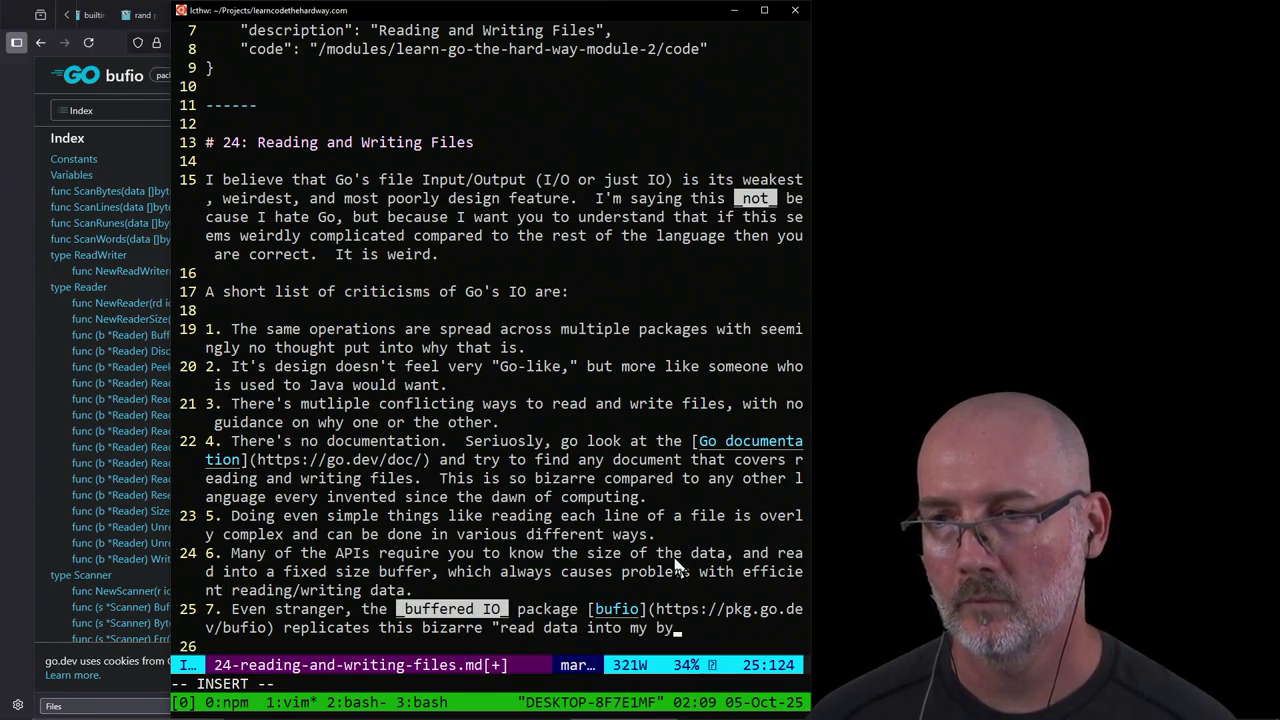
{"action": "type", "text": "te buffer\" "}
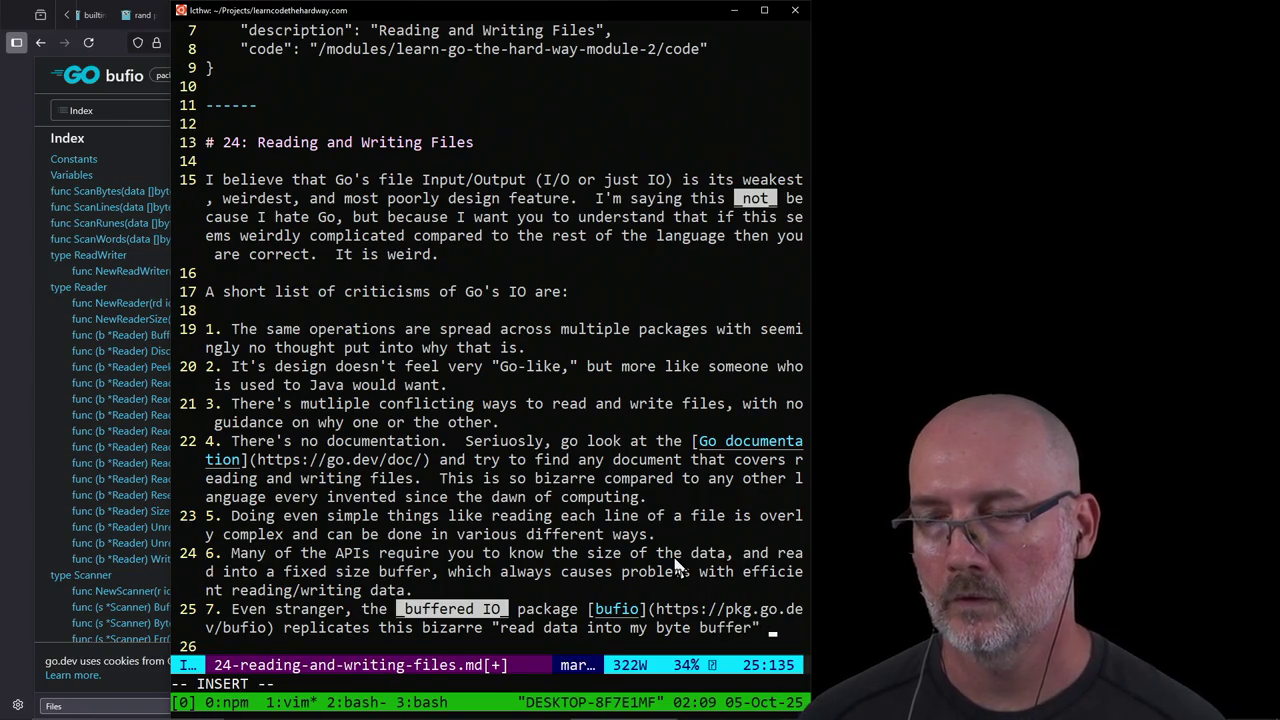
{"action": "type", "text": "desi"}
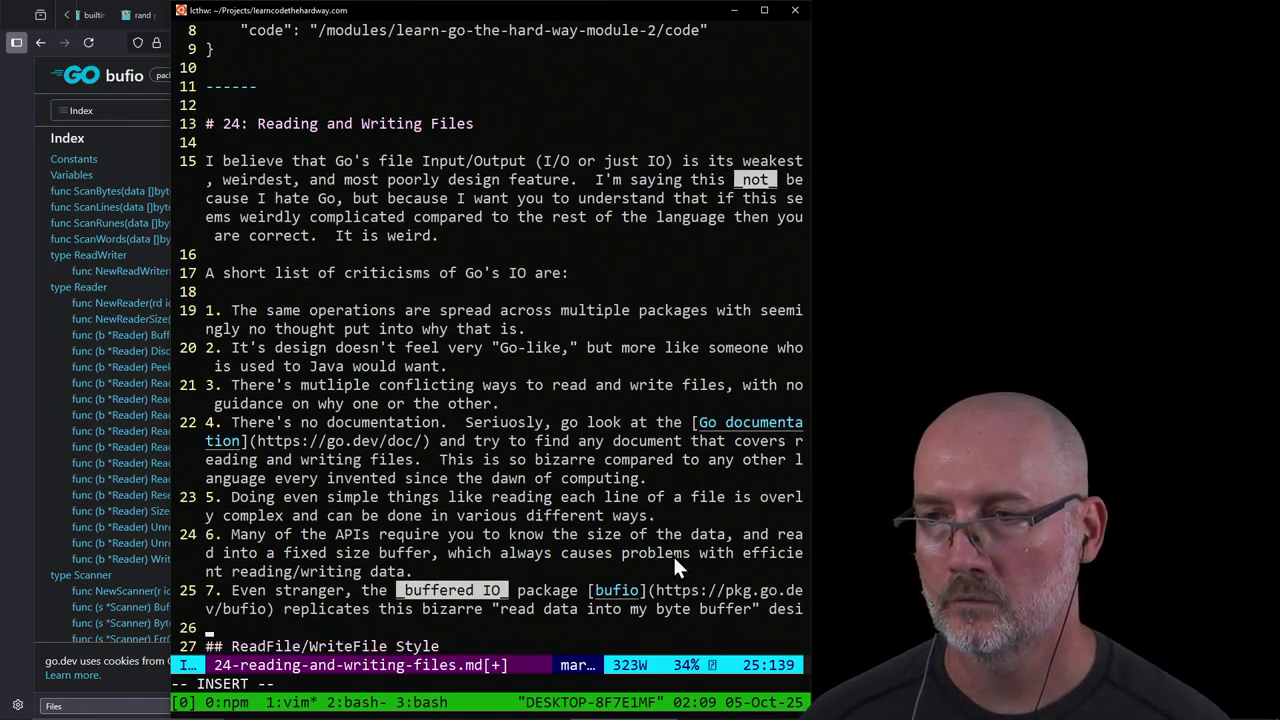
{"action": "type", "text": "gn, but it's a "}
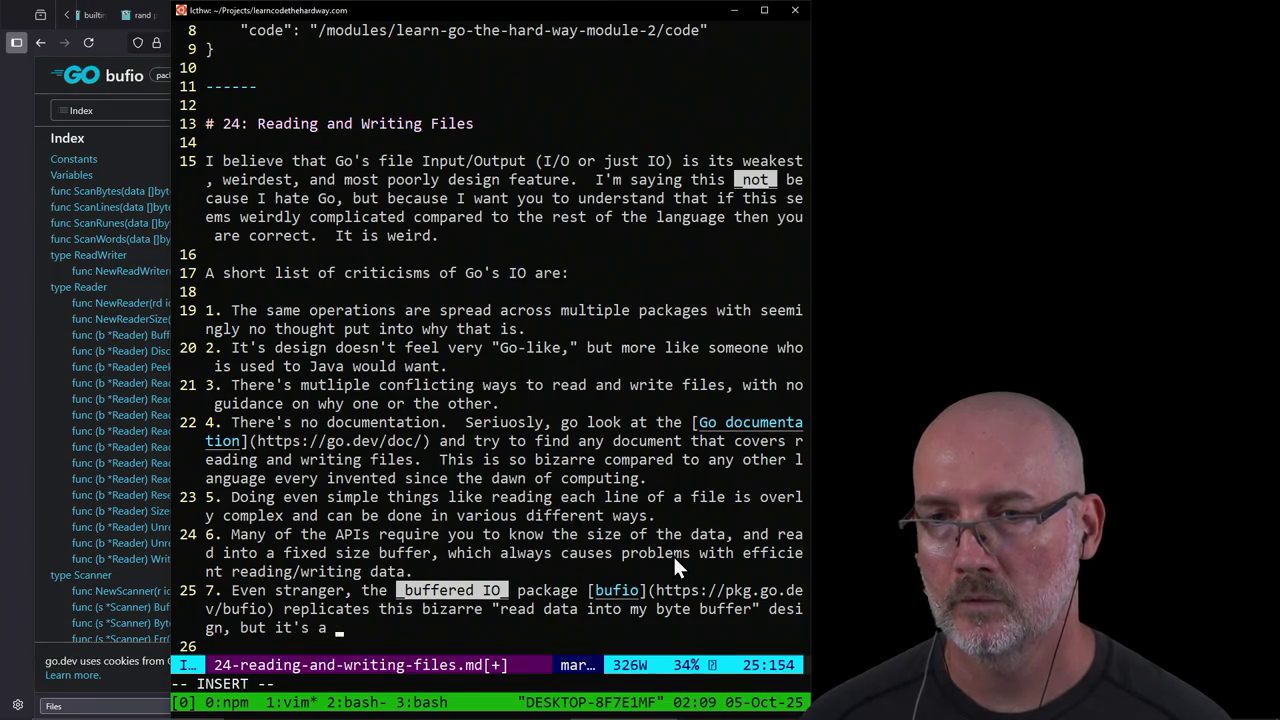
{"action": "type", "text": "_buffered"}
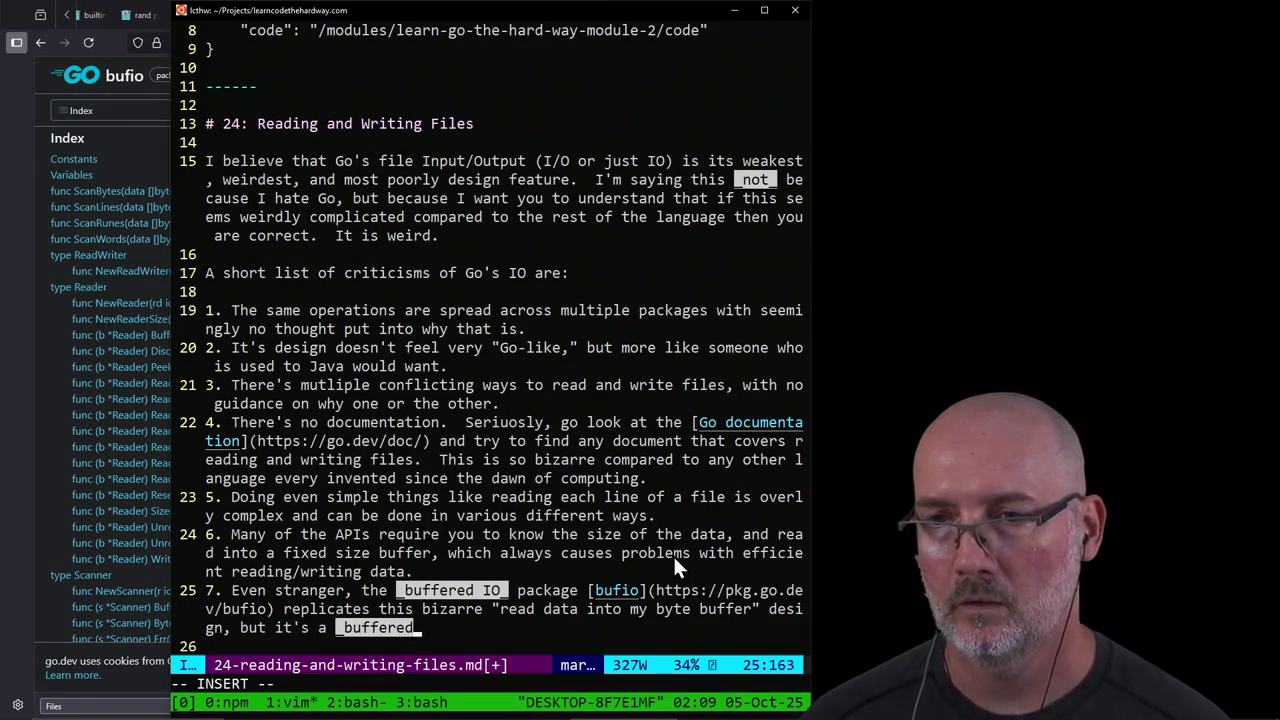
{"action": "type", "text": " IO_ "}
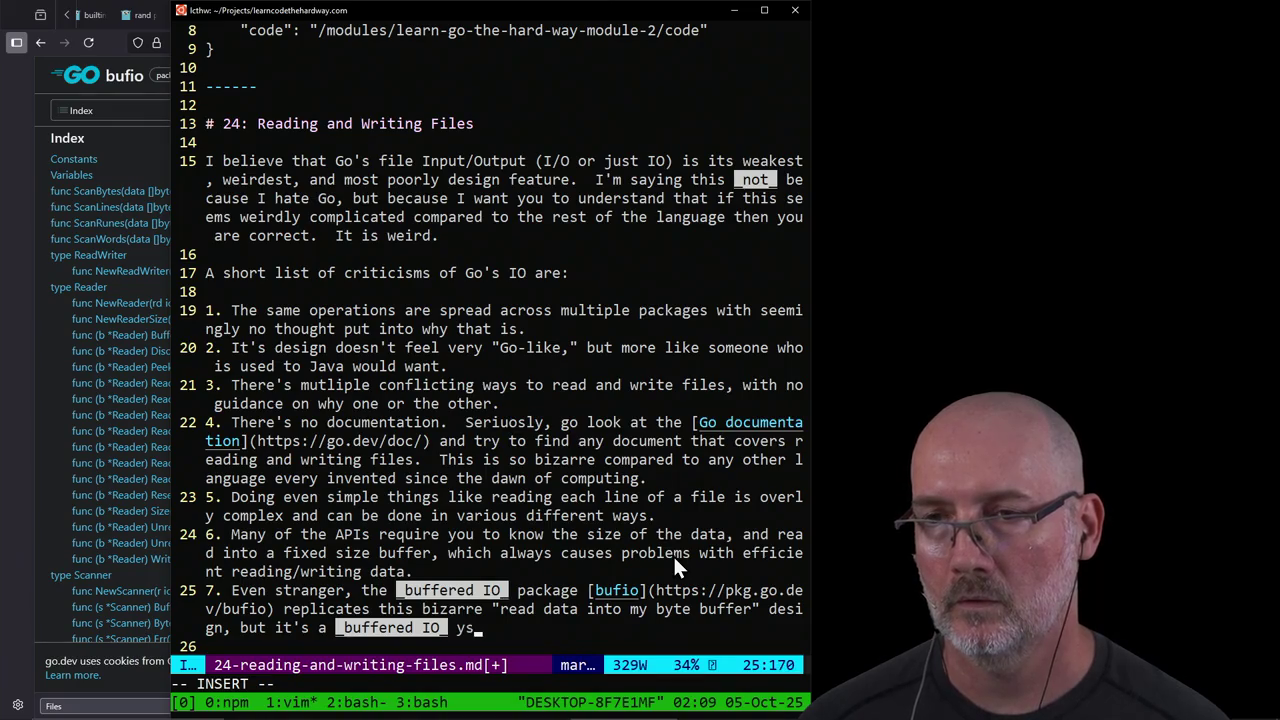
{"action": "type", "text": "system that's _"}
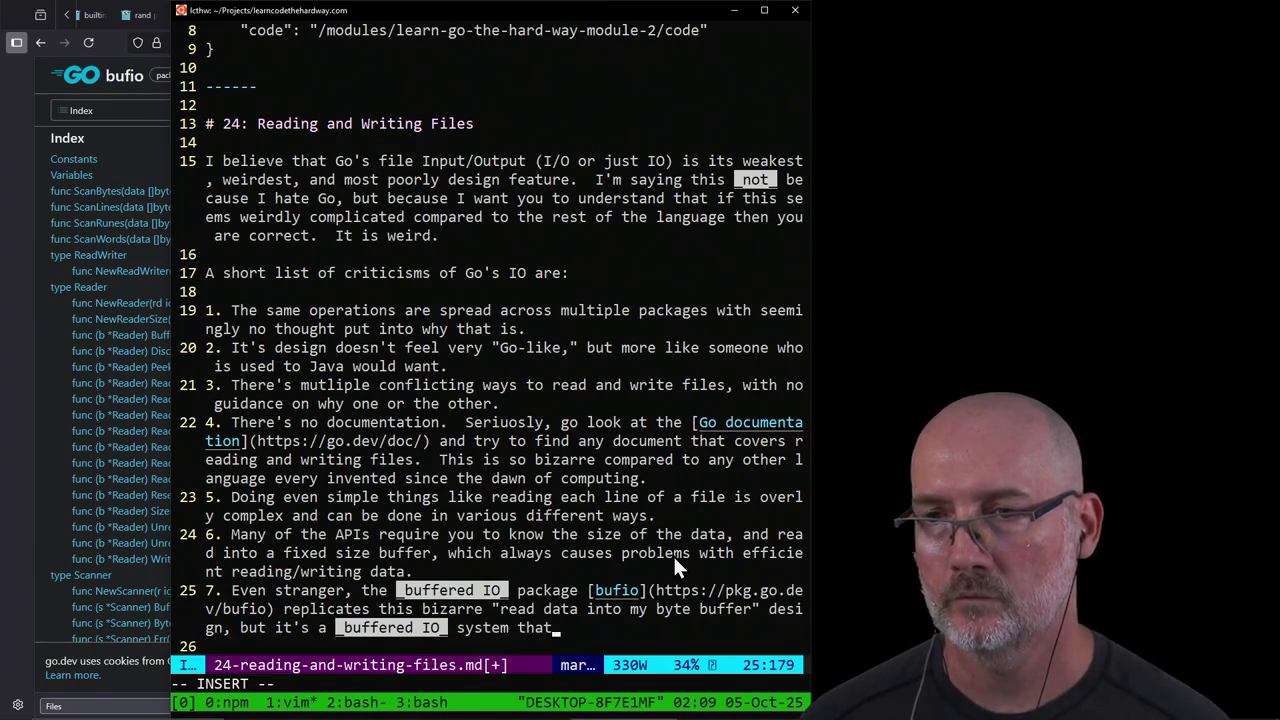
{"action": "type", "text": "also_ buffe"}
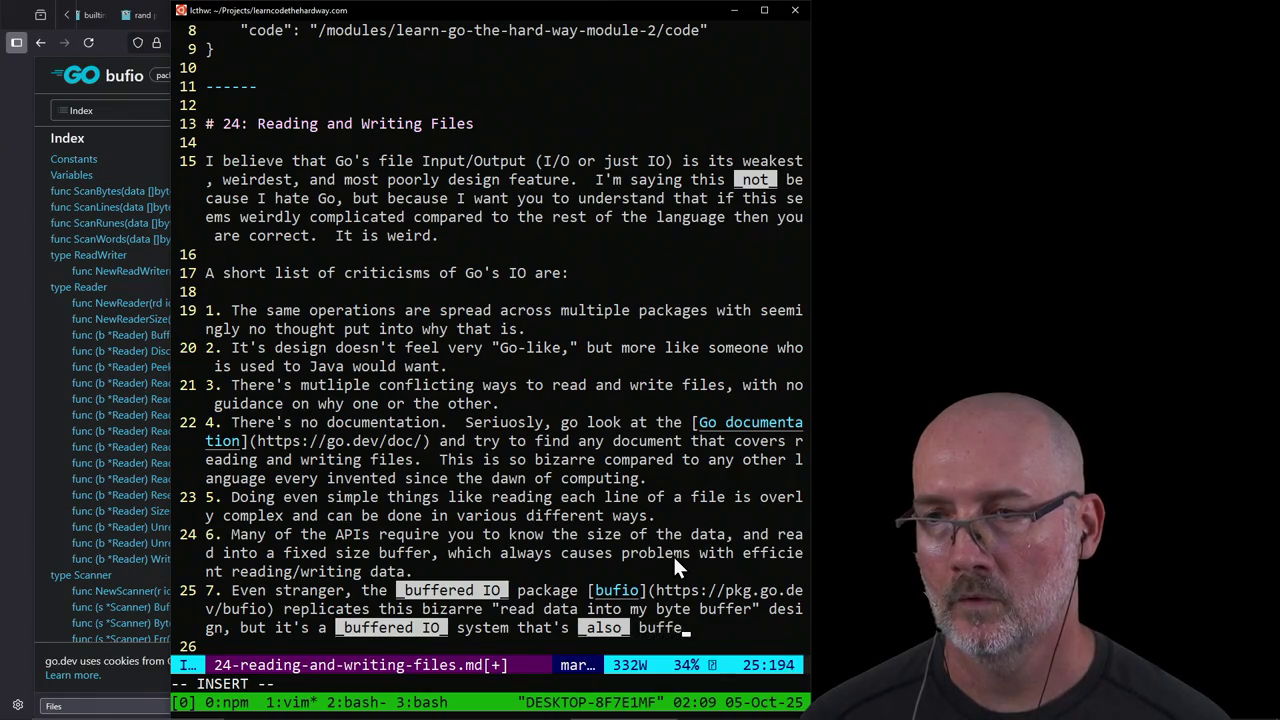
{"action": "type", "text": "ring the data, so...i"}
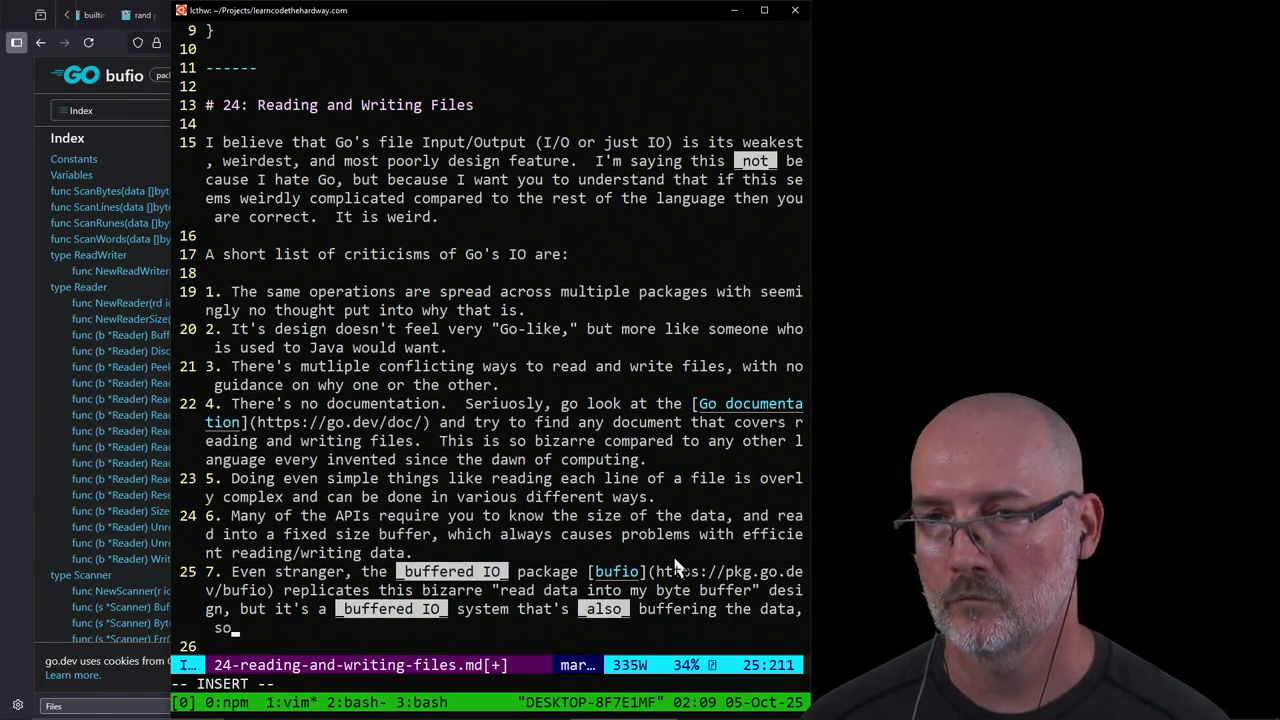
{"action": "type", "text": "t should t"}
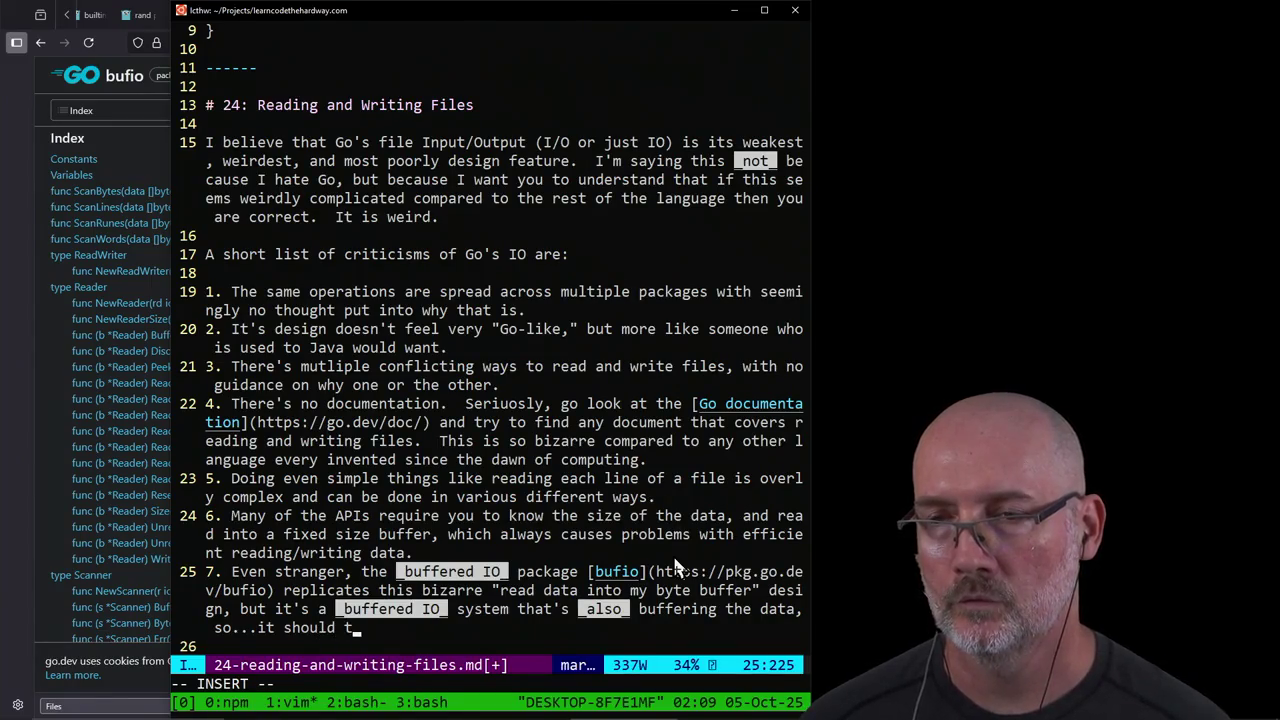
{"action": "key", "text": "BackSpace"}
{"action": "type", "text": "do"}
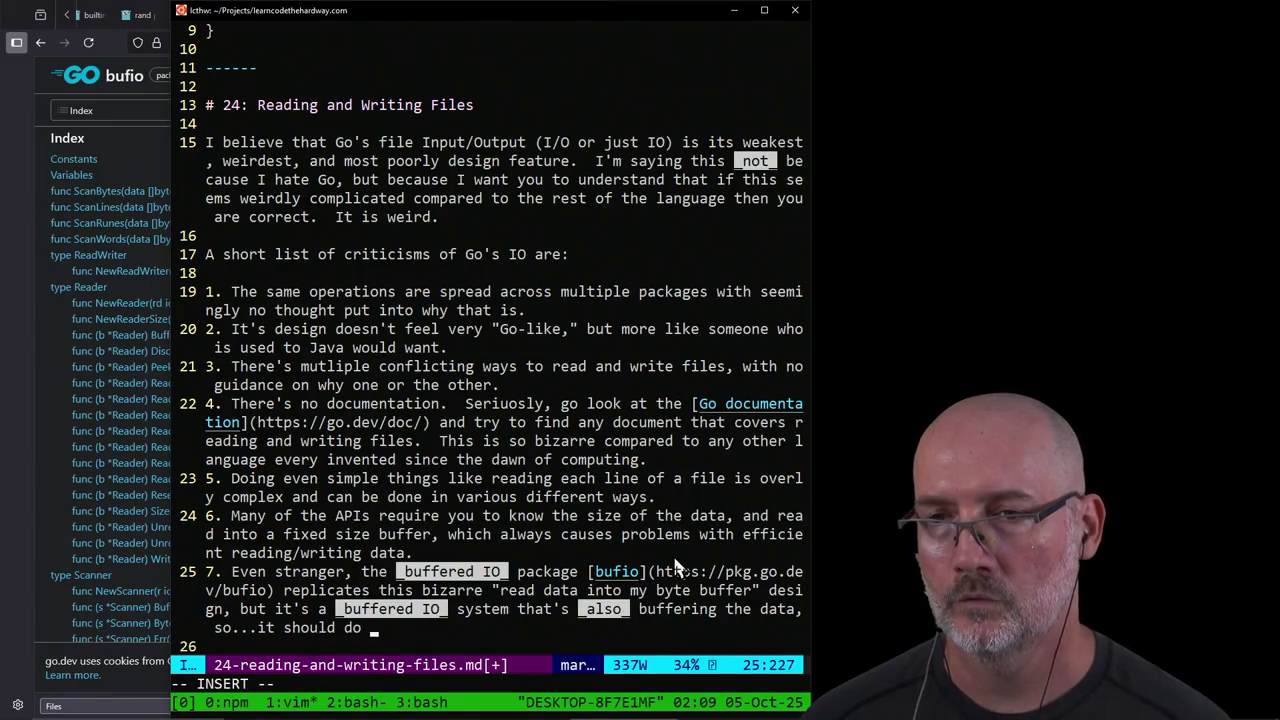
{"action": "type", "text": " this for you."}
{"action": "key", "text": "Return"}
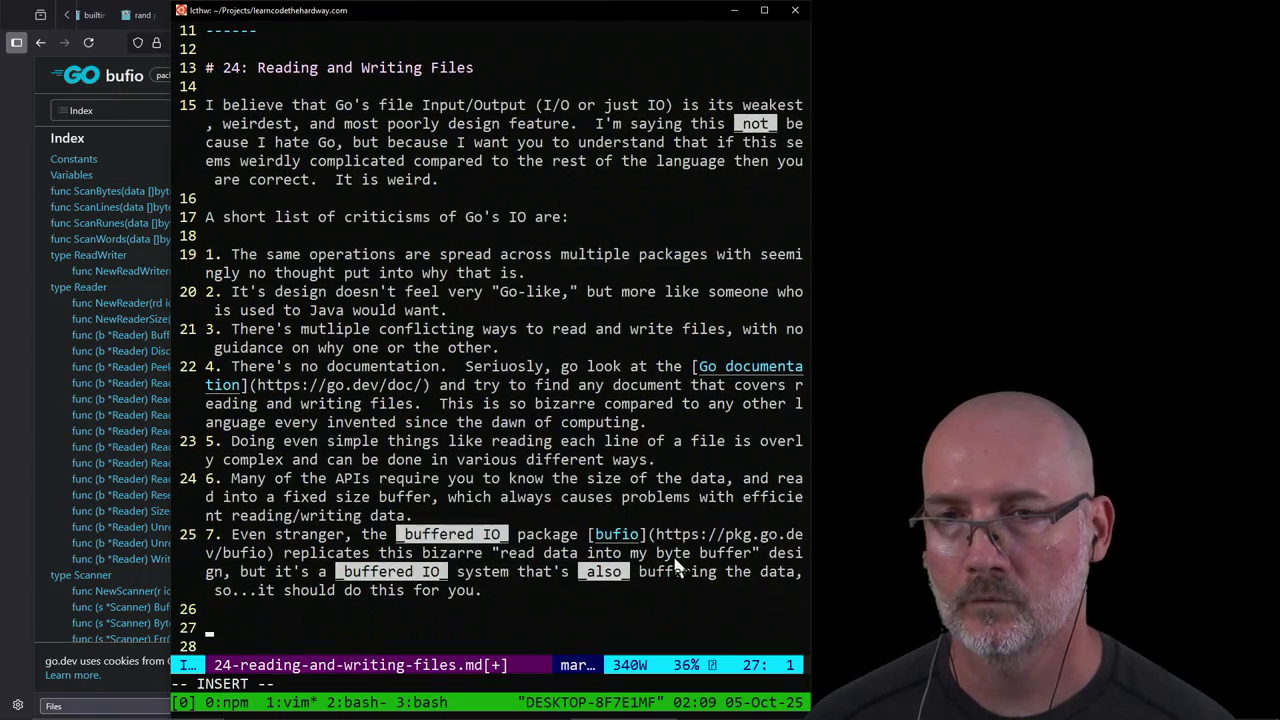
Step: Write item 8 on dubious performance gains given modern file systems and drives, then begin a sentence on Go's IO designs
{"action": "key", "text": "Return"}
{"action": "key", "text": "Escape"}
{"action": "key", "text": "i"}
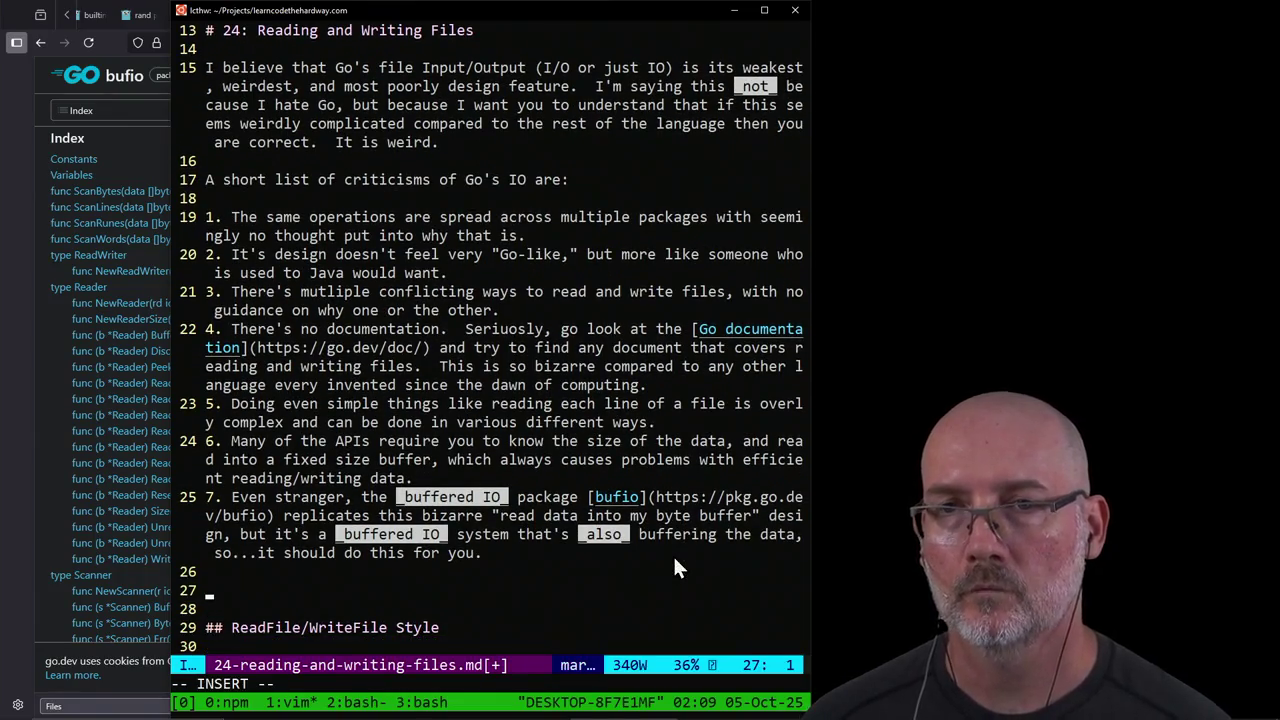
{"action": "type", "text": "wi"}
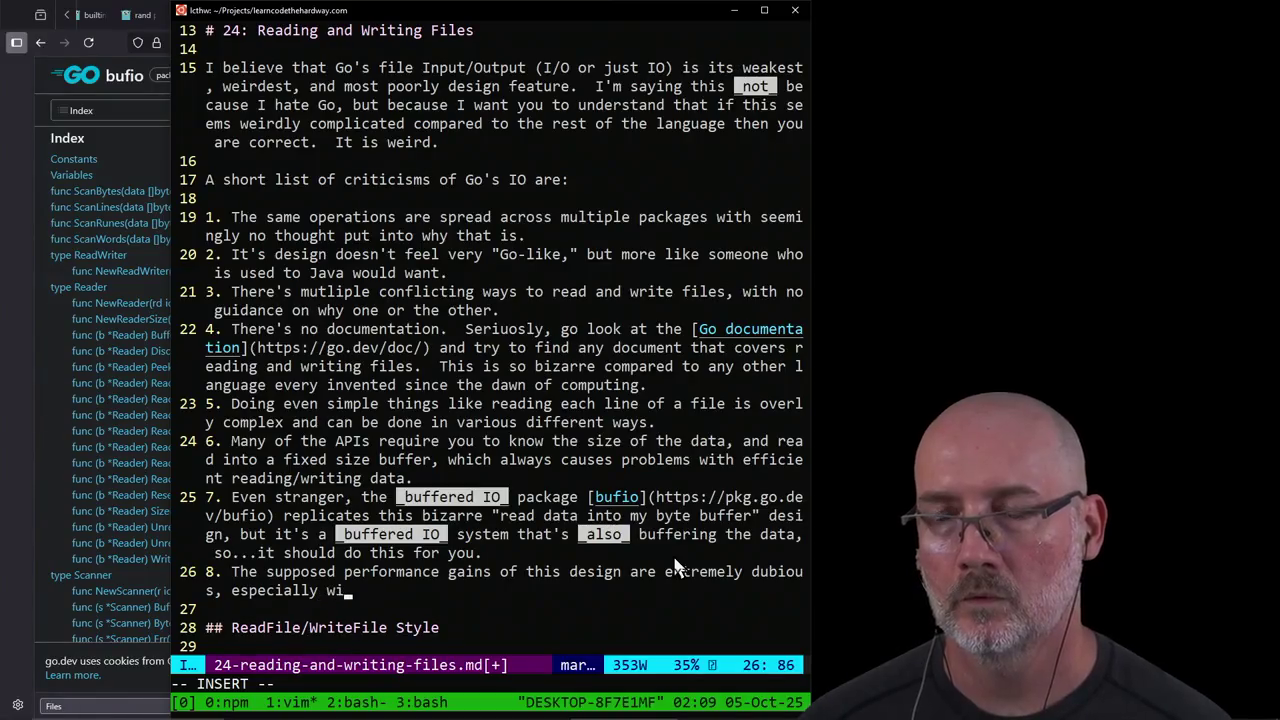
{"action": "type", "text": "th modern "}
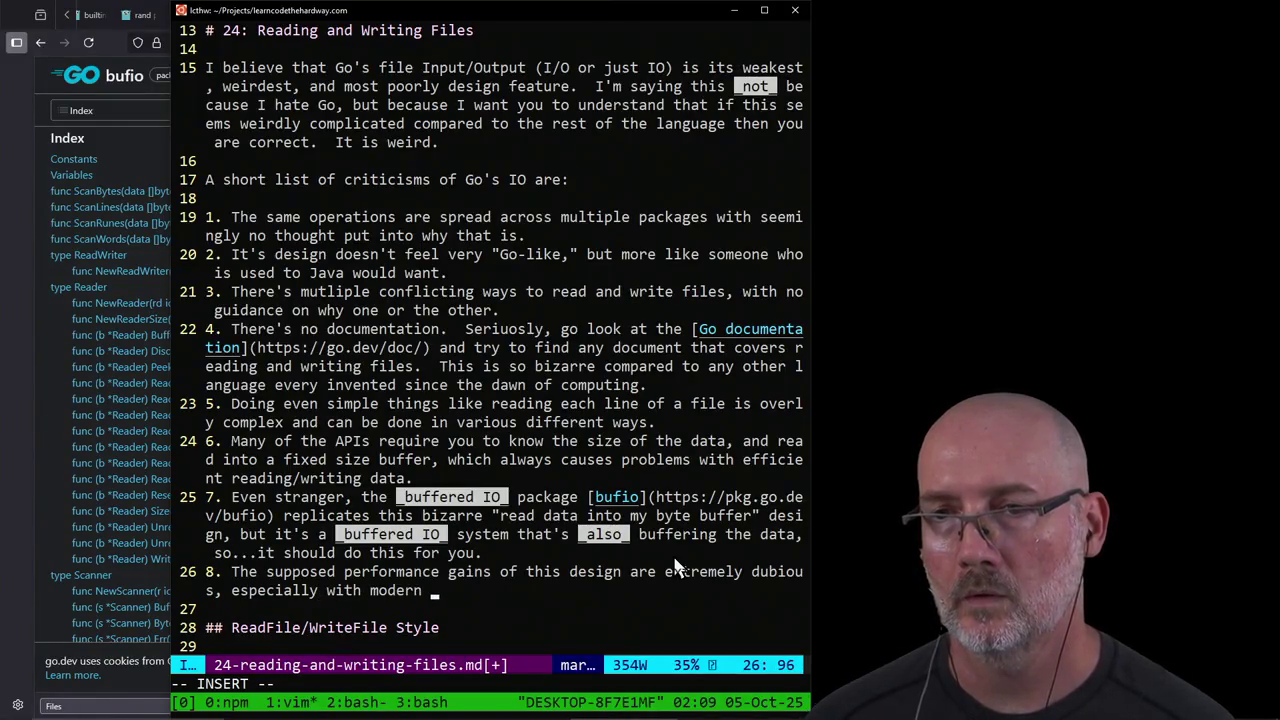
{"action": "type", "text": "file systems"}
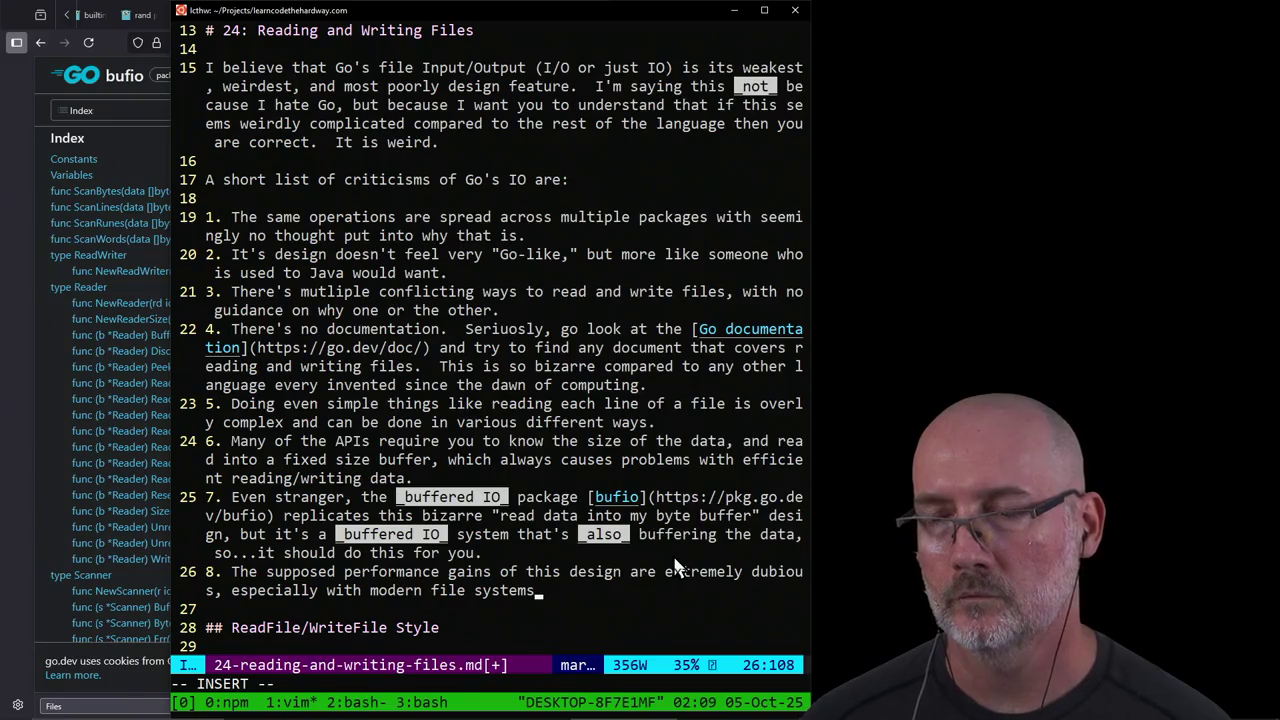
{"action": "type", "text": " and "}
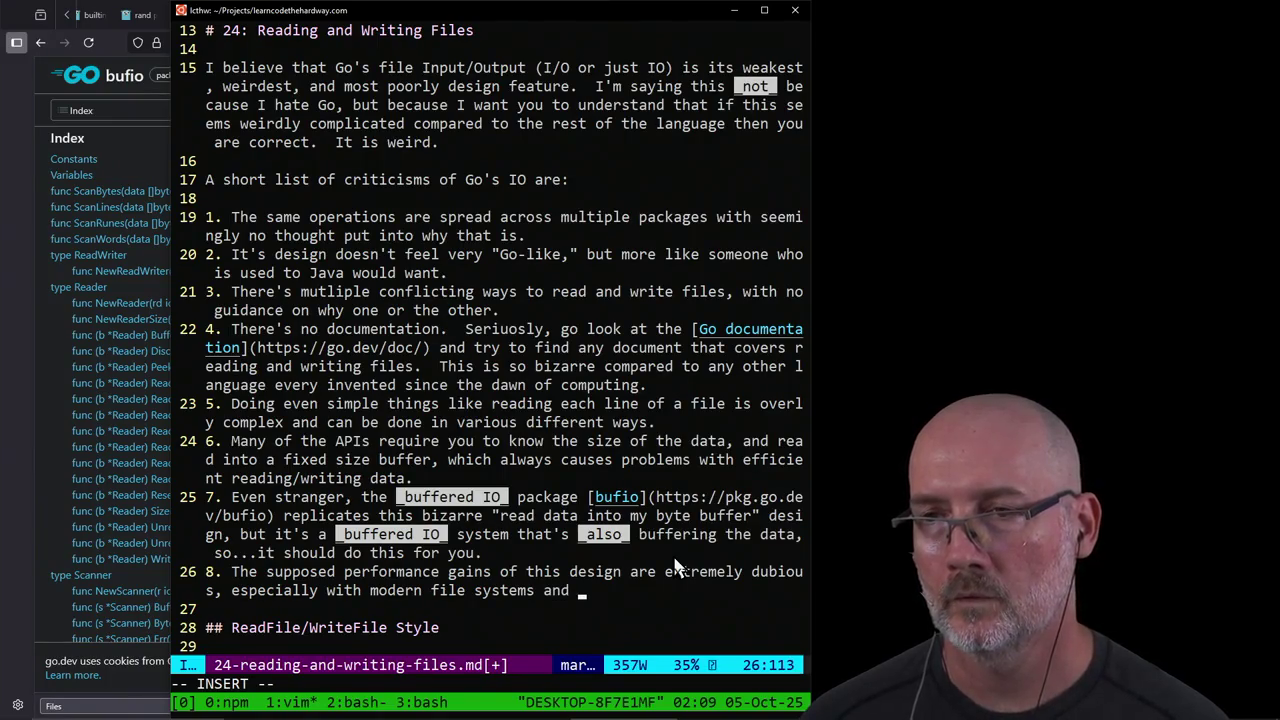
{"action": "type", "text": "the existen"}
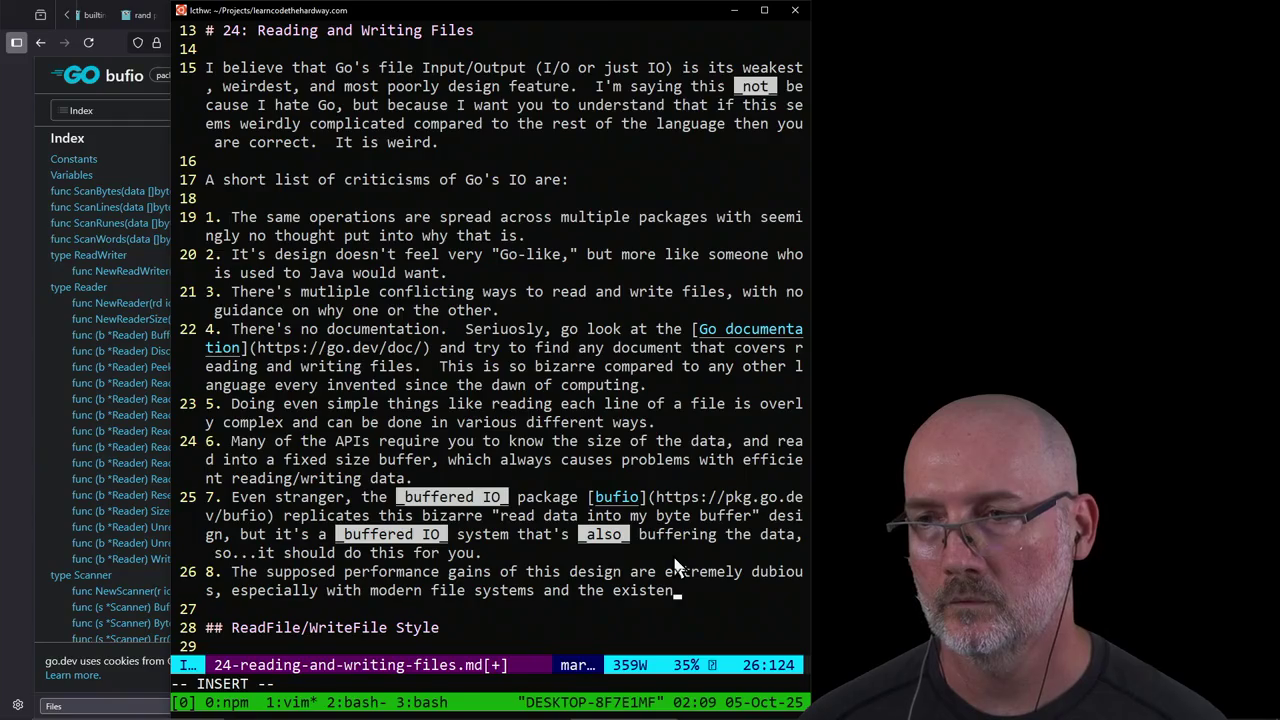
{"action": "type", "text": "ce of "}
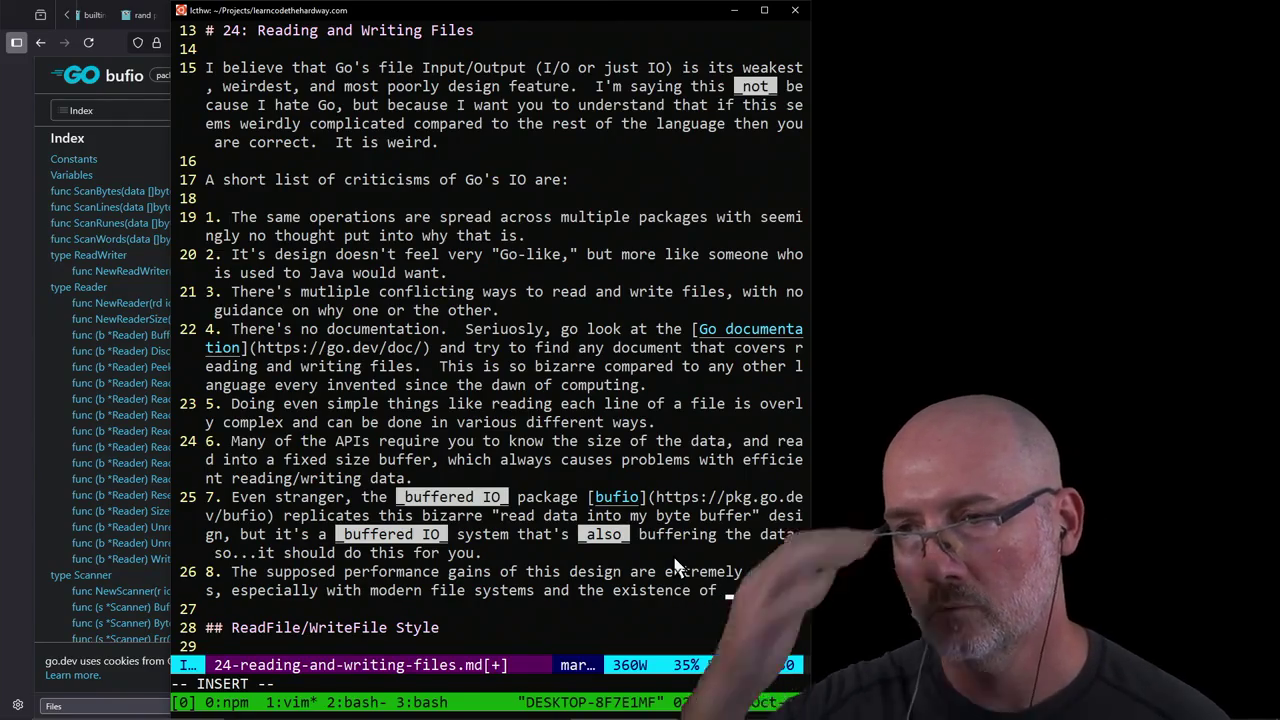
{"action": "type", "text": "NVMe drie"}
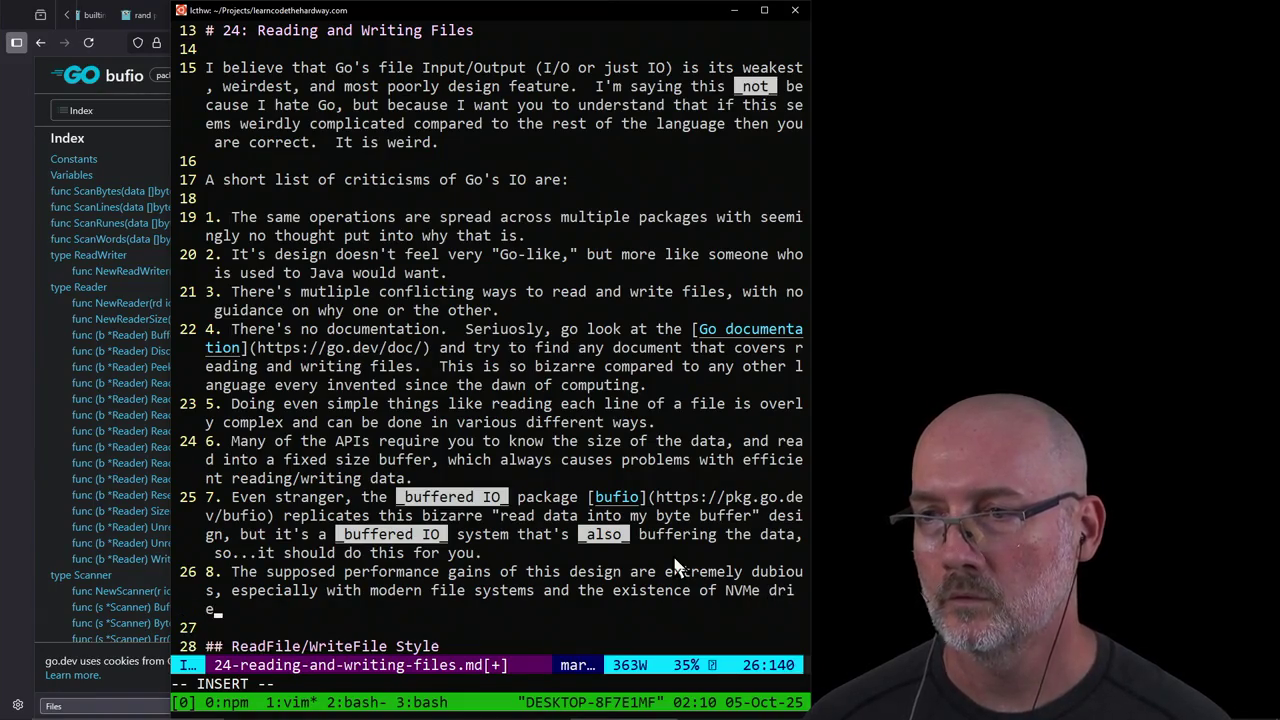
{"action": "key", "text": "BackSpace"}
{"action": "key", "text": "BackSpace"}
{"action": "key", "text": "BackSpace"}
{"action": "type", "text": "modern"}
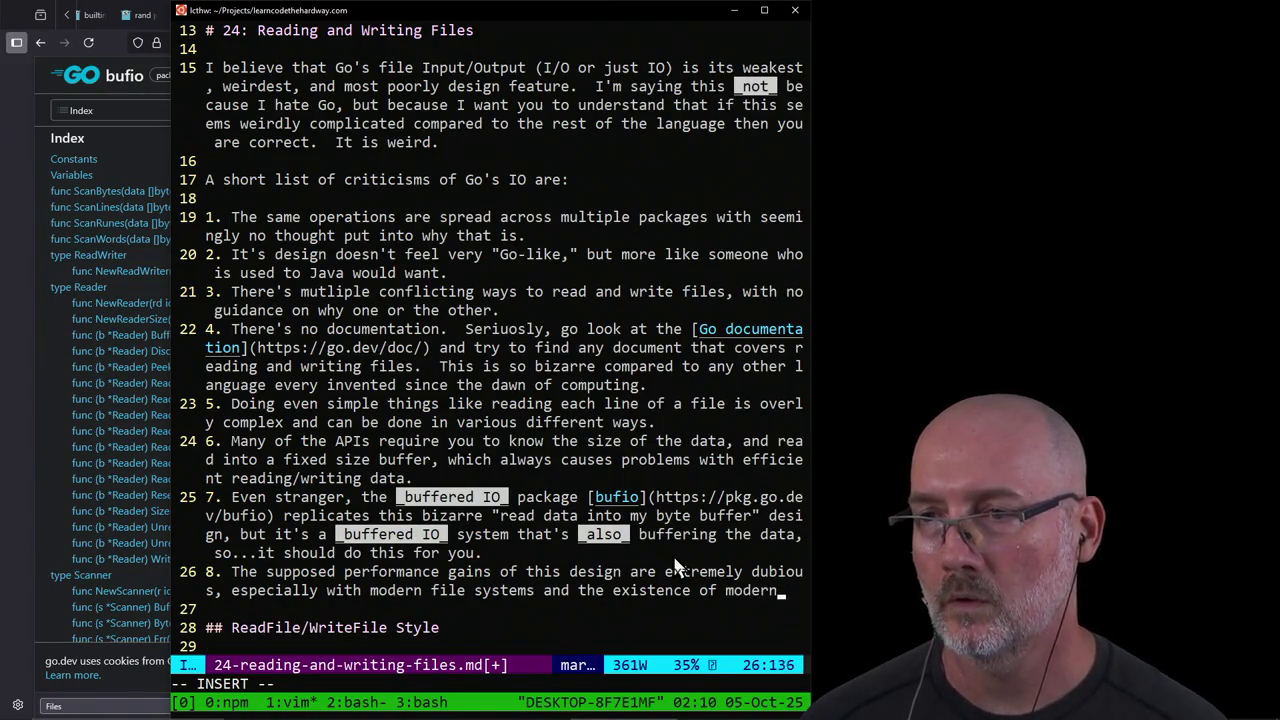
{"action": "type", "text": " drives.  "}
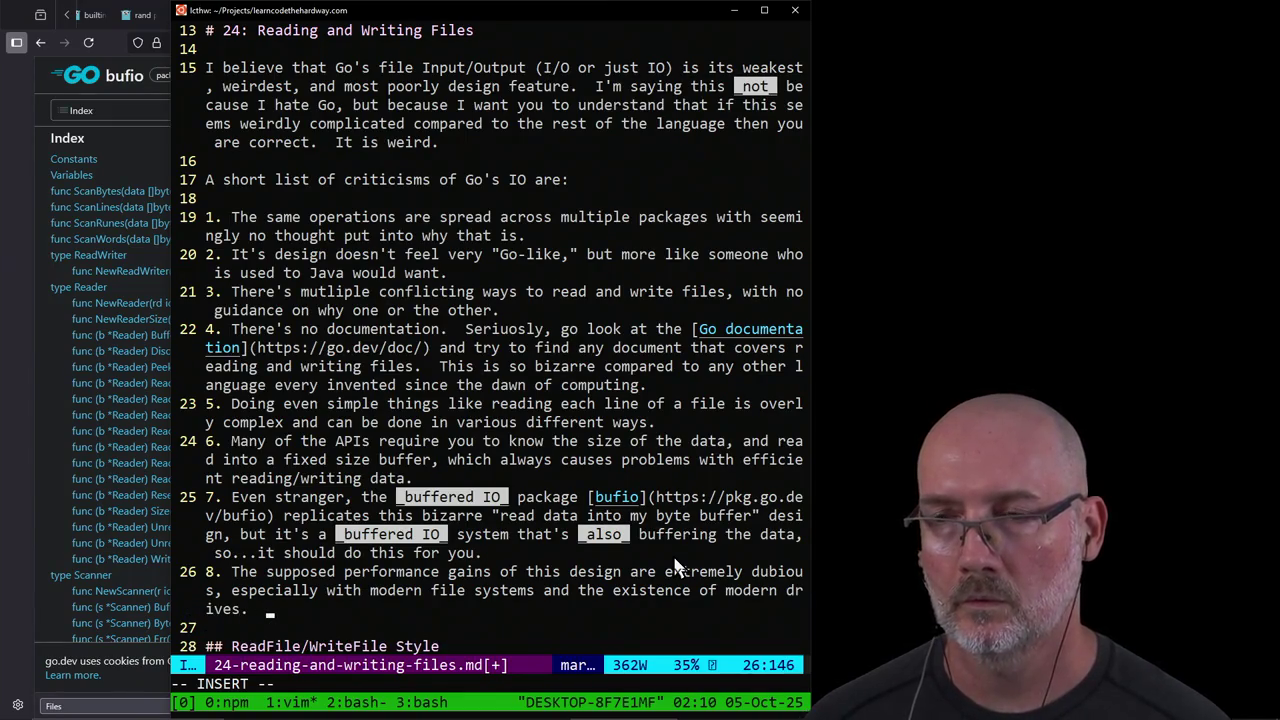
{"action": "type", "text": "These days"}
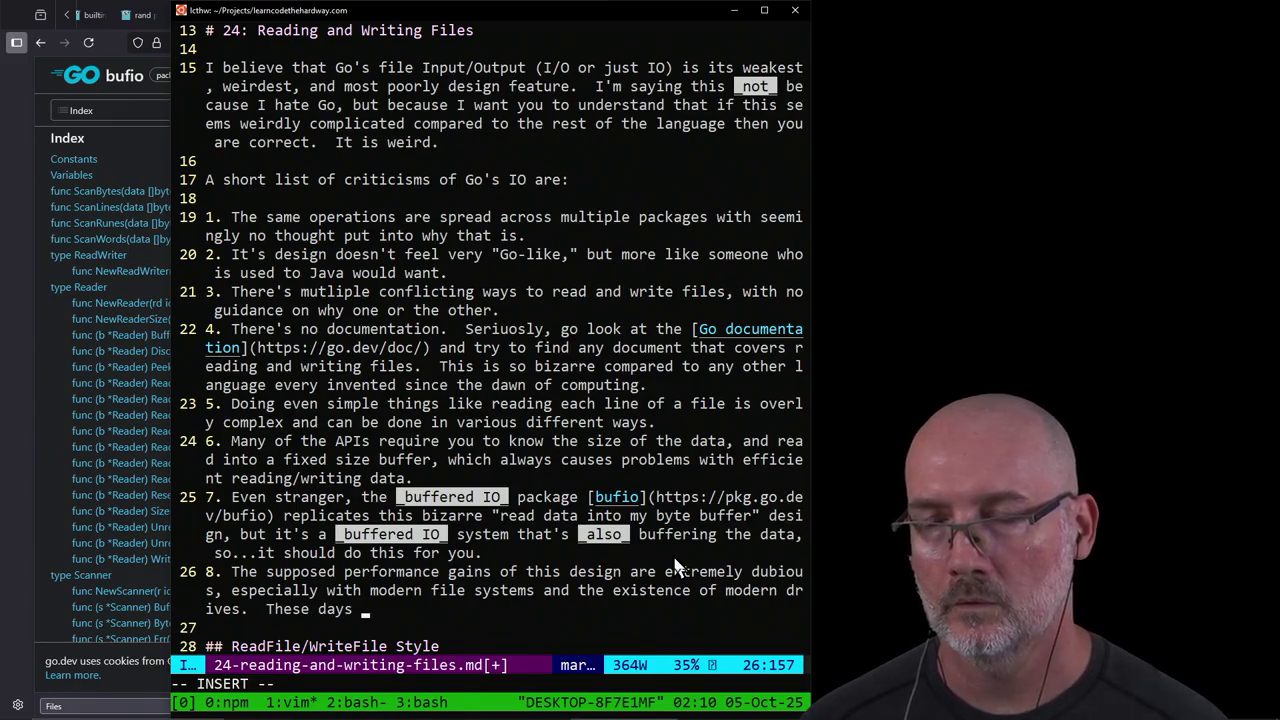
{"action": "key", "text": "BackSpace"}
{"action": "key", "text": "BackSpace"}
{"action": "key", "text": "BackSpace"}
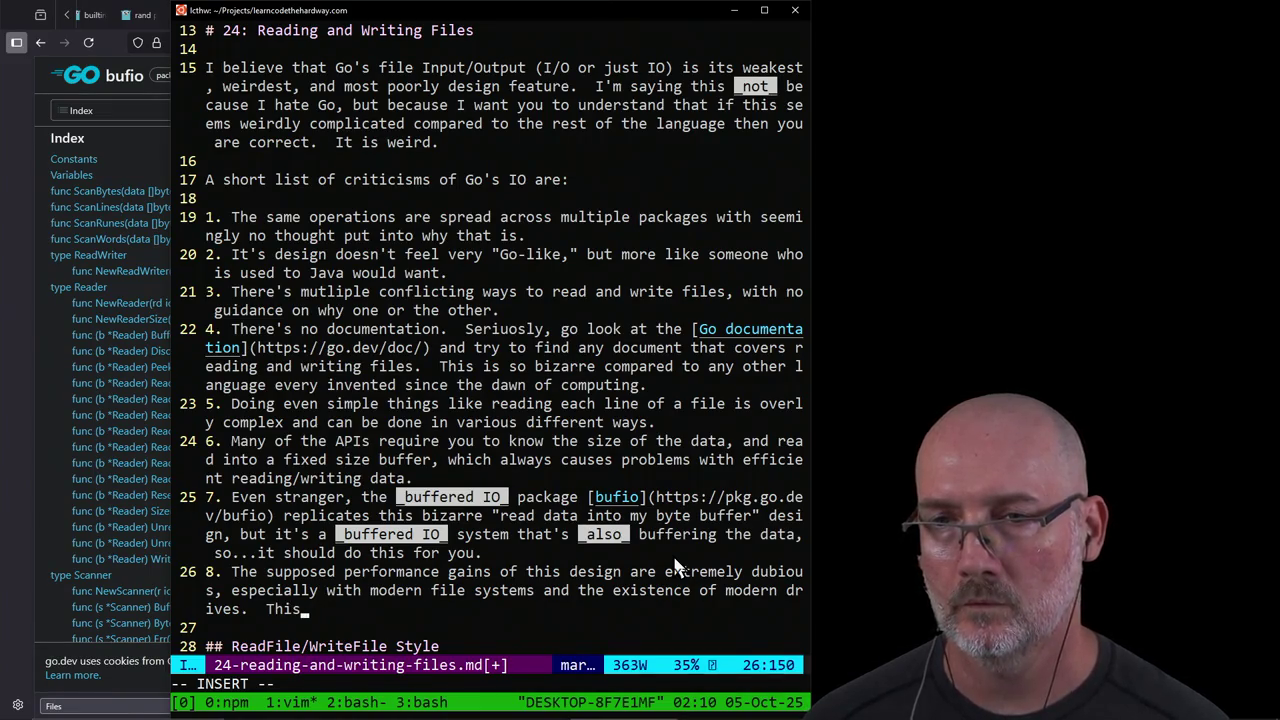
{"action": "type", "text": "e various multiple de"}
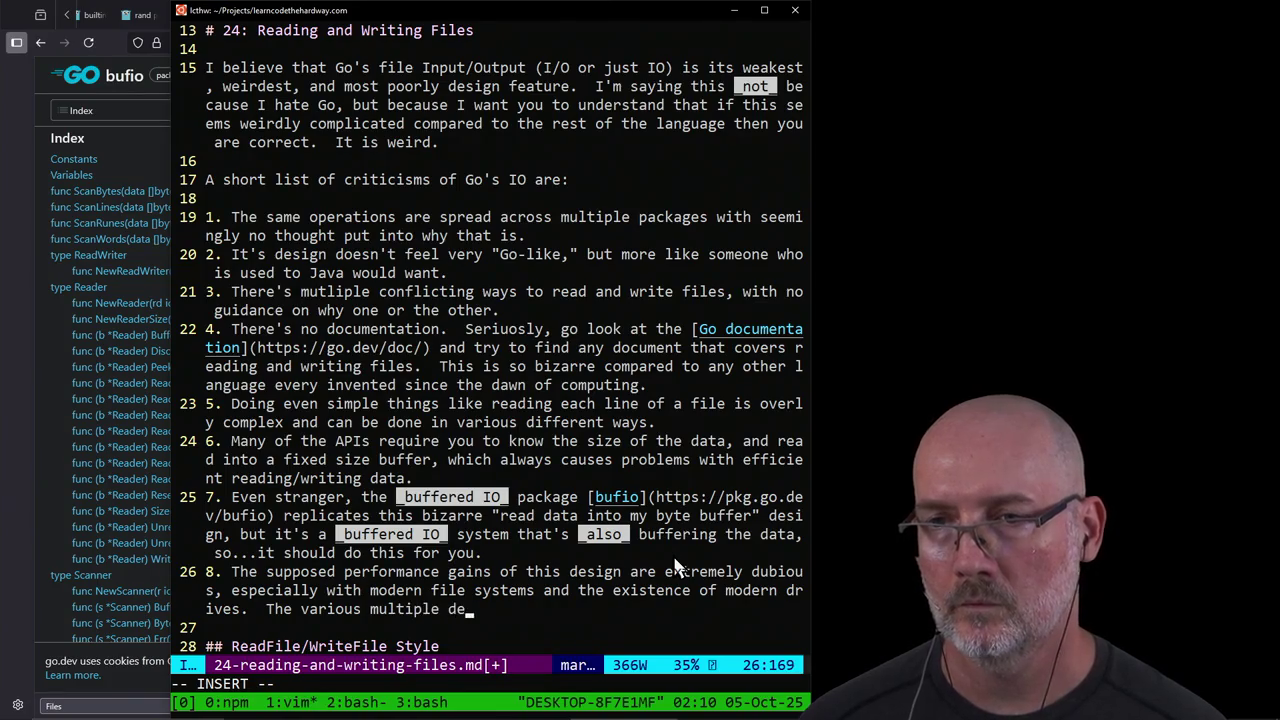
{"action": "type", "text": "signs of Go's"}
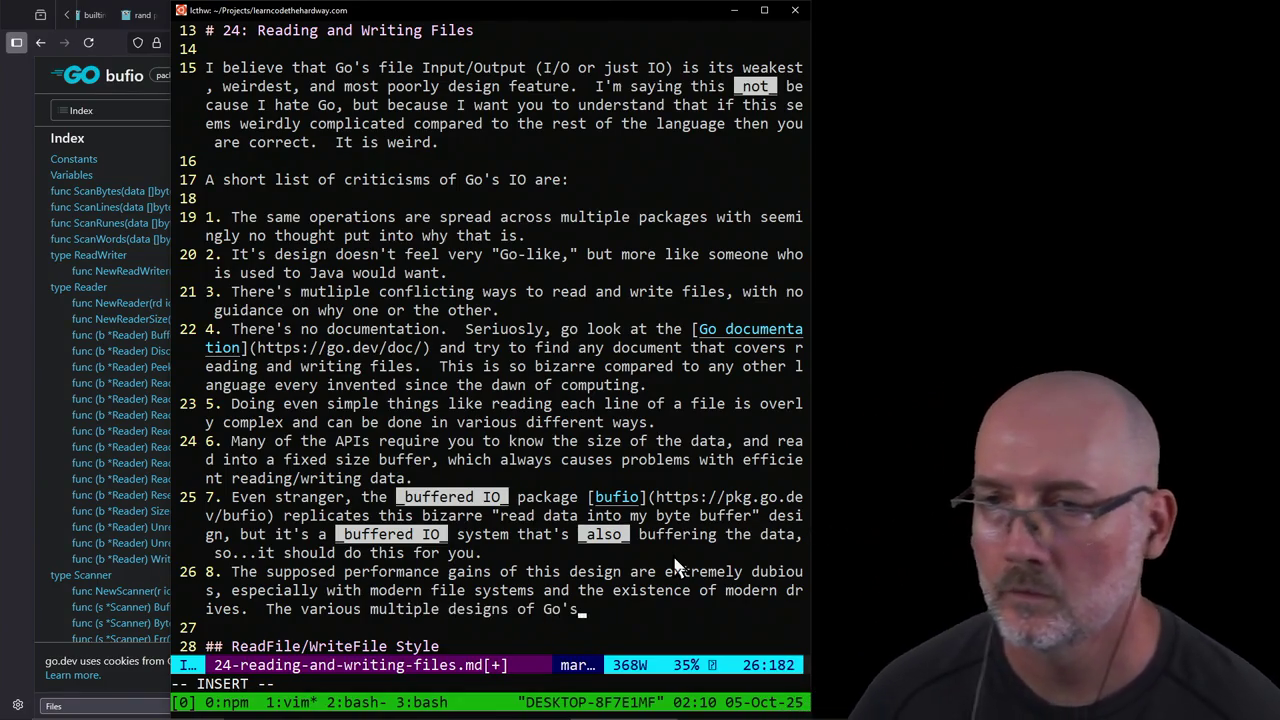
{"action": "type", "text": " IO"}
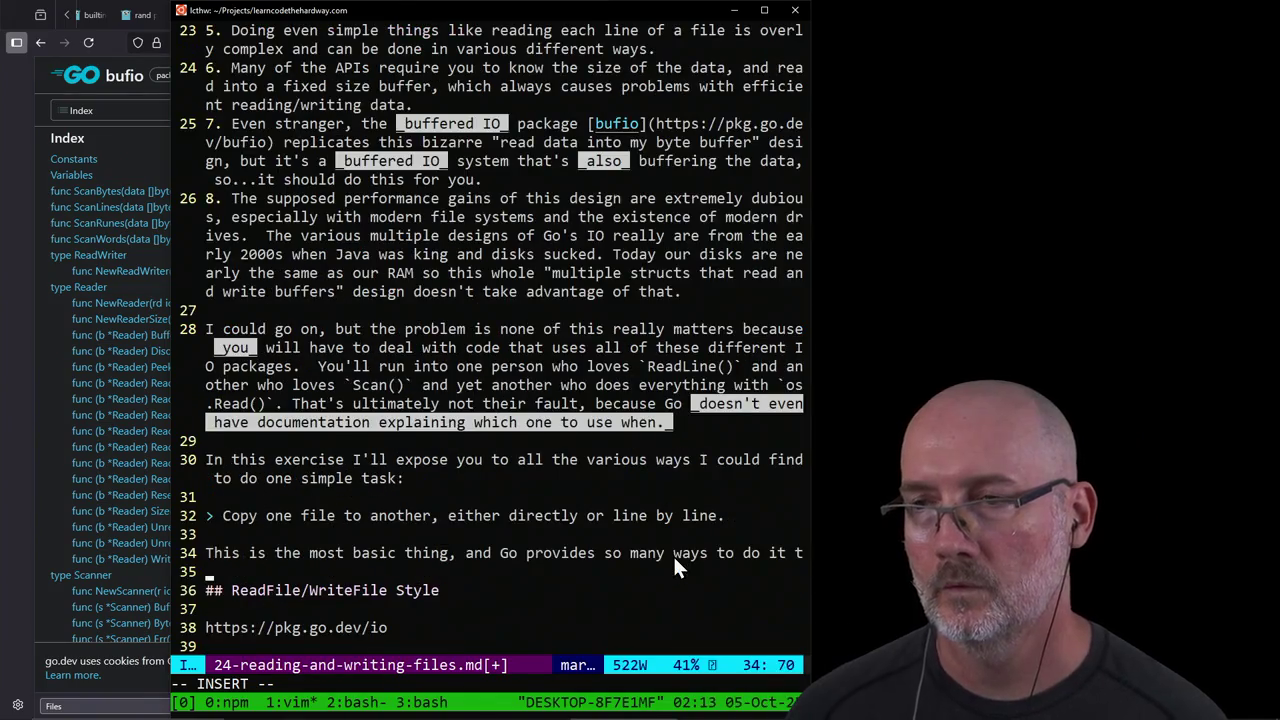
Step: End the closing paragraph with "so we'll see how Go does it."
{"action": "type", "text": "hat you"}
{"action": "key", "text": "BackSpace"}
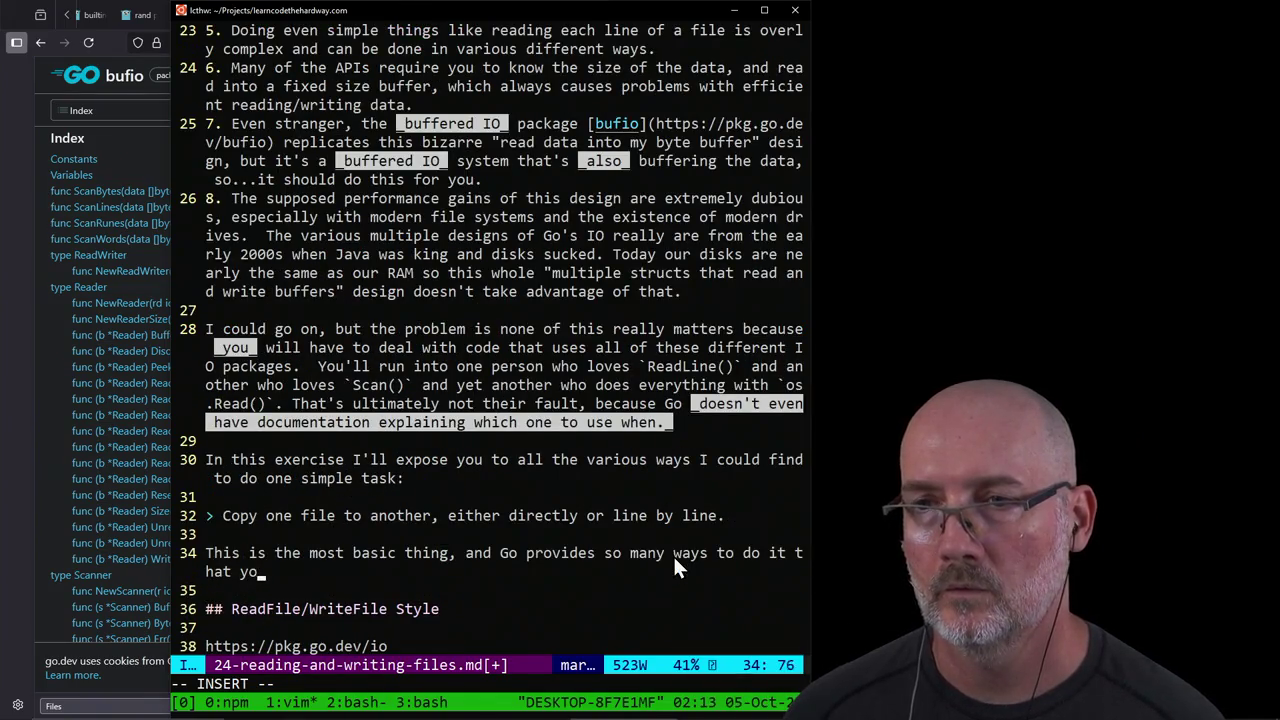
{"action": "key", "text": "BackSpace"}
{"action": "key", "text": "BackSpace"}
{"action": "key", "text": "BackSpace"}
{"action": "key", "text": "BackSpace"}
{"action": "key", "text": "BackSpace"}
{"action": "key", "text": "BackSpace"}
{"action": "key", "text": "BackSpace"}
{"action": "key", "text": "BackSpace"}
{"action": "key", "text": "BackSpace"}
{"action": "key", "text": "BackSpace"}
{"action": "key", "text": "BackSpace"}
{"action": "key", "text": "BackSpace"}
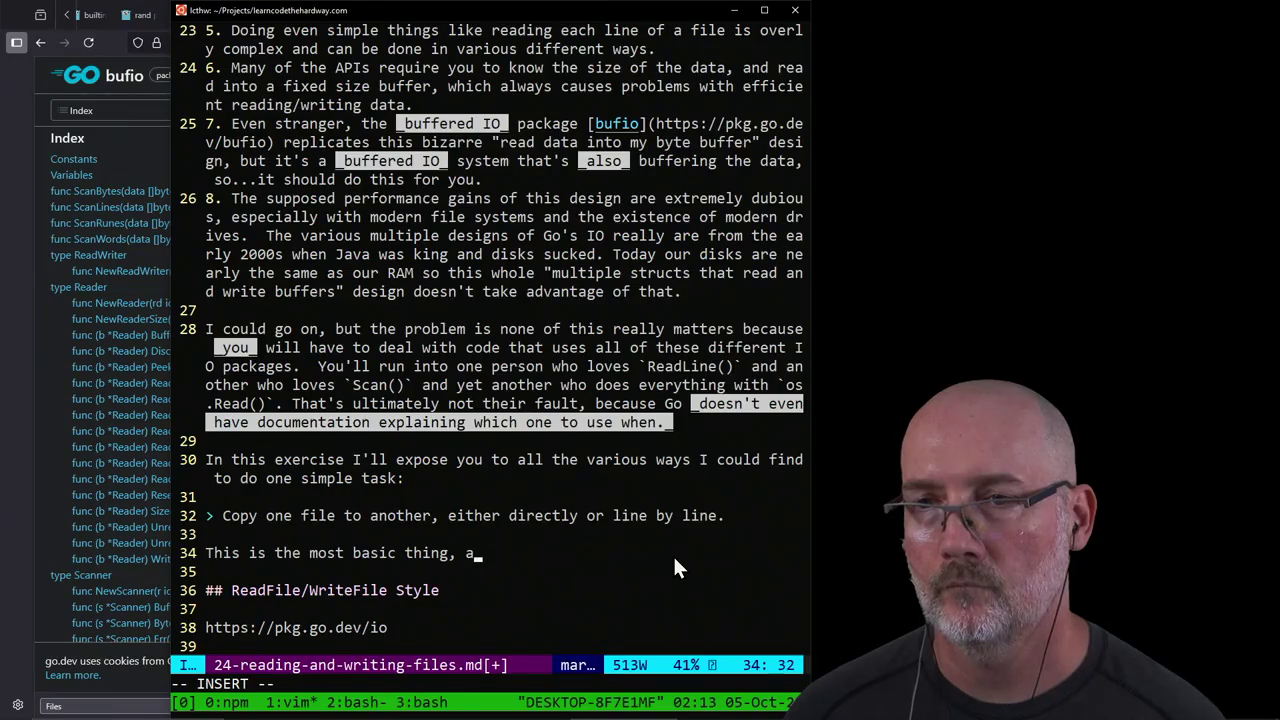
{"action": "type", "text": "so we'll "}
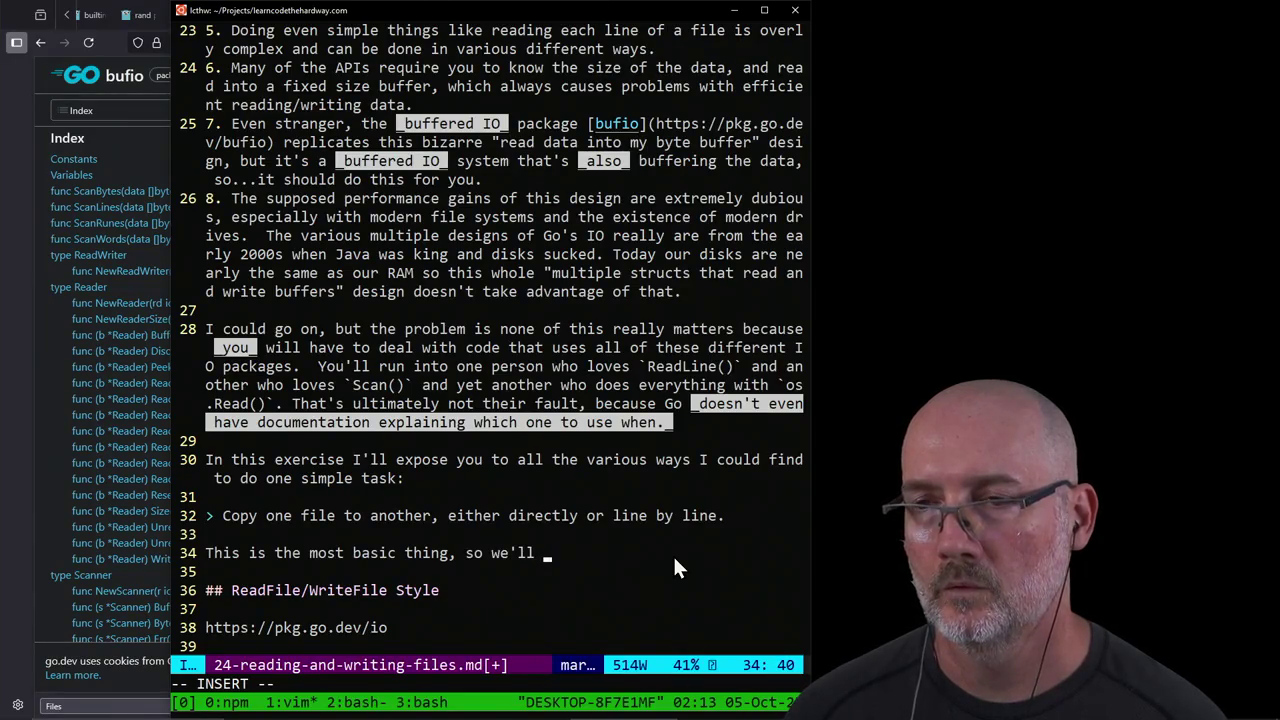
{"action": "type", "text": "see how Go does i"}
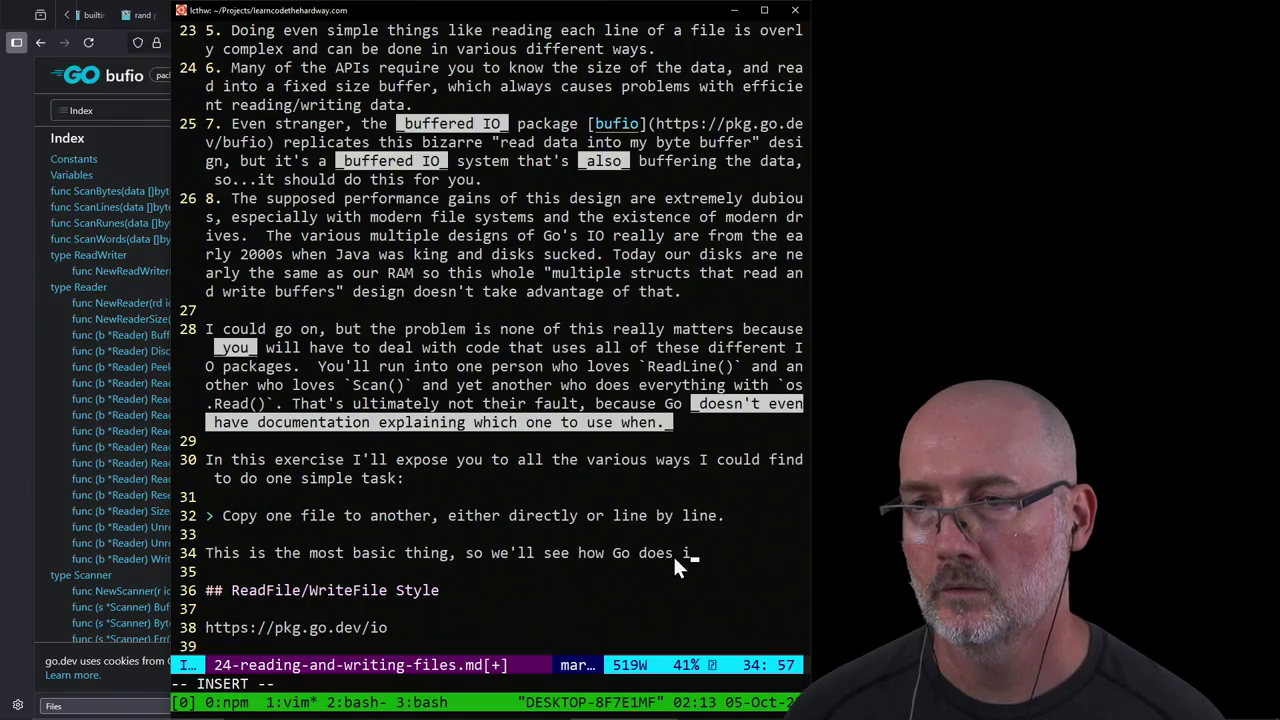
{"action": "type", "text": "t."}
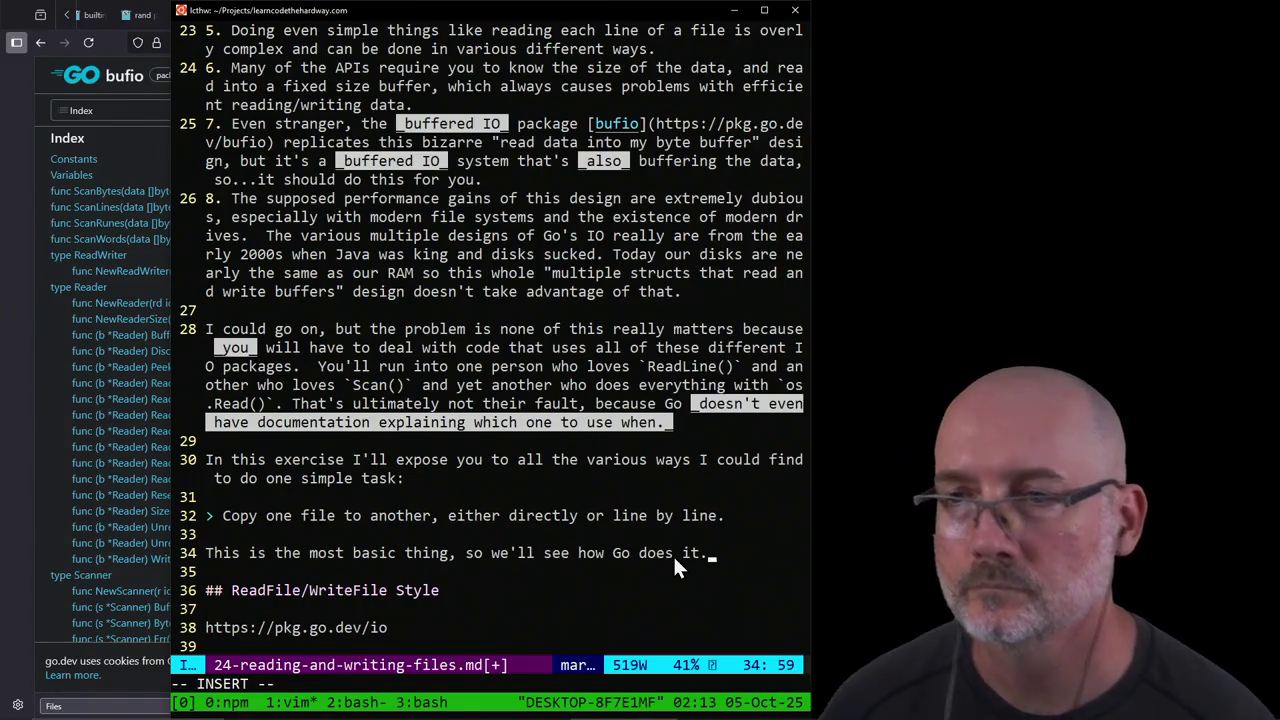
Step: Save the lesson file with :w, then write all buffers with :wa
{"action": "key", "text": "Escape"}
{"action": "key", "text": "j"}
{"action": "key", "text": "j"}
{"action": "key", "text": "j"}
{"action": "type", "text": ":w"}
{"action": "key", "text": "Return"}
{"action": "key", "text": "j"}
{"action": "key", "text": "j"}
{"action": "key", "text": "j"}
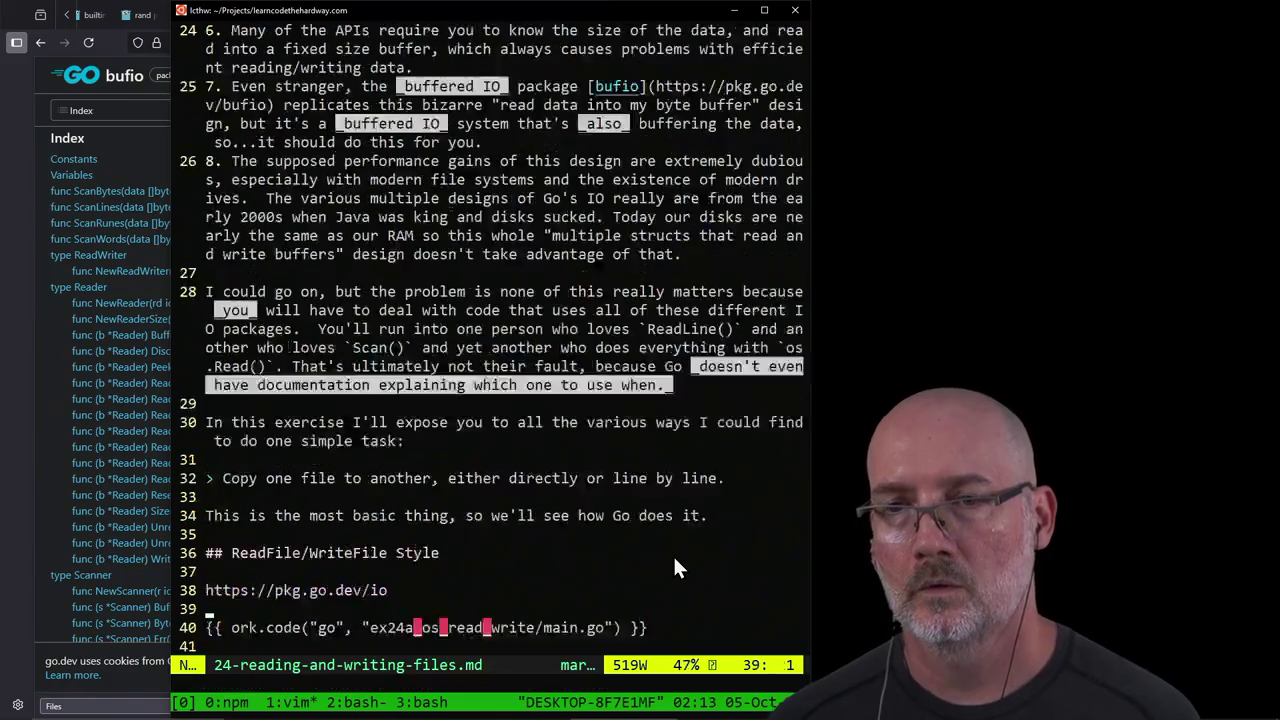
{"action": "scroll", "coordinate": [675, 568], "scroll_direction": "down", "scroll_amount": 1}
{"action": "key", "text": "$"}
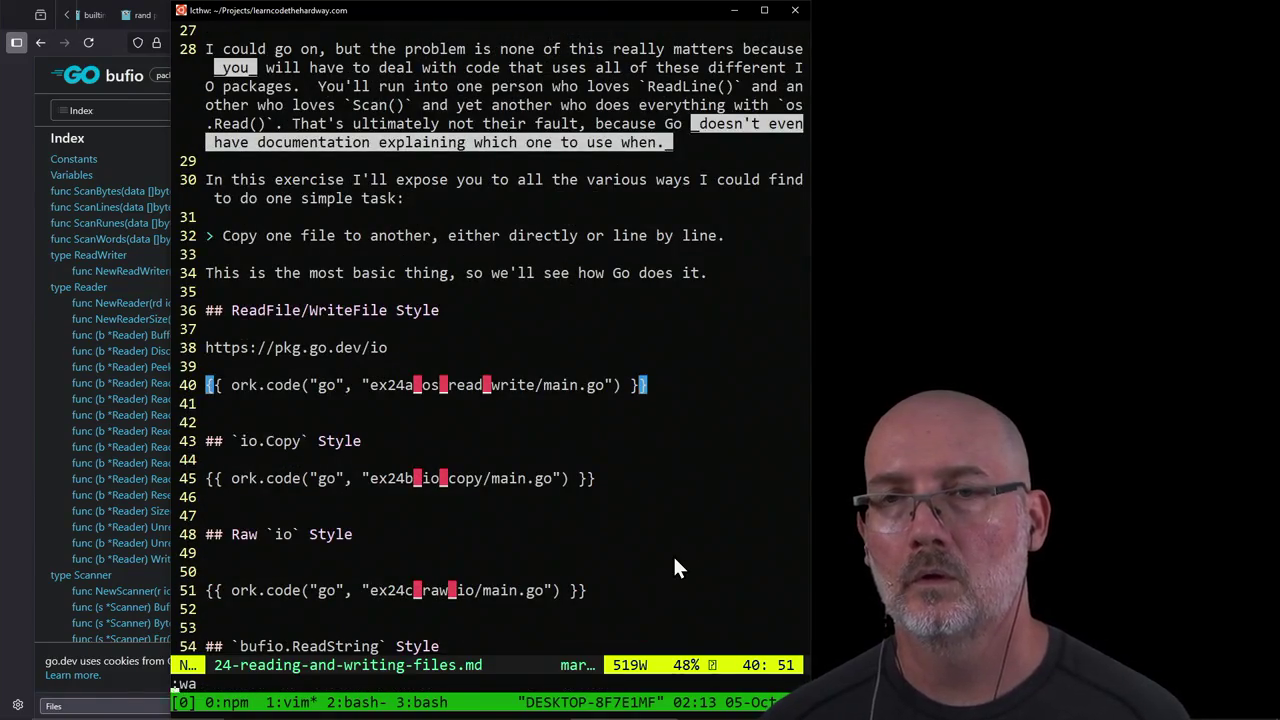
{"action": "type", "text": ":wa"}
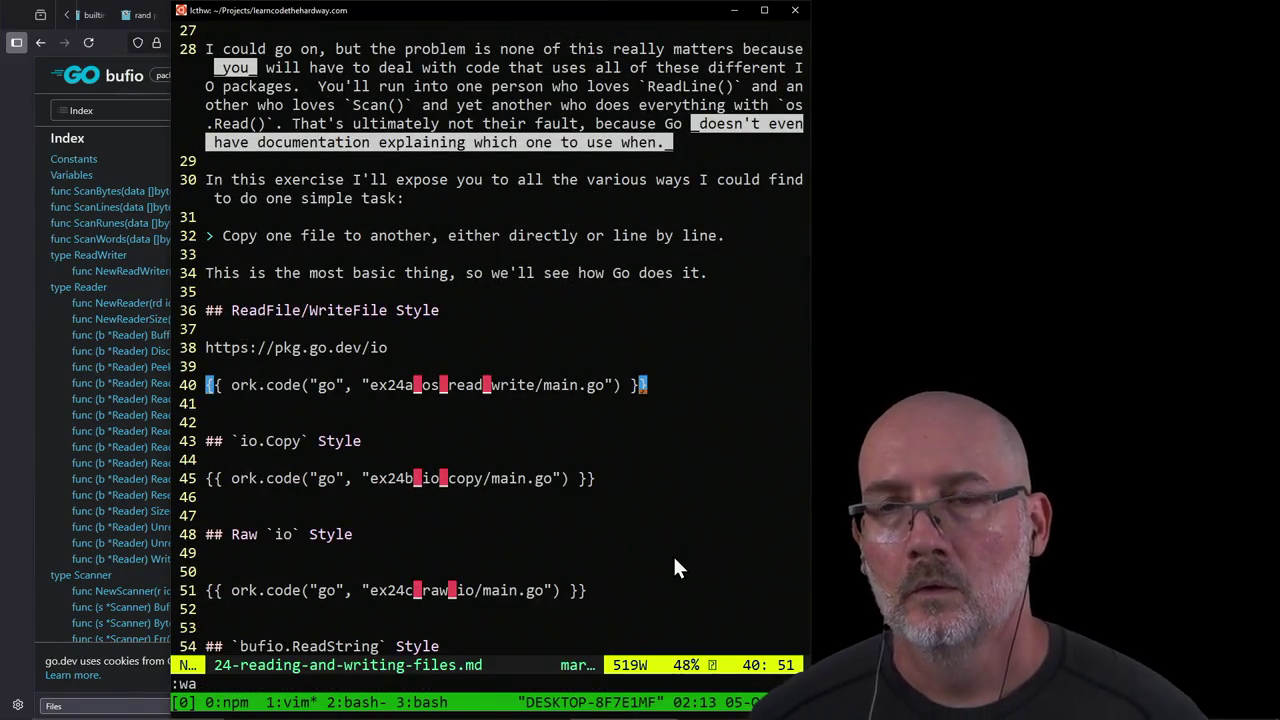
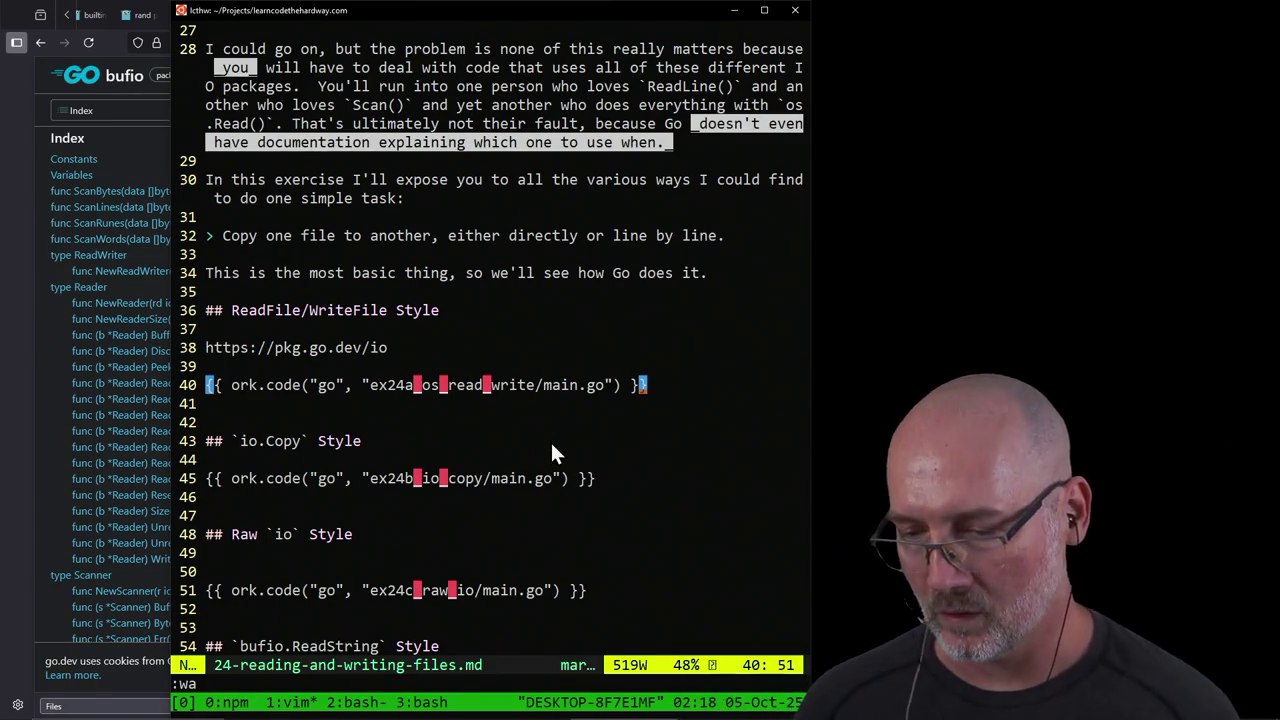
Step: Google 'riftwalker game' in a new Firefox tab and open the Riftwalker store result
{"action": "left_click", "coordinate": [36, 536]}
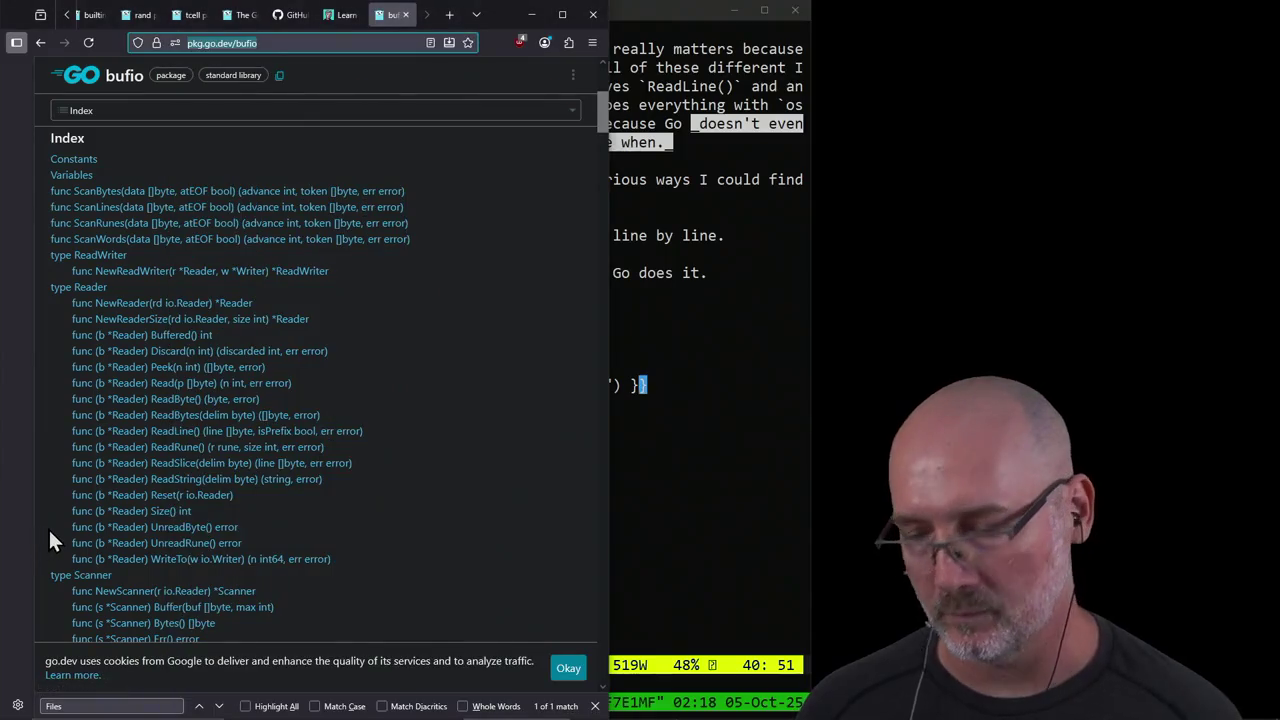
{"action": "key", "text": "ctrl+t"}
{"action": "type", "text": "r"}
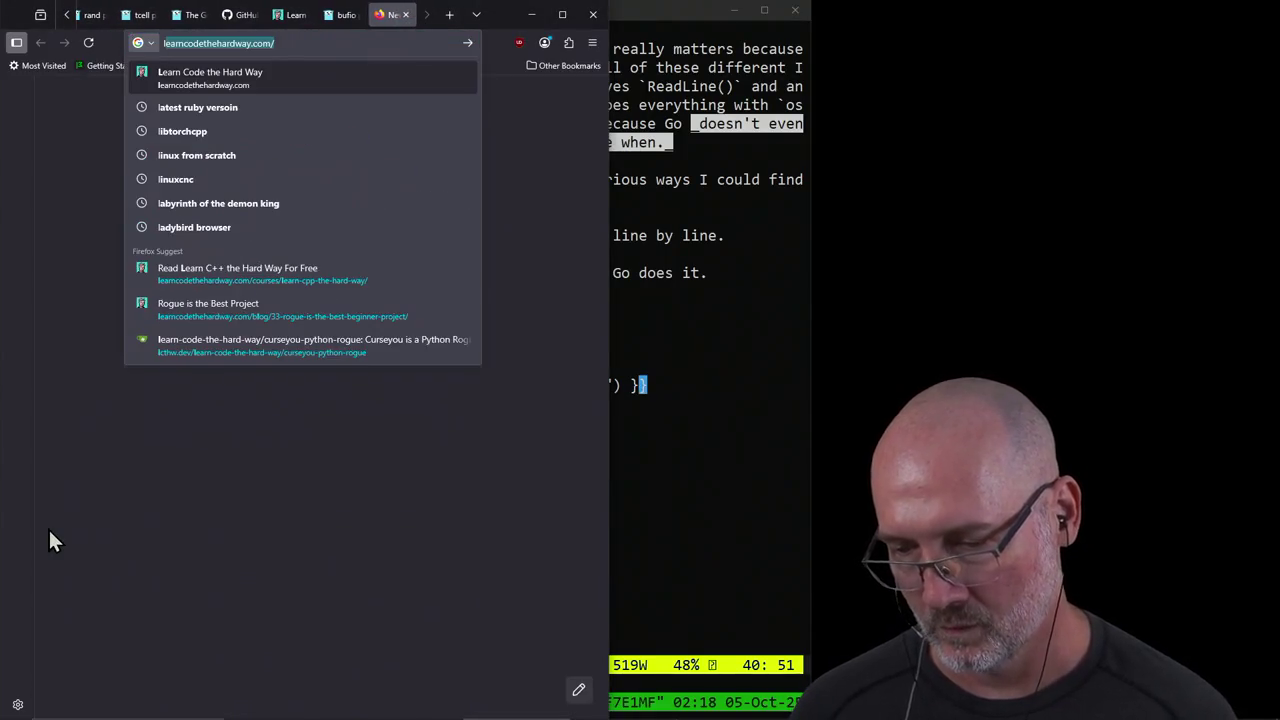
{"action": "type", "text": "if"}
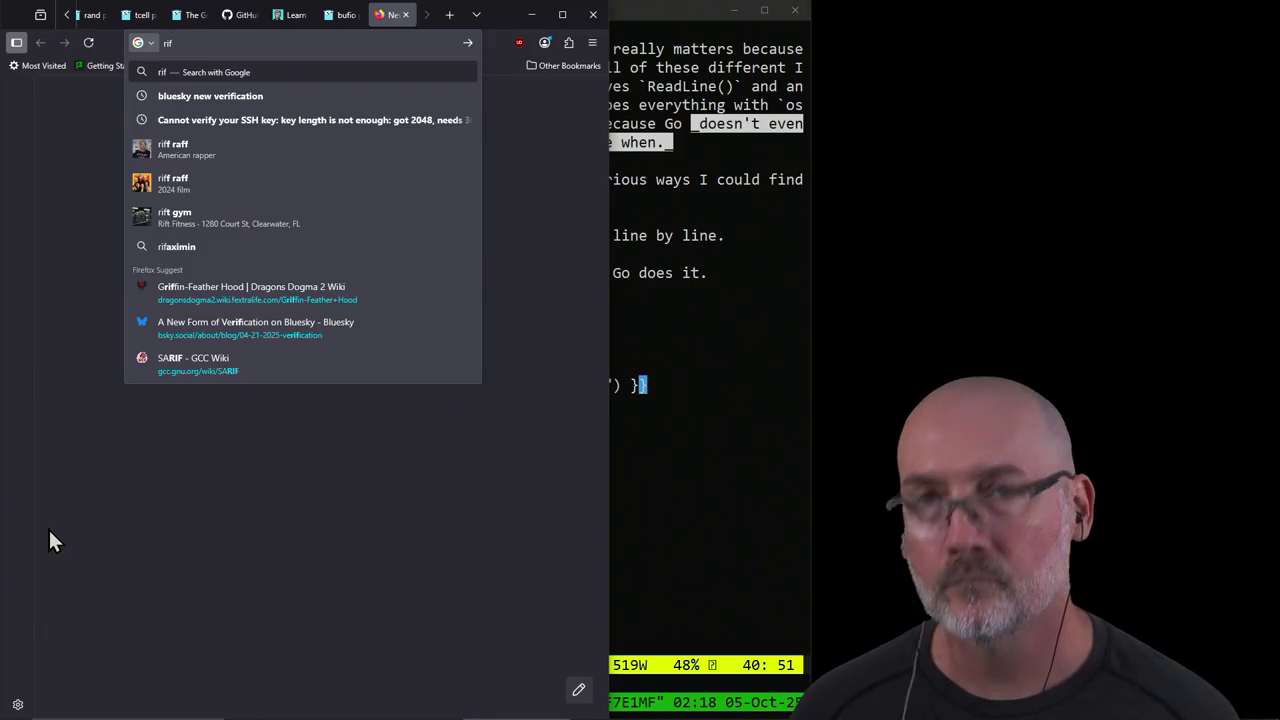
{"action": "type", "text": "twalker game"}
{"action": "key", "text": "Return"}
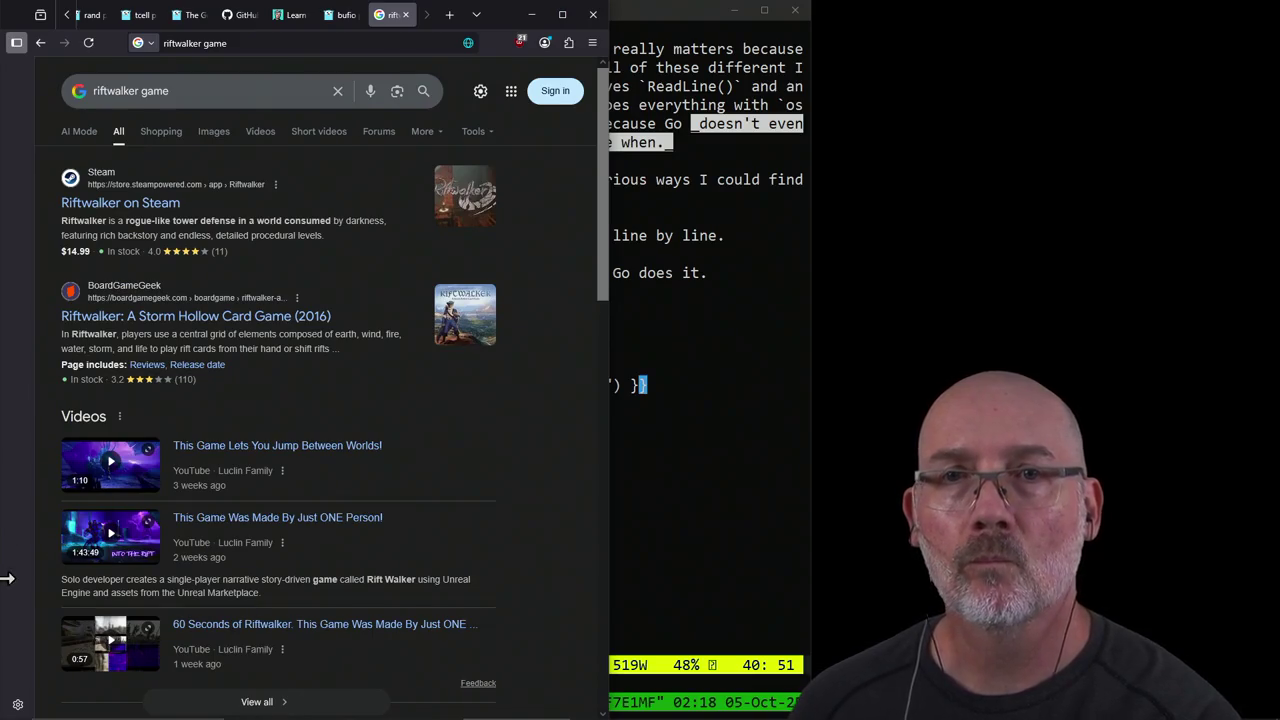
{"action": "left_click", "coordinate": [169, 208]}
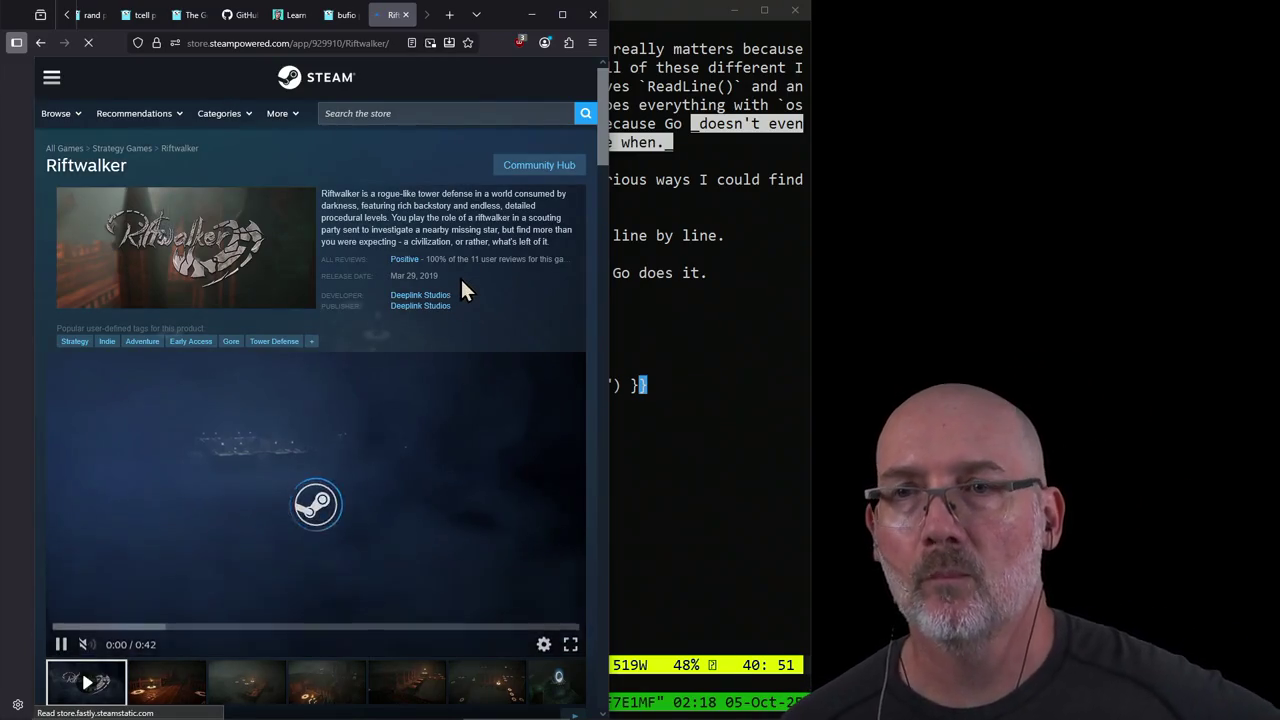
Step: Browse the Riftwalker Steam page and step through screenshots two to six
{"action": "scroll", "coordinate": [503, 283], "scroll_direction": "down", "scroll_amount": 5}
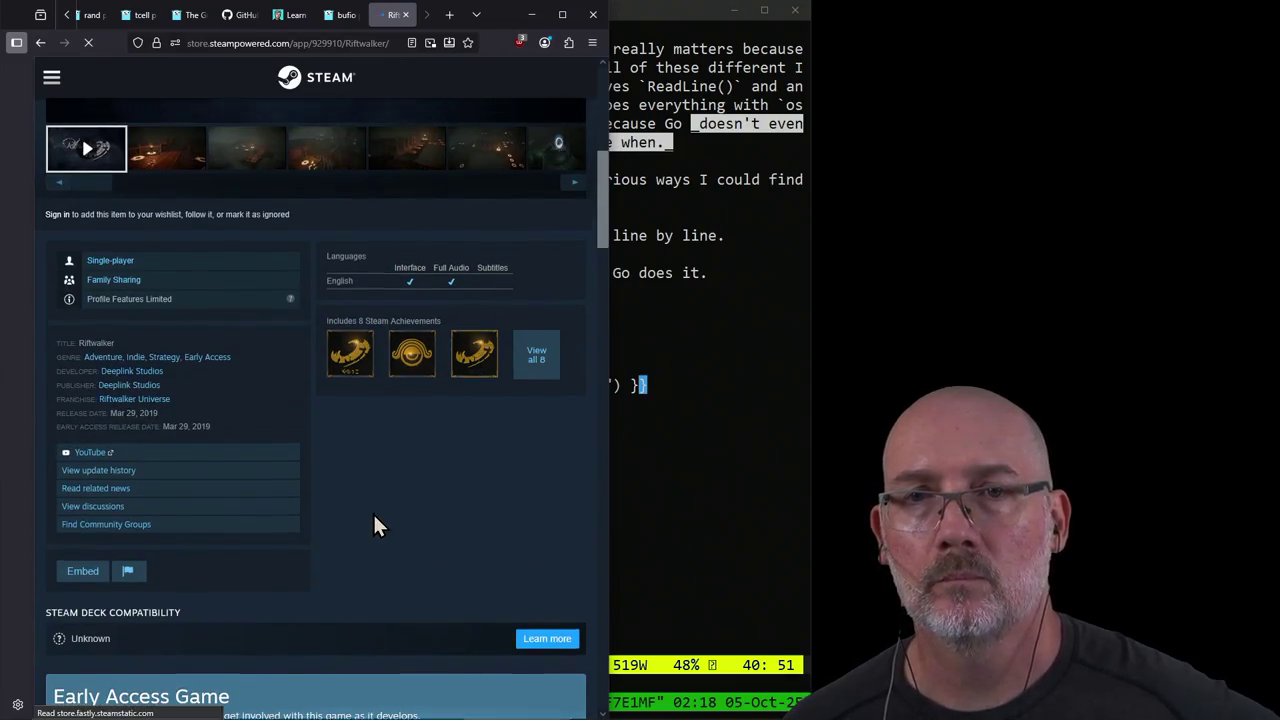
{"action": "scroll", "coordinate": [374, 518], "scroll_direction": "up", "scroll_amount": 3}
{"action": "scroll", "coordinate": [300, 528], "scroll_direction": "up", "scroll_amount": 2}
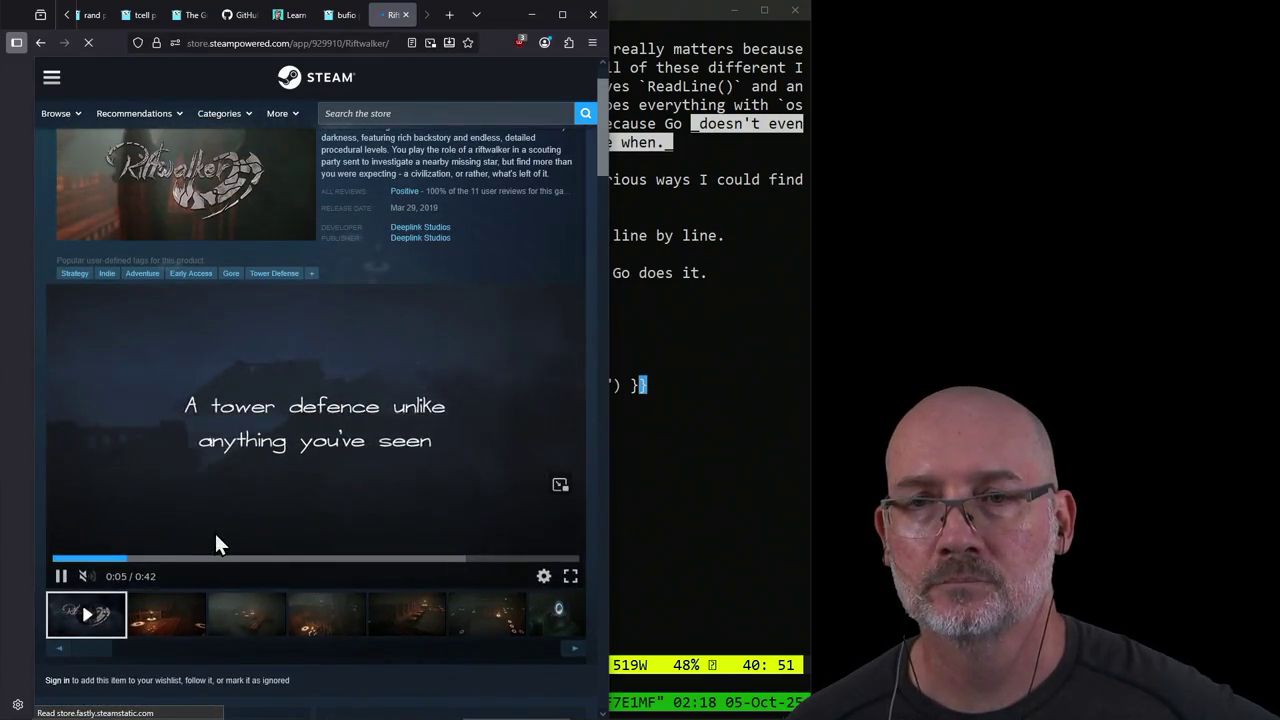
{"action": "scroll", "coordinate": [214, 543], "scroll_direction": "down", "scroll_amount": 1}
{"action": "left_click", "coordinate": [168, 558]}
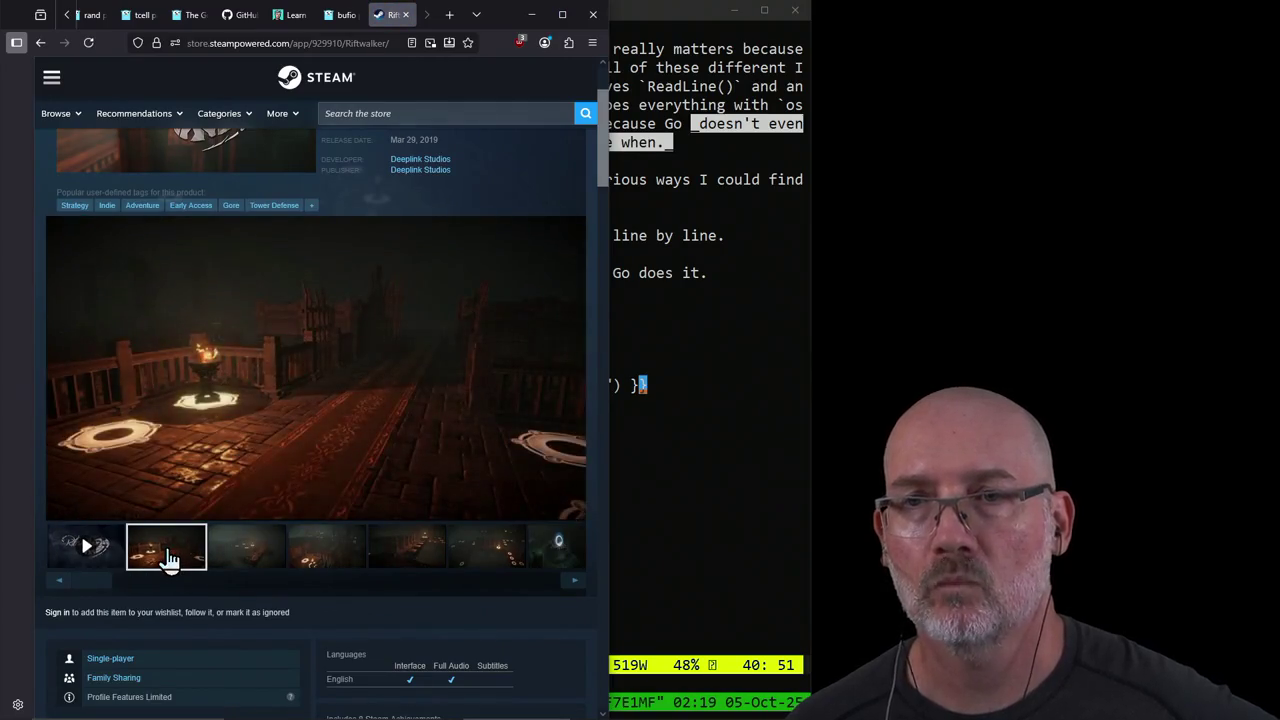
{"action": "left_click", "coordinate": [246, 557]}
{"action": "left_click", "coordinate": [335, 560]}
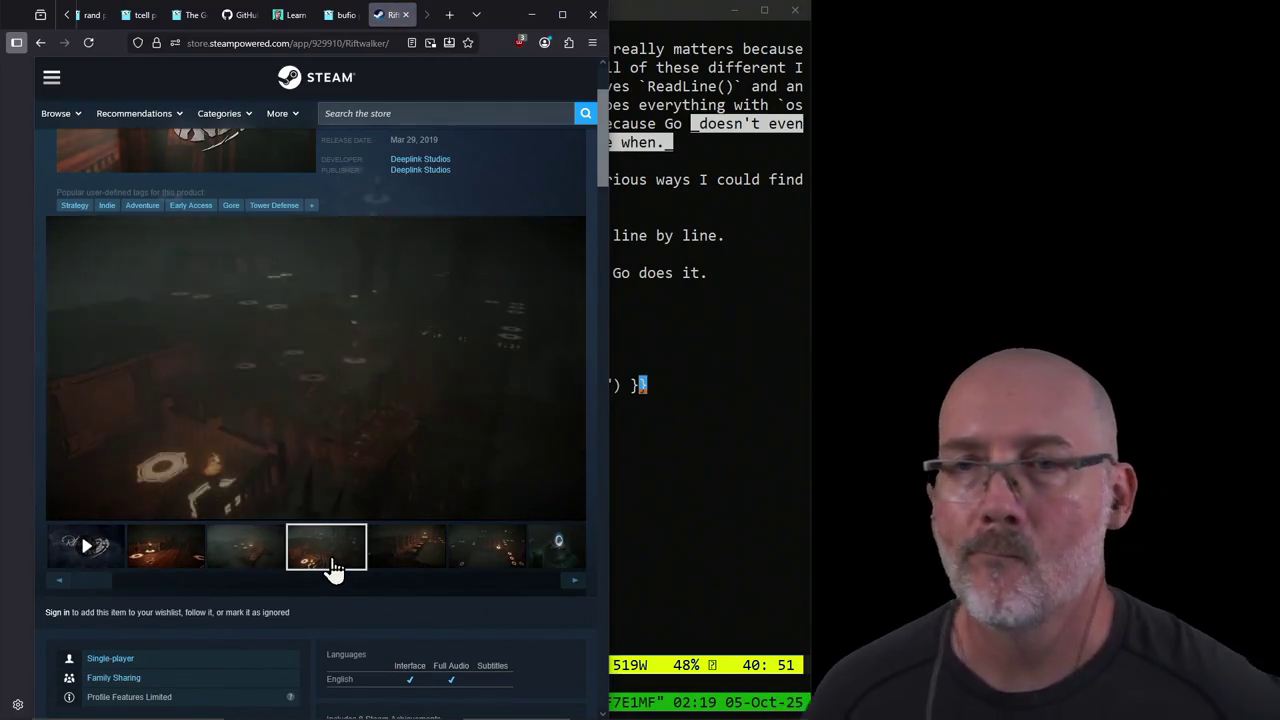
{"action": "left_click", "coordinate": [390, 558]}
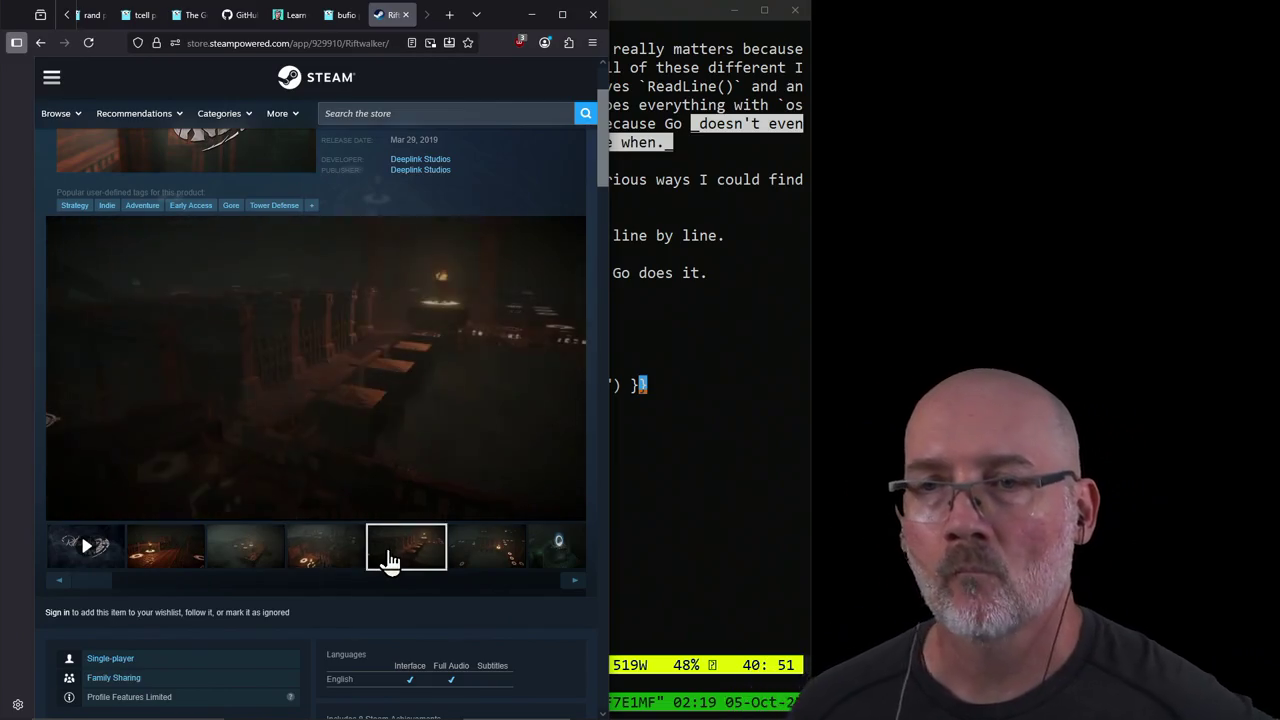
{"action": "left_click", "coordinate": [474, 557]}
Step: Revisit earlier screenshots and the portal shot, then close the Steam store page
{"action": "left_click", "coordinate": [232, 560]}
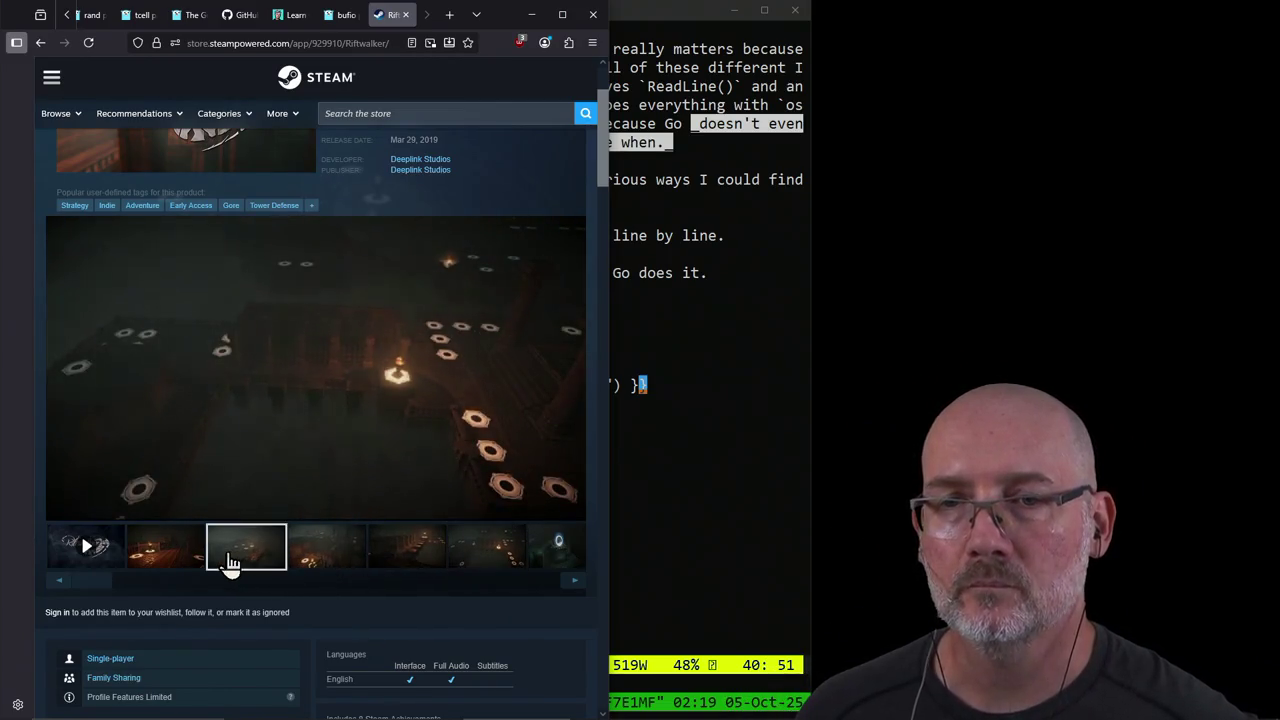
{"action": "left_click", "coordinate": [160, 559]}
{"action": "left_click", "coordinate": [491, 549]}
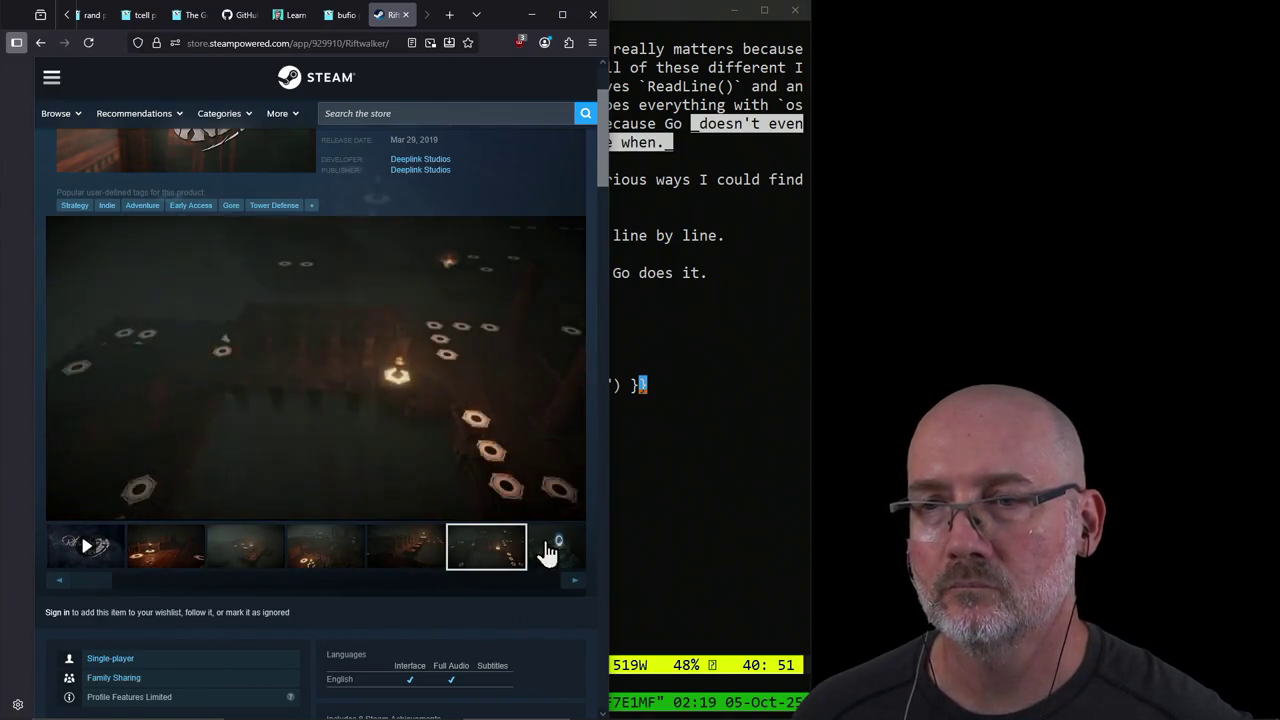
{"action": "left_click", "coordinate": [556, 545]}
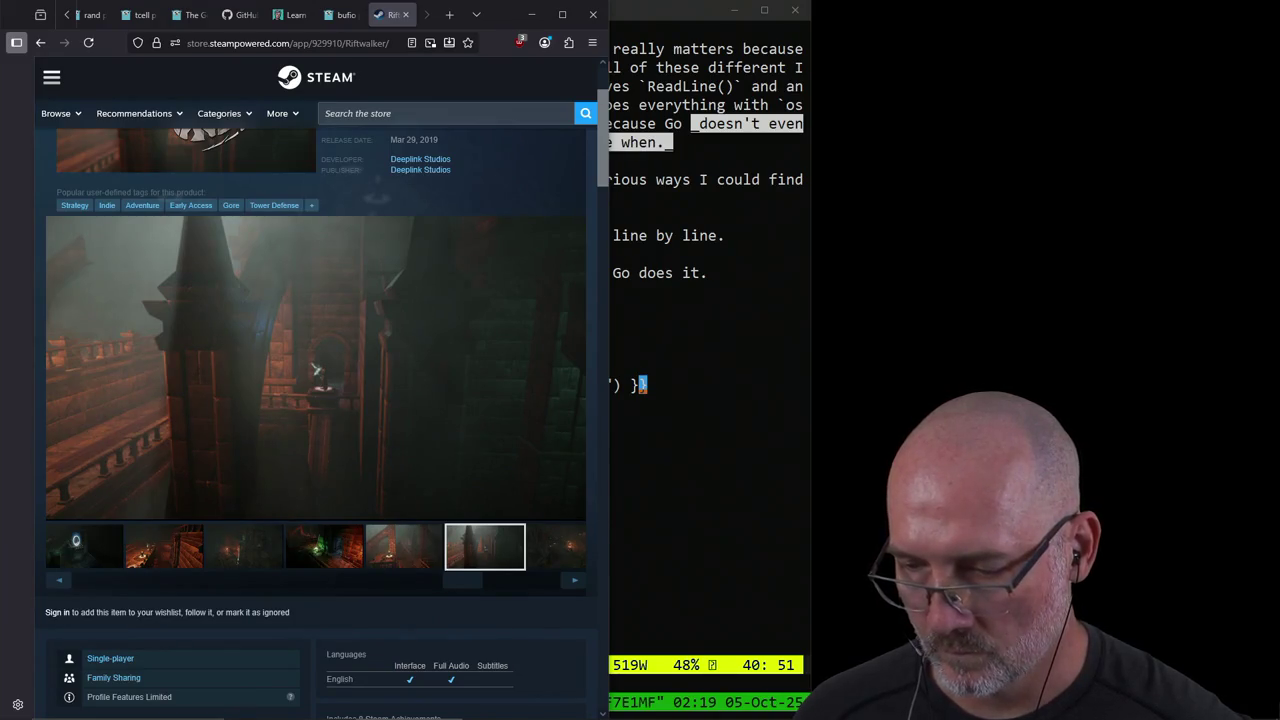
{"action": "left_click", "coordinate": [405, 15]}
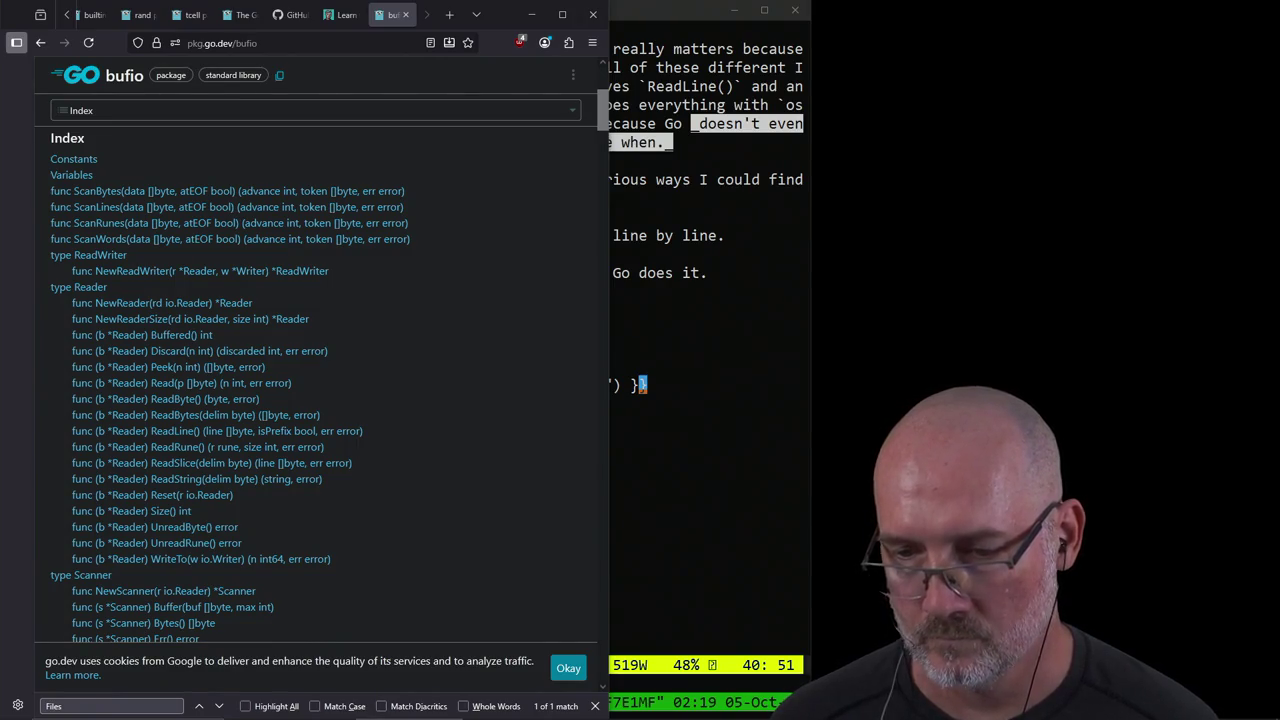
Step: Insert the line 'The first, and simplest is to use `io.' above the io docs link
{"action": "left_click", "coordinate": [644, 340]}
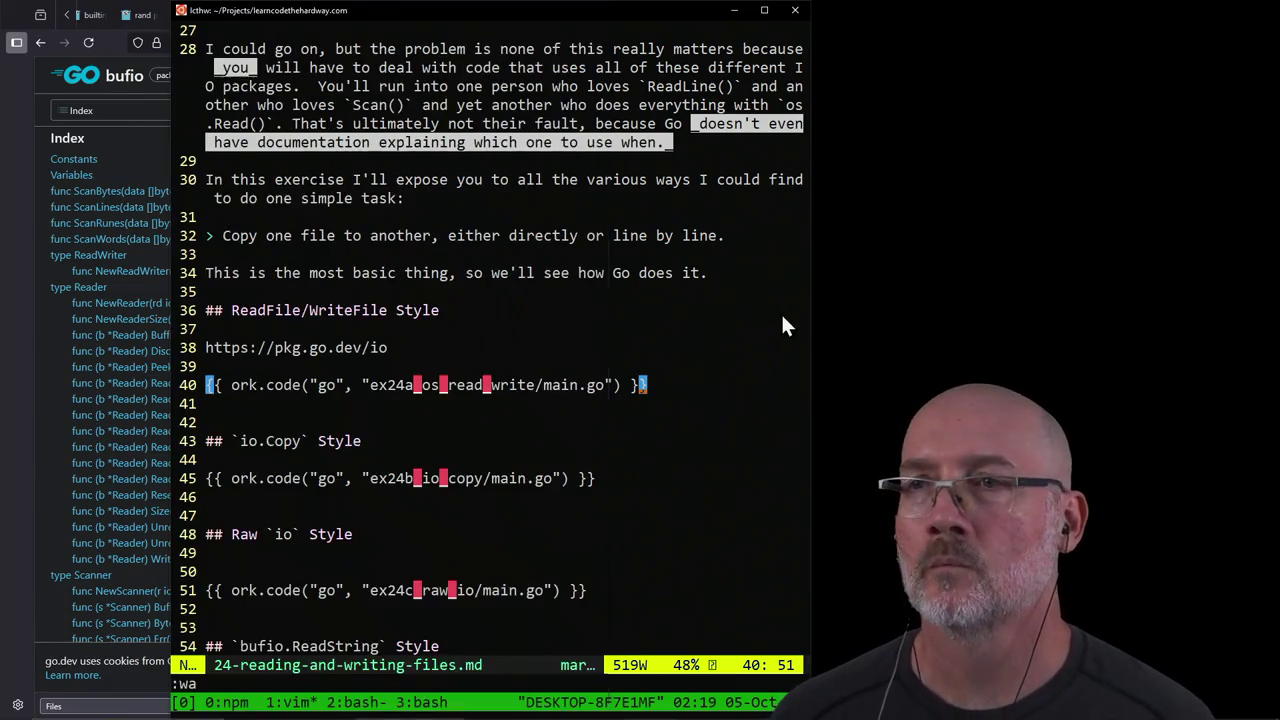
{"action": "key", "text": "k"}
{"action": "key", "text": "k"}
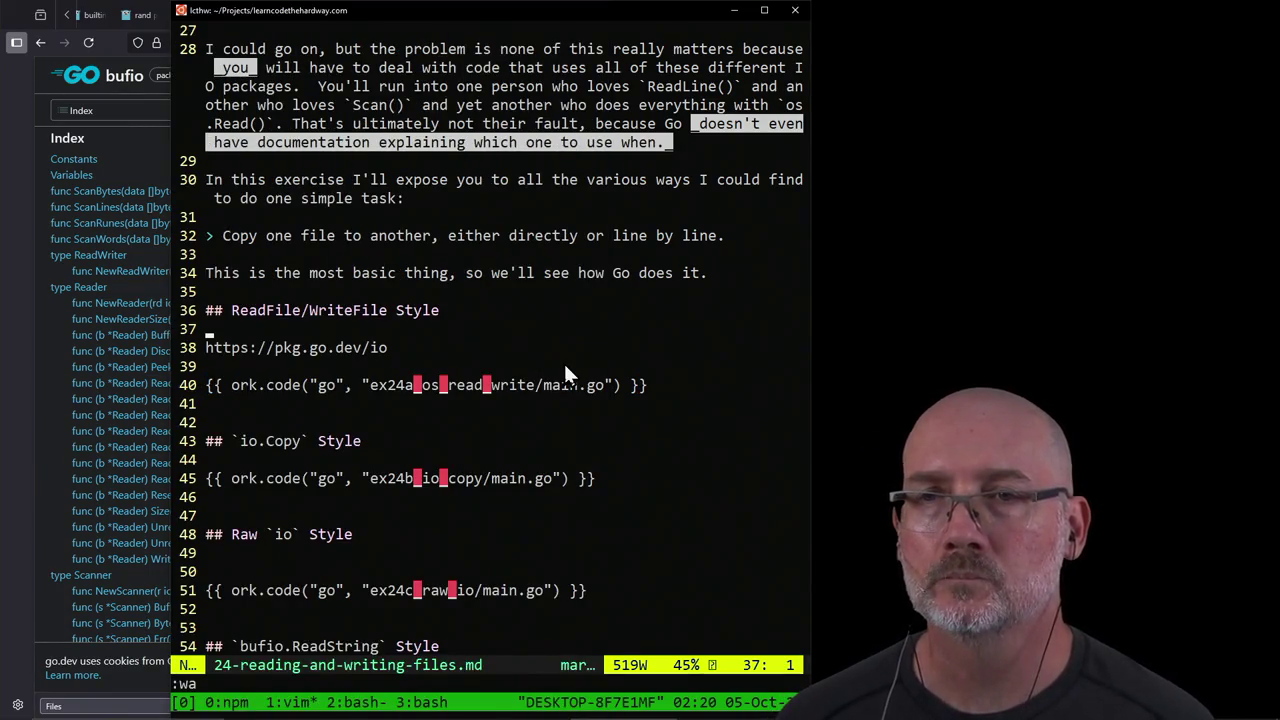
{"action": "type", "text": "O"}
{"action": "type", "text": " first, and"}
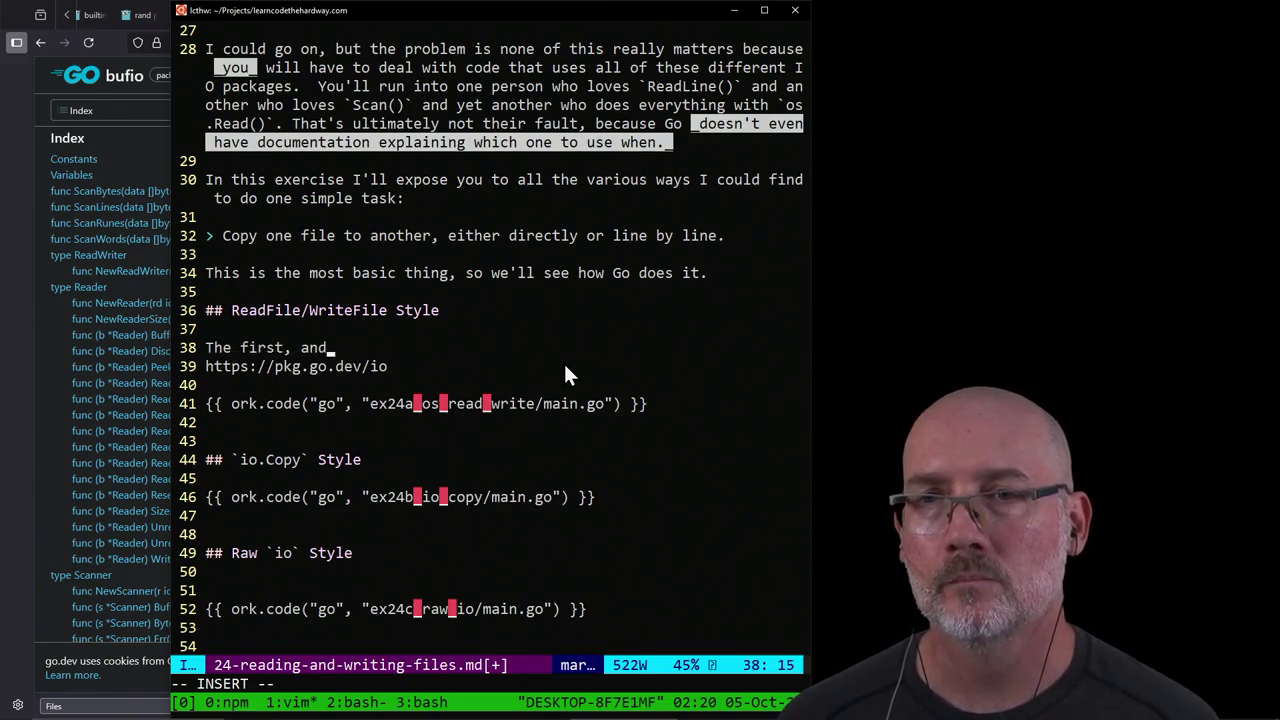
{"action": "type", "text": " sip"}
{"action": "key", "text": "BackSpace"}
{"action": "type", "text": "mples"}
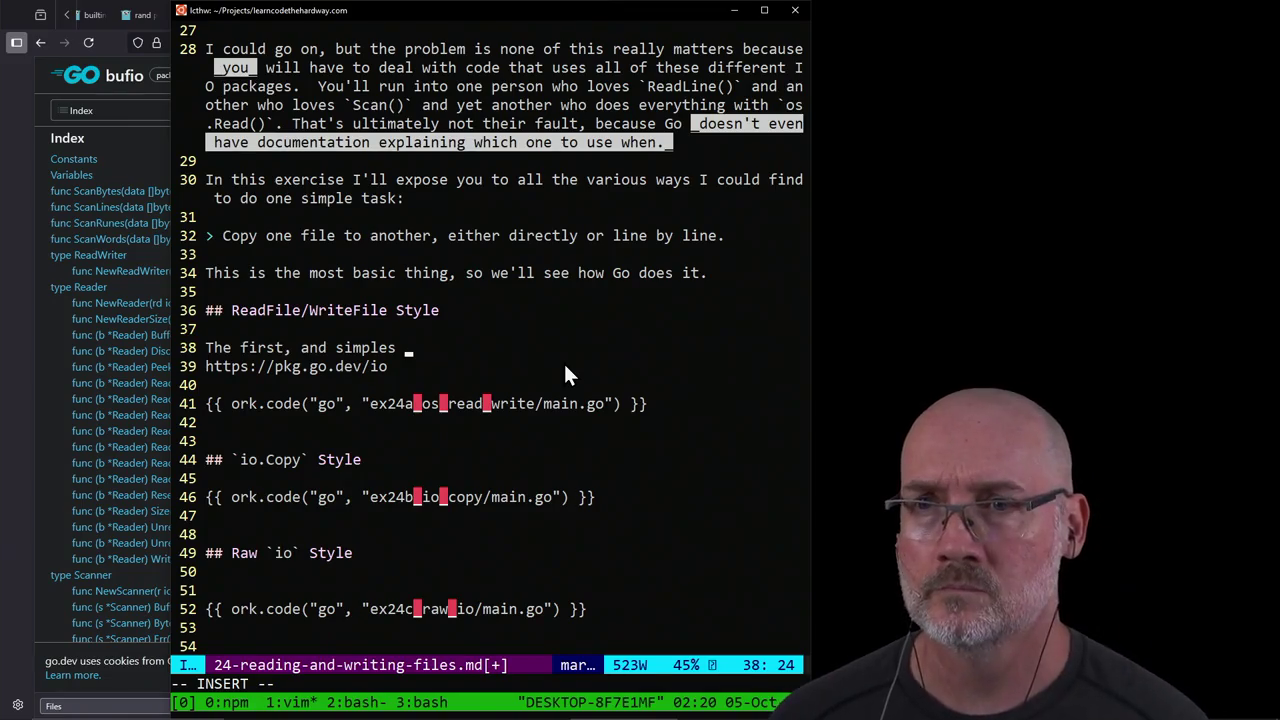
{"action": "key", "text": "BackSpace"}
{"action": "type", "text": "t is to use"}
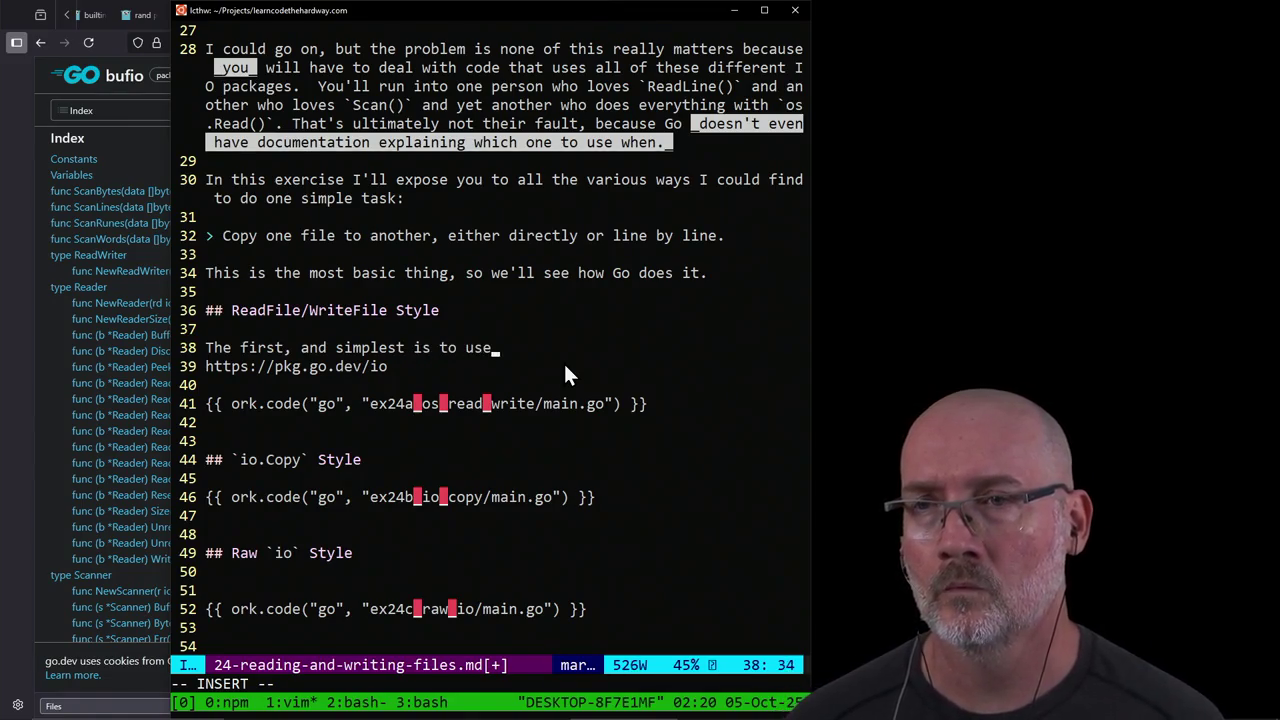
{"action": "type", "text": " `io."}
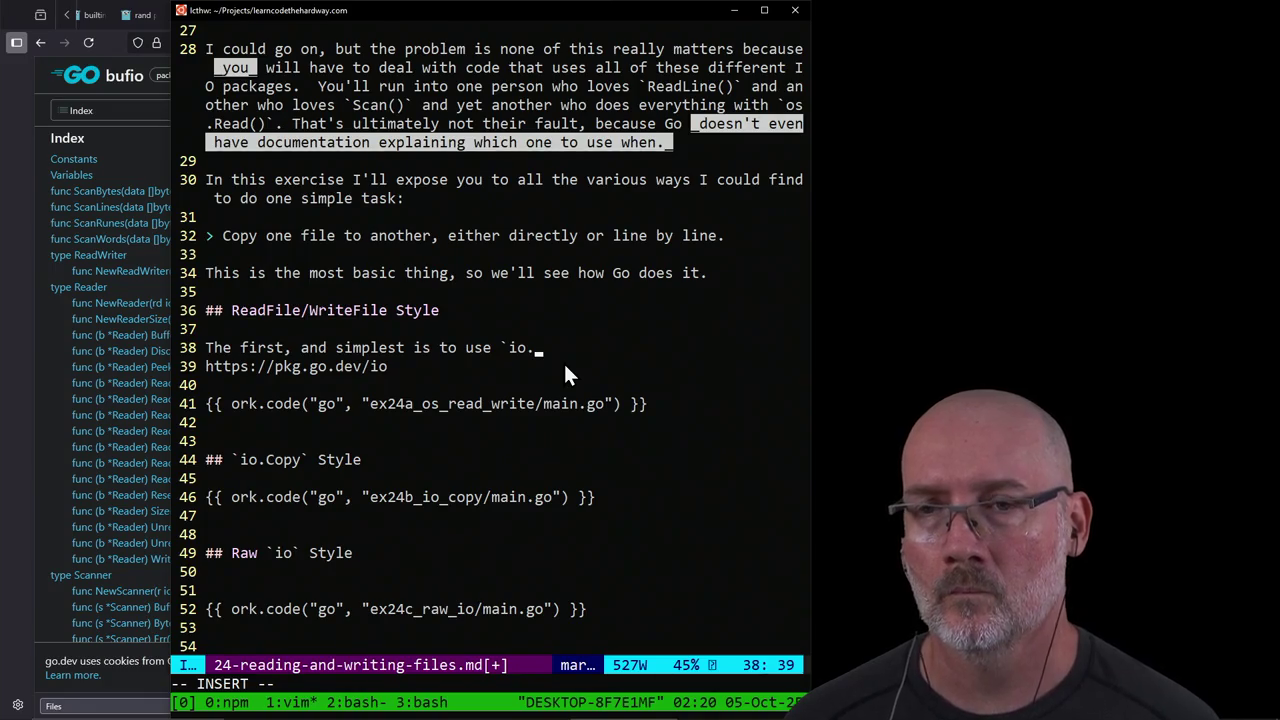
{"action": "key", "text": "Escape"}
{"action": "key", "text": "ctrl+b"}
{"action": "key", "text": "2"}
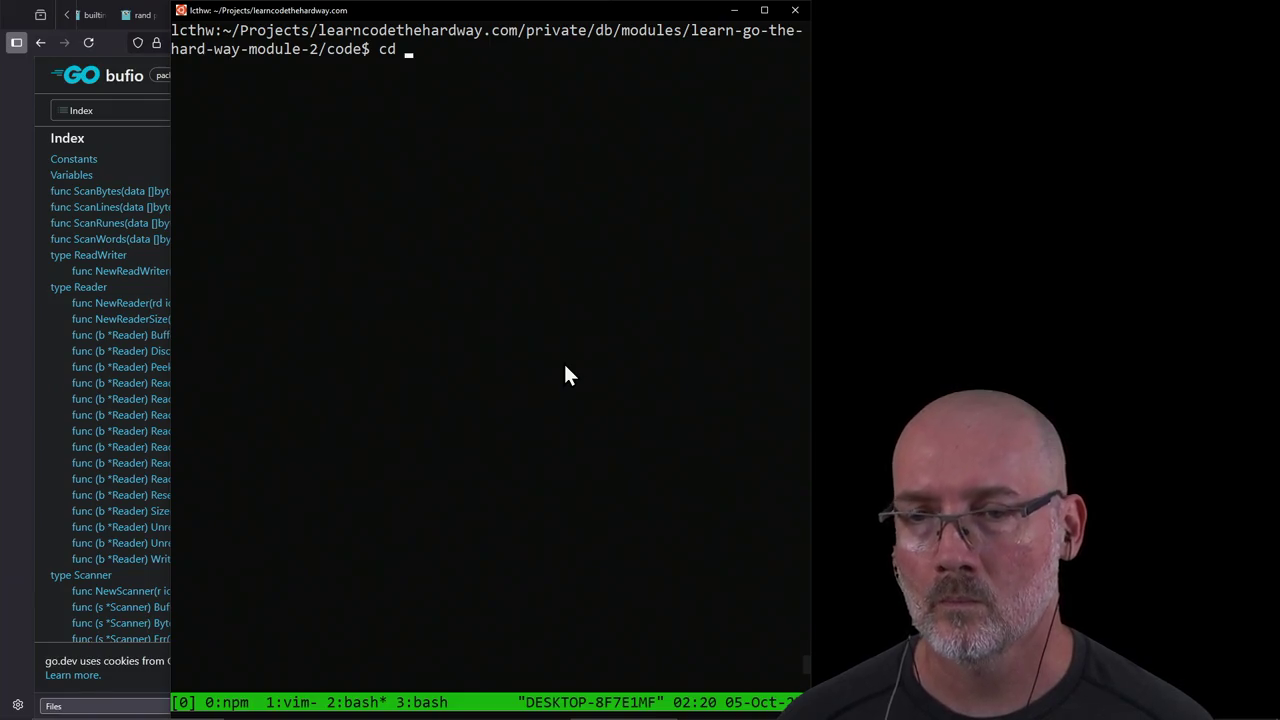
Step: Switch between the lesson and shell windows to check the exercise folder name
{"action": "key", "text": "ctrl+b"}
{"action": "key", "text": "1"}
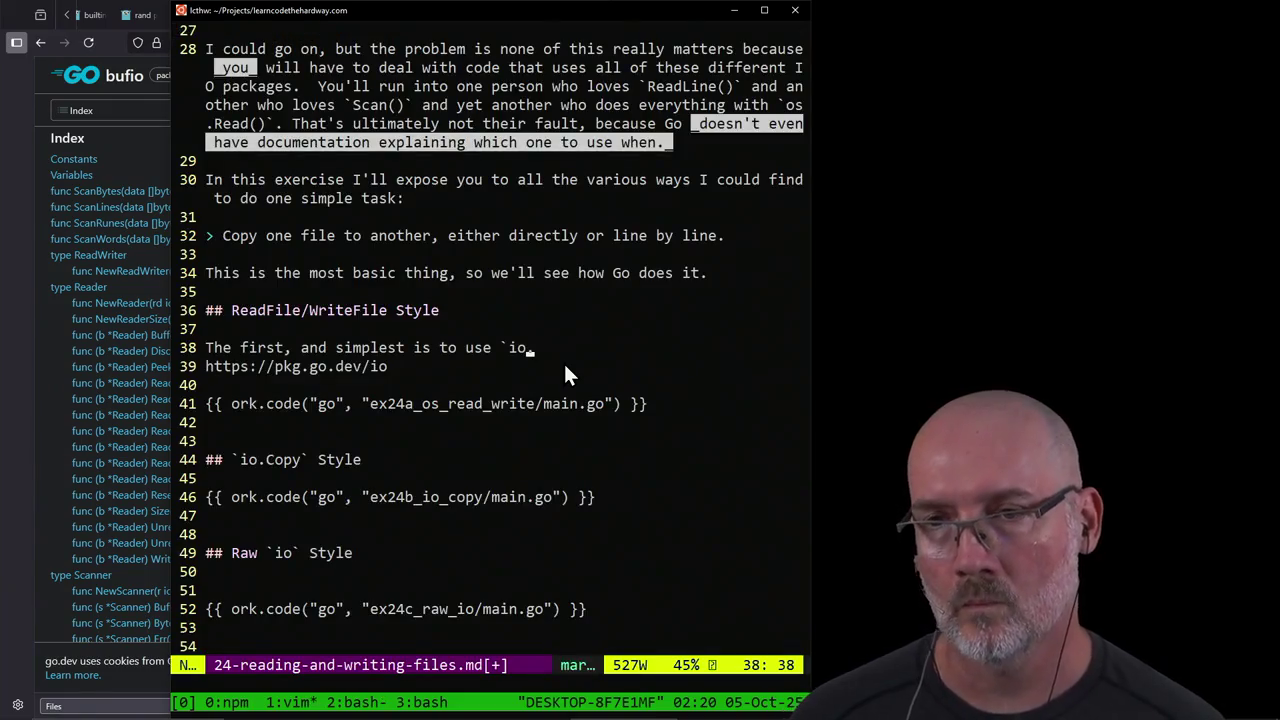
{"action": "key", "text": "ctrl+b"}
{"action": "key", "text": "2"}
{"action": "type", "text": "cd ex24_os"}
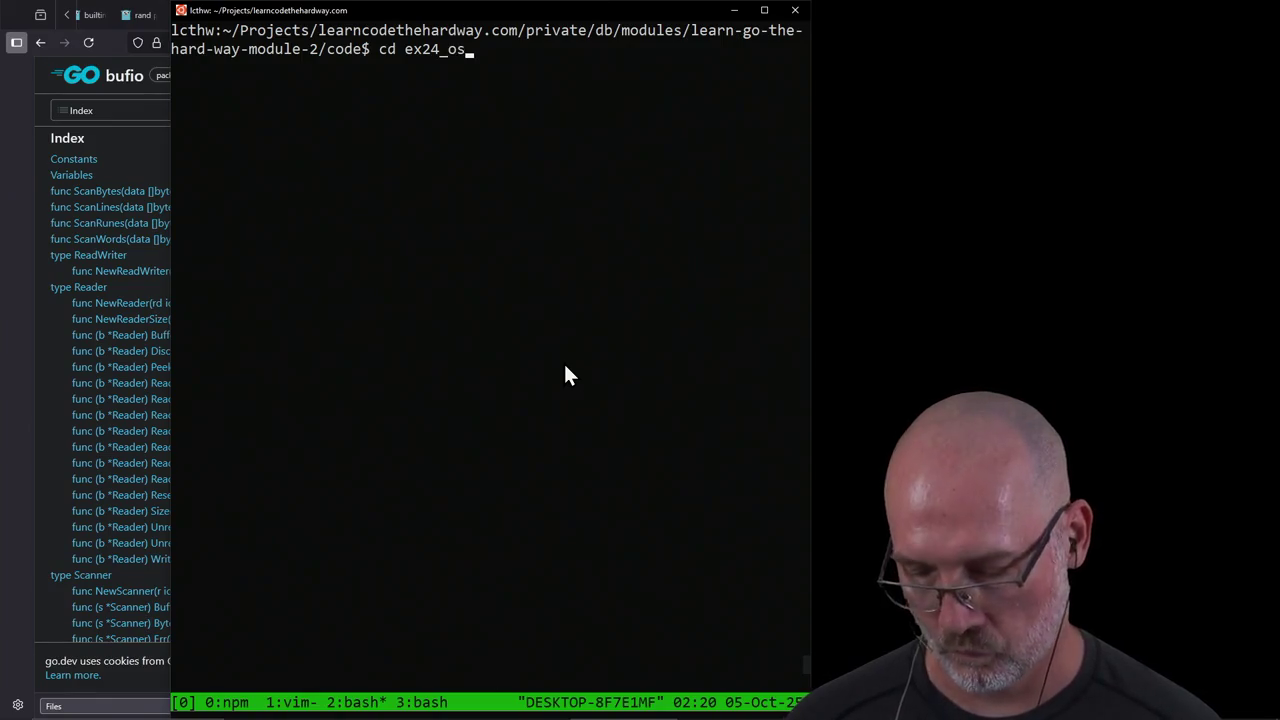
{"action": "key", "text": "ctrl+b"}
{"action": "key", "text": "1"}
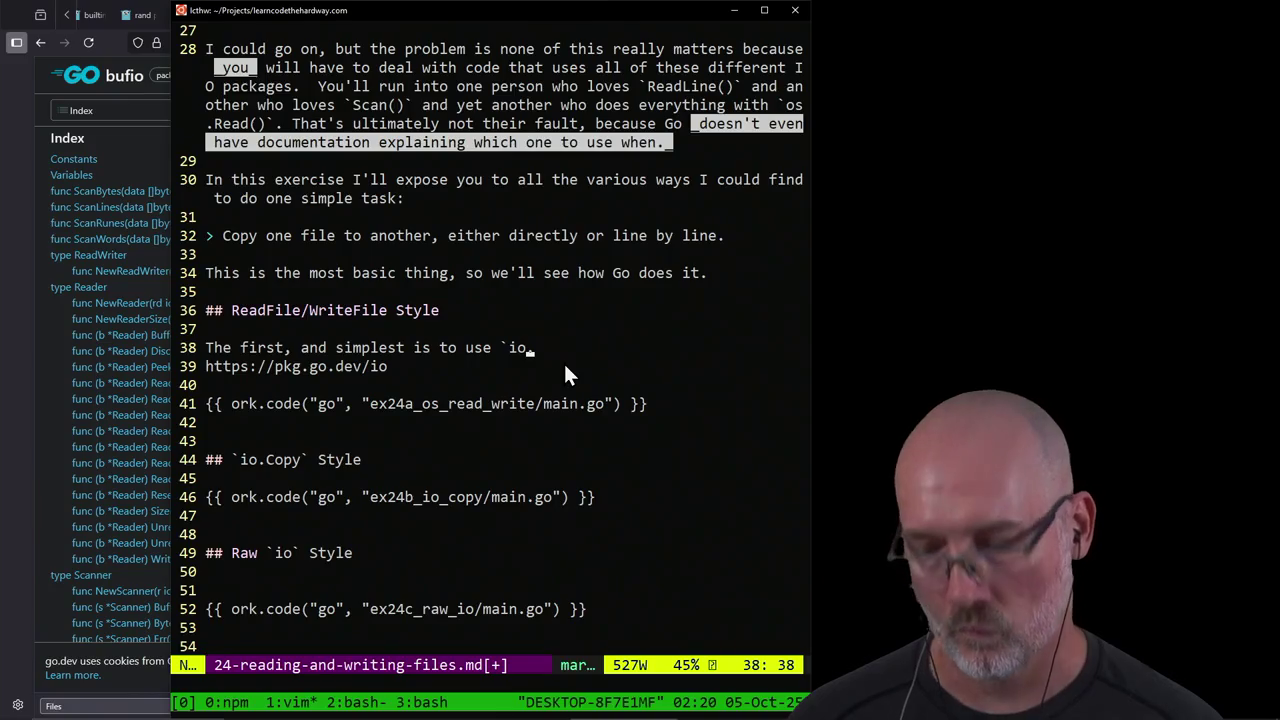
{"action": "key", "text": "ctrl+b"}
{"action": "key", "text": "2"}
Step: Change into ex24a_os_read_write and open main.go in Vim
{"action": "key", "text": "BackSpace"}
{"action": "key", "text": "BackSpace"}
{"action": "key", "text": "Tab"}
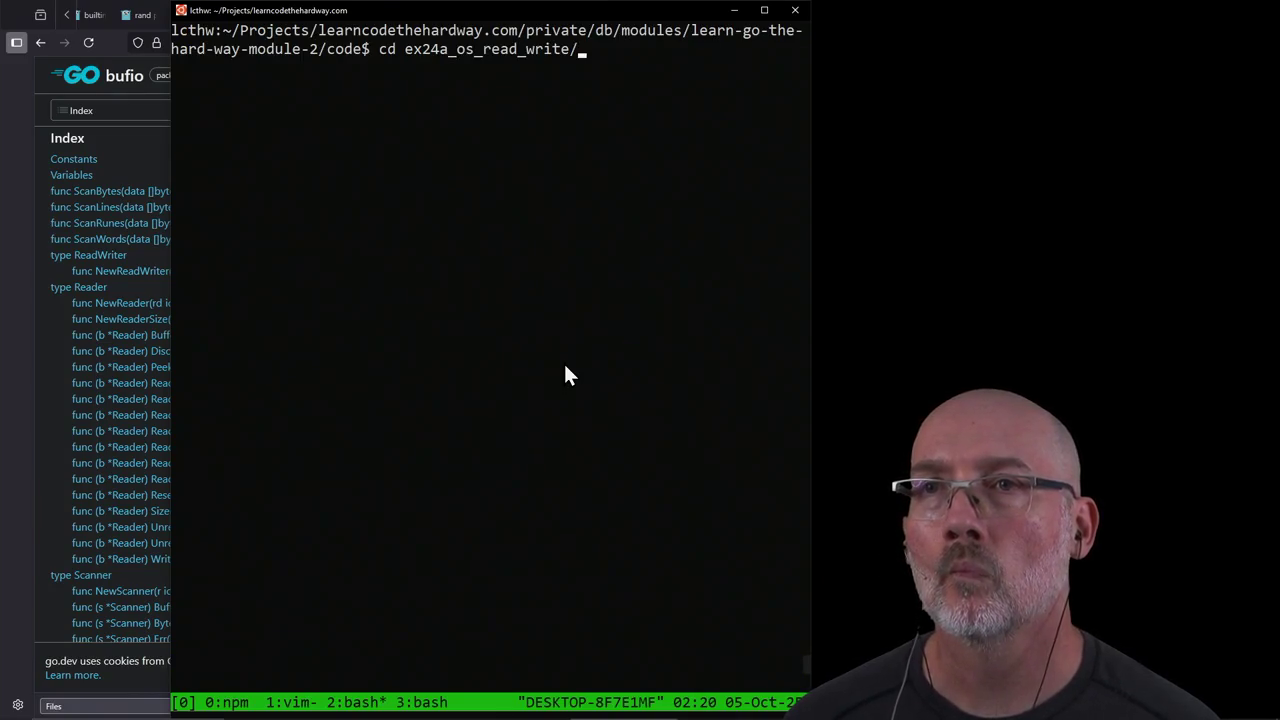
{"action": "key", "text": "Return"}
{"action": "type", "text": "vim main.go"}
{"action": "key", "text": "Return"}
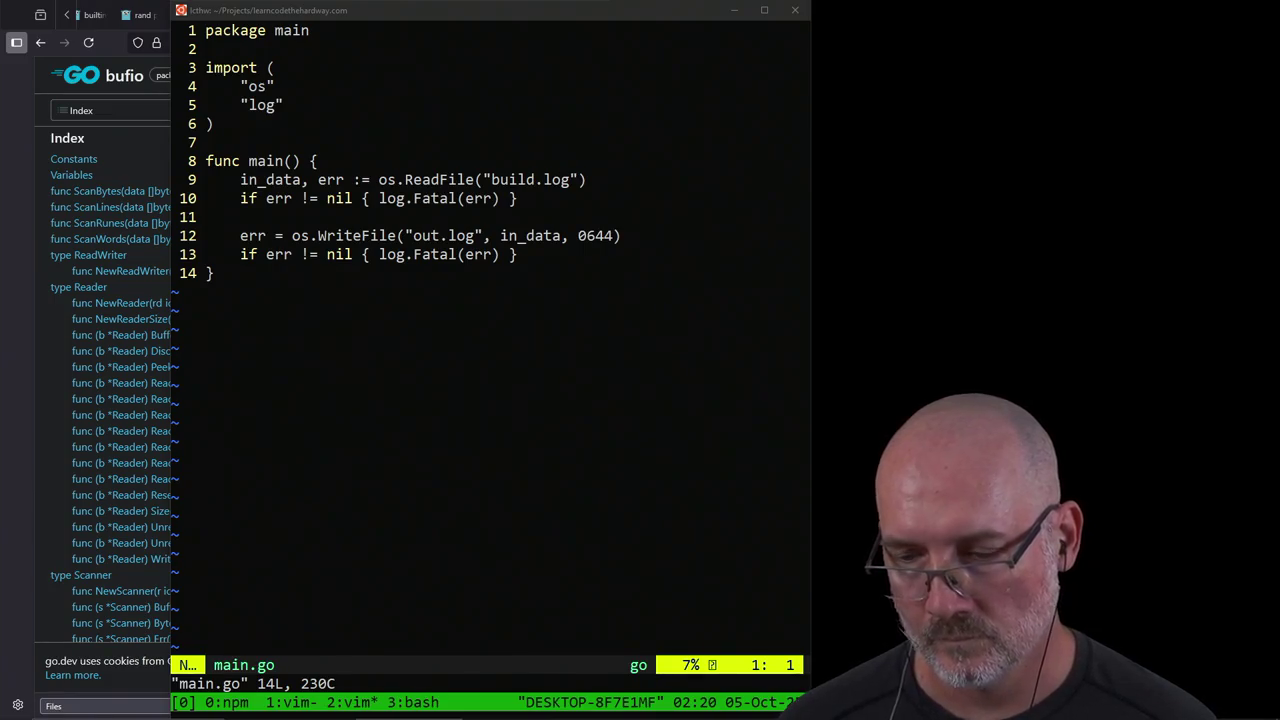
Step: Back in the lesson, change `io` to `os` in the simplest-approach sentence
{"action": "left_click", "coordinate": [223, 161]}
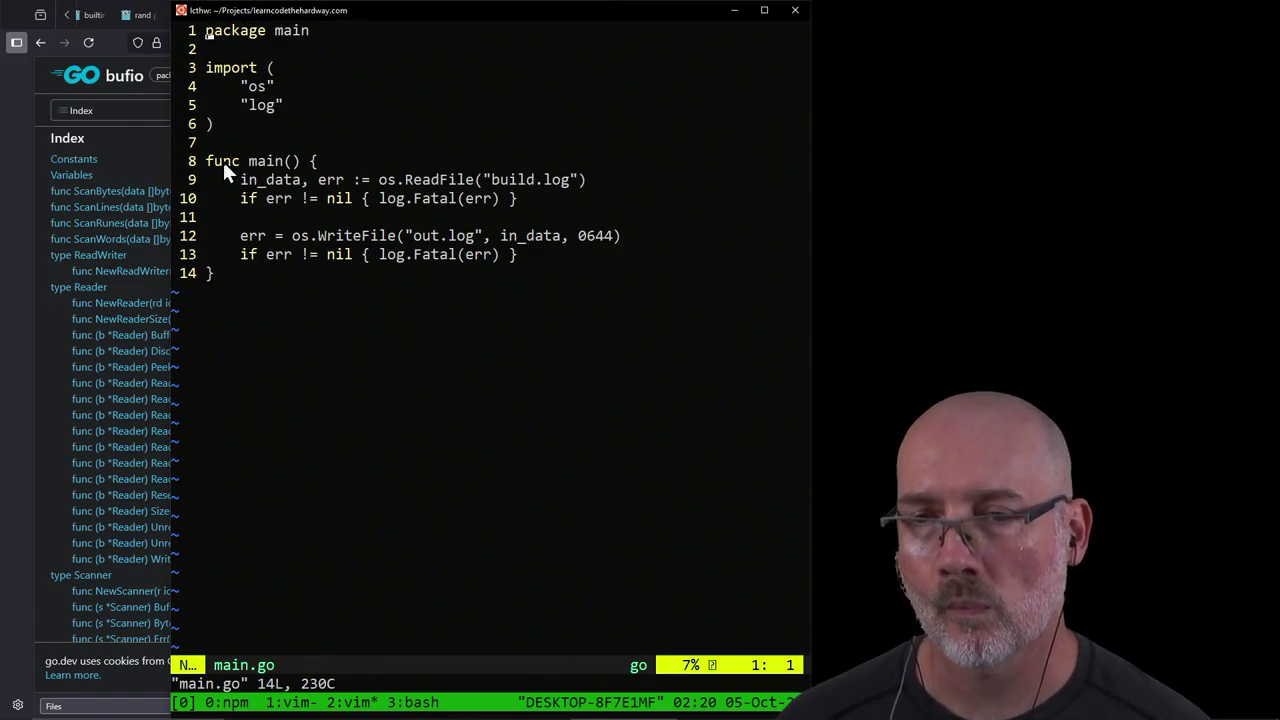
{"action": "key", "text": "ctrl+b"}
{"action": "key", "text": "1"}
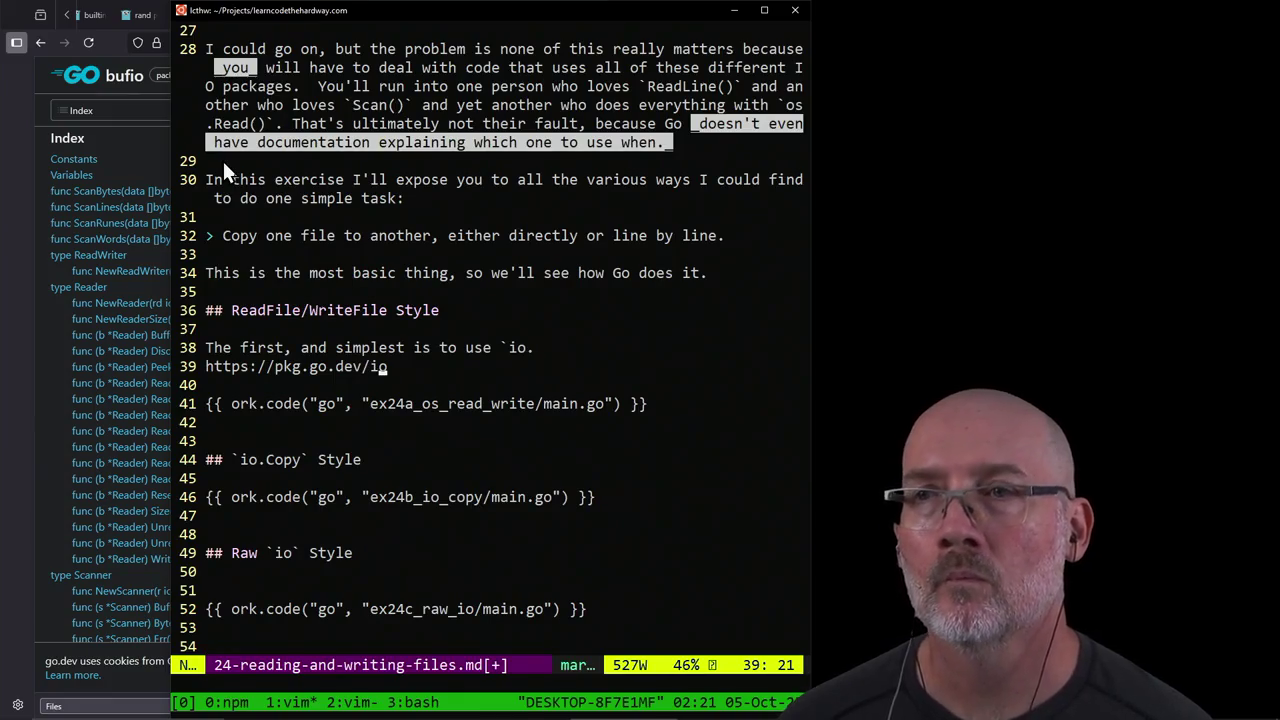
{"action": "key", "text": "a"}
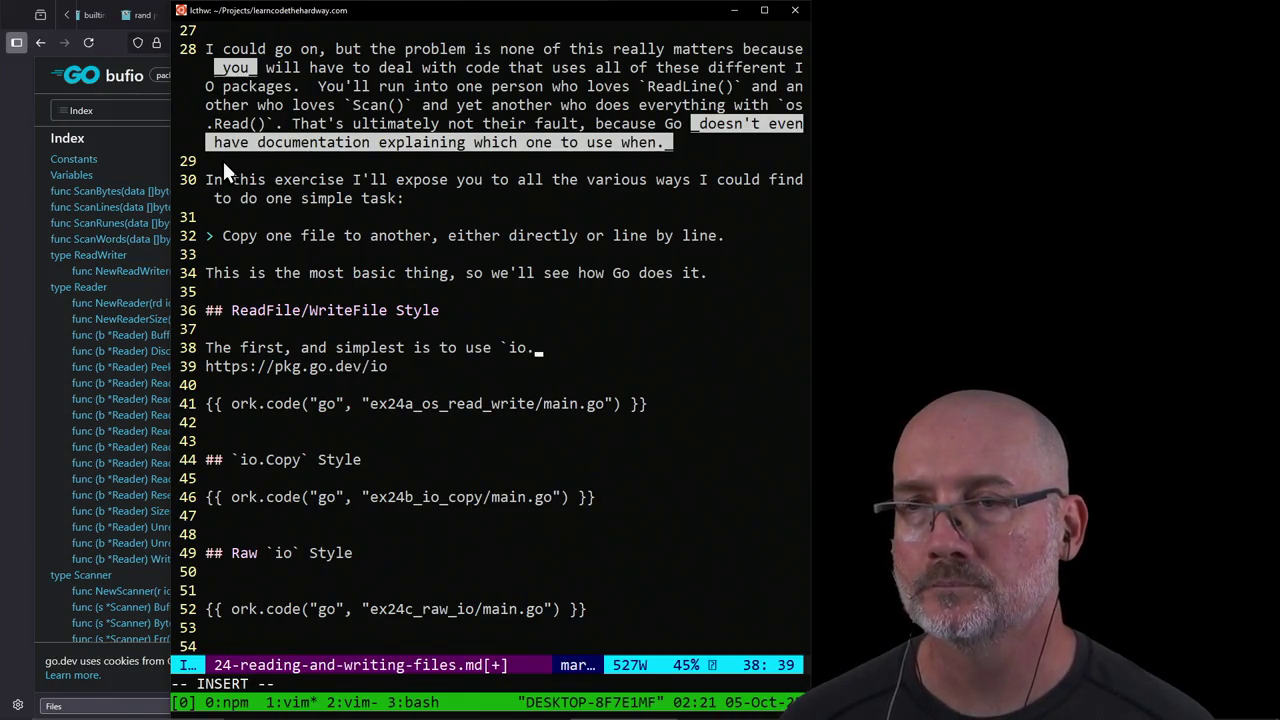
{"action": "key", "text": "Escape"}
{"action": "key", "text": "b"}
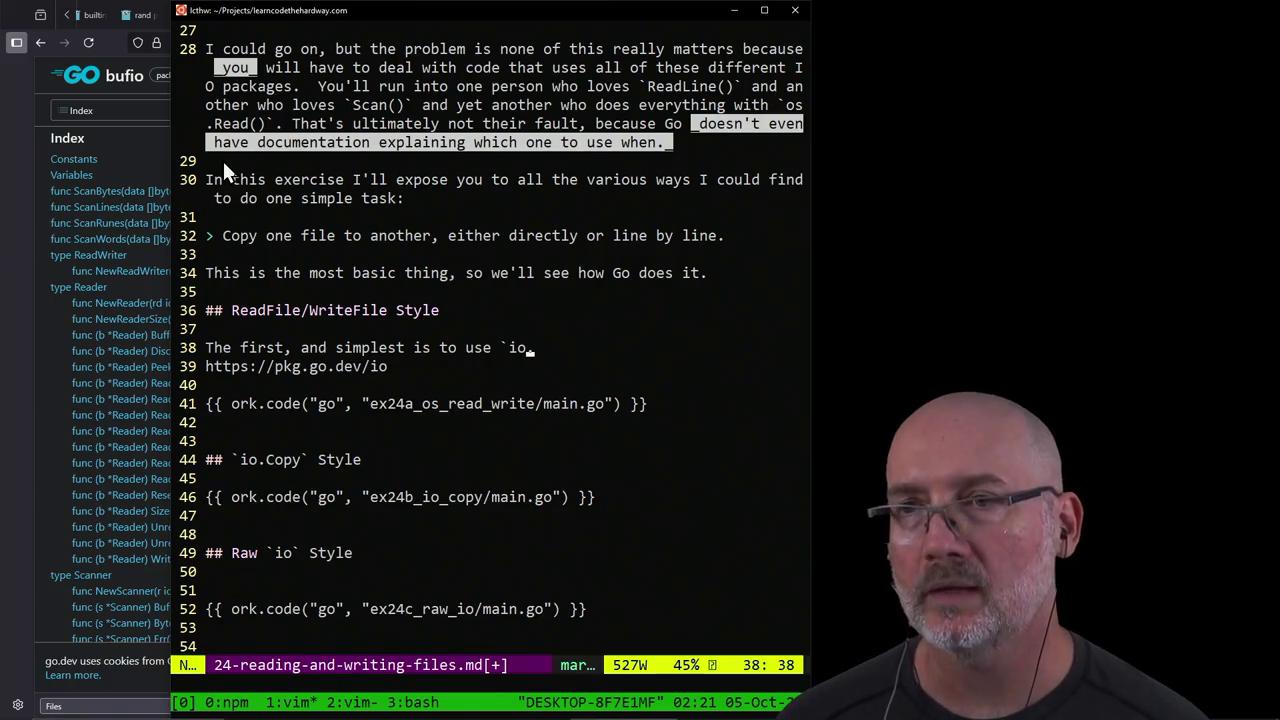
{"action": "type", "text": "cwos"}
{"action": "key", "text": "Escape"}
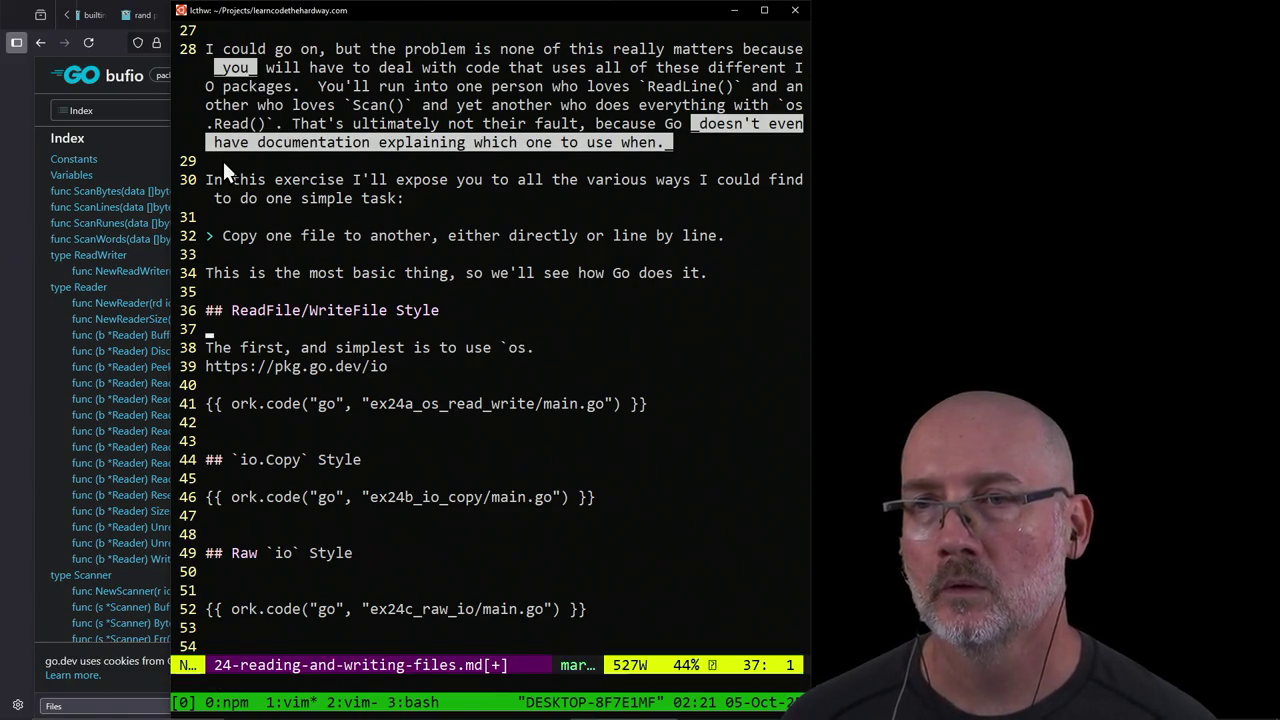
Step: Retitle the heading to '## os.ReadFile/os.WriteFile Style'
{"action": "key", "text": "k"}
{"action": "key", "text": "k"}
{"action": "type", "text": "bbbi"}
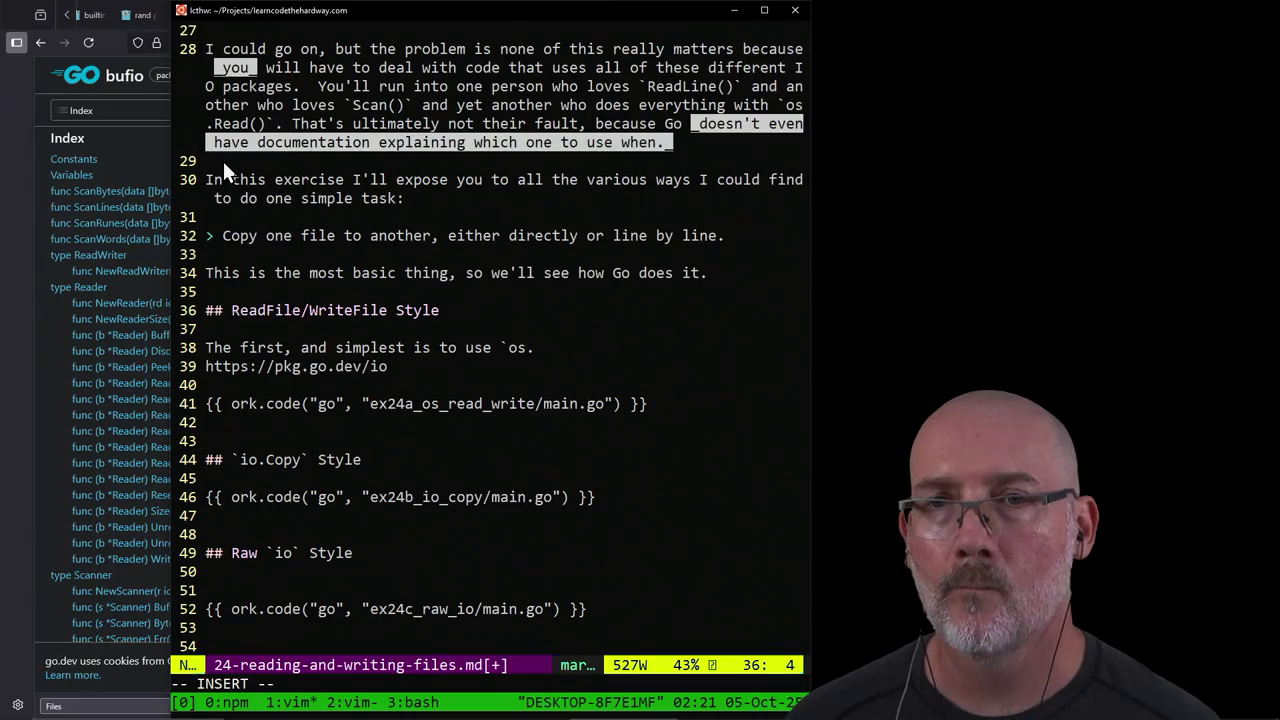
{"action": "type", "text": "os."}
{"action": "key", "text": "Escape"}
{"action": "type", "text": "ela"}
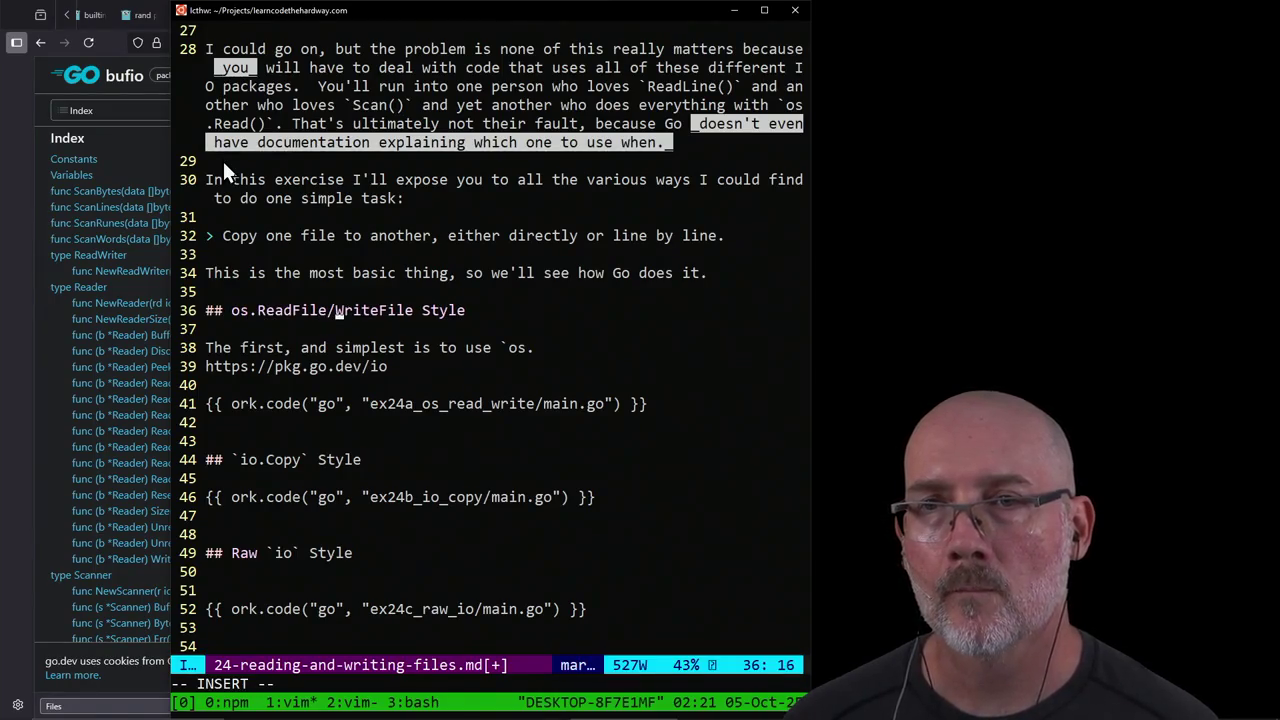
{"action": "type", "text": "os."}
{"action": "key", "text": "Escape"}
Step: Extend the sentence to cite `os.ReadFile` and `os.WriteFile` 'from the [' link
{"action": "key", "text": "j"}
{"action": "key", "text": "j"}
{"action": "type", "text": "AR"}
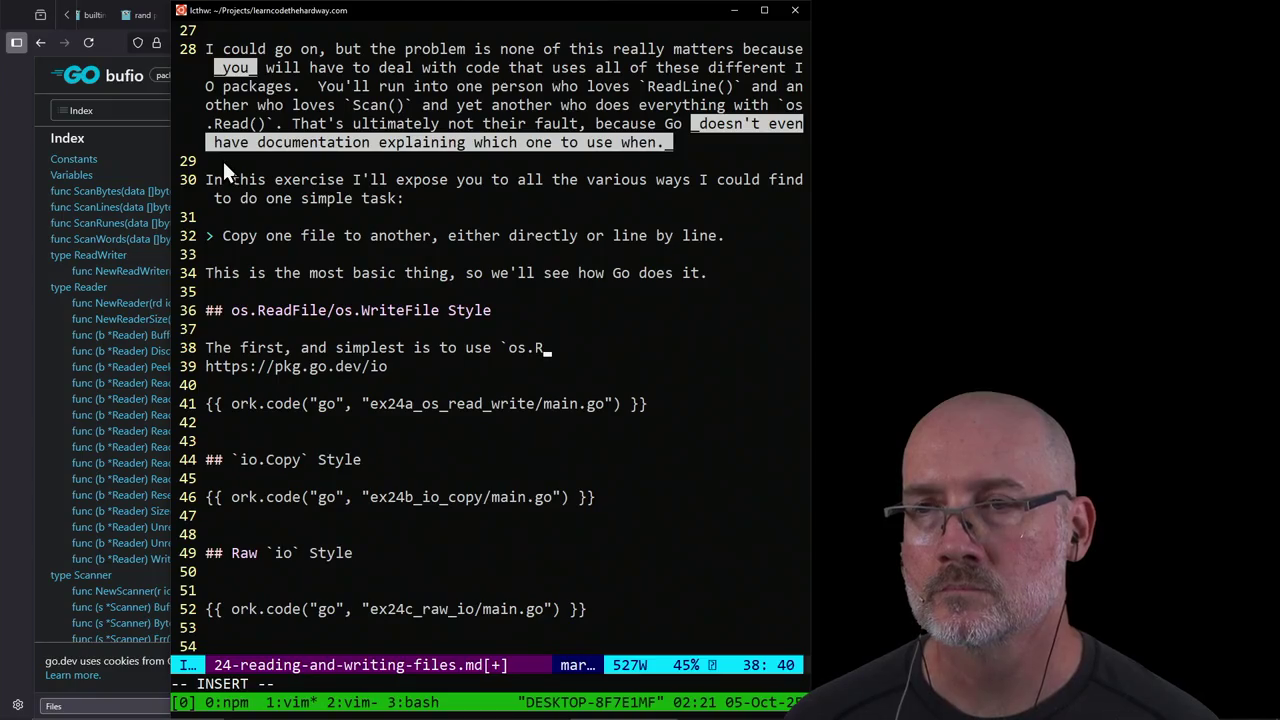
{"action": "type", "text": "dFile"}
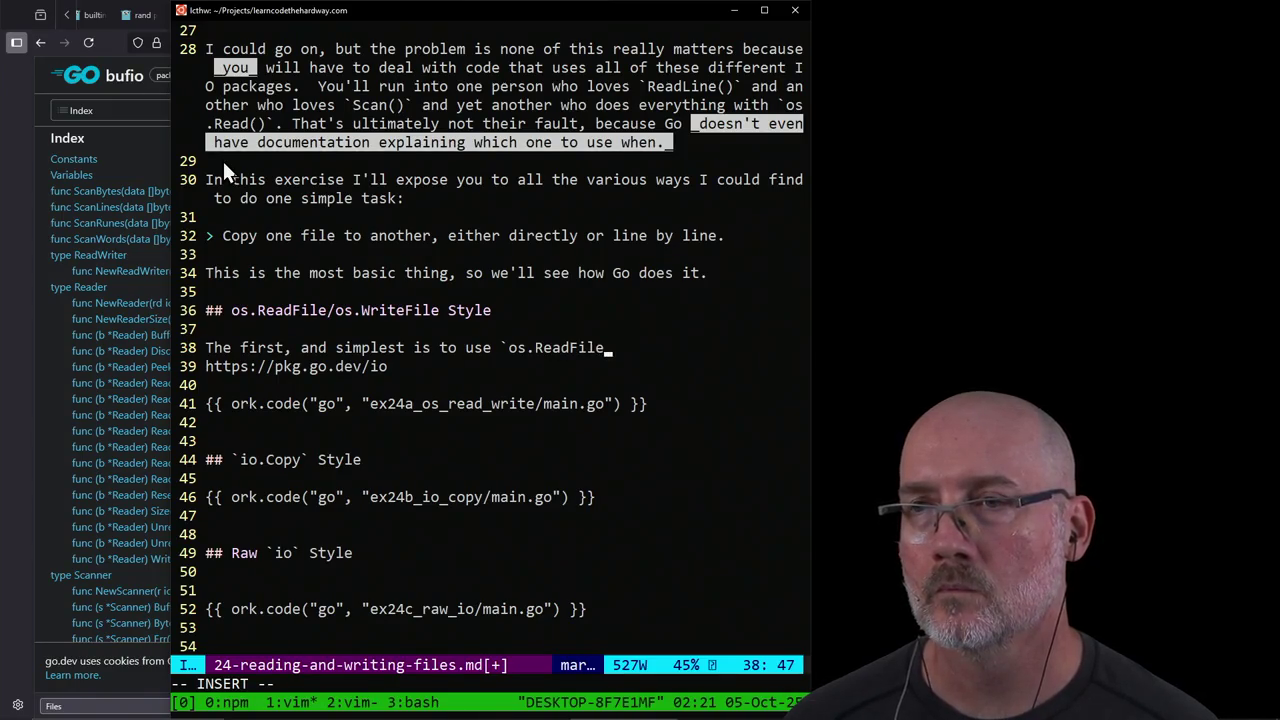
{"action": "type", "text": "` and"}
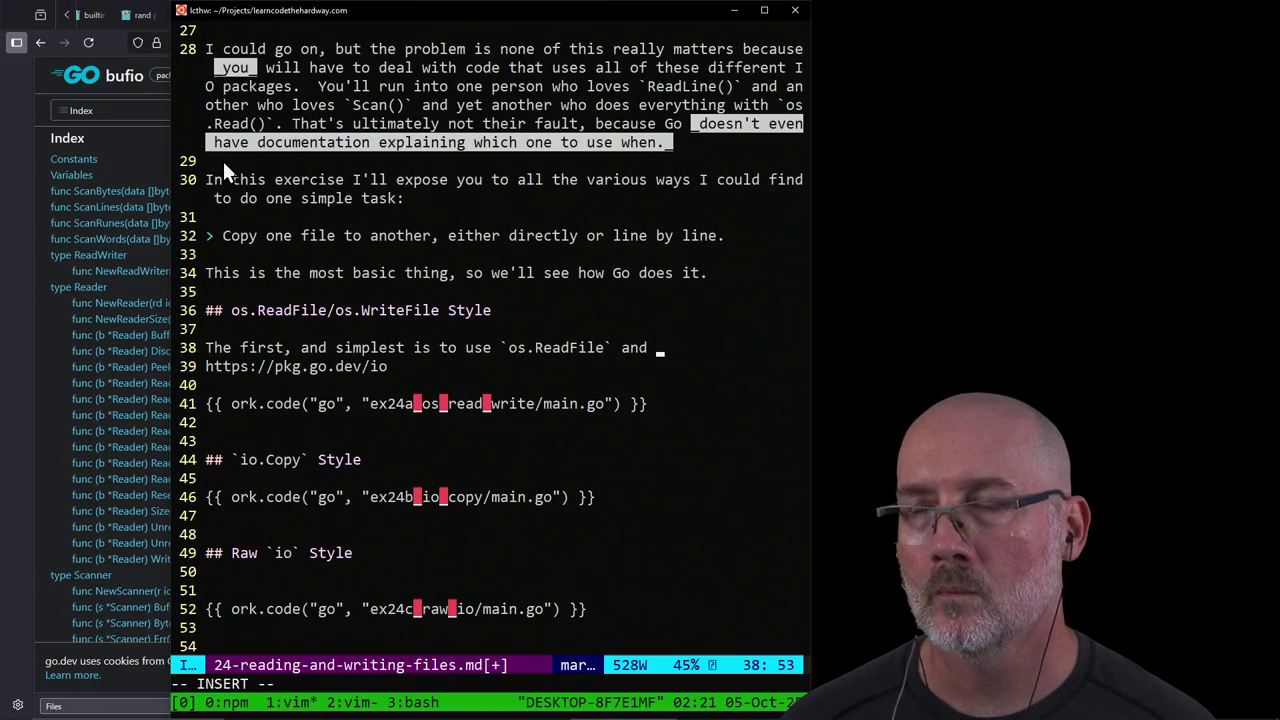
{"action": "type", "text": "os"}
{"action": "key", "text": "BackSpace"}
{"action": "key", "text": "BackSpace"}
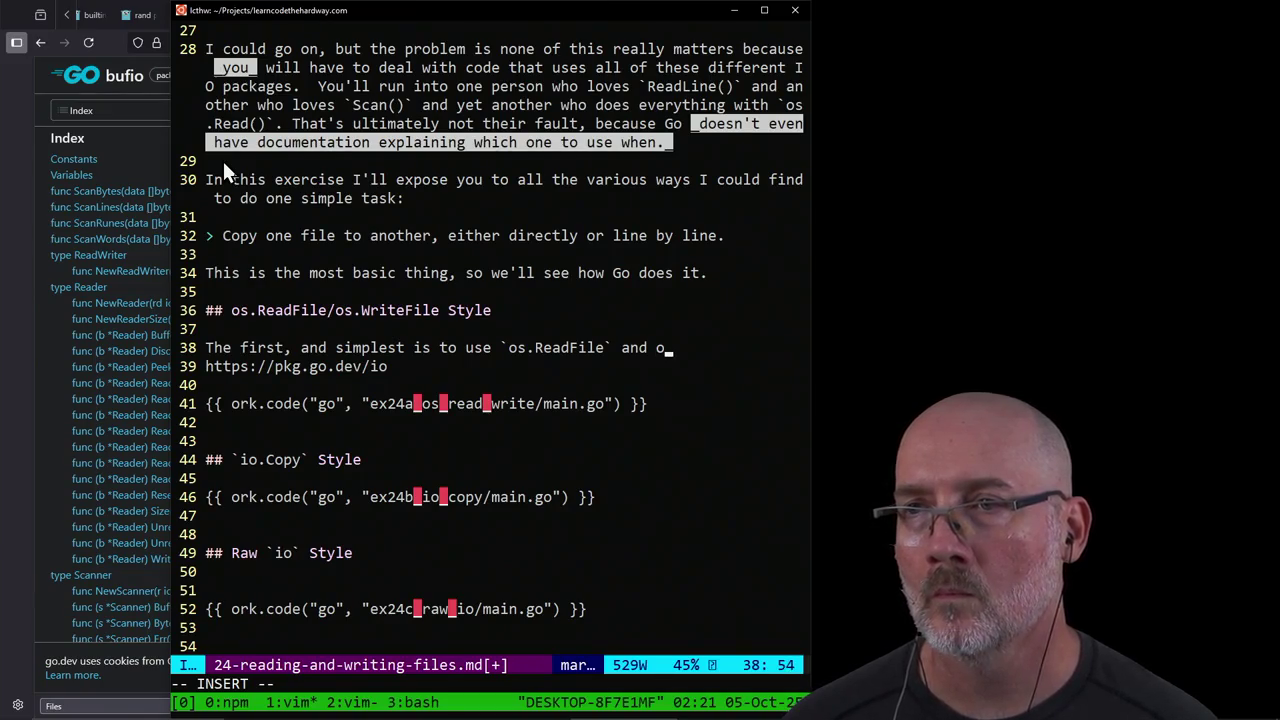
{"action": "type", "text": "`os"}
{"action": "type", "text": ".WriteFi"}
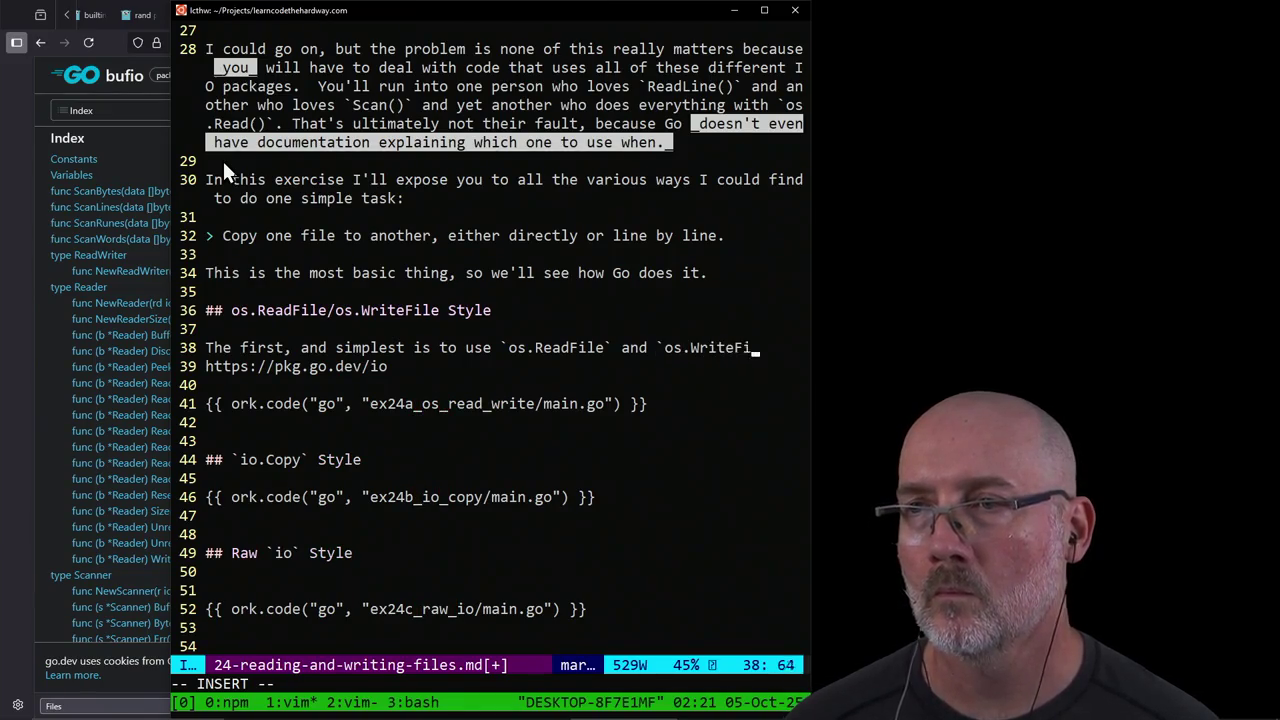
{"action": "type", "text": "le` from the "}
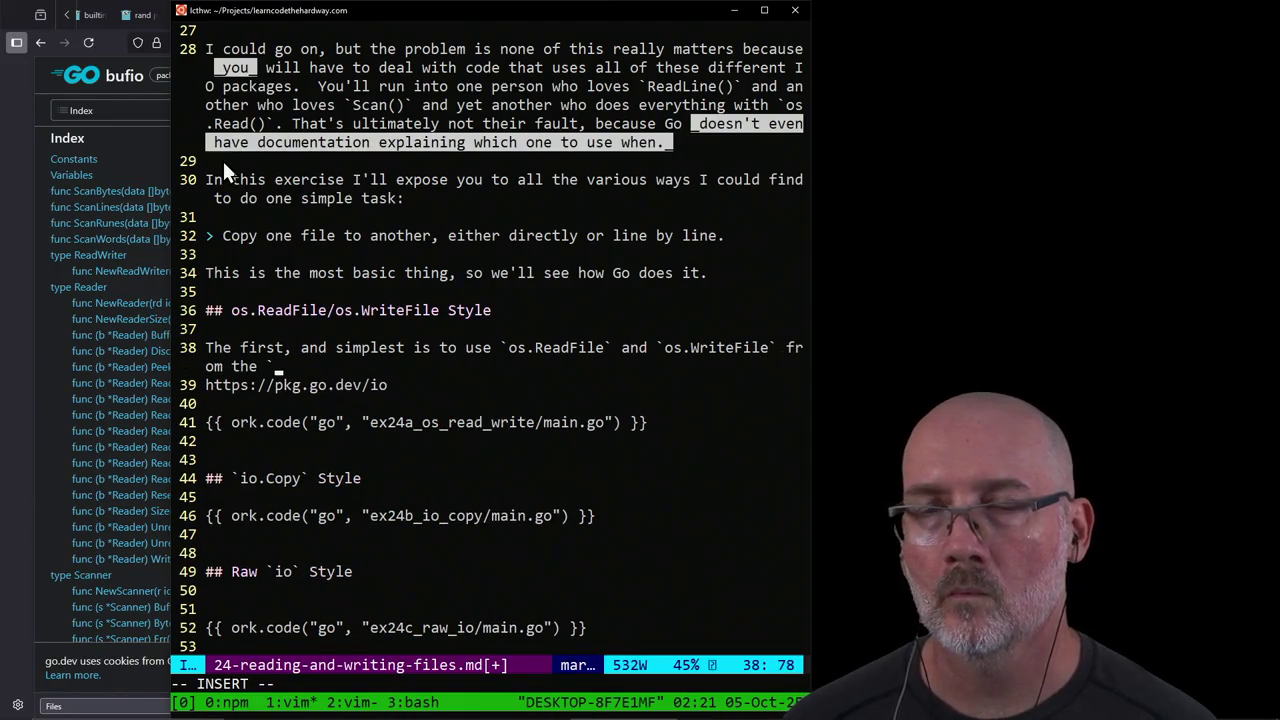
{"action": "type", "text": "["}
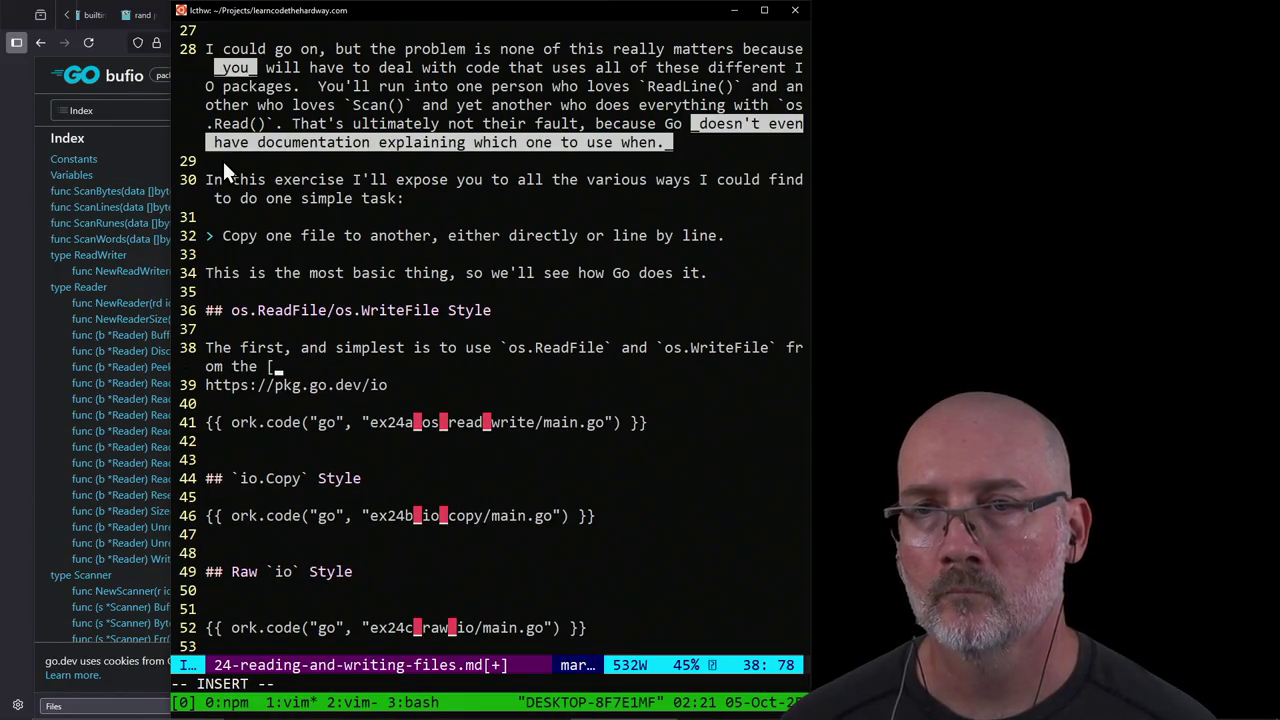
{"action": "key", "text": "Escape"}
{"action": "key", "text": "j"}
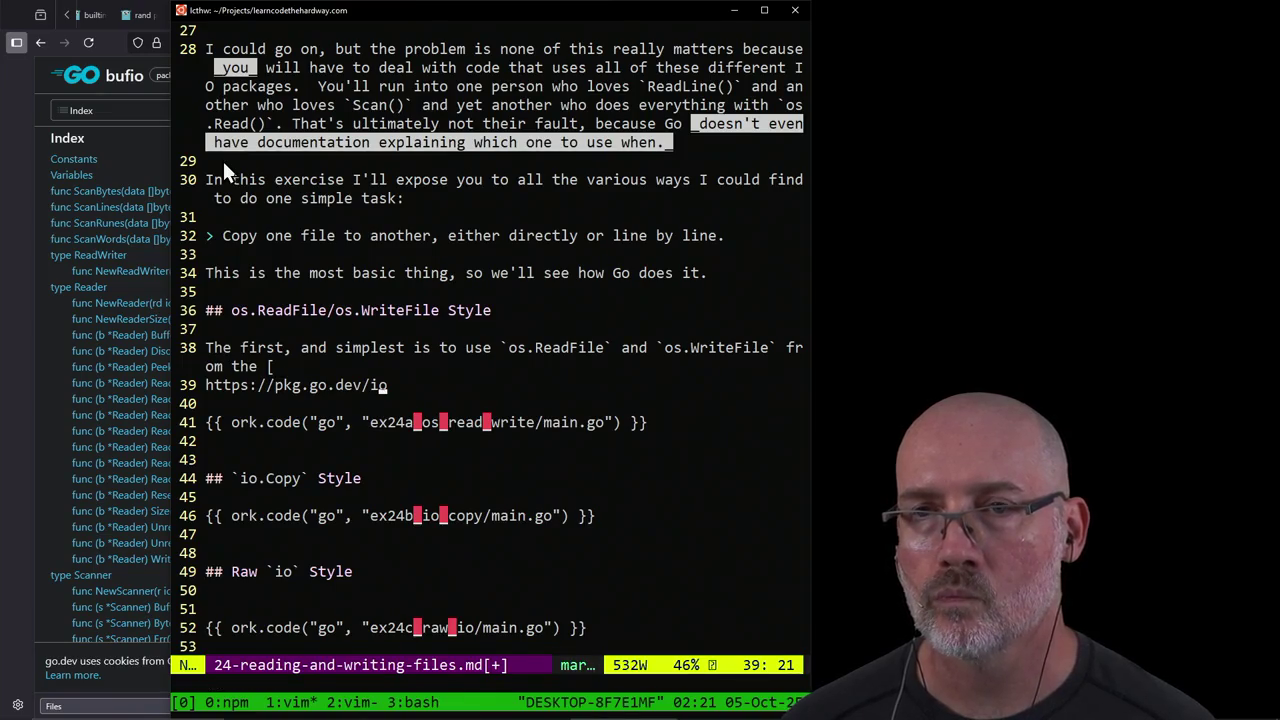
Step: After glancing at main.go, type the link label 'Go os package]('
{"action": "key", "text": "ctrl+b"}
{"action": "key", "text": "2"}
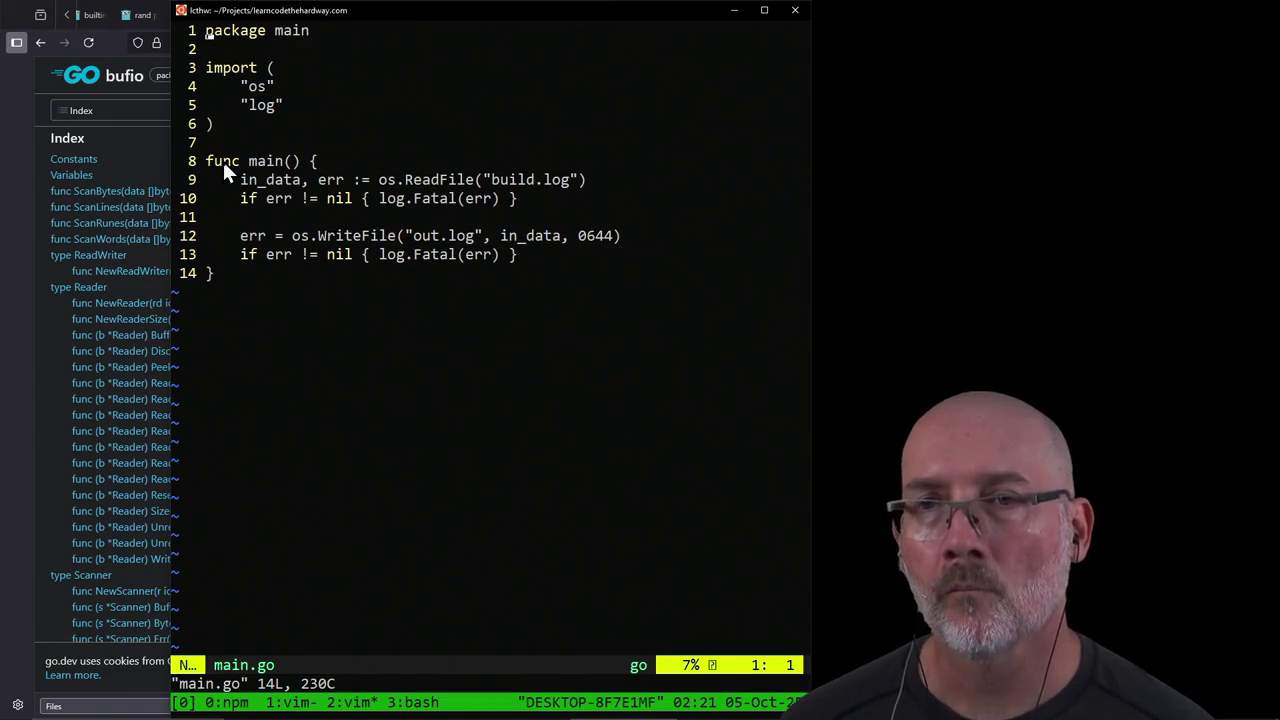
{"action": "key", "text": "ctrl+b"}
{"action": "key", "text": "1"}
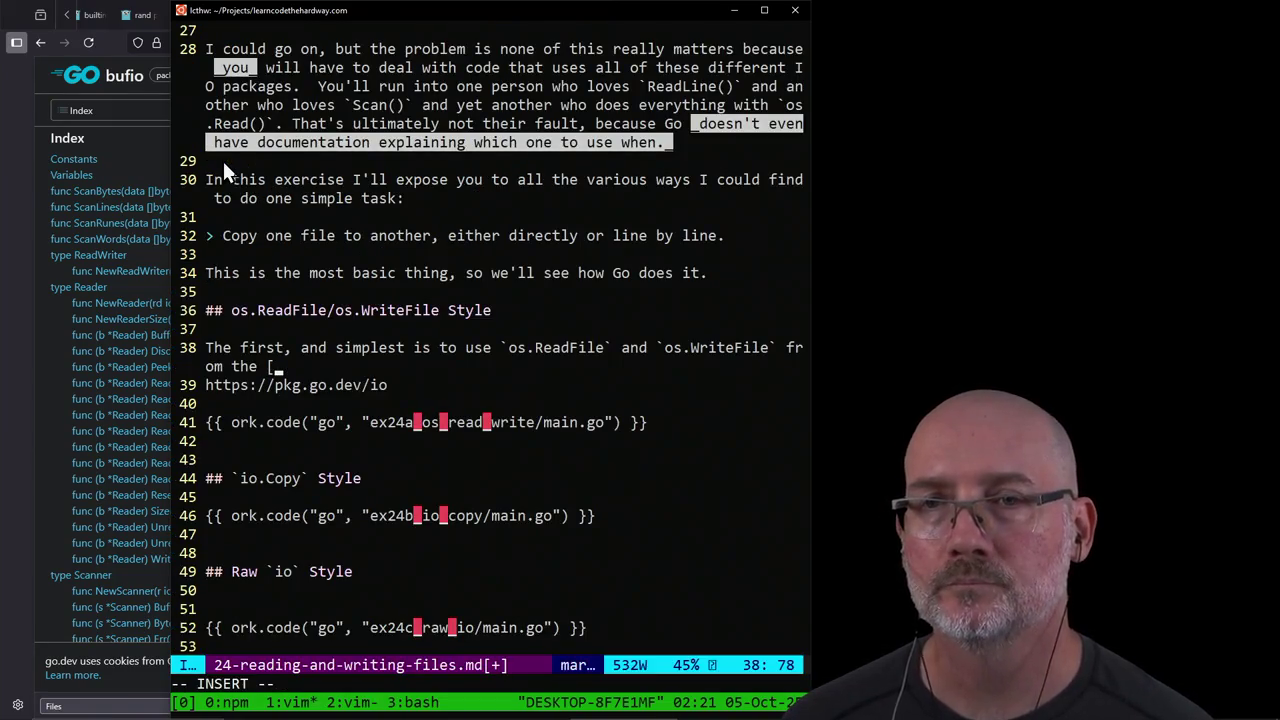
{"action": "type", "text": "Go os"}
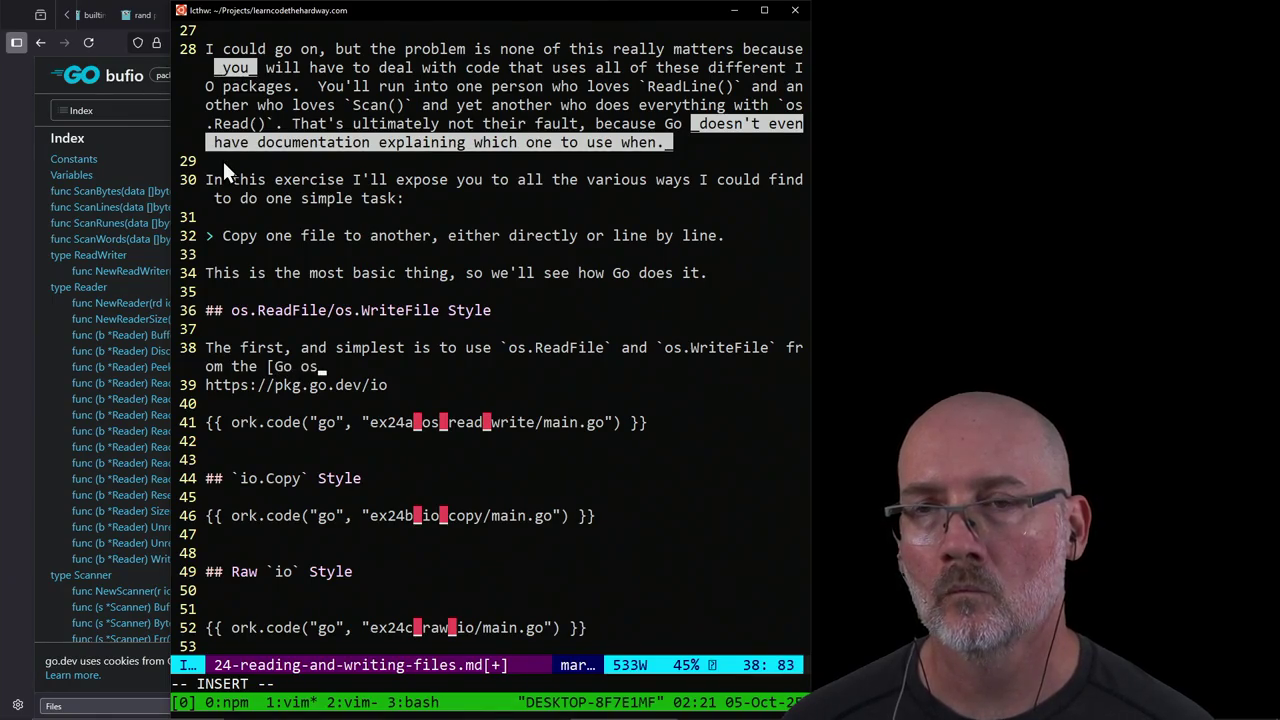
{"action": "type", "text": "papa"}
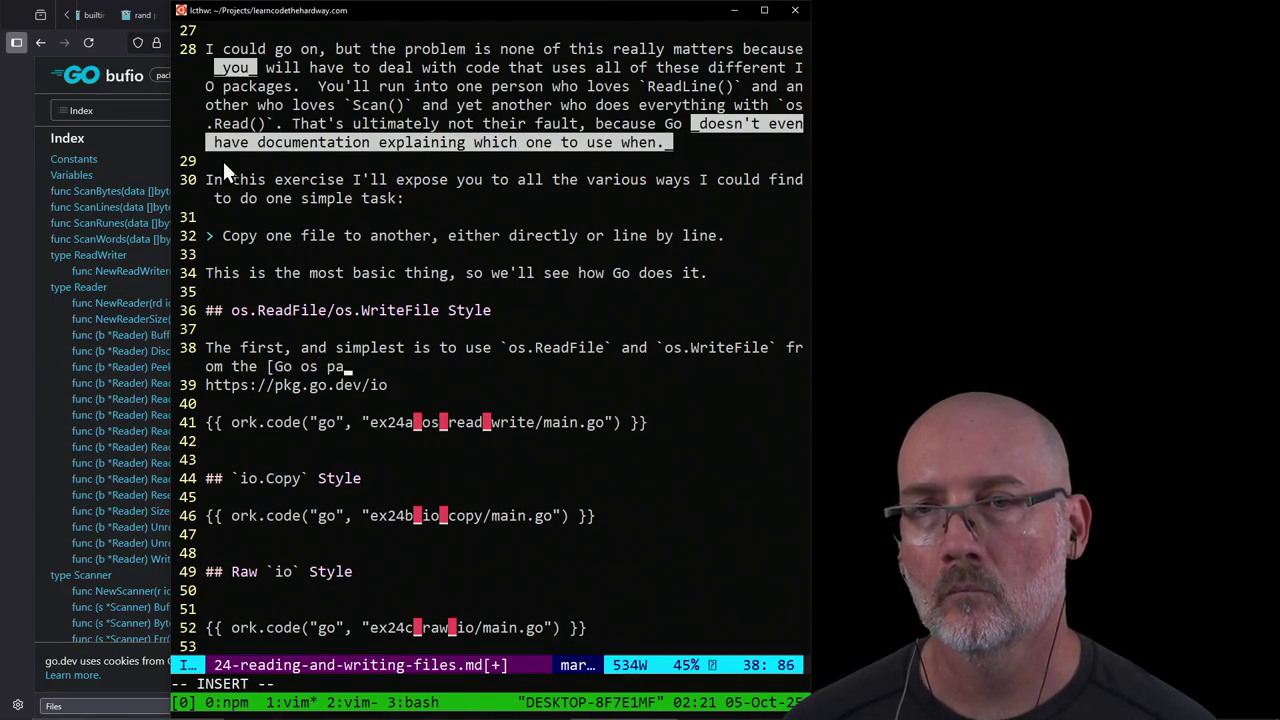
{"action": "type", "text": "ckage]("}
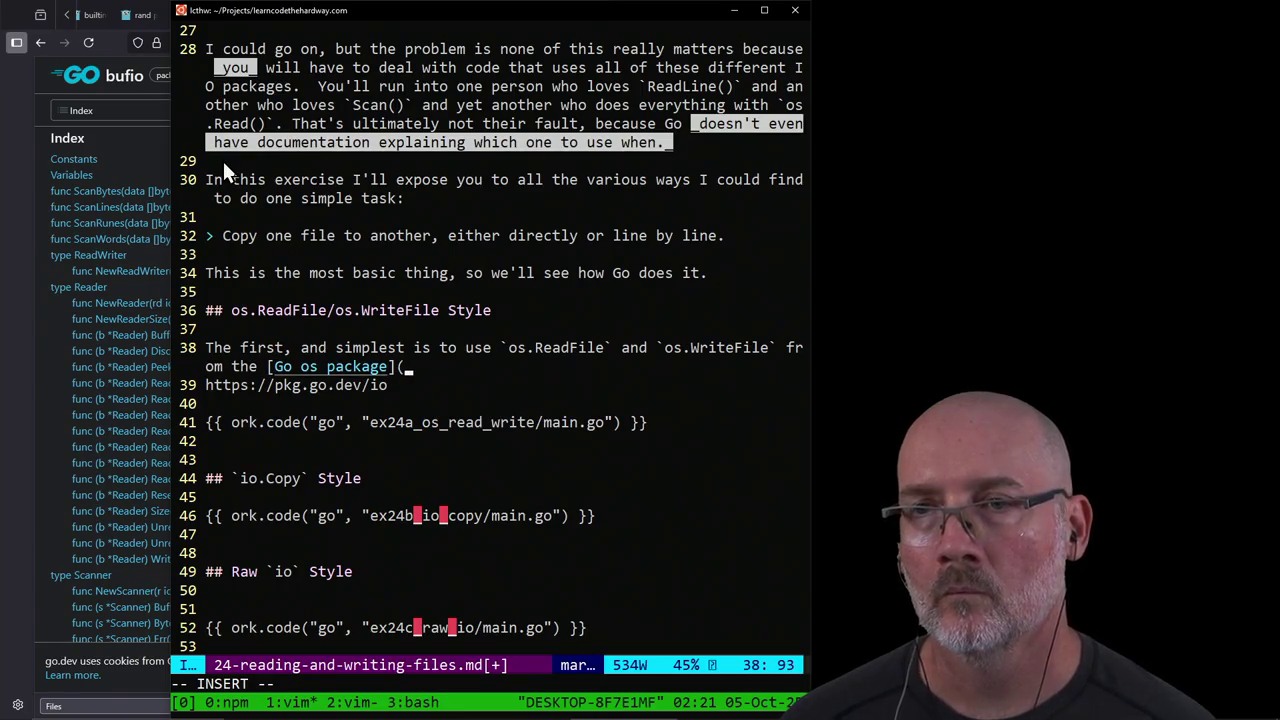
Step: Search 'go os package', copy the pkg.go.dev/os address, and paste it into the lesson link
{"action": "key", "text": "alt+Tab"}
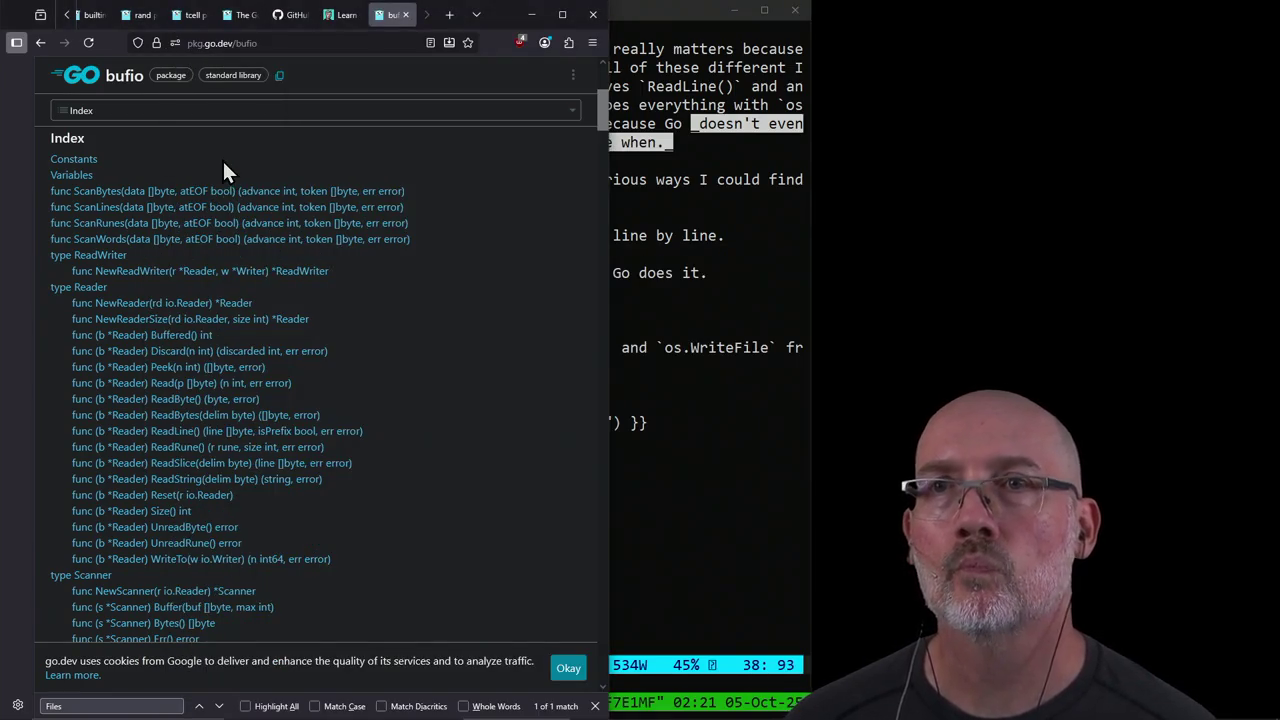
{"action": "key", "text": "ctrl+t"}
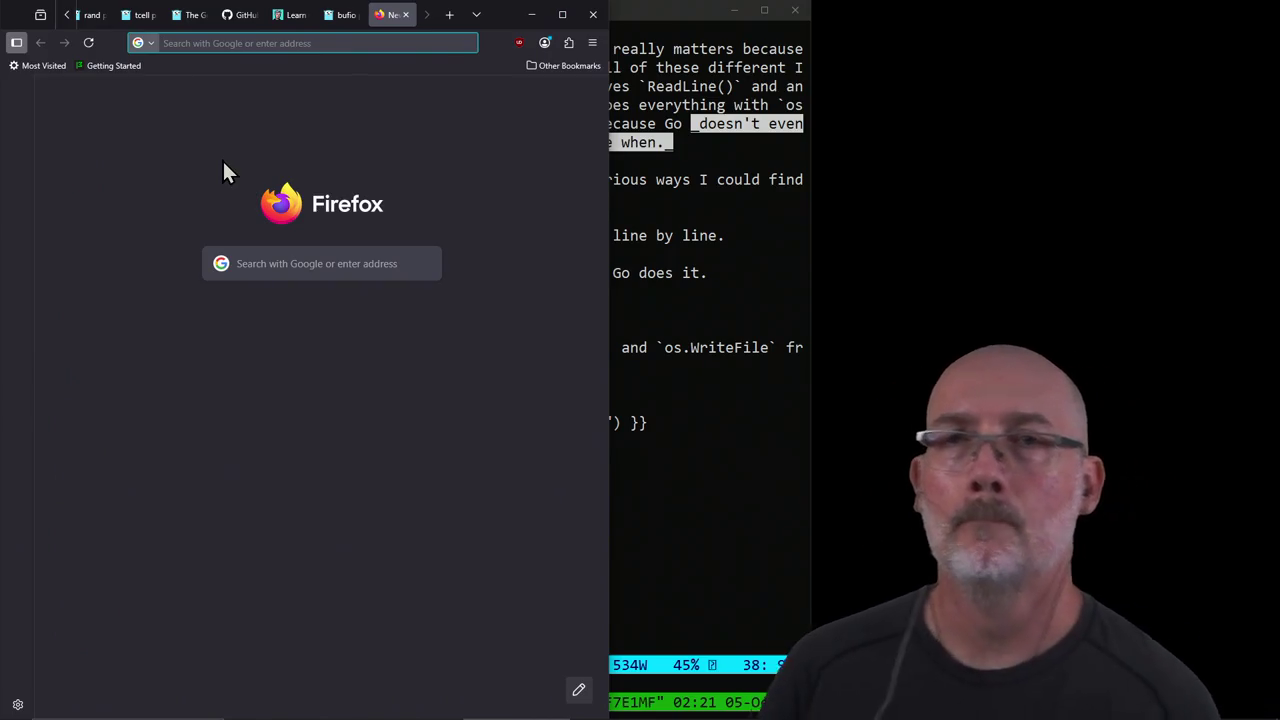
{"action": "type", "text": "go os packag"}
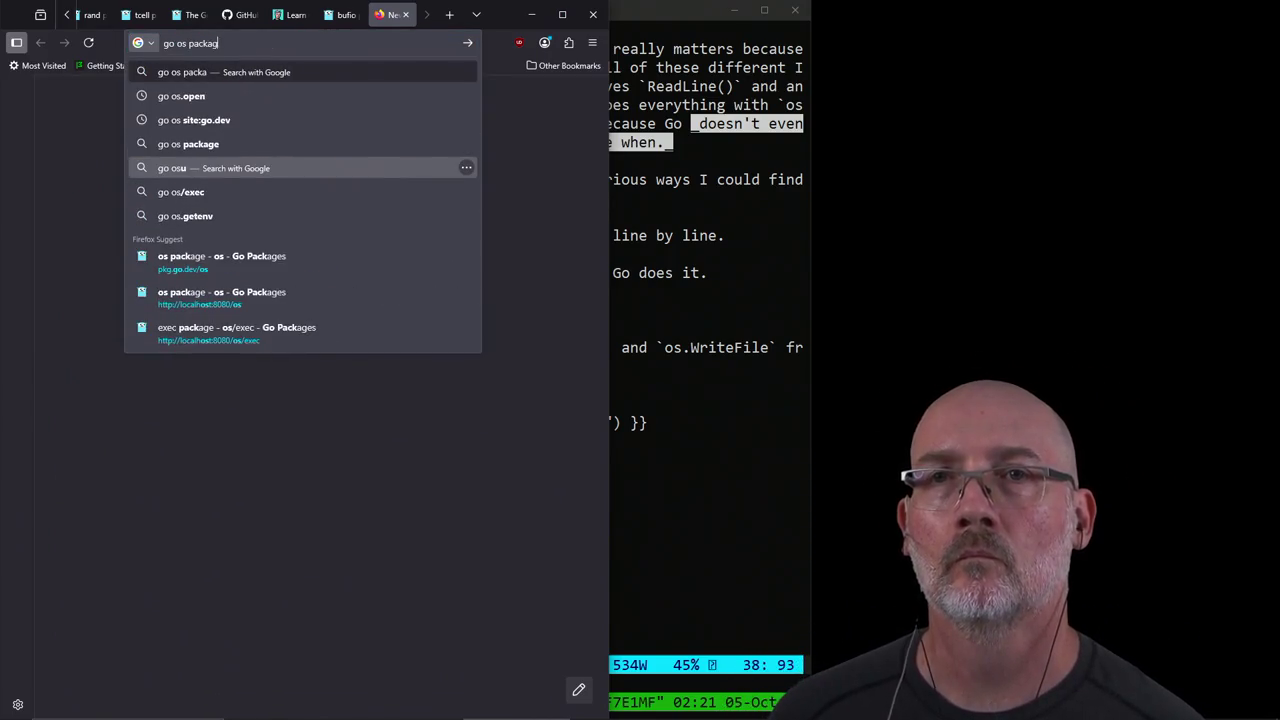
{"action": "type", "text": "e"}
{"action": "key", "text": "Return"}
{"action": "left_click", "coordinate": [95, 200]}
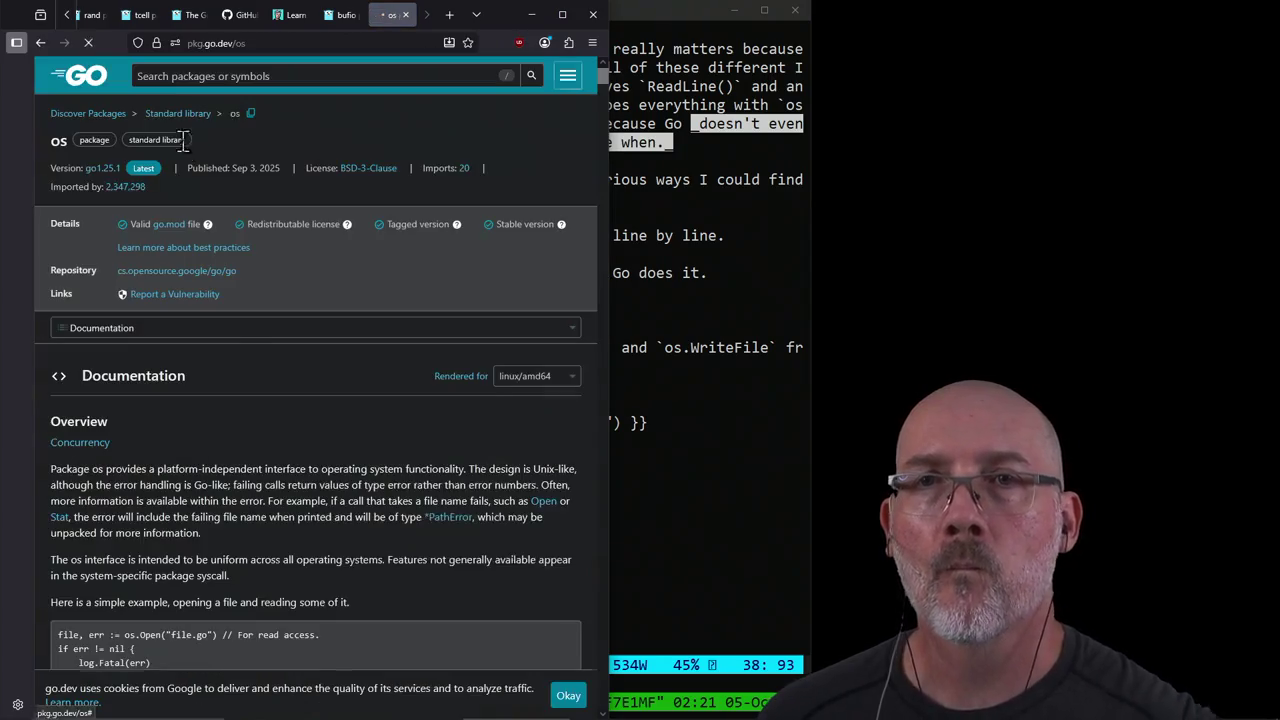
{"action": "left_click", "coordinate": [255, 43]}
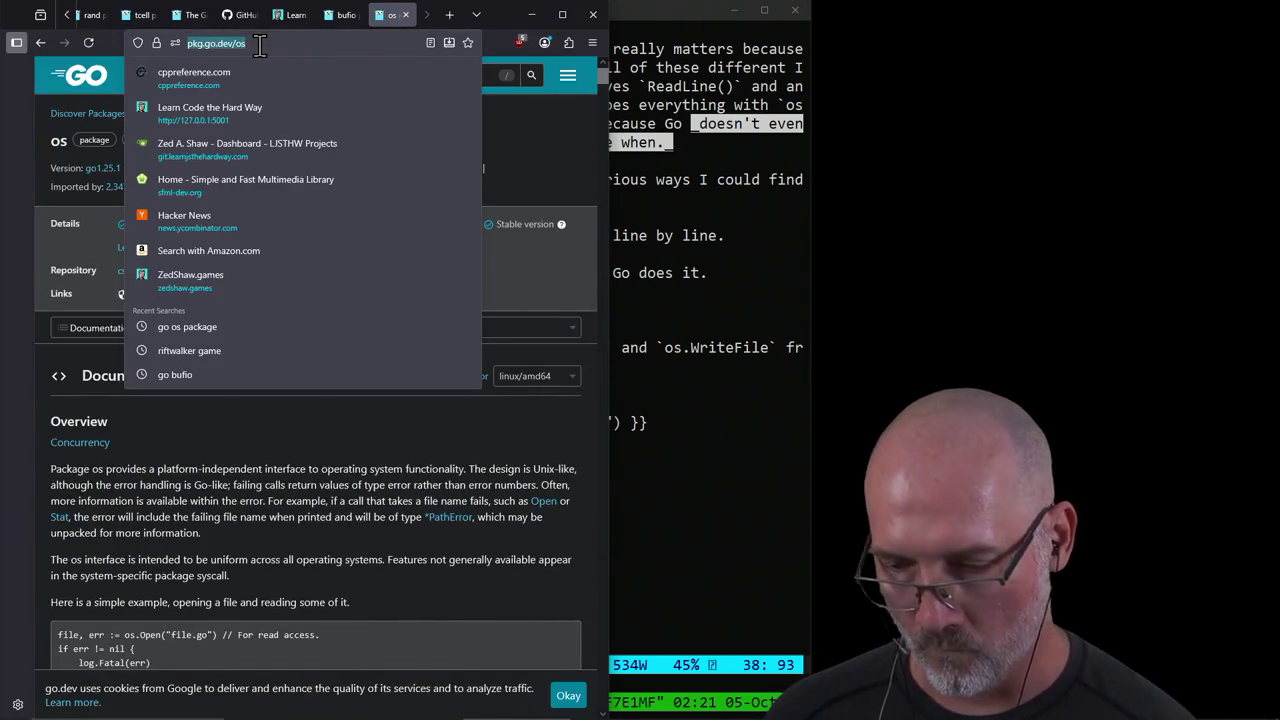
{"action": "key", "text": "ctrl+c"}
{"action": "key", "text": "alt+Tab"}
{"action": "key", "text": "ctrl+v"}
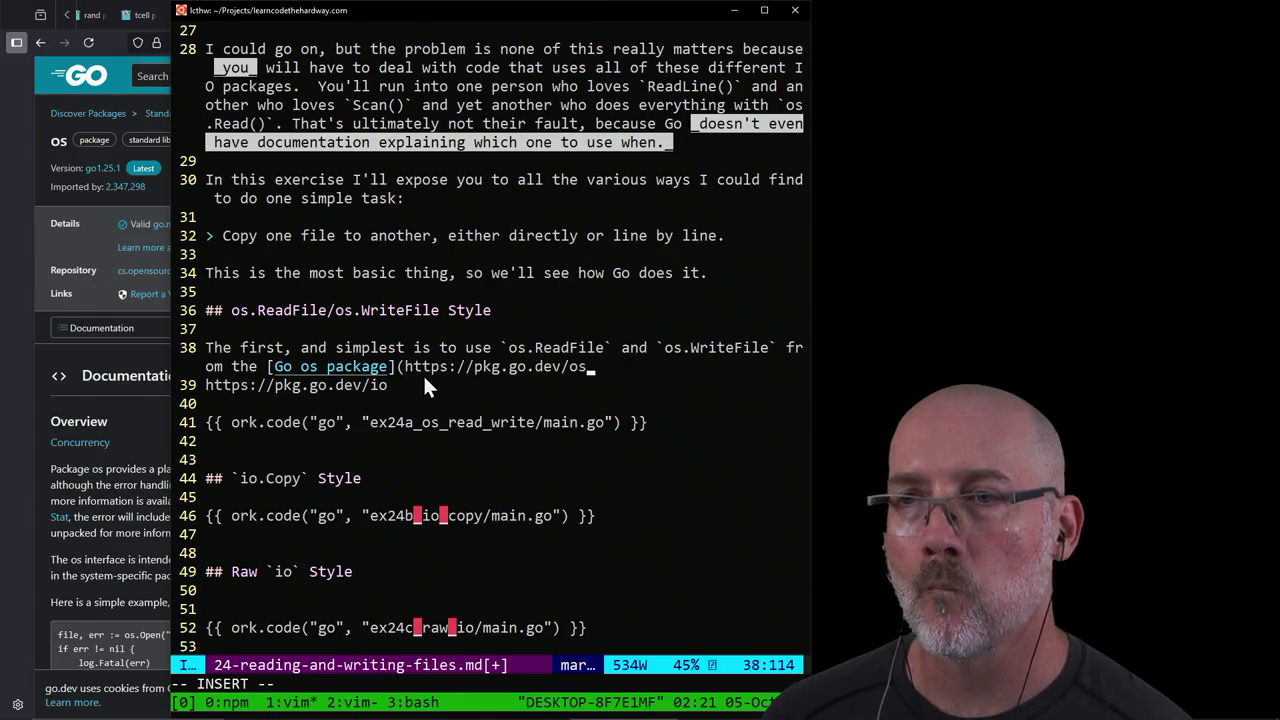
Step: Close the link with ').', drop the io URL line, and add 'I think this is probably the one you'll use 80-90% of the time:'
{"action": "type", "text": ")."}
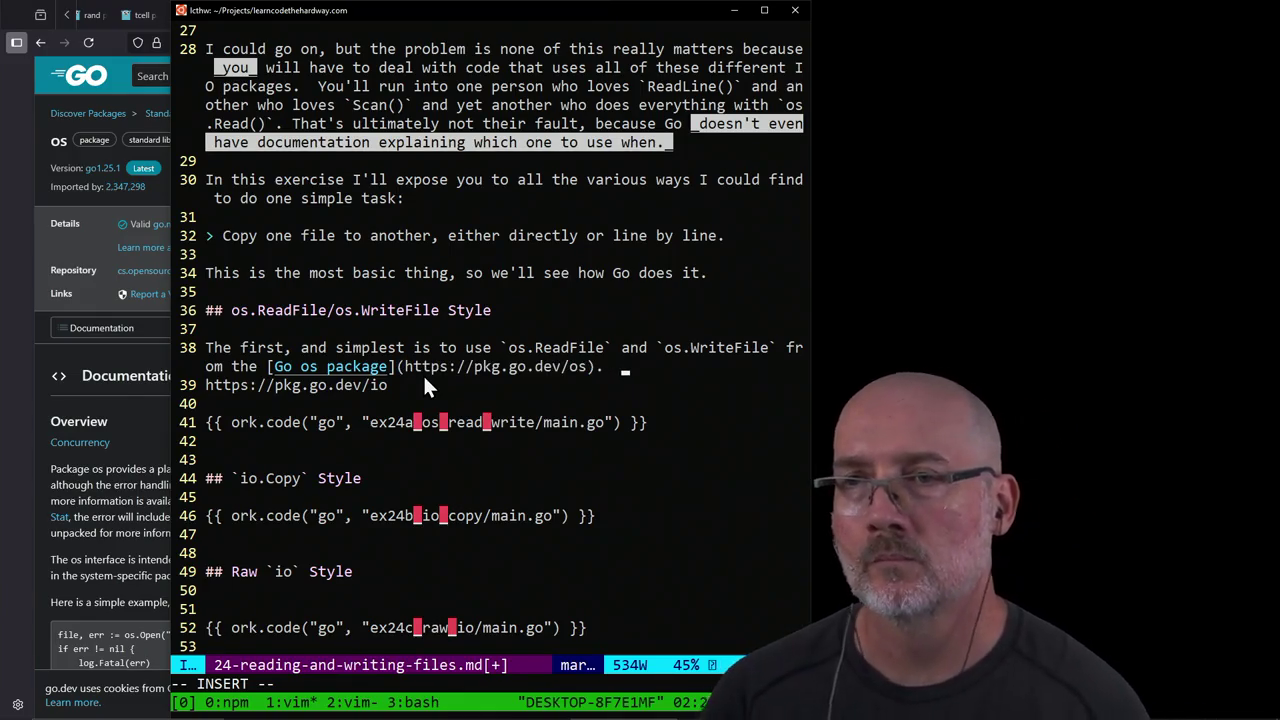
{"action": "key", "text": "Delete"}
{"action": "key", "text": "Delete"}
{"action": "key", "text": "Delete"}
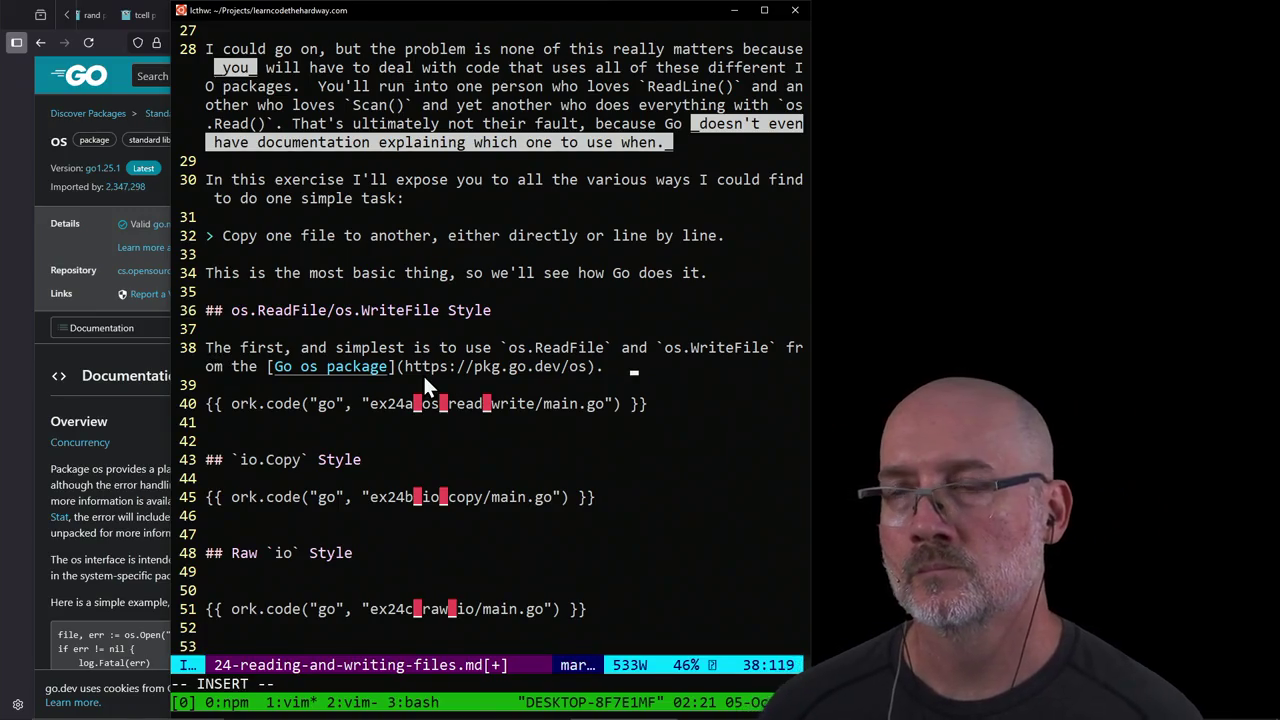
{"action": "type", "text": "I think this"}
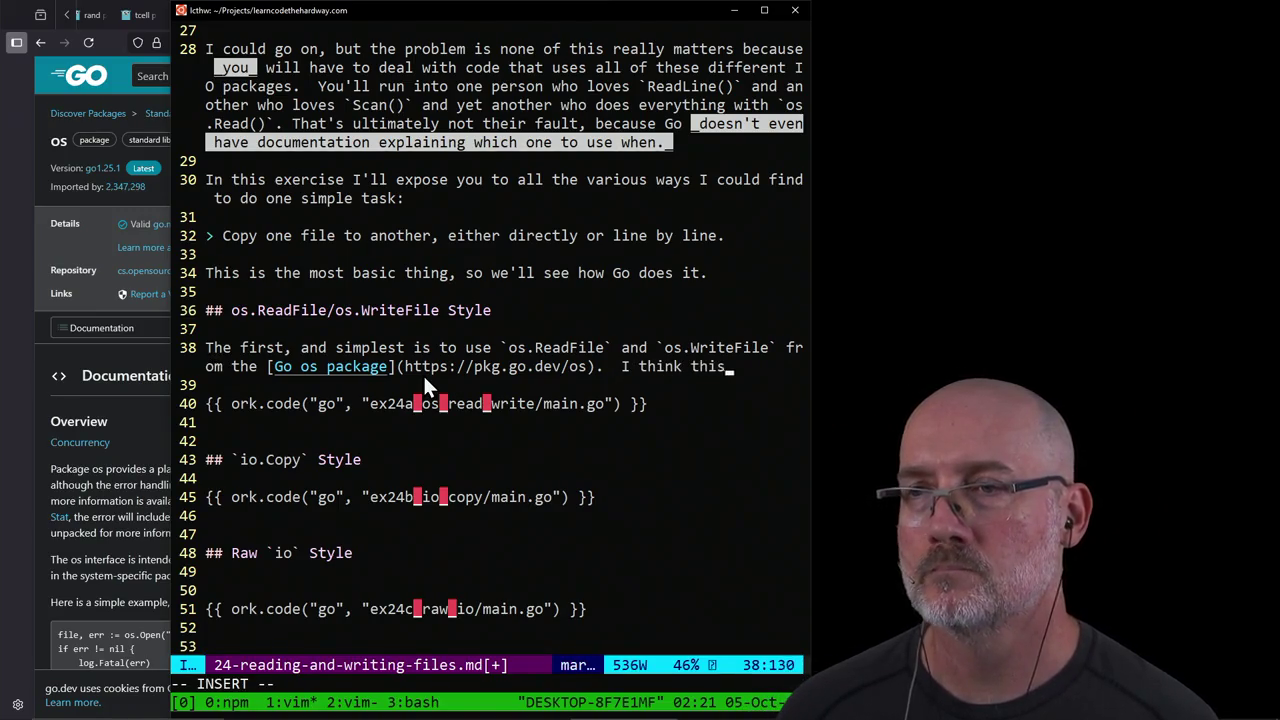
{"action": "type", "text": " is probably the one you'"}
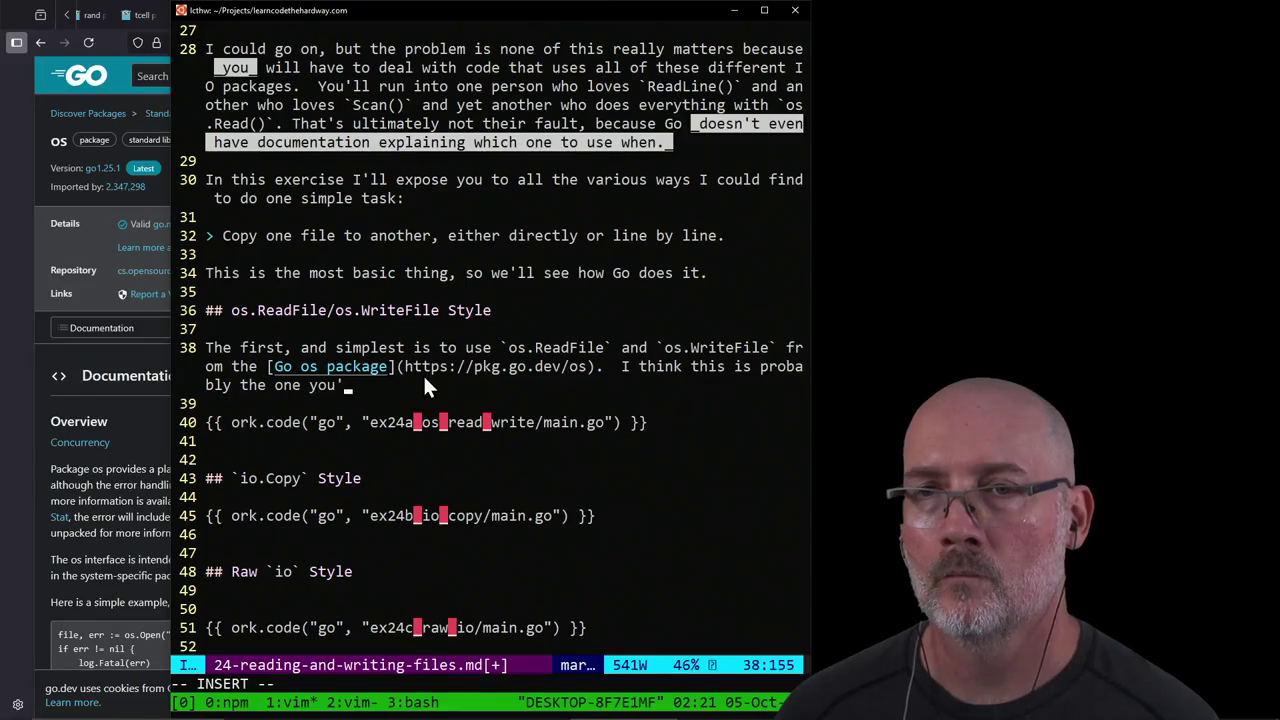
{"action": "type", "text": "ll use "}
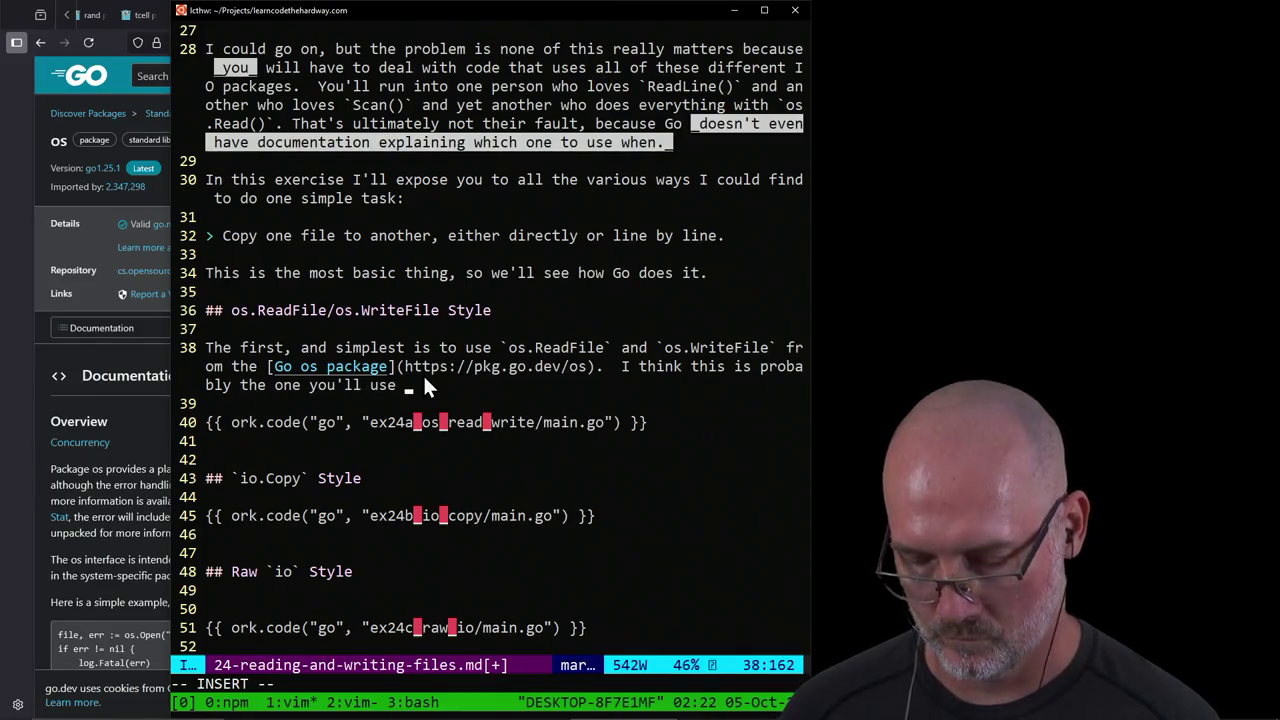
{"action": "type", "text": "80-90% of "}
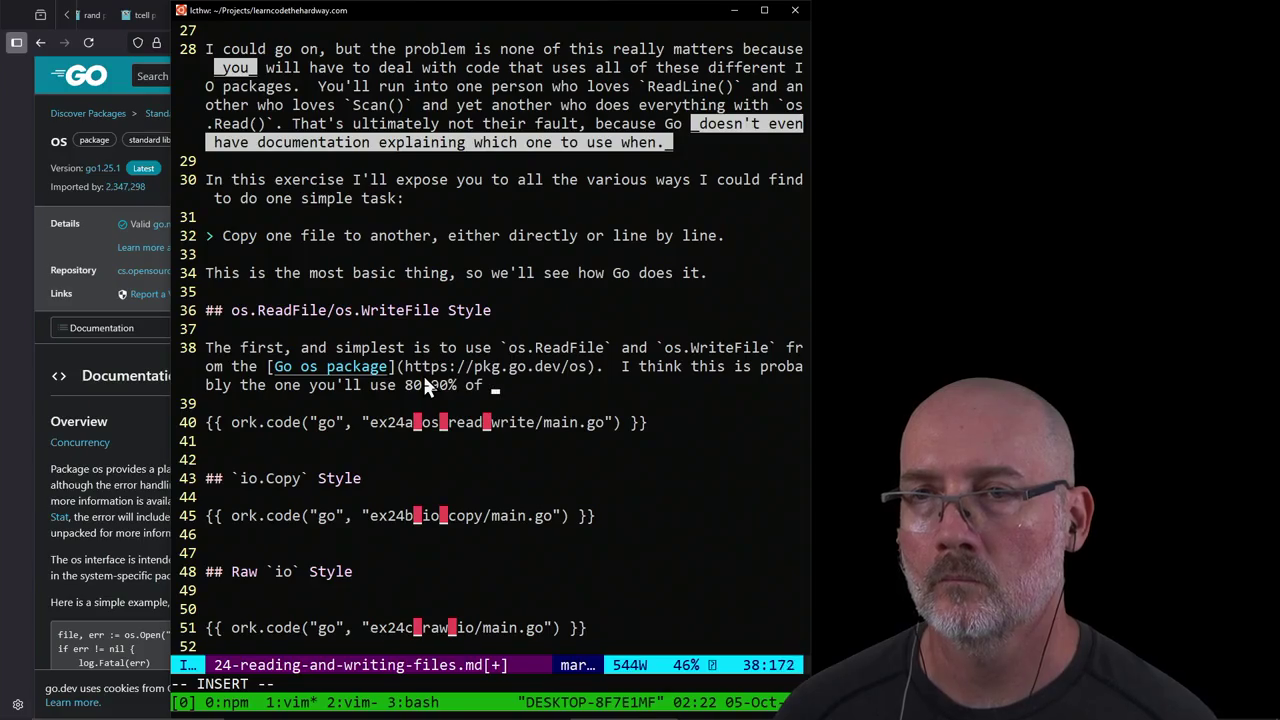
{"action": "type", "text": "the time:L"}
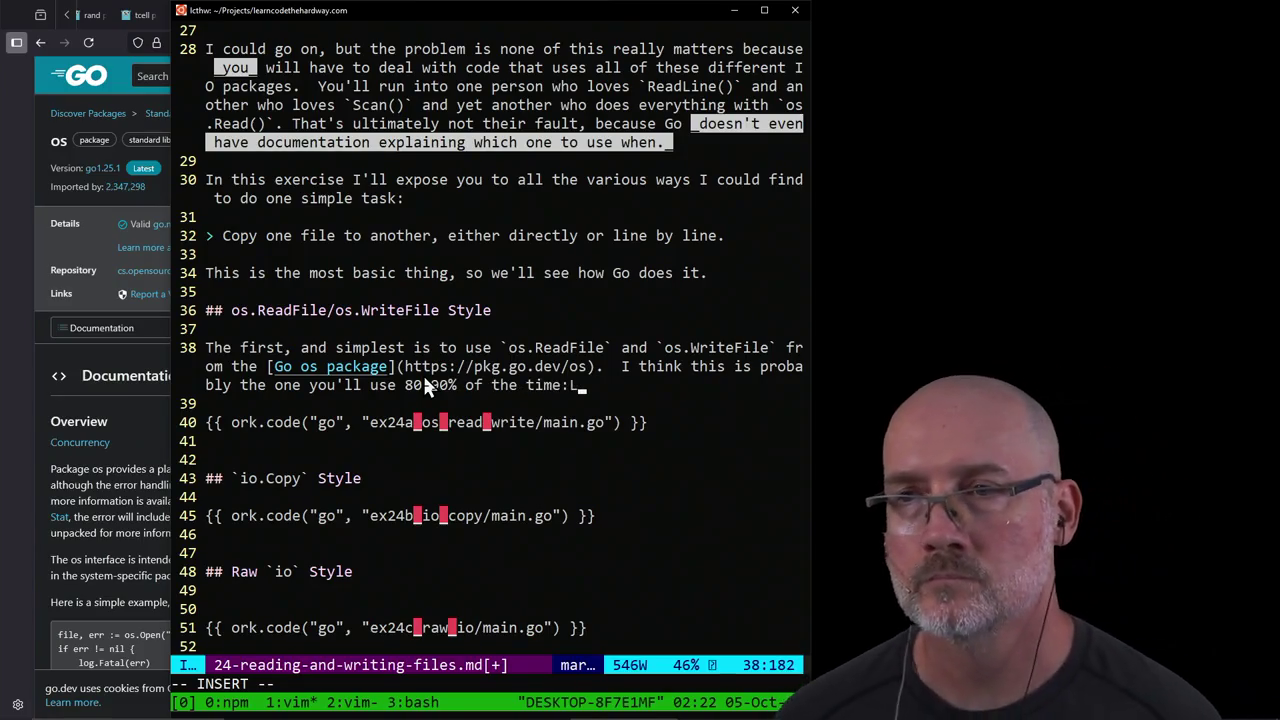
{"action": "key", "text": "BackSpace"}
{"action": "key", "text": "Escape"}
Step: Below the code example, explain: call the function, check the error, and writing does the opposite ('Grug.')
{"action": "key", "text": "j"}
{"action": "key", "text": "j"}
{"action": "key", "text": "j"}
{"action": "type", "text": "o"}
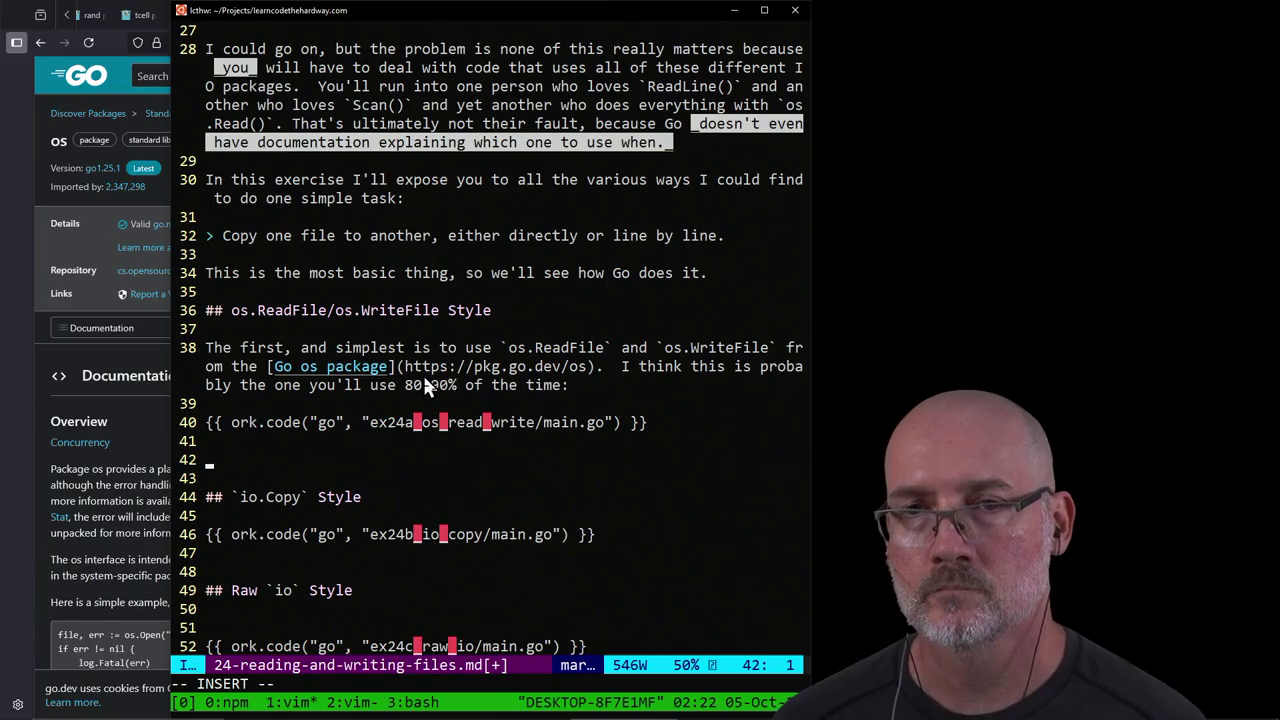
{"action": "type", "text": "As you can see,"}
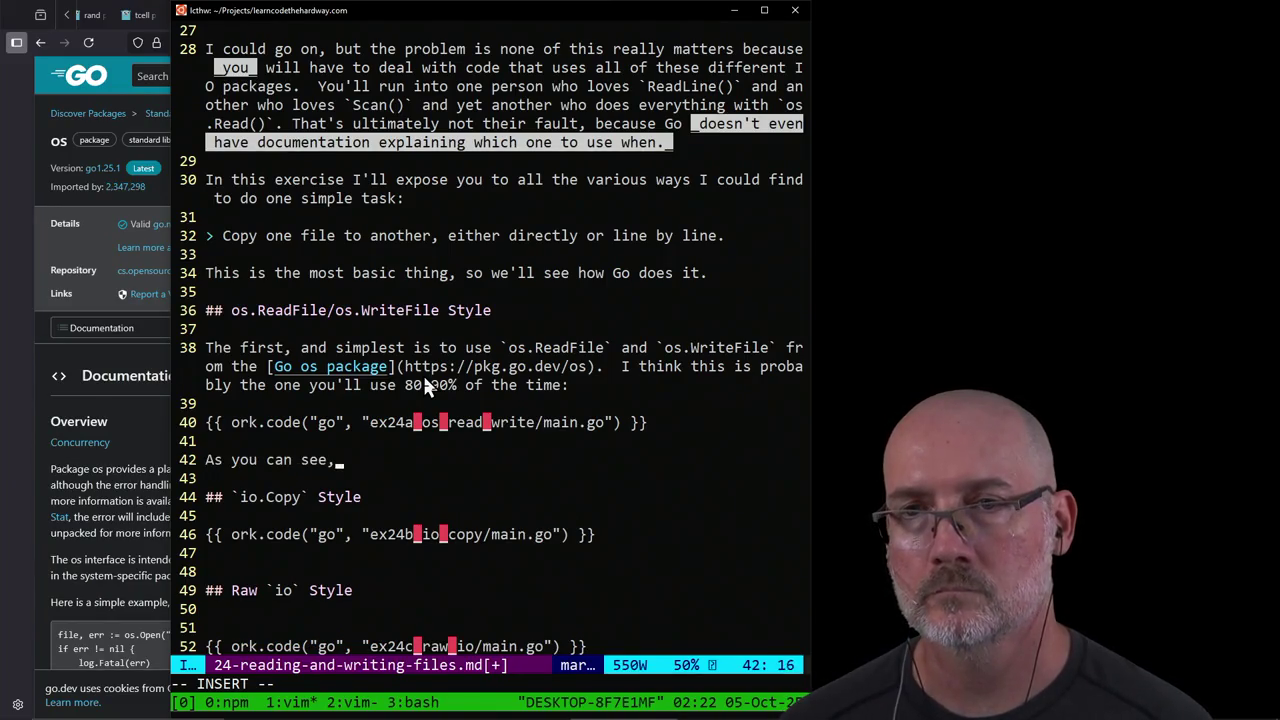
{"action": "type", "text": " easy"}
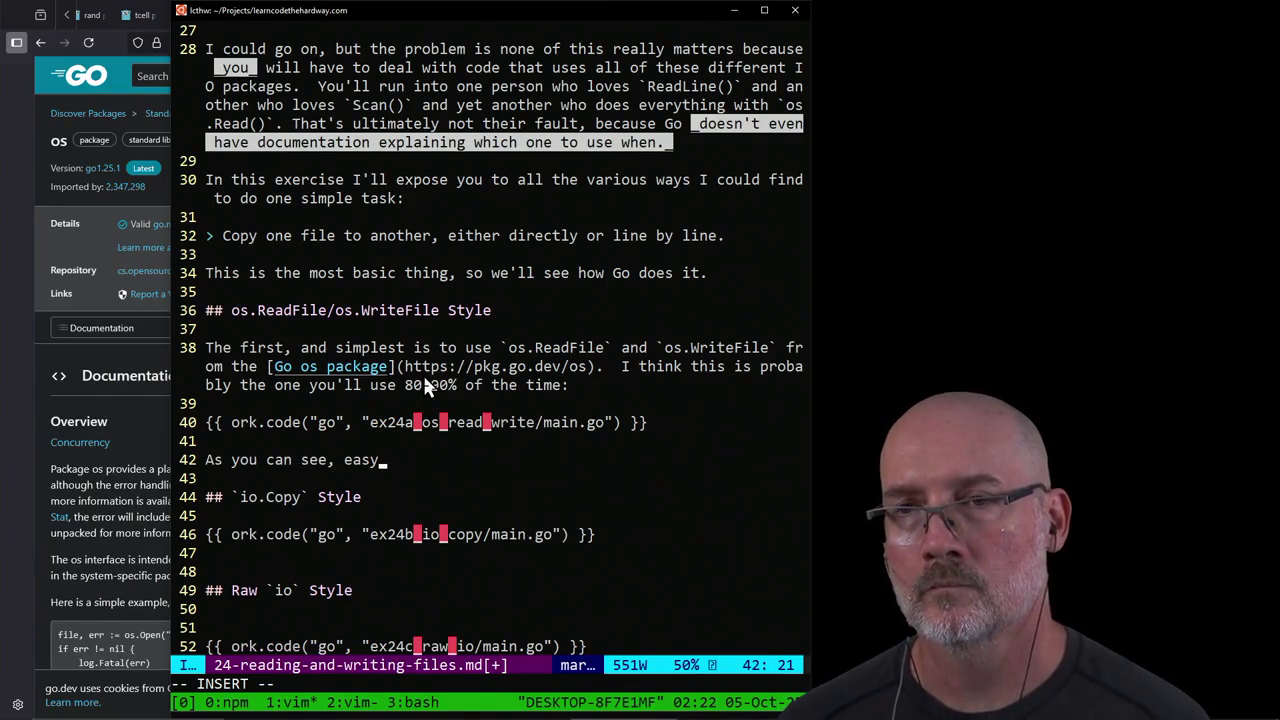
{"action": "type", "text": ".  Ju"}
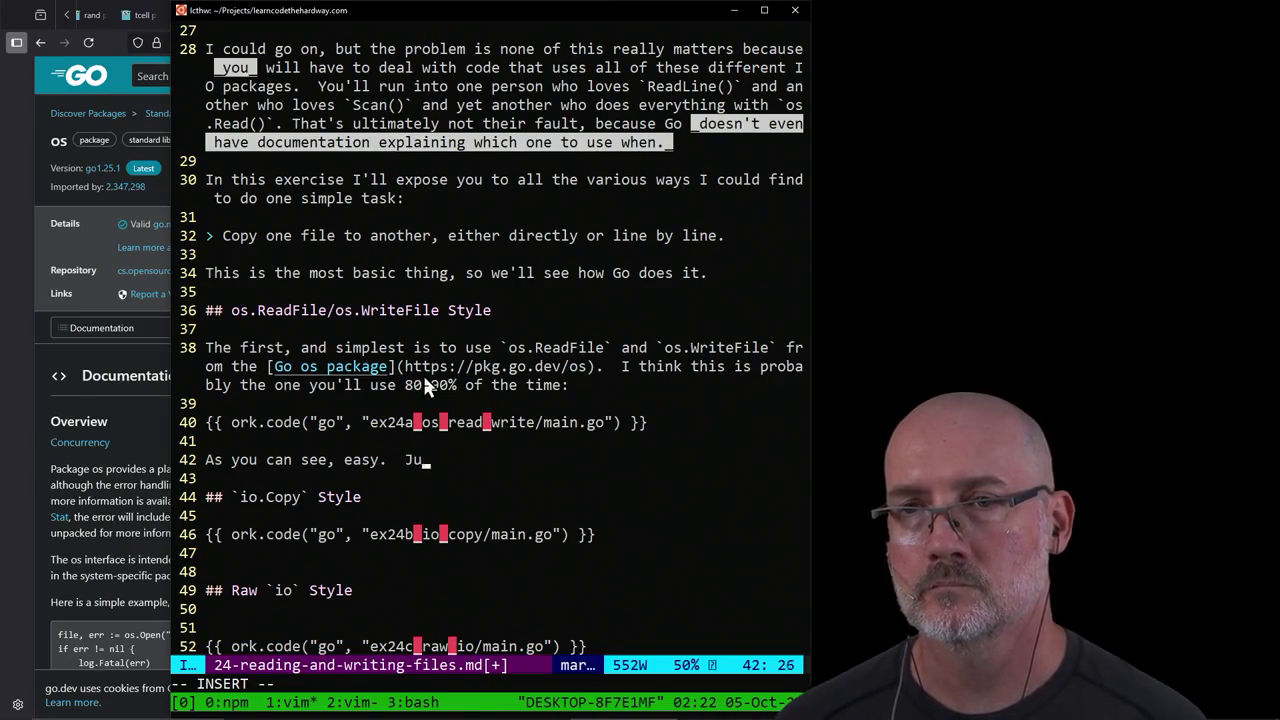
{"action": "type", "text": "st call functio"}
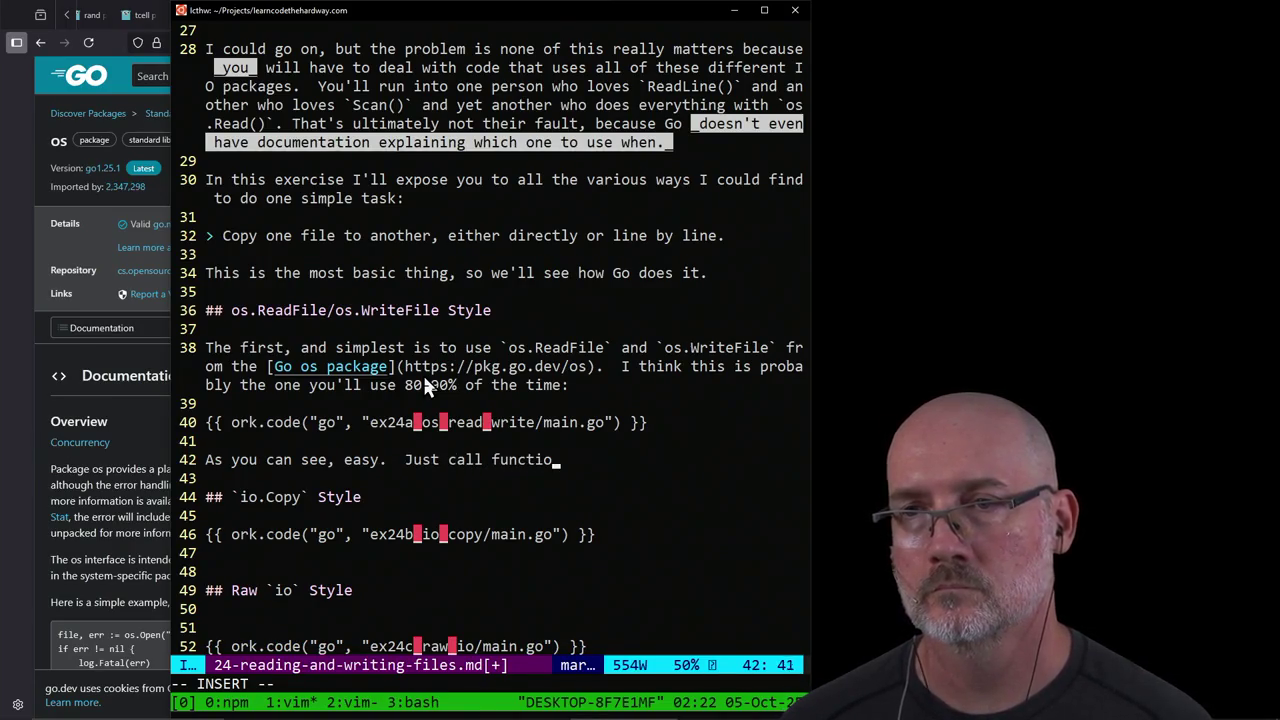
{"action": "type", "text": "n, get data an"}
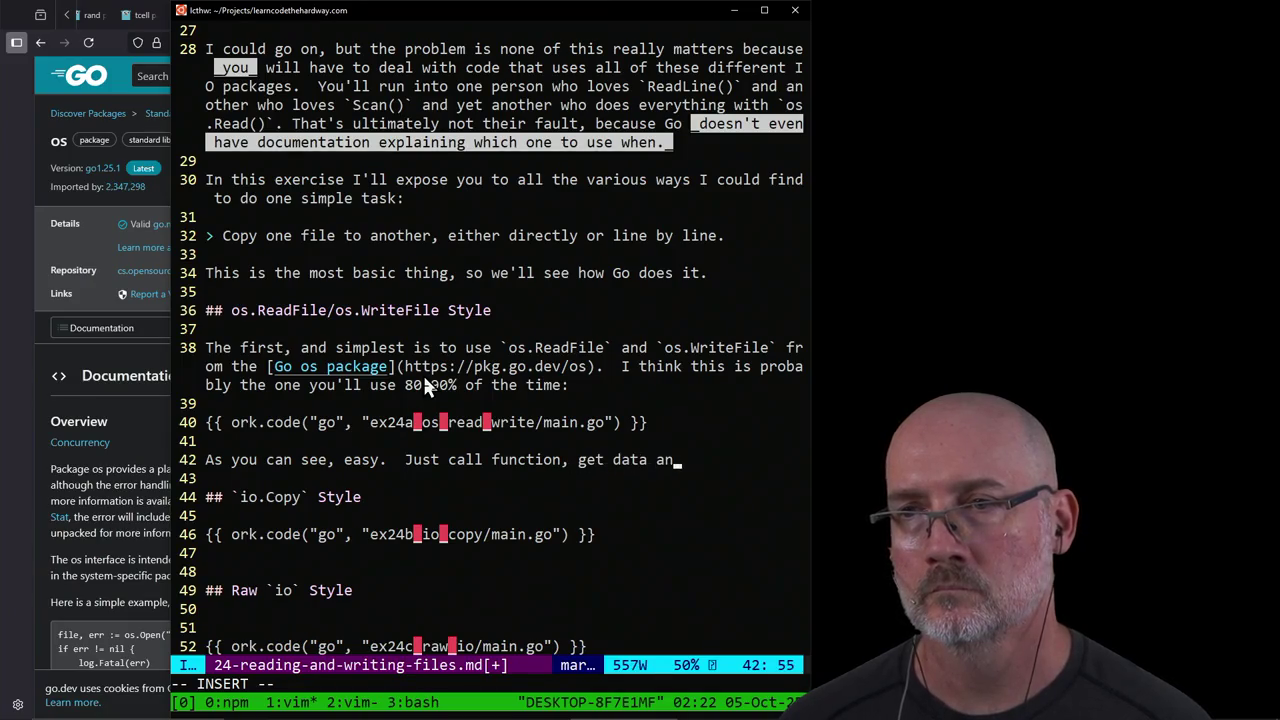
{"action": "type", "text": "d error, i"}
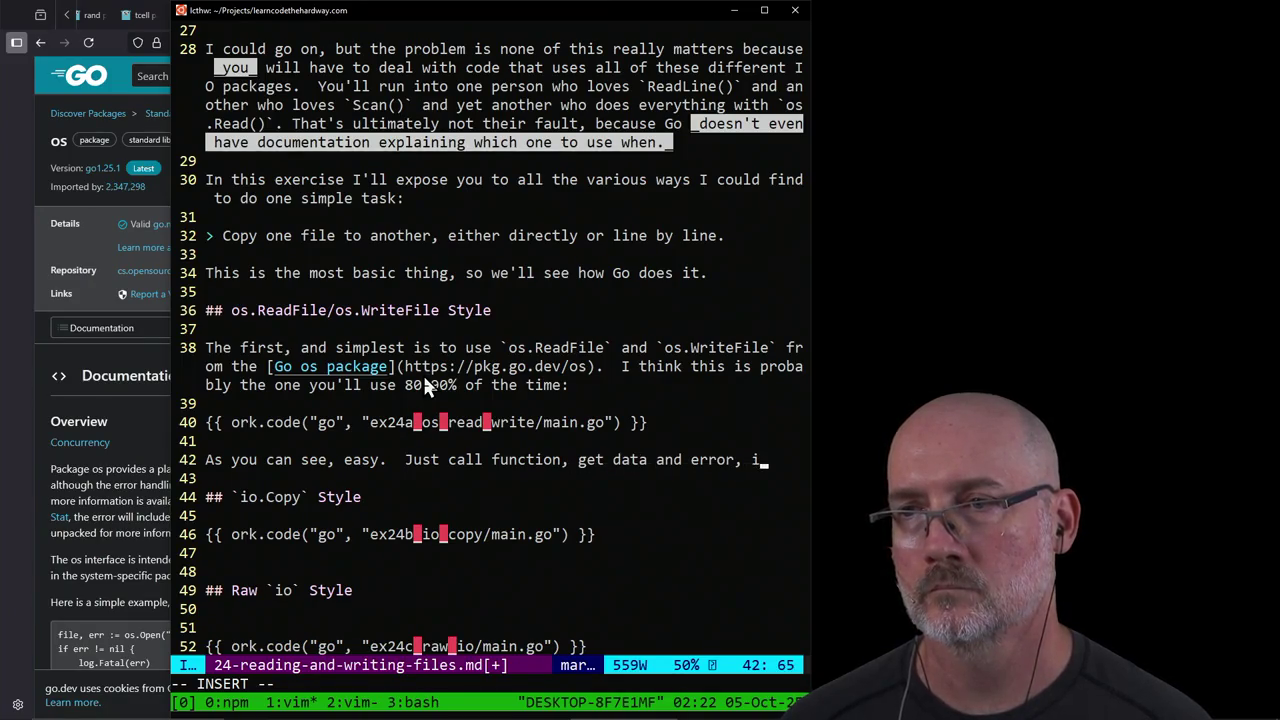
{"action": "type", "text": "f no error then d"}
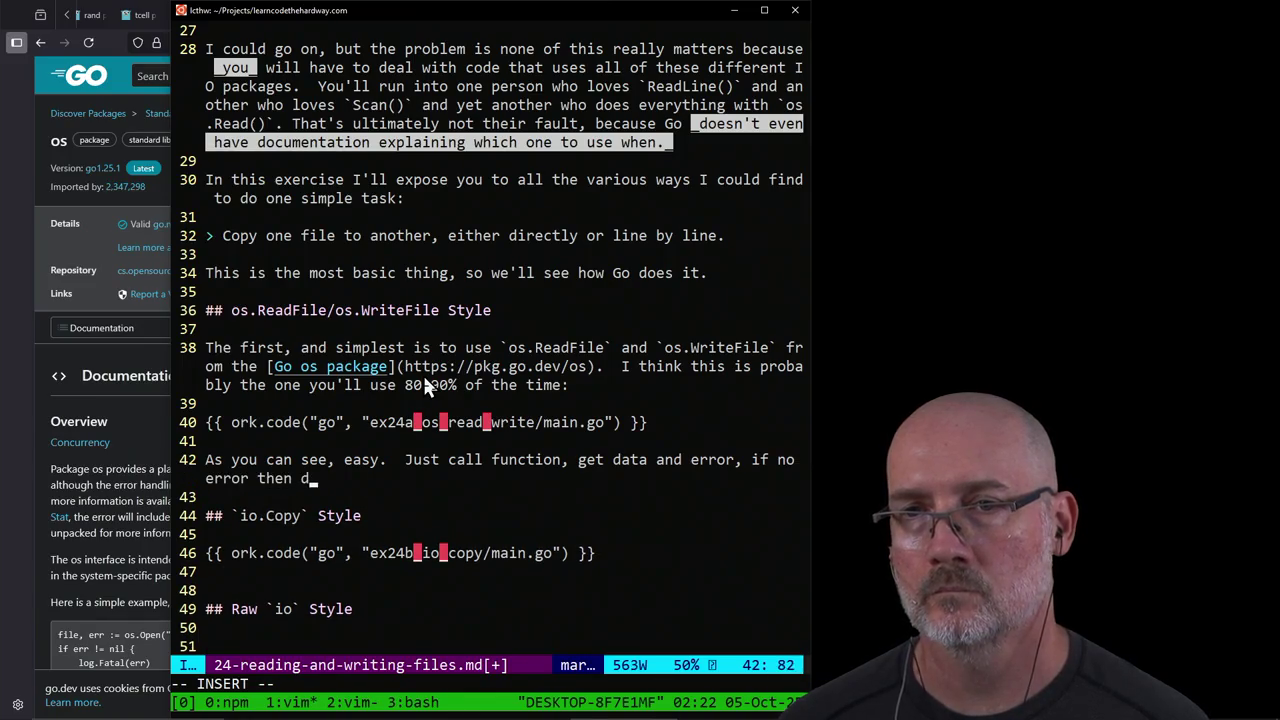
{"action": "type", "text": "ata is"}
{"action": "key", "text": "BackSpace"}
{"action": "key", "text": "BackSpace"}
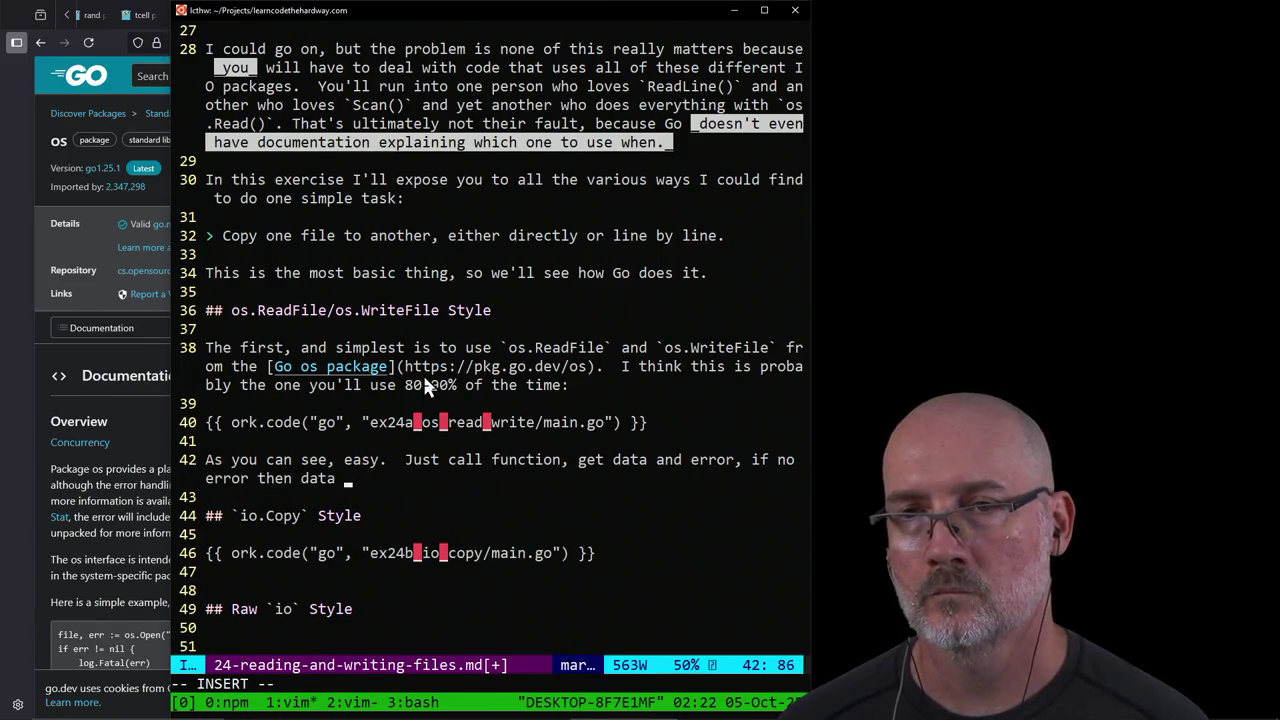
{"action": "key", "text": "BackSpace"}
{"action": "key", "text": "BackSpace"}
{"action": "key", "text": "BackSpace"}
{"action": "key", "text": "BackSpace"}
{"action": "key", "text": "BackSpace"}
{"action": "type", "text": "file is rea"}
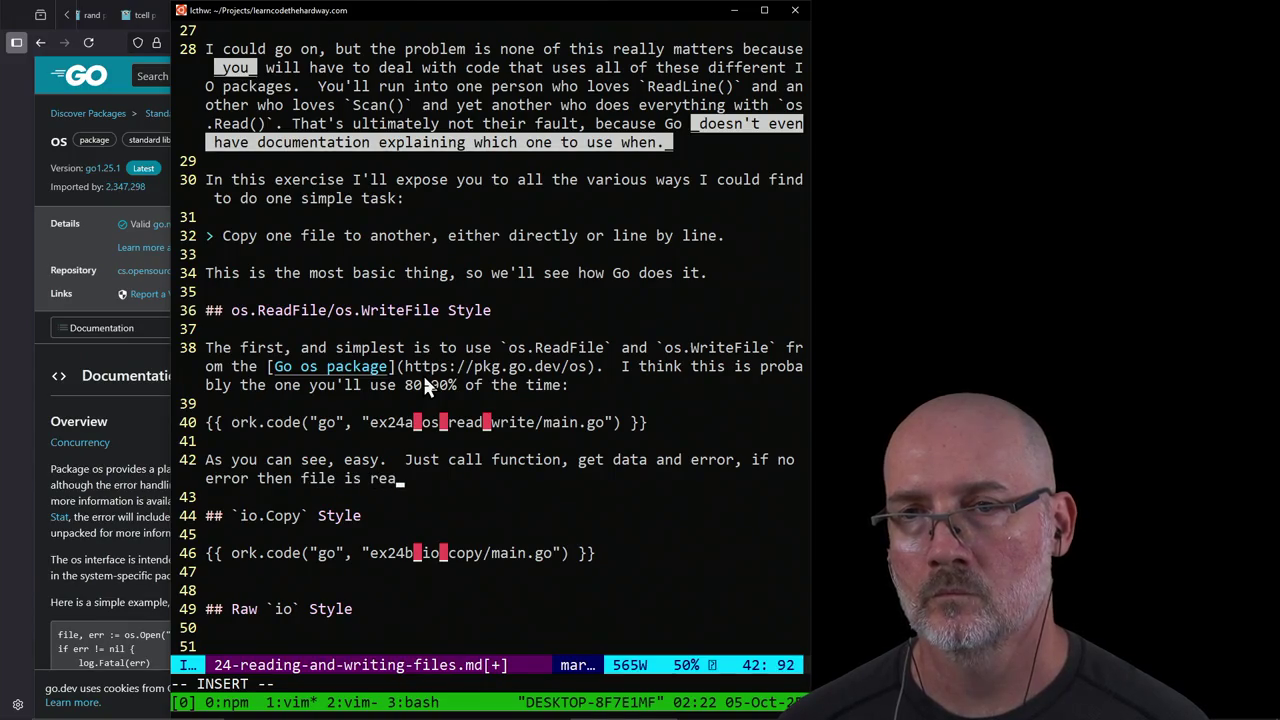
{"action": "type", "text": "d"}
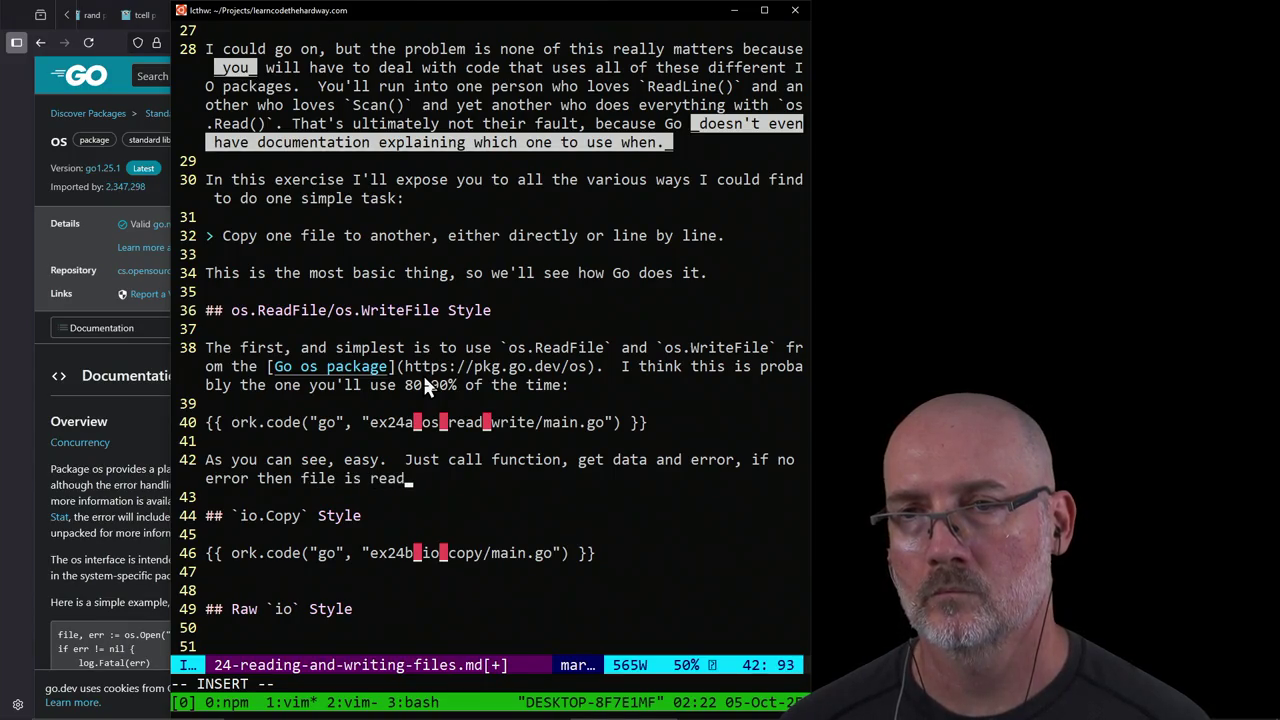
{"action": "type", "text": ".  "}
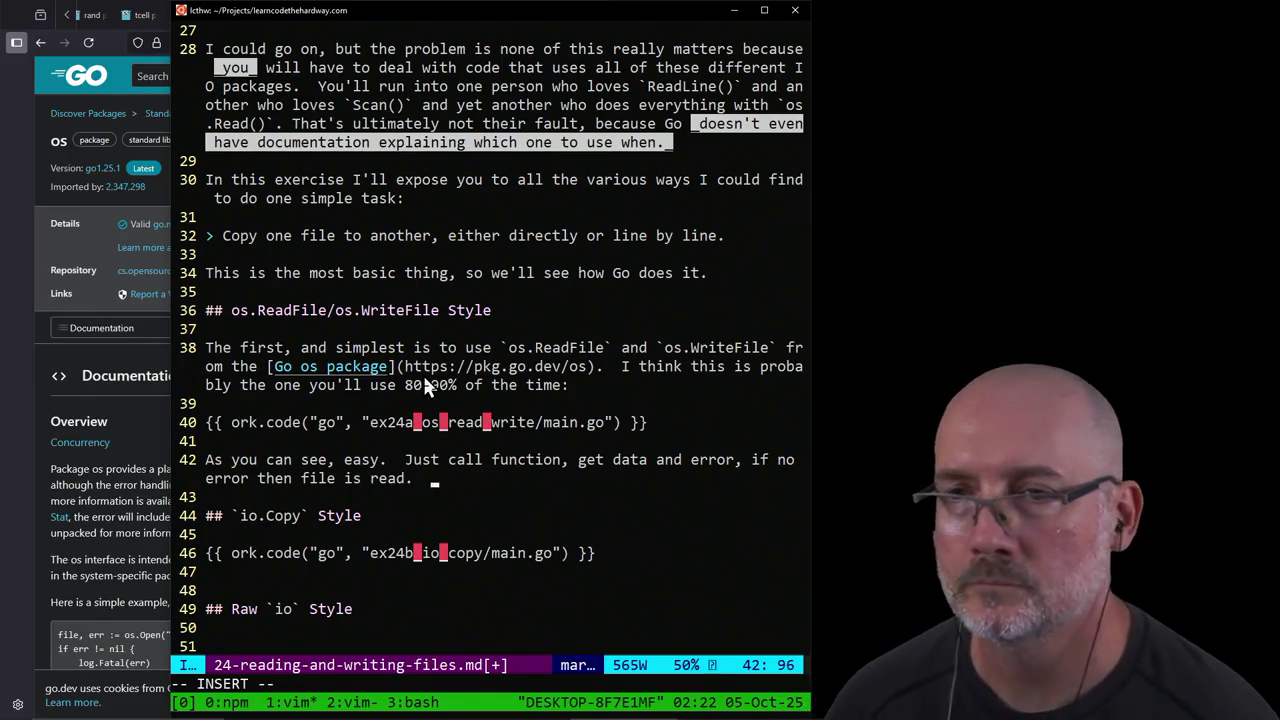
{"action": "type", "text": "Write file "}
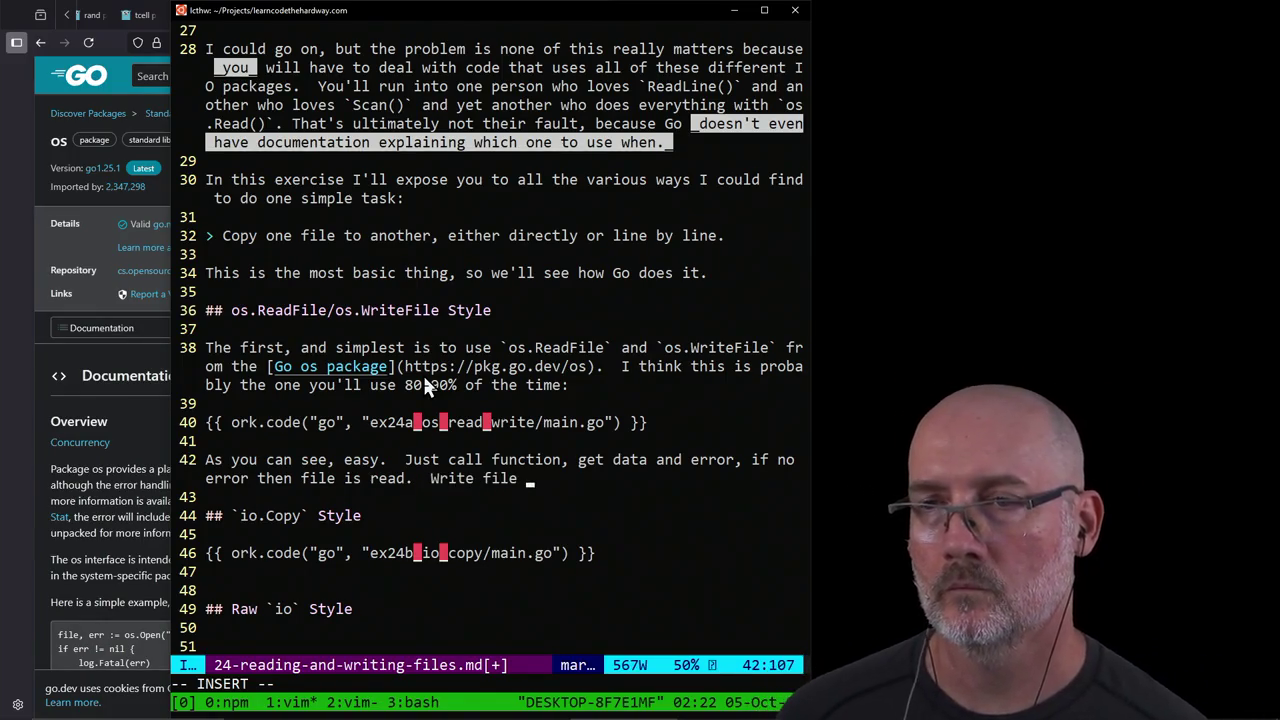
{"action": "type", "text": "by do opposit"}
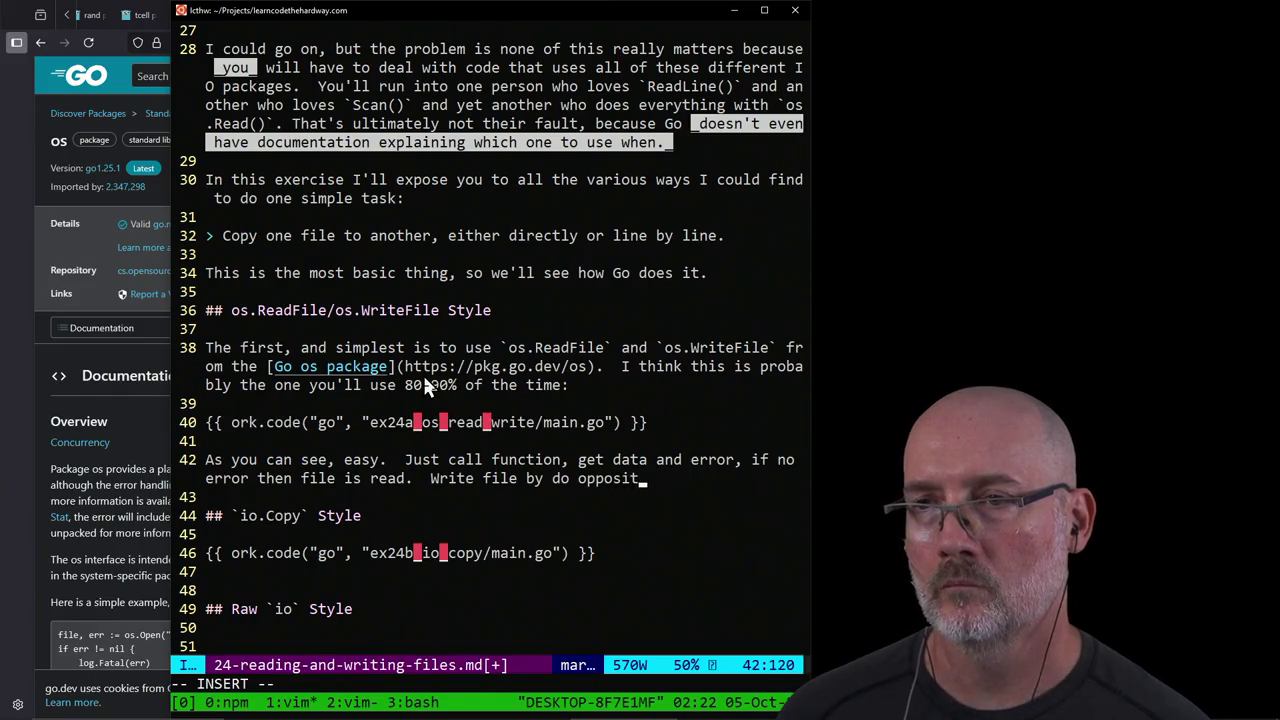
{"action": "type", "text": "e. Grug."}
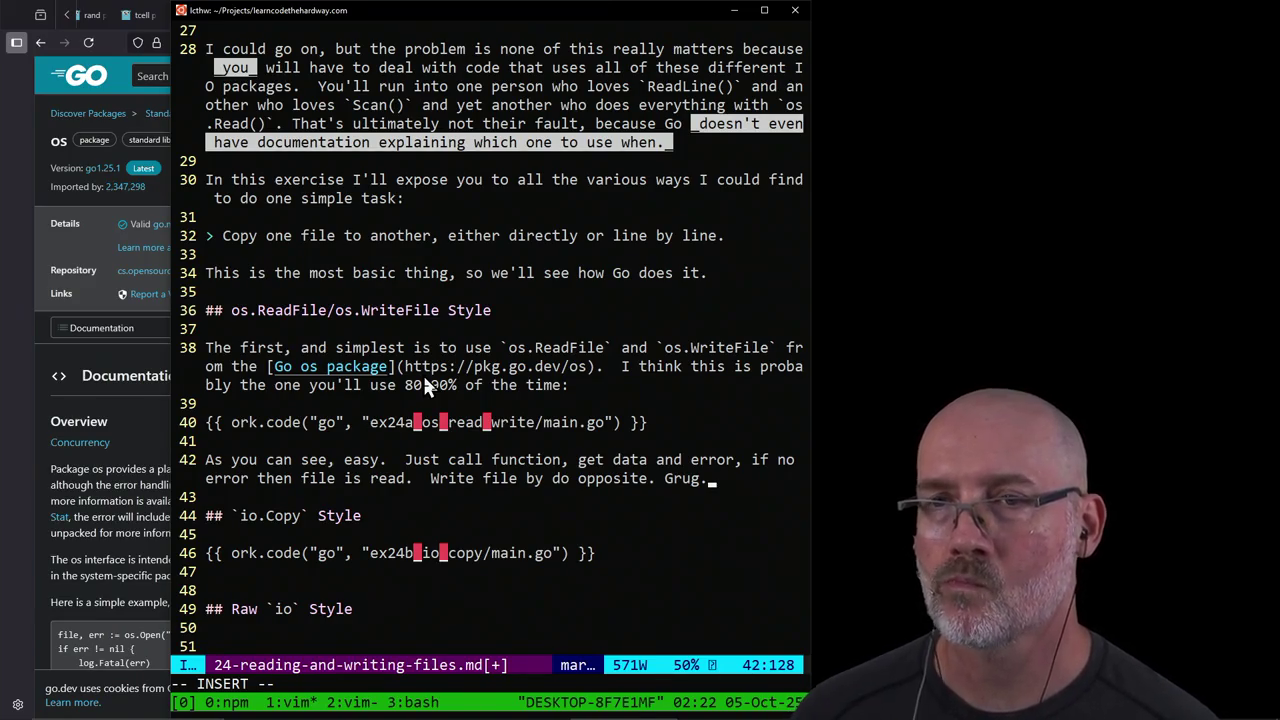
{"action": "key", "text": "Return"}
{"action": "key", "text": "Return"}
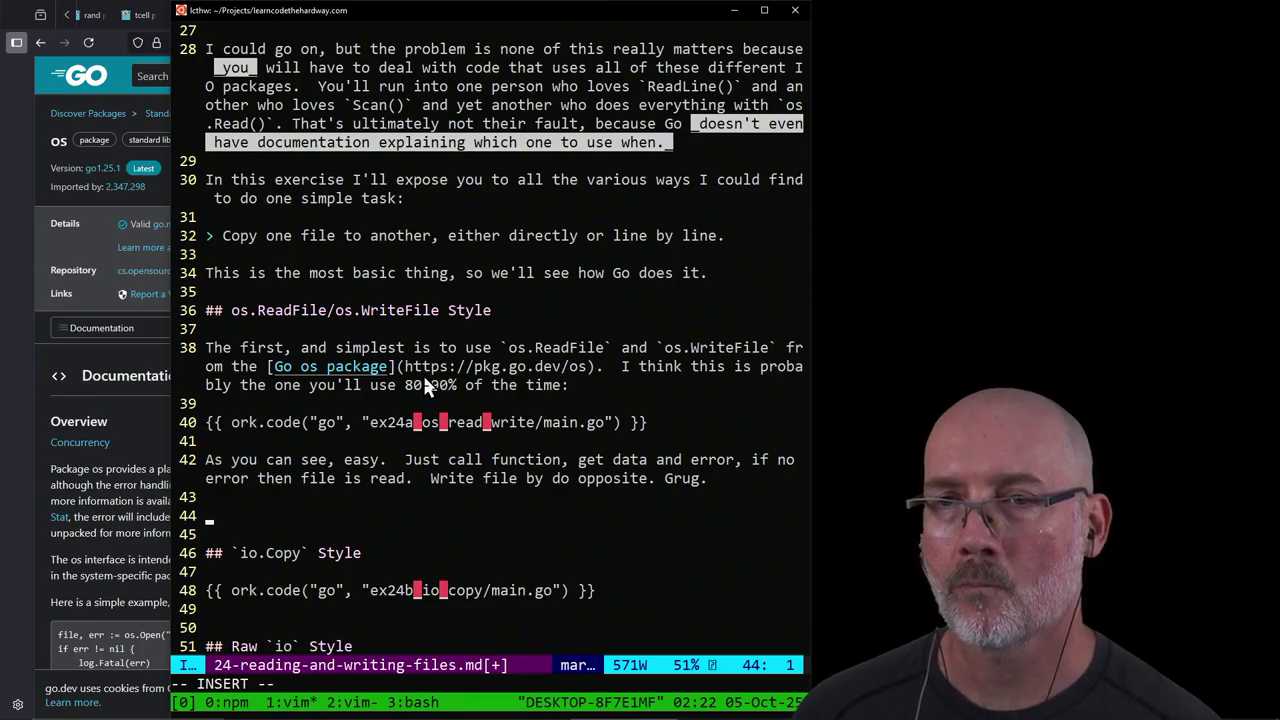
Step: Start a '> __WARNING__' note: distrust low-performance claims lacking statistics for your specific case
{"action": "type", "text": "> __WARN"}
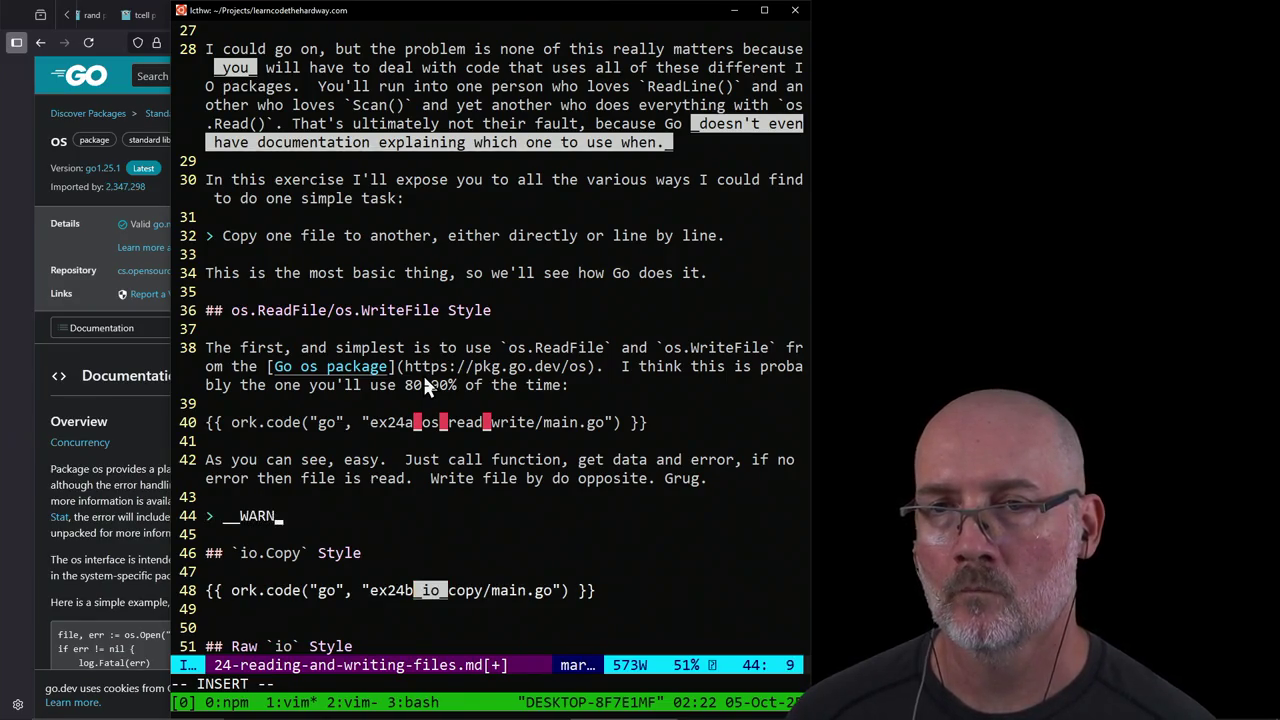
{"action": "type", "text": "ING__ Some "}
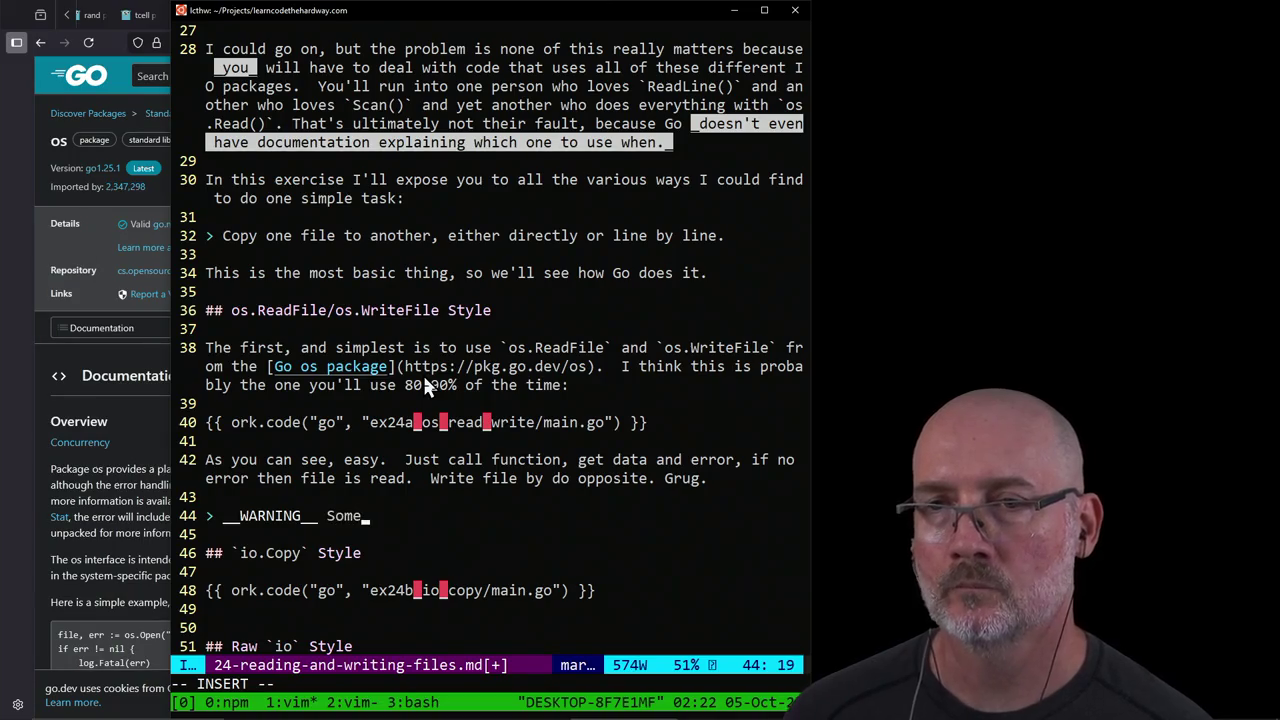
{"action": "type", "text": "Go programmers"}
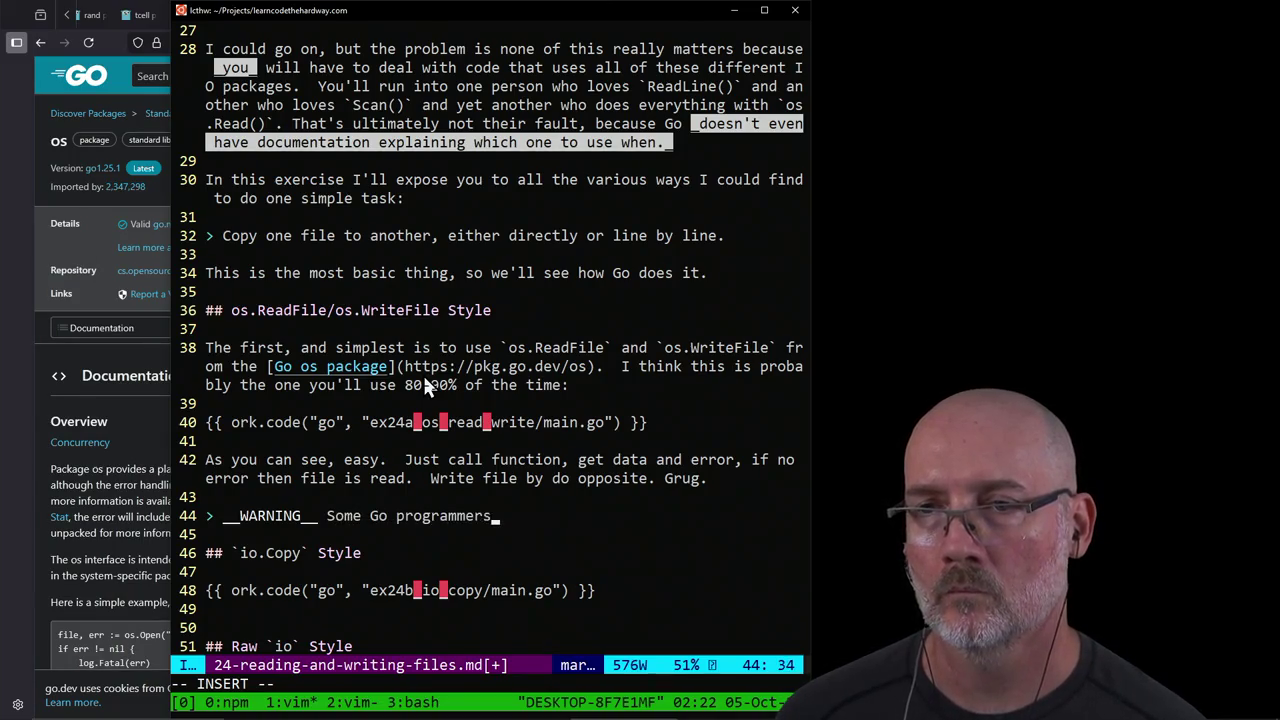
{"action": "type", "text": " will claim that this d"}
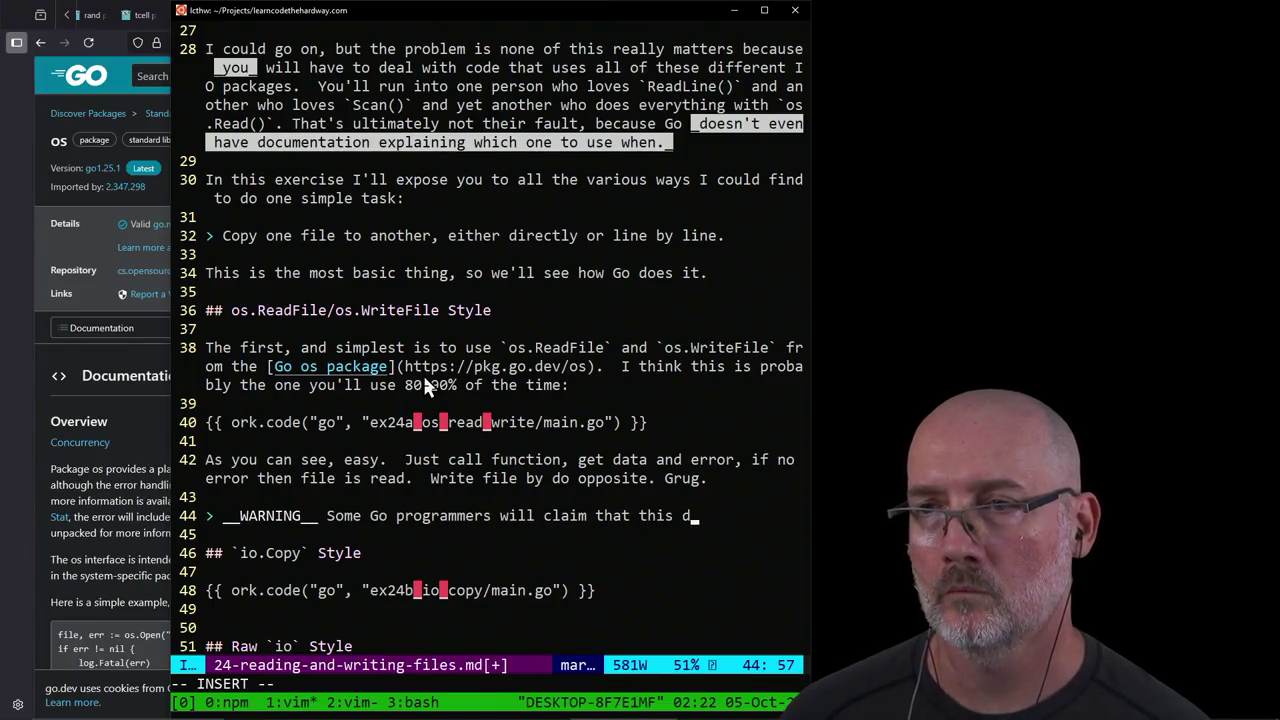
{"action": "key", "text": "BackSpace"}
{"action": "type", "text": "isn't"}
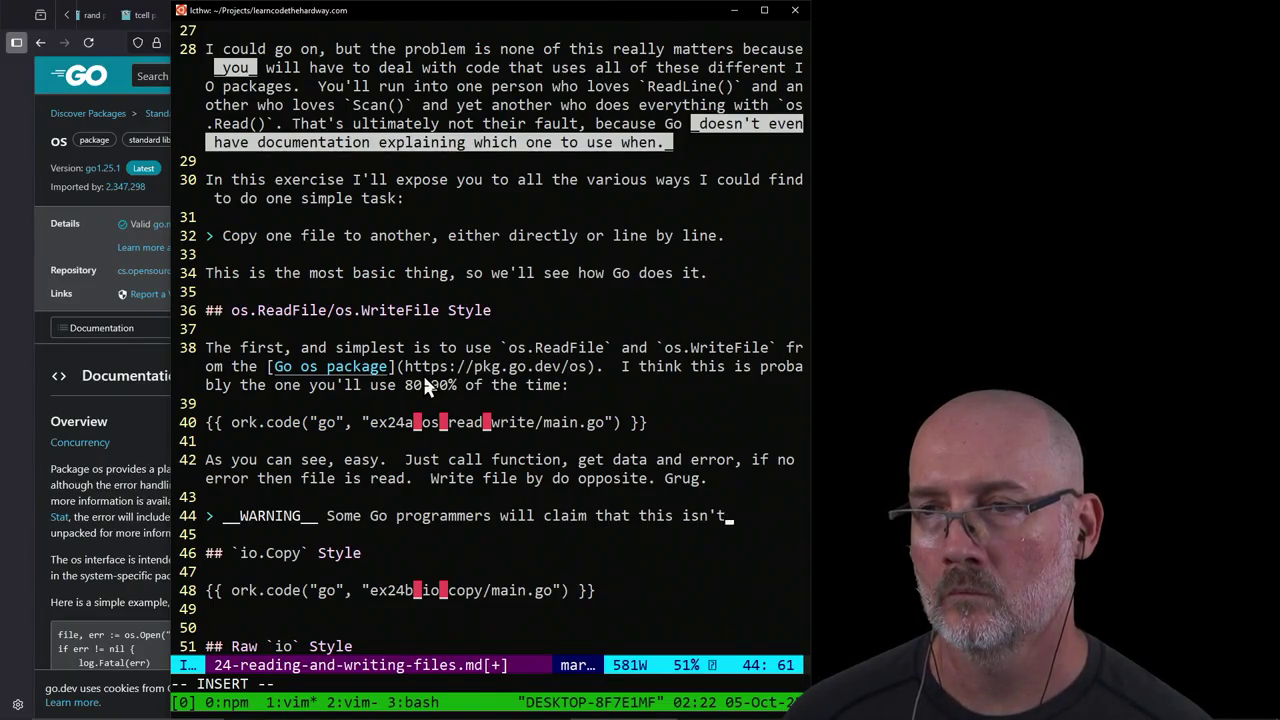
{"action": "key", "text": "BackSpace"}
{"action": "key", "text": "BackSpace"}
{"action": "key", "text": "BackSpace"}
{"action": "key", "text": "BackSpace"}
{"action": "key", "text": "BackSpace"}
{"action": "type", "text": "has l"}
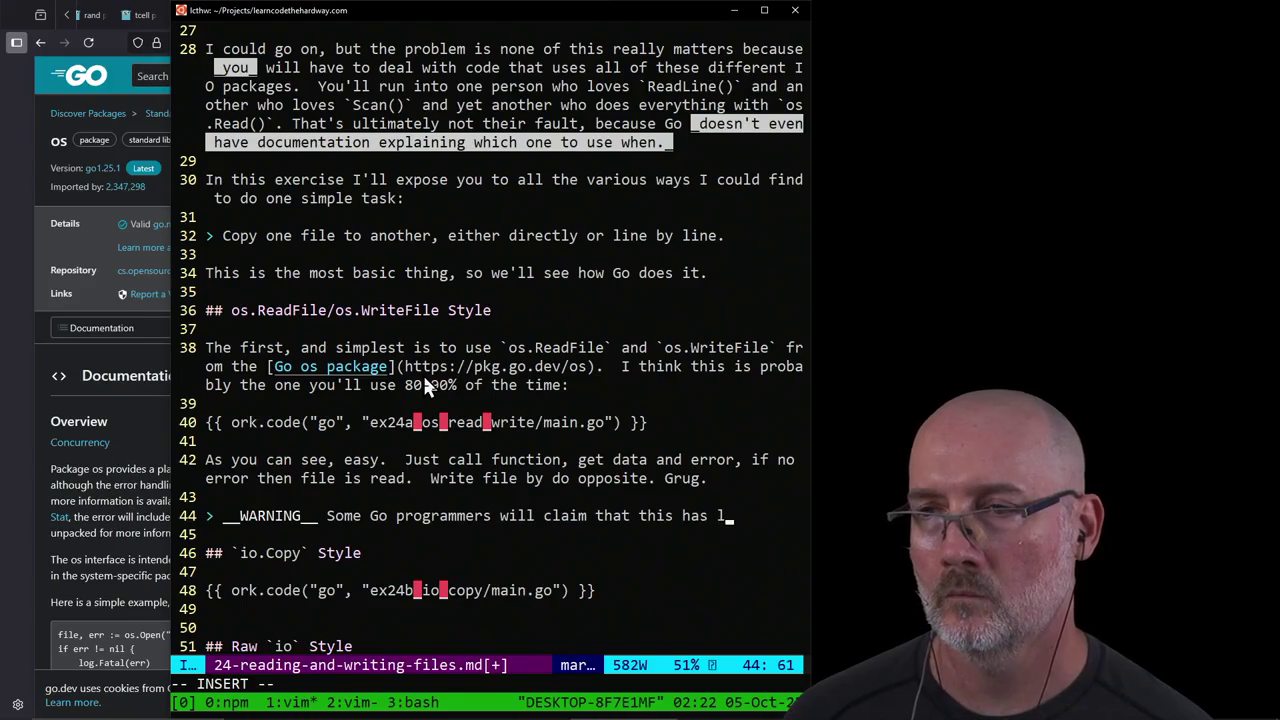
{"action": "type", "text": "ow performanc ab"}
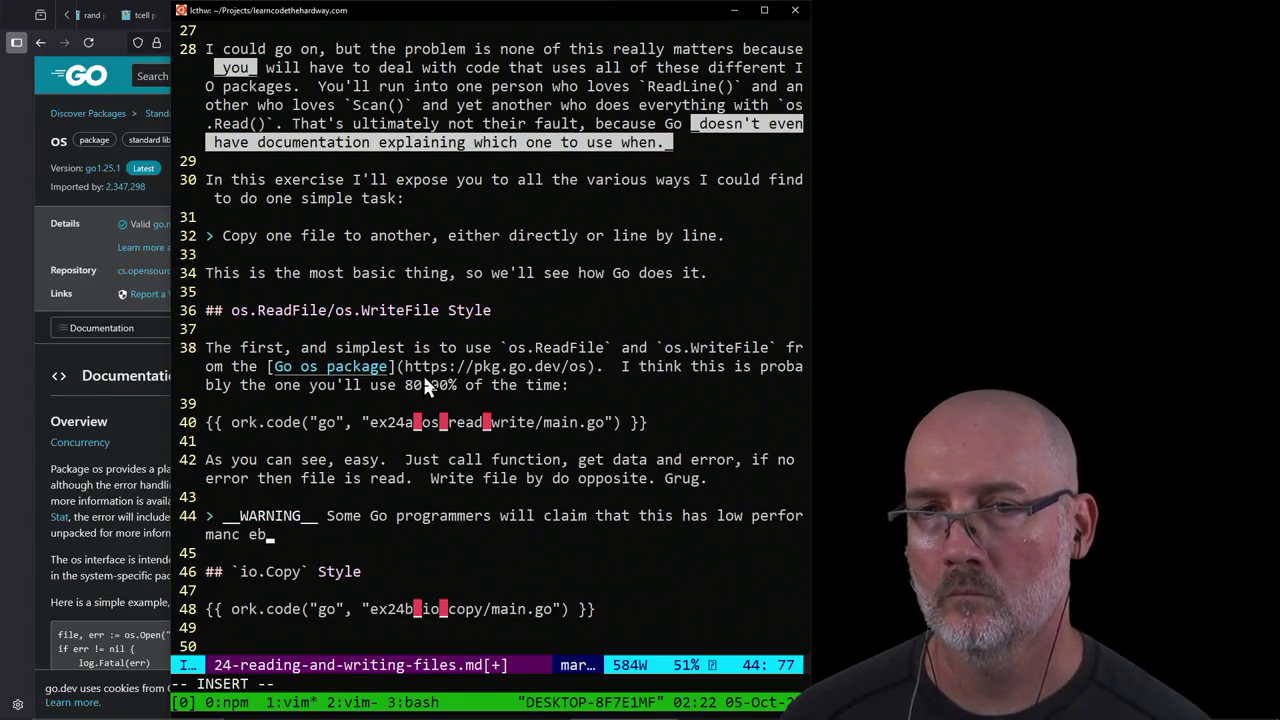
{"action": "type", "text": "o"}
{"action": "key", "text": "BackSpace"}
{"action": "key", "text": "BackSpace"}
{"action": "key", "text": "BackSpace"}
{"action": "type", "text": "e but nev"}
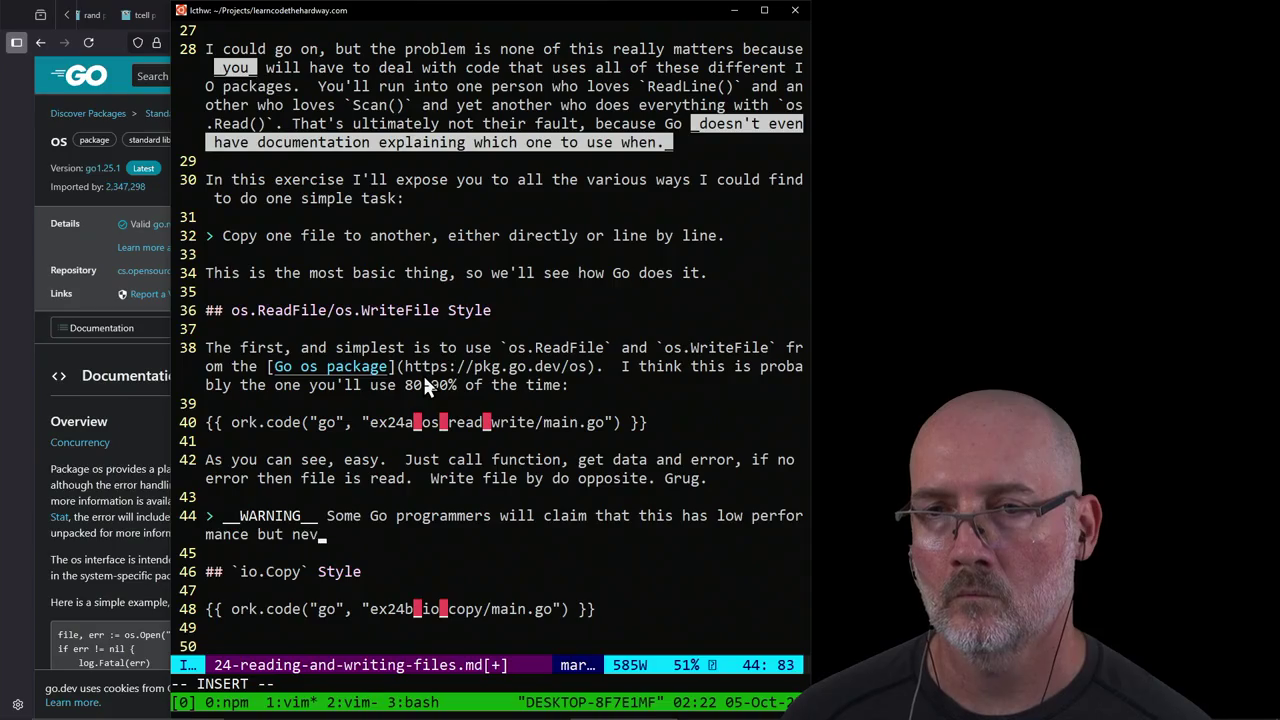
{"action": "type", "text": "er bel"}
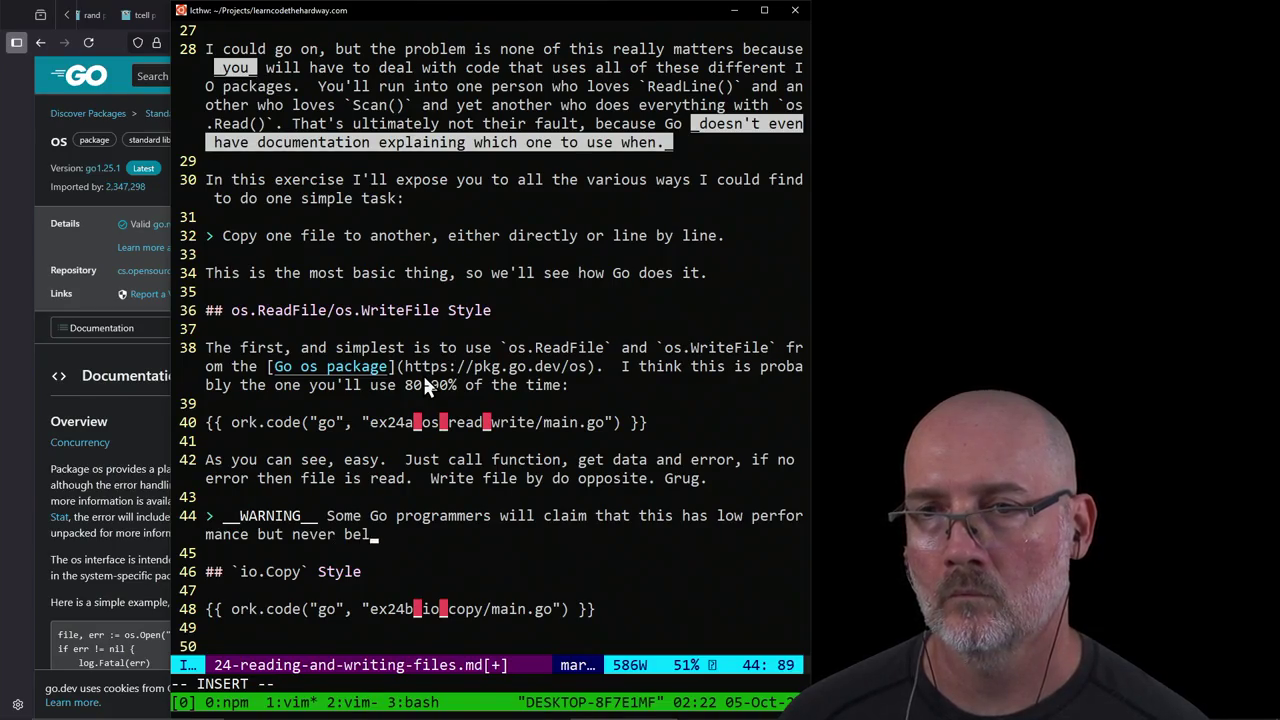
{"action": "type", "text": "ieve someoe"}
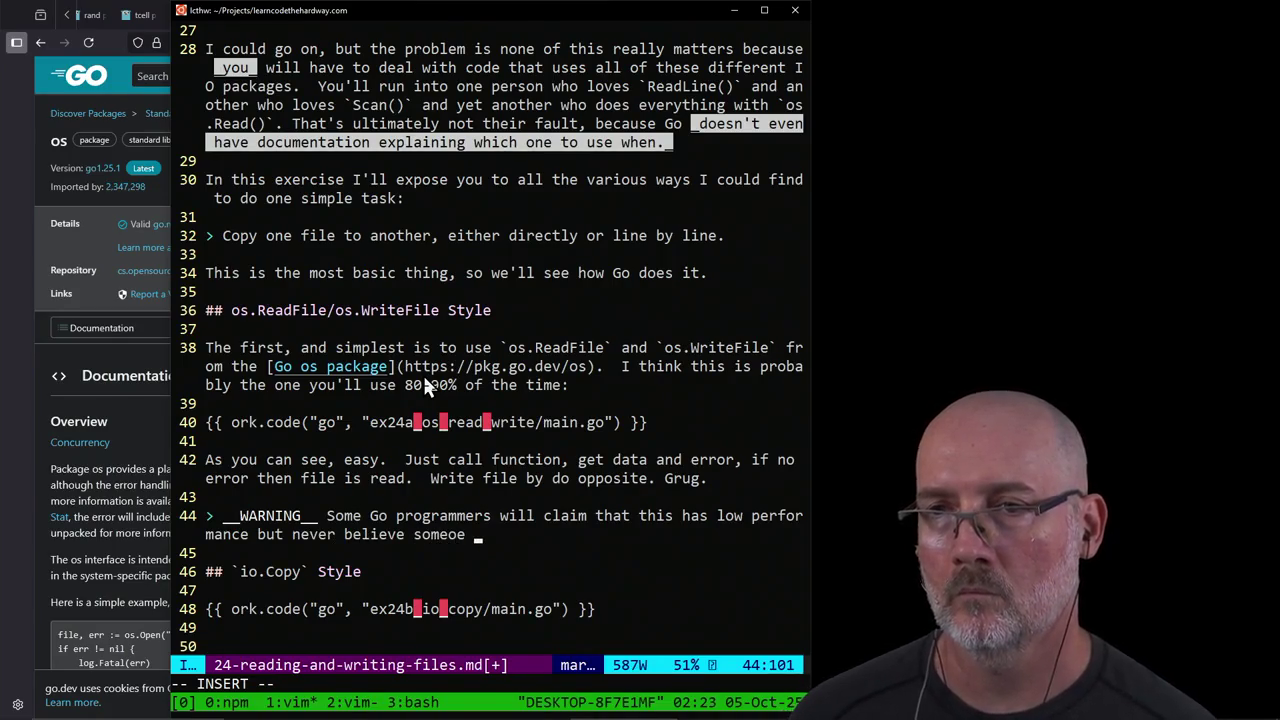
{"action": "type", "text": " claiming perfo"}
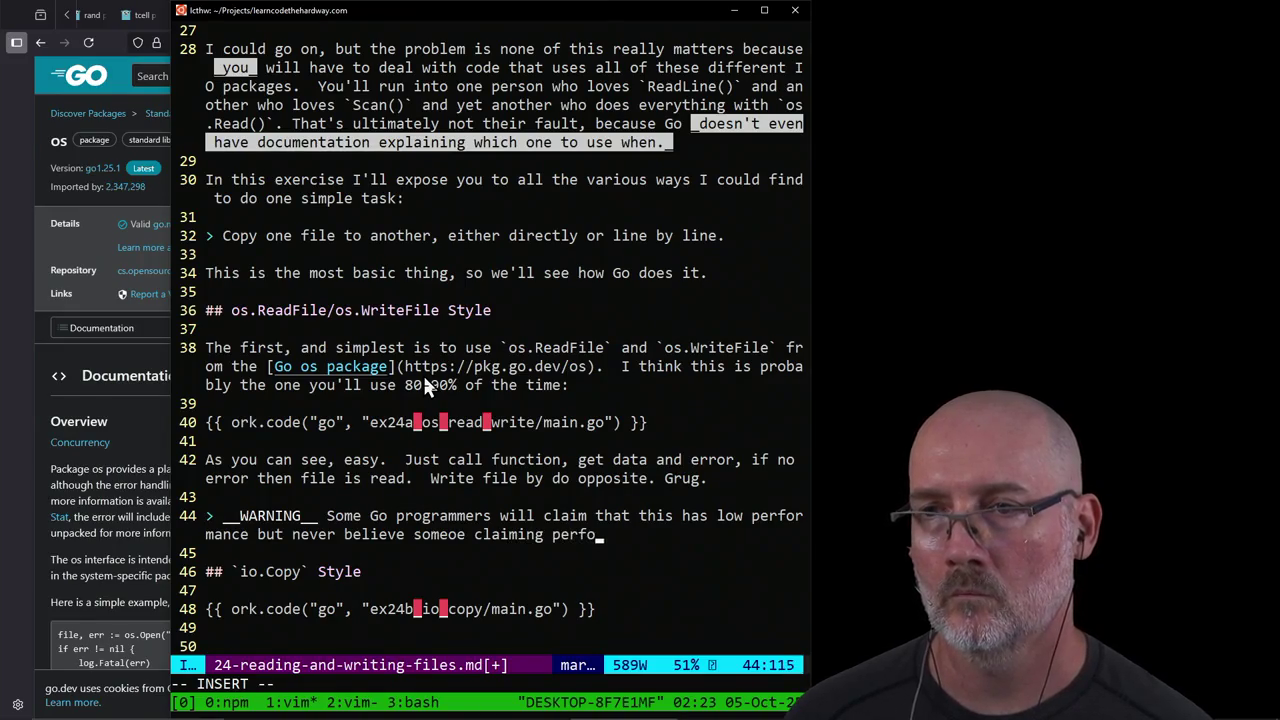
{"action": "type", "text": "rmance who also doesn"}
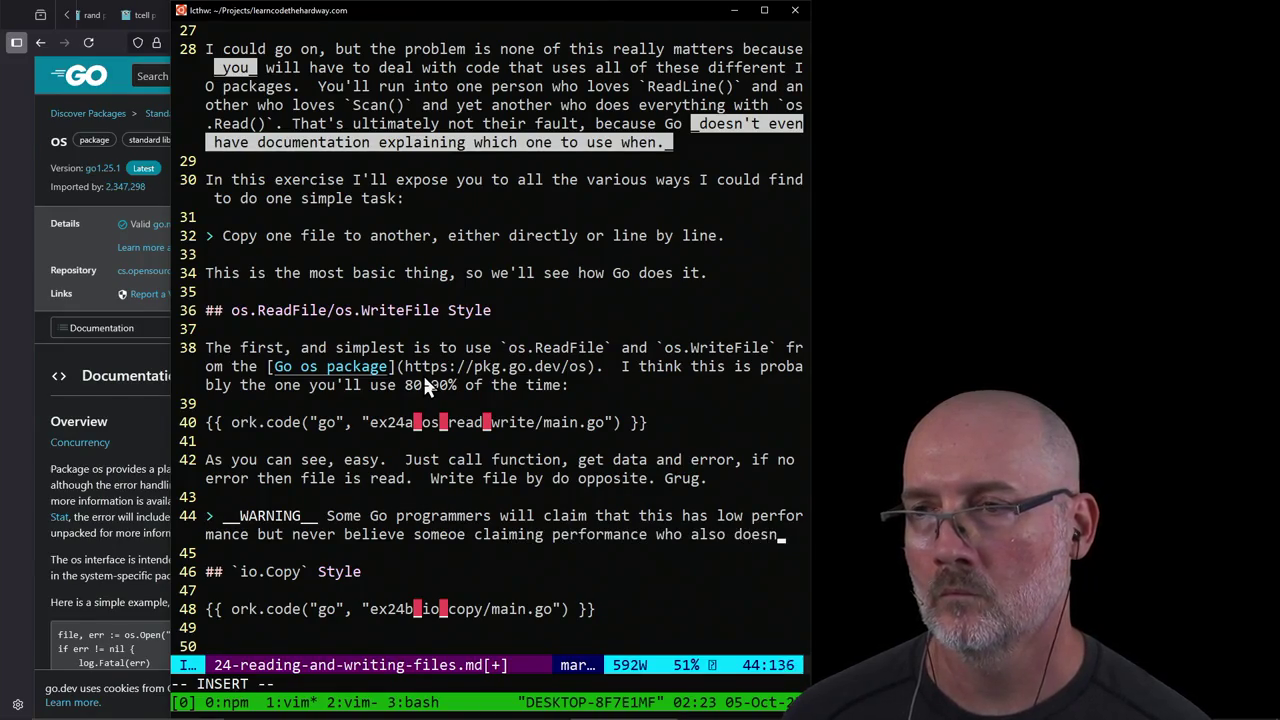
{"action": "type", "text": "'t have statist"}
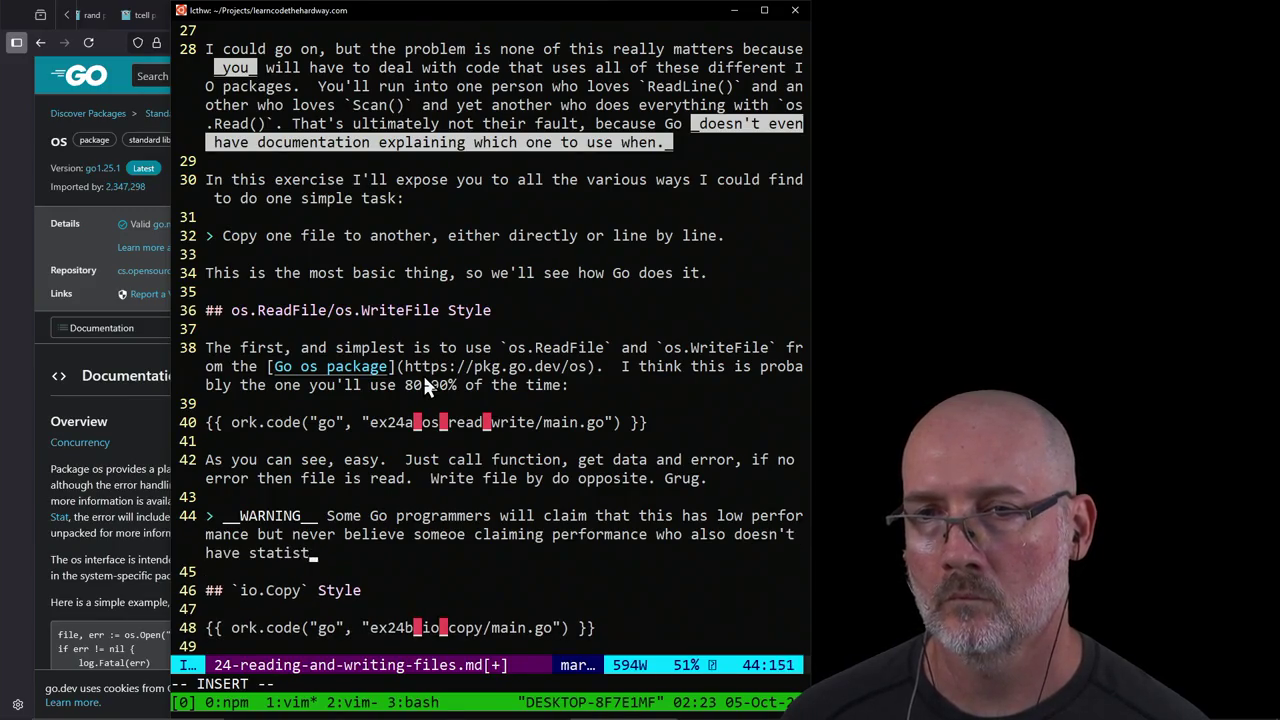
{"action": "type", "text": "ics for your speci"}
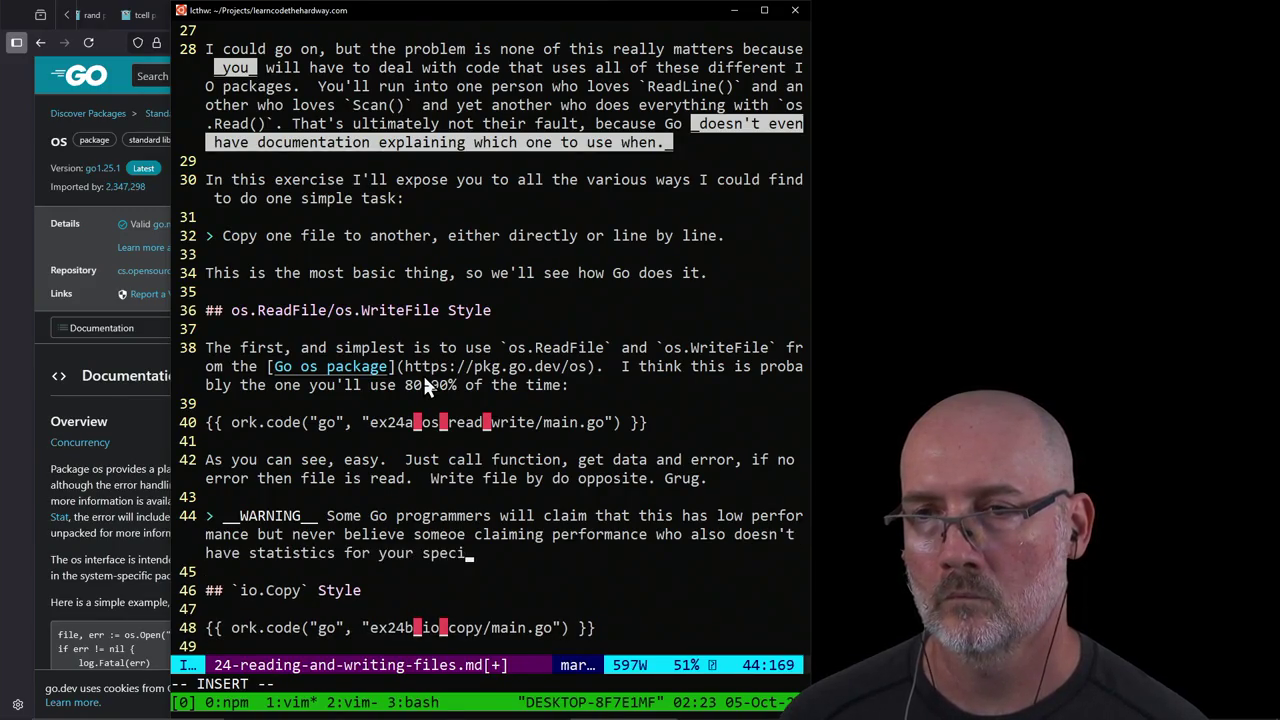
{"action": "type", "text": "fic use case. "}
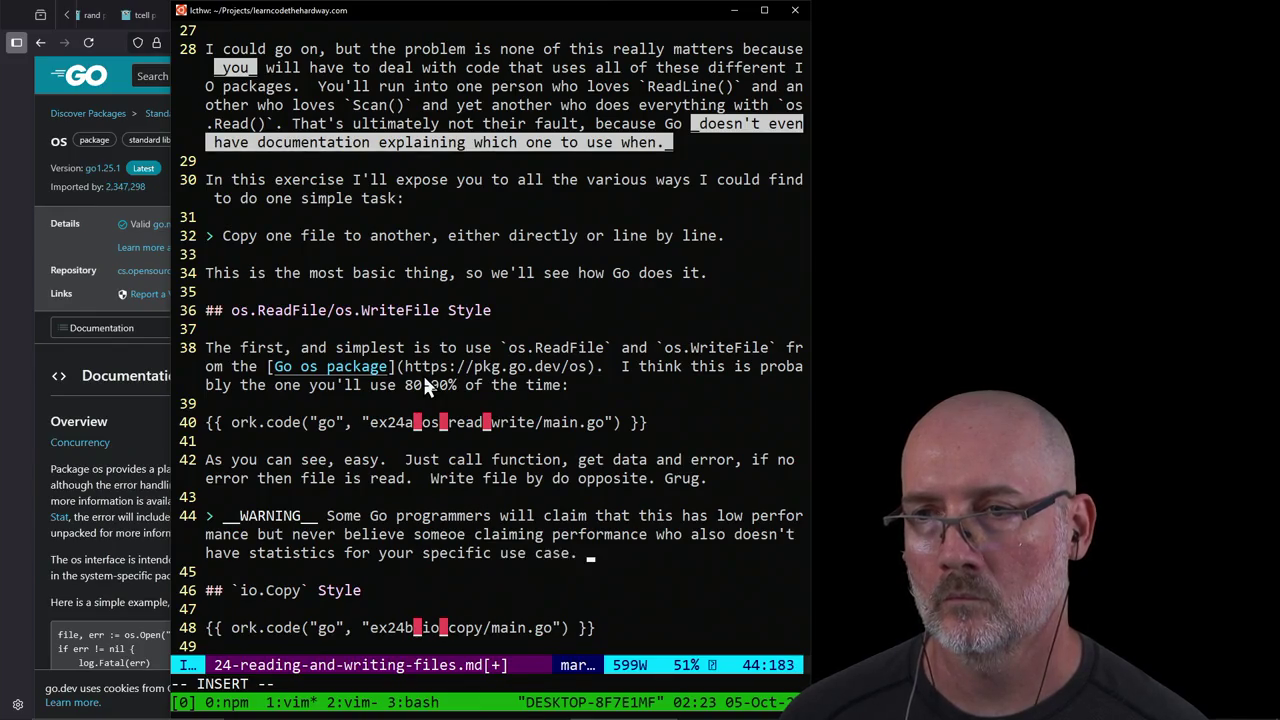
{"action": "type", "text": " Even then don't belie"}
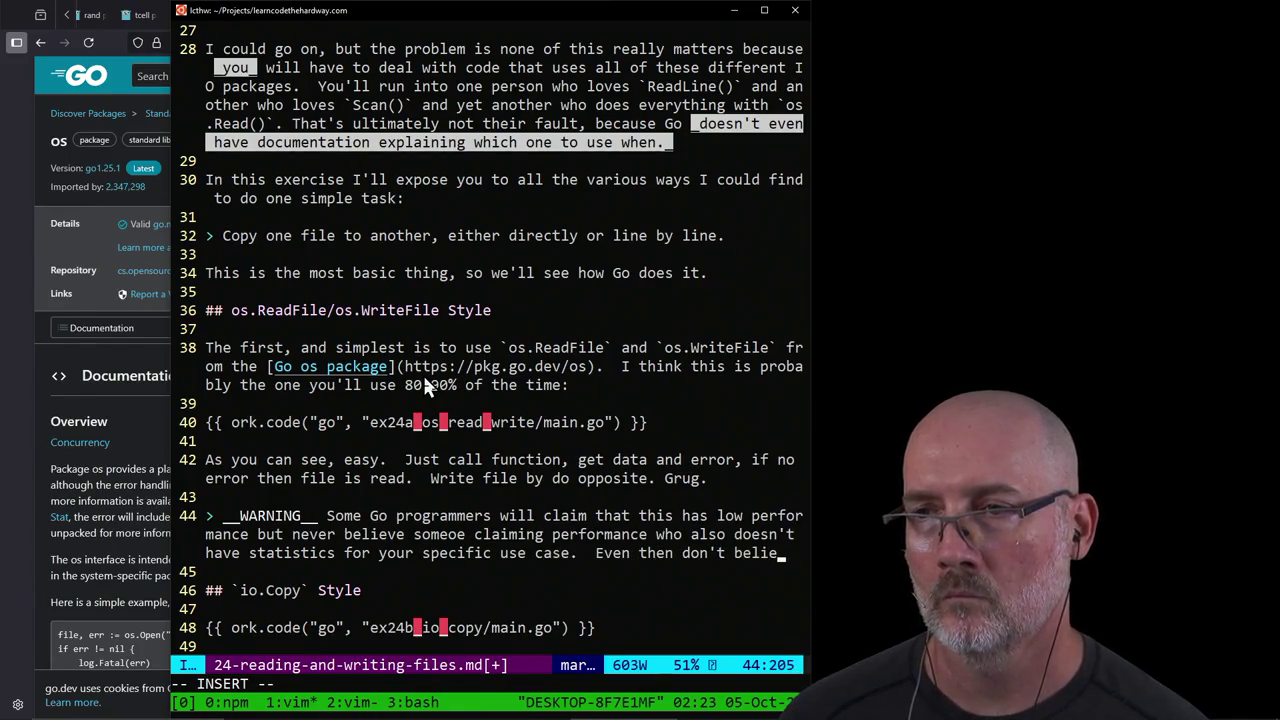
{"action": "type", "text": "ve them as everyo"}
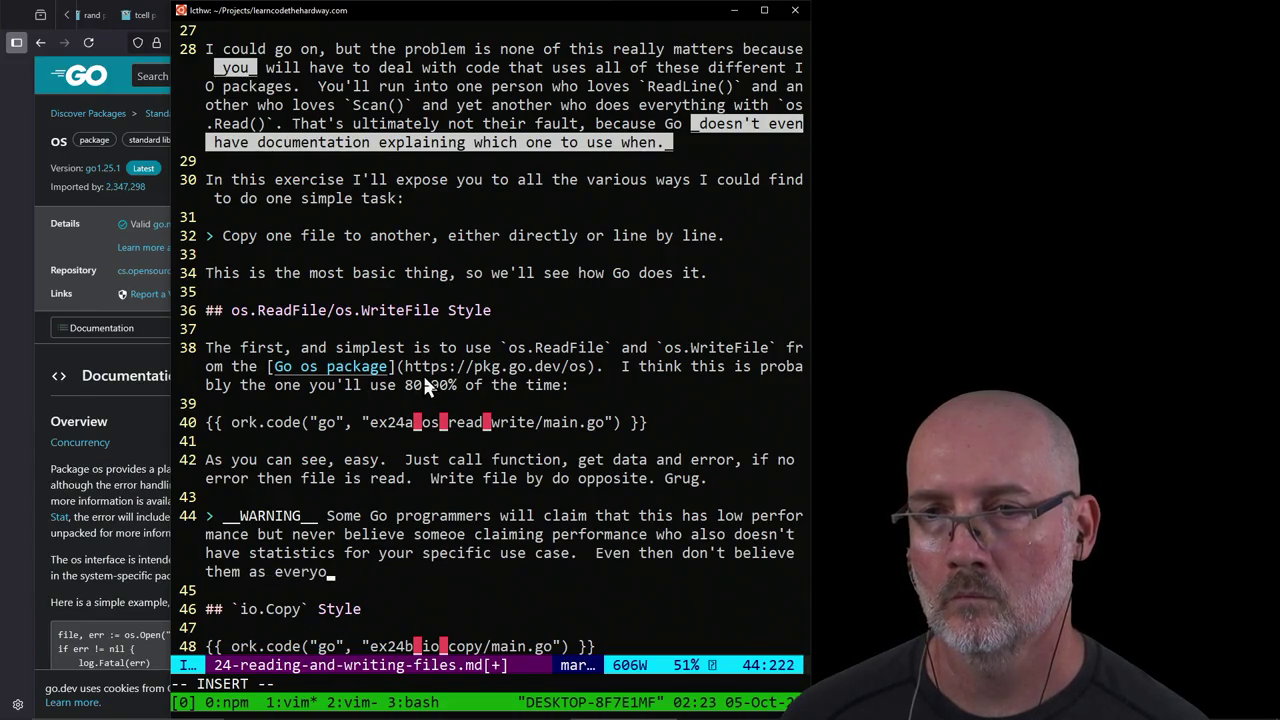
{"action": "type", "text": "ne get statistics"}
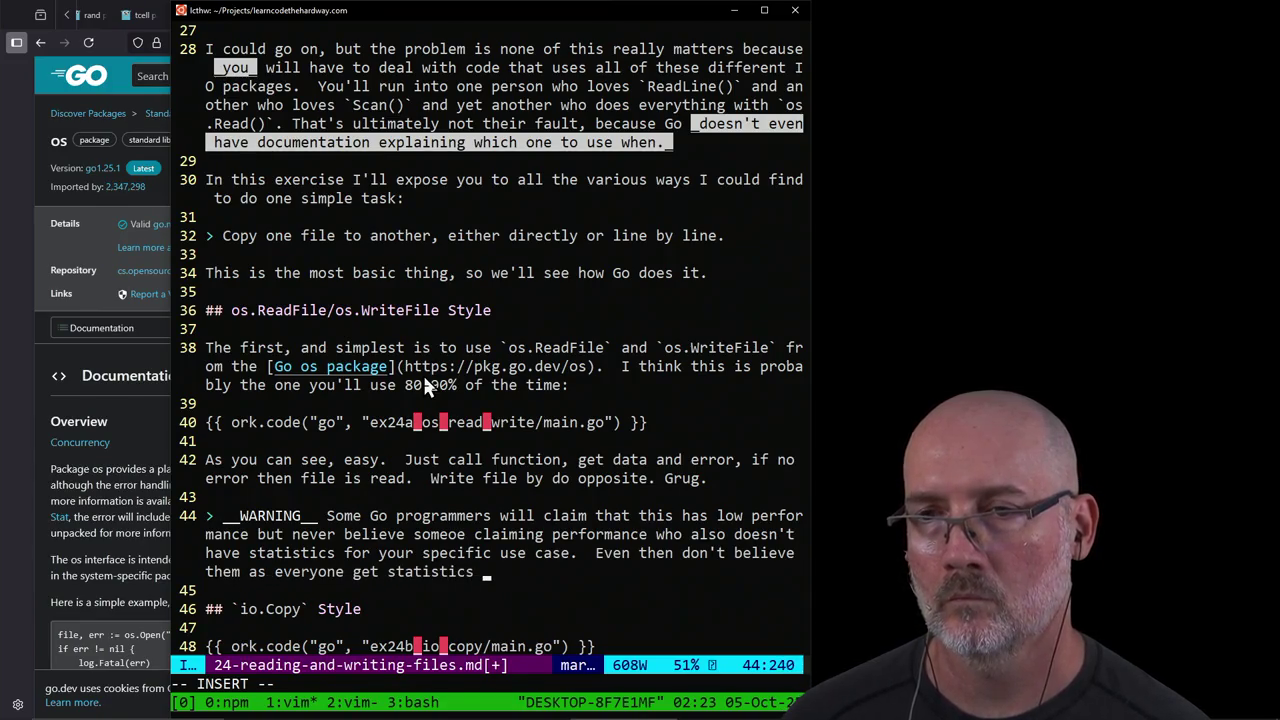
{"action": "type", "text": " wrong."}
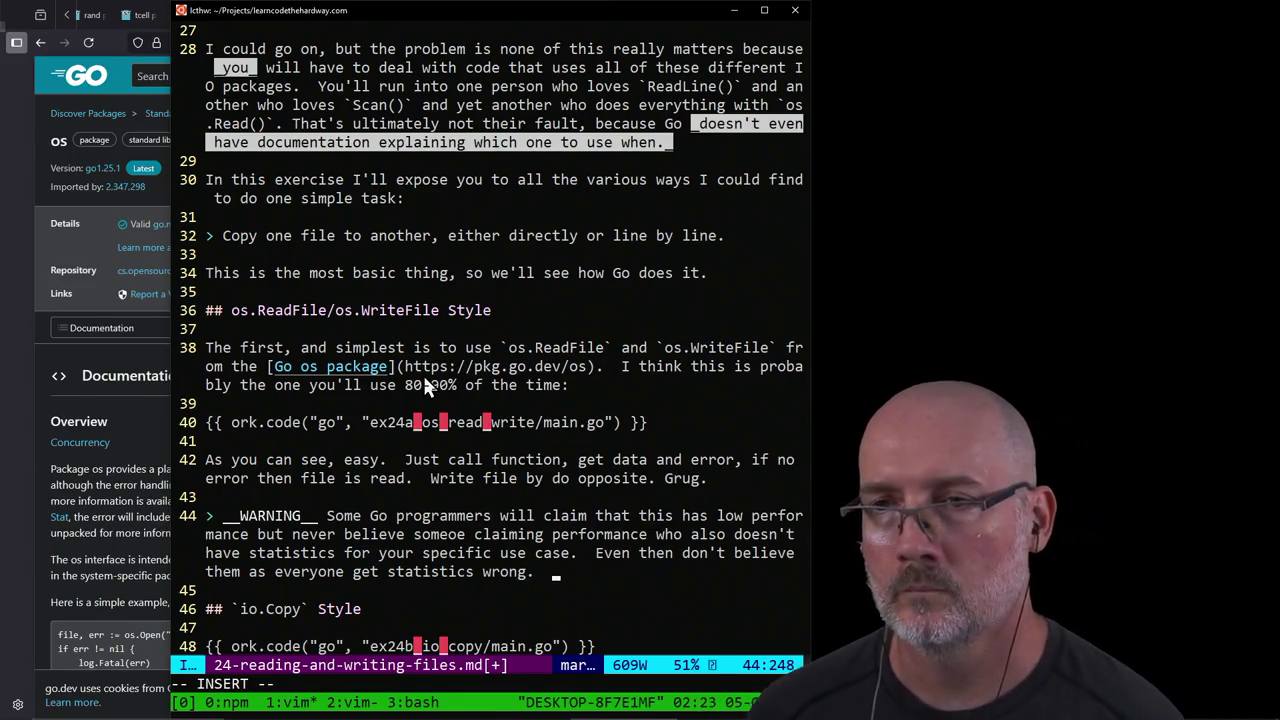
{"action": "type", "text": "  If you're ma"}
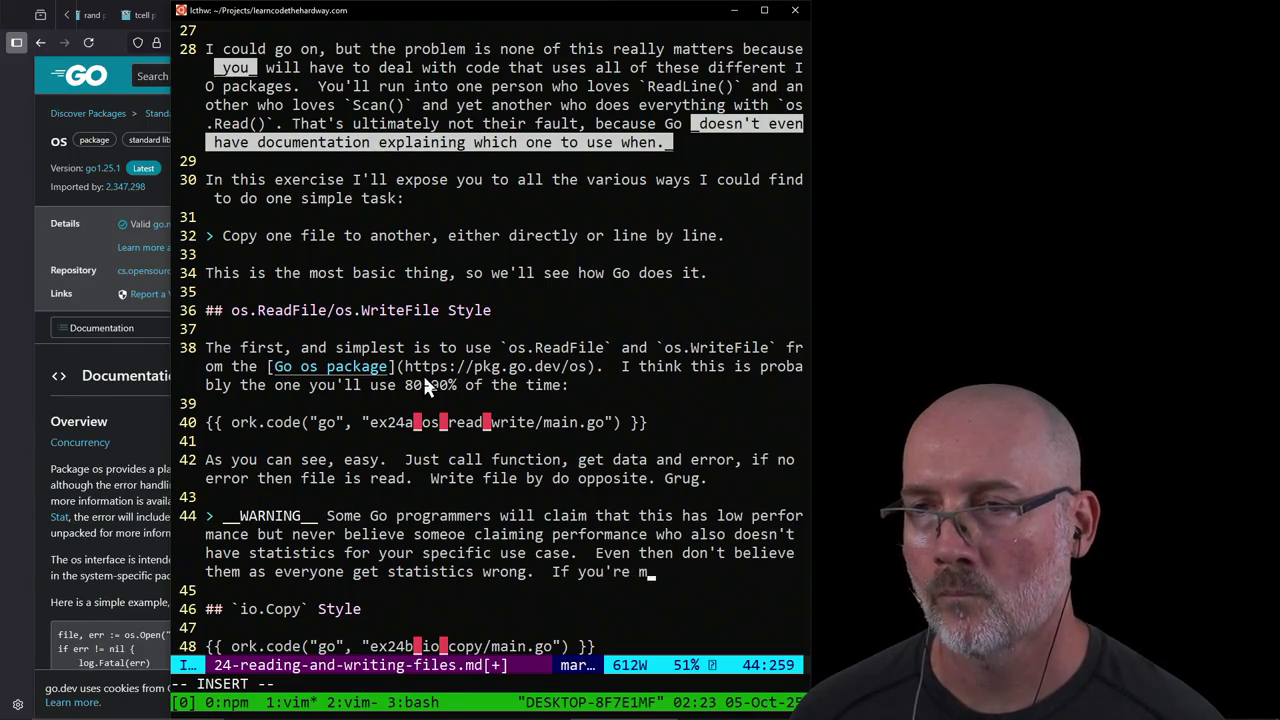
{"action": "type", "text": "king"}
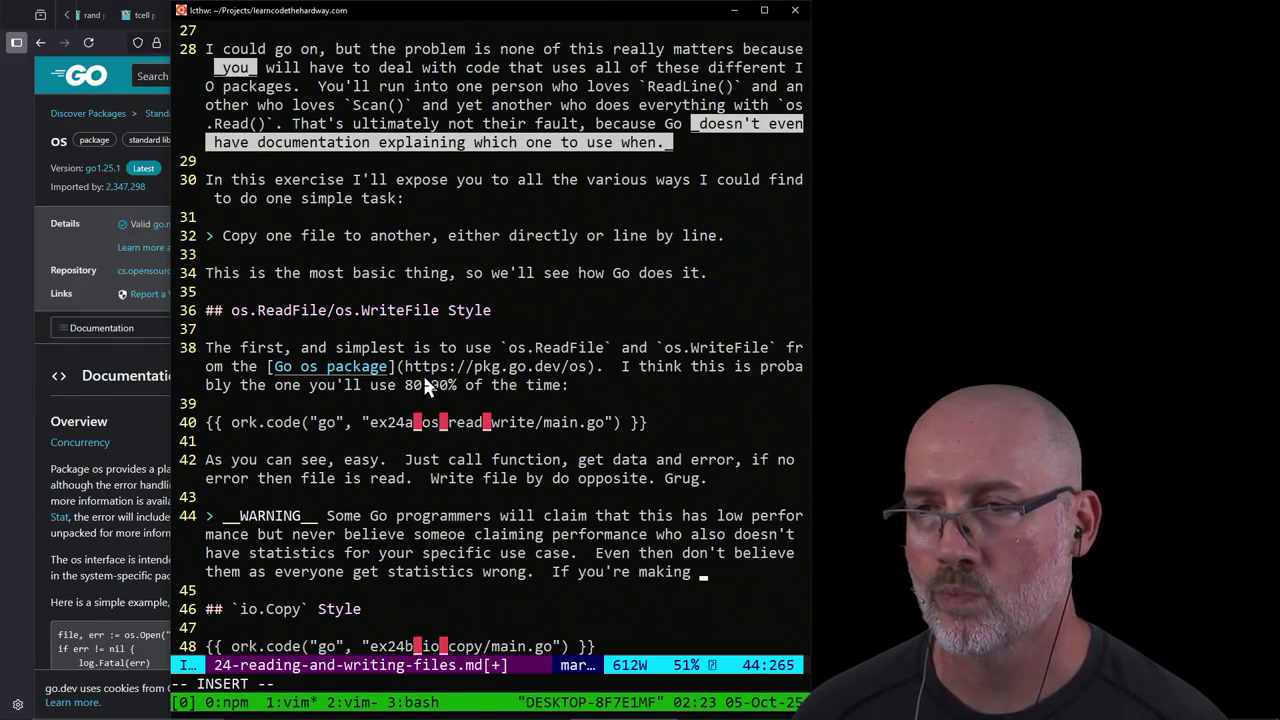
Step: Add that only about 3% of Go applications need a different API, then save with :w
{"action": "key", "text": "BackSpace"}
{"action": "key", "text": "BackSpace"}
{"action": "key", "text": "BackSpace"}
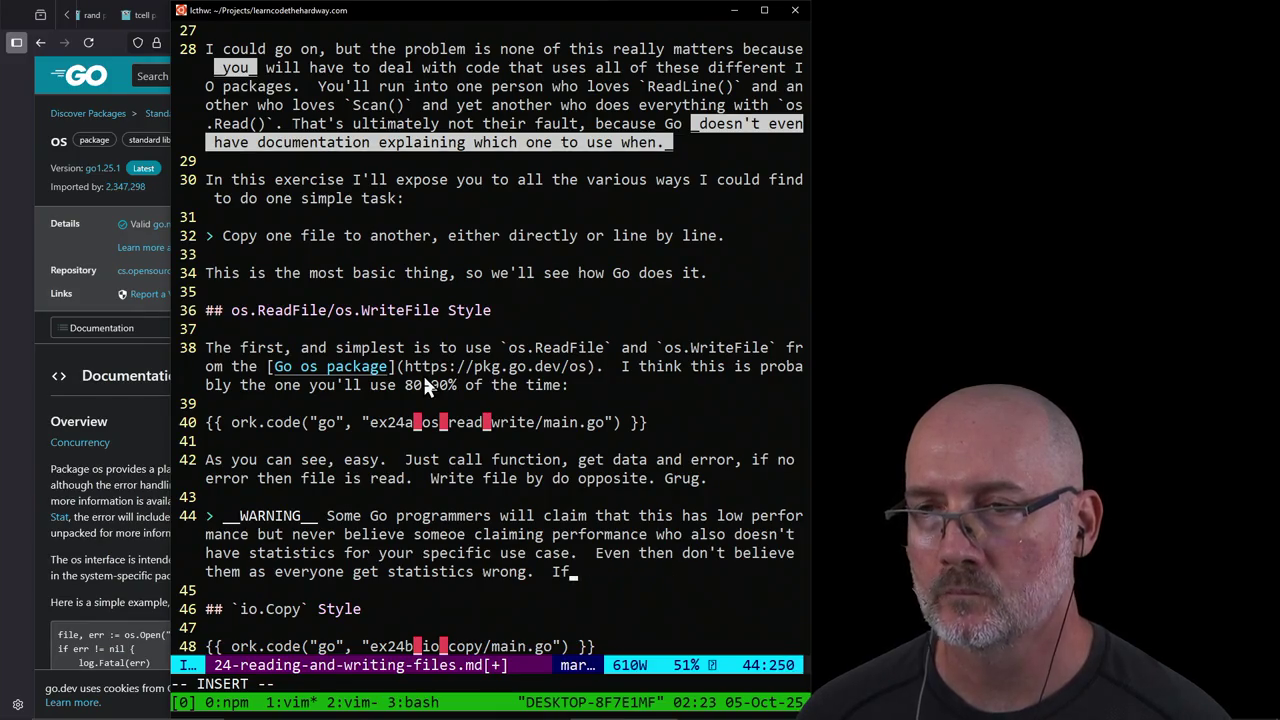
{"action": "key", "text": "BackSpace"}
{"action": "key", "text": "BackSpace"}
{"action": "key", "text": "BackSpace"}
{"action": "type", "text": "Most"}
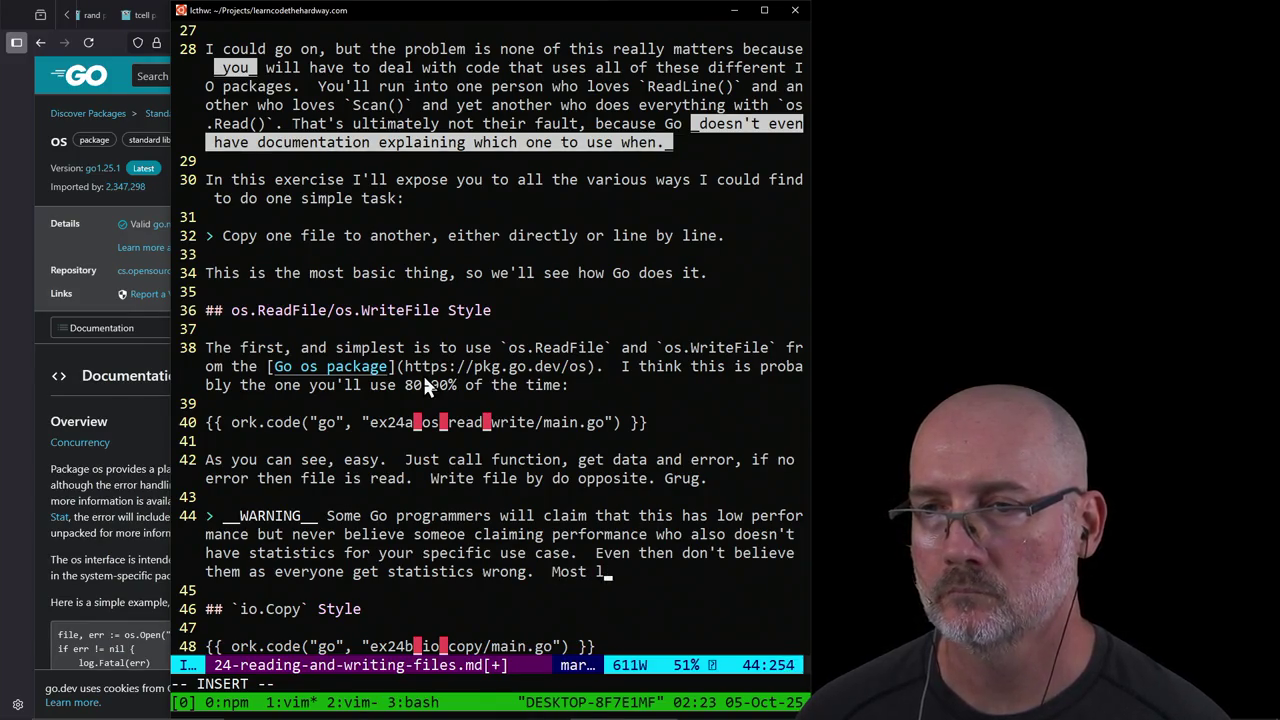
{"action": "type", "text": "ly only 3"}
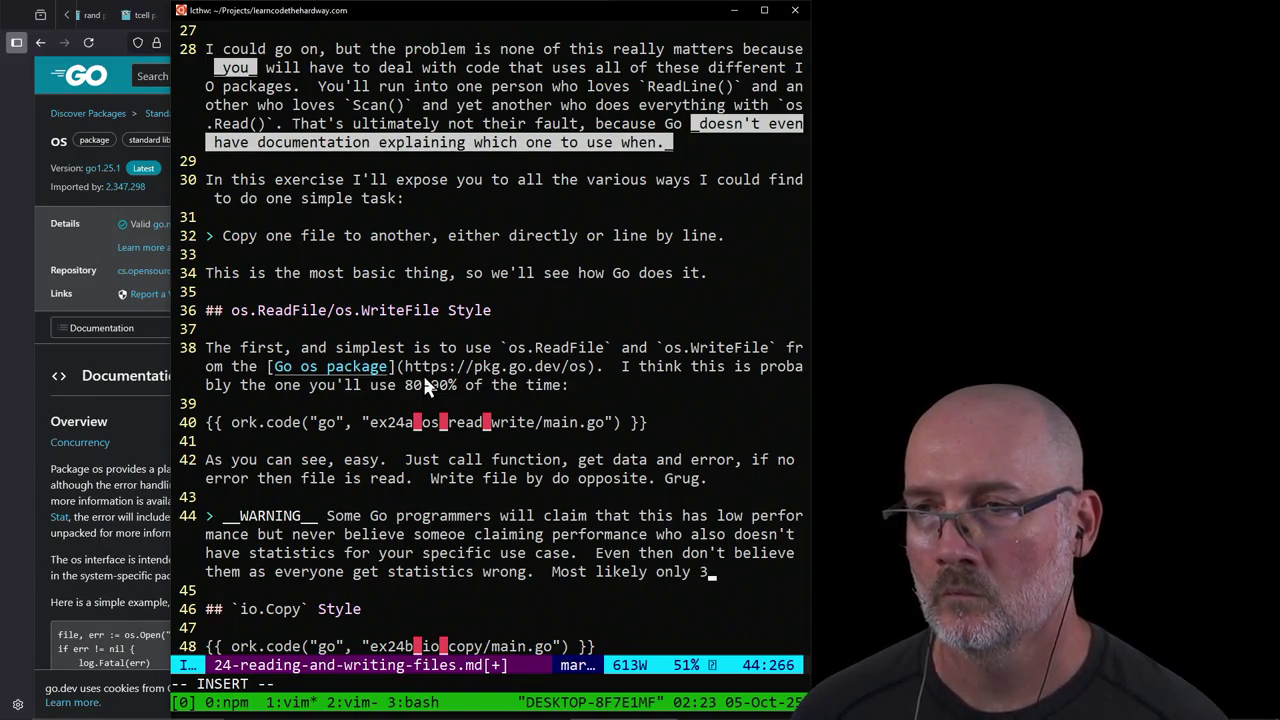
{"action": "type", "text": "% of Go appl"}
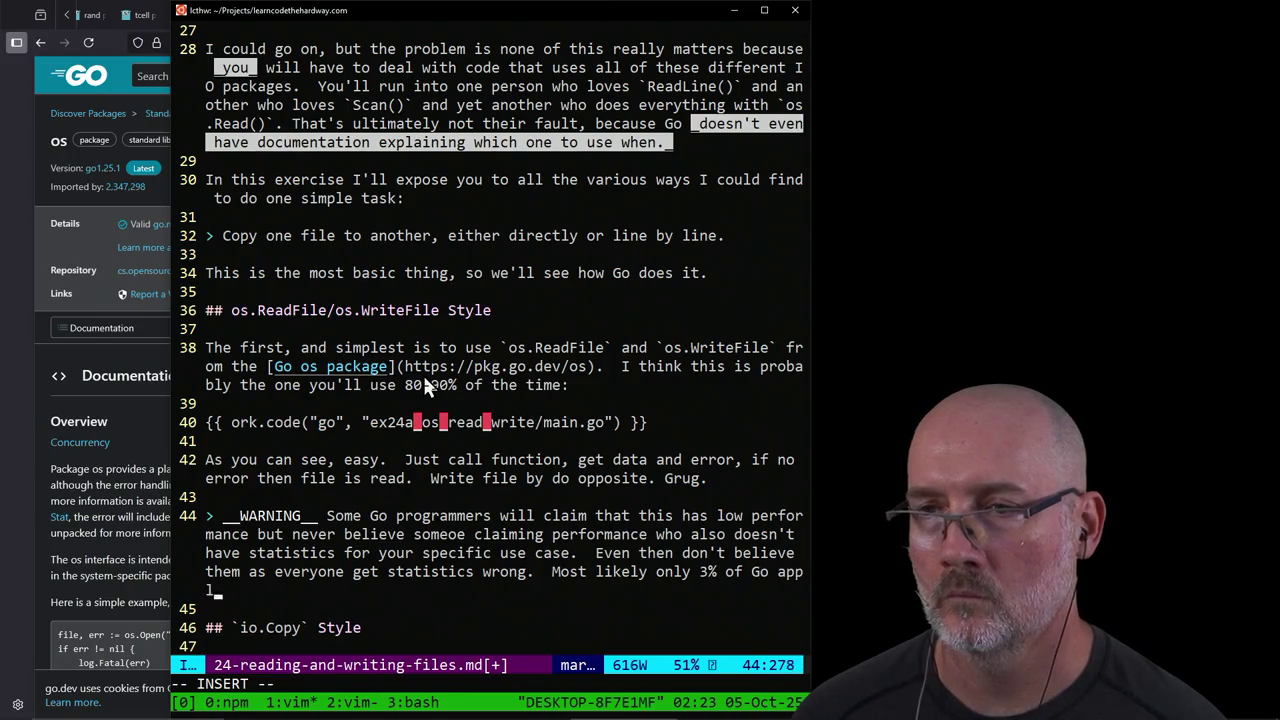
{"action": "type", "text": "ications out there nee"}
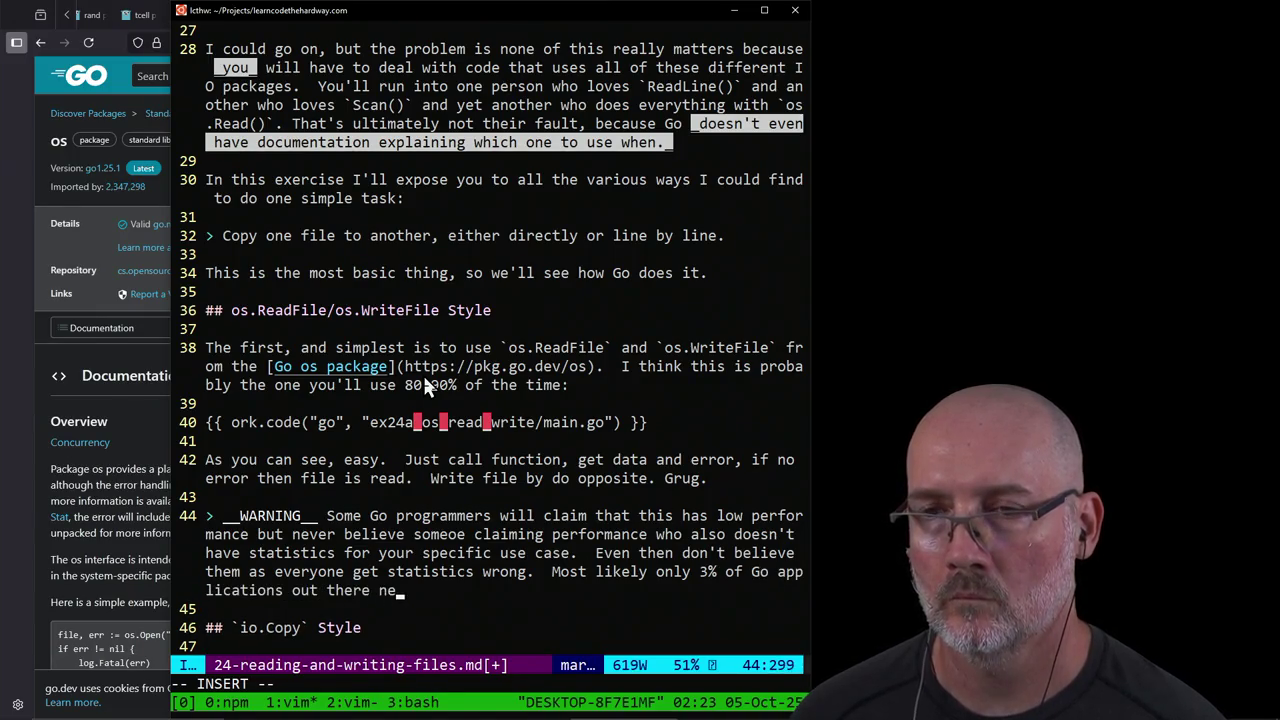
{"action": "type", "text": "d "}
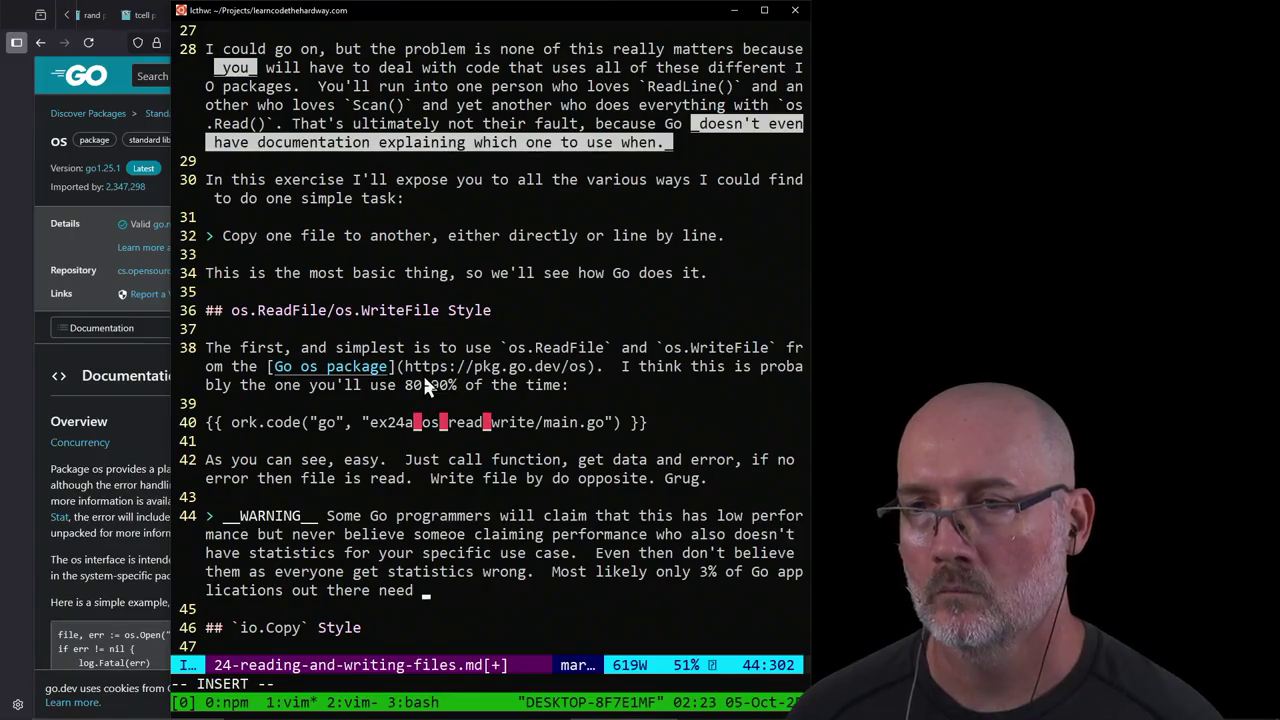
{"action": "type", "text": "to use"}
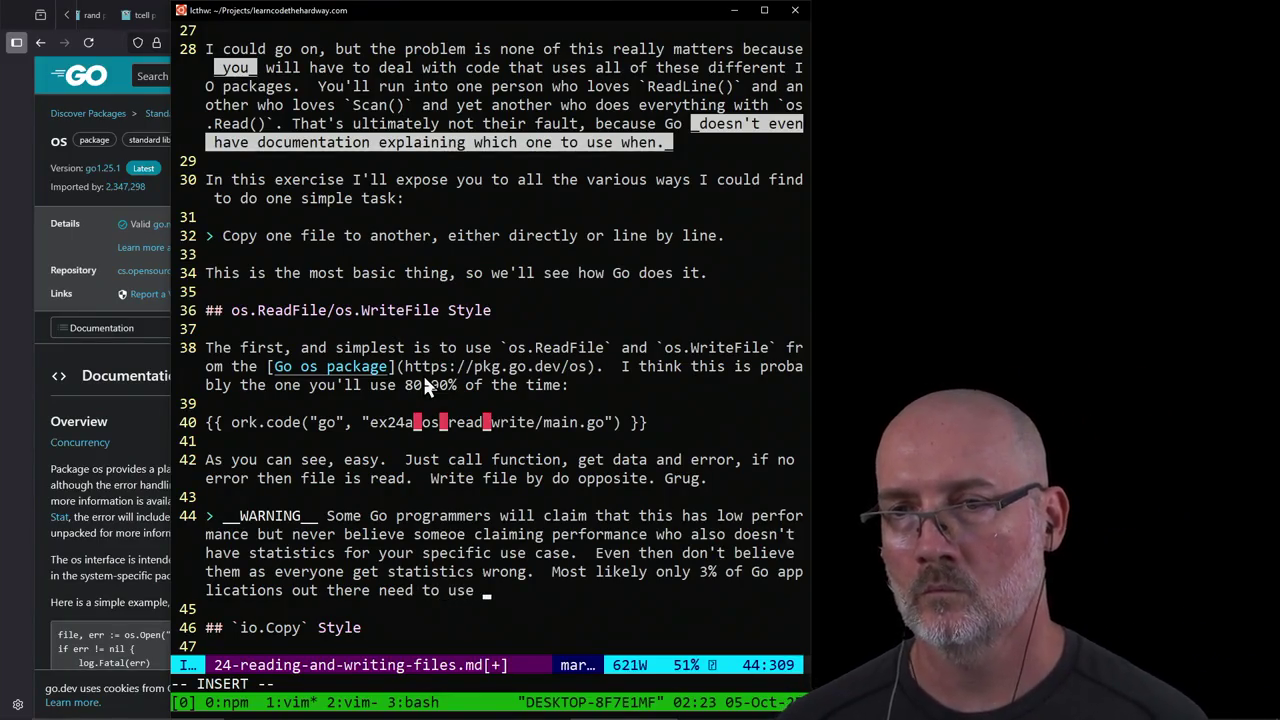
{"action": "type", "text": " a different "}
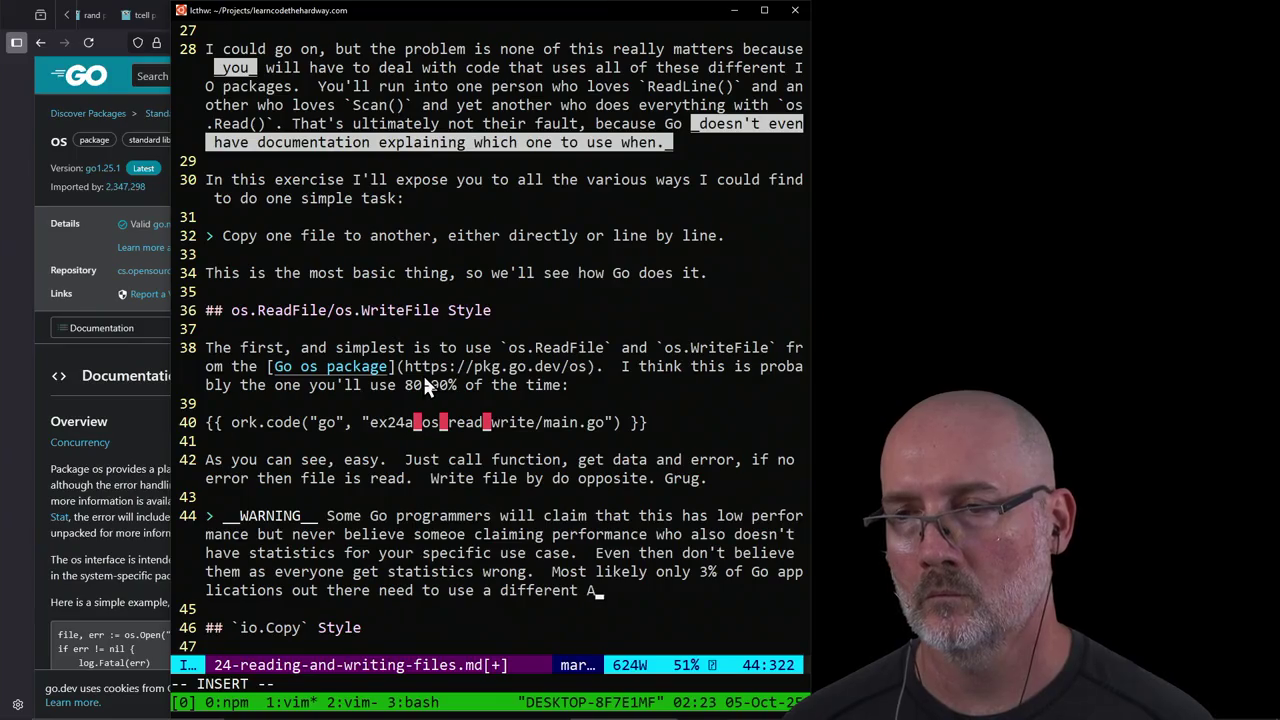
{"action": "type", "text": "API for performance,"}
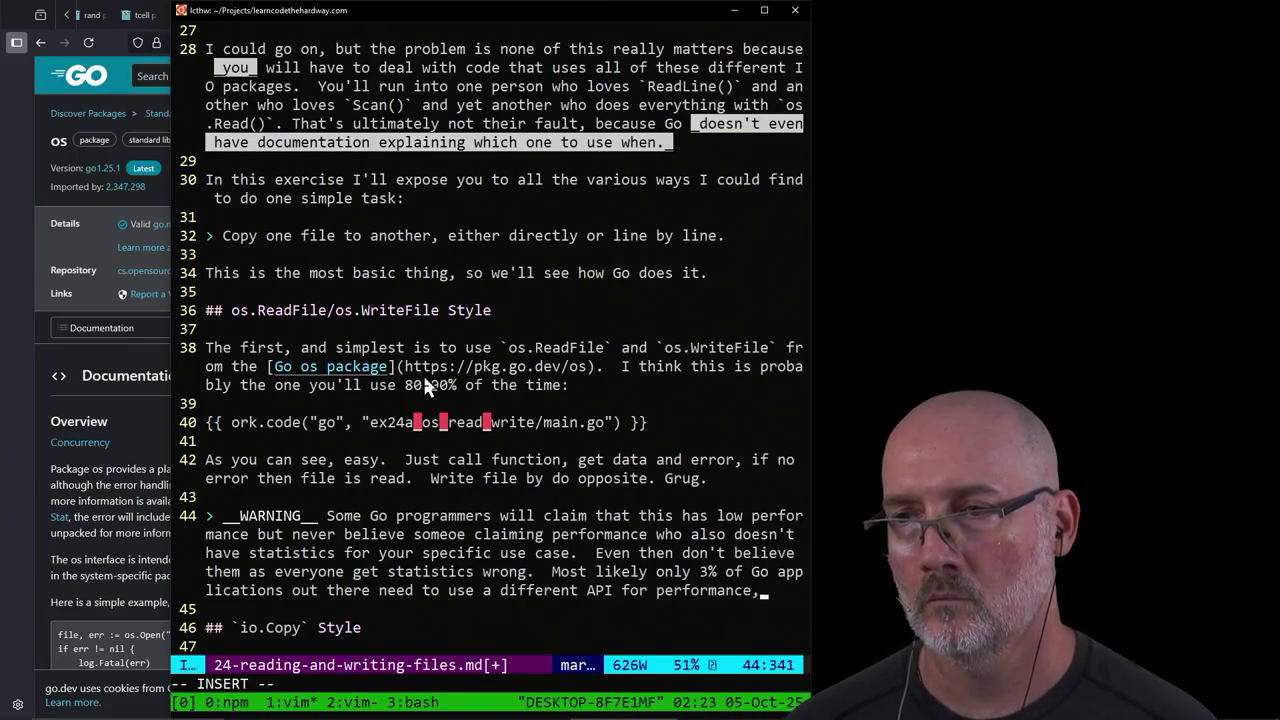
{"action": "type", "text": " and I'd wag"}
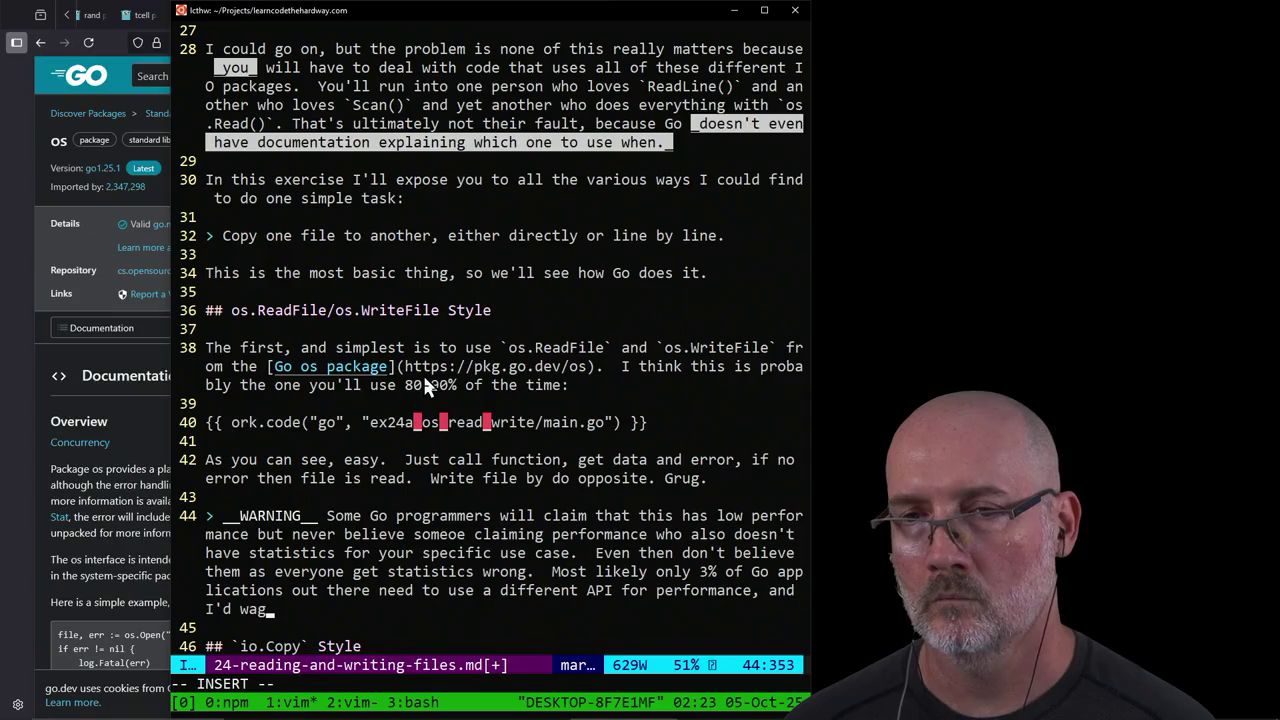
{"action": "type", "text": "er that _all_ of "}
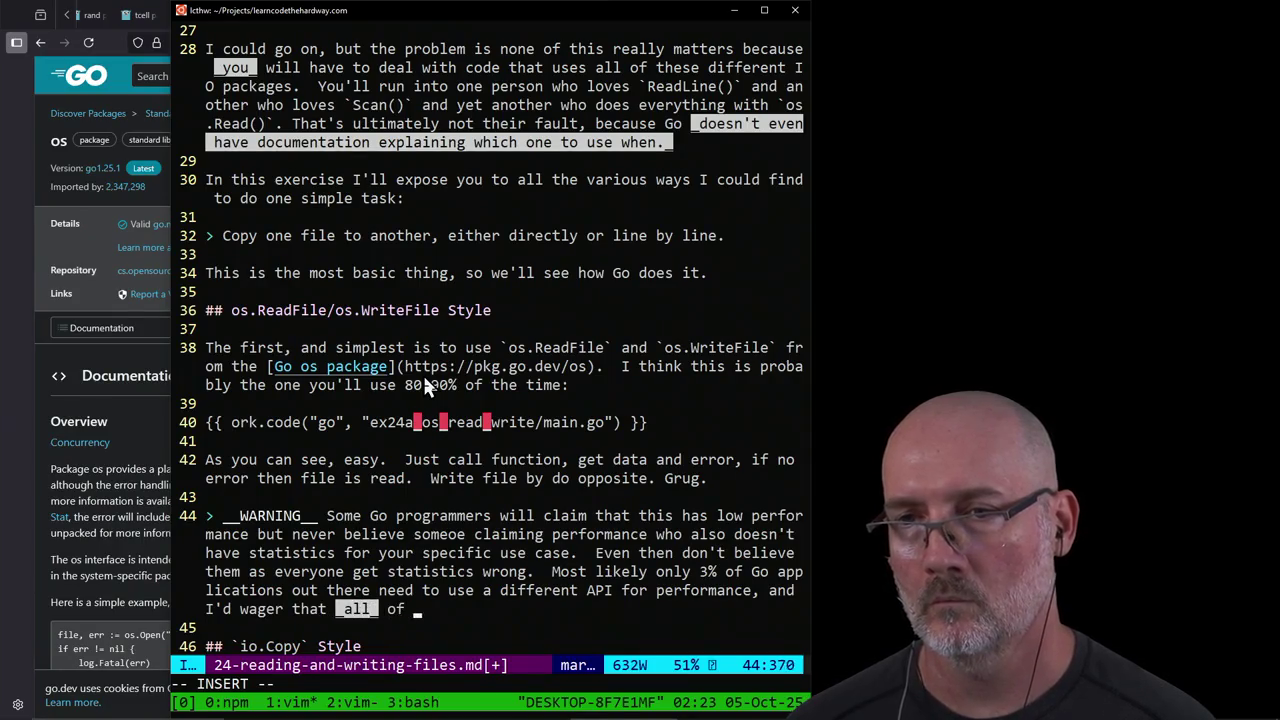
{"action": "type", "text": "the APIs "}
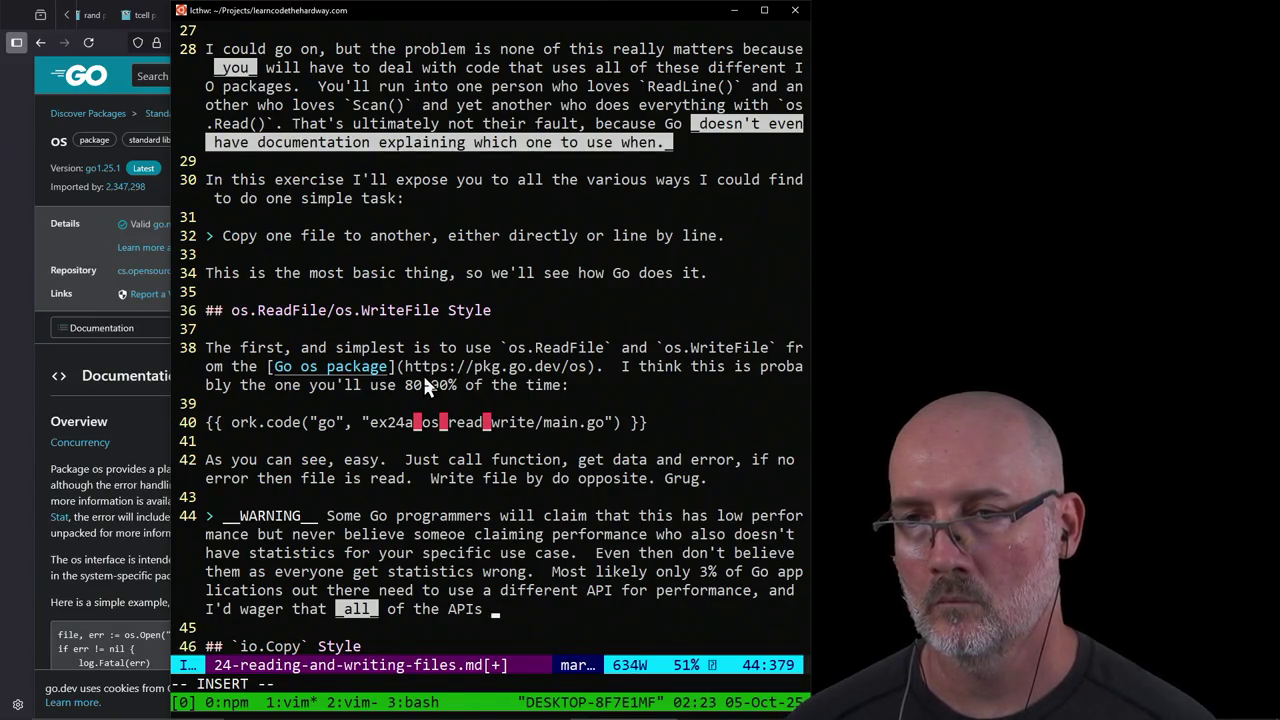
{"action": "type", "text": "available are lacking "}
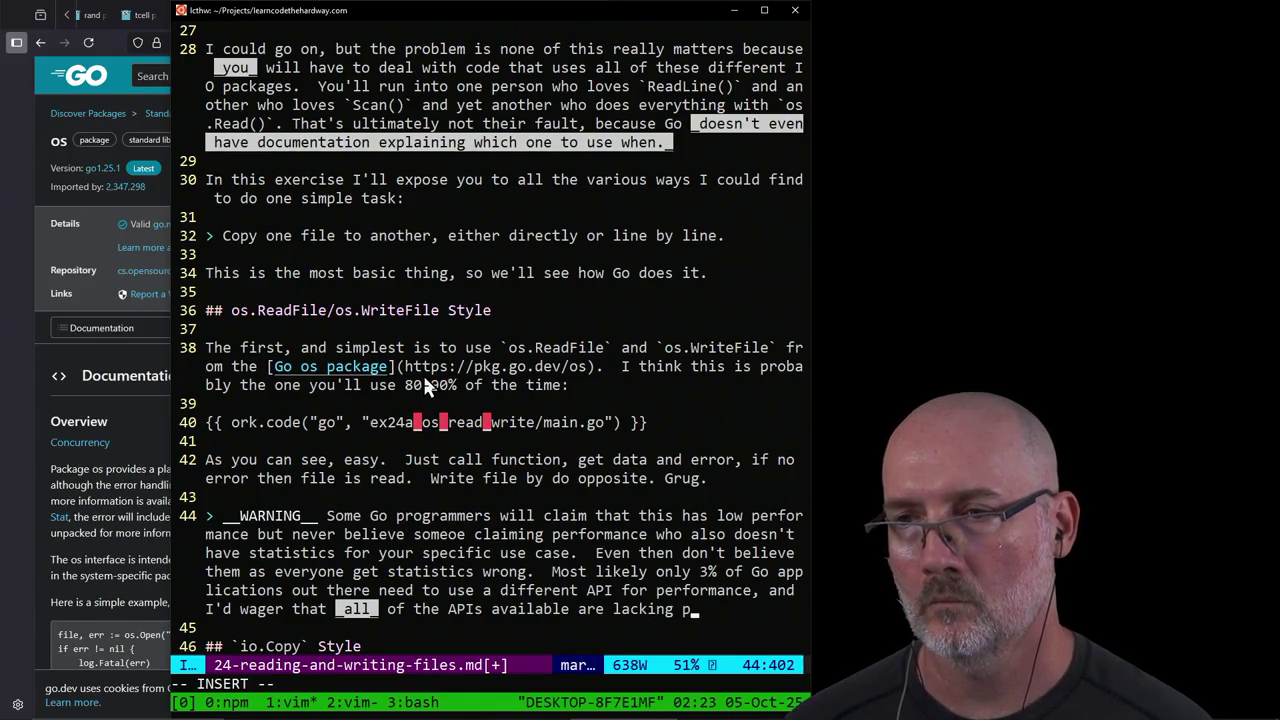
{"action": "type", "text": "performan"}
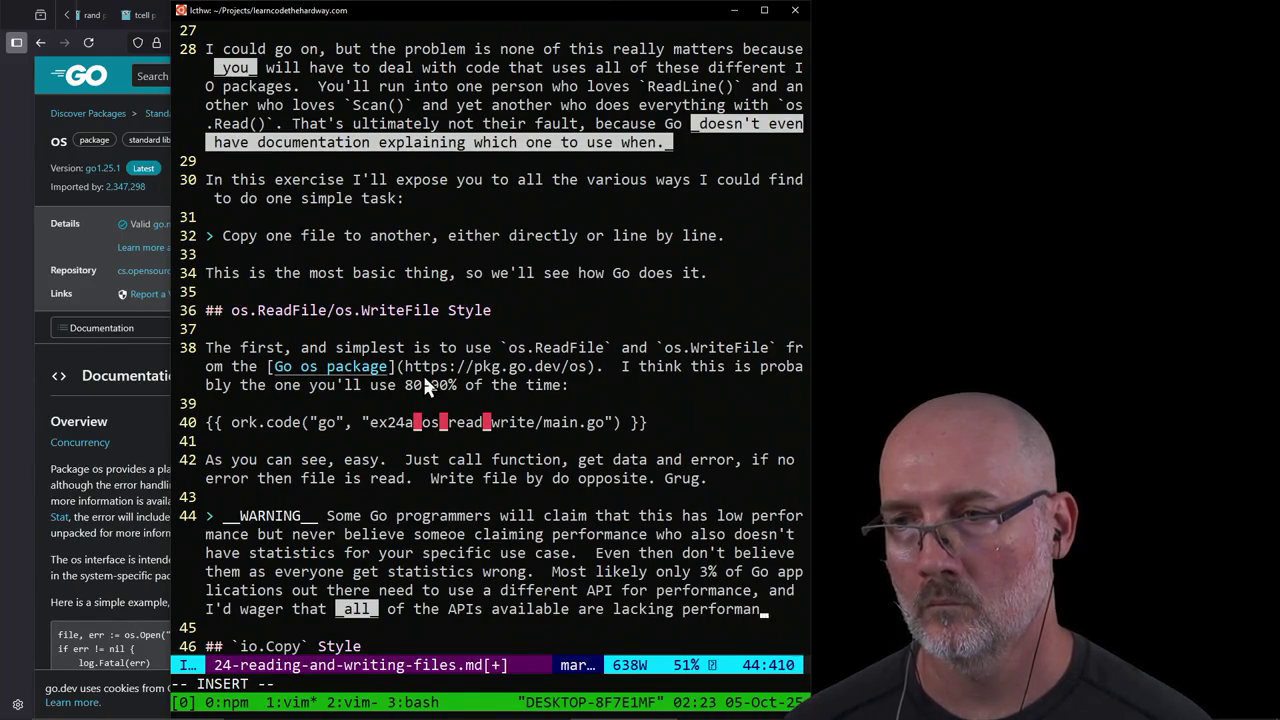
{"action": "type", "text": "ce."}
{"action": "key", "text": "BackSpace"}
{"action": "key", "text": "BackSpace"}
{"action": "key", "text": "BackSpace"}
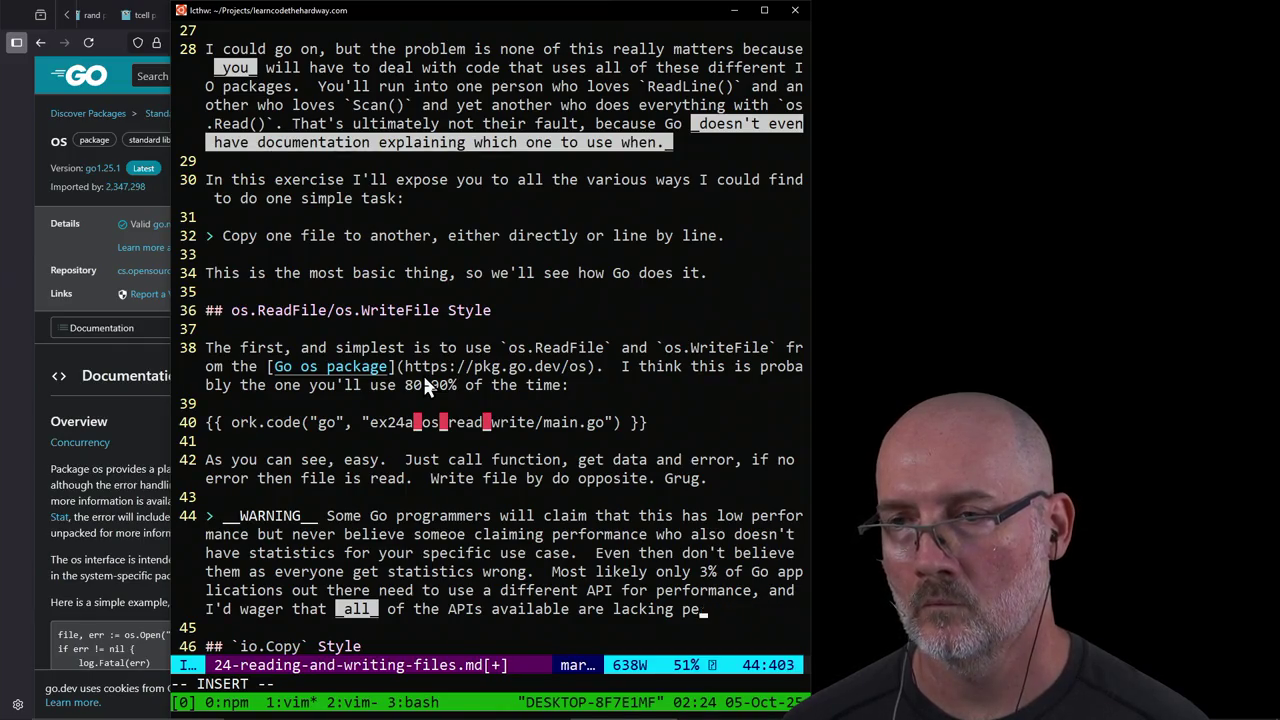
{"action": "key", "text": "BackSpace"}
{"action": "key", "text": "BackSpace"}
{"action": "key", "text": "BackSpace"}
{"action": "type", "text": "."}
{"action": "key", "text": "Escape"}
{"action": "type", "text": ":w"}
{"action": "key", "text": "Return"}
Step: Scroll to the `io.Copy` Style heading and open a new line beneath it
{"action": "key", "text": "ctrl+e"}
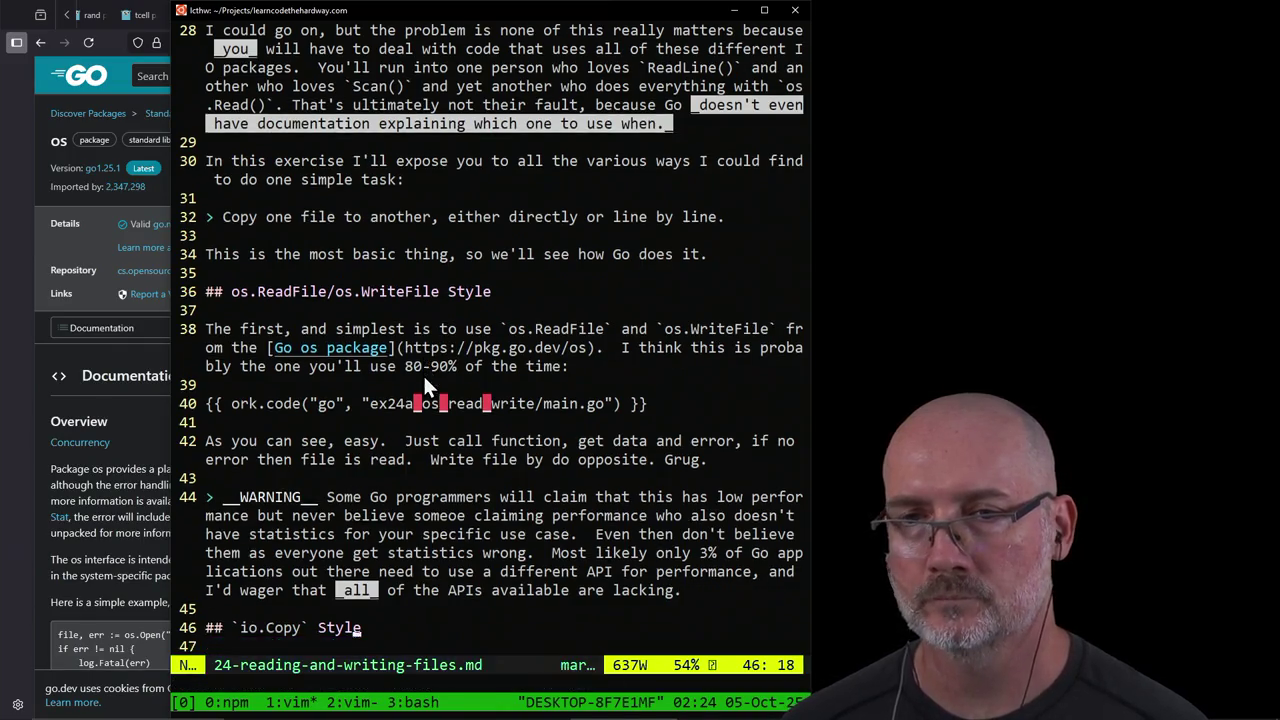
{"action": "key", "text": "ctrl+e"}
{"action": "key", "text": "A"}
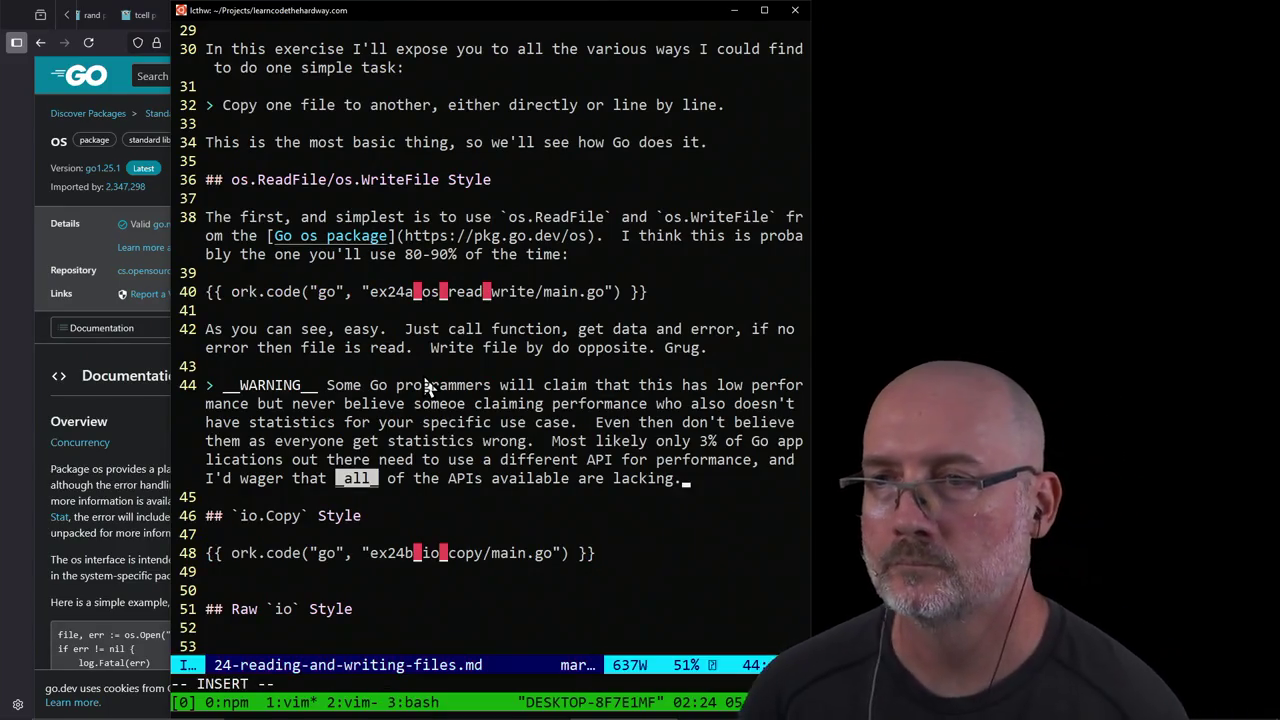
{"action": "key", "text": "Return"}
{"action": "key", "text": "Delete"}
{"action": "key", "text": "Escape"}
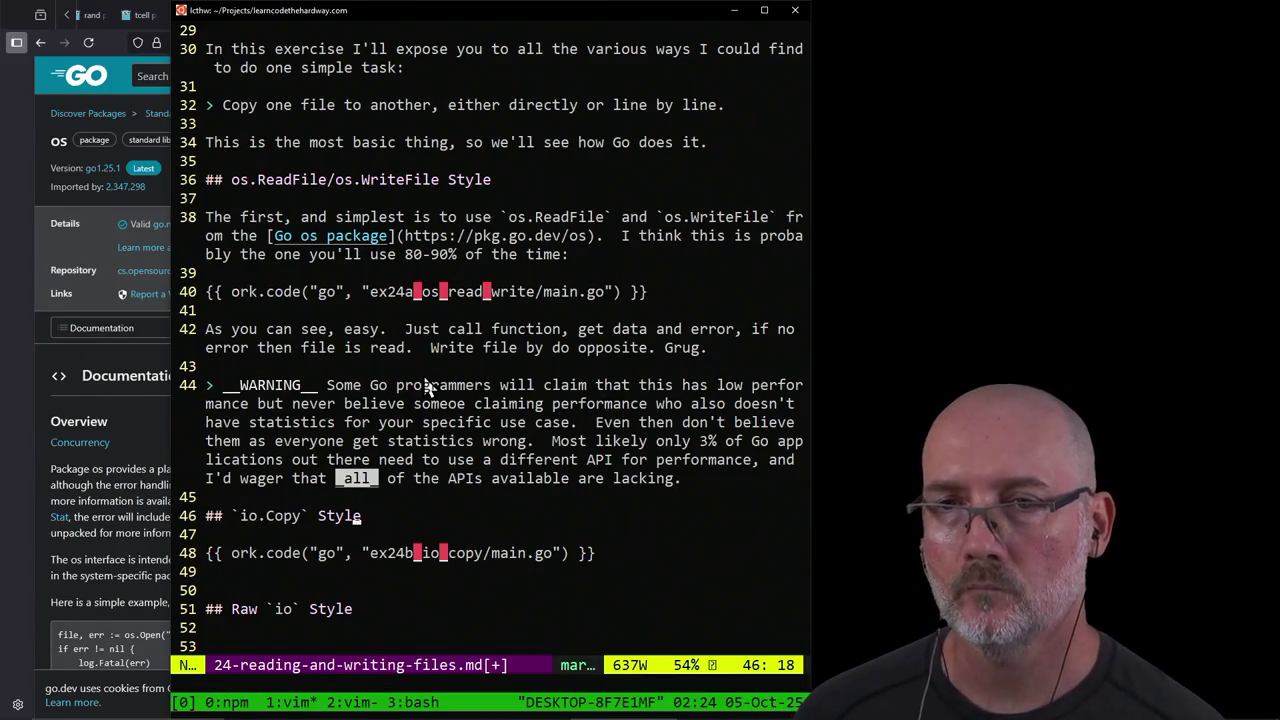
{"action": "key", "text": "j"}
{"action": "key", "text": "A"}
{"action": "key", "text": "Return"}
{"action": "key", "text": "Return"}
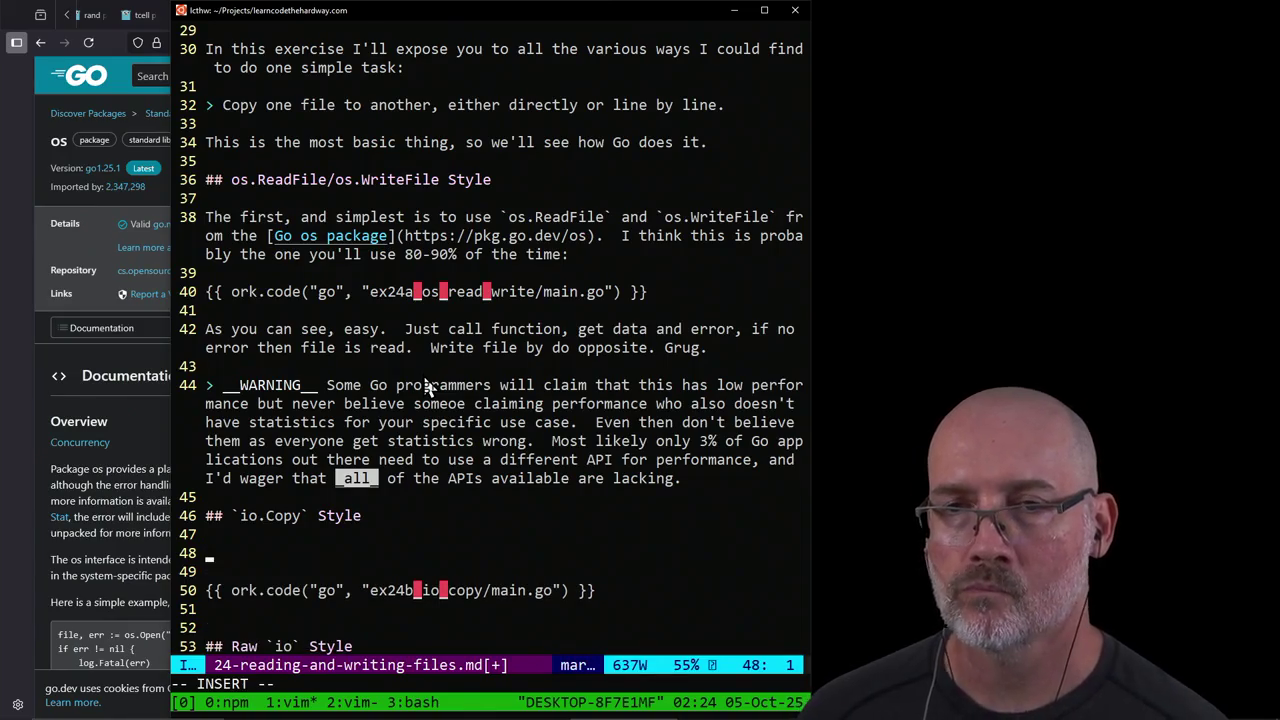
Step: Write the intro 'We start copying a file to another. The [Go io](' under the heading
{"action": "type", "text": "Next we"}
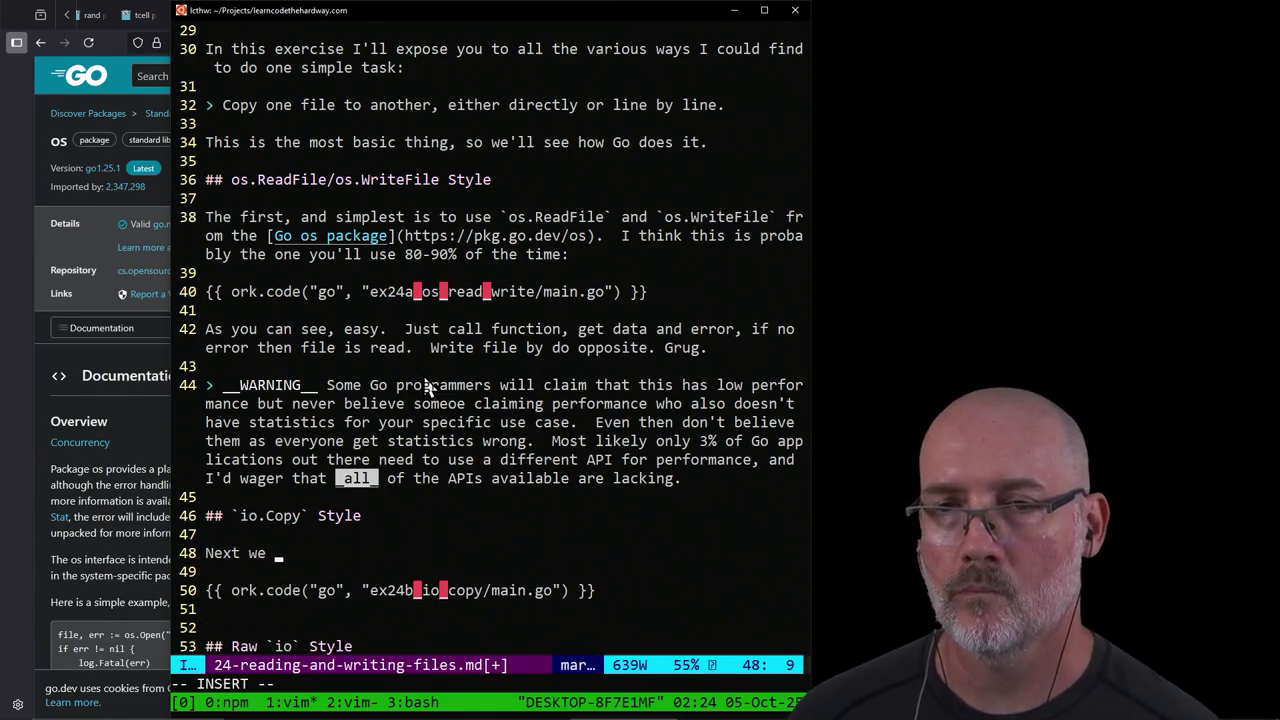
{"action": "key", "text": "BackSpace"}
{"action": "key", "text": "BackSpace"}
{"action": "key", "text": "BackSpace"}
{"action": "key", "text": "BackSpace"}
{"action": "key", "text": "BackSpace"}
{"action": "key", "text": "BackSpace"}
{"action": "type", "text": "We sta"}
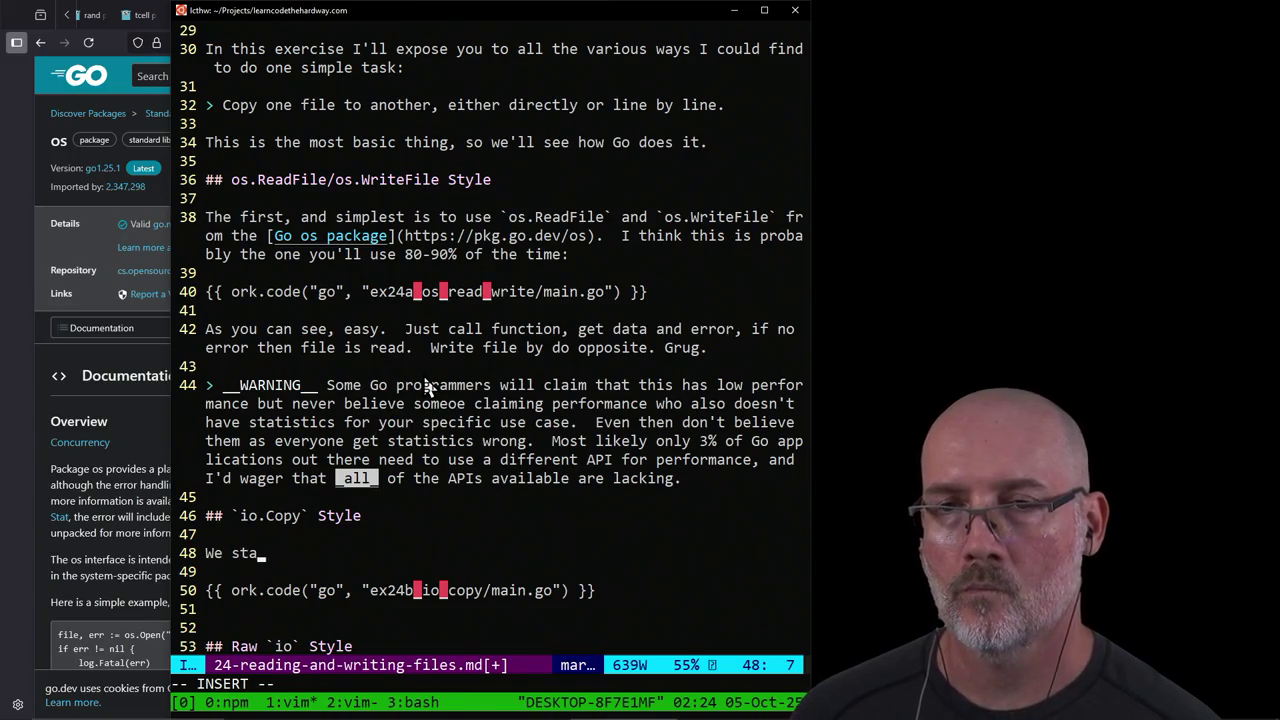
{"action": "type", "text": "rt"}
{"action": "type", "text": " to get more"}
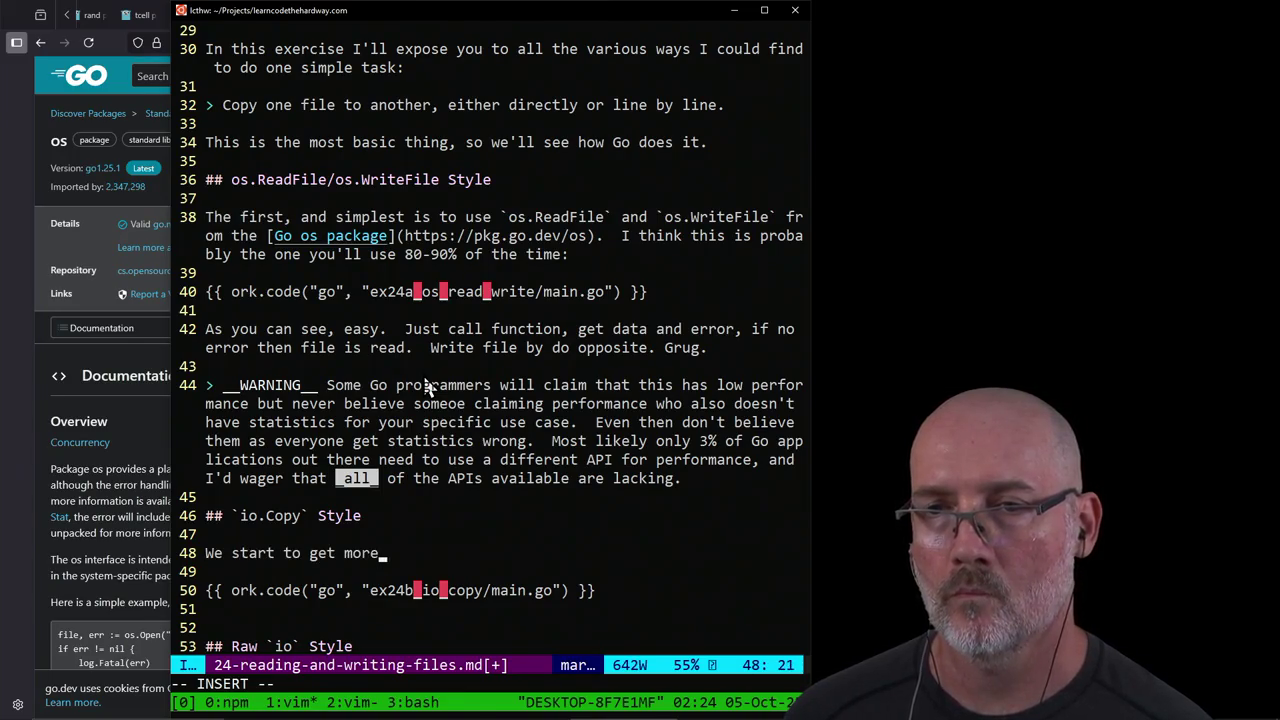
{"action": "type", "text": " complicated witht"}
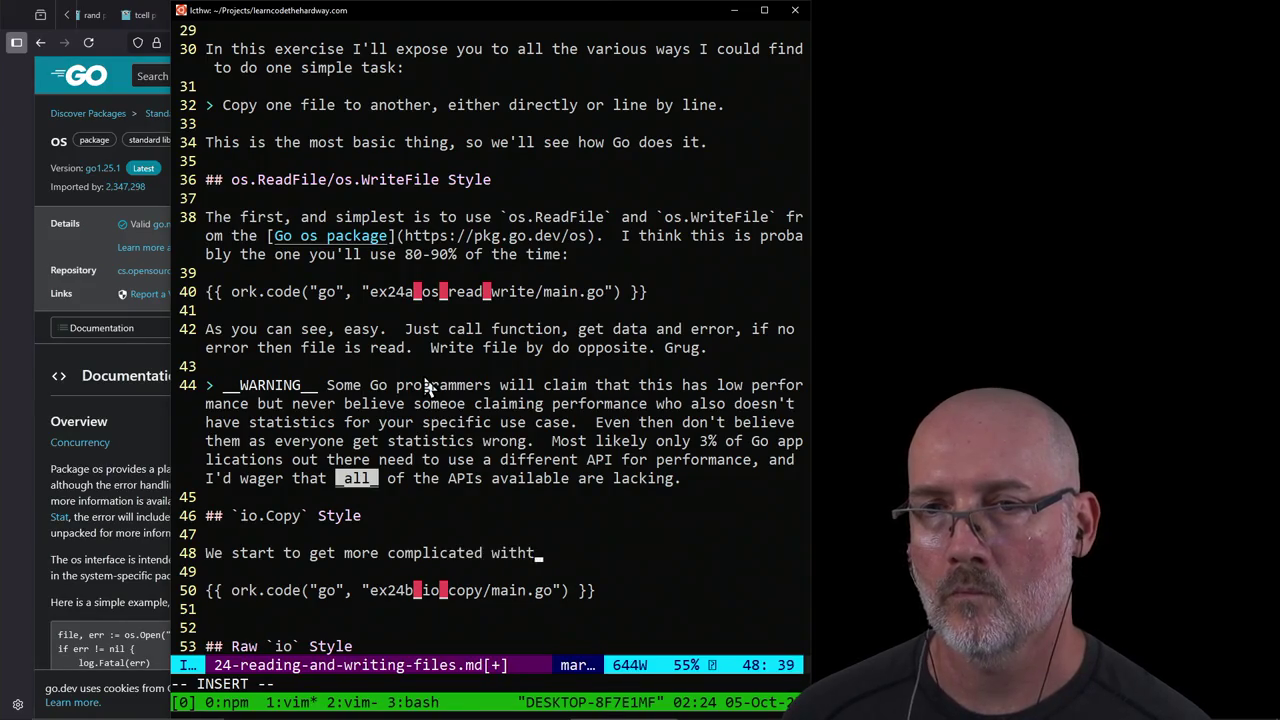
{"action": "key", "text": "BackSpace"}
{"action": "type", "text": " the `i"}
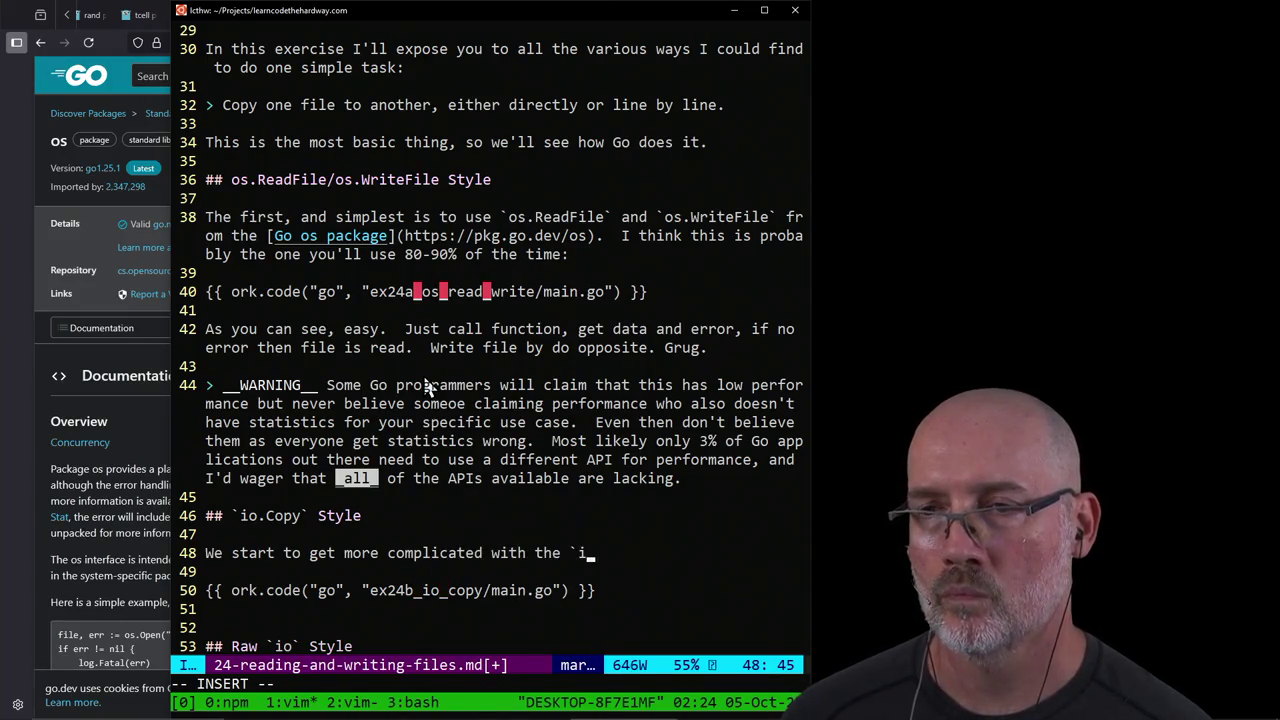
{"action": "type", "text": "o.Copy` style"}
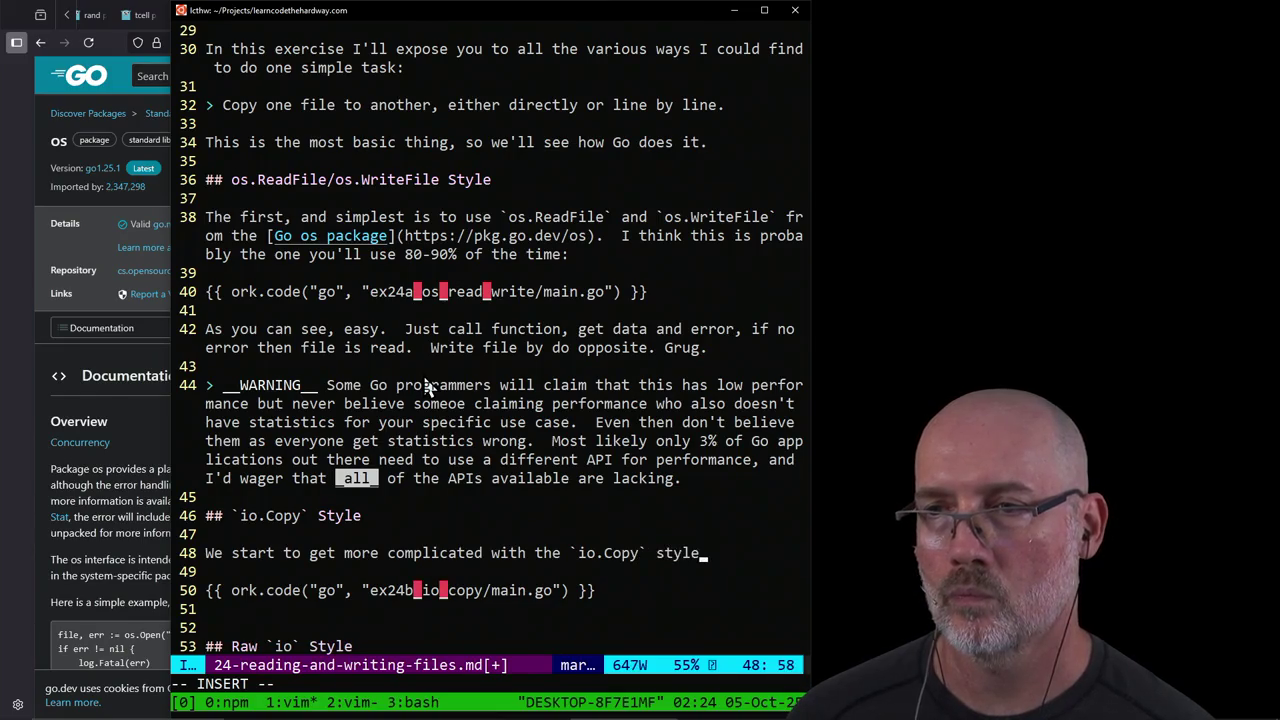
{"action": "type", "text": " of reading a di"}
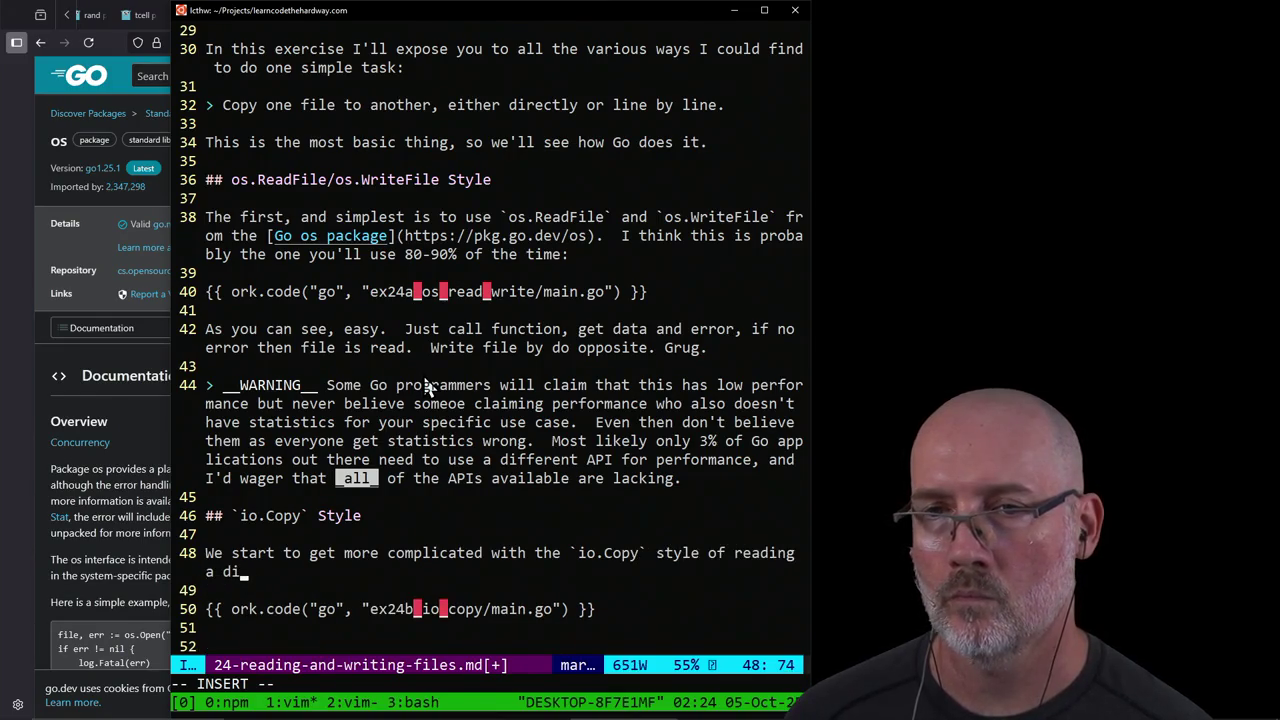
{"action": "key", "text": "BackSpace"}
{"action": "key", "text": "BackSpace"}
{"action": "key", "text": "BackSpace"}
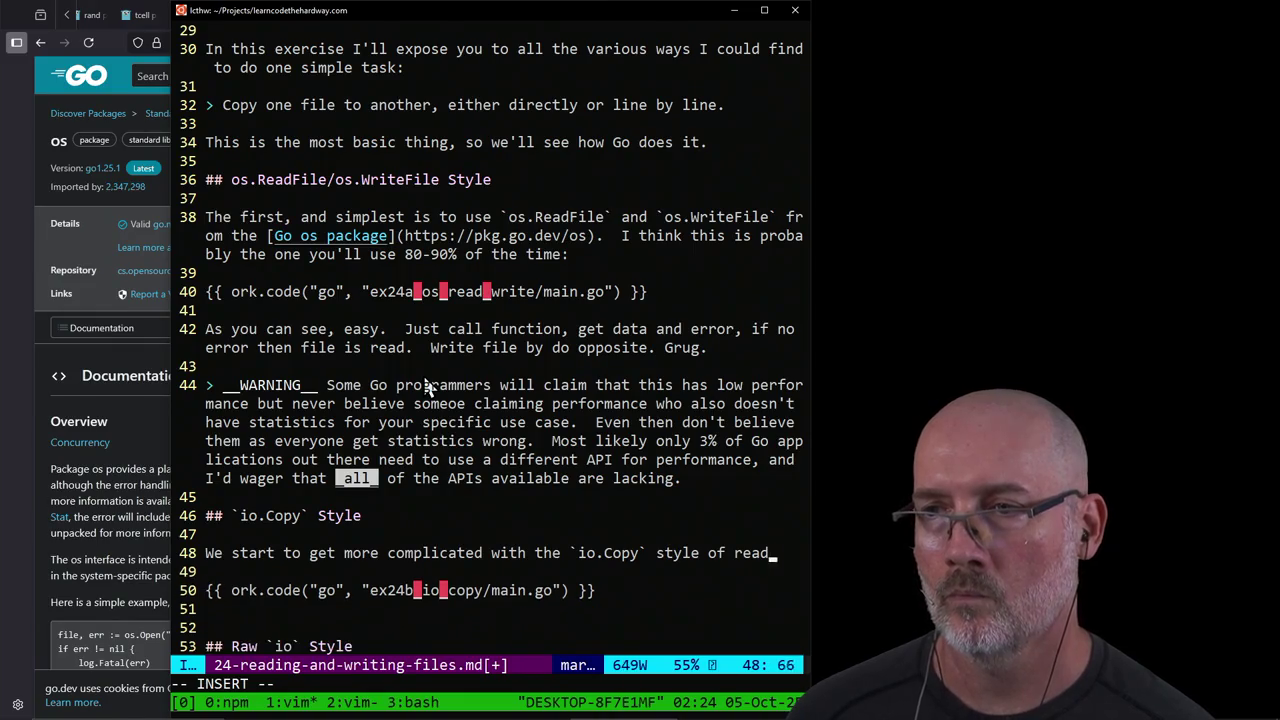
{"action": "key", "text": "BackSpace"}
{"action": "key", "text": "BackSpace"}
{"action": "key", "text": "BackSpace"}
{"action": "type", "text": "copying a file to another.  "}
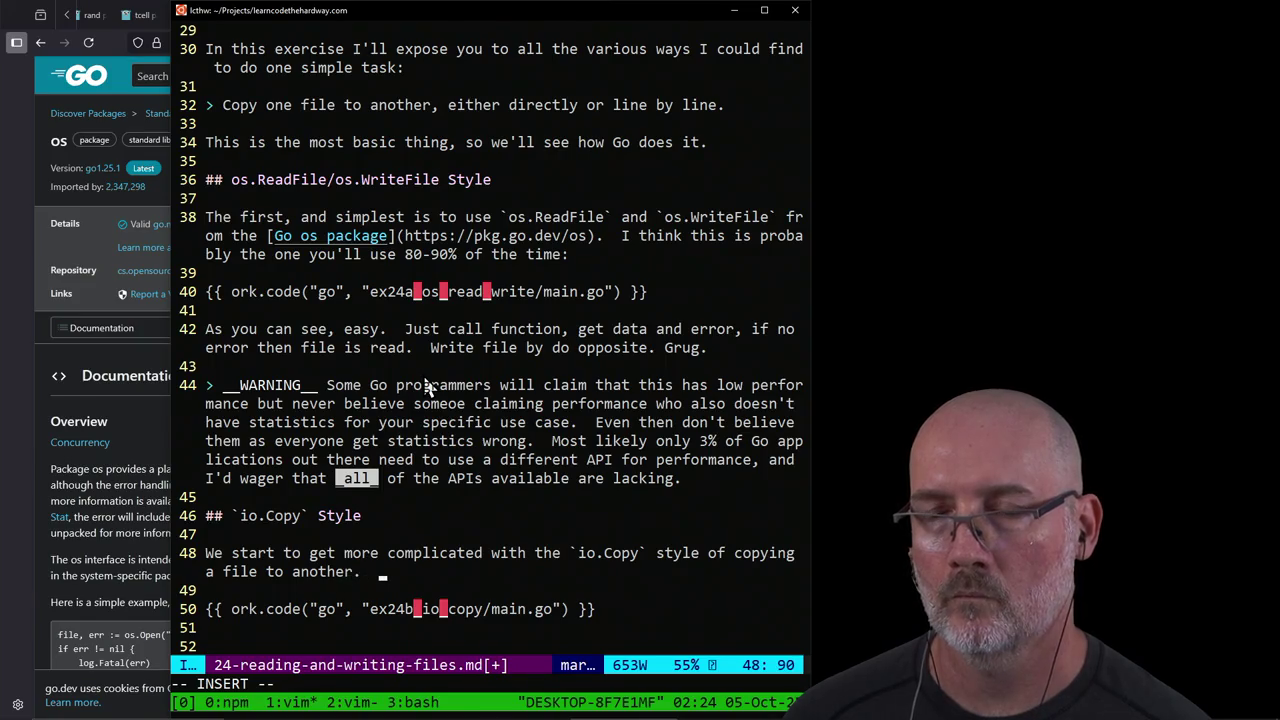
{"action": "type", "text": "The "}
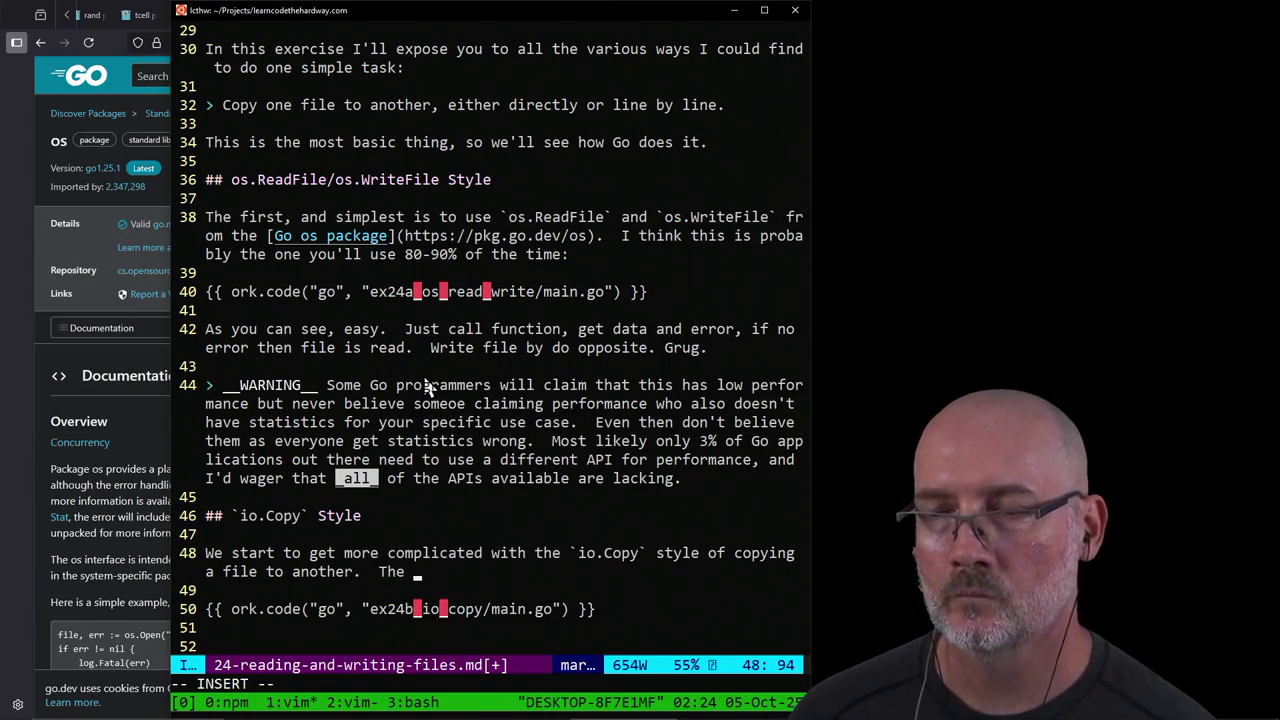
{"action": "type", "text": "`"}
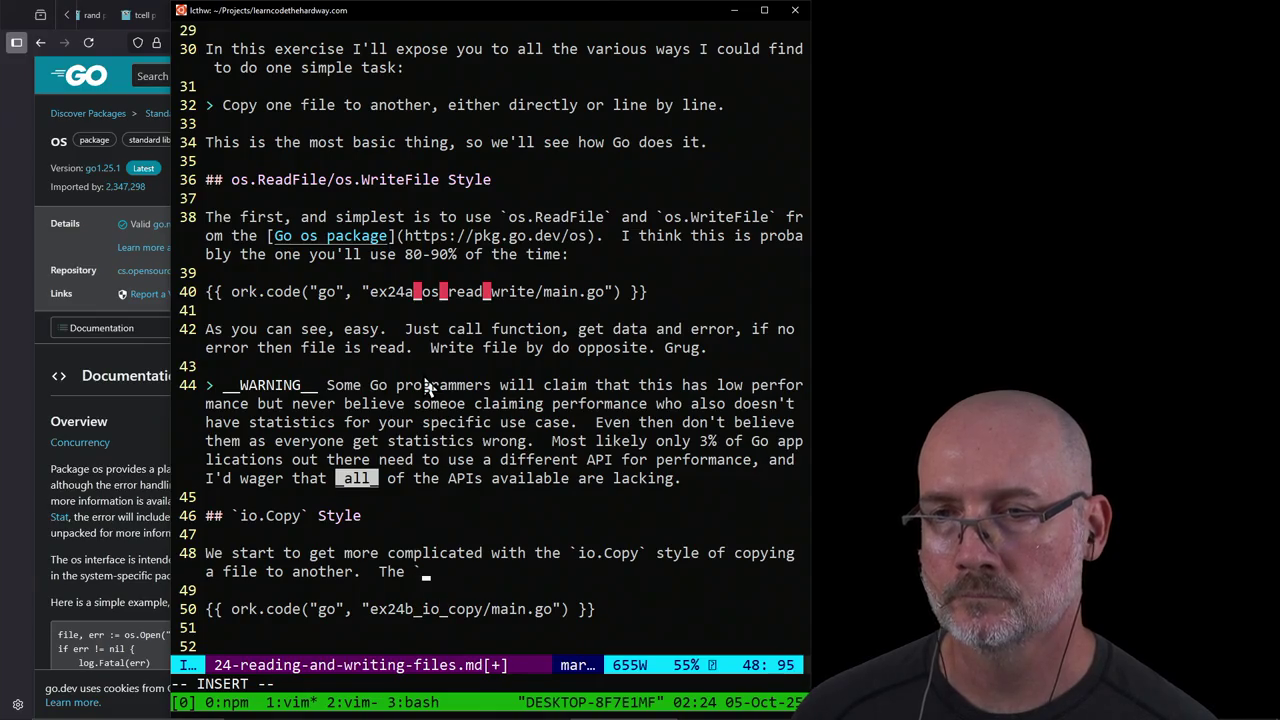
{"action": "key", "text": "BackSpace"}
{"action": "key", "text": "BackSpace"}
{"action": "type", "text": "[Go"}
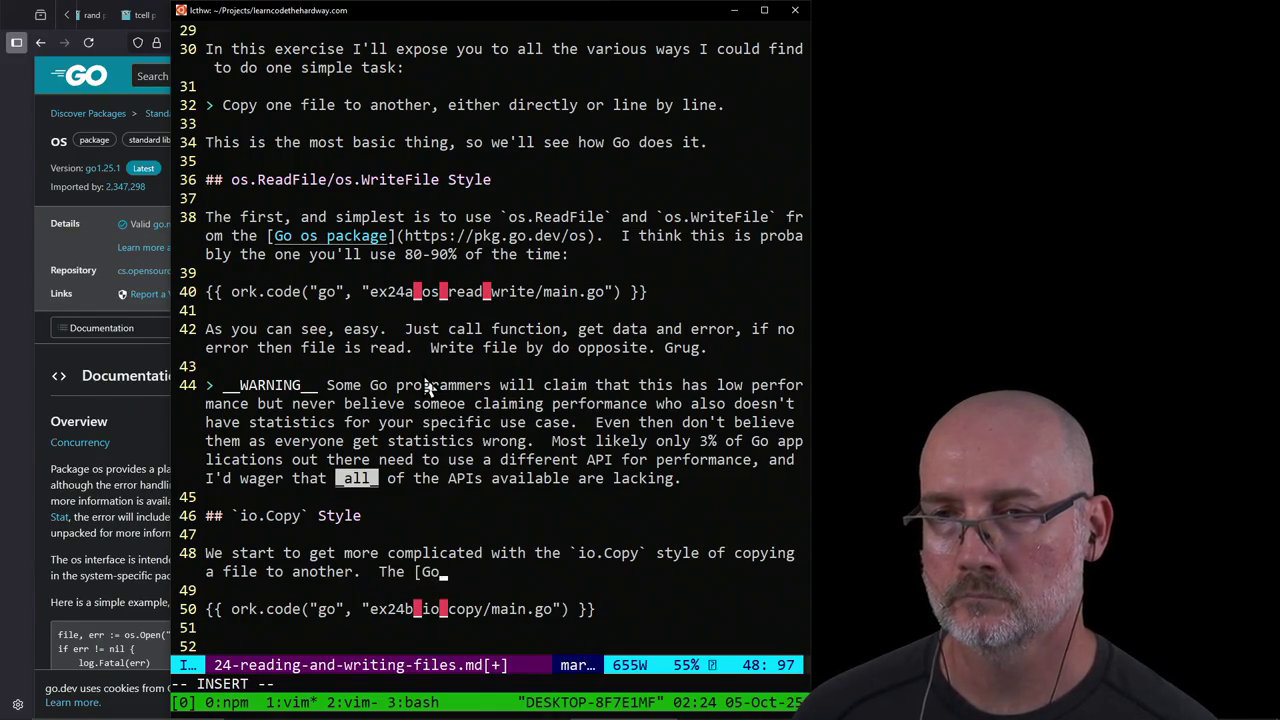
{"action": "type", "text": "io]"}
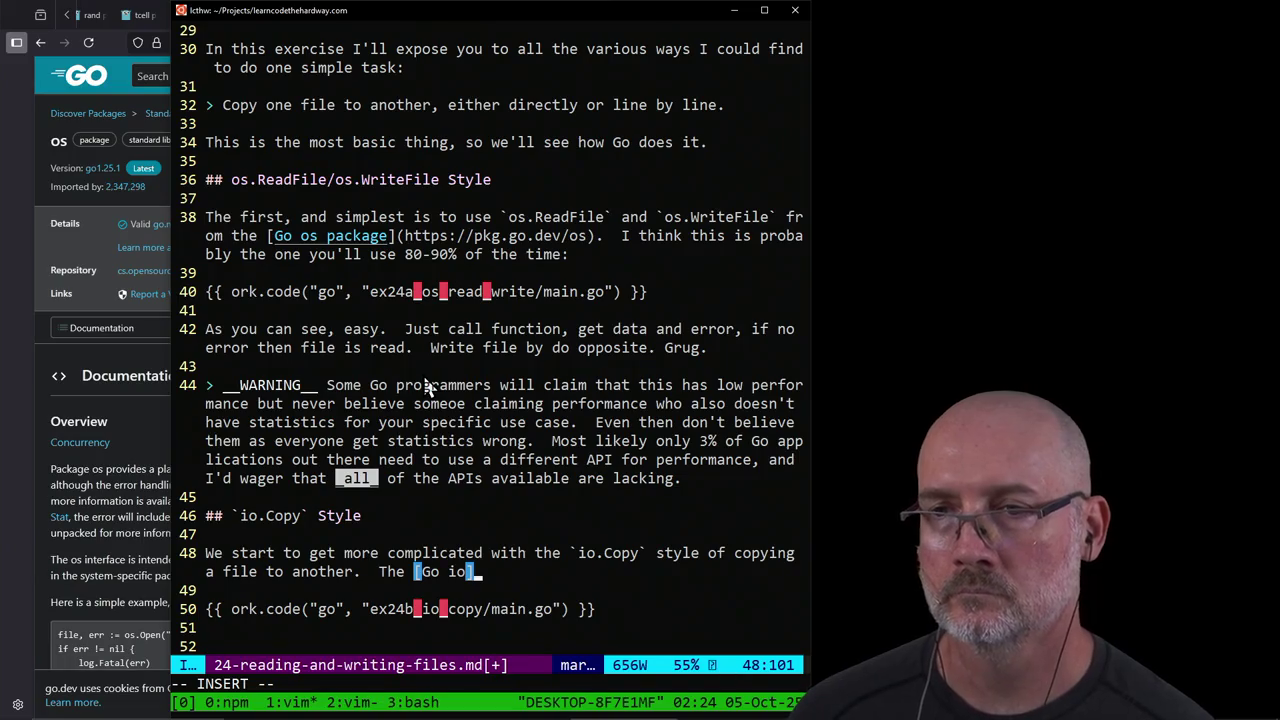
{"action": "type", "text": "("}
{"action": "key", "text": "alt+Tab"}
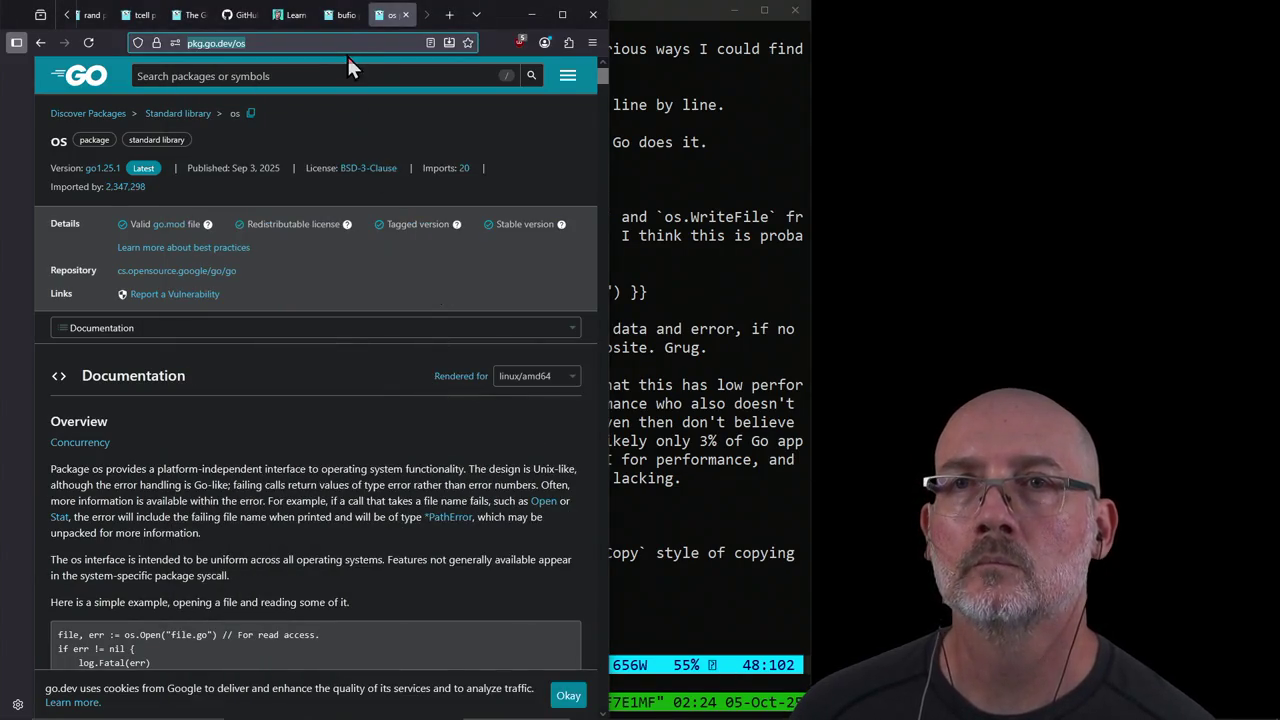
Step: Copy the pkg.go.dev/io address in Firefox and paste it into the lesson's [Go io]( link
{"action": "type", "text": "pkg.go.dev/io"}
{"action": "key", "text": "Return"}
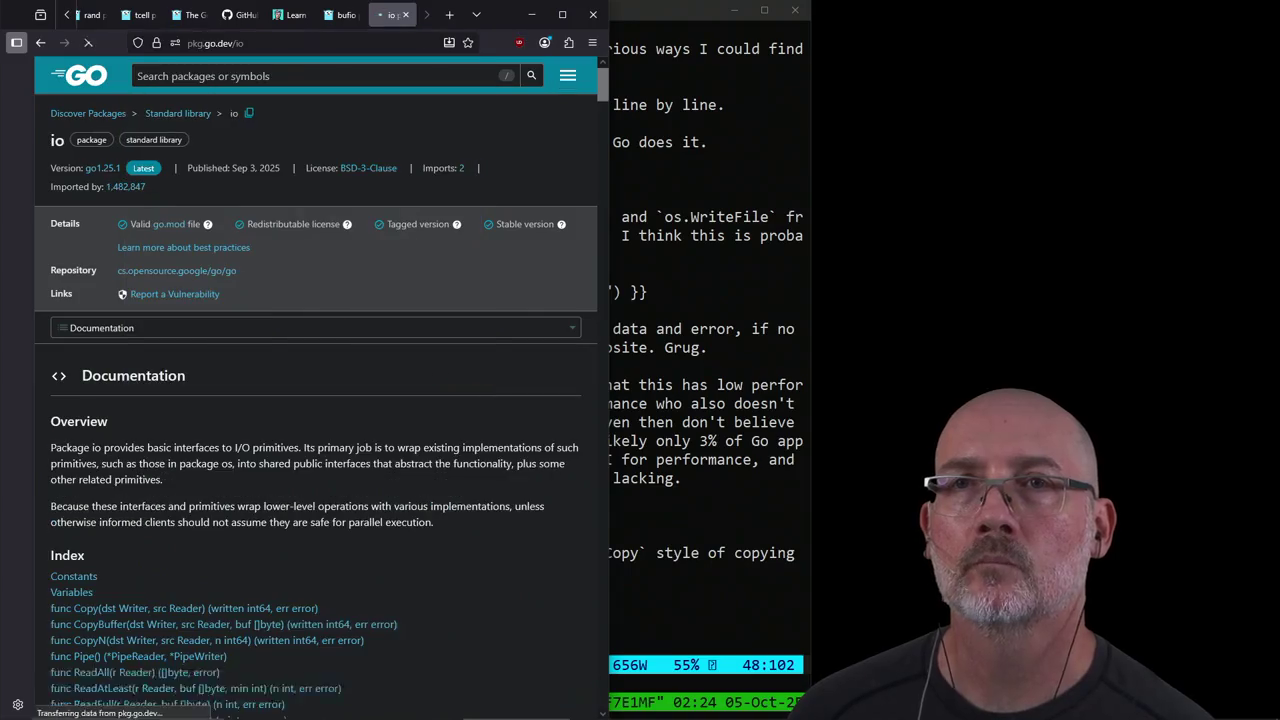
{"action": "left_click", "coordinate": [339, 44]}
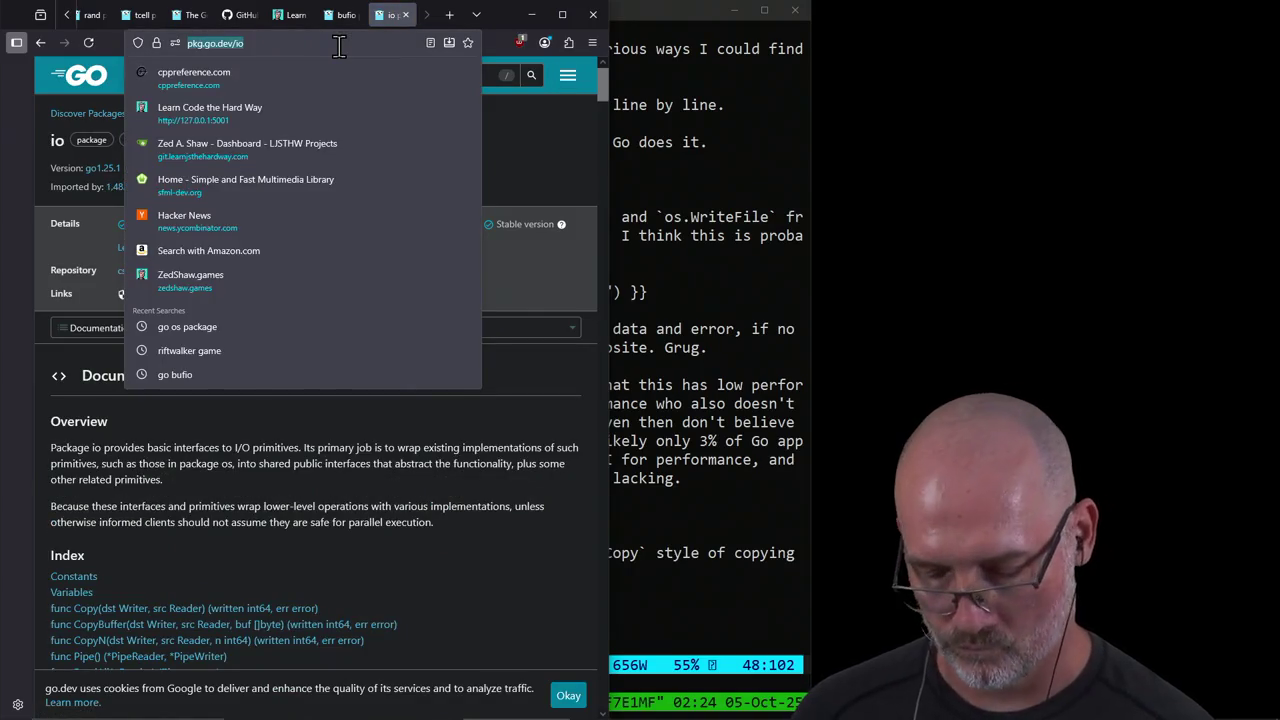
{"action": "key", "text": "ctrl+c"}
{"action": "key", "text": "alt+Tab"}
{"action": "key", "text": "ctrl+v"}
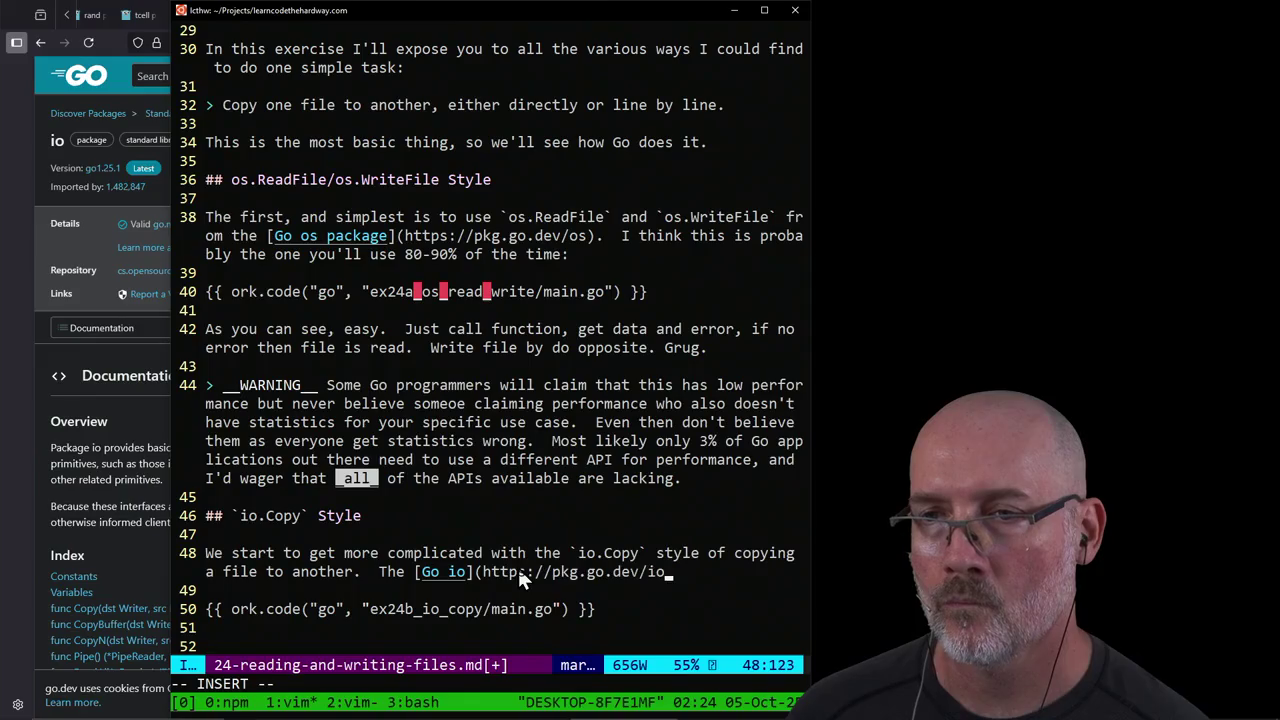
{"action": "type", "text": "/)"}
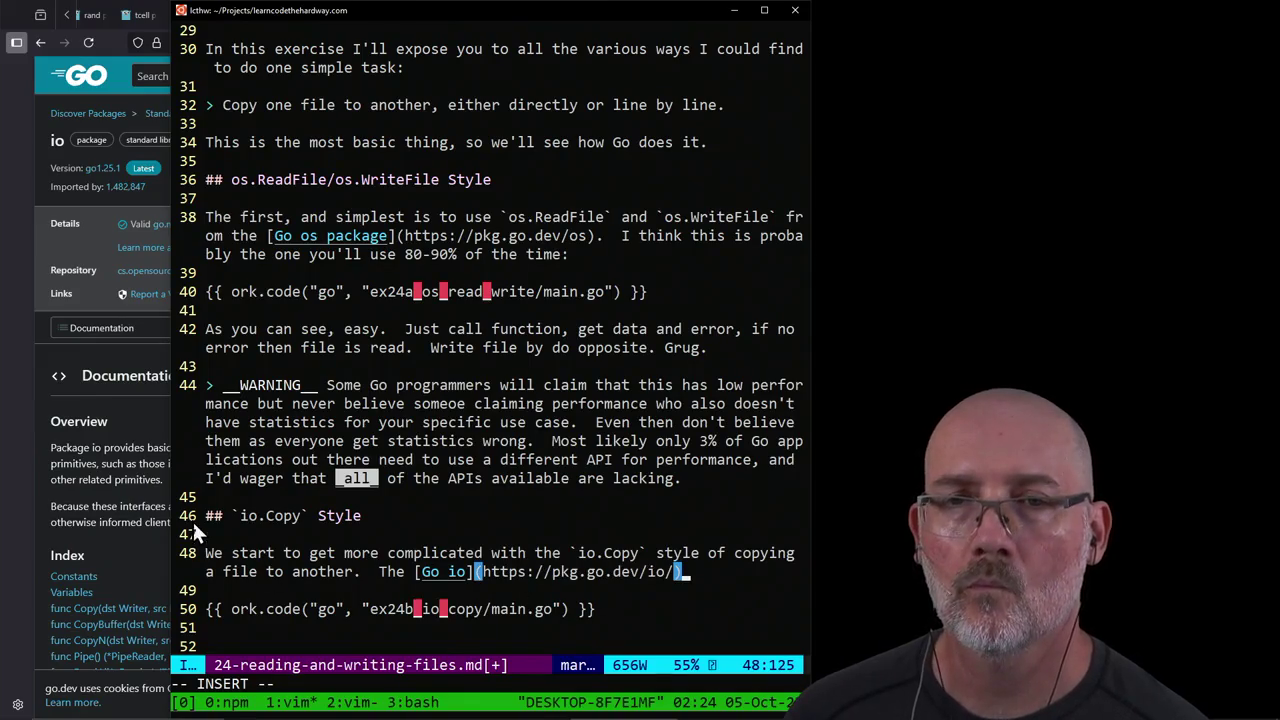
{"action": "key", "text": "Escape"}
{"action": "key", "text": "alt+Tab"}
{"action": "left_click", "coordinate": [322, 44]}
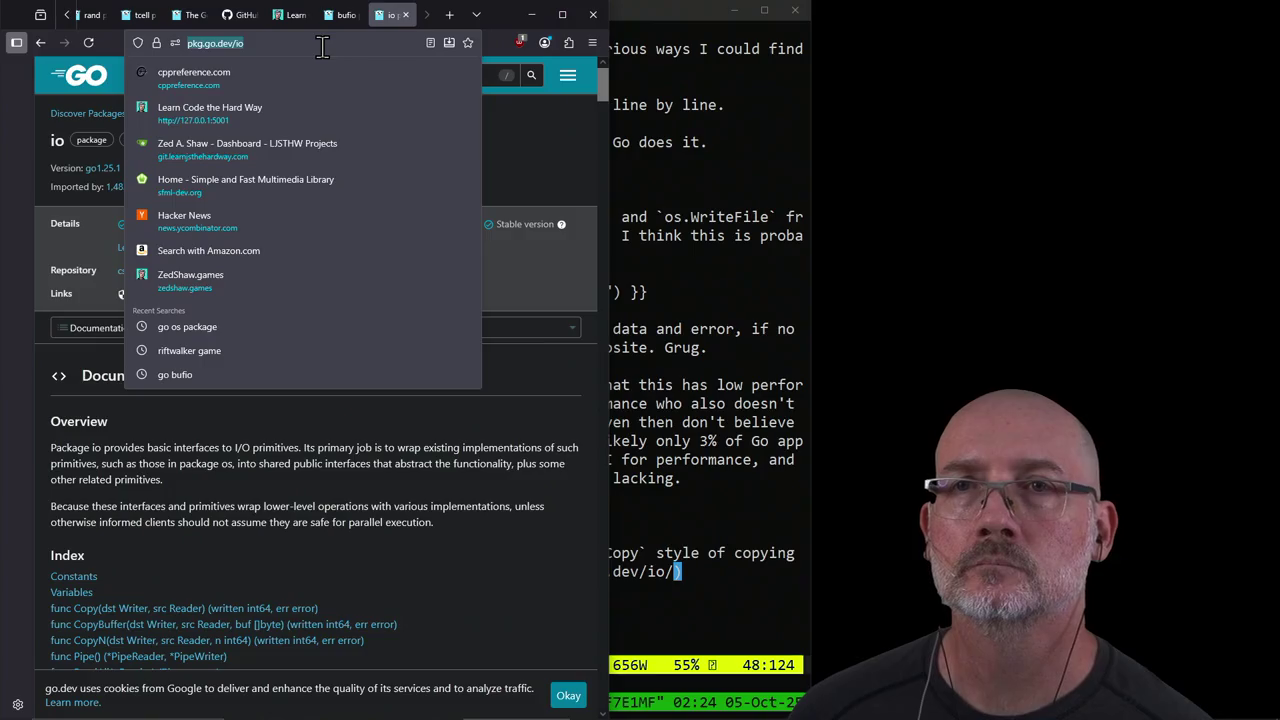
{"action": "left_click", "coordinate": [270, 466]}
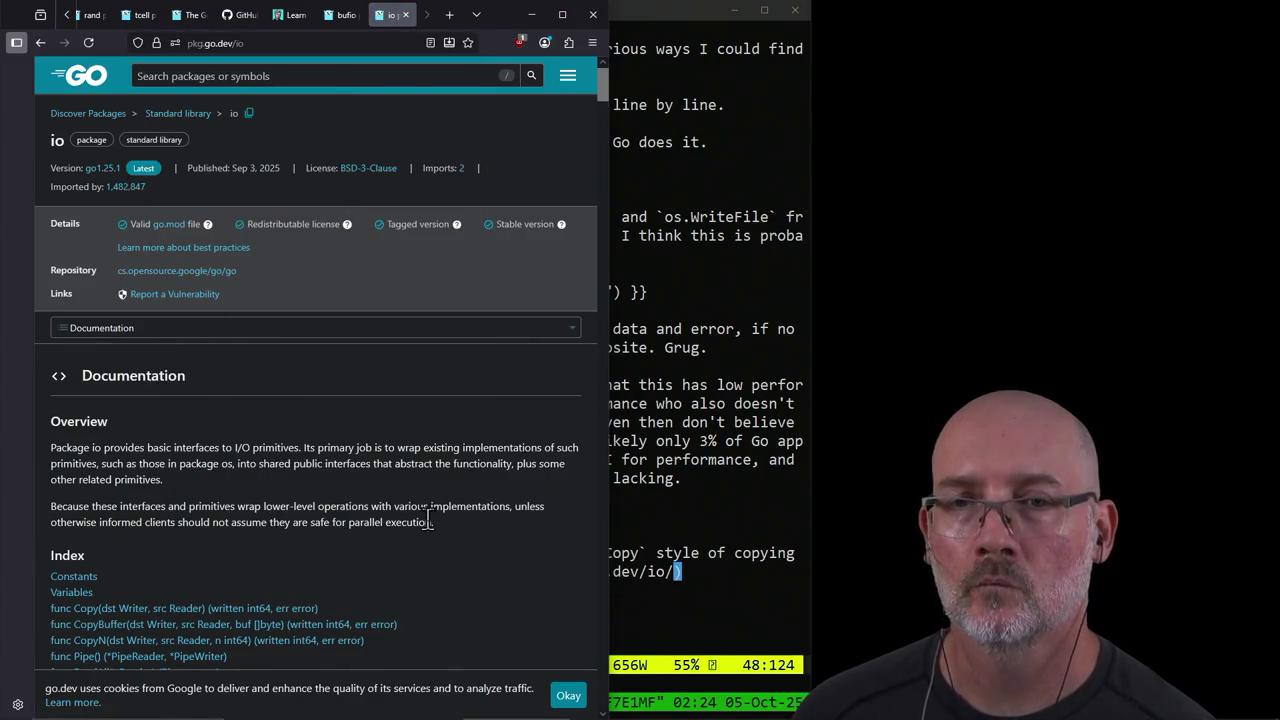
{"action": "left_click", "coordinate": [695, 540]}
{"action": "type", "text": "X"}
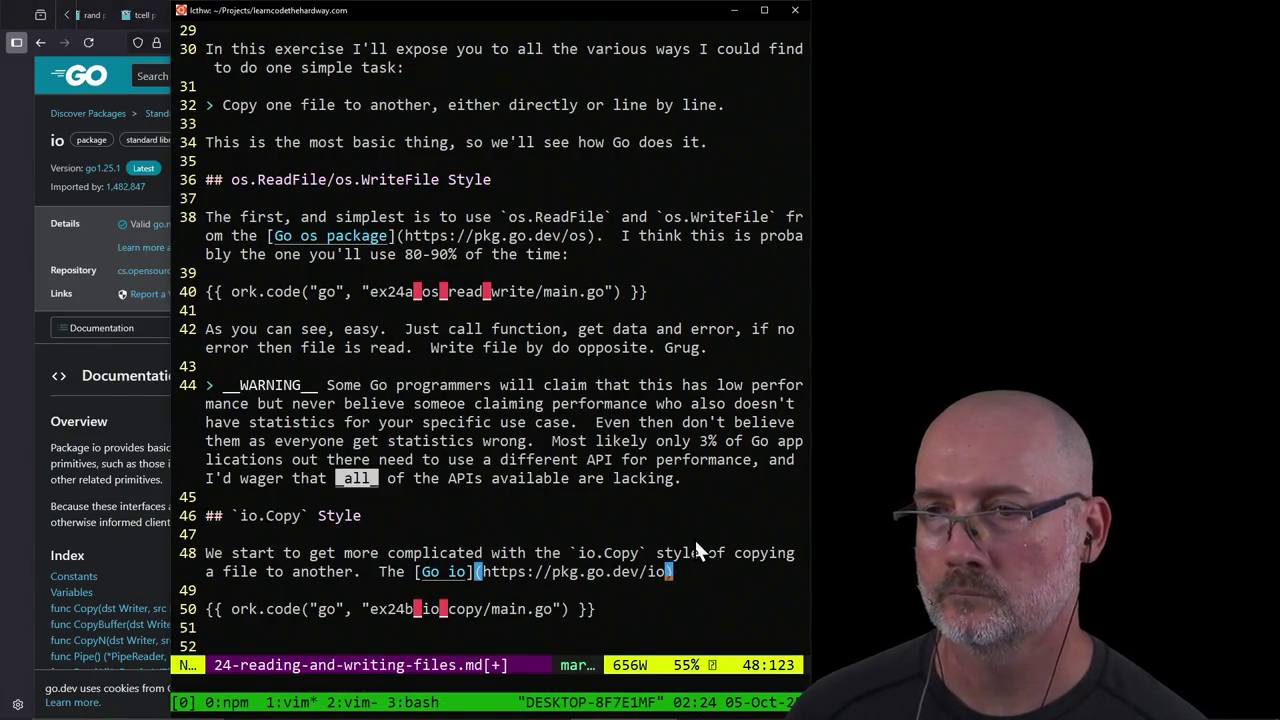
{"action": "type", "text": "a"}
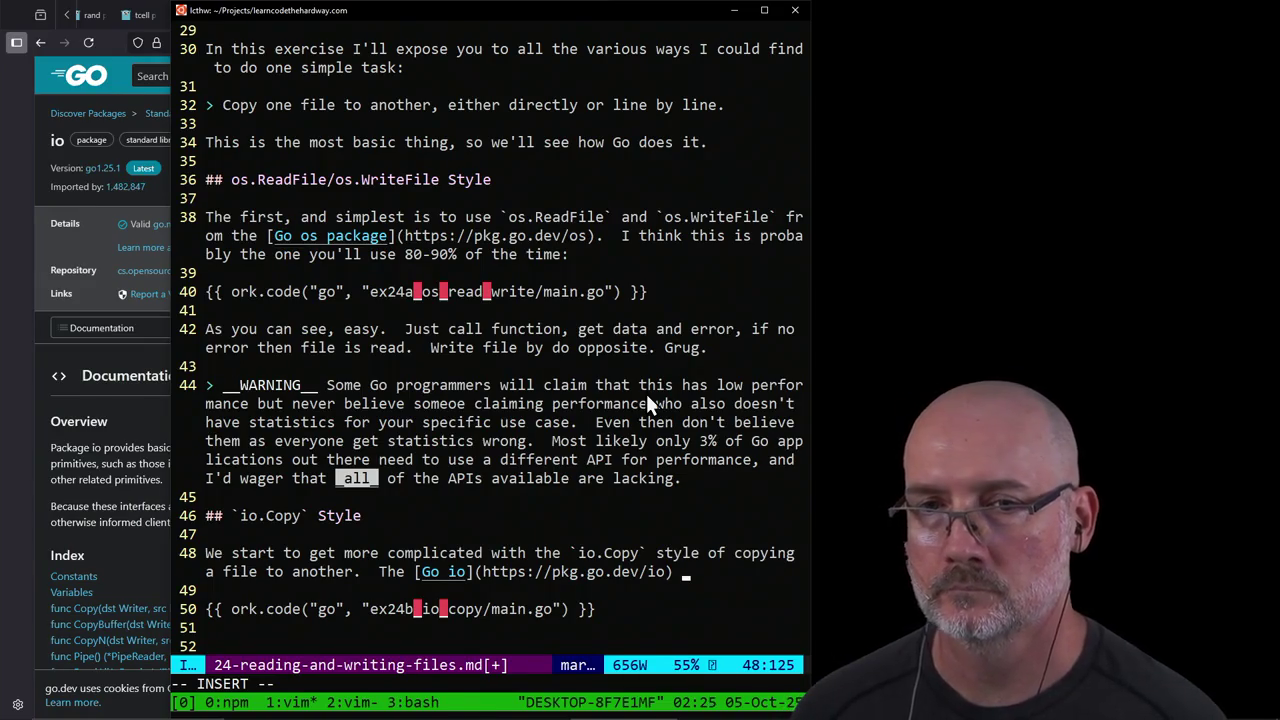
Step: Using the io docs, write that io 'has many functions for IO, but still relies on `os` to actually work,'
{"action": "type", "text": "has"}
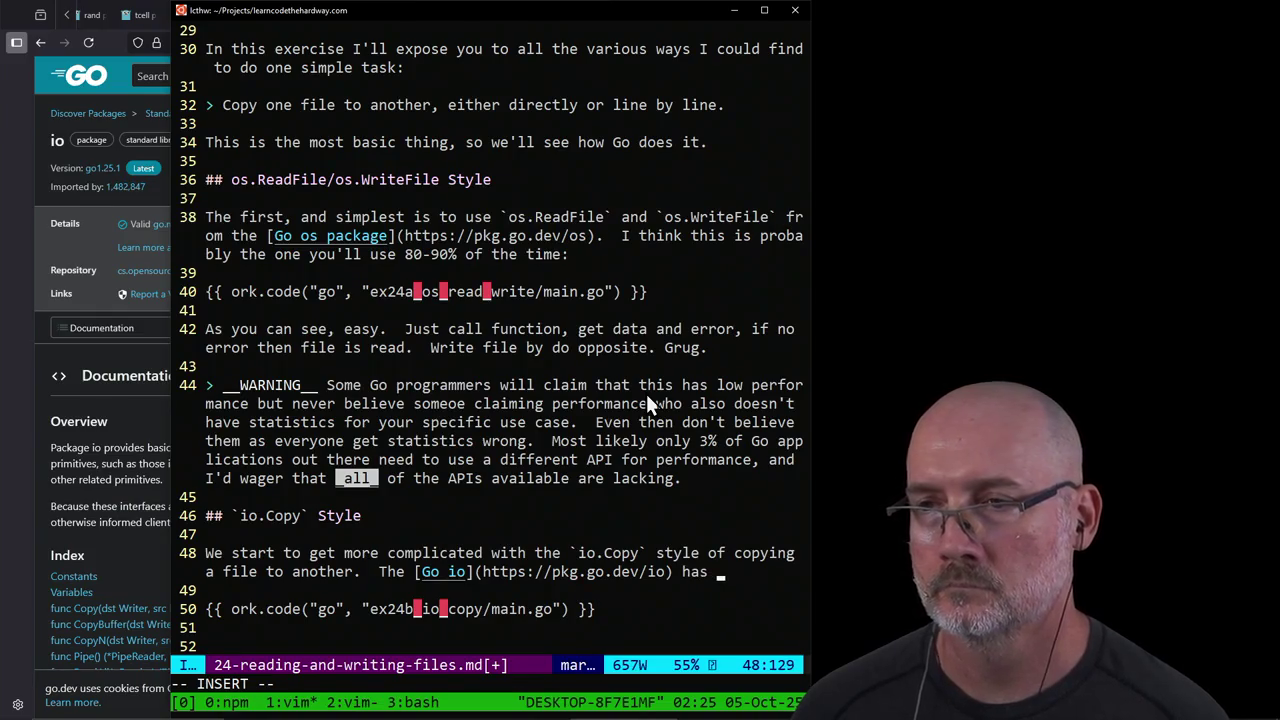
{"action": "left_click", "coordinate": [100, 454]}
{"action": "scroll", "coordinate": [221, 389], "scroll_direction": "down", "scroll_amount": 2}
{"action": "scroll", "coordinate": [359, 401], "scroll_direction": "down", "scroll_amount": 3}
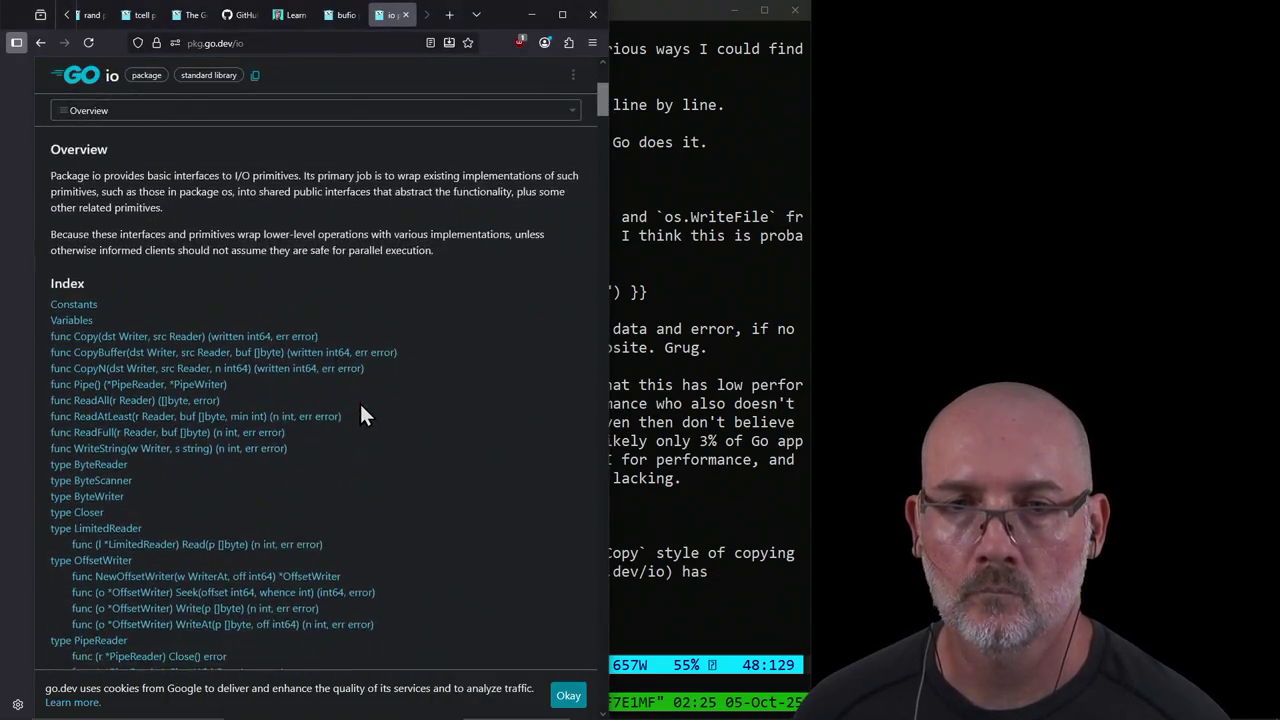
{"action": "scroll", "coordinate": [359, 401], "scroll_direction": "down", "scroll_amount": 3}
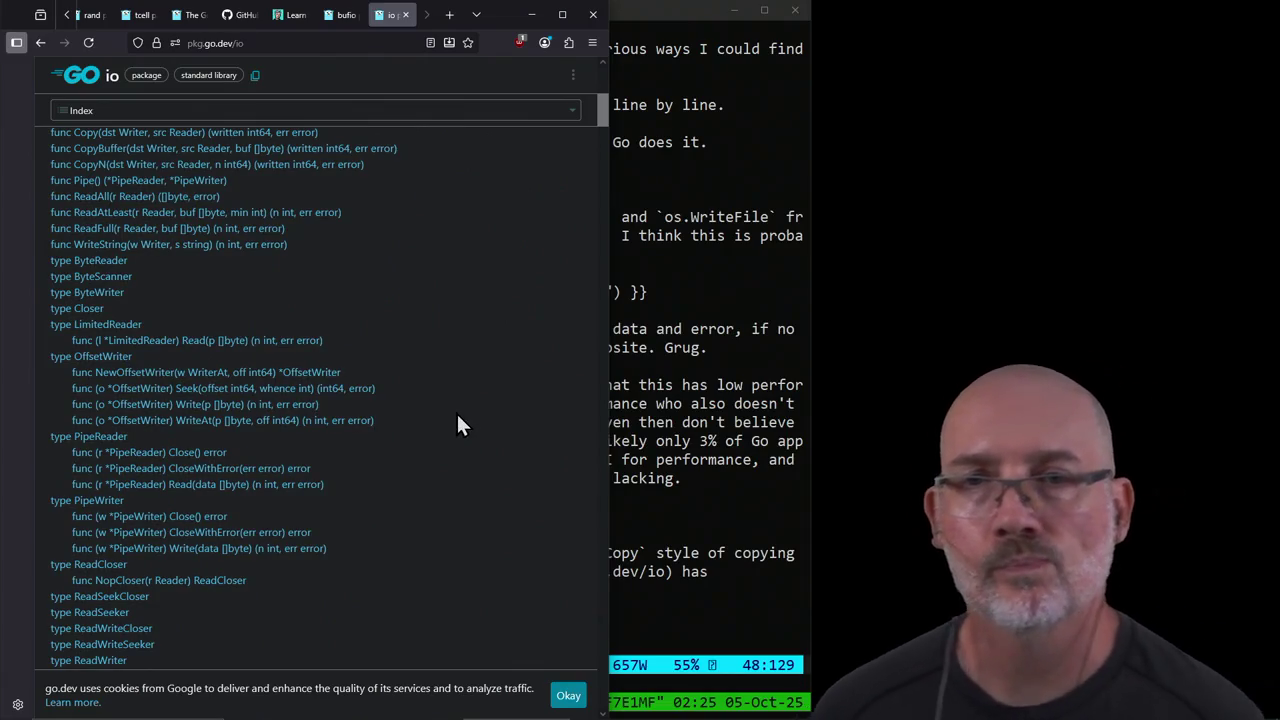
{"action": "scroll", "coordinate": [457, 416], "scroll_direction": "down", "scroll_amount": 2}
{"action": "scroll", "coordinate": [457, 416], "scroll_direction": "down", "scroll_amount": 3}
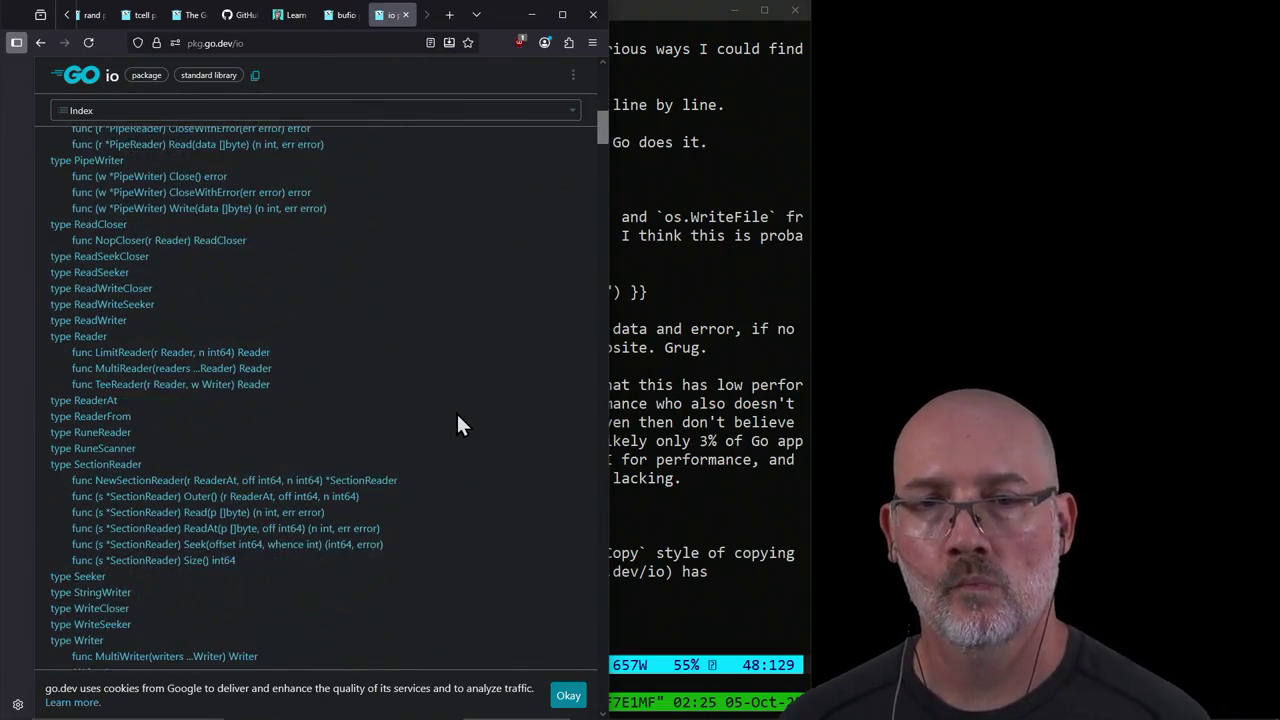
{"action": "scroll", "coordinate": [457, 416], "scroll_direction": "down", "scroll_amount": 2}
{"action": "scroll", "coordinate": [457, 416], "scroll_direction": "down", "scroll_amount": 2}
{"action": "scroll", "coordinate": [457, 416], "scroll_direction": "up", "scroll_amount": 5}
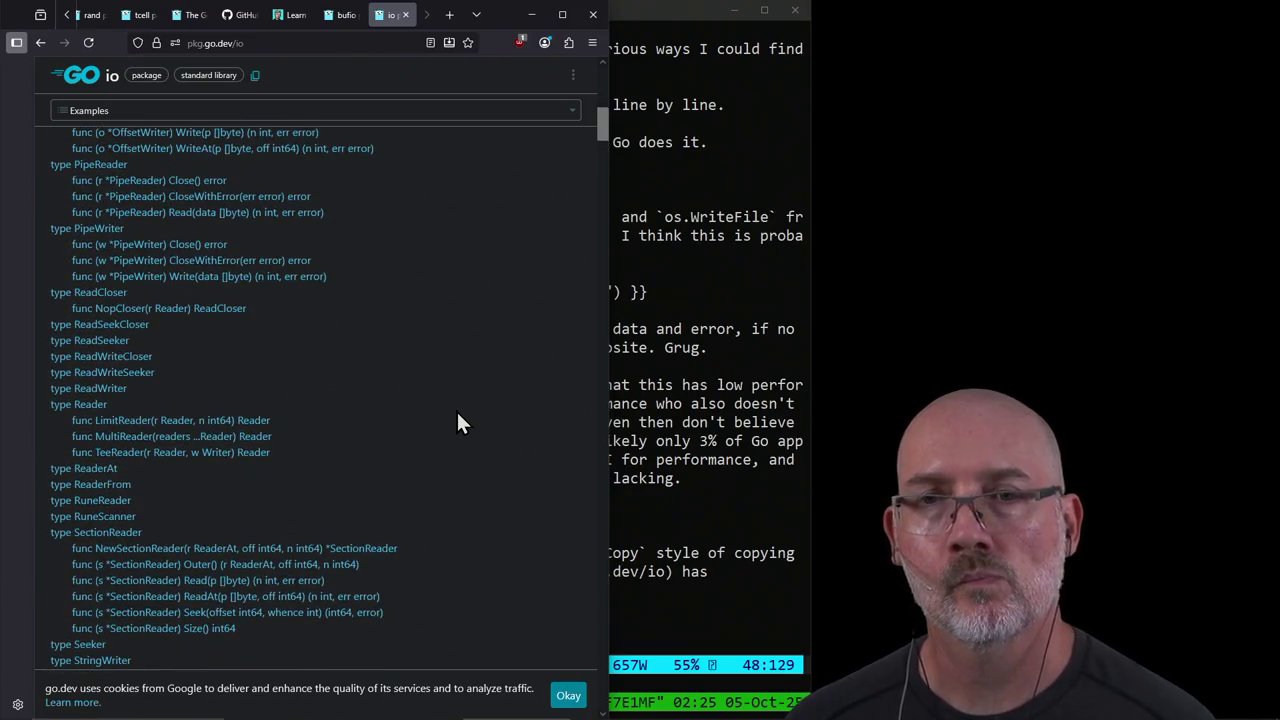
{"action": "scroll", "coordinate": [456, 424], "scroll_direction": "up", "scroll_amount": 3}
{"action": "scroll", "coordinate": [448, 445], "scroll_direction": "up", "scroll_amount": 3}
{"action": "scroll", "coordinate": [447, 447], "scroll_direction": "up", "scroll_amount": 3}
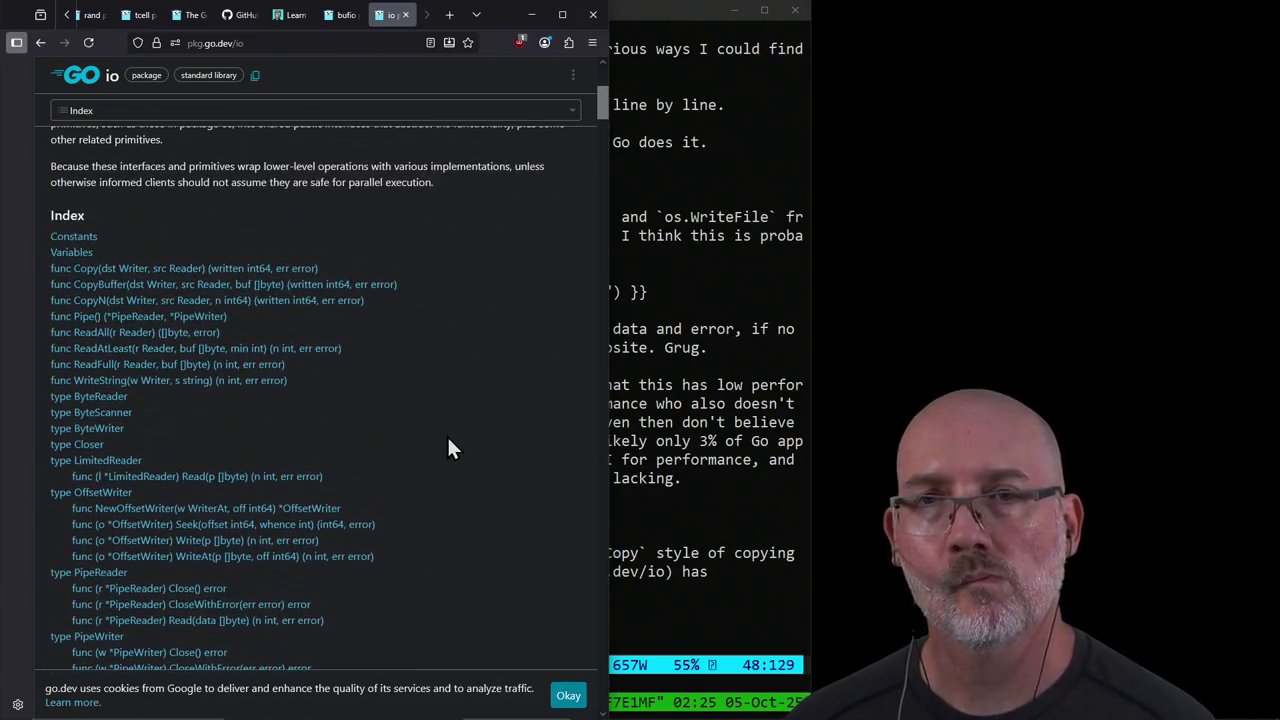
{"action": "left_click", "coordinate": [702, 514]}
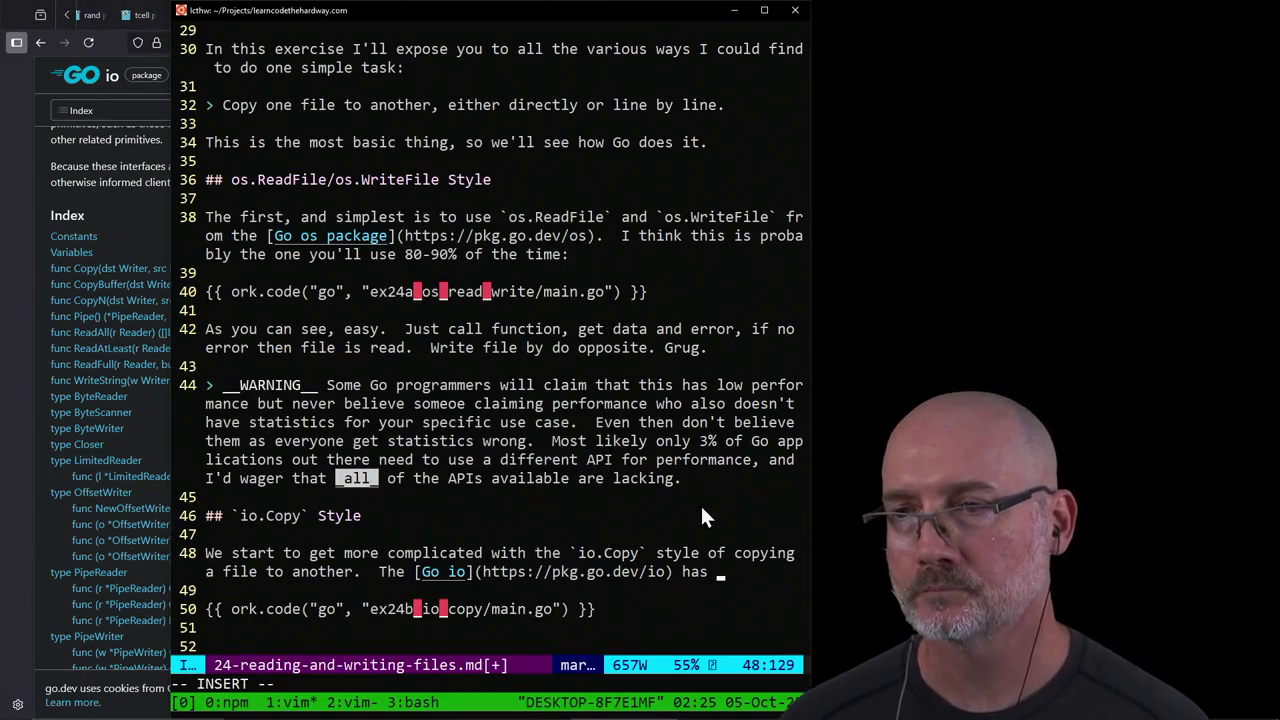
{"action": "type", "text": "many funct"}
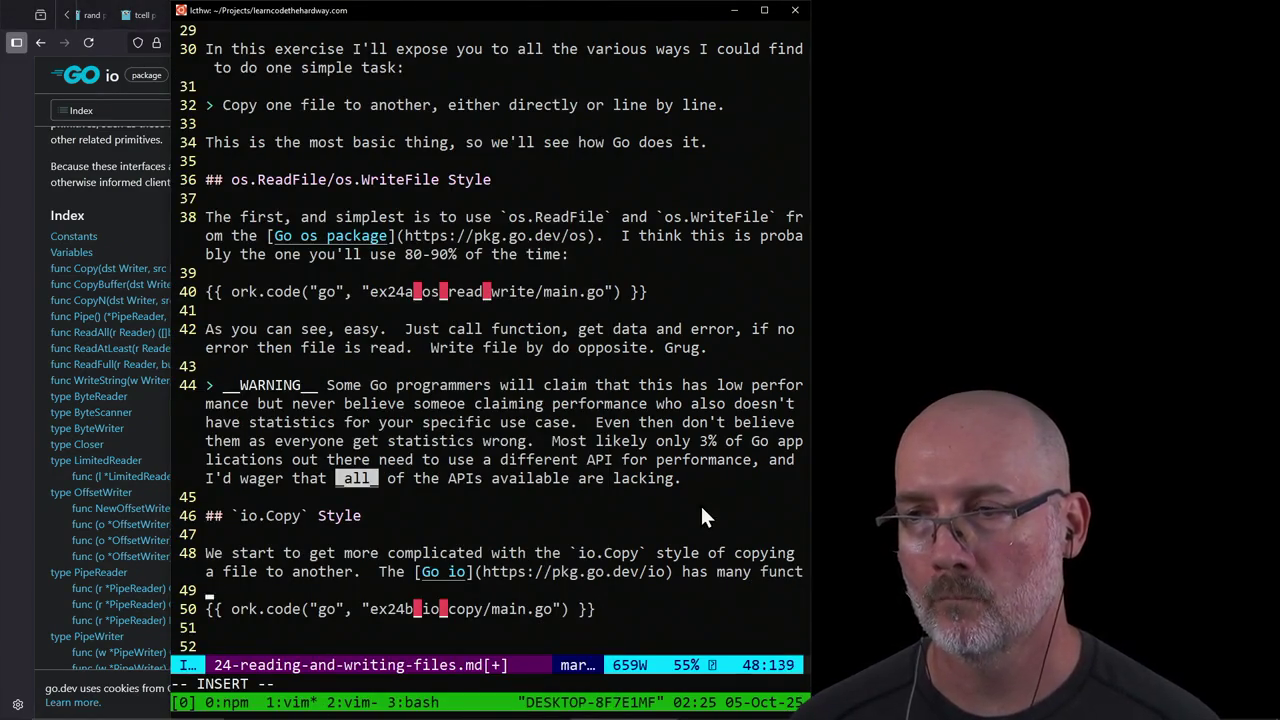
{"action": "type", "text": "ions for IO"}
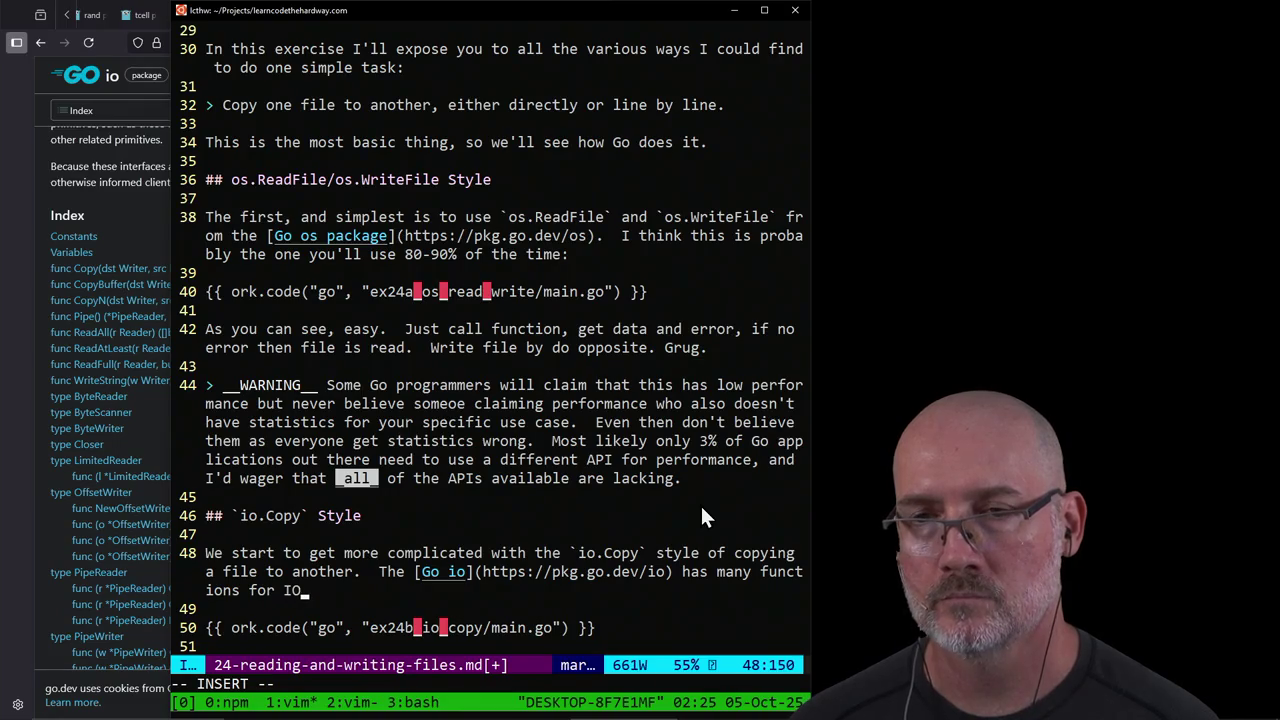
{"action": "type", "text": ", but si"}
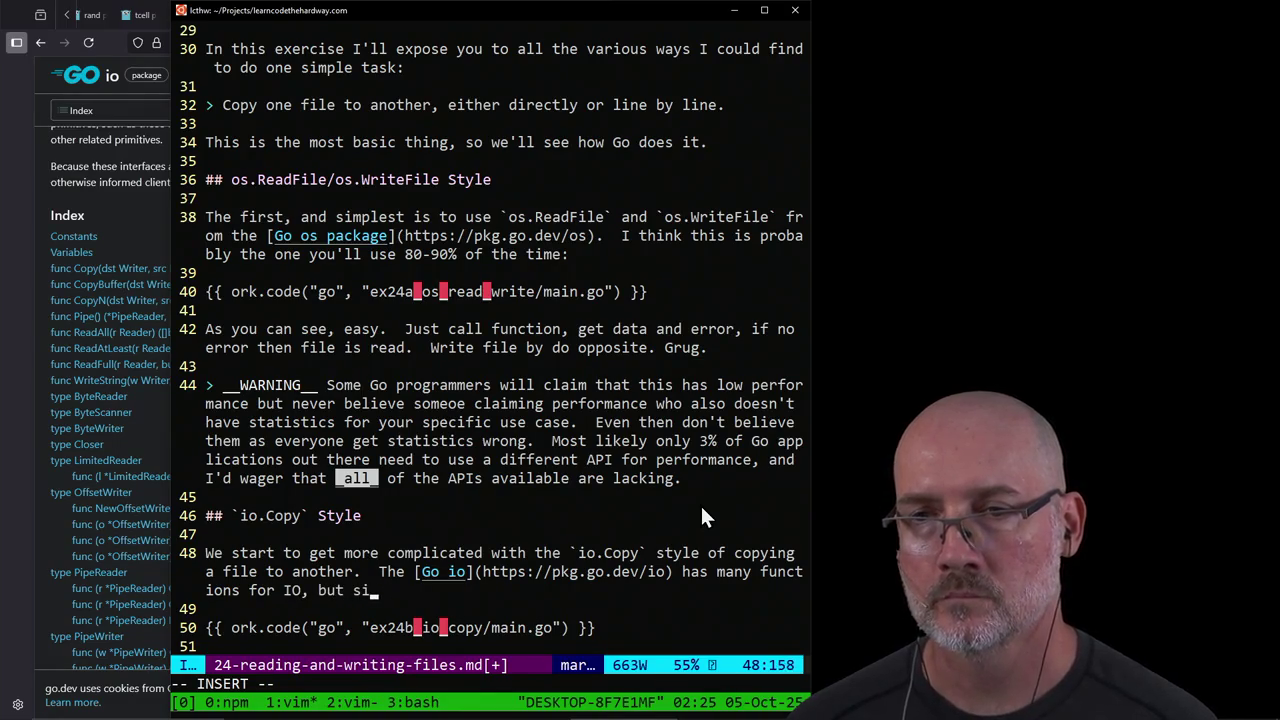
{"action": "key", "text": "BackSpace"}
{"action": "type", "text": "till relies on "}
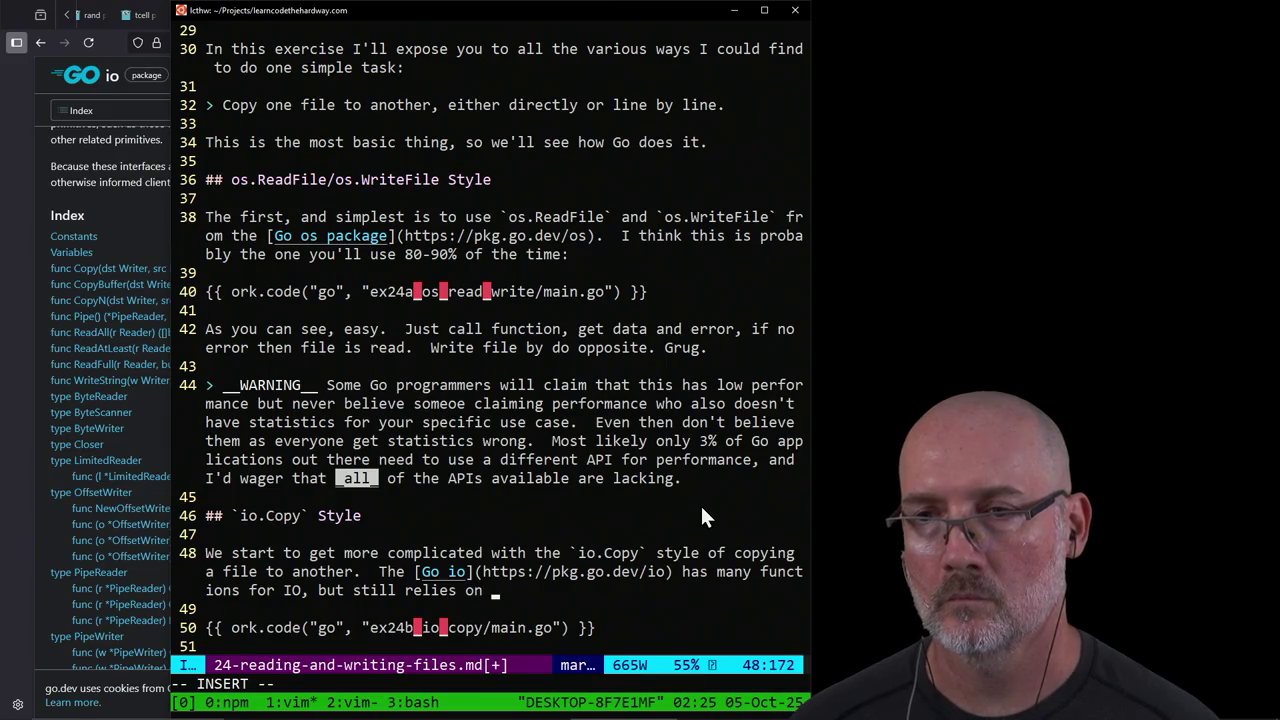
{"action": "type", "text": "`os`"}
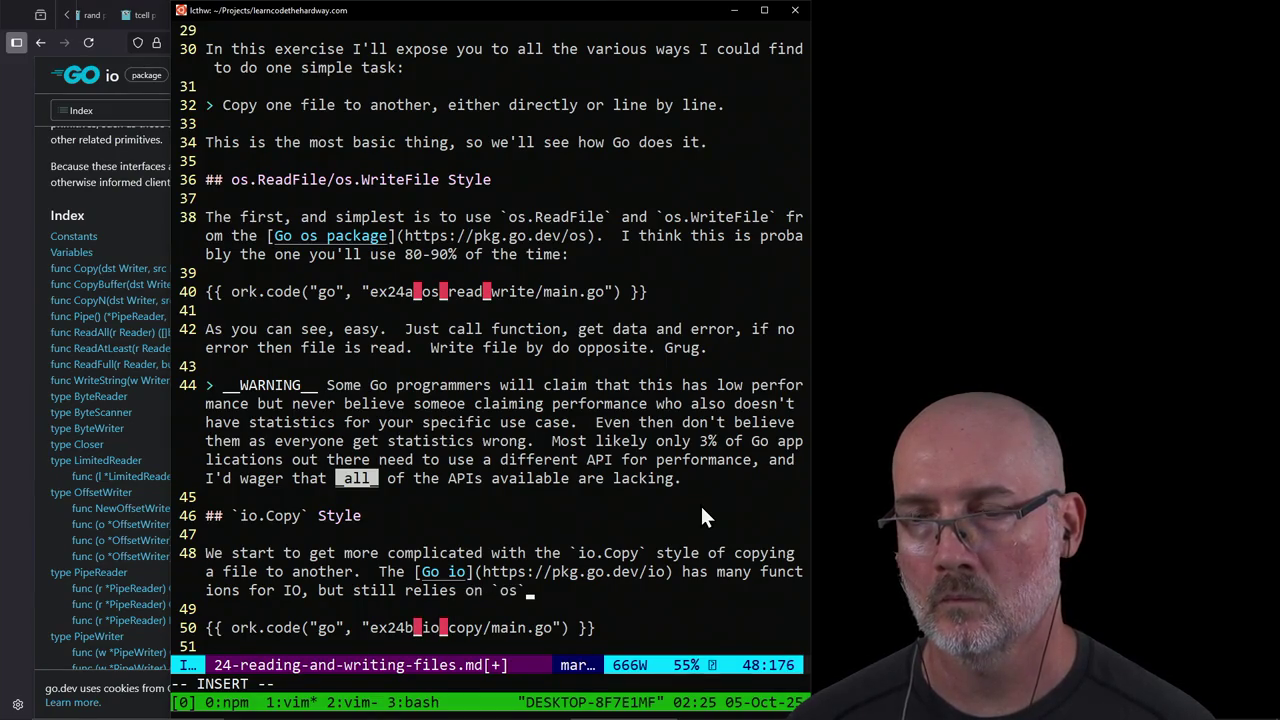
{"action": "type", "text": " to ac"}
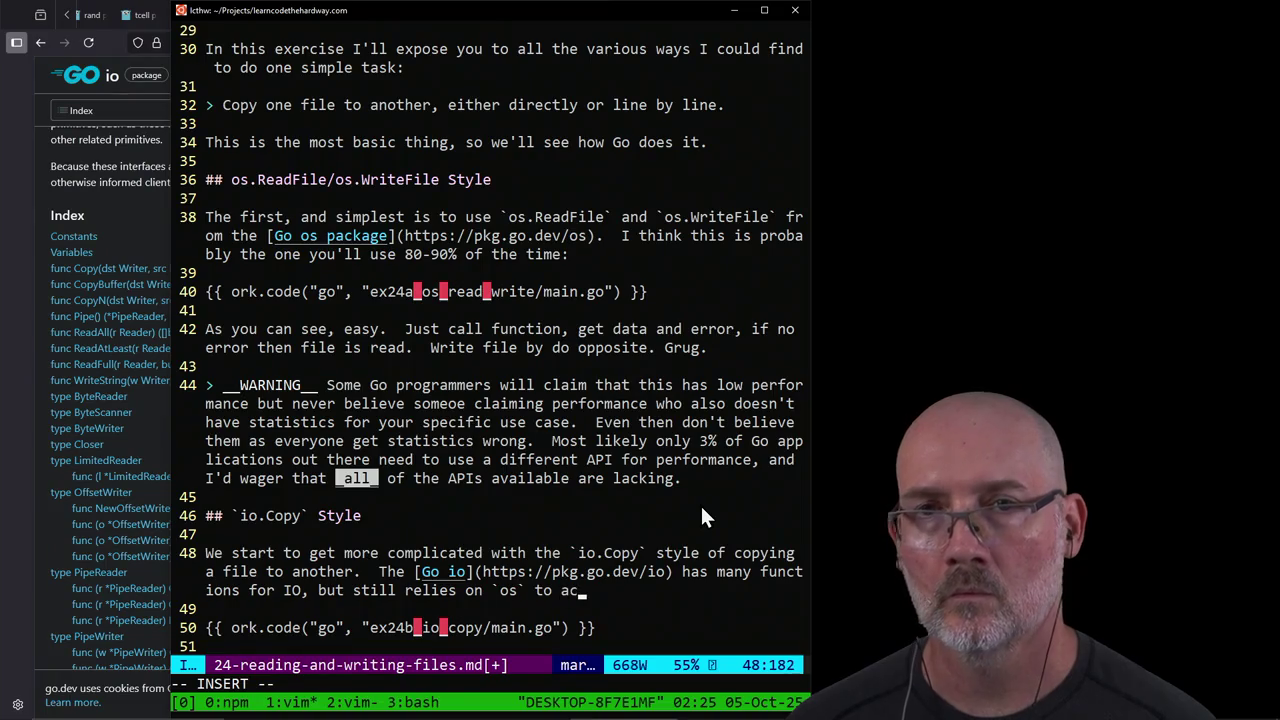
{"action": "type", "text": "tually wor"}
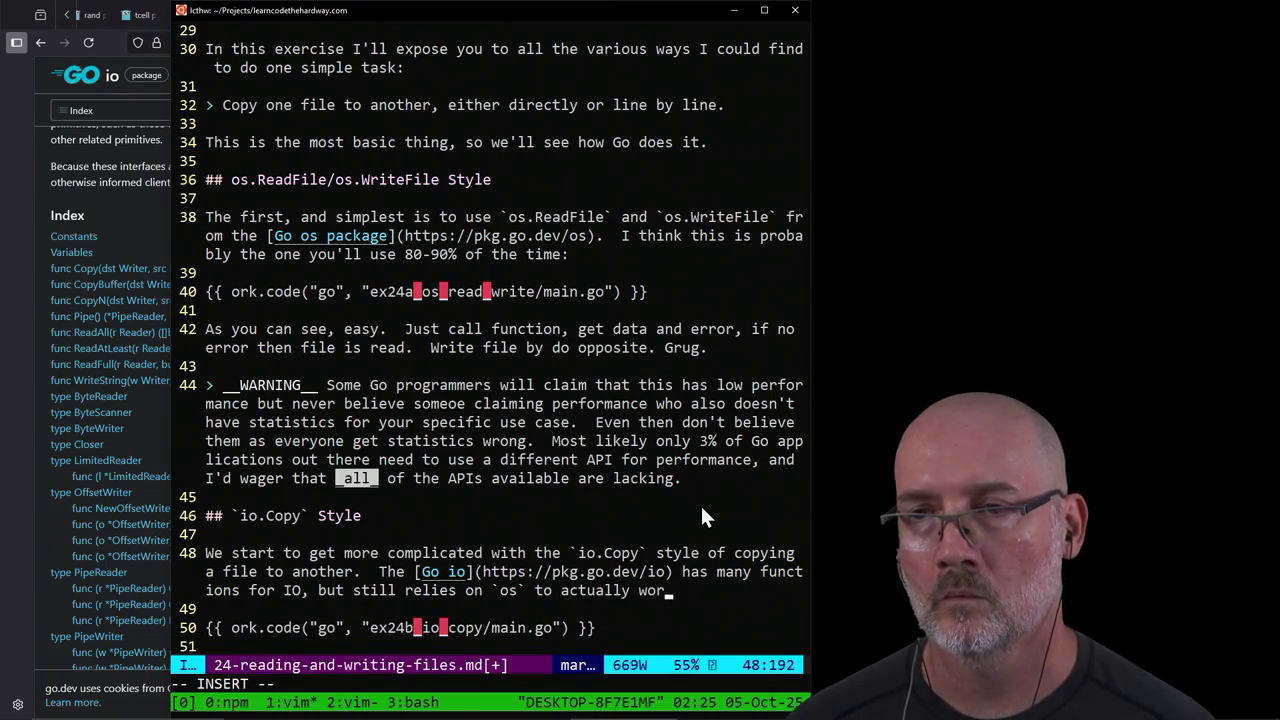
{"action": "type", "text": "k,"}
Step: Append 'so it's...not an IO API? Here's how you would use `io` to do this:'
{"action": "left_click", "coordinate": [162, 190]}
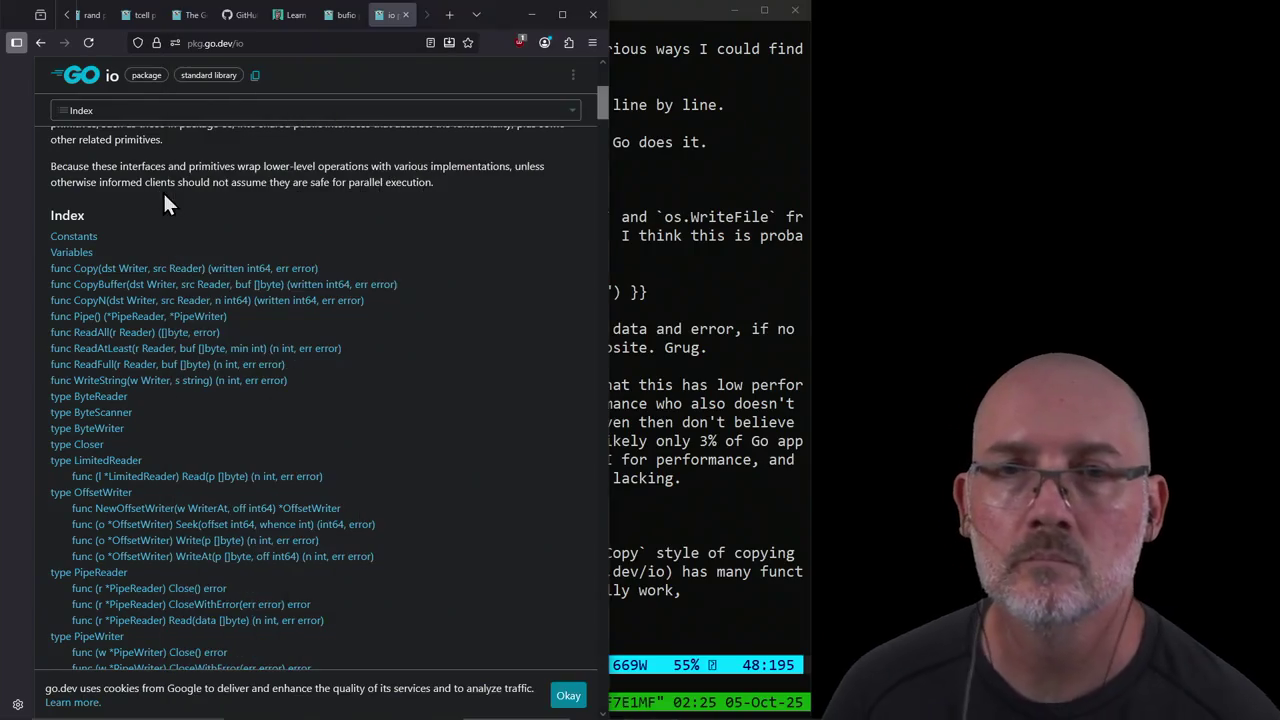
{"action": "scroll", "coordinate": [487, 347], "scroll_direction": "down", "scroll_amount": 3}
{"action": "scroll", "coordinate": [487, 347], "scroll_direction": "down", "scroll_amount": 3}
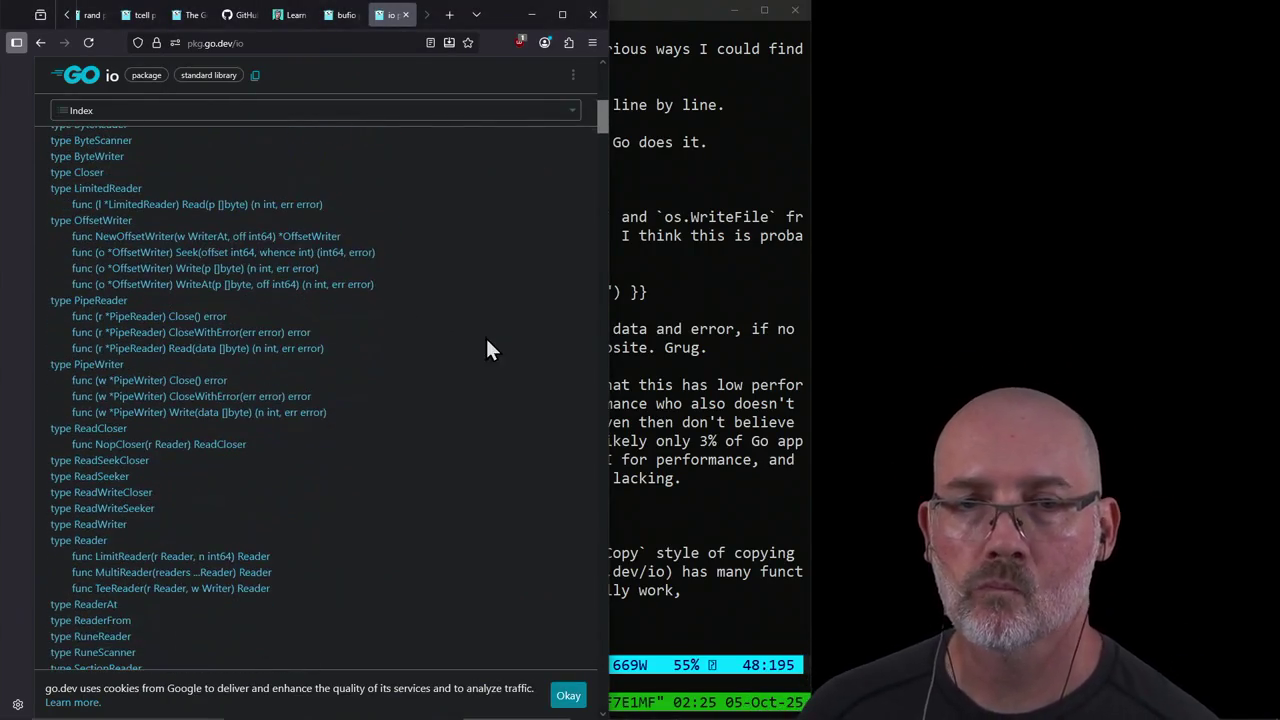
{"action": "scroll", "coordinate": [485, 350], "scroll_direction": "down", "scroll_amount": 3}
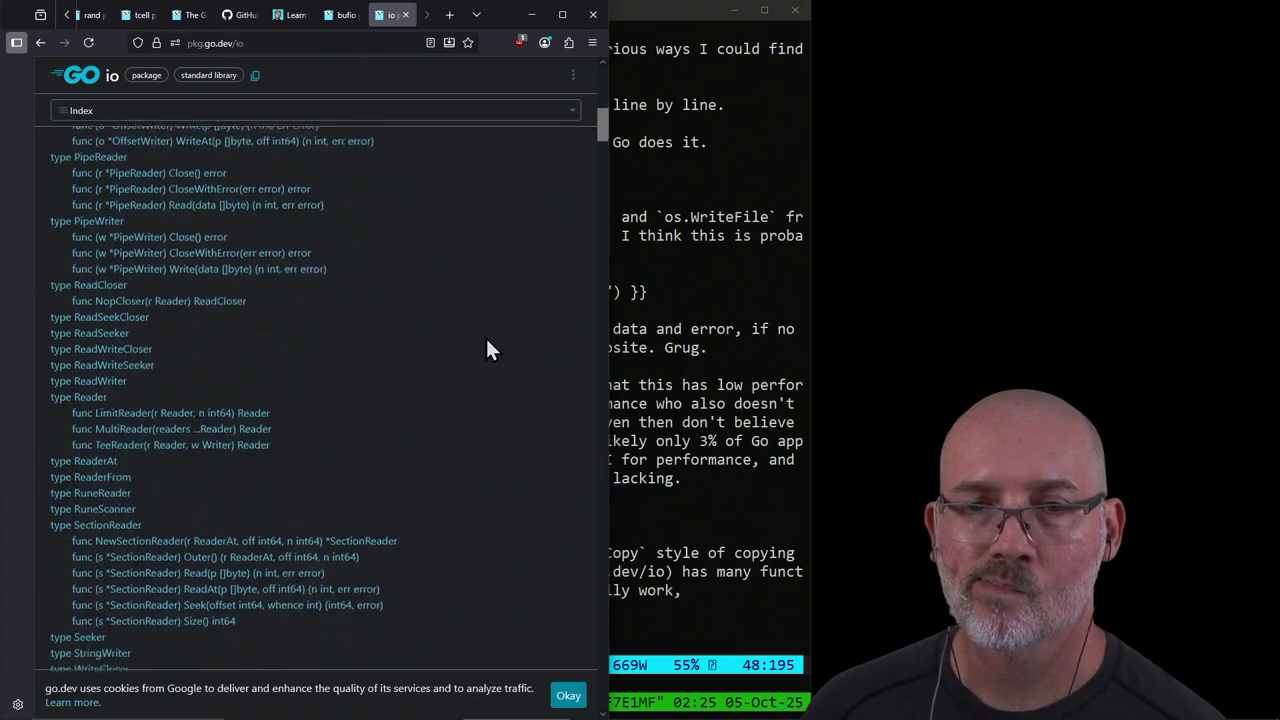
{"action": "scroll", "coordinate": [485, 347], "scroll_direction": "down", "scroll_amount": 3}
{"action": "scroll", "coordinate": [485, 347], "scroll_direction": "up", "scroll_amount": 2}
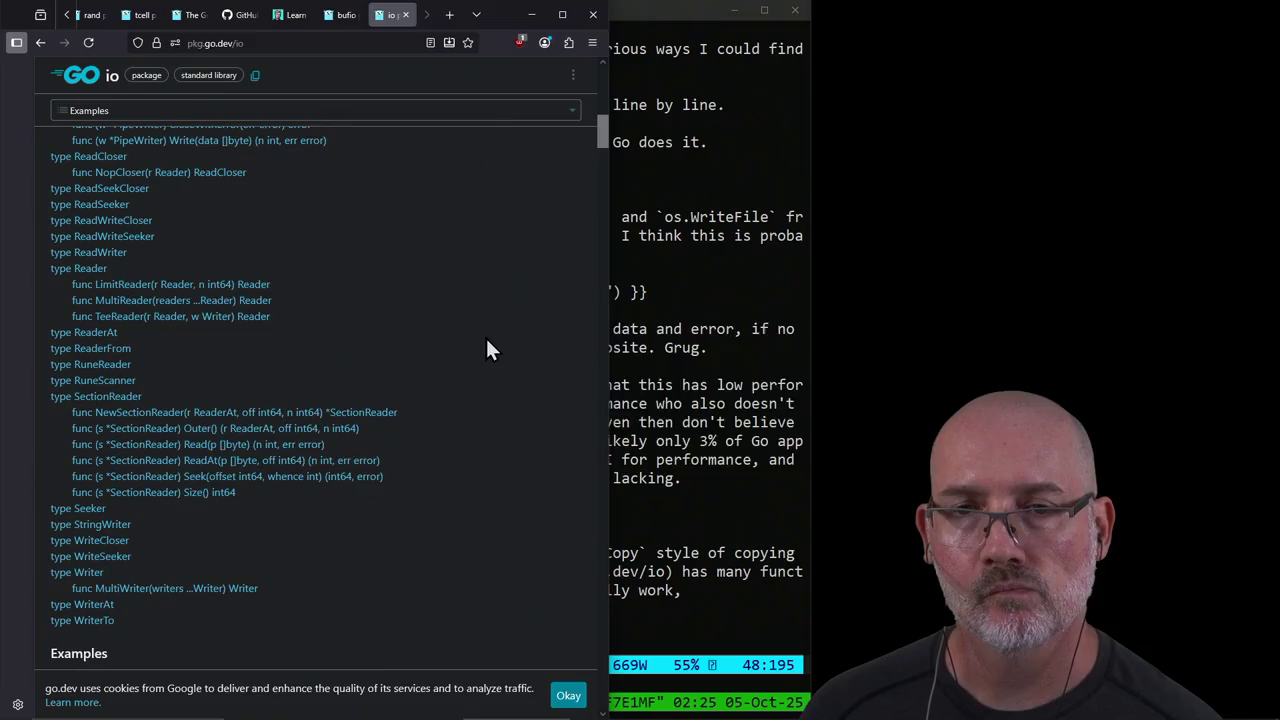
{"action": "key", "text": "alt+Tab"}
{"action": "type", "text": "s"}
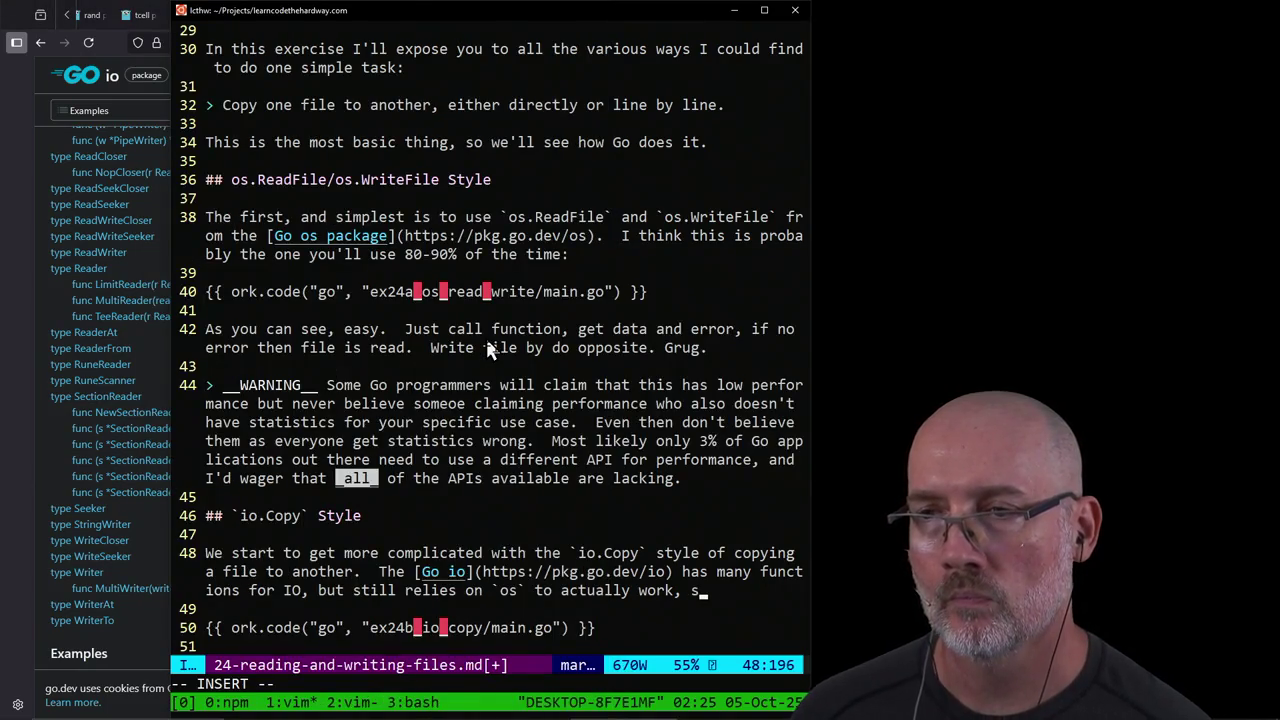
{"action": "type", "text": "o it"}
{"action": "type", "text": "'s...not an IO "}
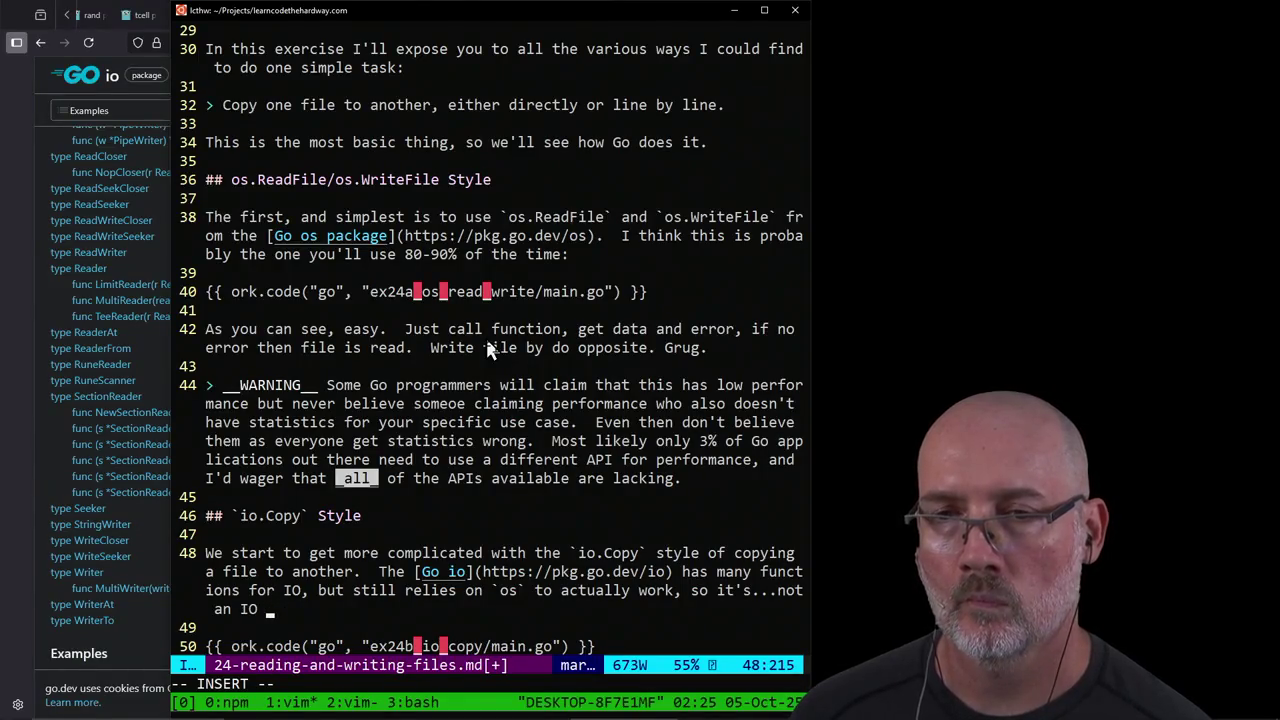
{"action": "type", "text": "libAPI?  H"}
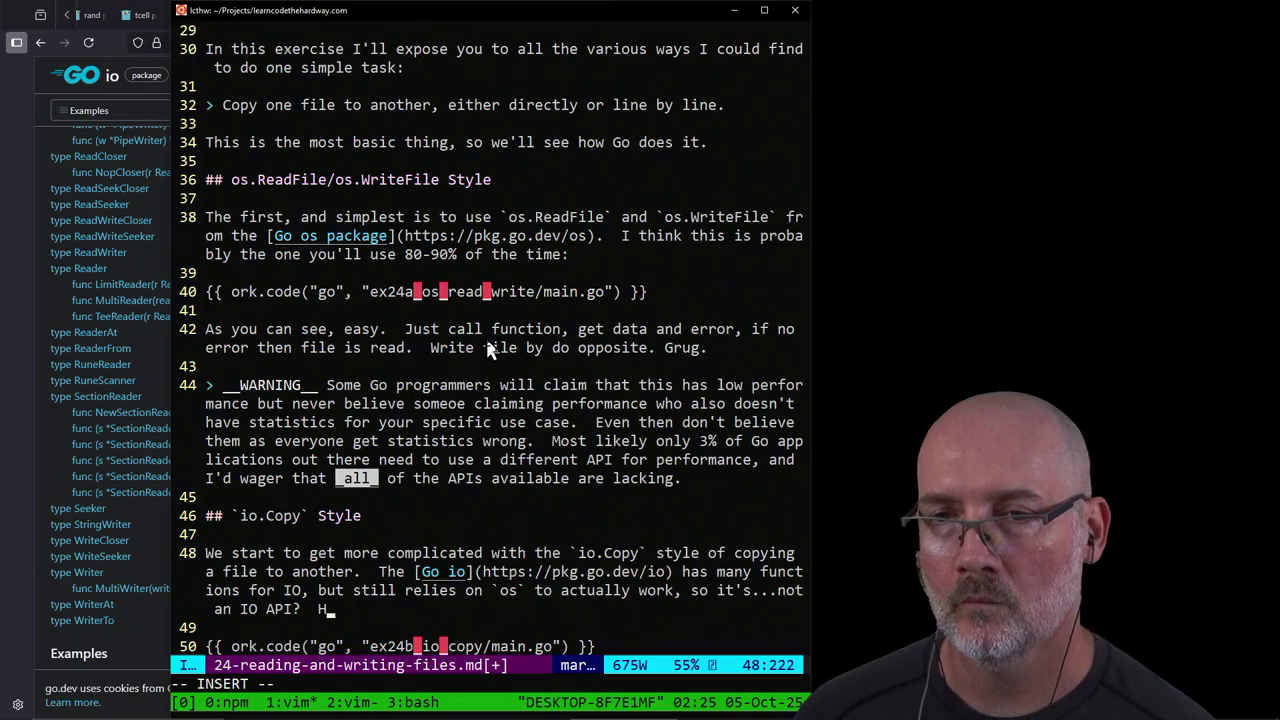
{"action": "type", "text": "ere's how you would u"}
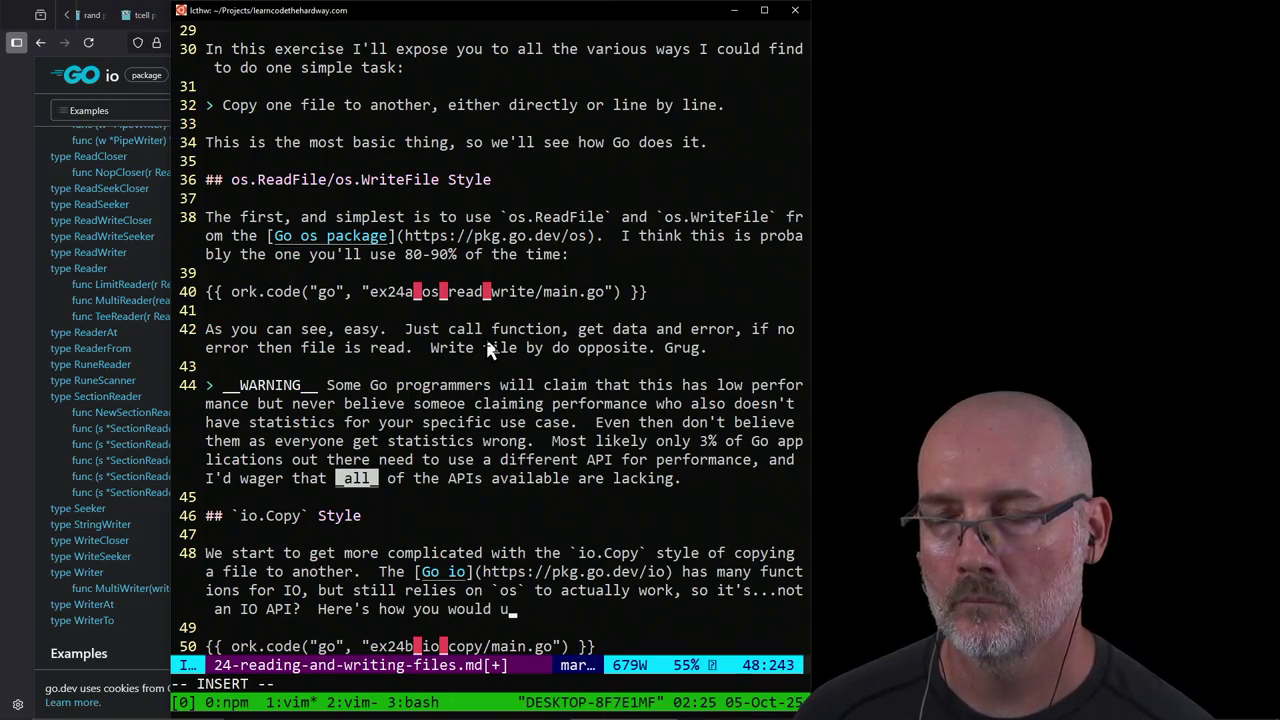
{"action": "type", "text": "se `io"}
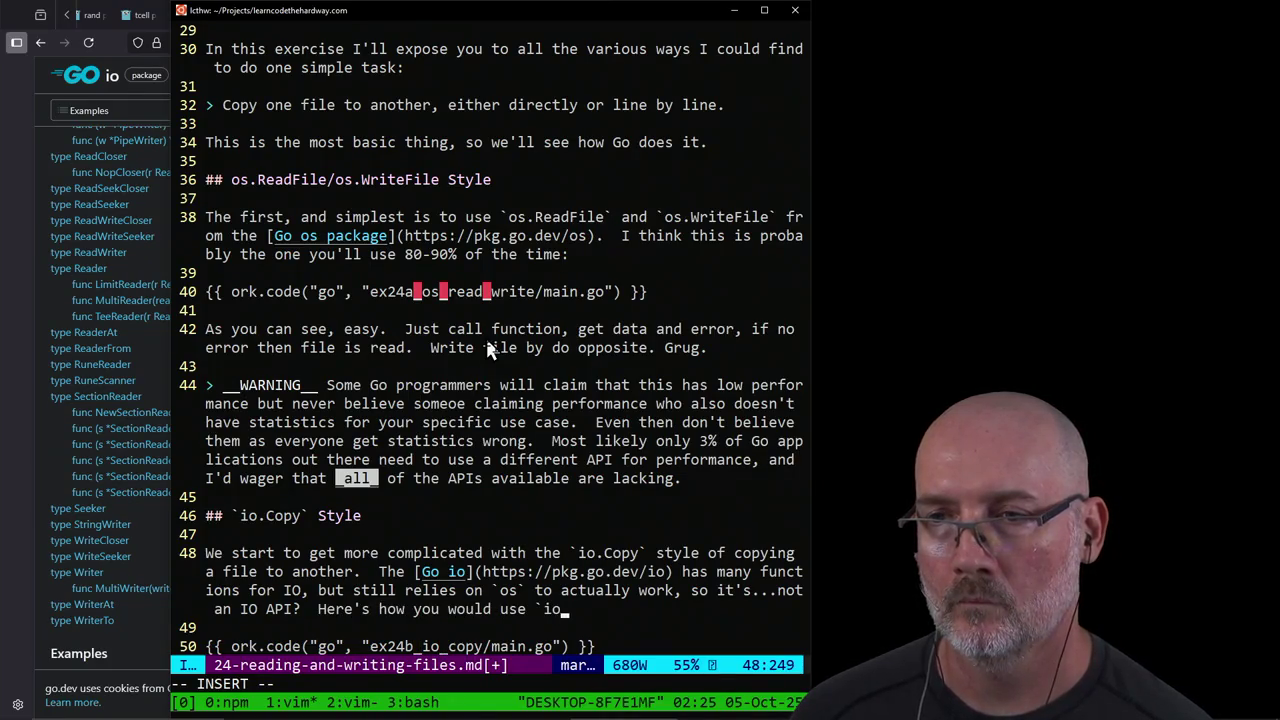
{"action": "type", "text": "` d"}
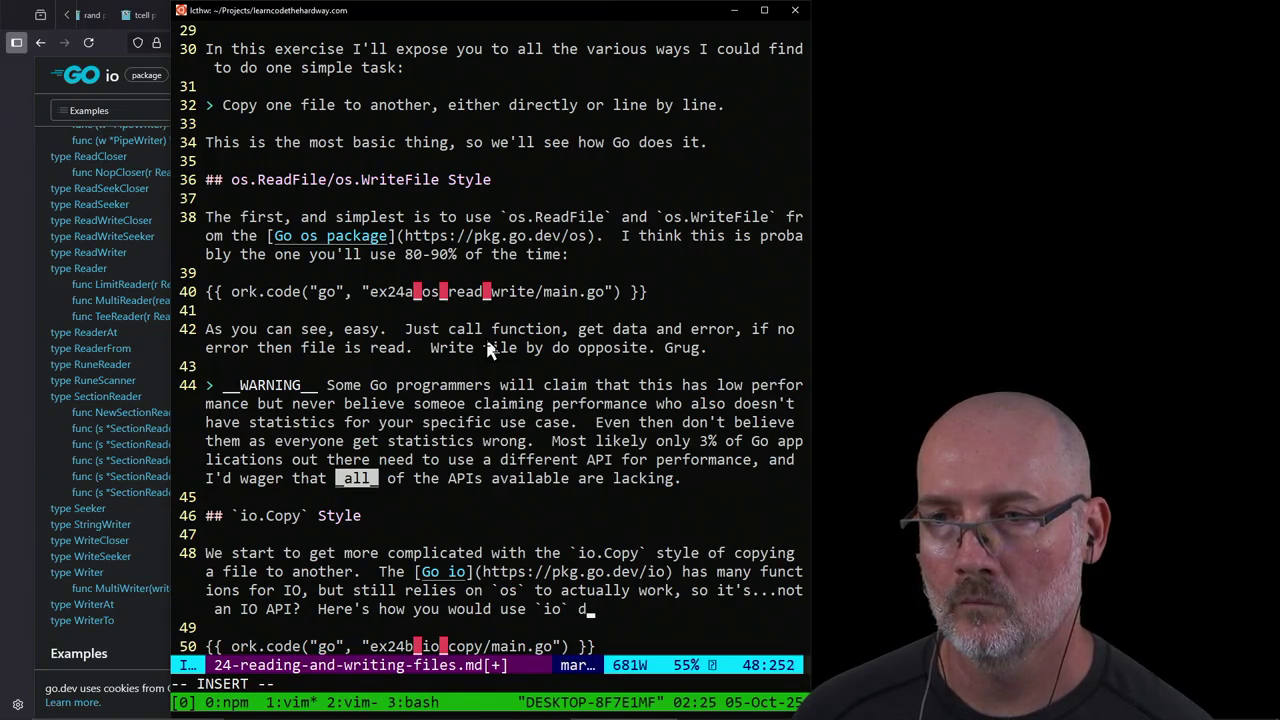
{"action": "type", "text": "o tdo this:"}
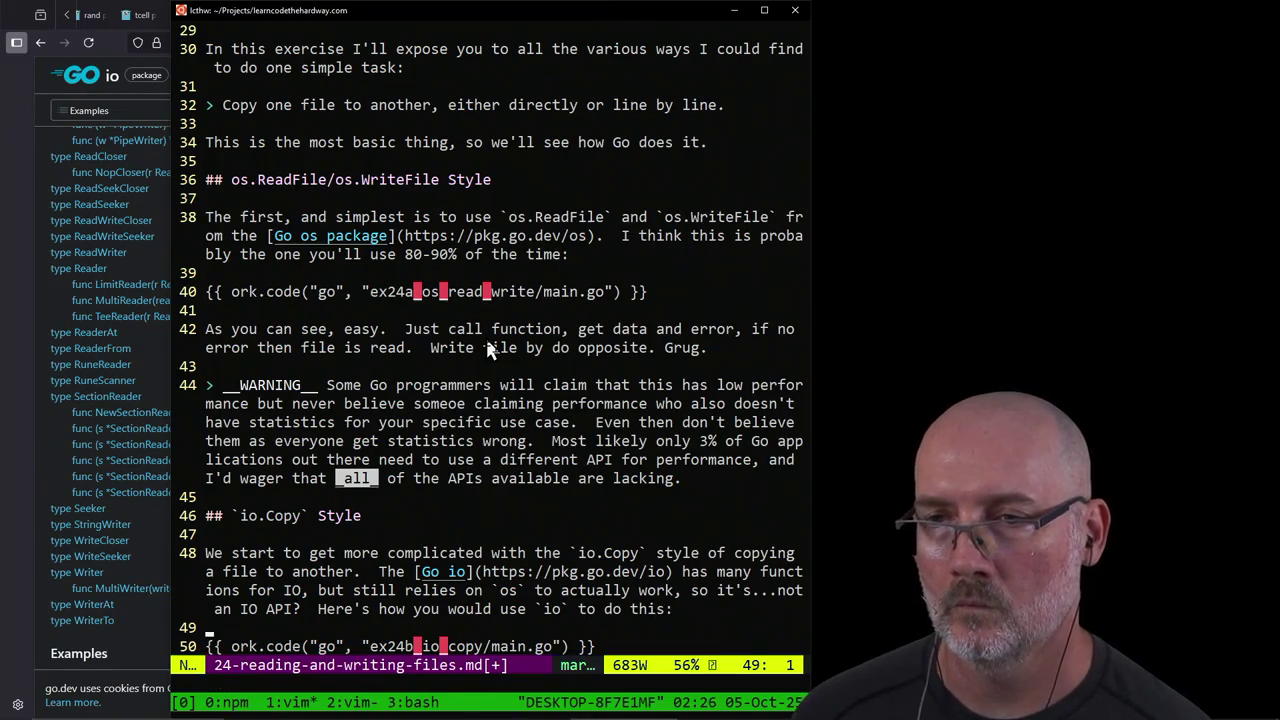
Step: Add a blank line below the io.Copy example include in the lesson
{"action": "key", "text": "Escape"}
{"action": "key", "text": "j"}
{"action": "key", "text": "j"}
{"action": "key", "text": "j"}
{"action": "key", "text": "ctrl+e"}
{"action": "key", "text": "o"}
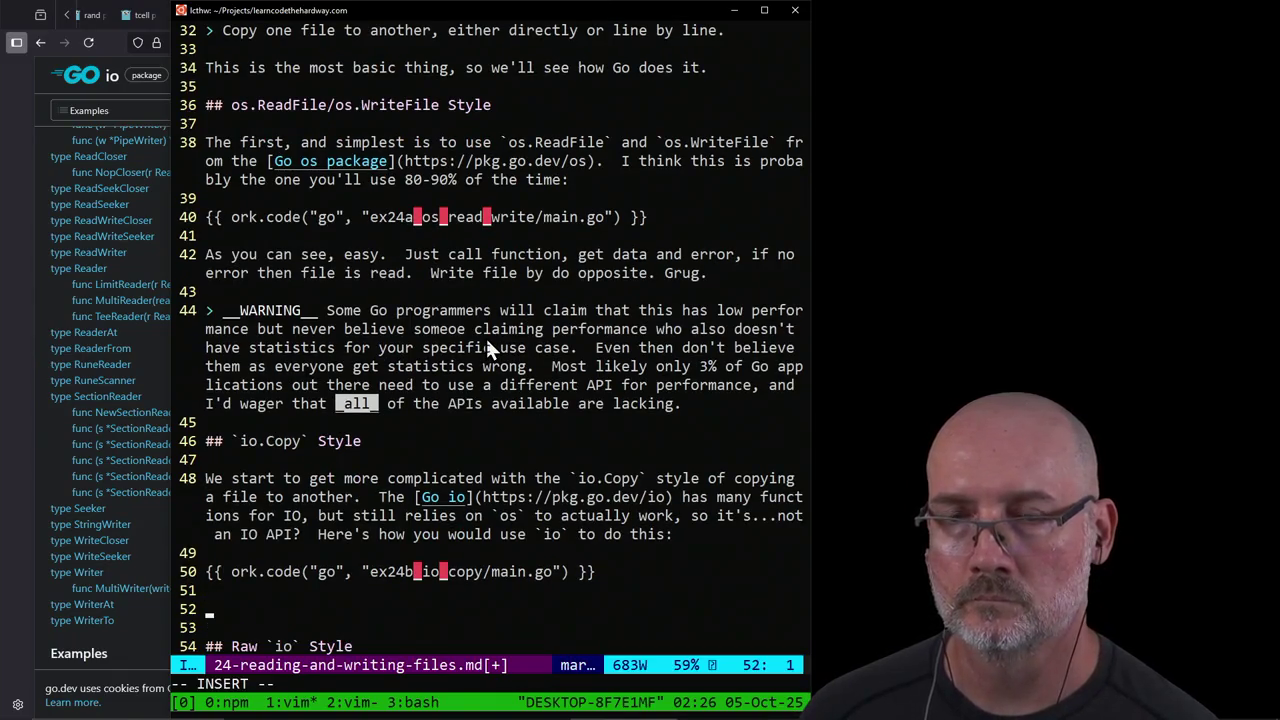
{"action": "key", "text": "Escape"}
Step: Open ex24b_io_copy/main.go in tmux window 2, then begin a 'Notes on this design' line
{"action": "key", "text": "ctrl+b"}
{"action": "type", "text": "2"}
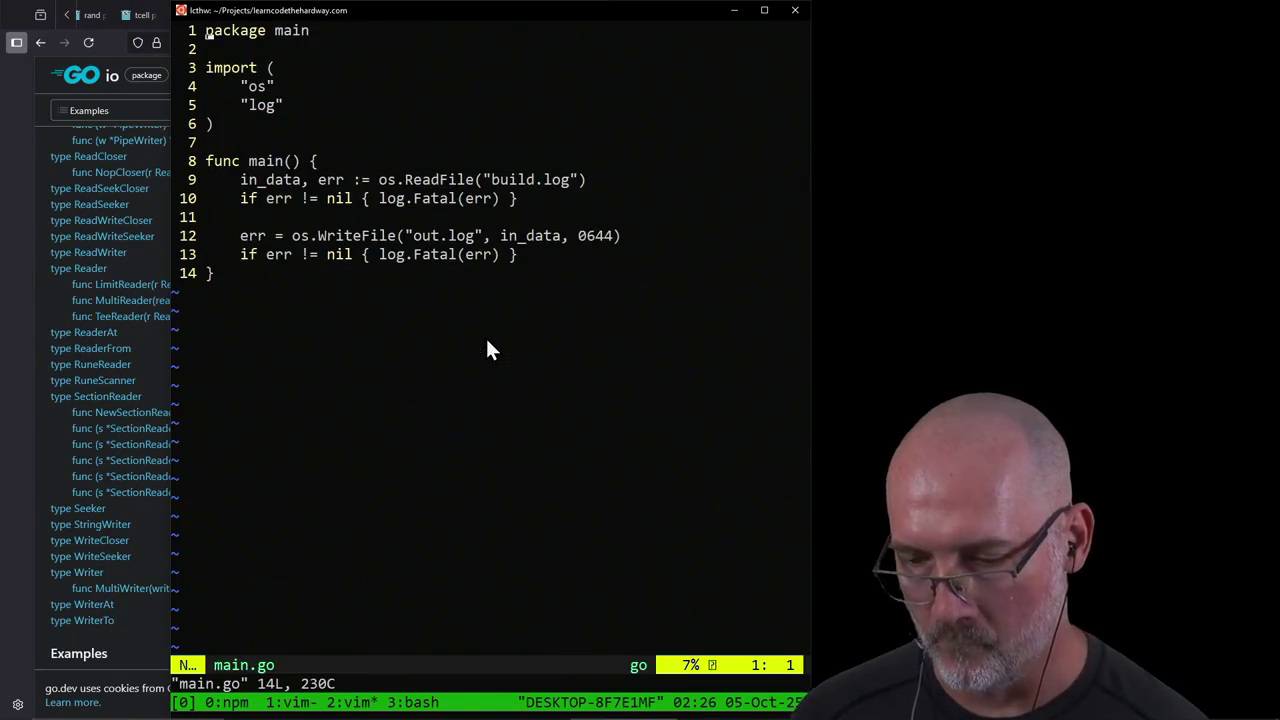
{"action": "type", "text": ":q"}
{"action": "key", "text": "Return"}
{"action": "type", "text": "cd "}
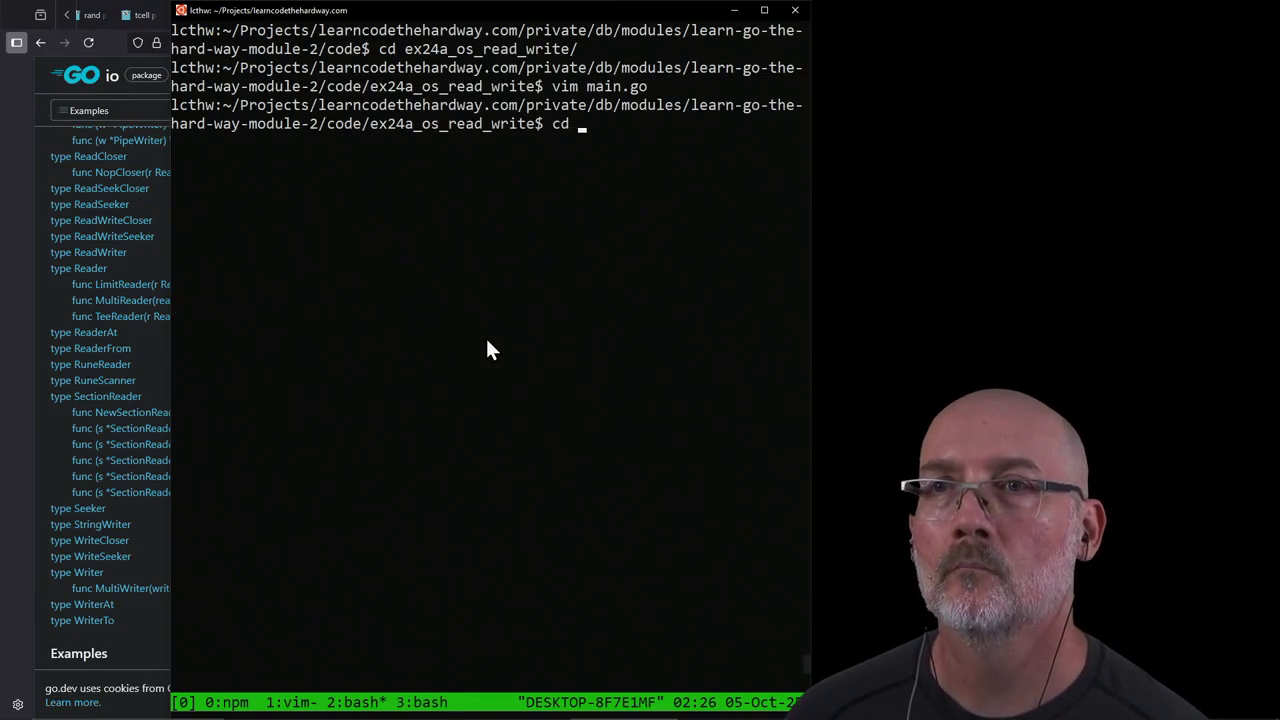
{"action": "type", "text": ".."}
{"action": "key", "text": "Return"}
{"action": "type", "text": "cd ex2"}
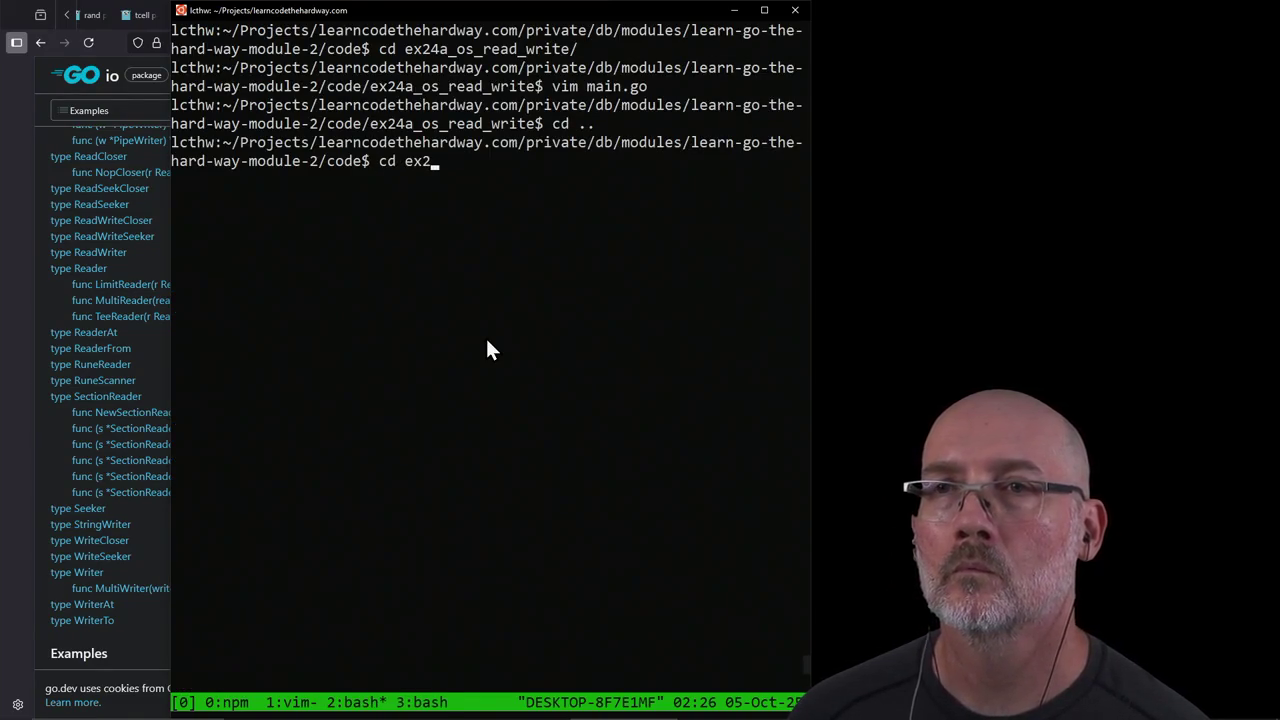
{"action": "type", "text": "4b"}
{"action": "key", "text": "Tab"}
{"action": "key", "text": "Return"}
{"action": "type", "text": "v"}
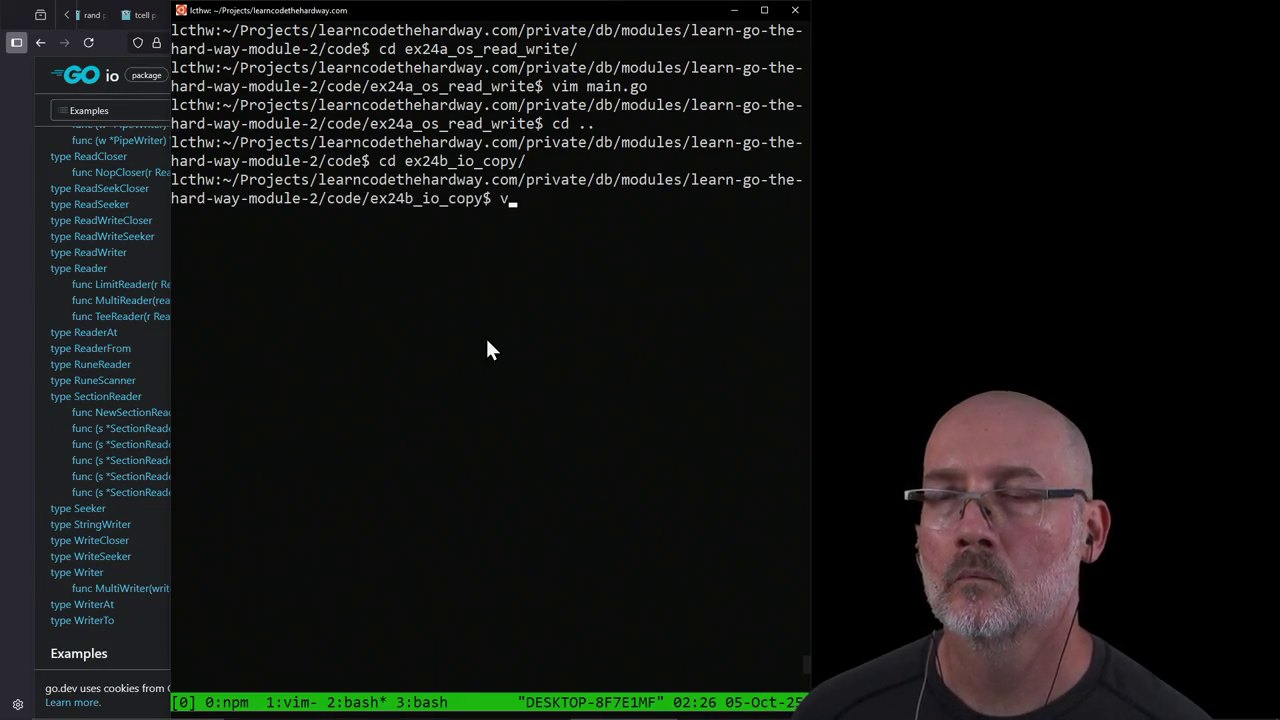
{"action": "type", "text": "im m"}
{"action": "key", "text": "Tab"}
{"action": "key", "text": "Return"}
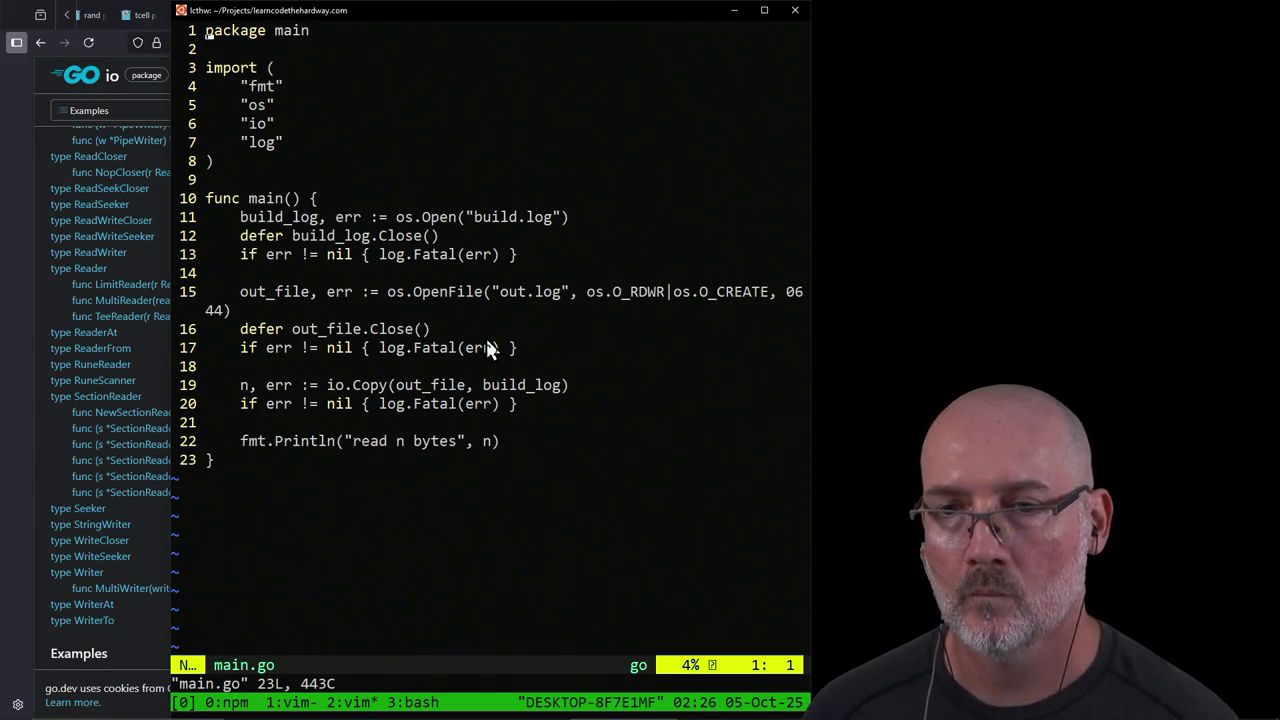
{"action": "key", "text": "ctrl+b"}
{"action": "type", "text": "1iNo"}
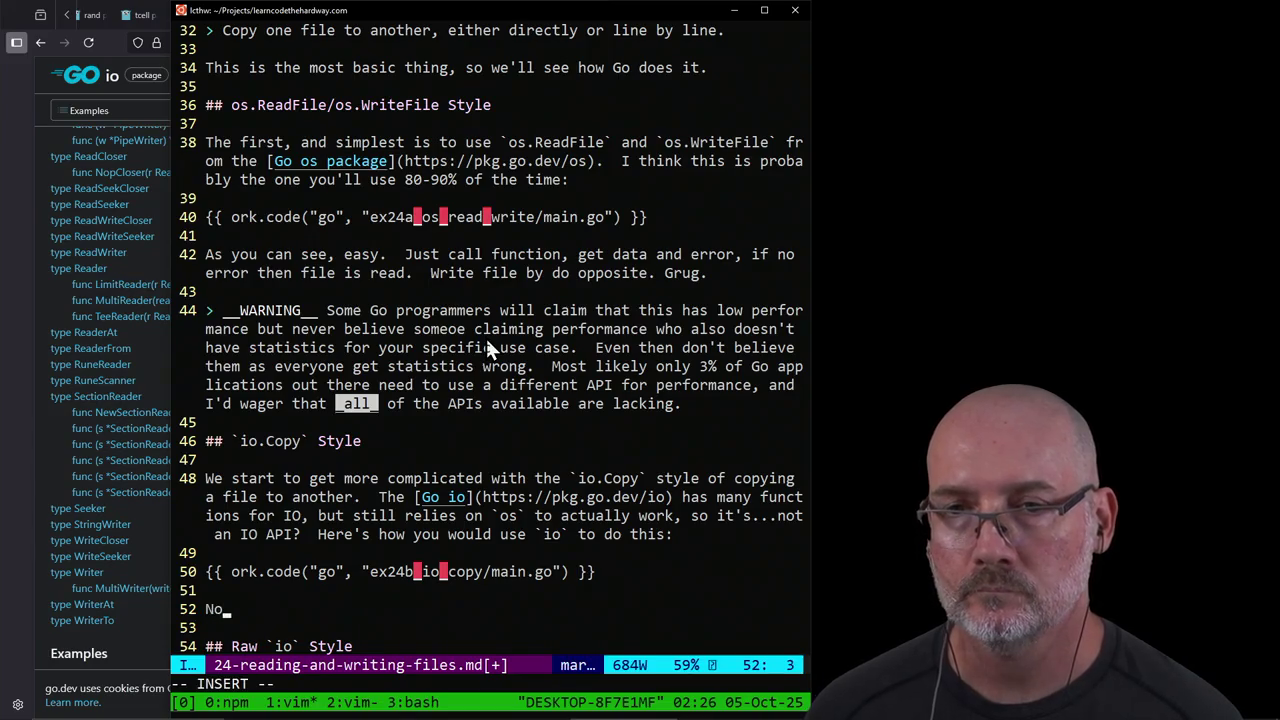
{"action": "type", "text": "s on this "}
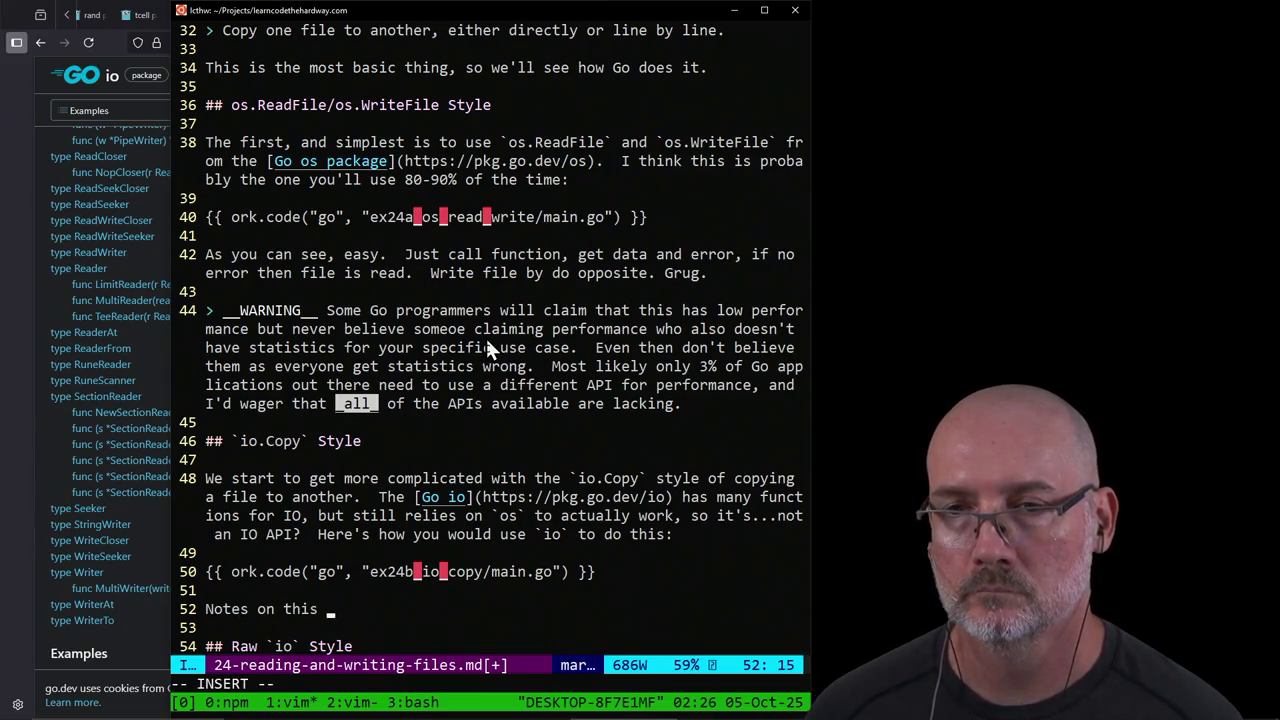
{"action": "type", "text": "\"desi"}
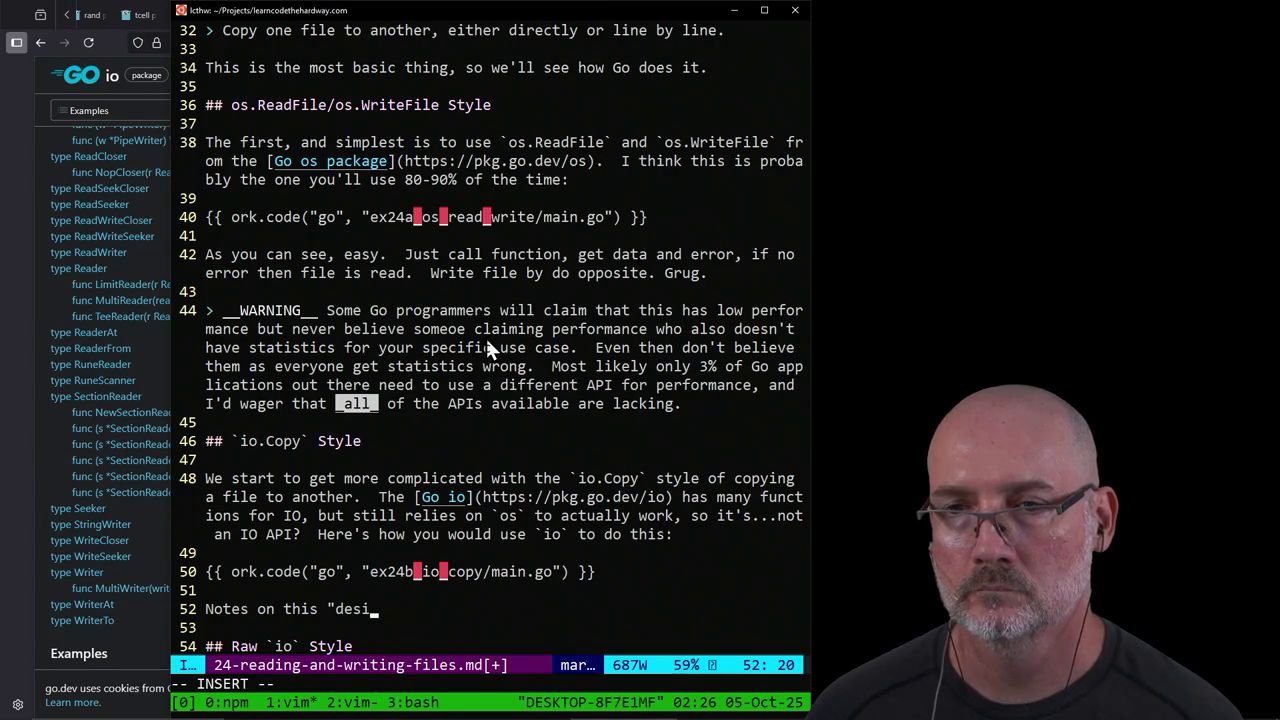
{"action": "type", "text": "gn"}
Step: Start a numbered list under the notes line, referring to the io.Copy example code
{"action": "key", "text": "Return"}
{"action": "key", "text": "Return"}
{"action": "type", "text": "1."}
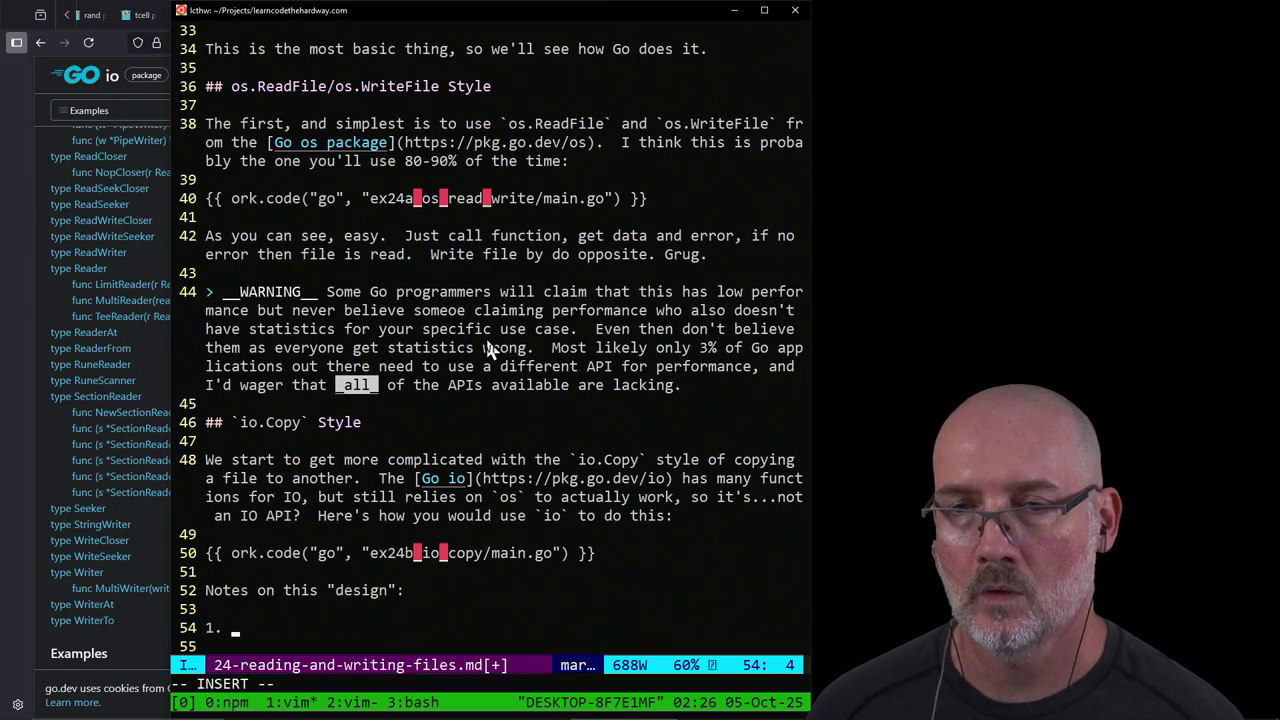
{"action": "type", "text": "I ha"}
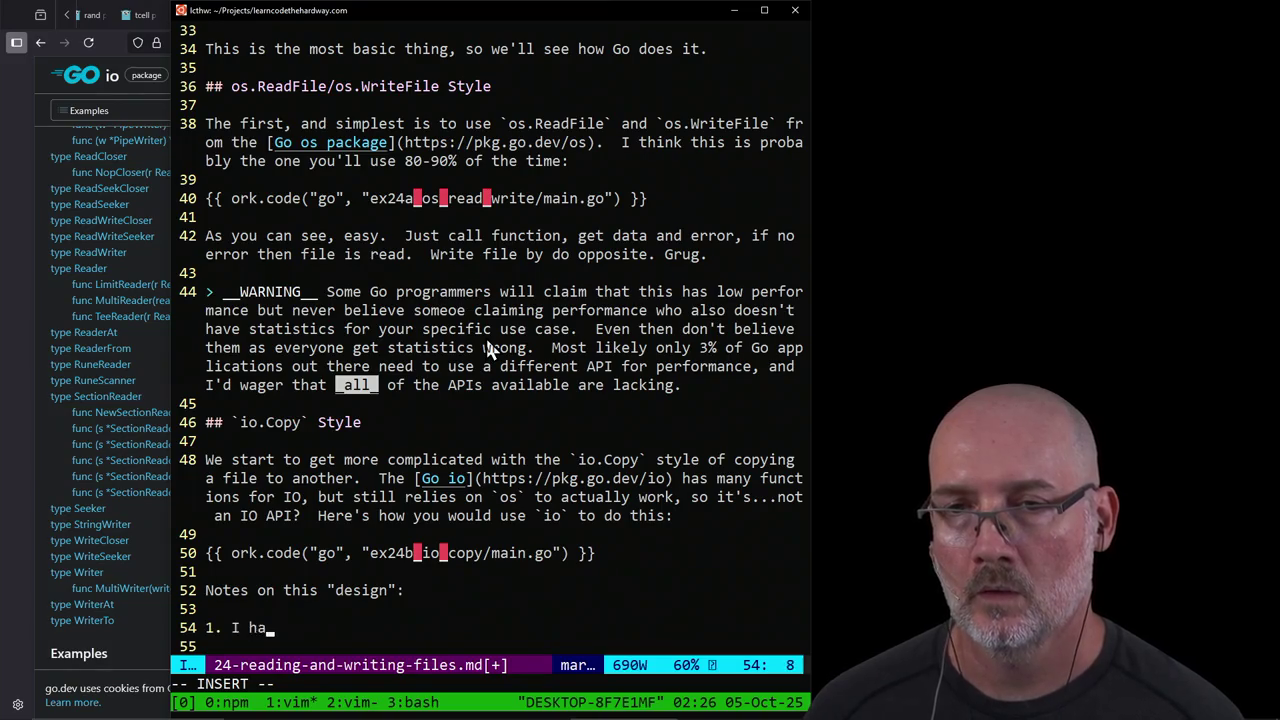
{"action": "type", "text": "ve to use os"}
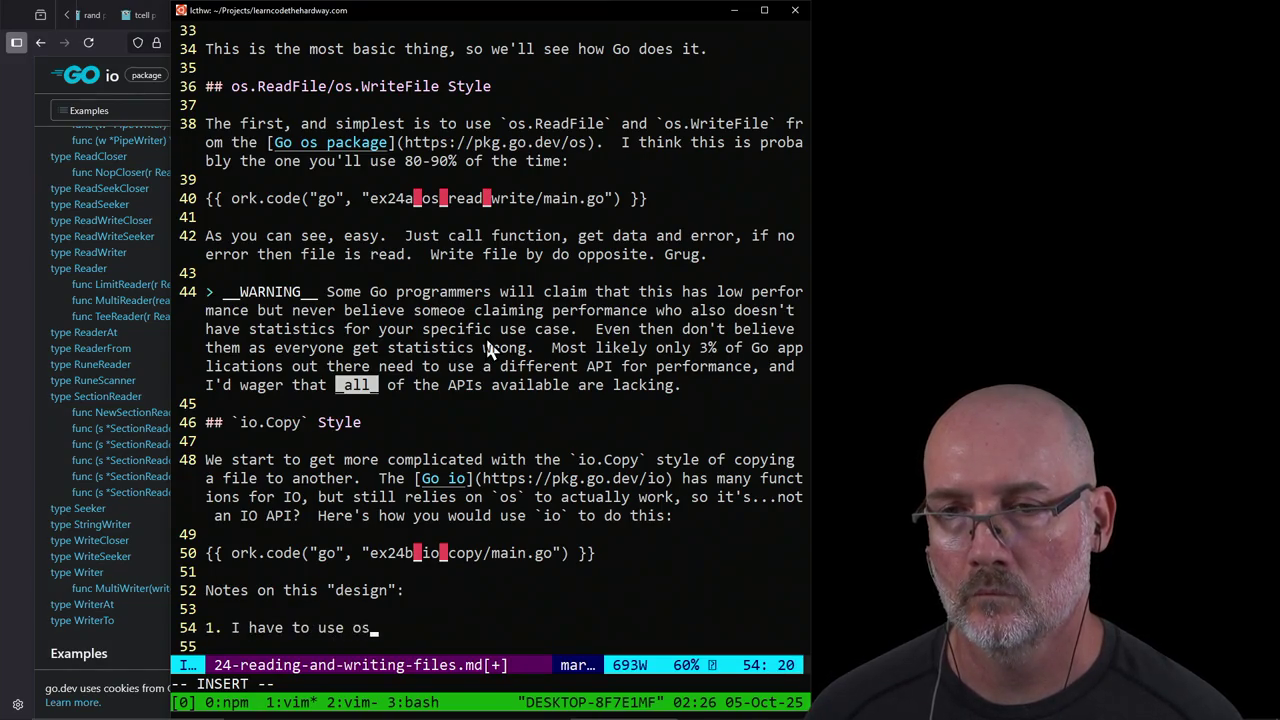
{"action": "key", "text": "BackSpace"}
{"action": "key", "text": "BackSpace"}
{"action": "type", "text": "`"}
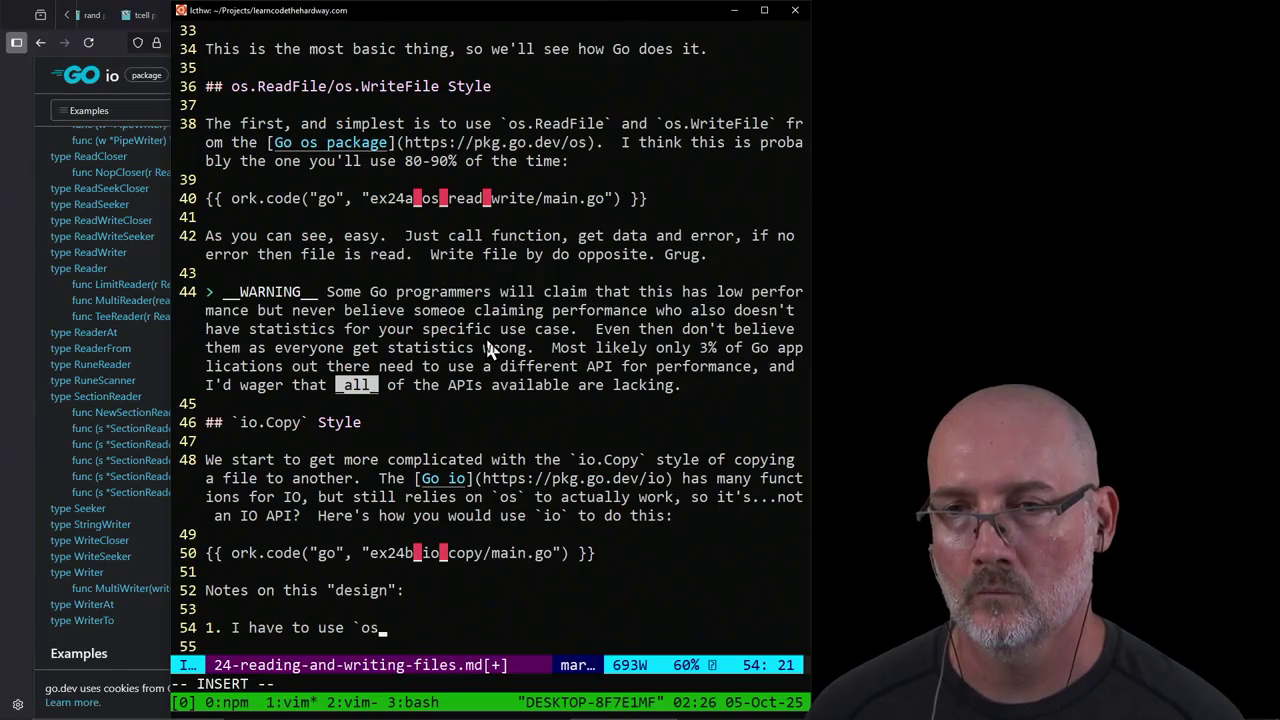
{"action": "type", "text": "."}
{"action": "key", "text": "ctrl+b"}
{"action": "key", "text": "2"}
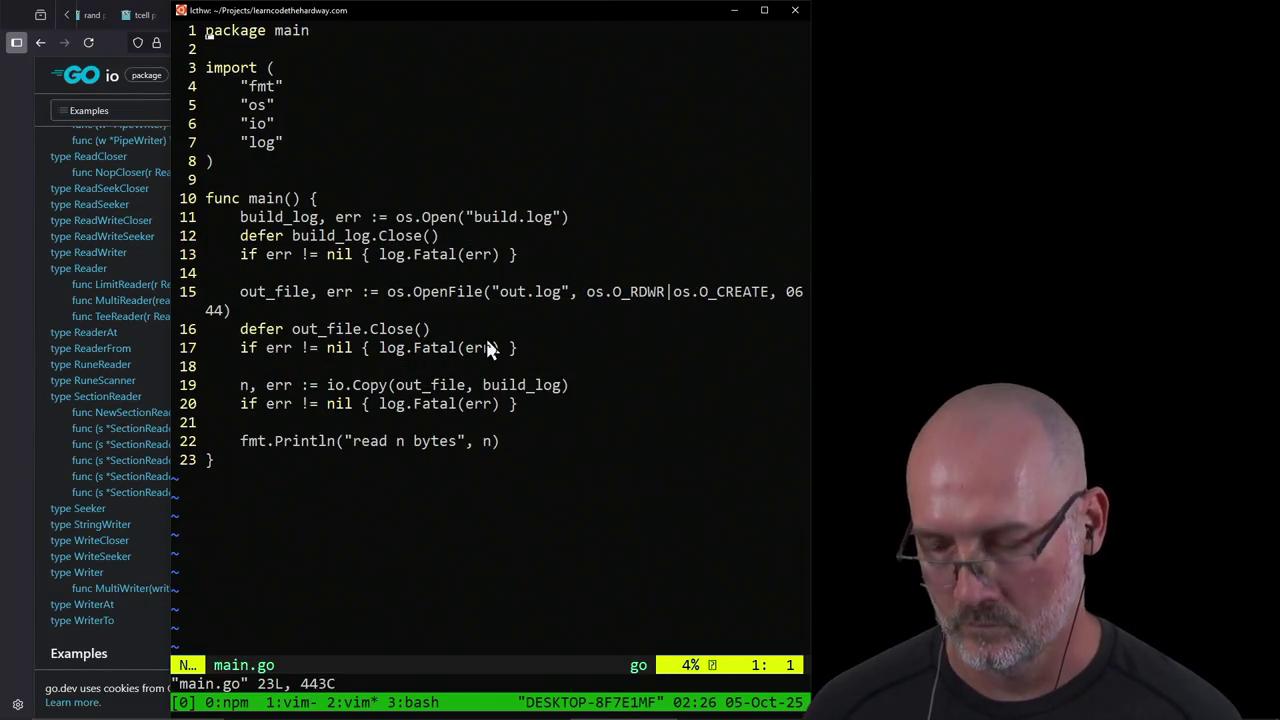
{"action": "key", "text": "ctrl+b"}
Step: Write note 1 about needing `os.OpenFile()` for the `io` package, ending 'What? Why?', and begin note 2
{"action": "type", "text": "1. I have to use `os."}
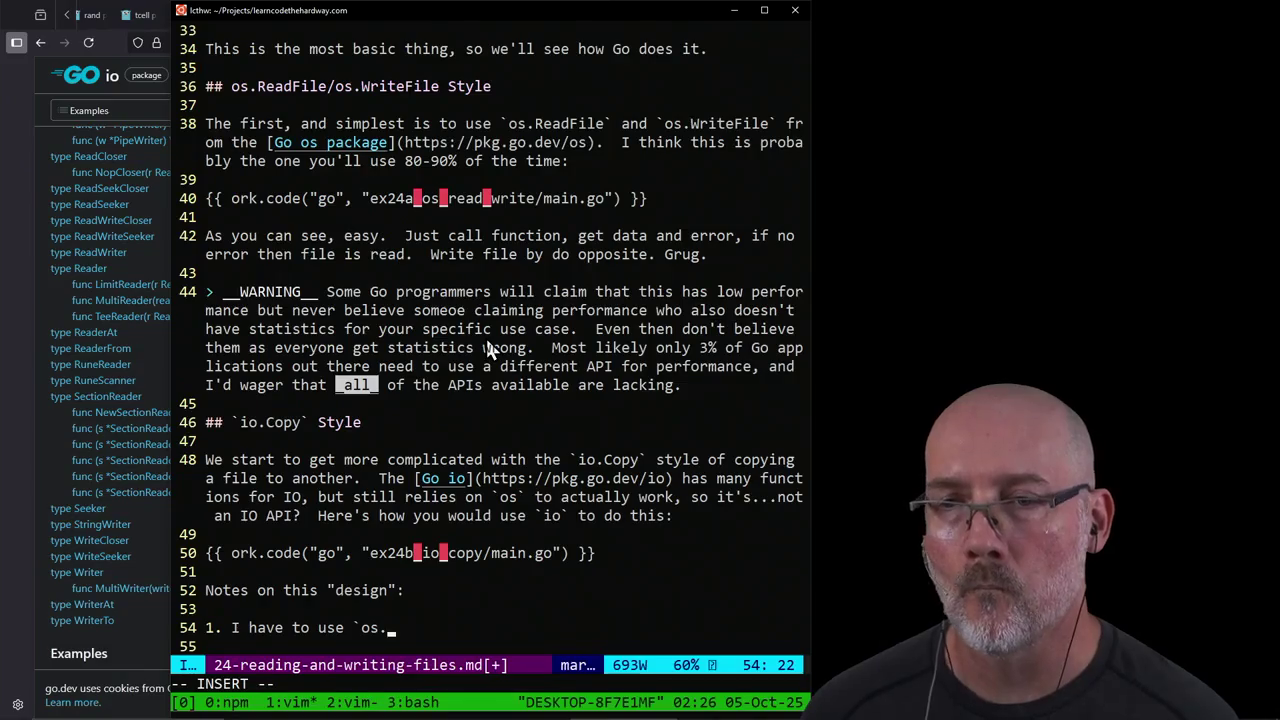
{"action": "type", "text": "OpenFile"}
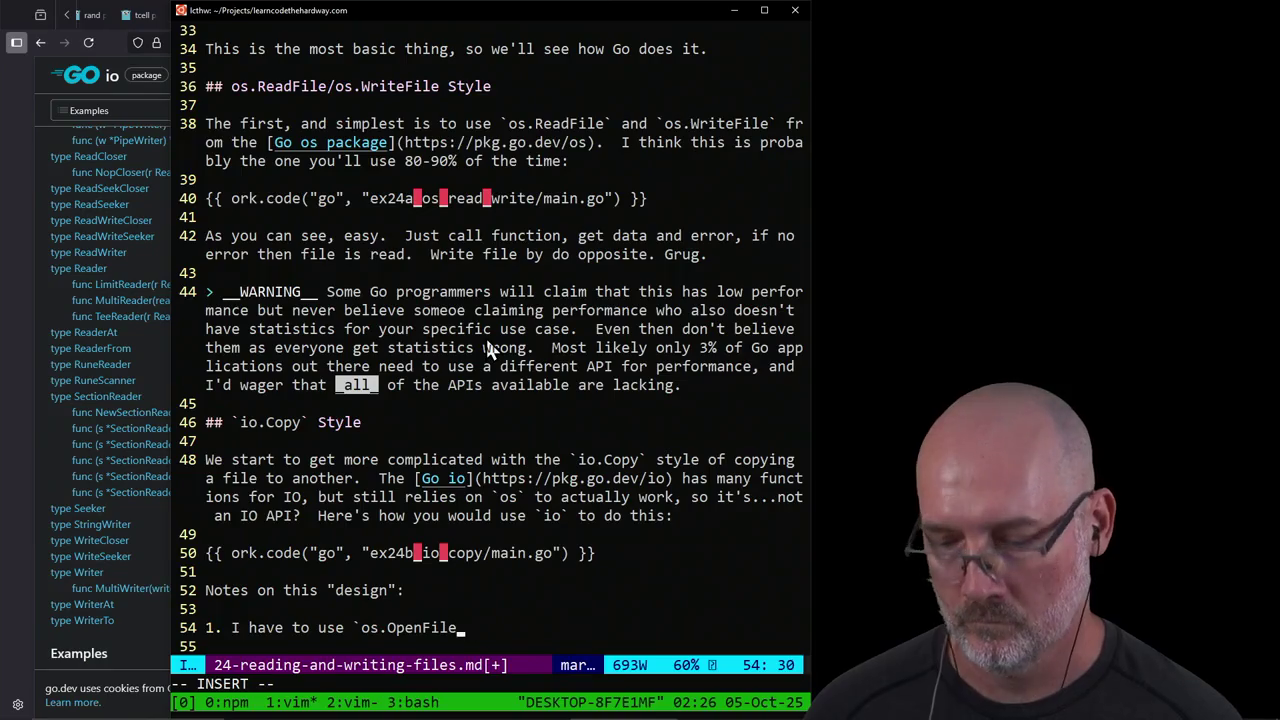
{"action": "type", "text": "()` to o"}
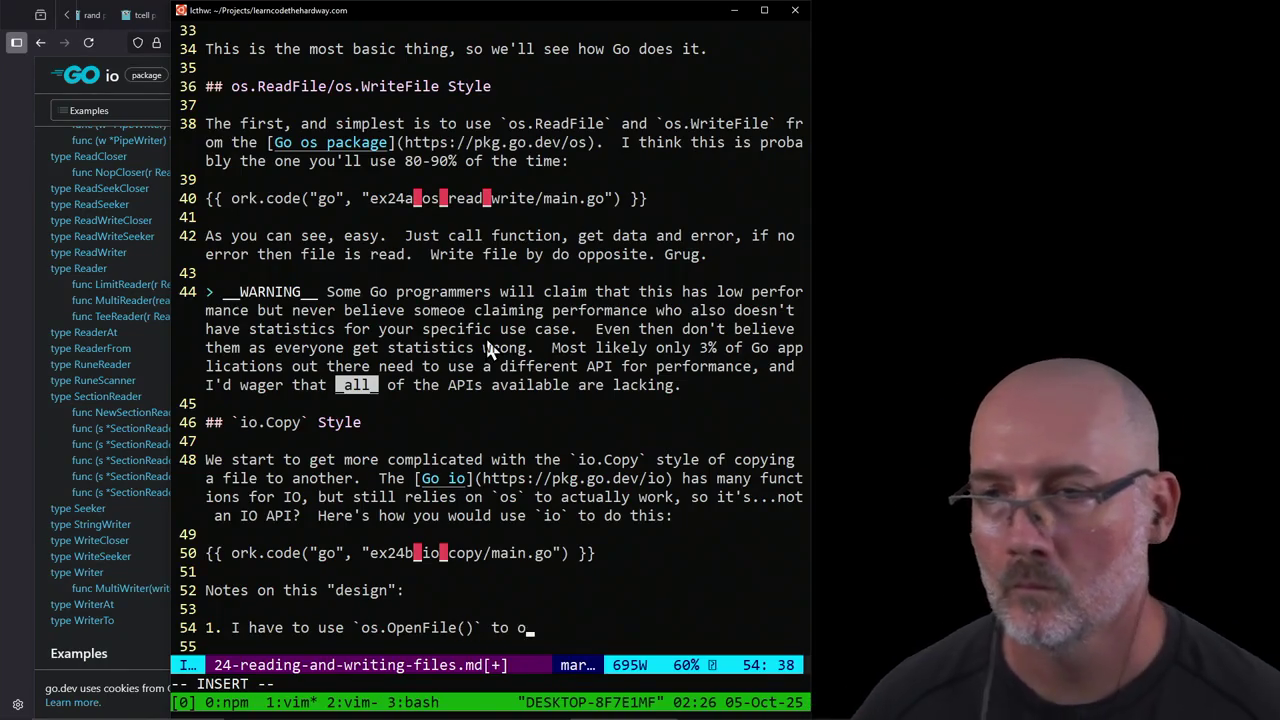
{"action": "type", "text": "pen a file"}
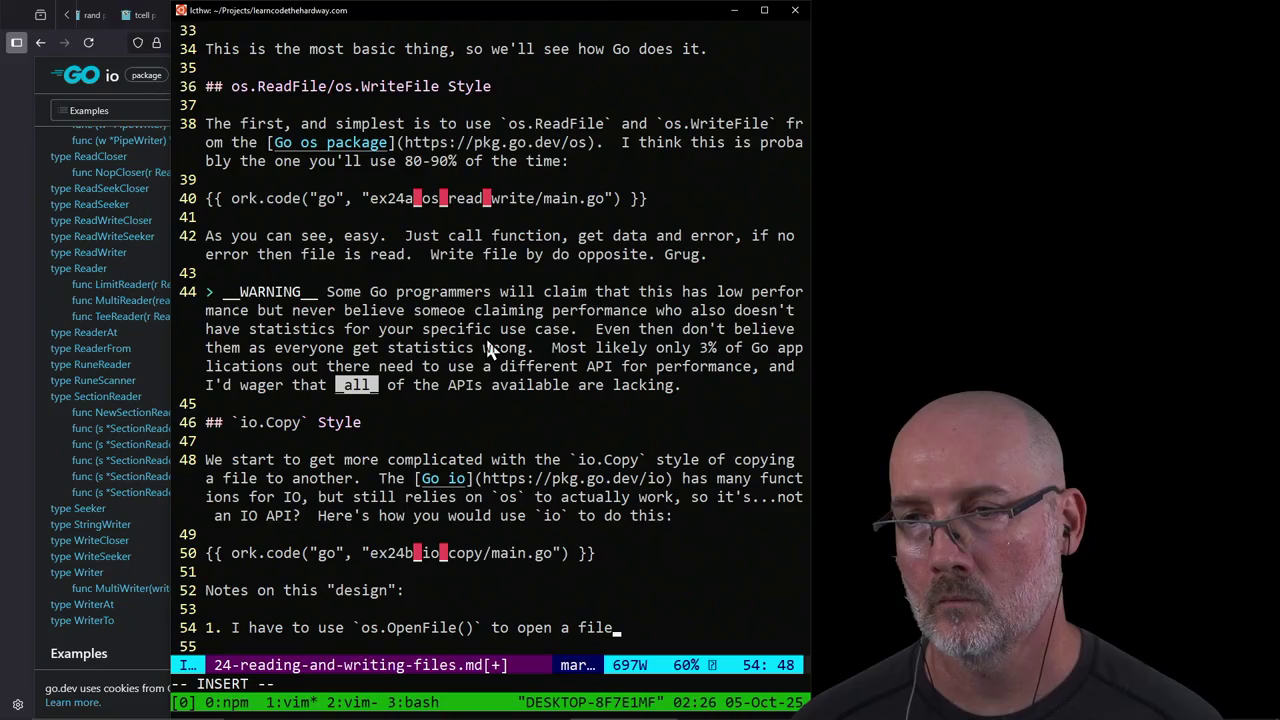
{"action": "type", "text": "...for the `io`"}
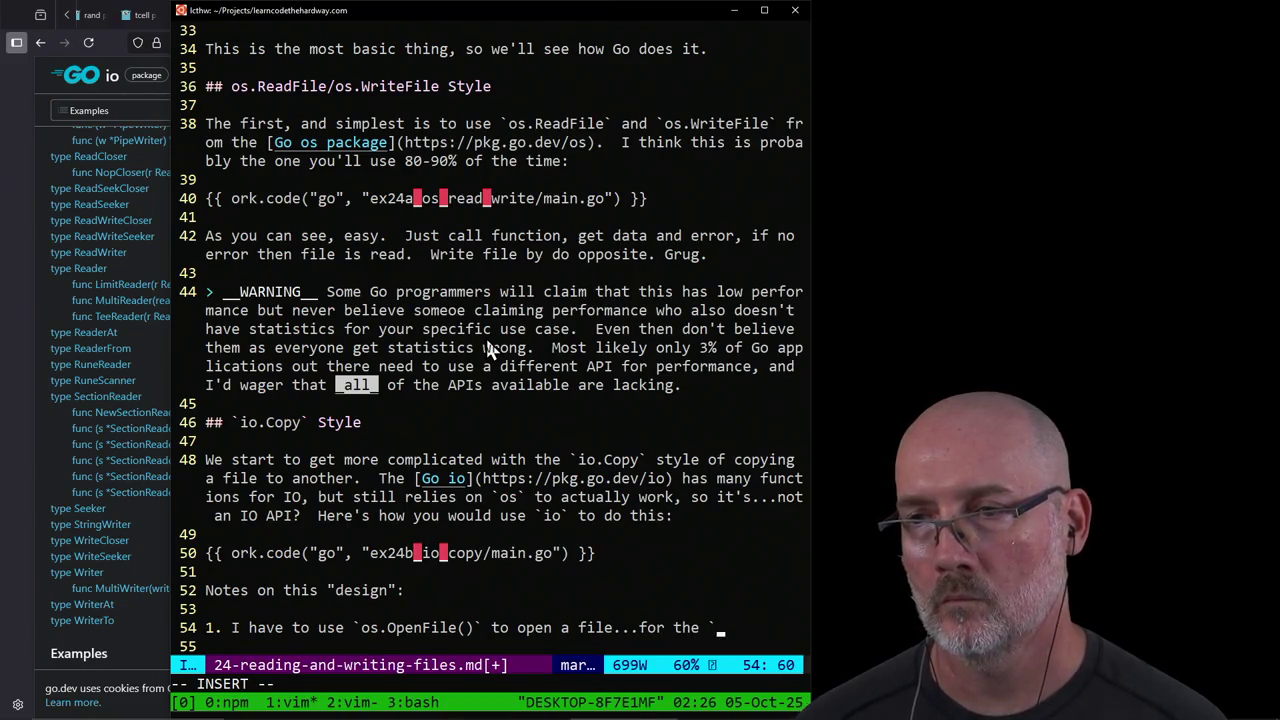
{"action": "type", "text": " pac"}
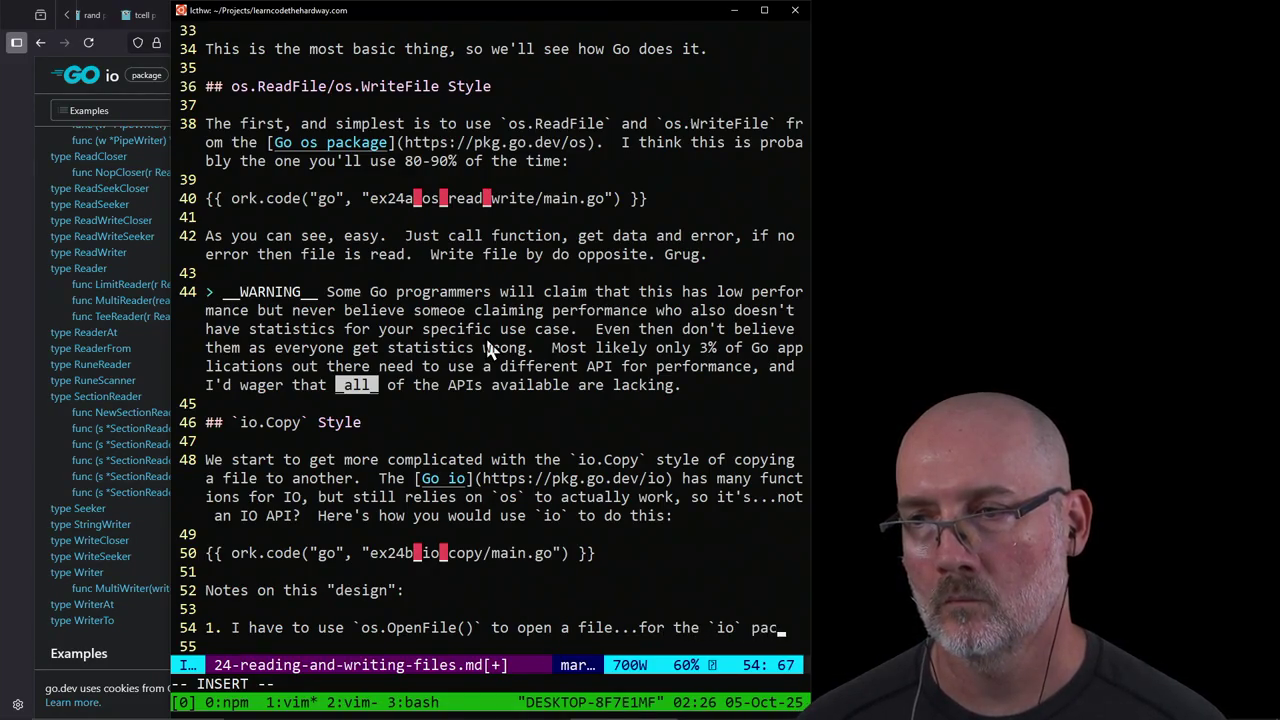
{"action": "type", "text": "kage to use it."}
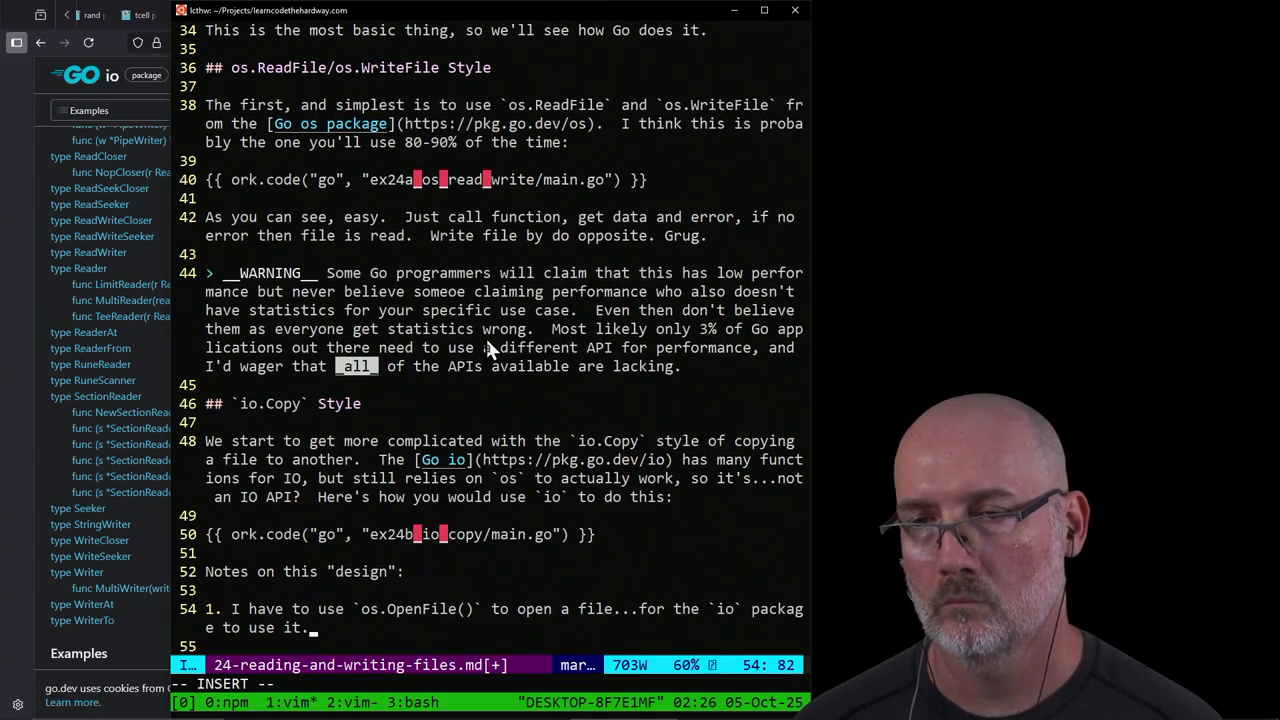
{"action": "type", "text": " O"}
{"action": "key", "text": "BackSpace"}
{"action": "key", "text": "BackSpace"}
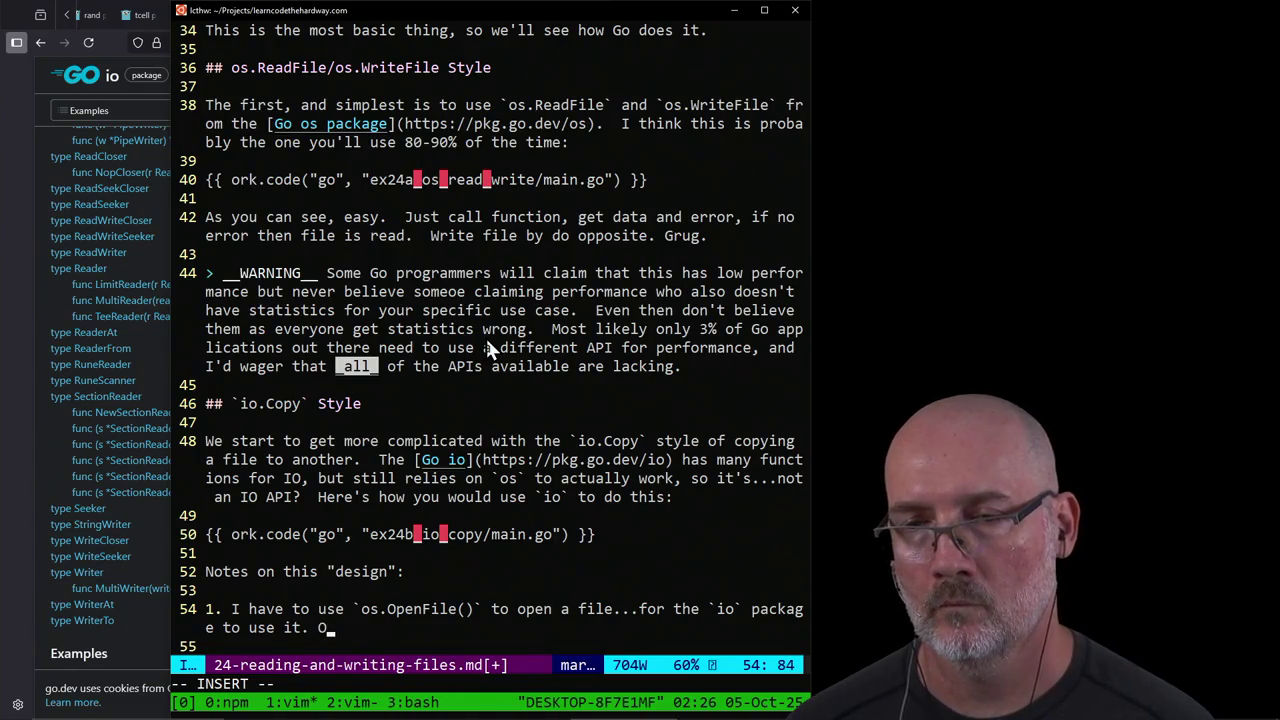
{"action": "key", "text": "BackSpace"}
{"action": "type", "text": "What"}
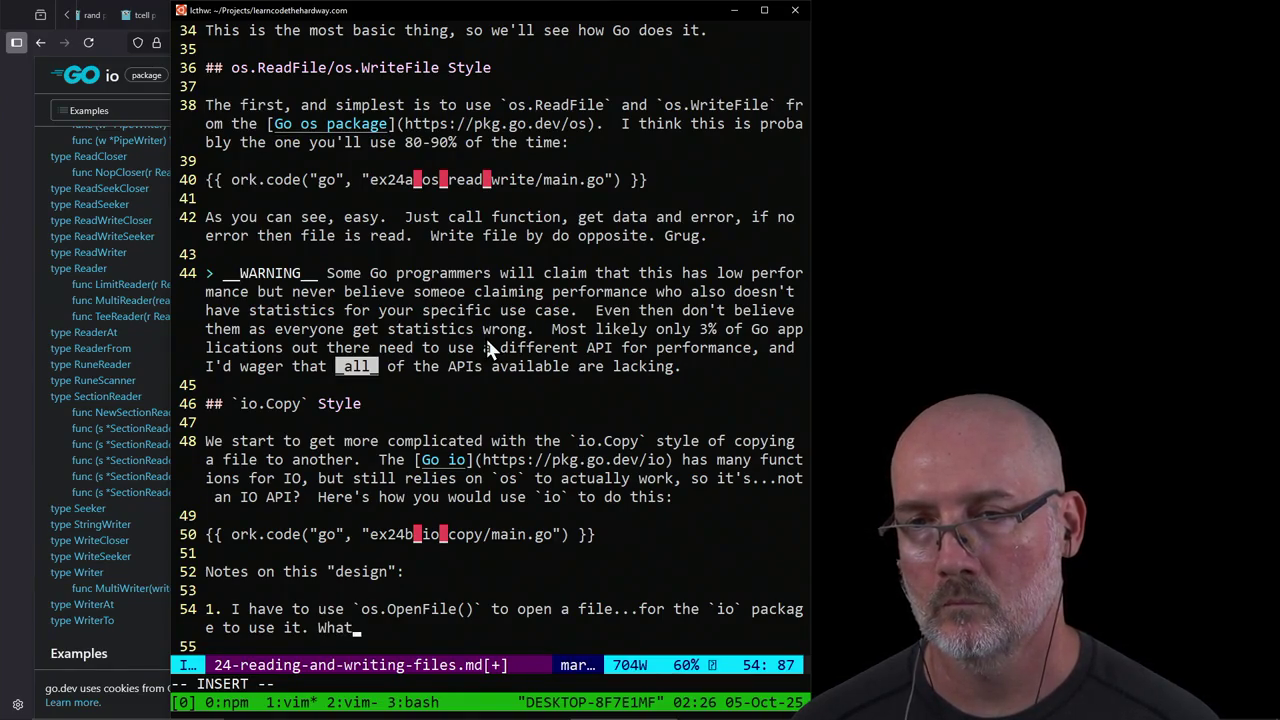
{"action": "type", "text": "? Why?"}
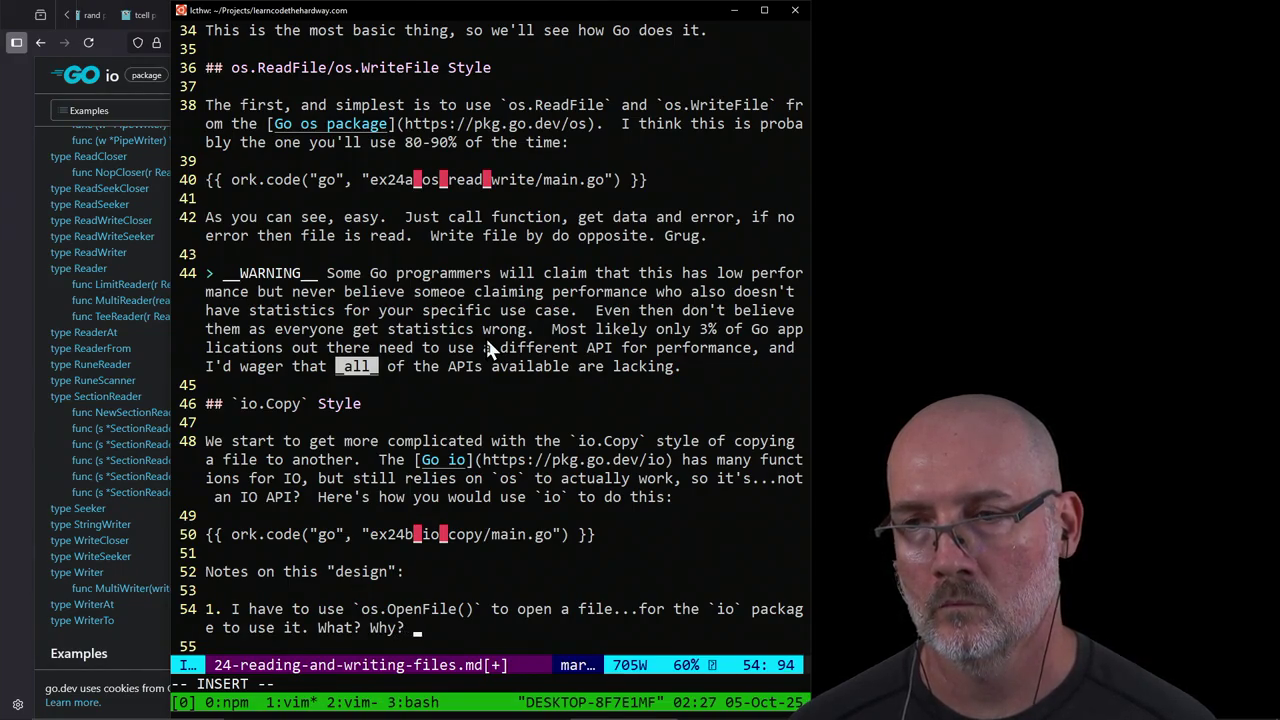
{"action": "key", "text": "Return"}
{"action": "type", "text": "2. "}
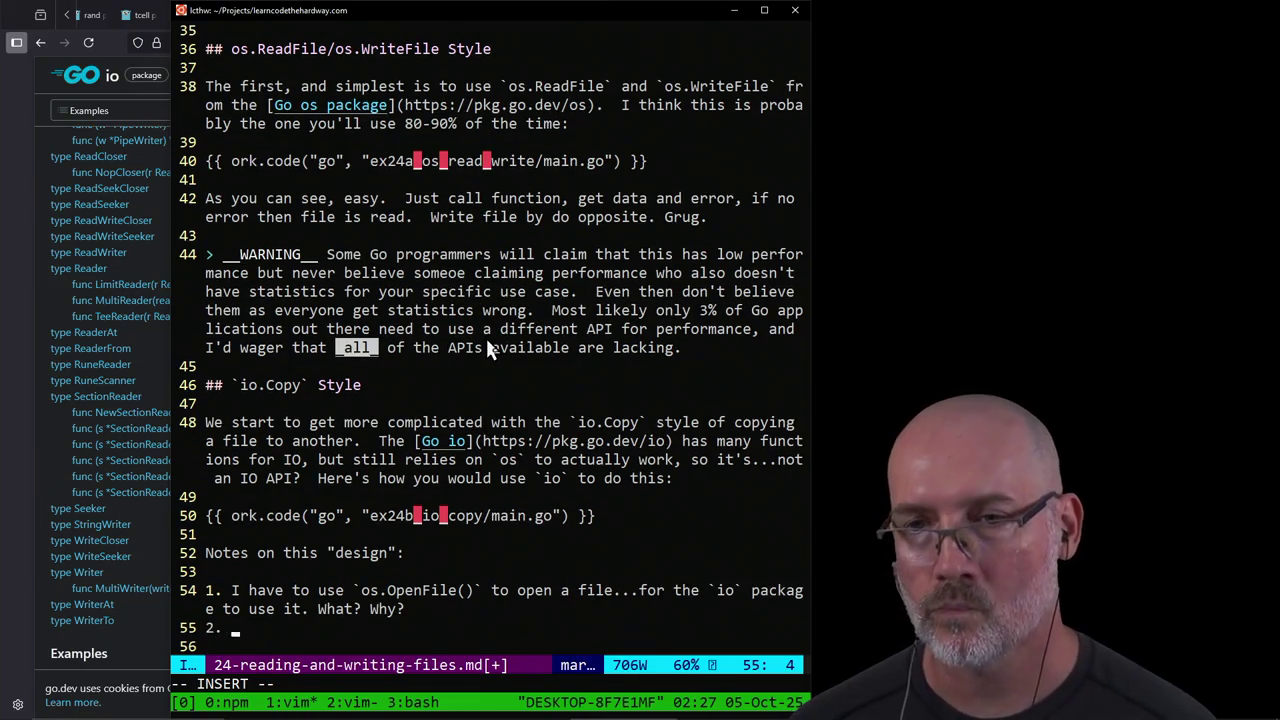
{"action": "type", "text": "j"}
Step: Review main.go's io.Copy example down to the Println line, then start note 2 with 'I'
{"action": "key", "text": "j"}
{"action": "key", "text": "j"}
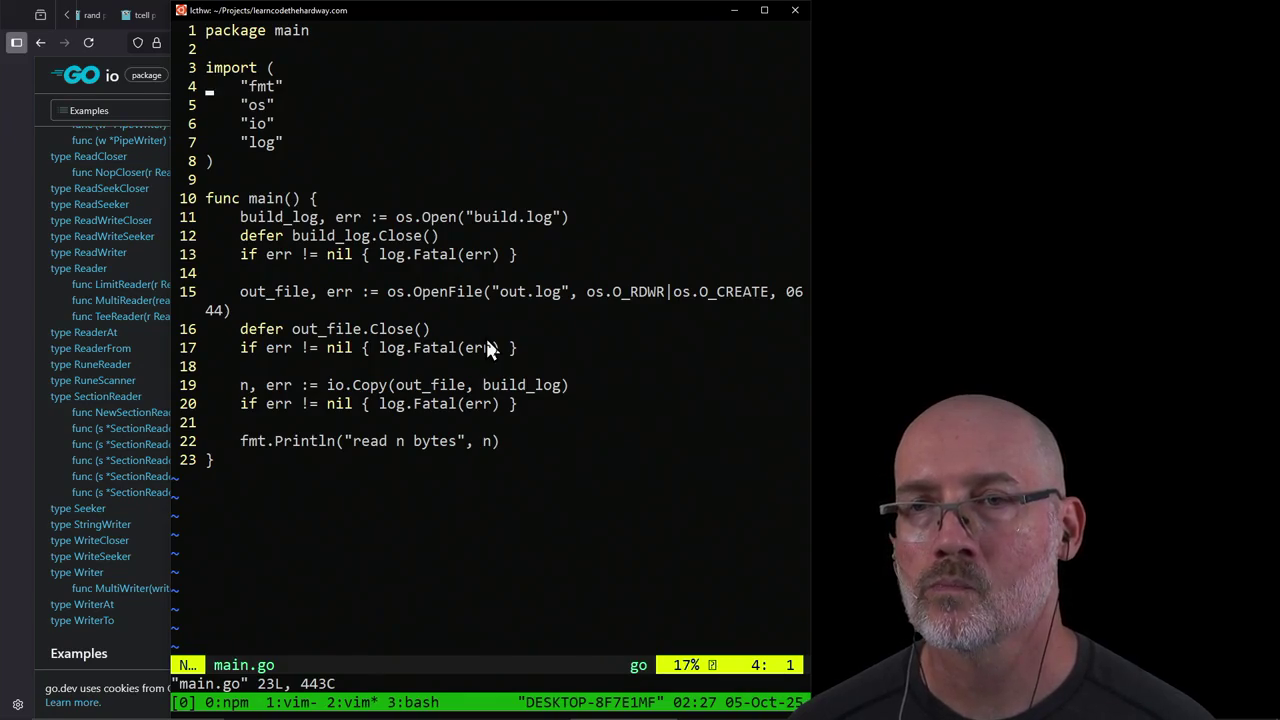
{"action": "key", "text": "j"}
{"action": "key", "text": "j"}
{"action": "key", "text": "j"}
{"action": "key", "text": "j"}
{"action": "key", "text": "j"}
{"action": "key", "text": "j"}
{"action": "key", "text": "j"}
{"action": "key", "text": "j"}
{"action": "key", "text": "j"}
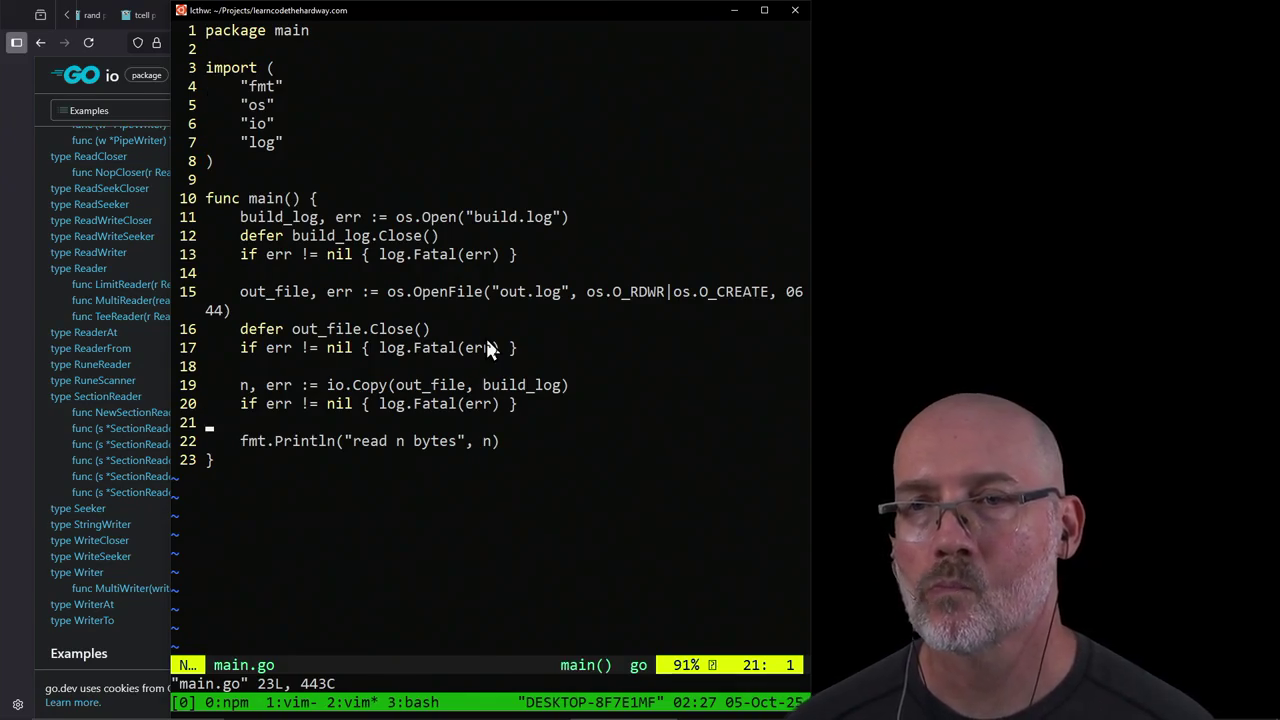
{"action": "key", "text": "j"}
{"action": "key", "text": "w"}
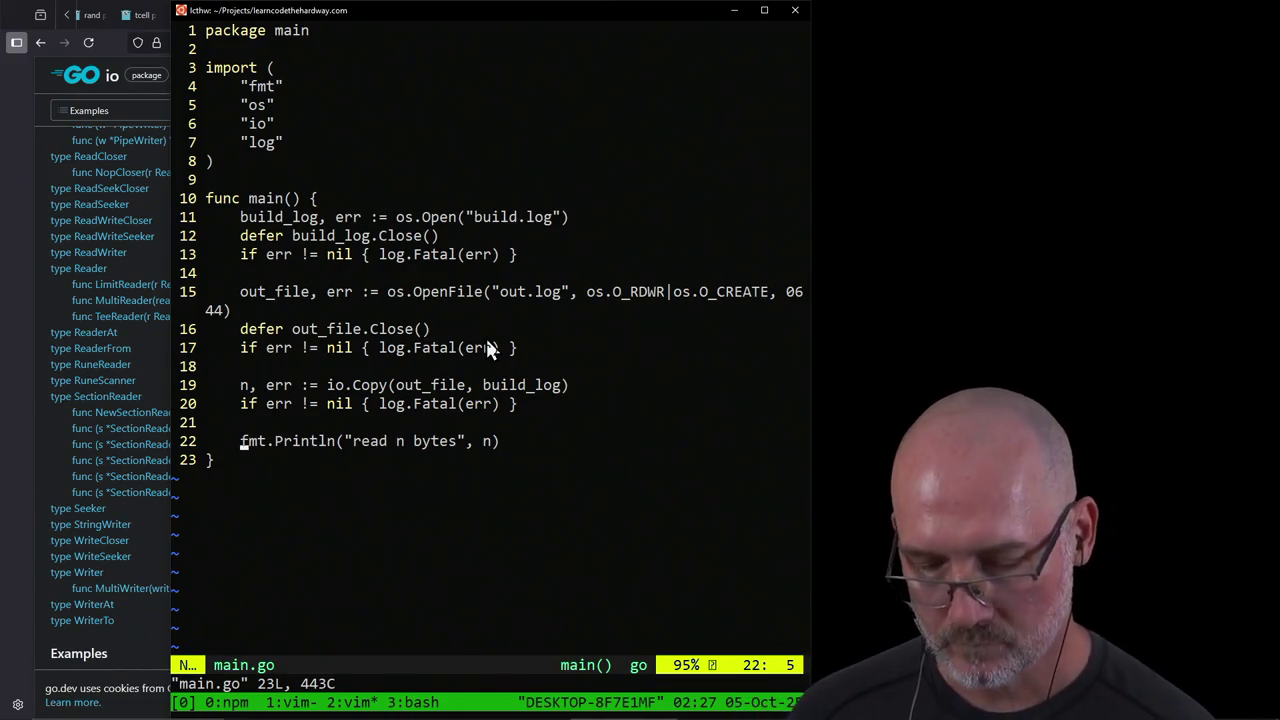
{"action": "key", "text": "ctrl+b"}
{"action": "key", "text": "1"}
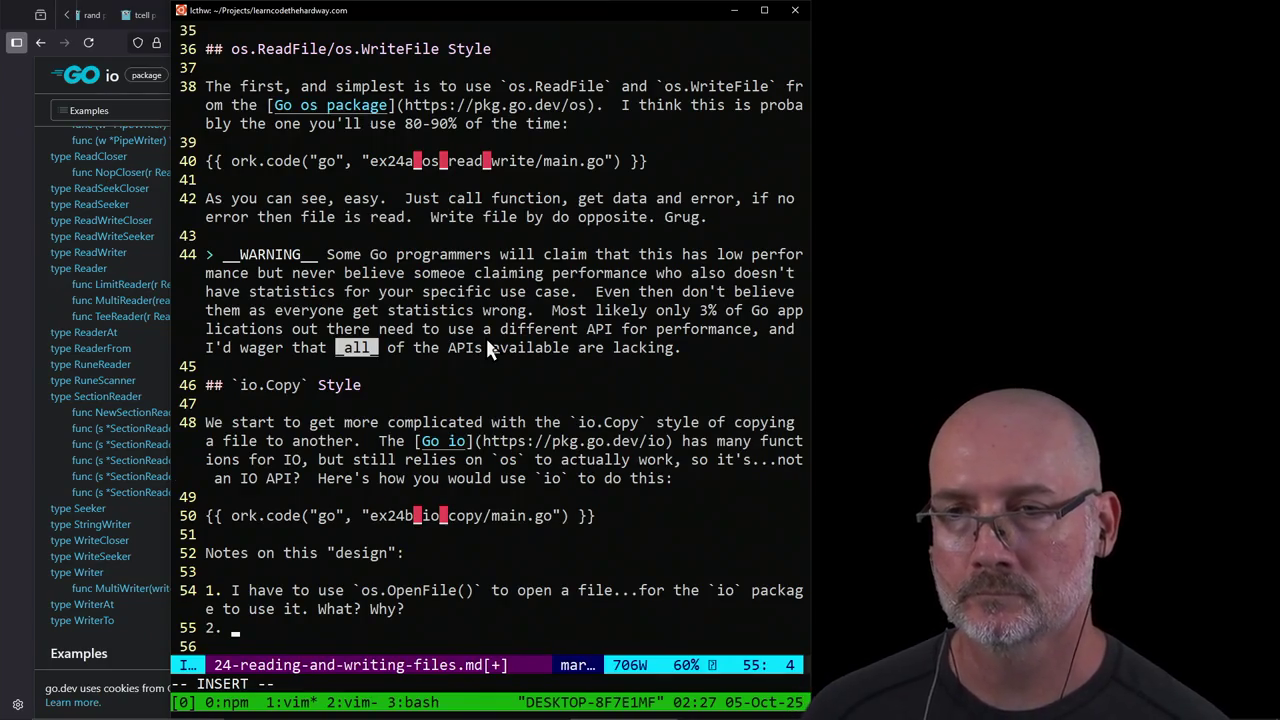
{"action": "type", "text": "I"}
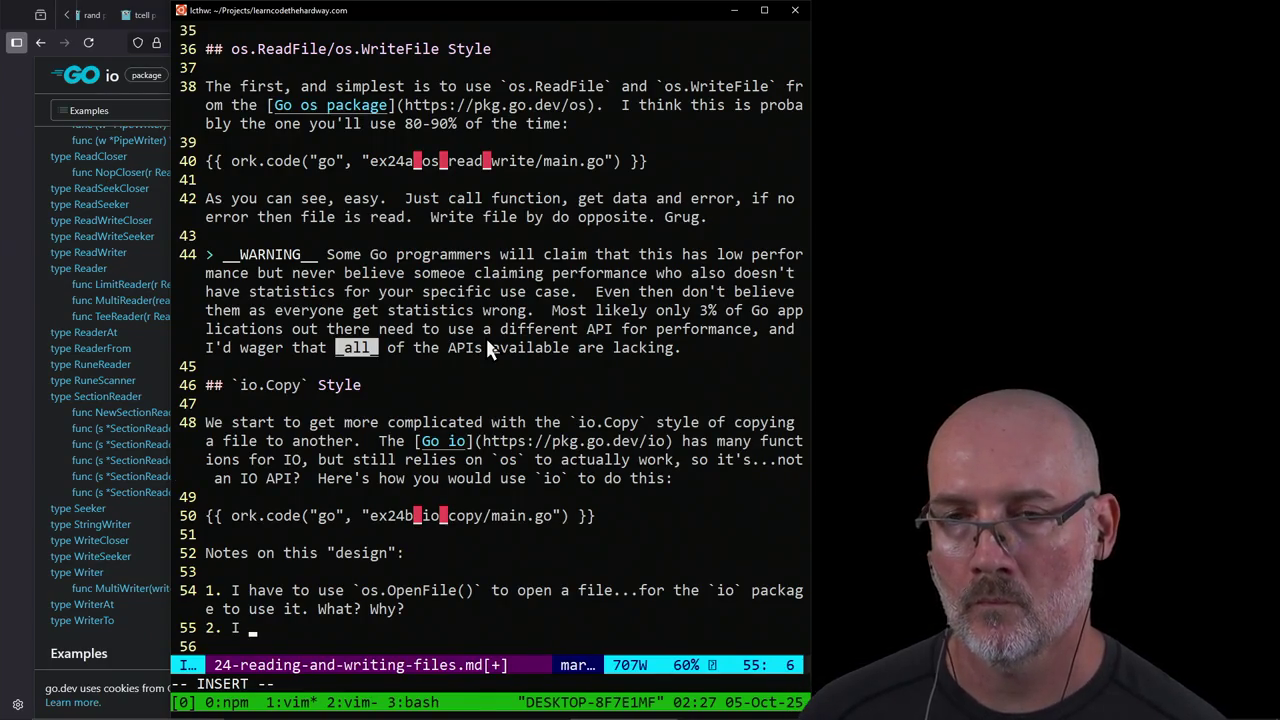
{"action": "key", "text": "ctrl+b"}
{"action": "key", "text": "2"}
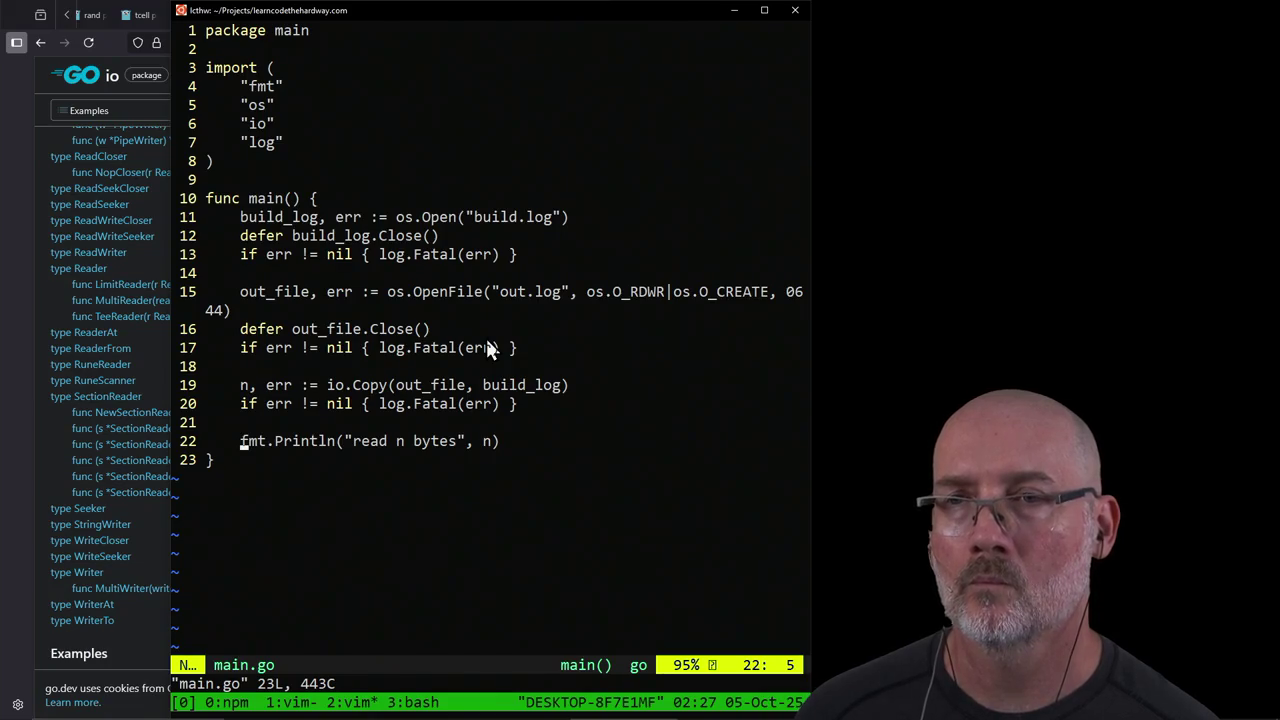
Step: Write that you must call your own `defer close()` on every file, even though `Copy` could close it
{"action": "key", "text": "ctrl+b"}
{"action": "type", "text": "1"}
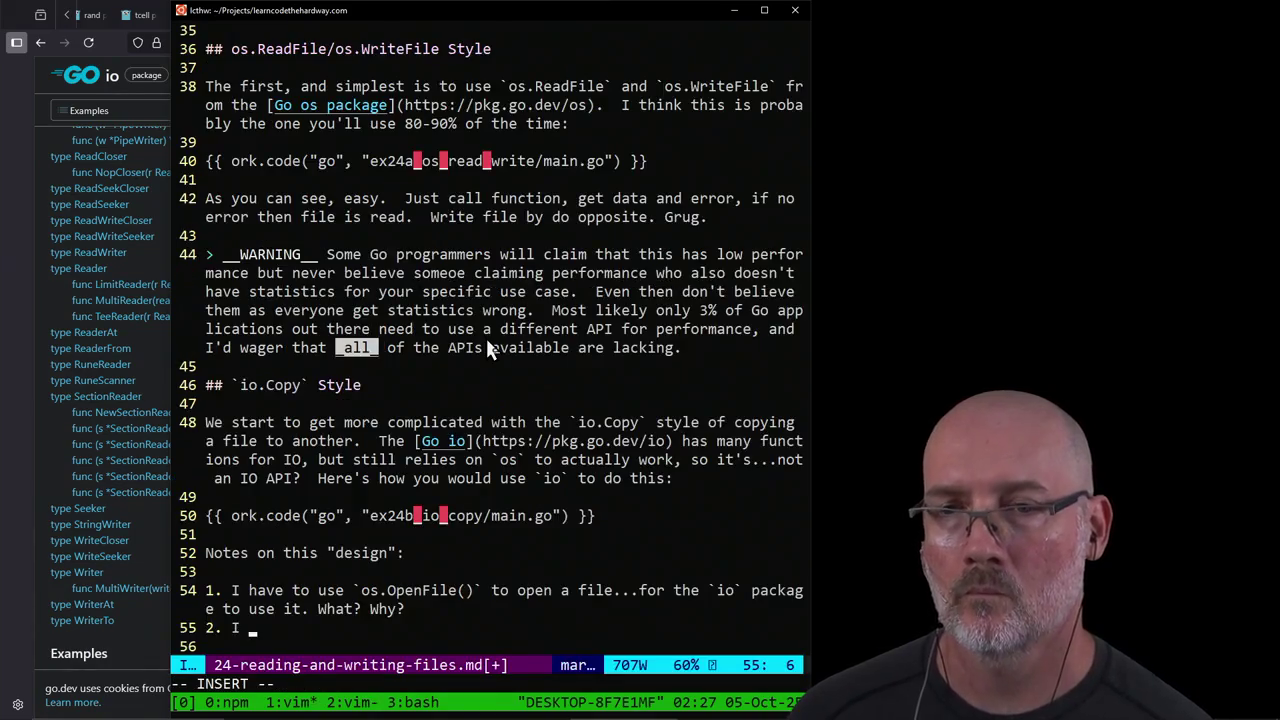
{"action": "type", "text": "have to call my "}
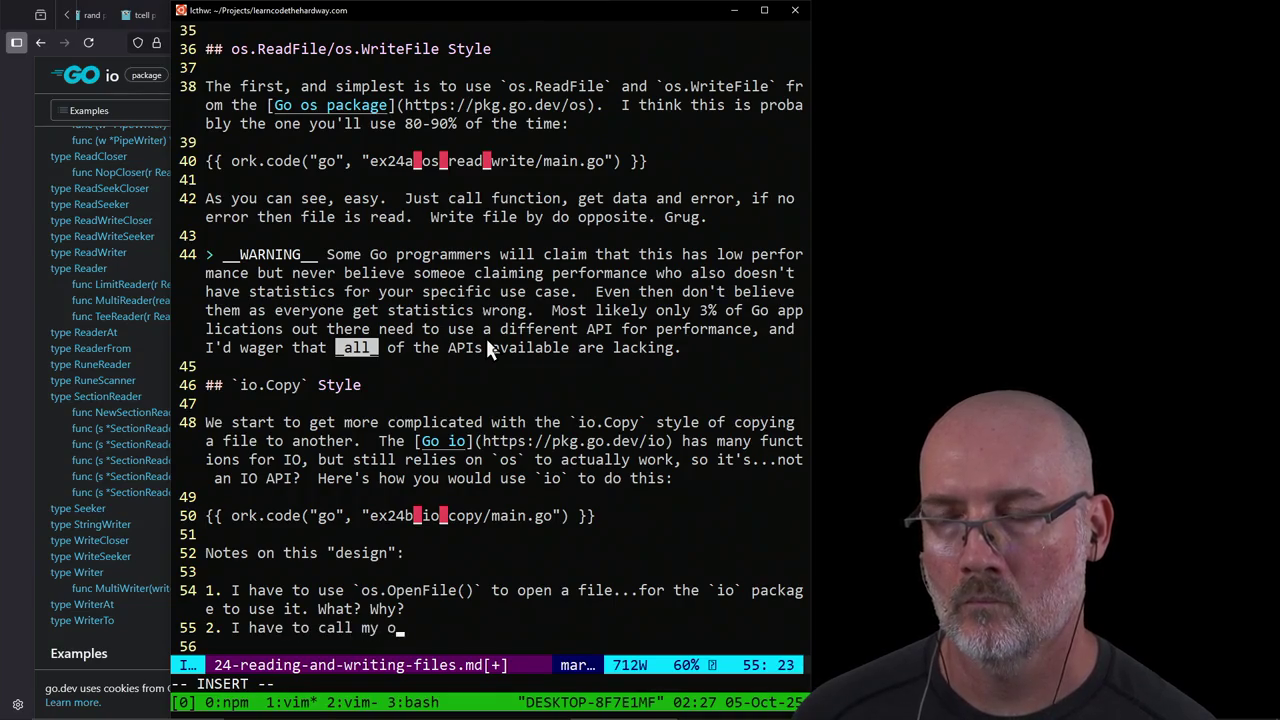
{"action": "type", "text": "own defer"}
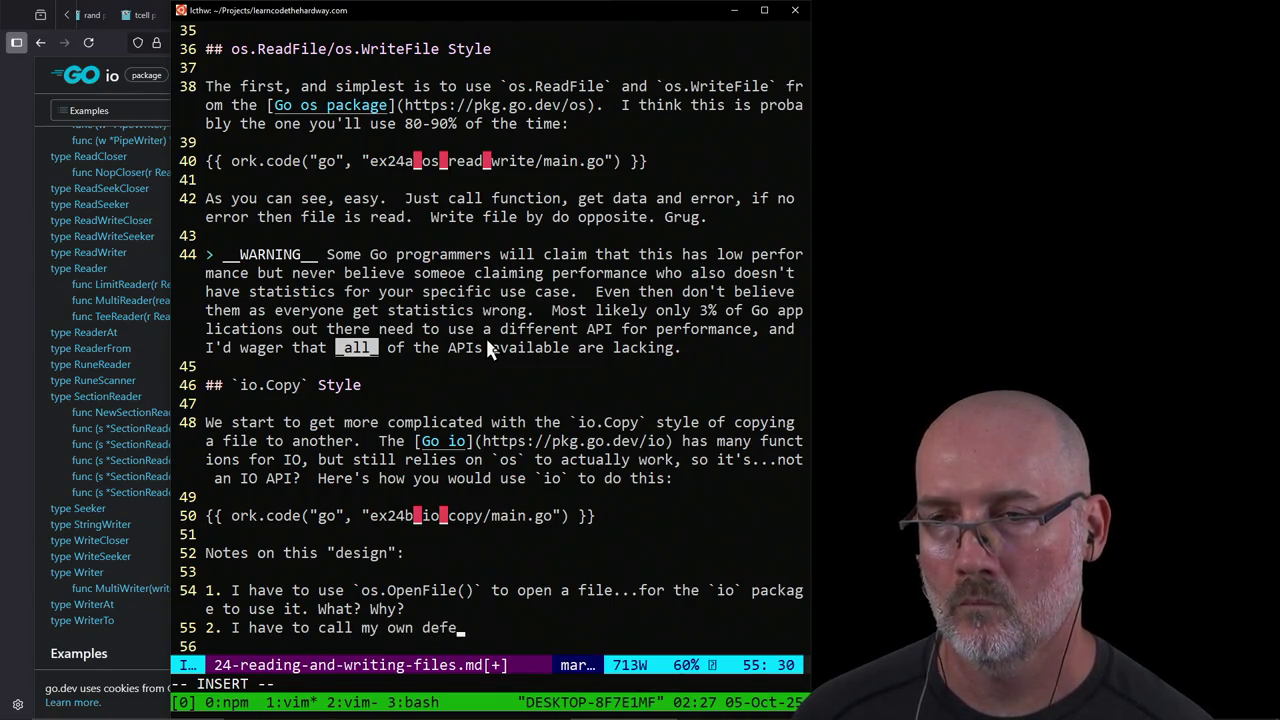
{"action": "key", "text": "BackSpace"}
{"action": "key", "text": "BackSpace"}
{"action": "key", "text": "BackSpace"}
{"action": "type", "text": "`defer "}
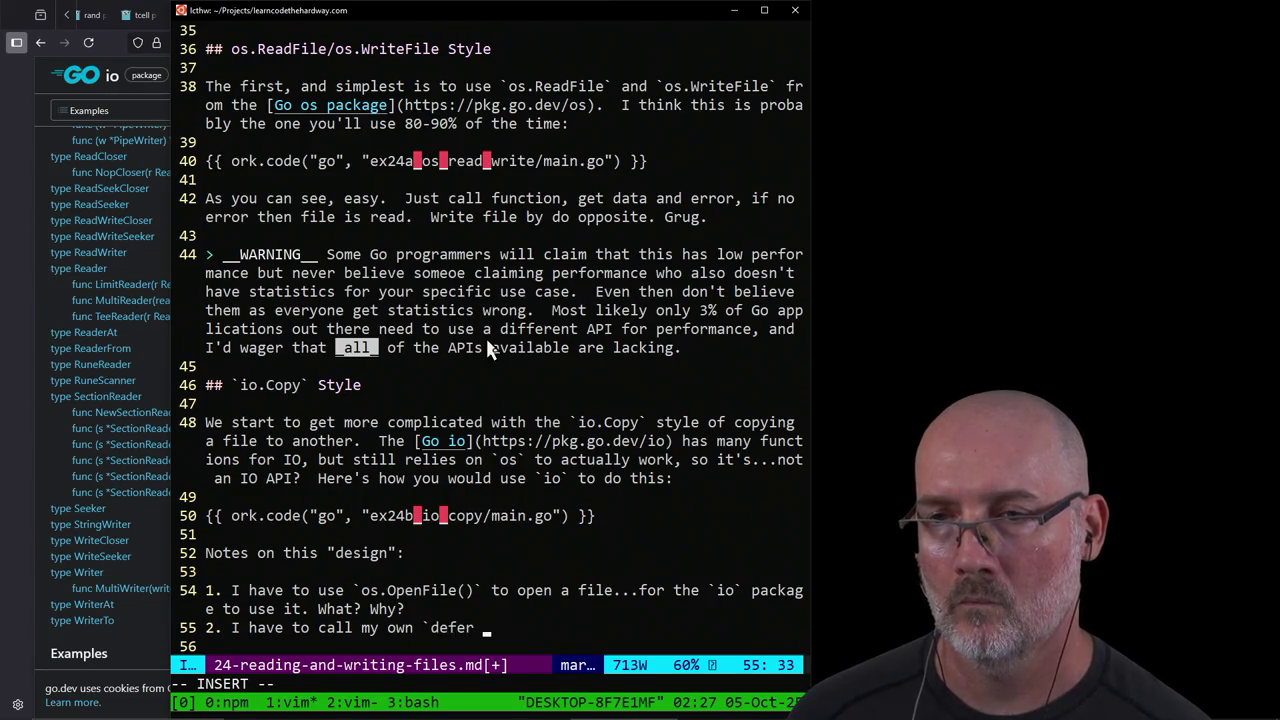
{"action": "type", "text": "close("}
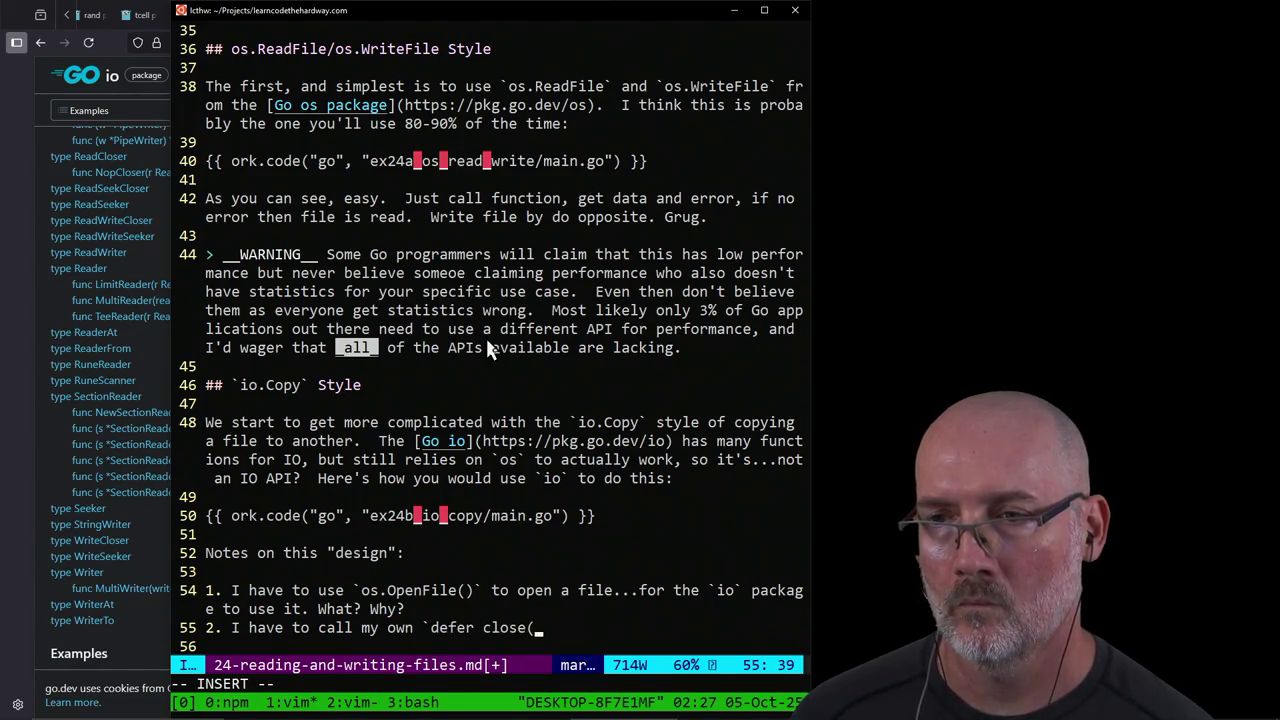
{"action": "type", "text": ")` on every file"}
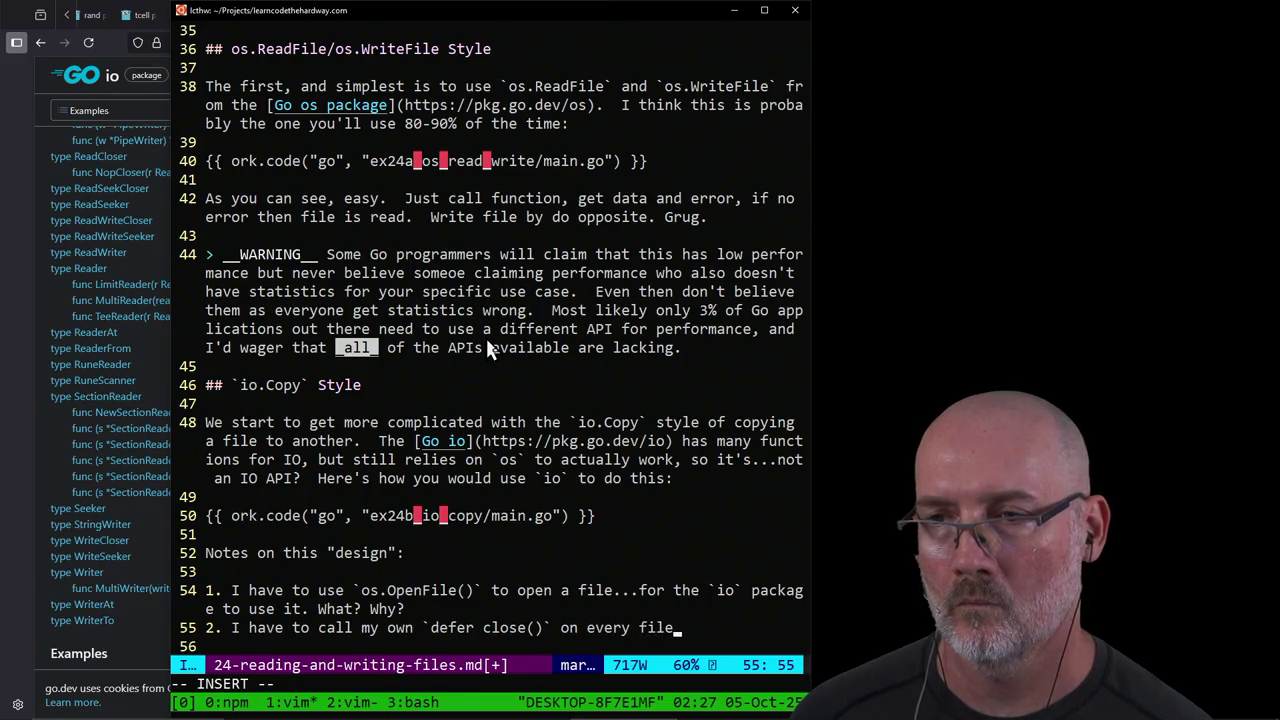
{"action": "type", "text": ", ev"}
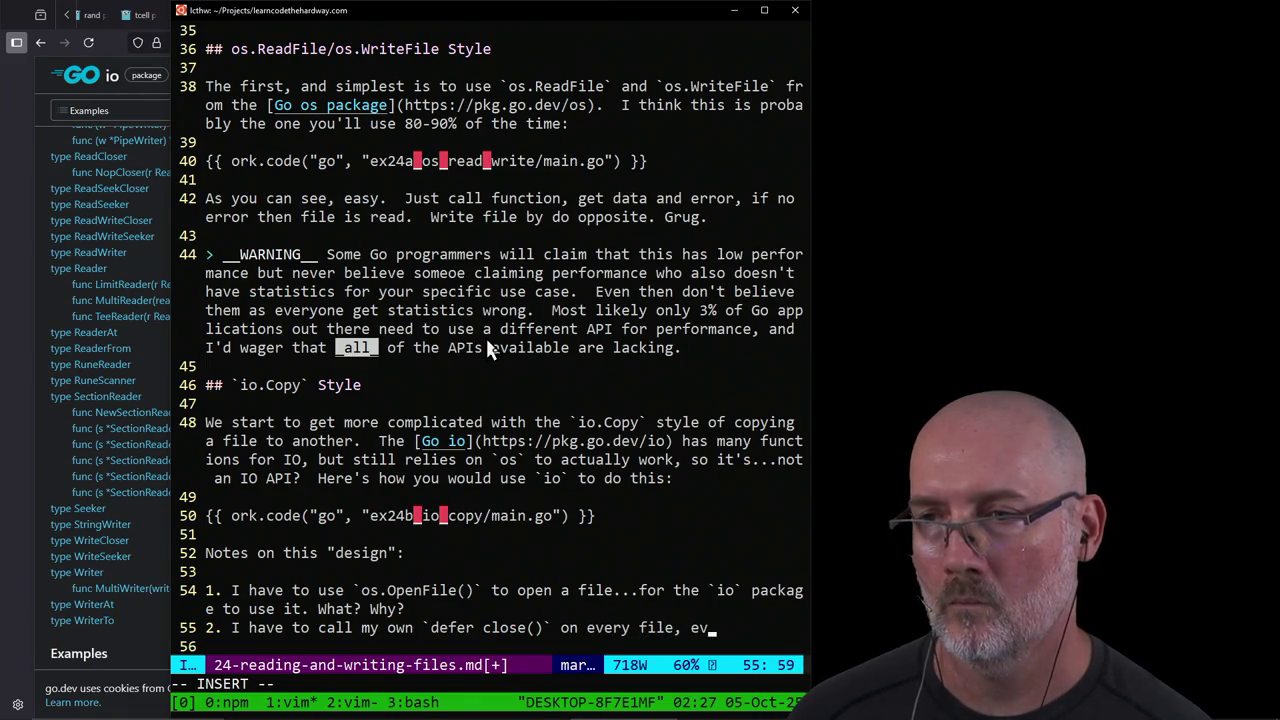
{"action": "type", "text": "en though `"}
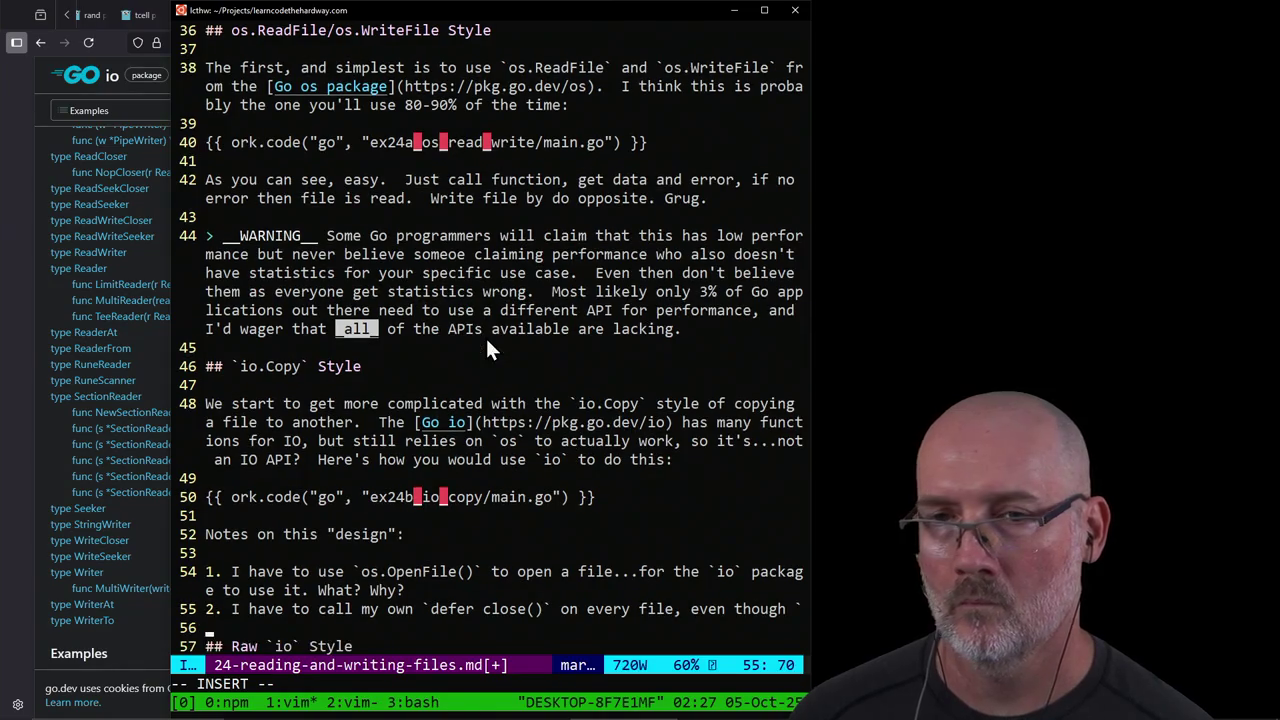
{"action": "type", "text": "Copy` could "}
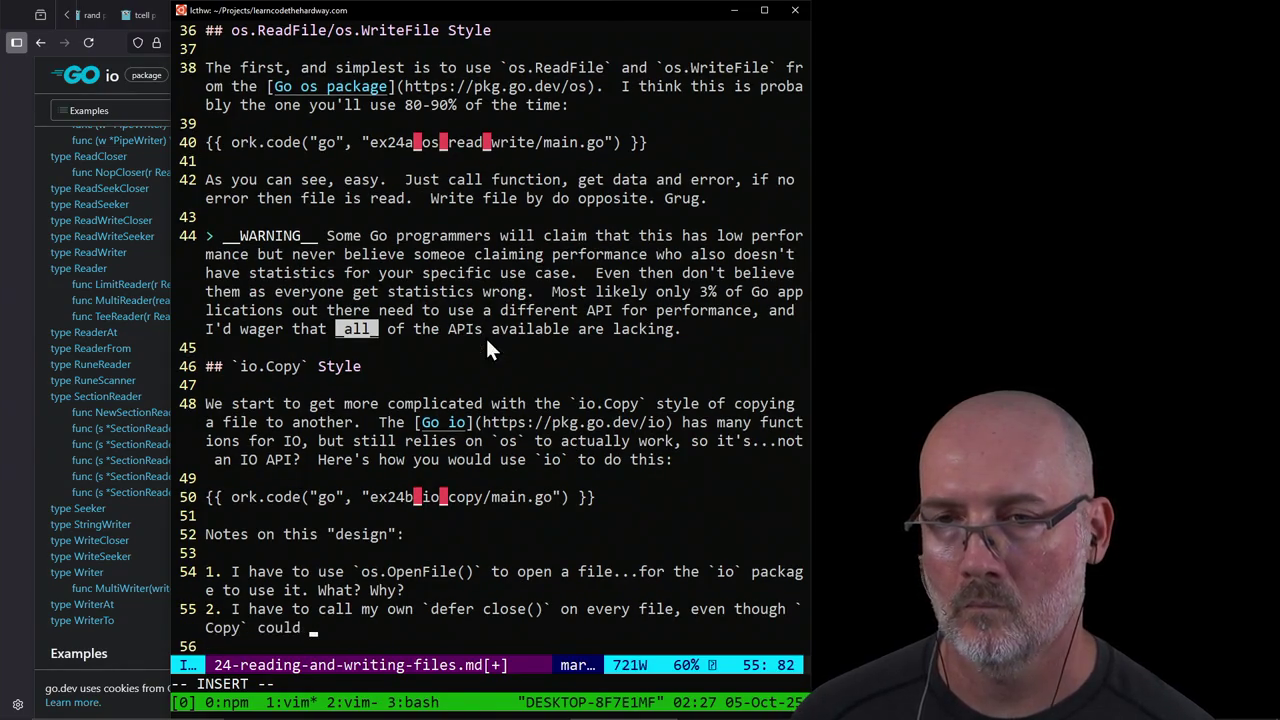
{"action": "type", "text": "close it "}
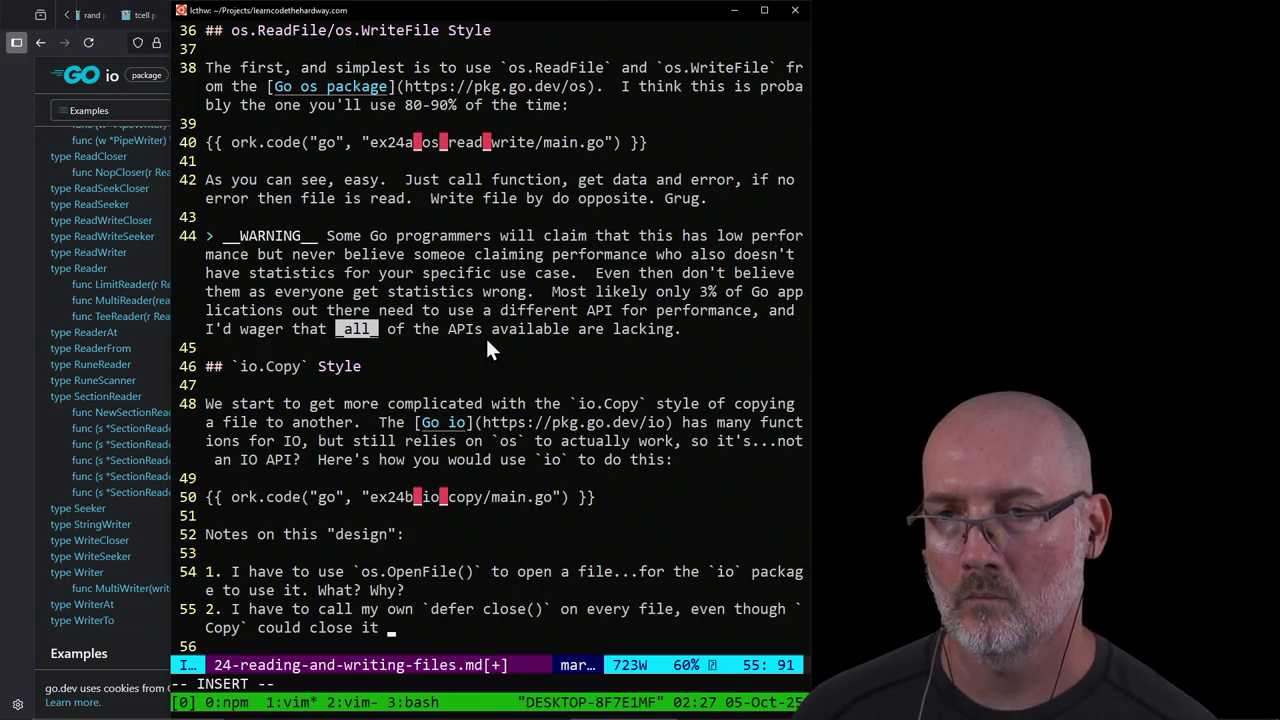
{"action": "type", "text": "because...it'"}
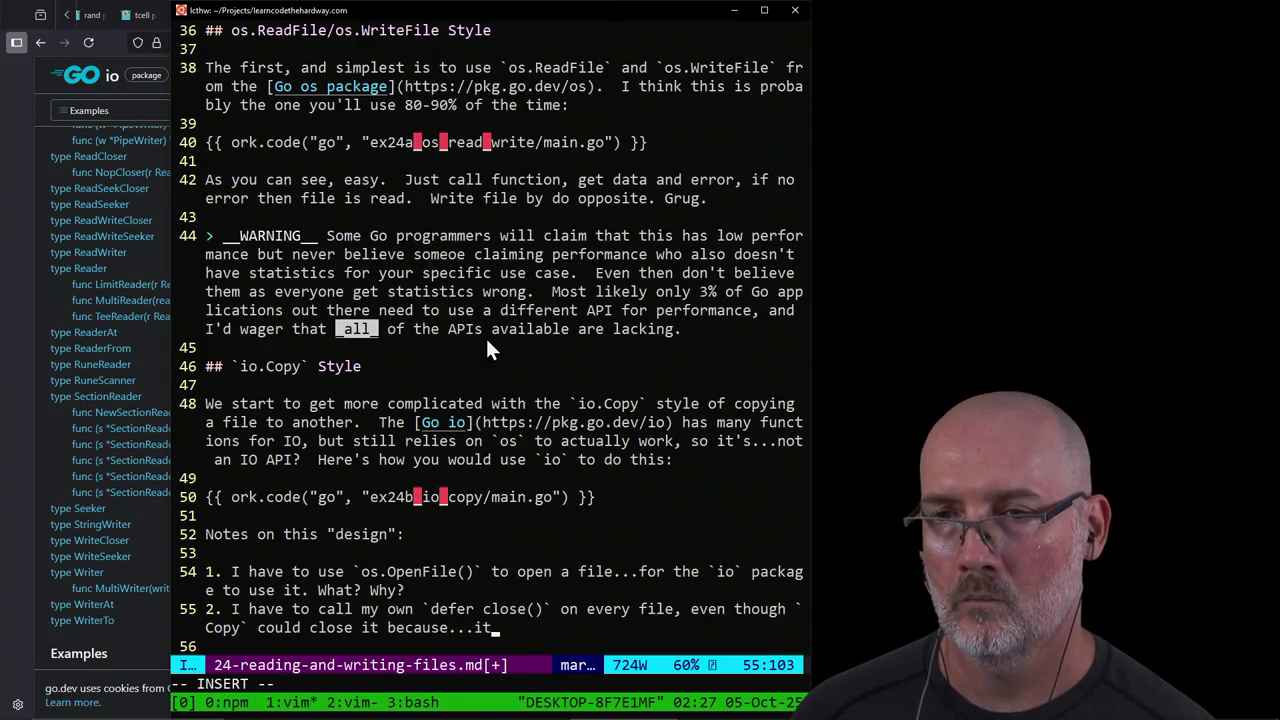
{"action": "type", "text": "s done copying?"}
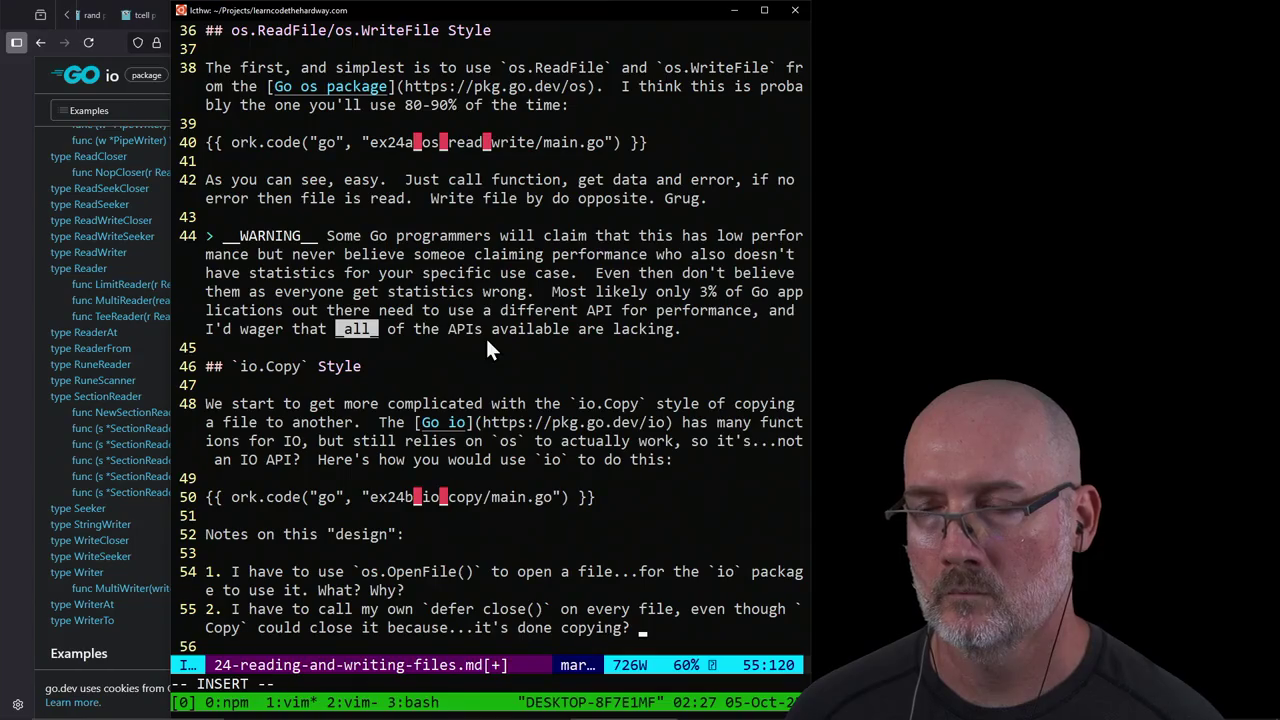
{"action": "type", "text": "It's un"}
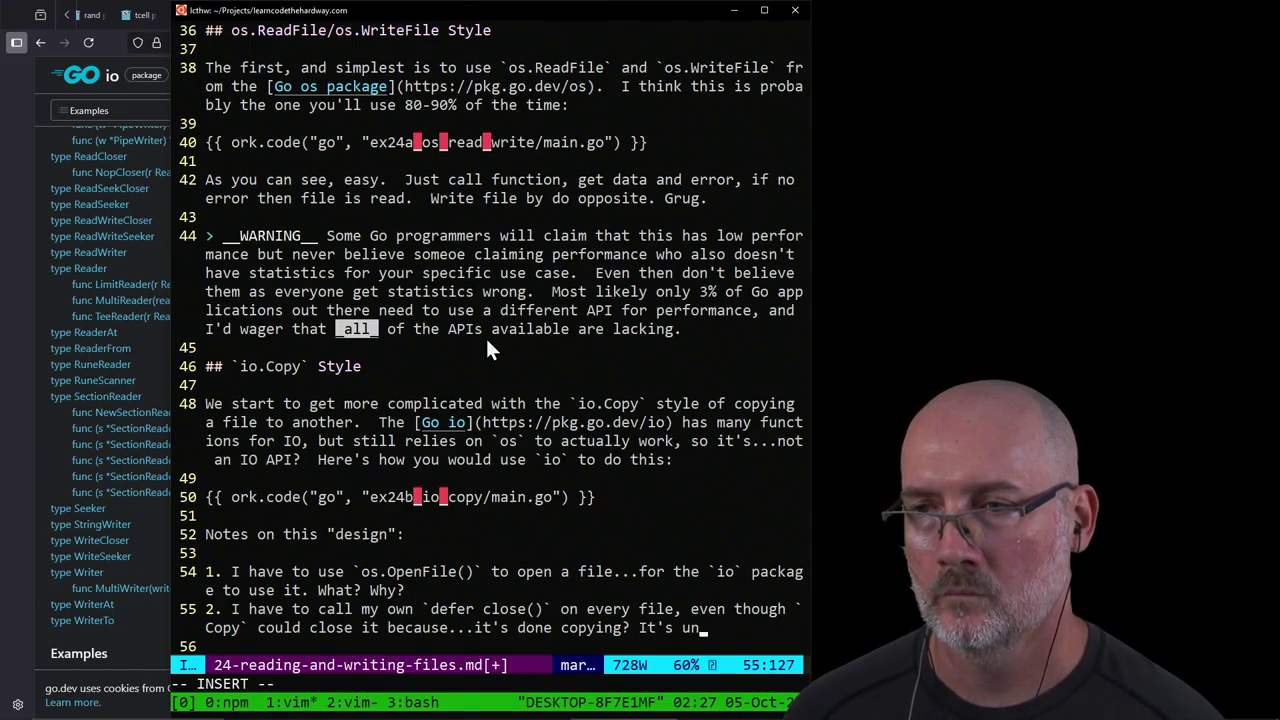
{"action": "key", "text": "BackSpace"}
{"action": "key", "text": "BackSpace"}
{"action": "key", "text": "BackSpace"}
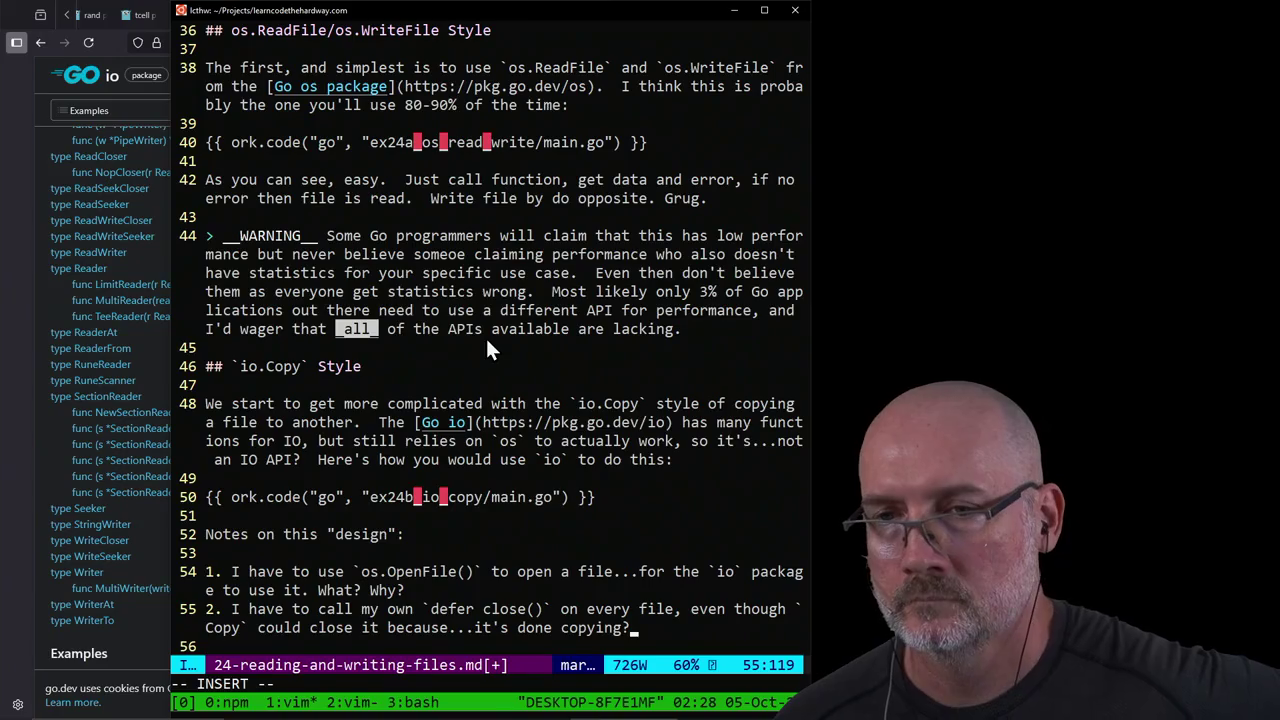
{"action": "type", "text": " Usually"}
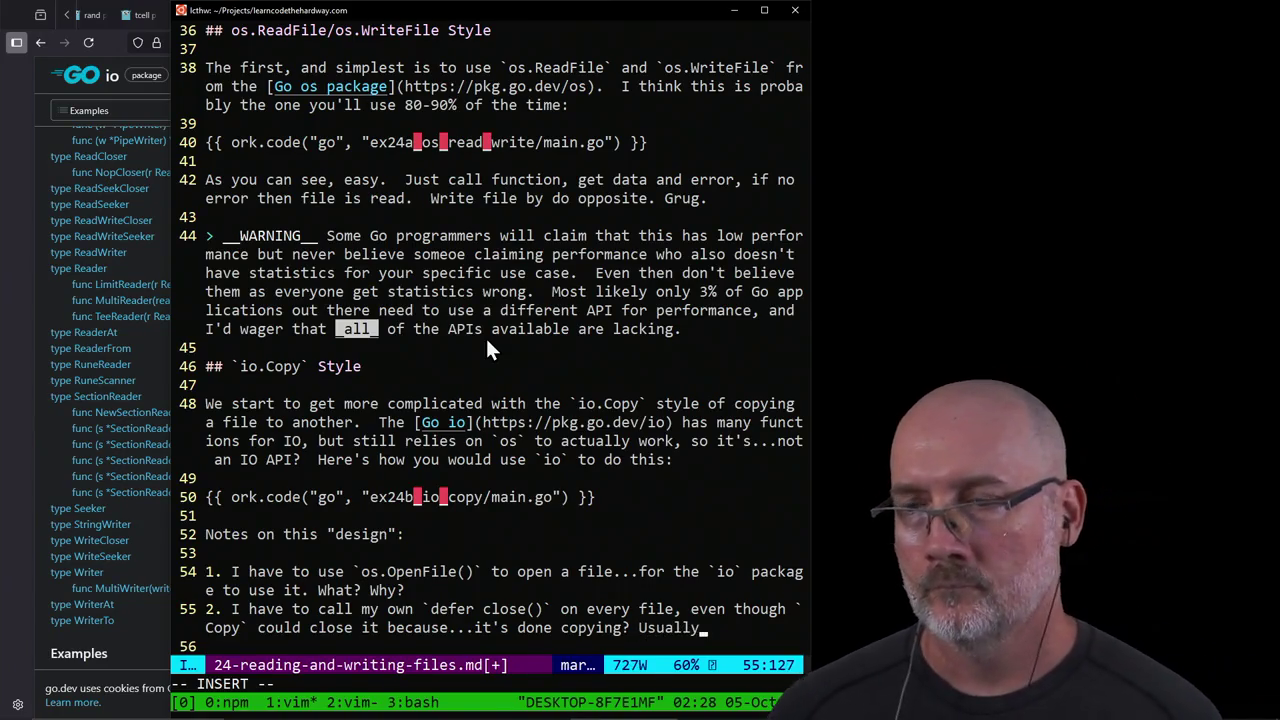
{"action": "type", "text": " I wouldn't tr"}
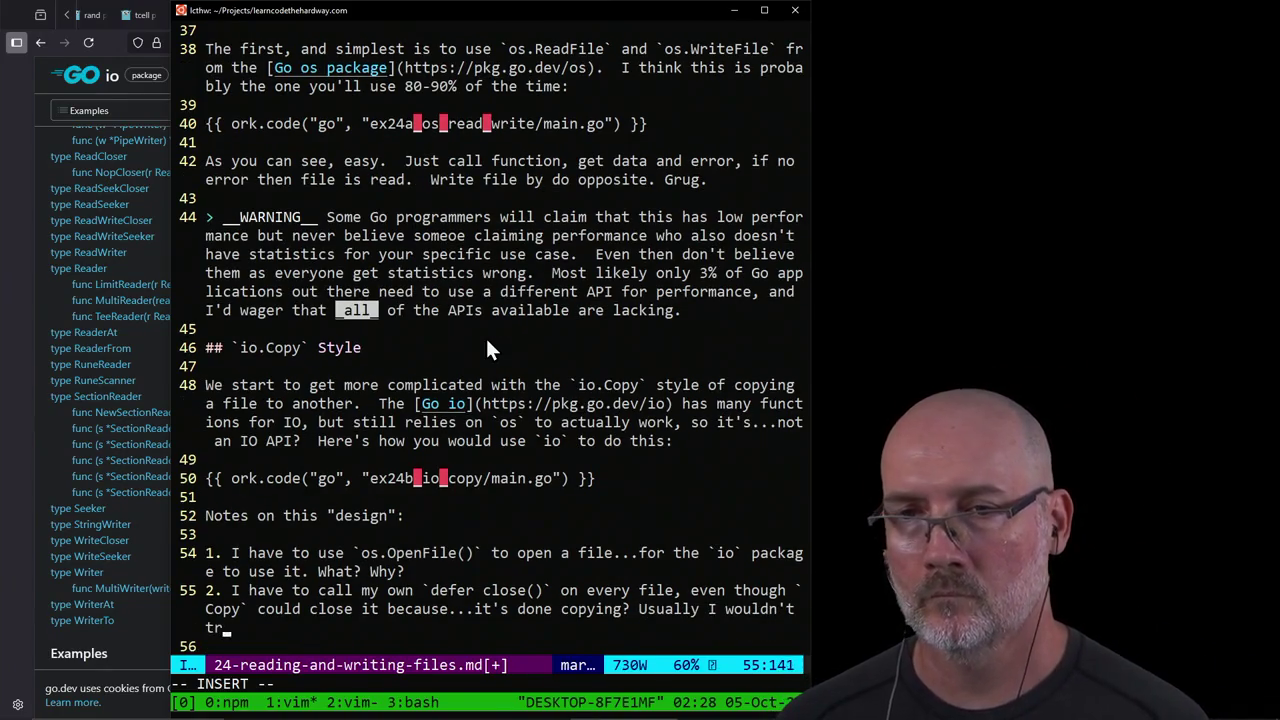
{"action": "type", "text": "y to reuse the file"}
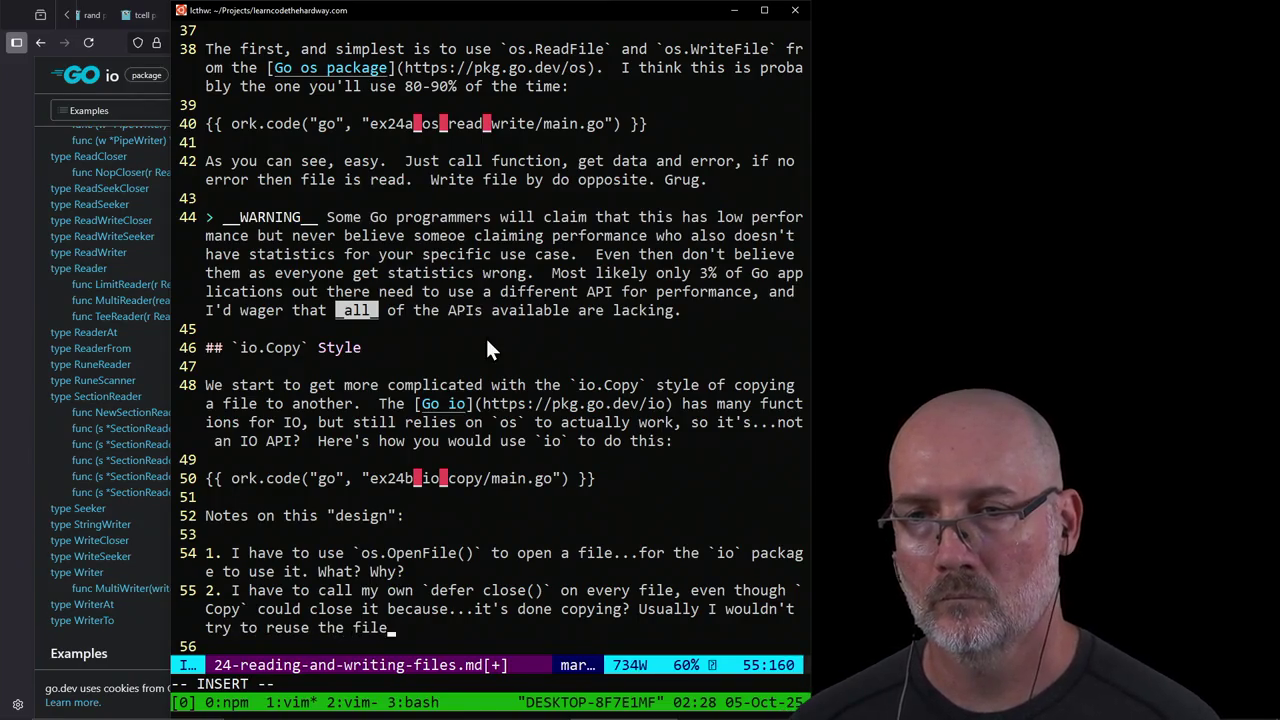
{"action": "type", "text": " after, but I guess"}
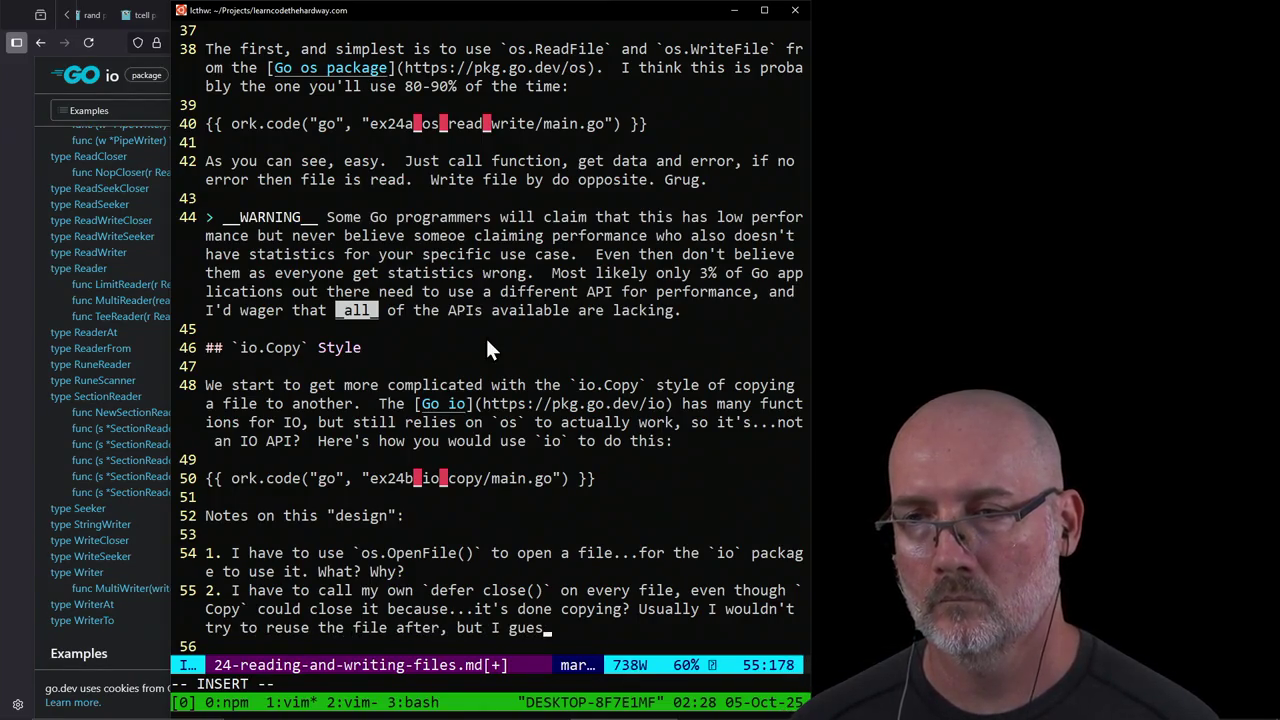
{"action": "type", "text": " someone said, "}
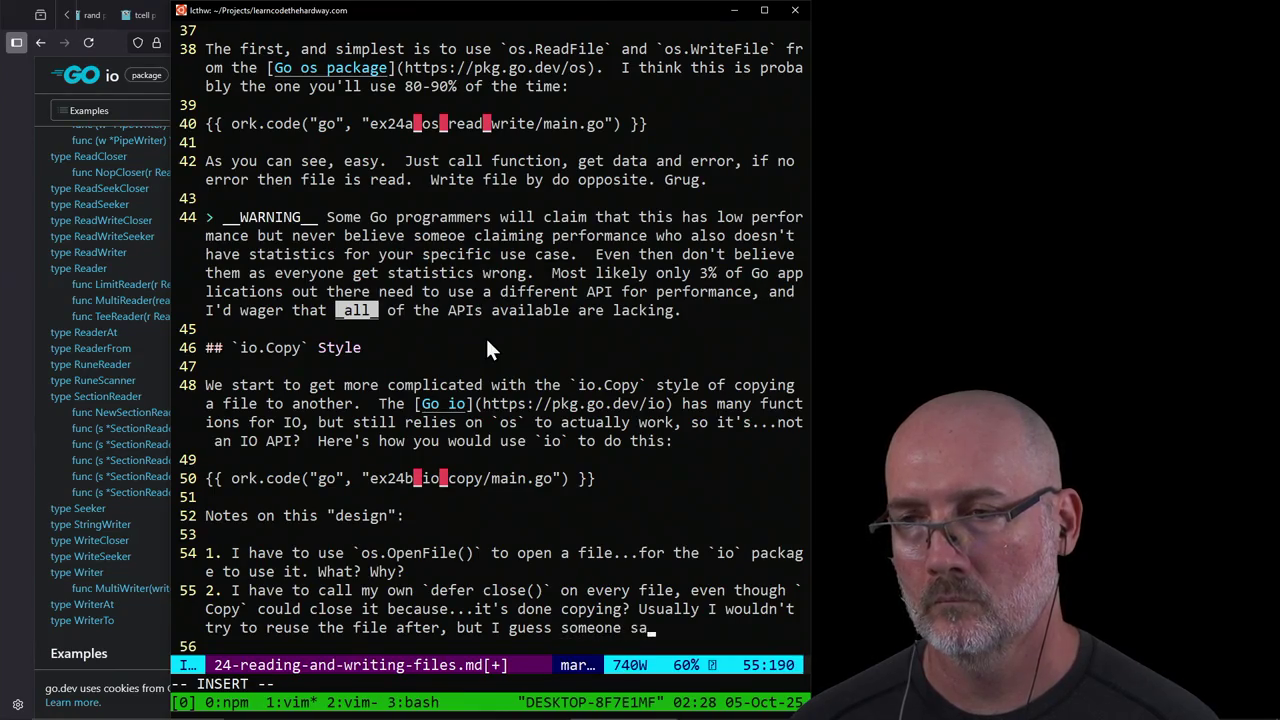
{"action": "type", "text": "\"Well, "}
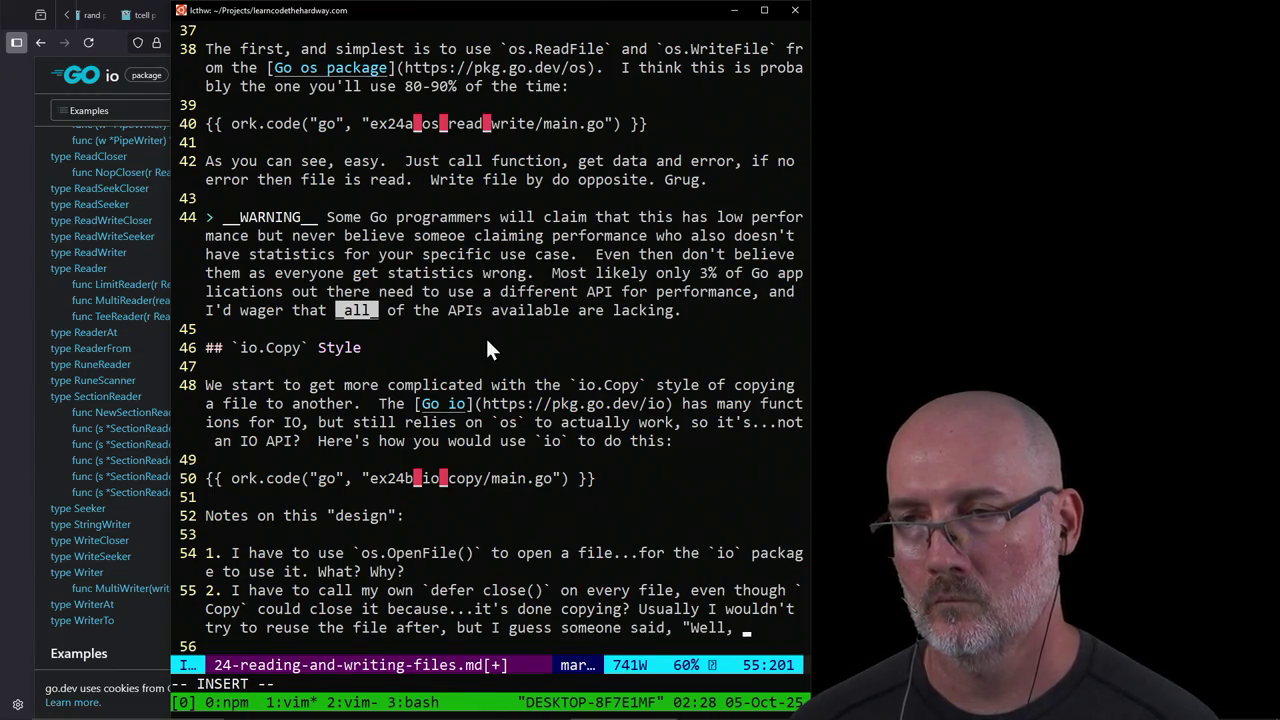
{"action": "type", "text": "ahctua"}
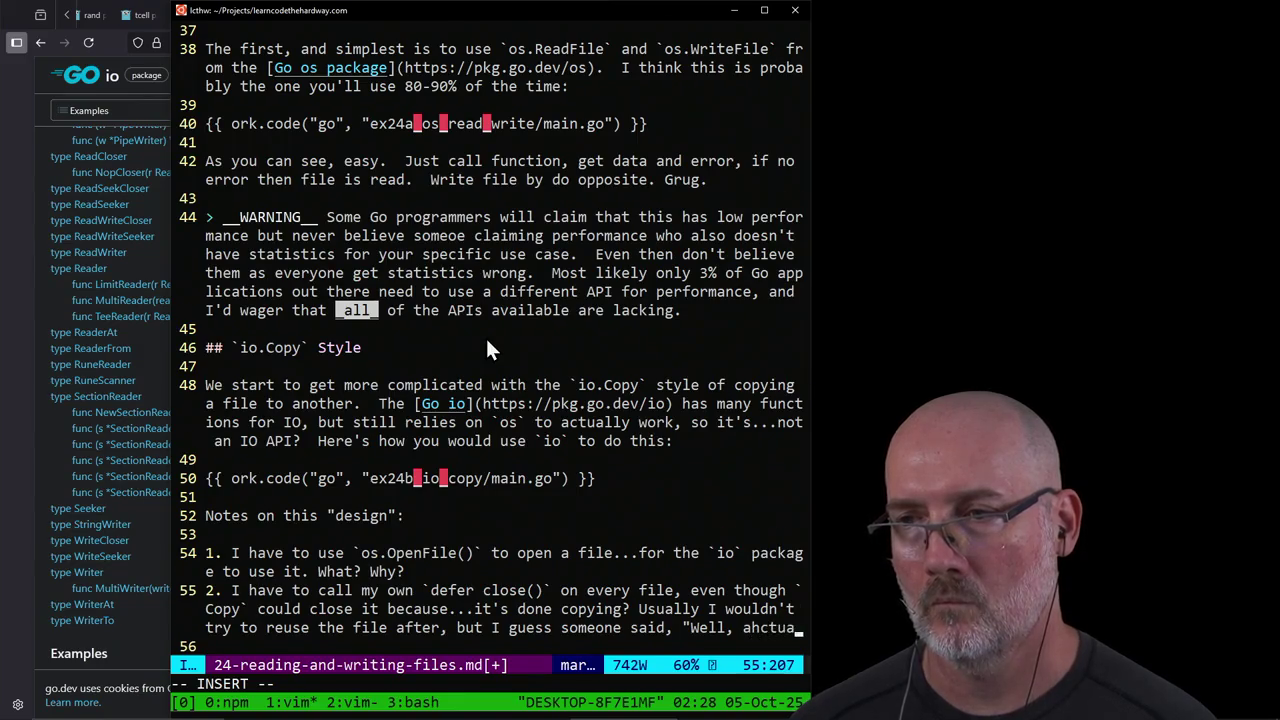
{"action": "type", "text": "lly"}
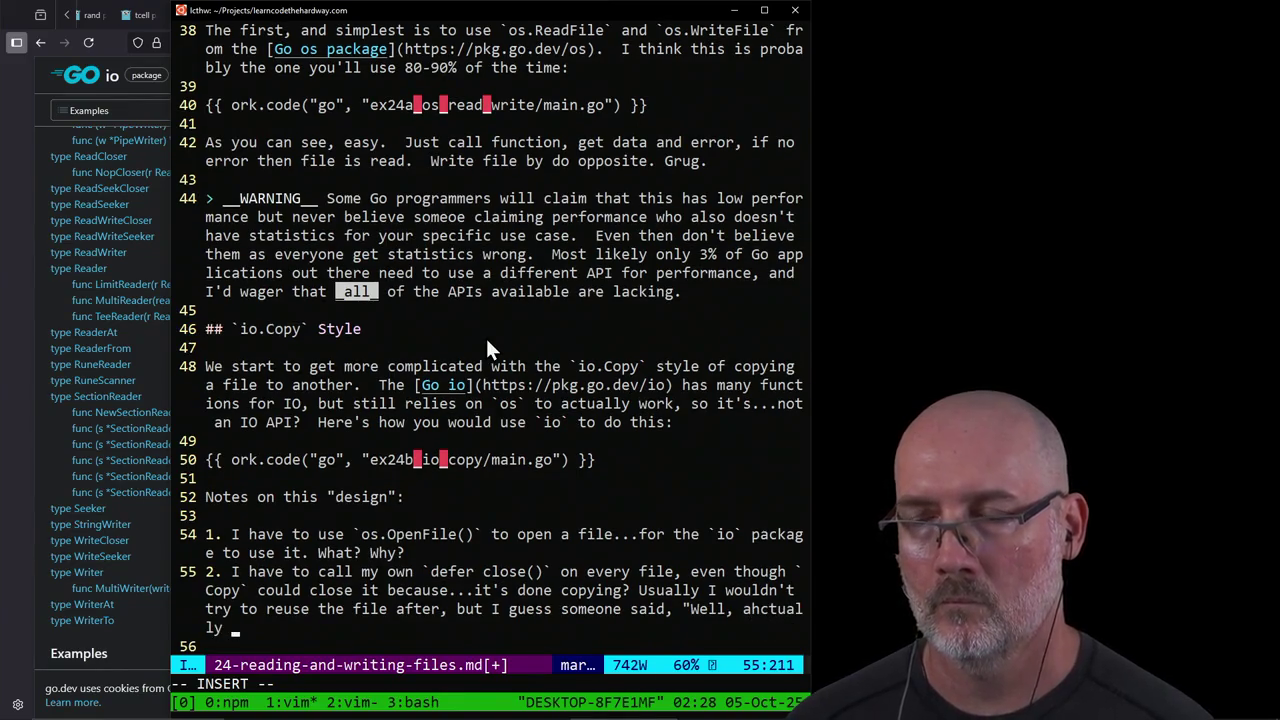
Step: Fix the quote to 'ahhhhctualllllly' about Go programmers, finish note 2, and start note 3
{"action": "key", "text": "Escape"}
{"action": "key", "text": "b"}
{"action": "key", "text": "h"}
{"action": "key", "text": "h"}
{"action": "key", "text": "h"}
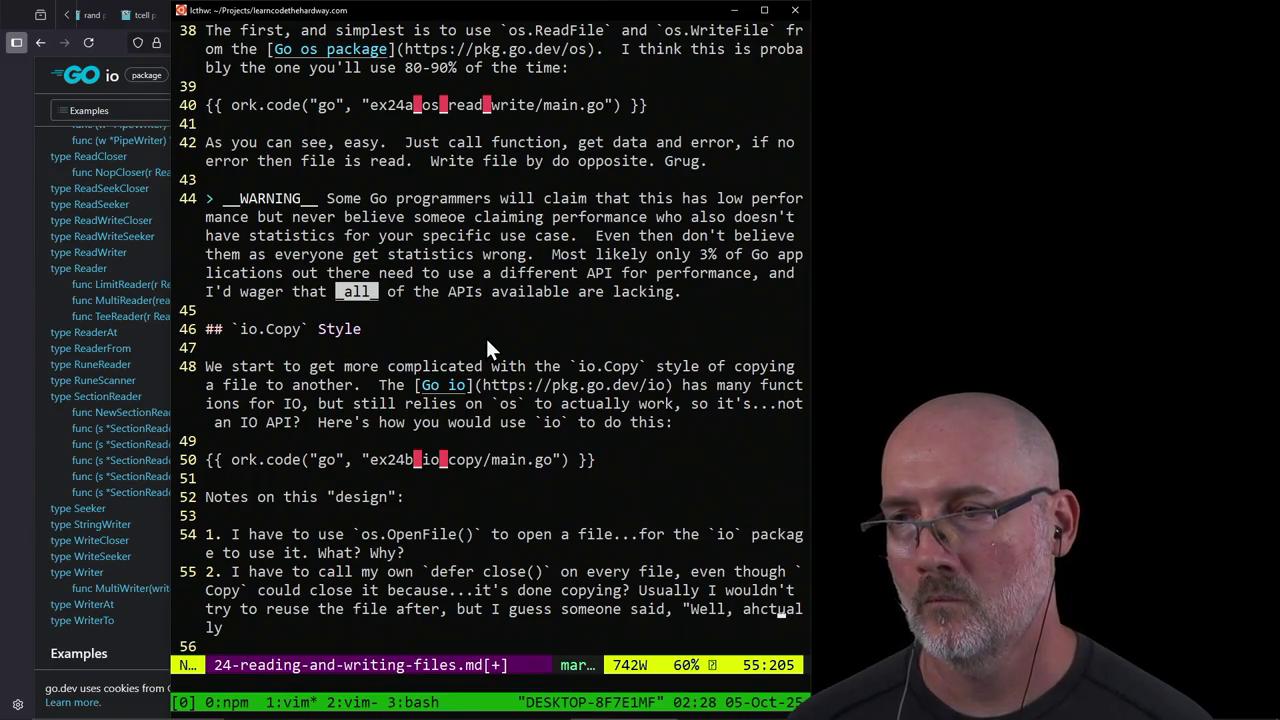
{"action": "type", "text": "ah"}
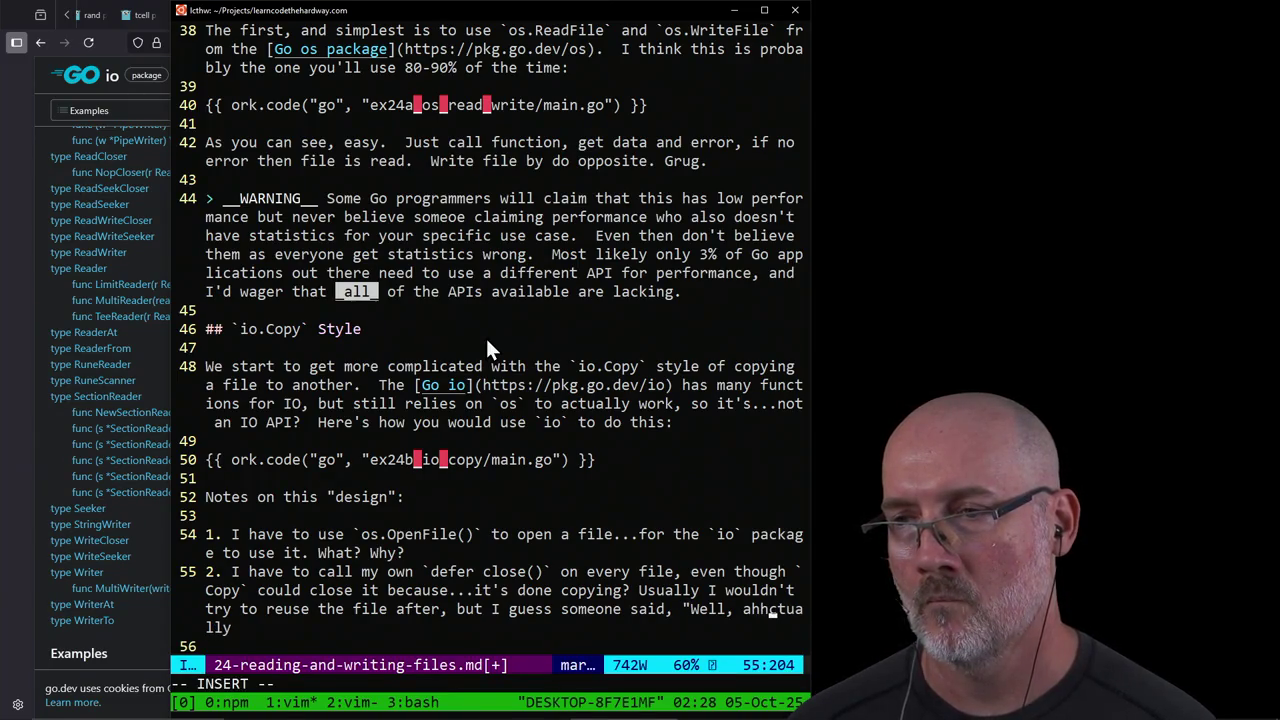
{"action": "type", "text": "hh"}
{"action": "key", "text": "Escape"}
{"action": "key", "text": "l"}
{"action": "key", "text": "l"}
{"action": "key", "text": "l"}
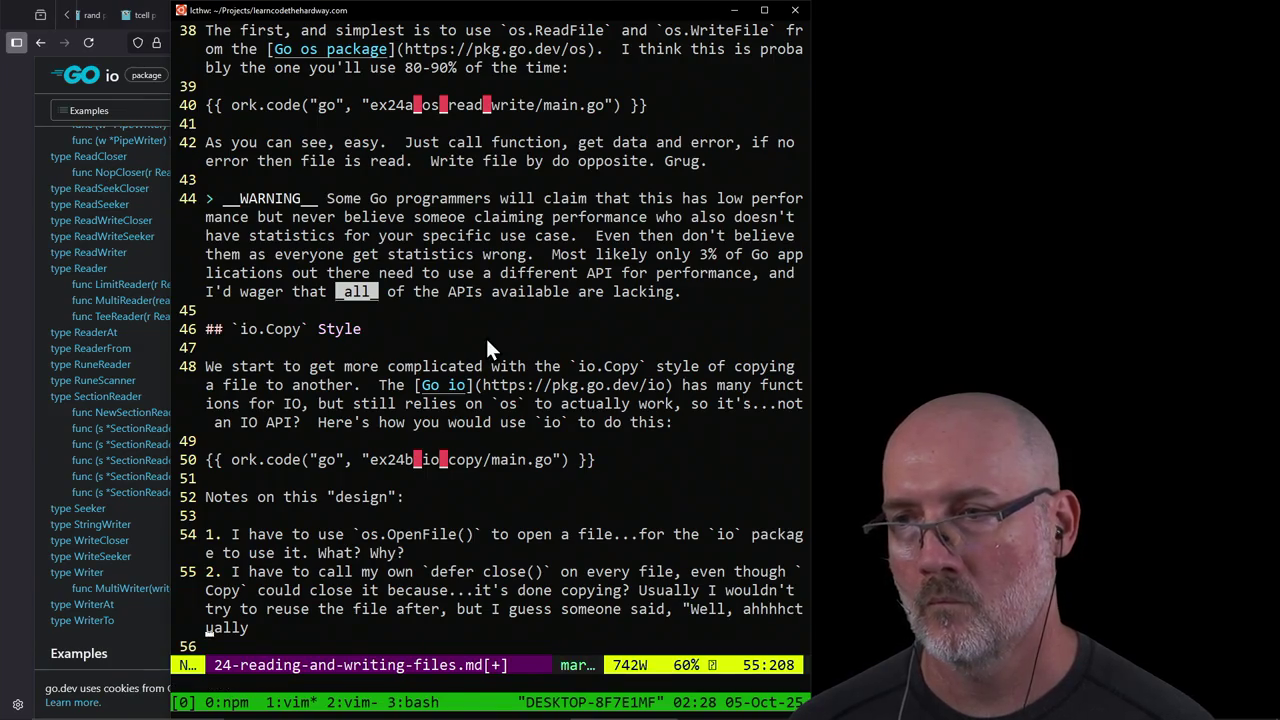
{"action": "key", "text": "l"}
{"action": "key", "text": "l"}
{"action": "type", "text": "aid, \"Well, ahhhhctualllllly c"}
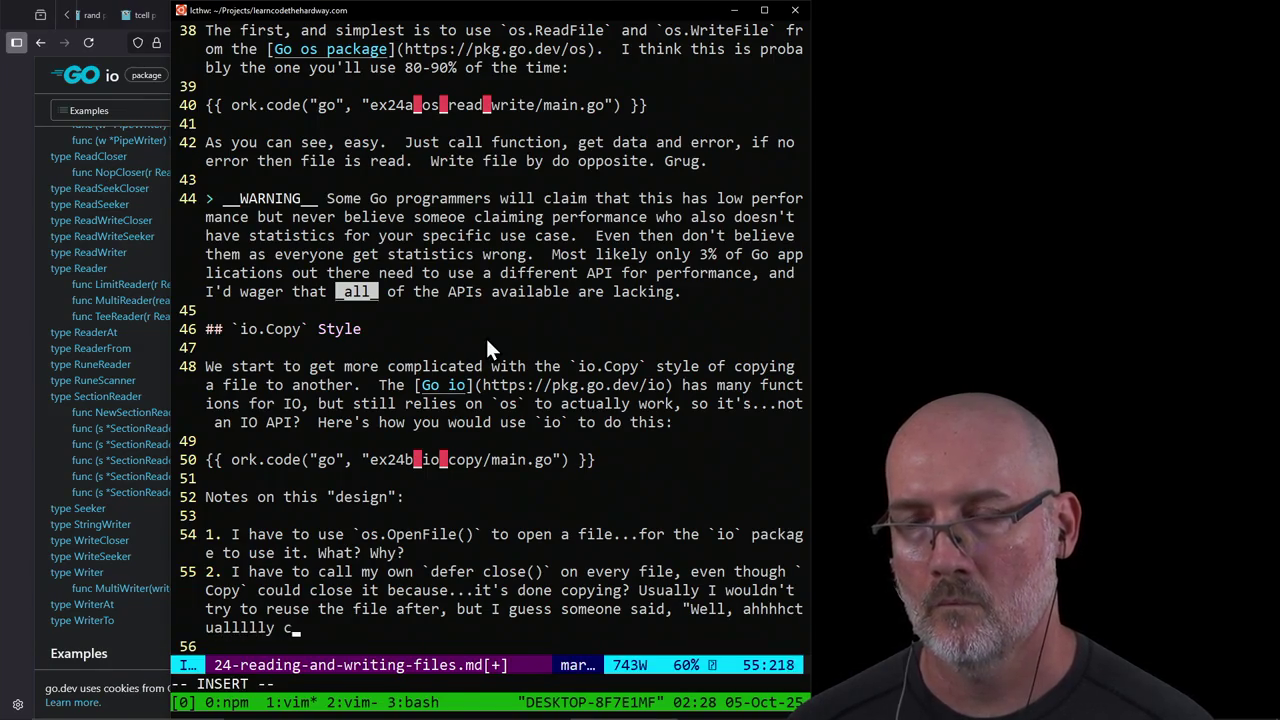
{"action": "key", "text": "BackSpace"}
{"action": "type", "text": "there's "}
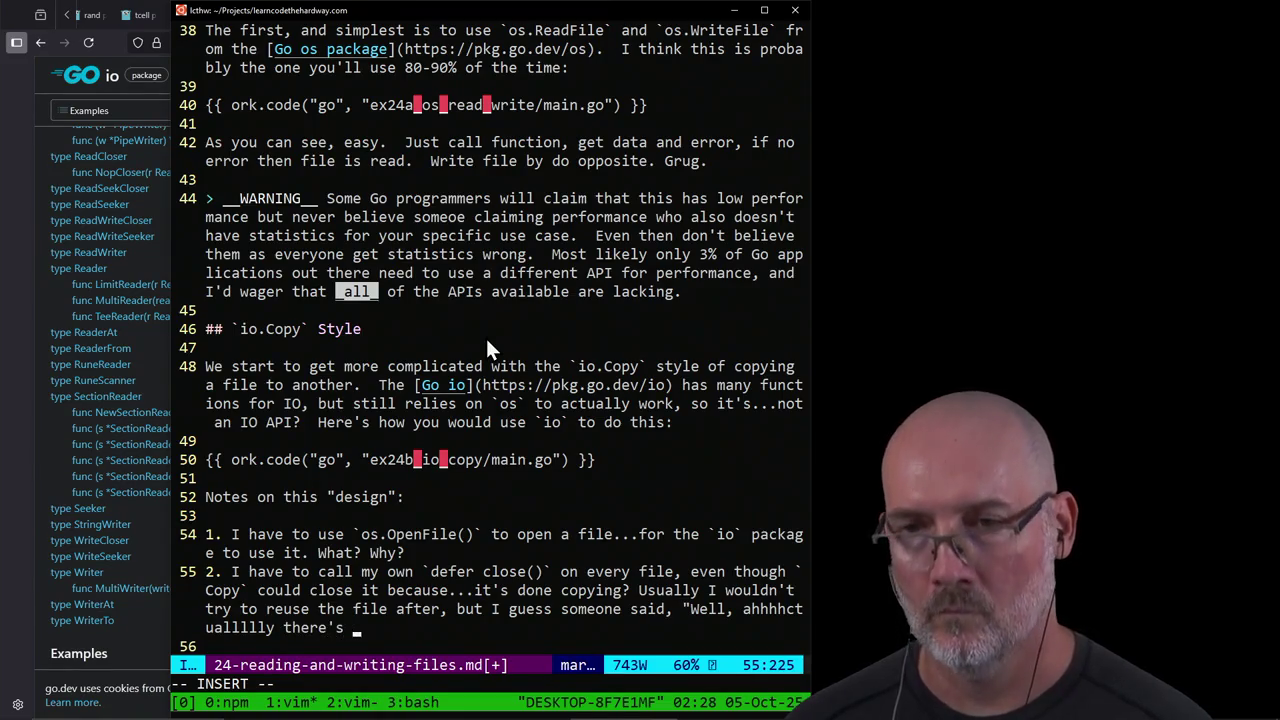
{"action": "type", "text": "%1 of the "}
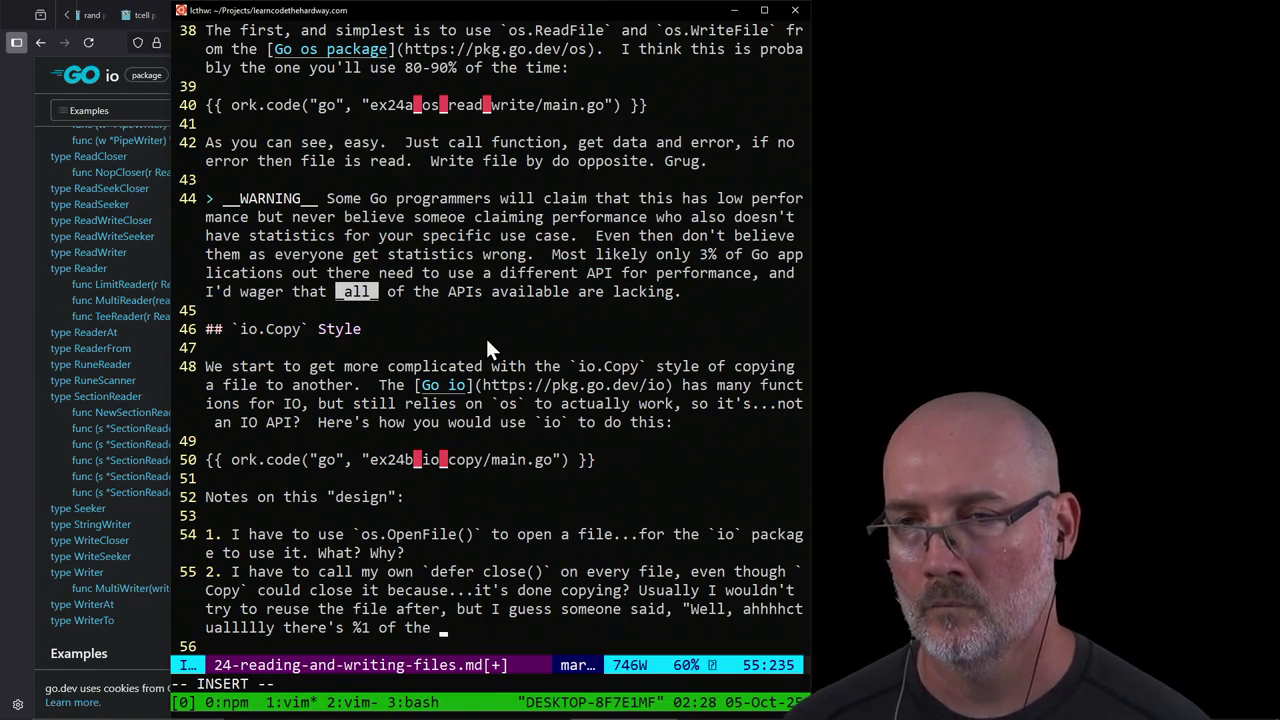
{"action": "type", "text": "Go programmers w"}
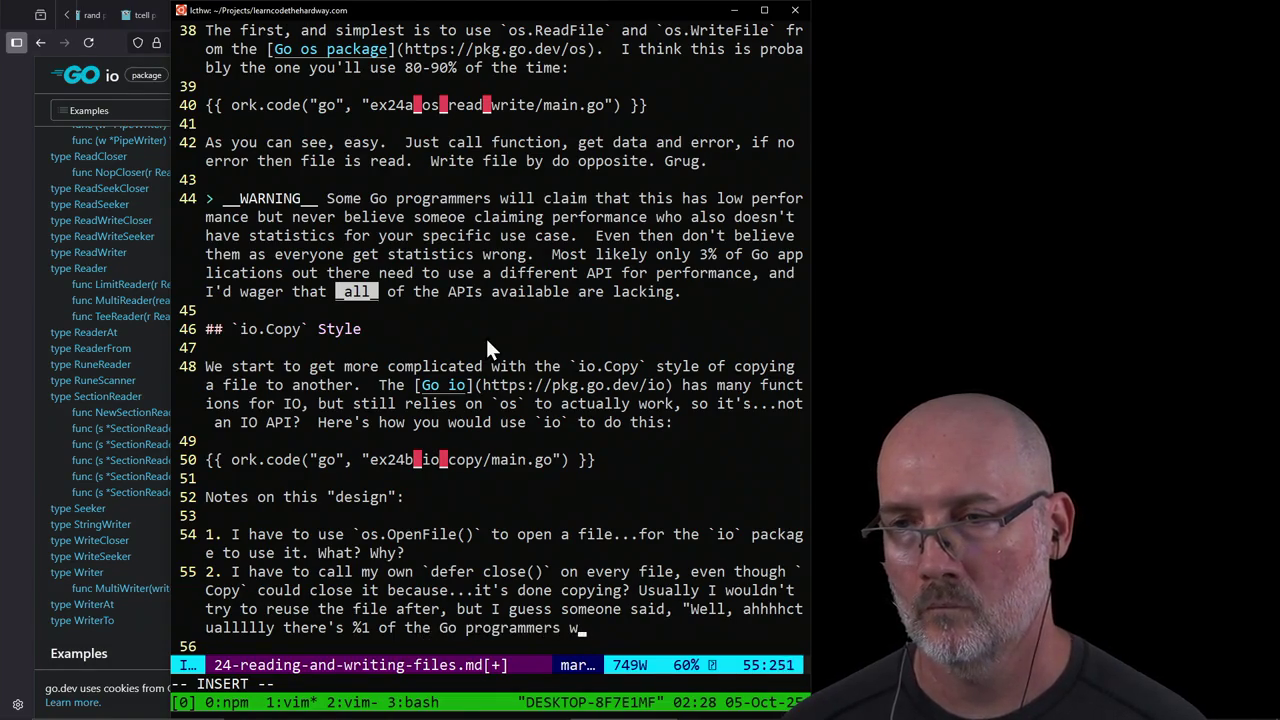
{"action": "type", "text": "ho want to do so"}
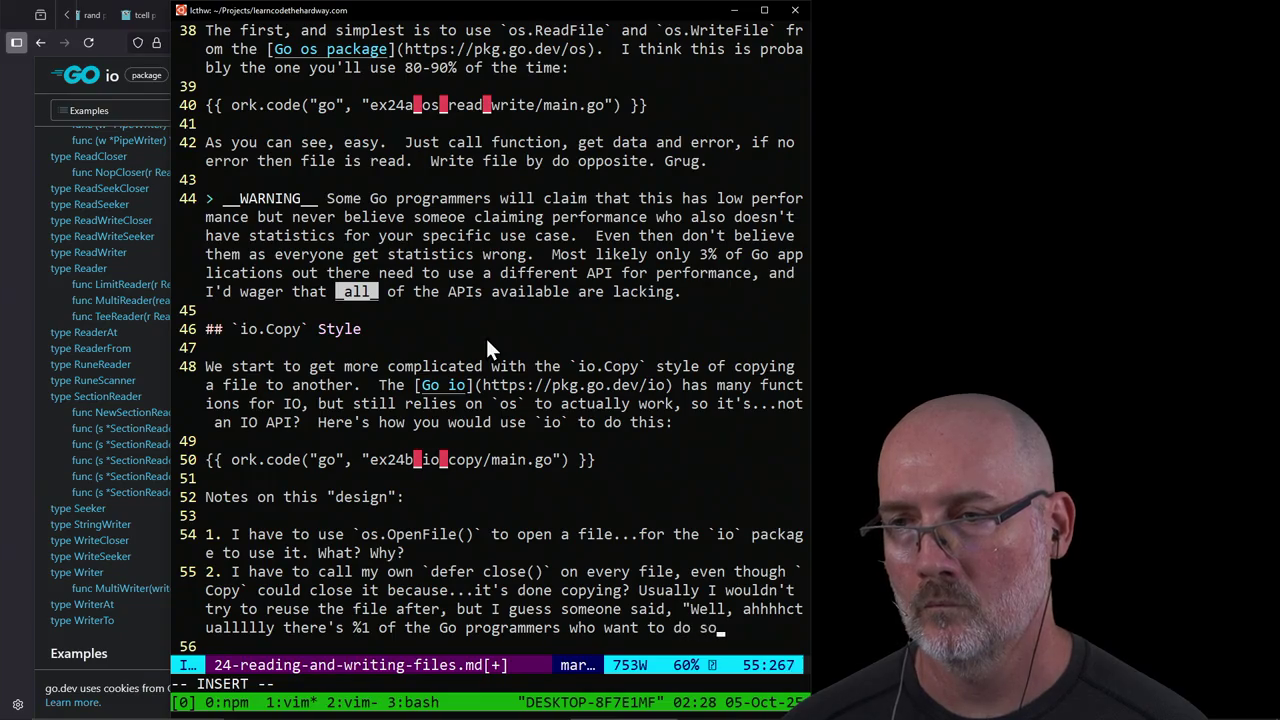
{"action": "type", "text": "mething jank like "}
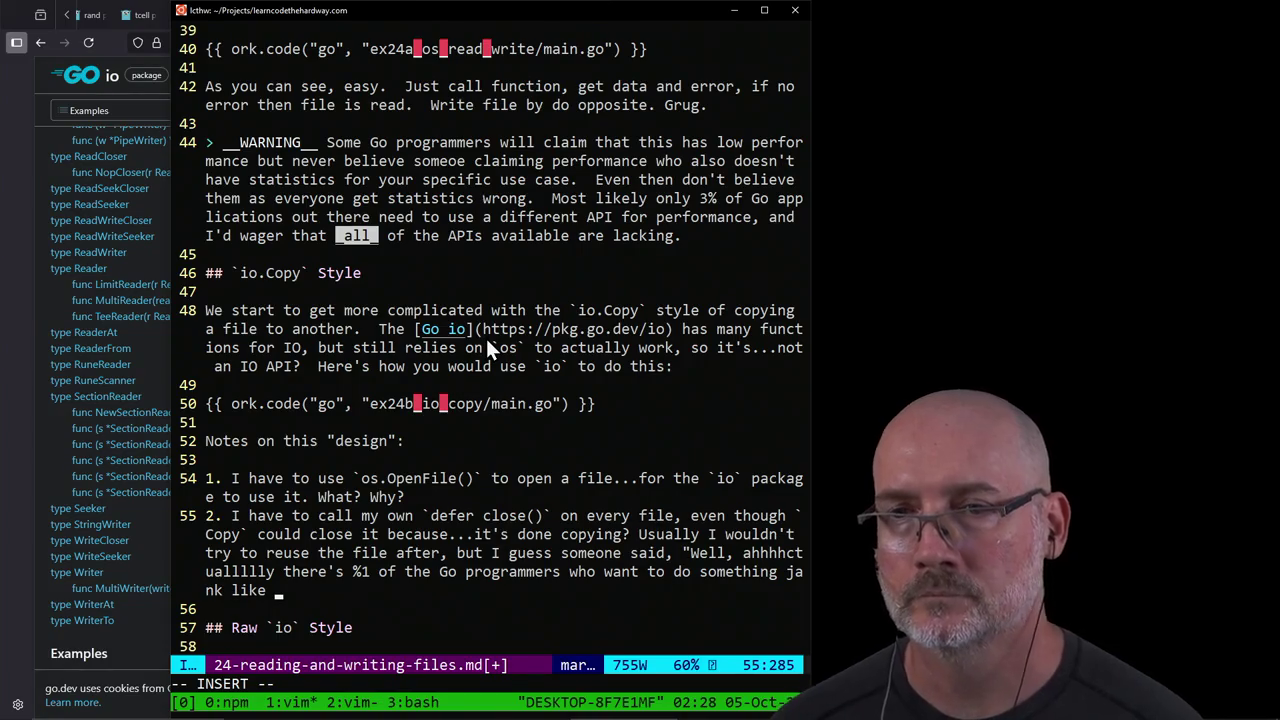
{"action": "type", "text": "reusing a dubi"}
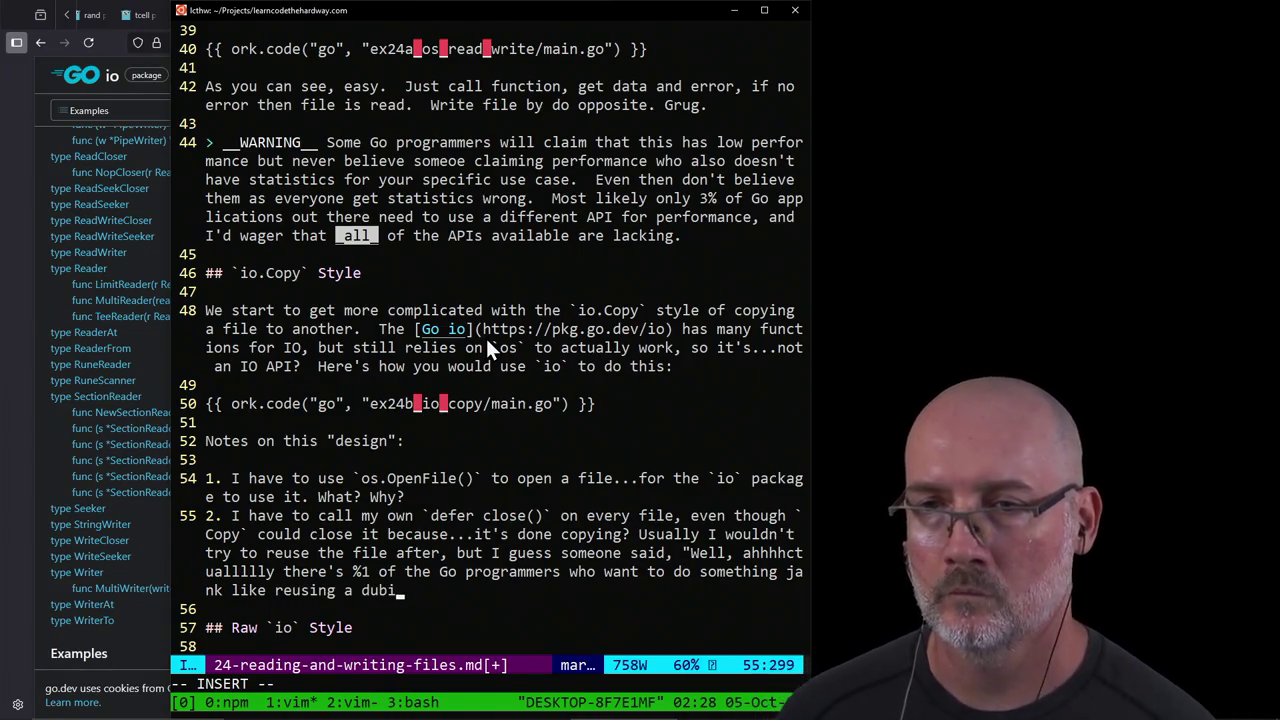
{"action": "type", "text": "ous pre"}
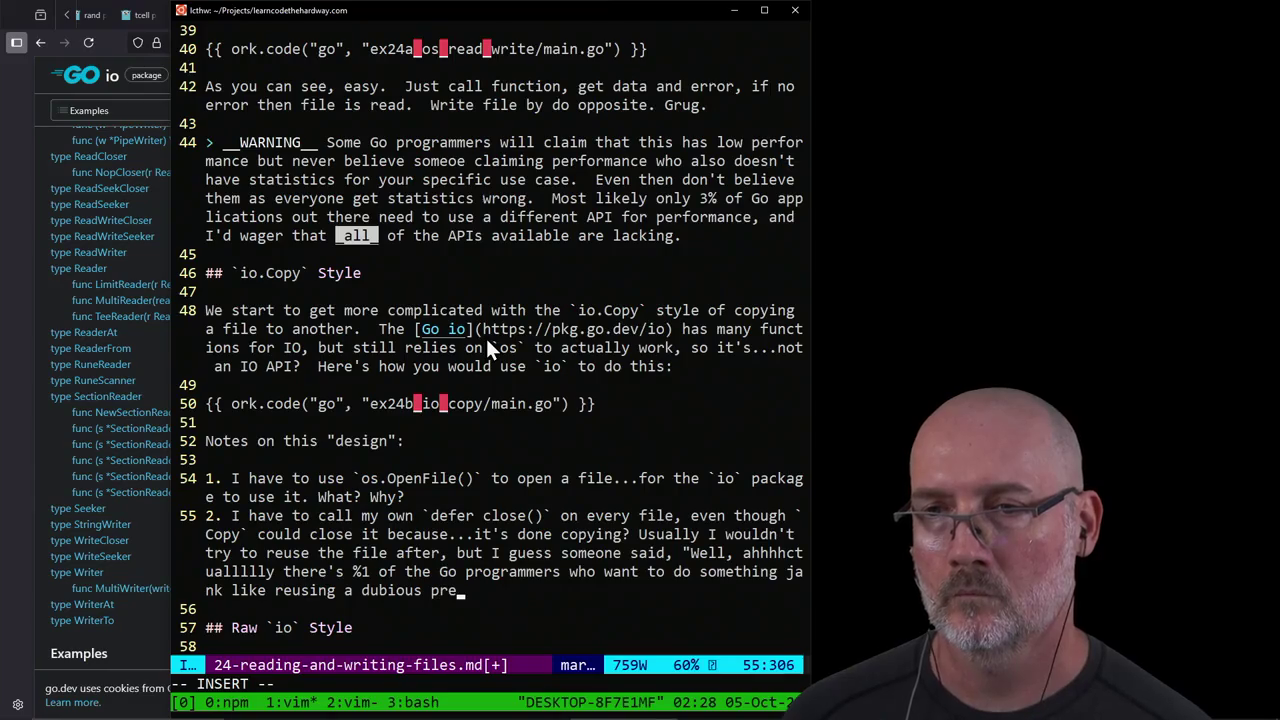
{"action": "type", "text": "viuosly opened"}
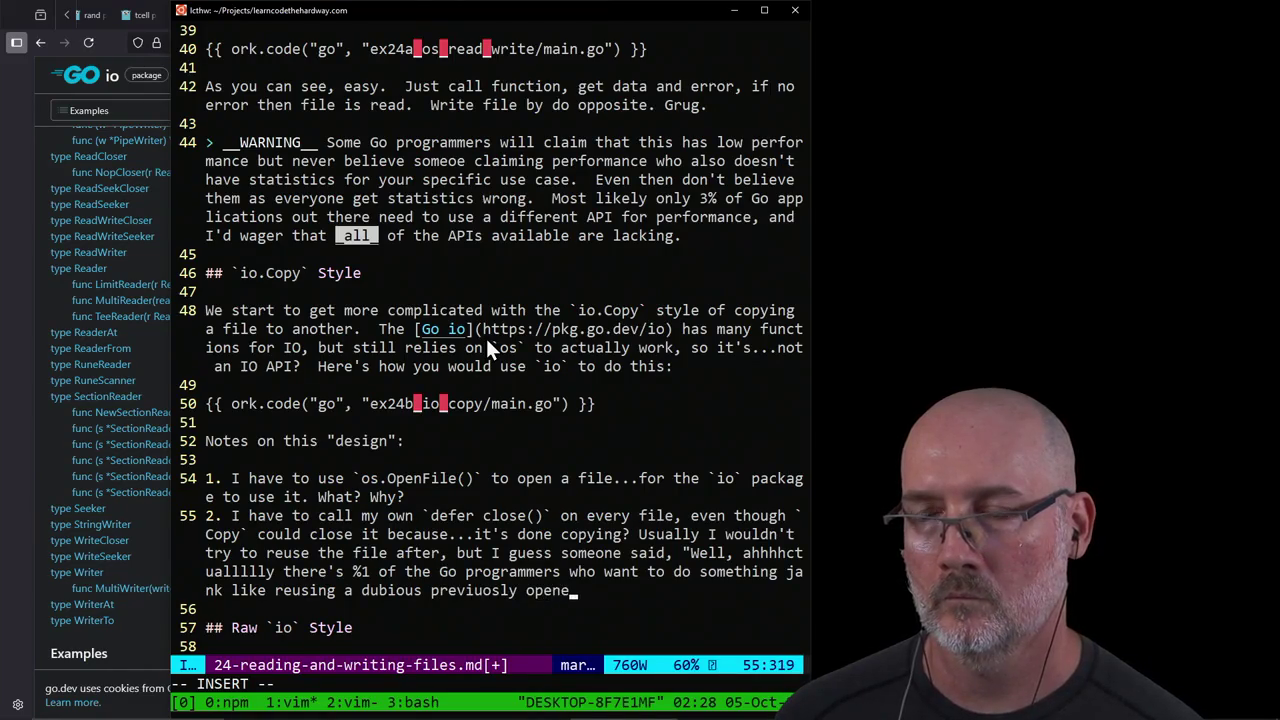
{"action": "type", "text": " file so we "}
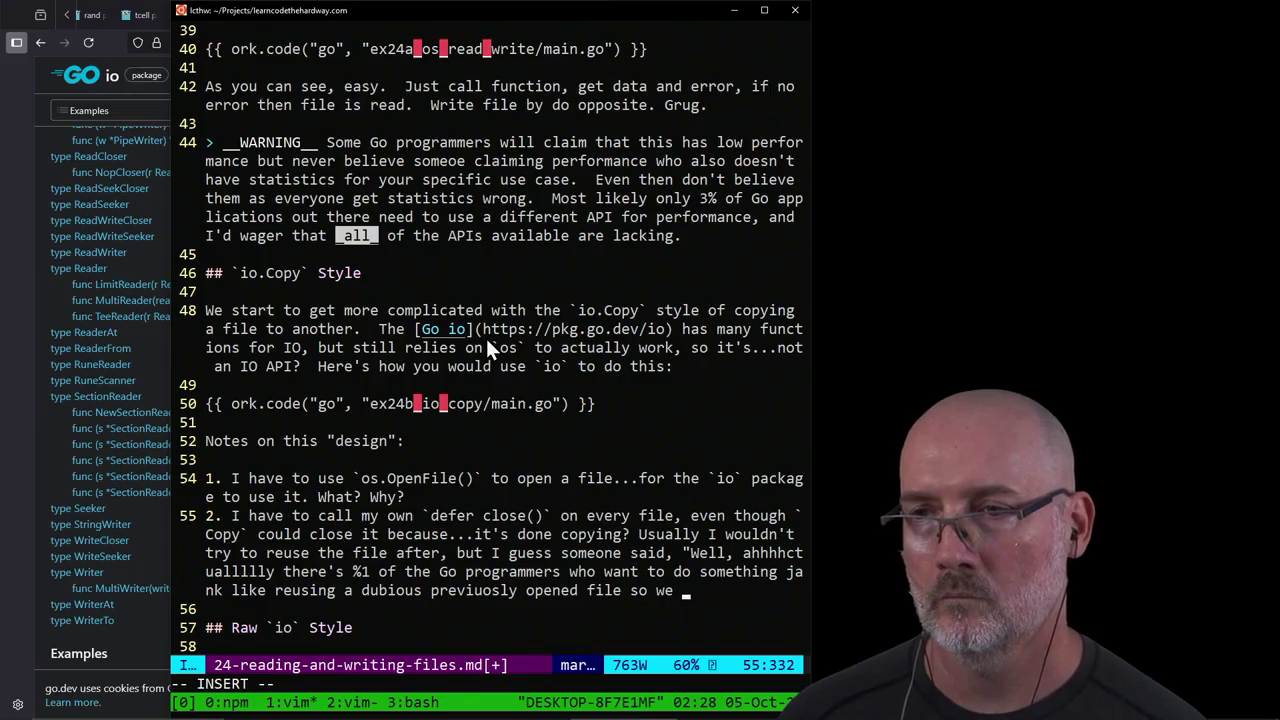
{"action": "type", "text": "kept it."}
{"action": "key", "text": "Return"}
{"action": "type", "text": "3."}
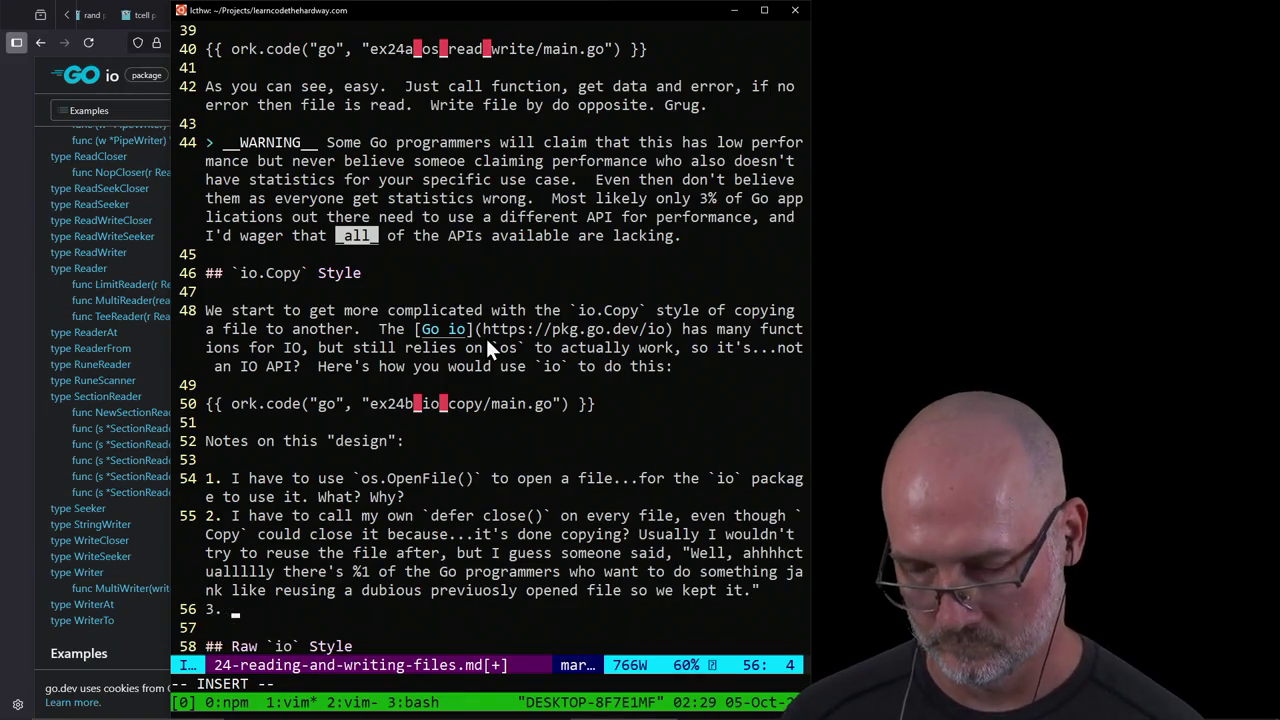
{"action": "key", "text": "ctrl+b"}
{"action": "key", "text": "2"}
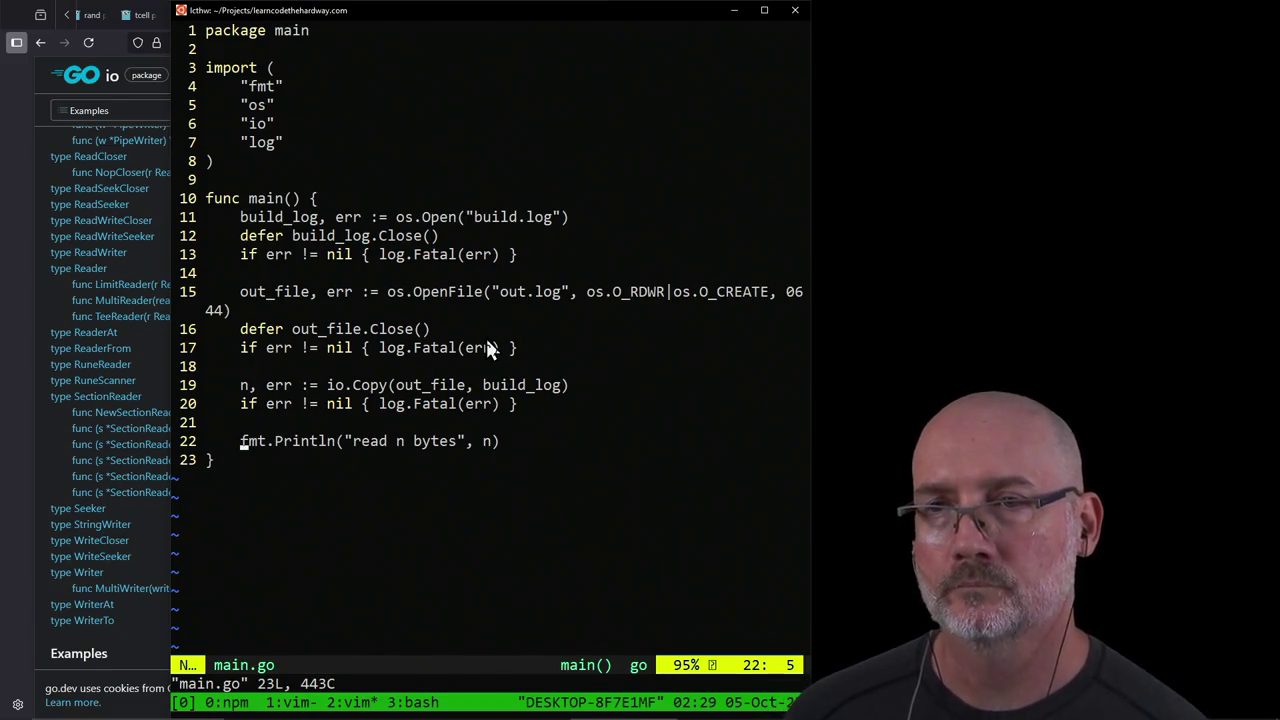
Step: Begin note 3: 'Once again, the `io.Copy()` parameters are backwards,' versus saying copy this file to that file
{"action": "key", "text": "ctrl+b"}
{"action": "type", "text": "1"}
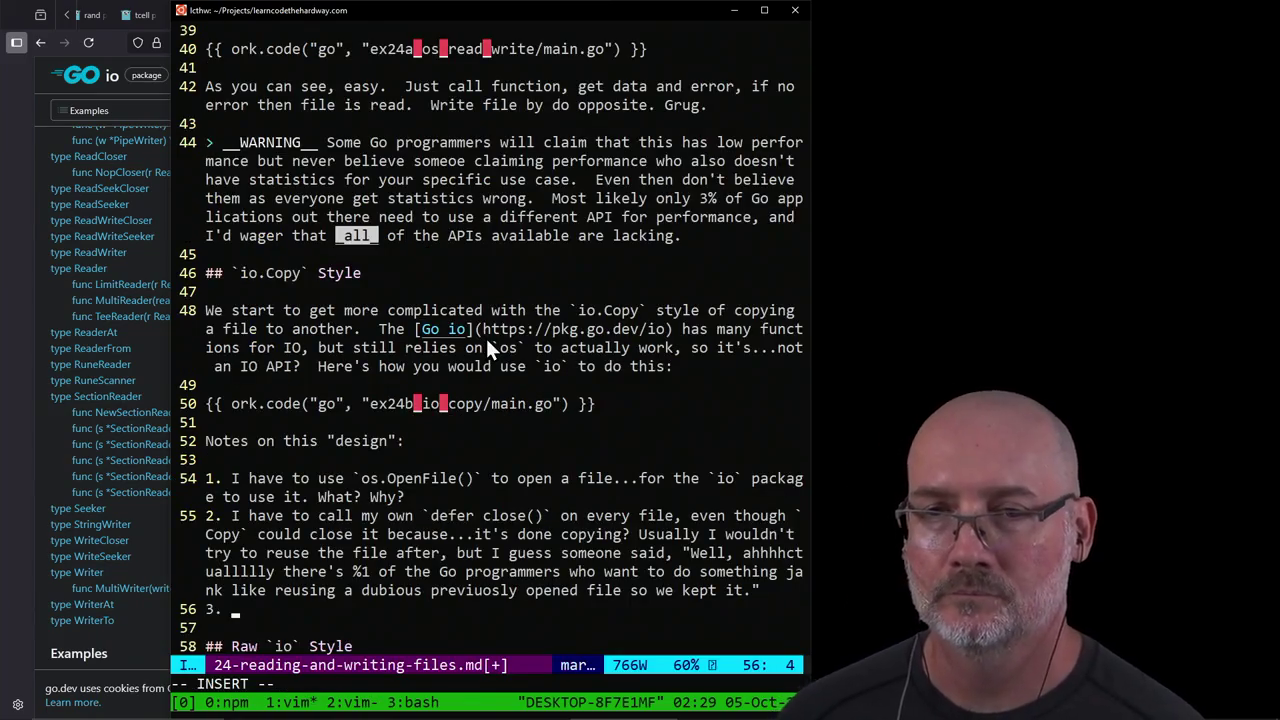
{"action": "type", "text": "Once again, the"}
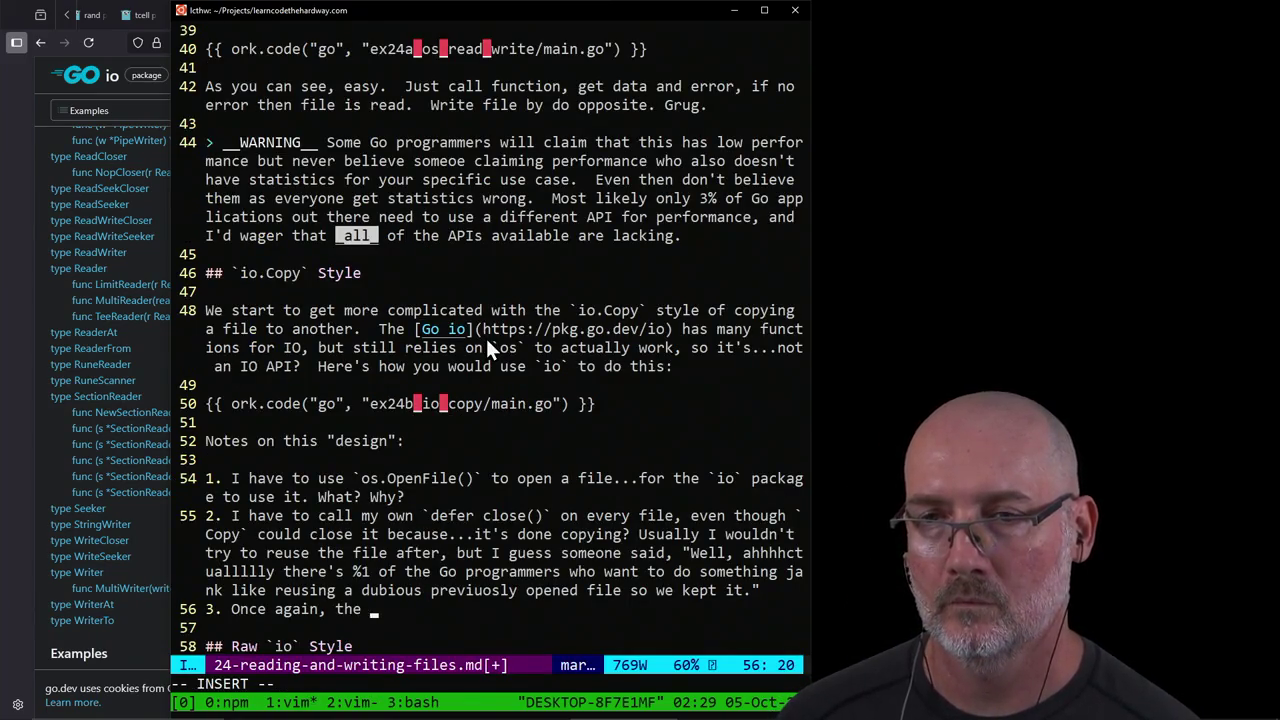
{"action": "type", "text": " d"}
{"action": "key", "text": "BackSpace"}
{"action": "key", "text": "BackSpace"}
{"action": "type", "text": "`io"}
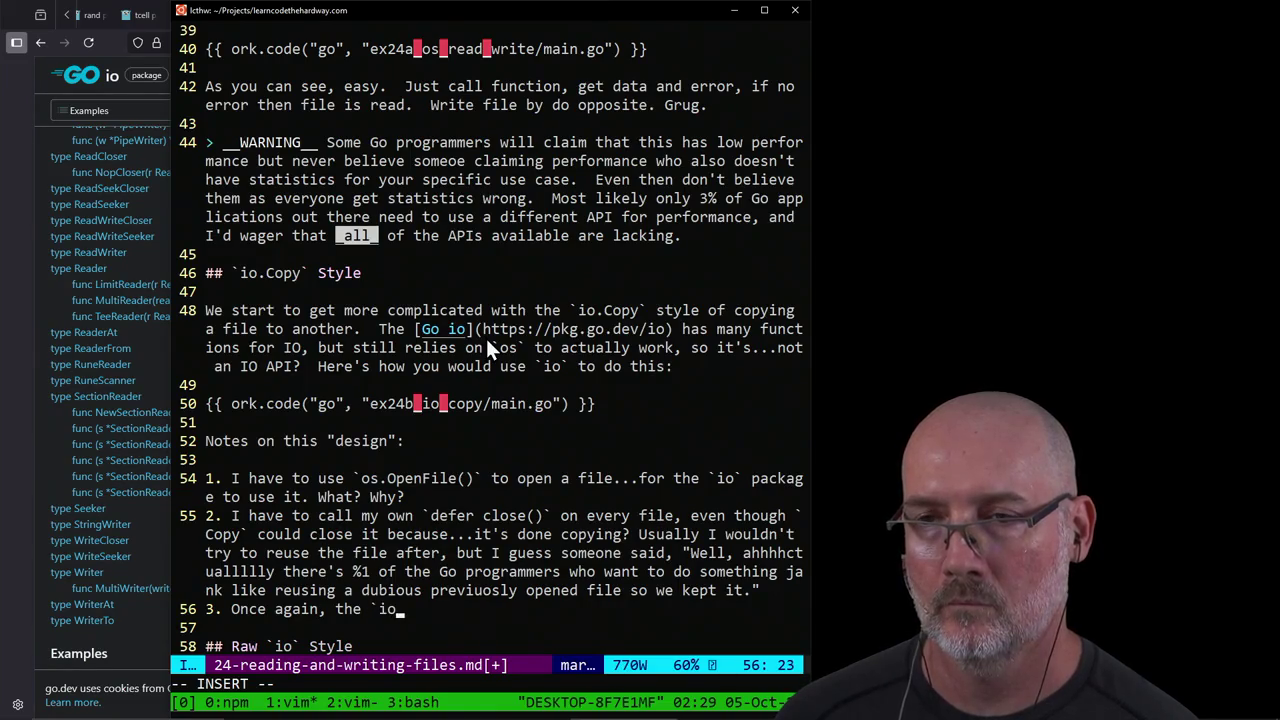
{"action": "type", "text": ".Copy"}
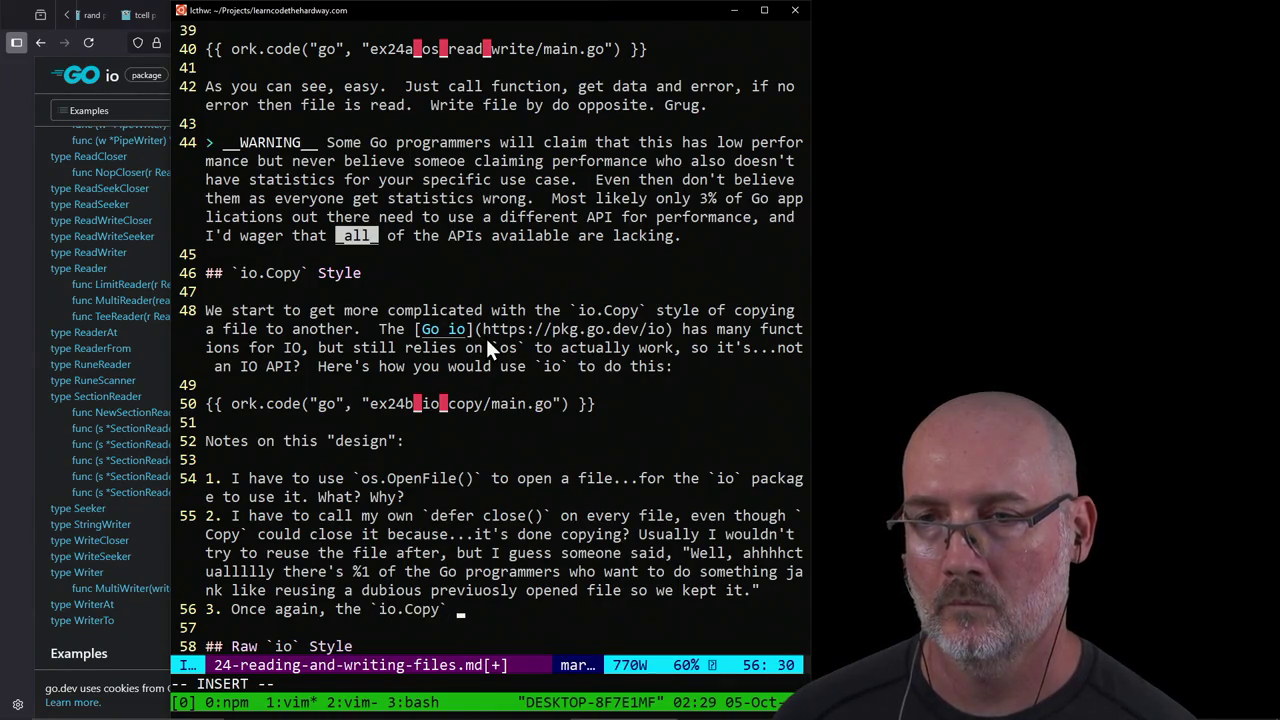
{"action": "key", "text": "BackSpace"}
{"action": "type", "text": ")` "}
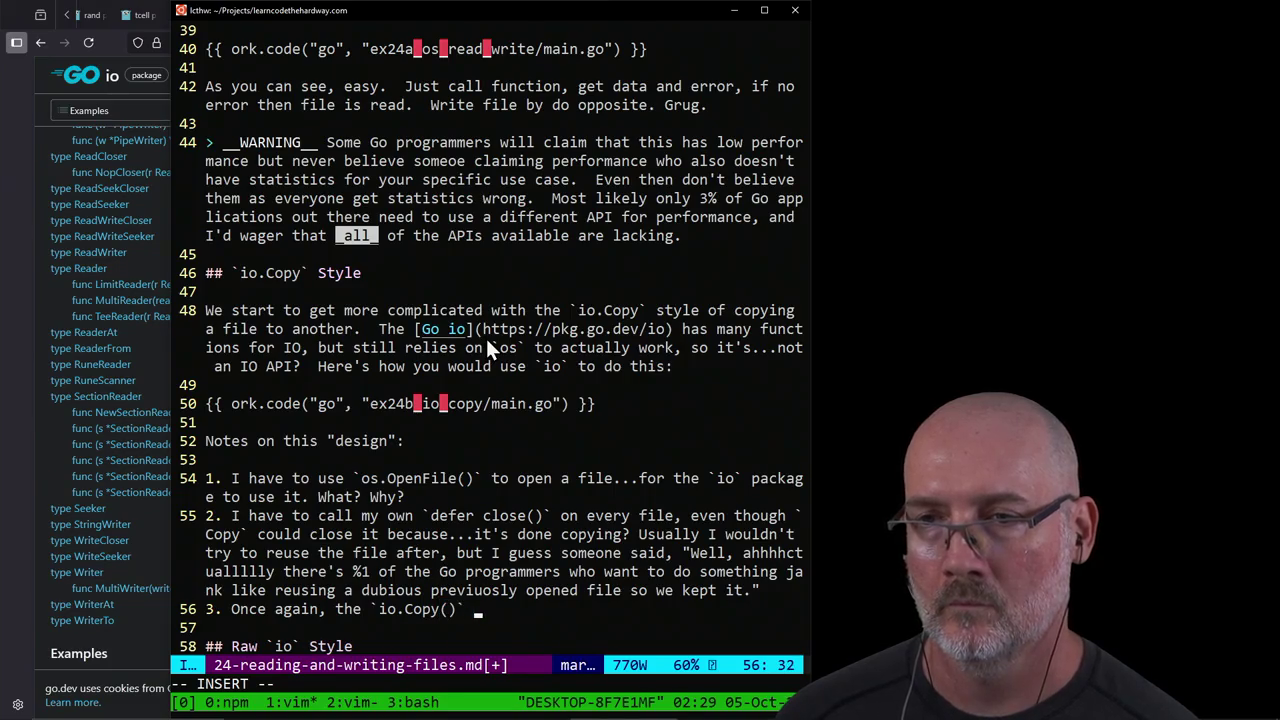
{"action": "type", "text": "fil"}
{"action": "key", "text": "BackSpace"}
{"action": "key", "text": "BackSpace"}
{"action": "key", "text": "BackSpace"}
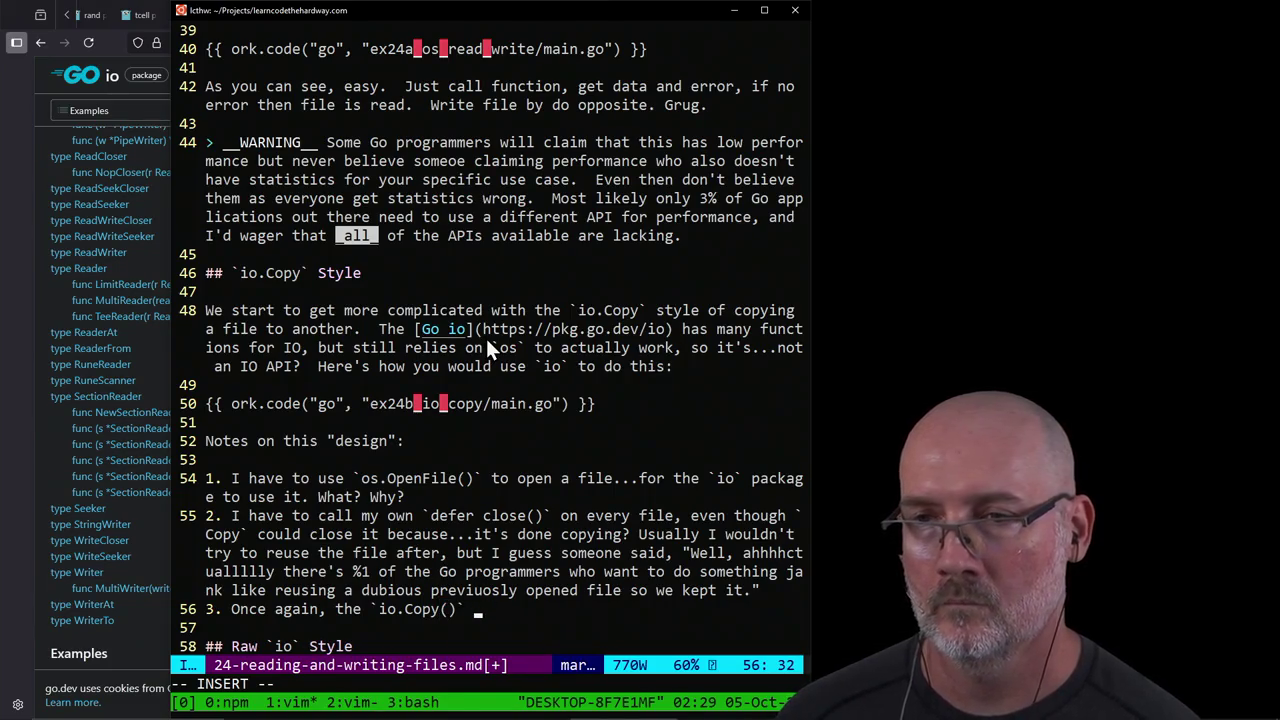
{"action": "type", "text": "parameters are"}
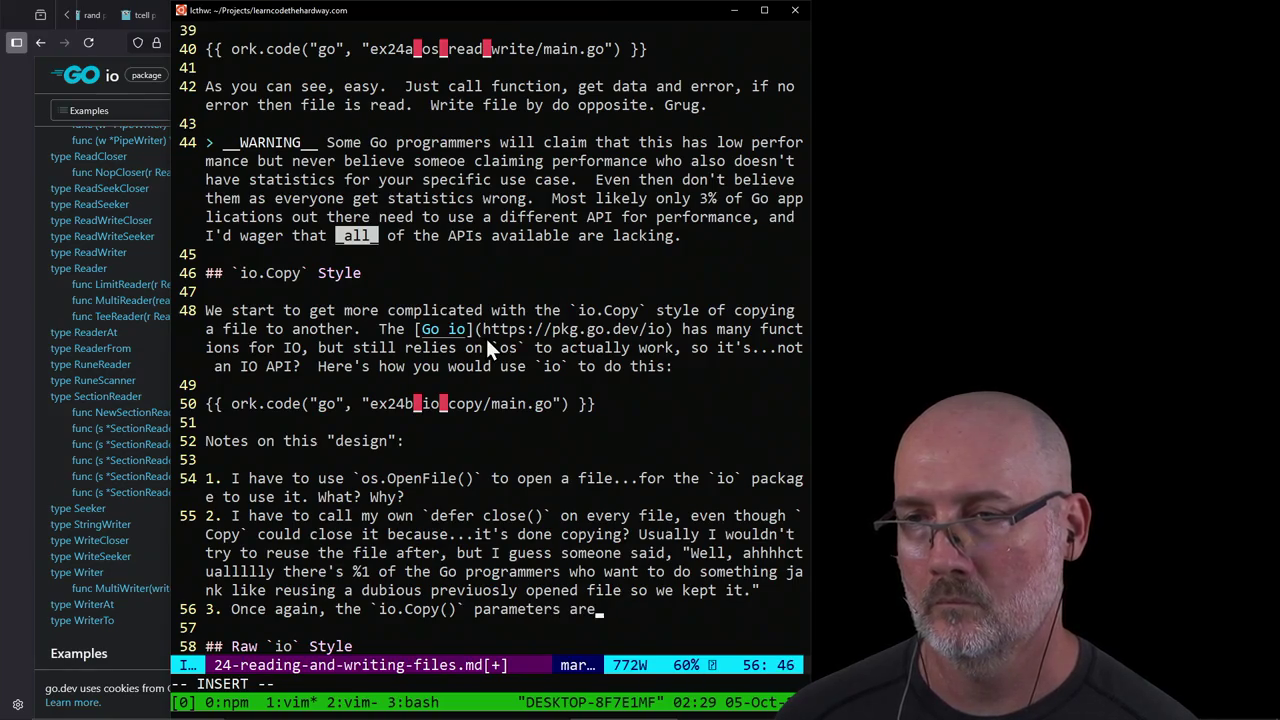
{"action": "type", "text": " backwards.  "}
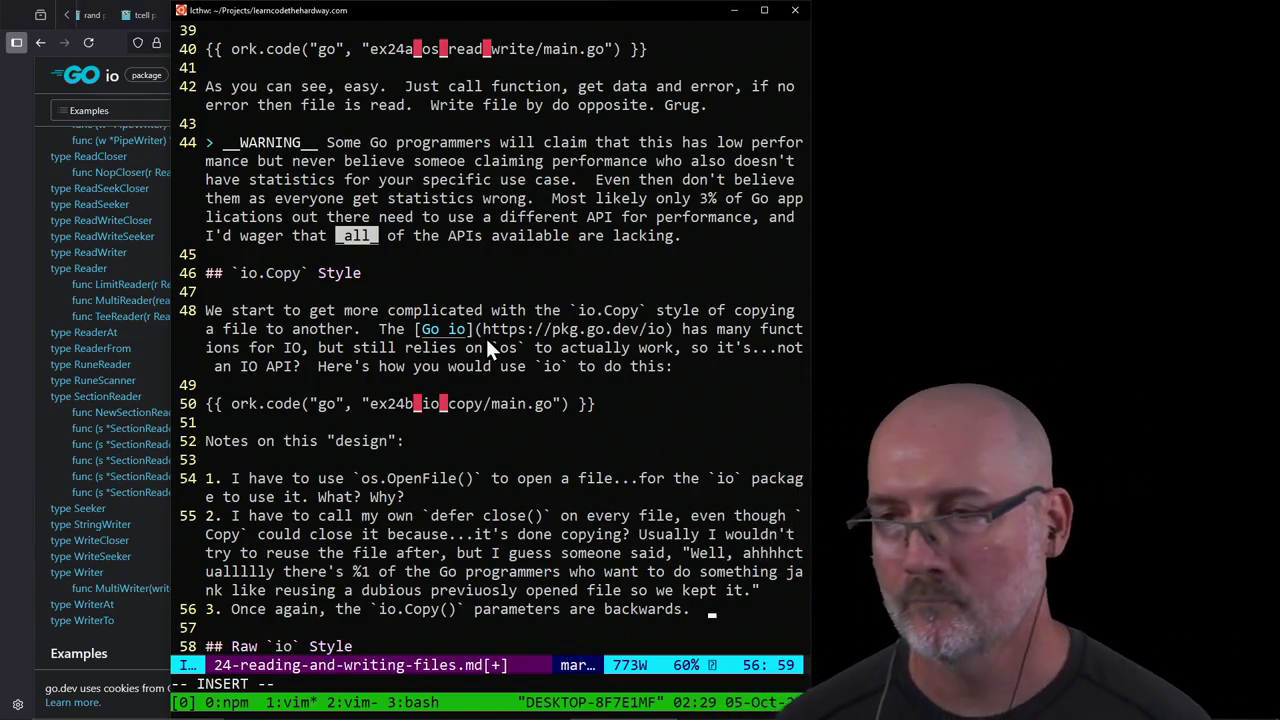
{"action": "type", "text": "I"}
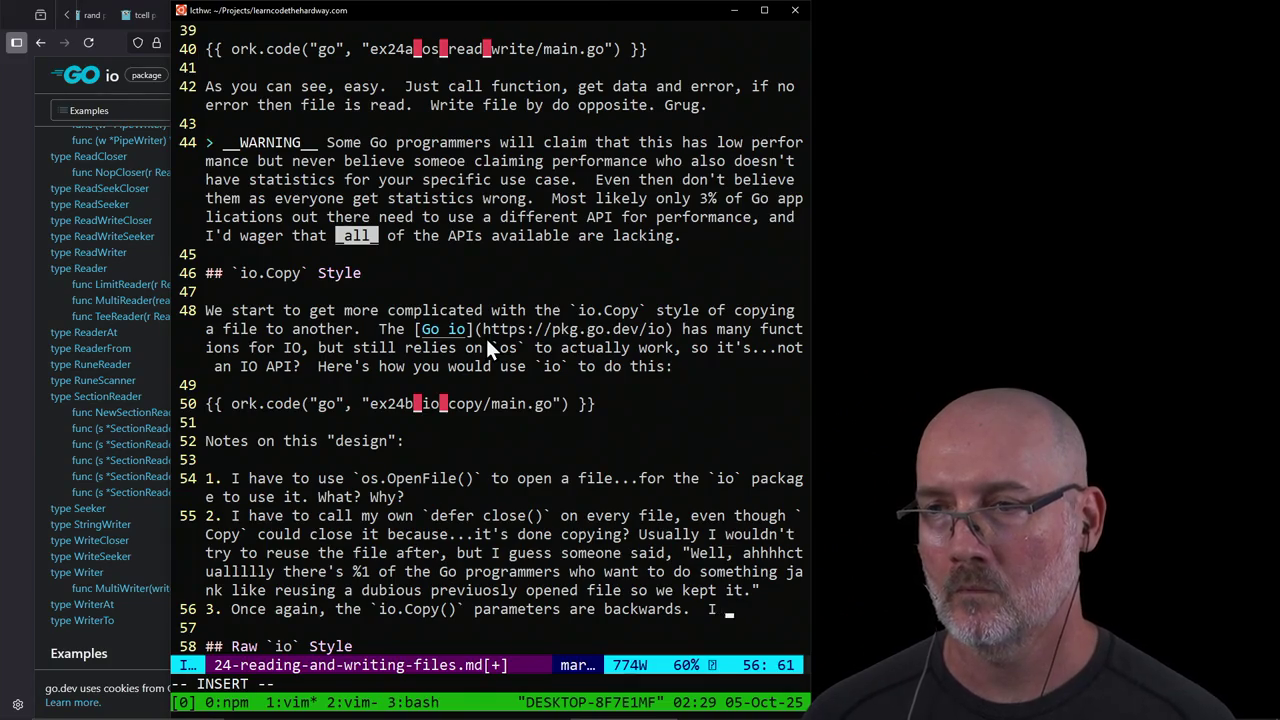
{"action": "type", "text": " never in my lif"}
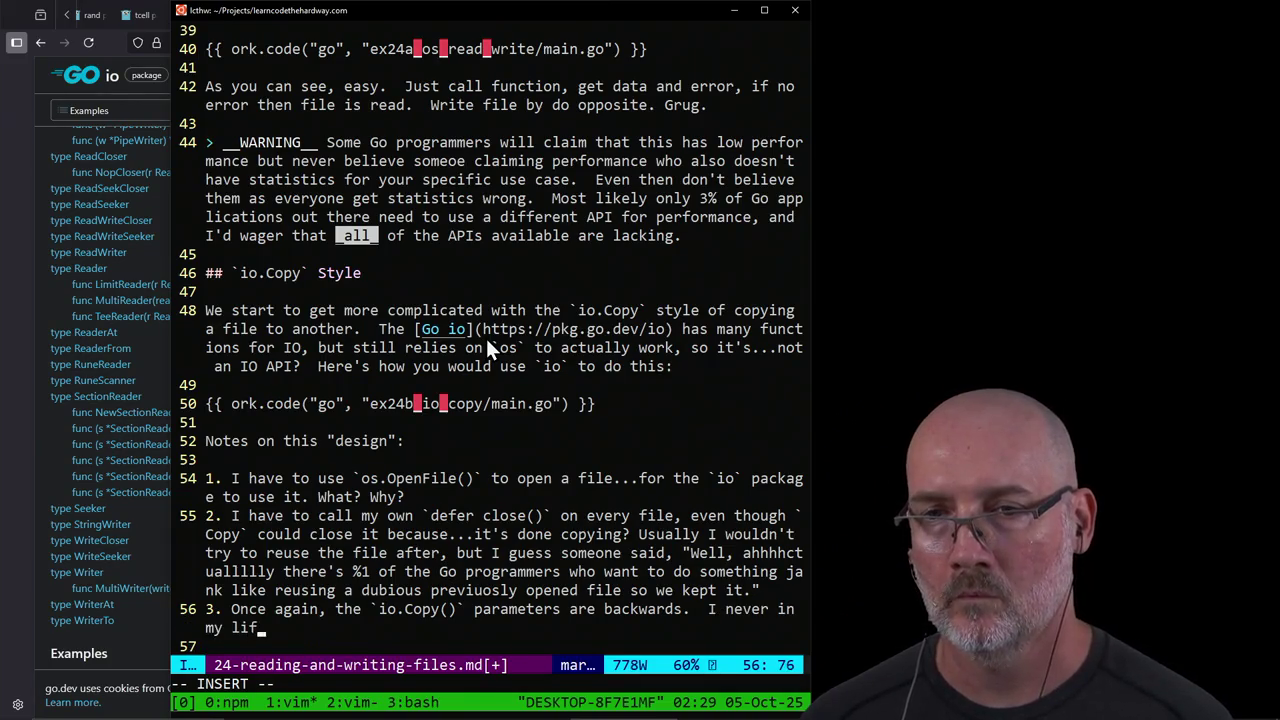
{"action": "type", "text": "e would say "}
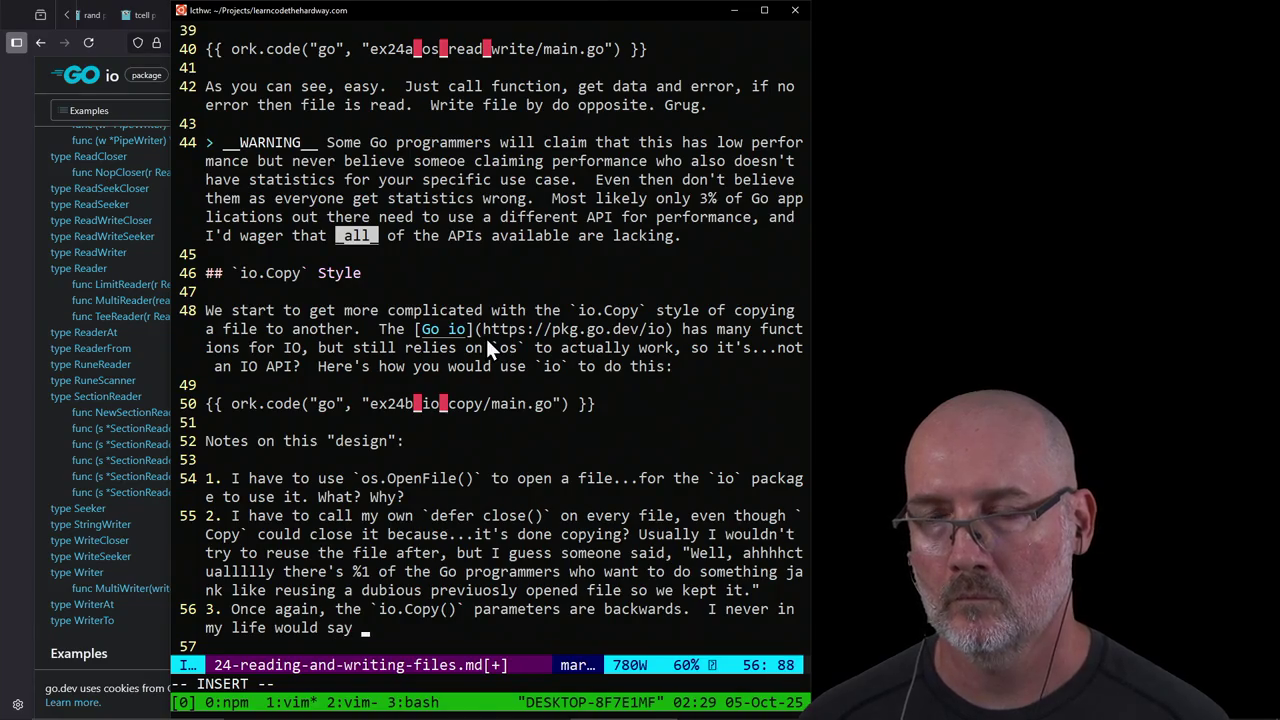
{"action": "type", "text": "\"Copy "}
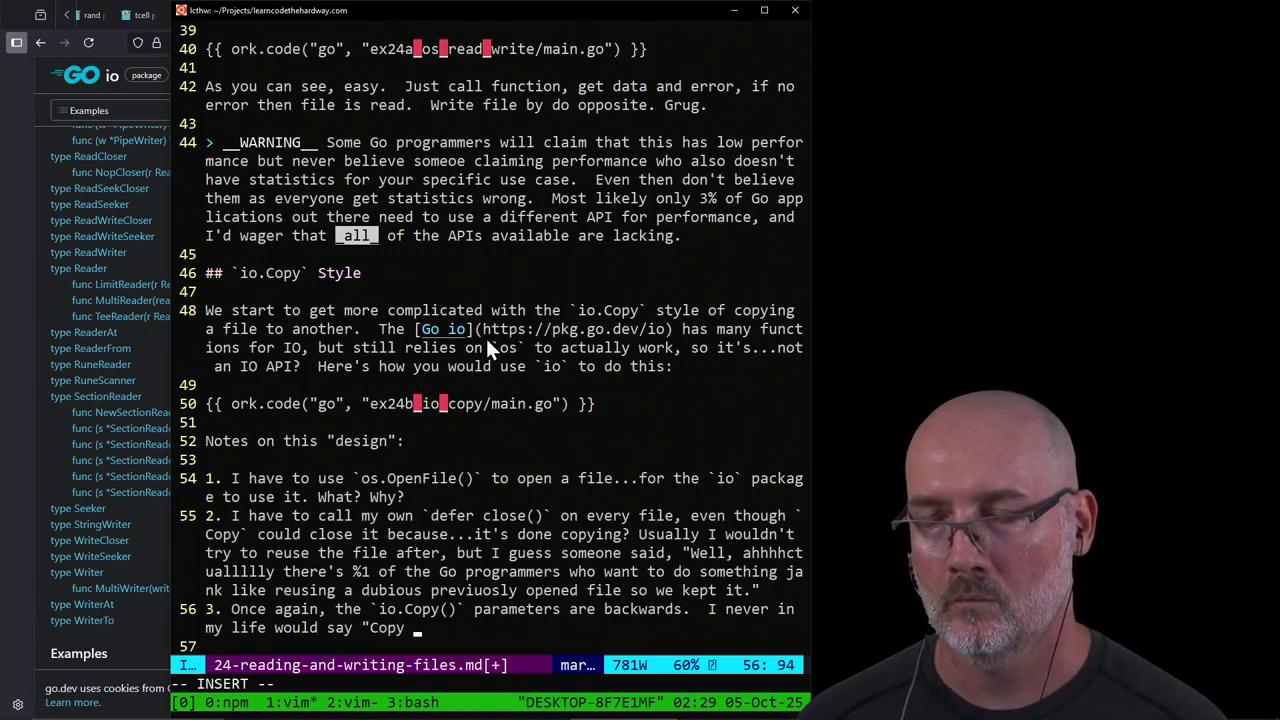
{"action": "type", "text": "to thi"}
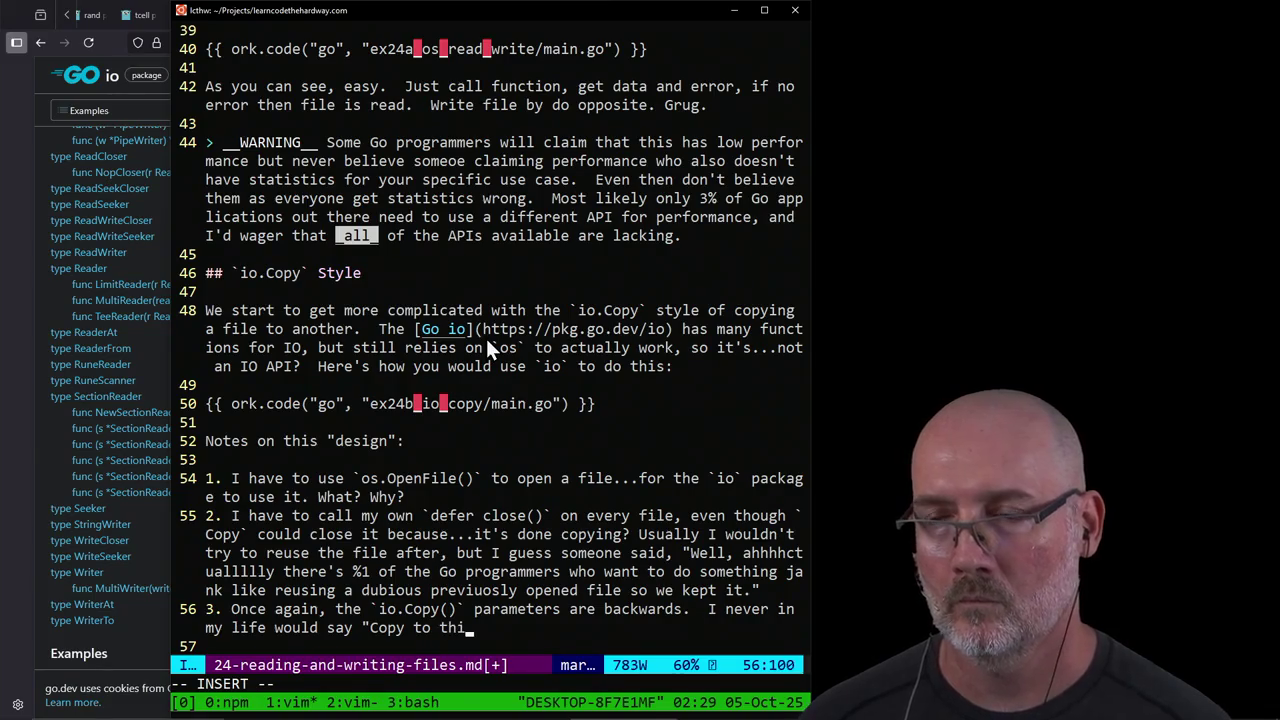
{"action": "type", "text": "s file that file."}
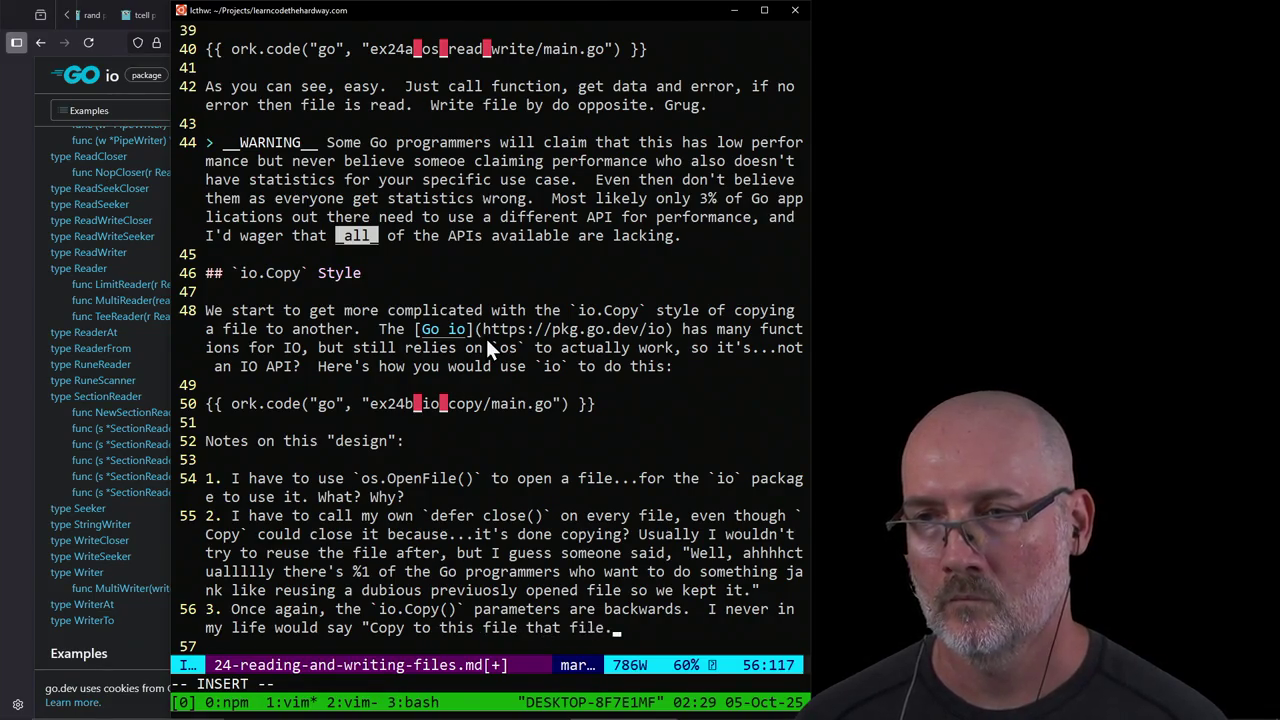
{"action": "type", "text": "\"  I also "}
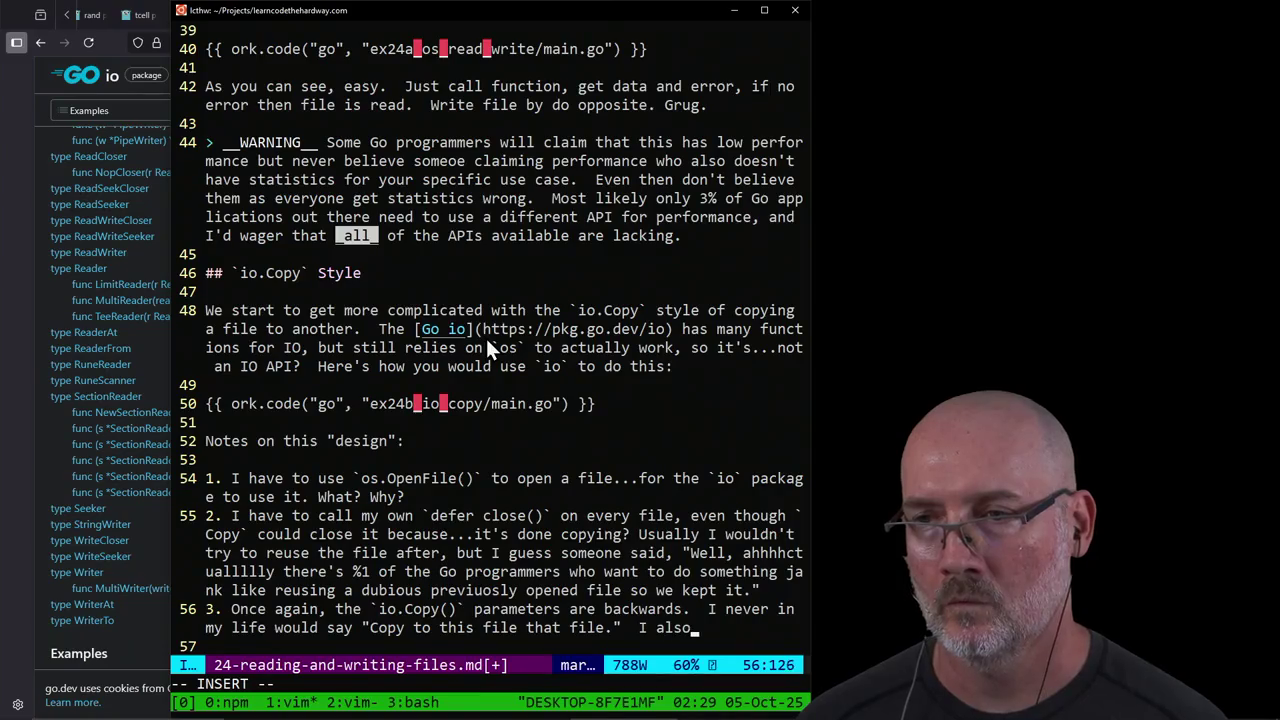
{"action": "type", "text": "ways say \"copy"}
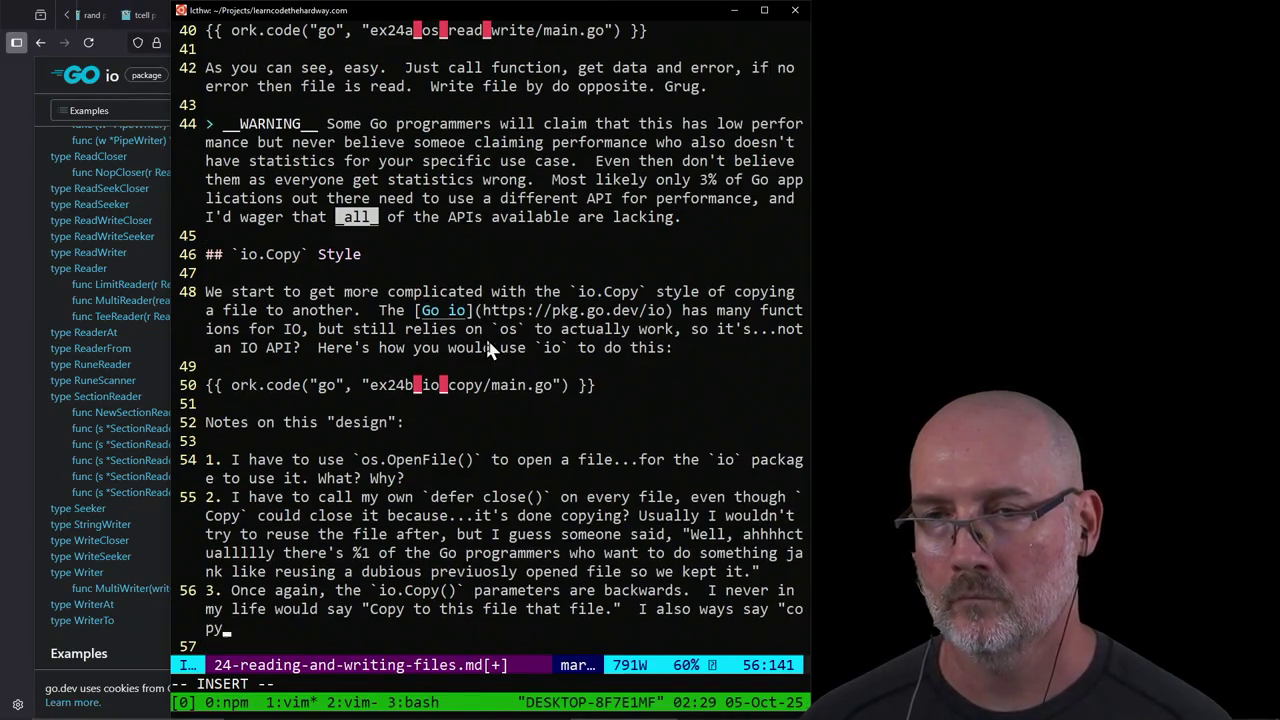
{"action": "type", "text": " this file to that "}
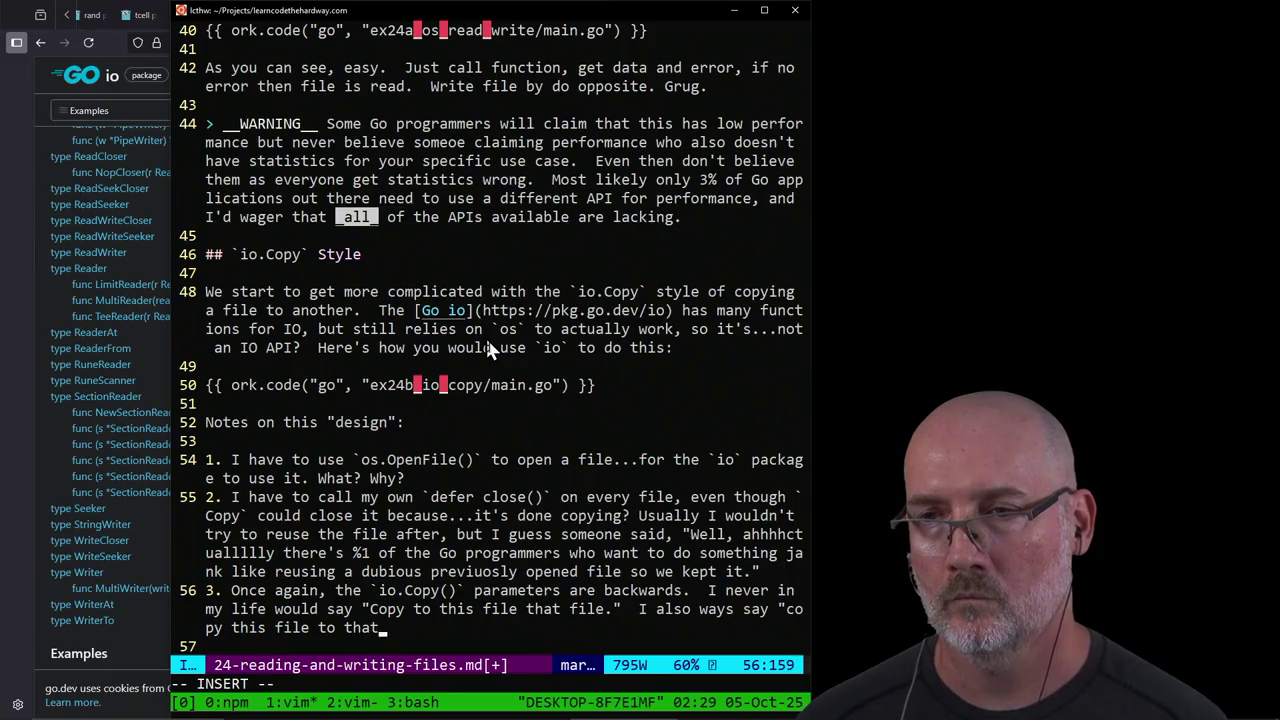
{"action": "type", "text": "file\"."}
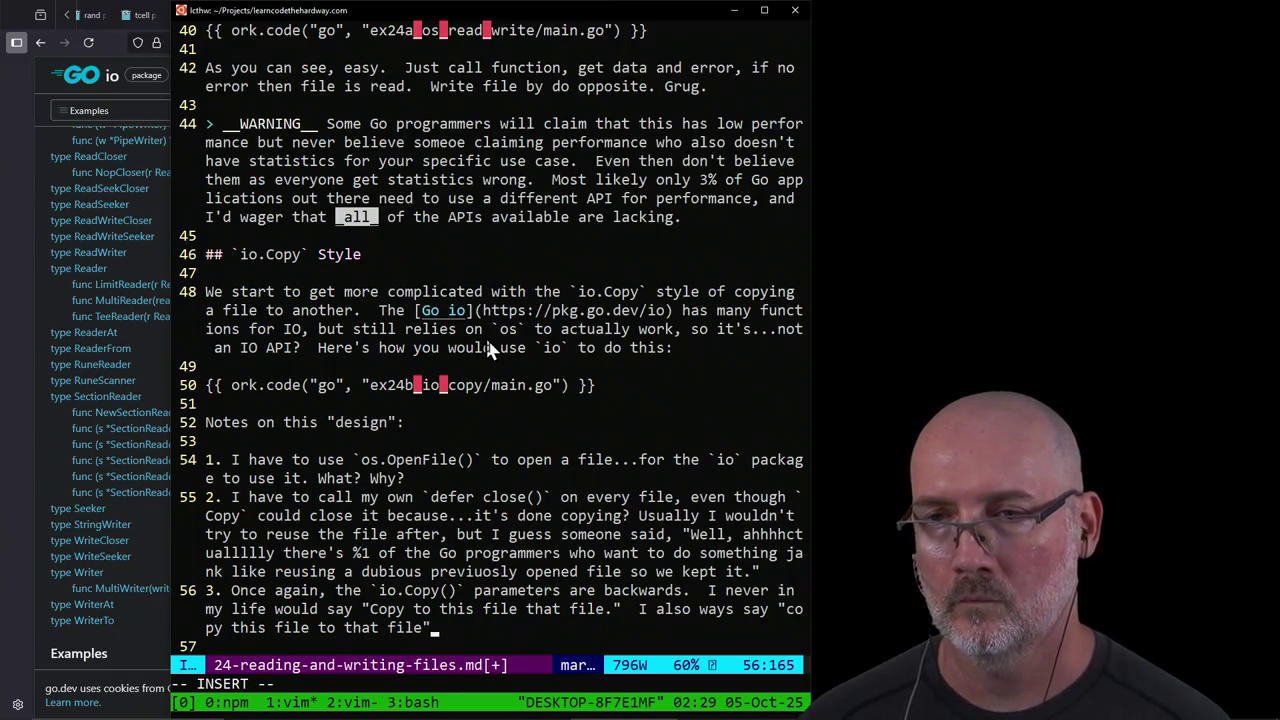
Step: Reword note 3's phrase to 'this file, from that file' by inserting 'from' and a comma
{"action": "key", "text": "Escape"}
{"action": "key", "text": "h"}
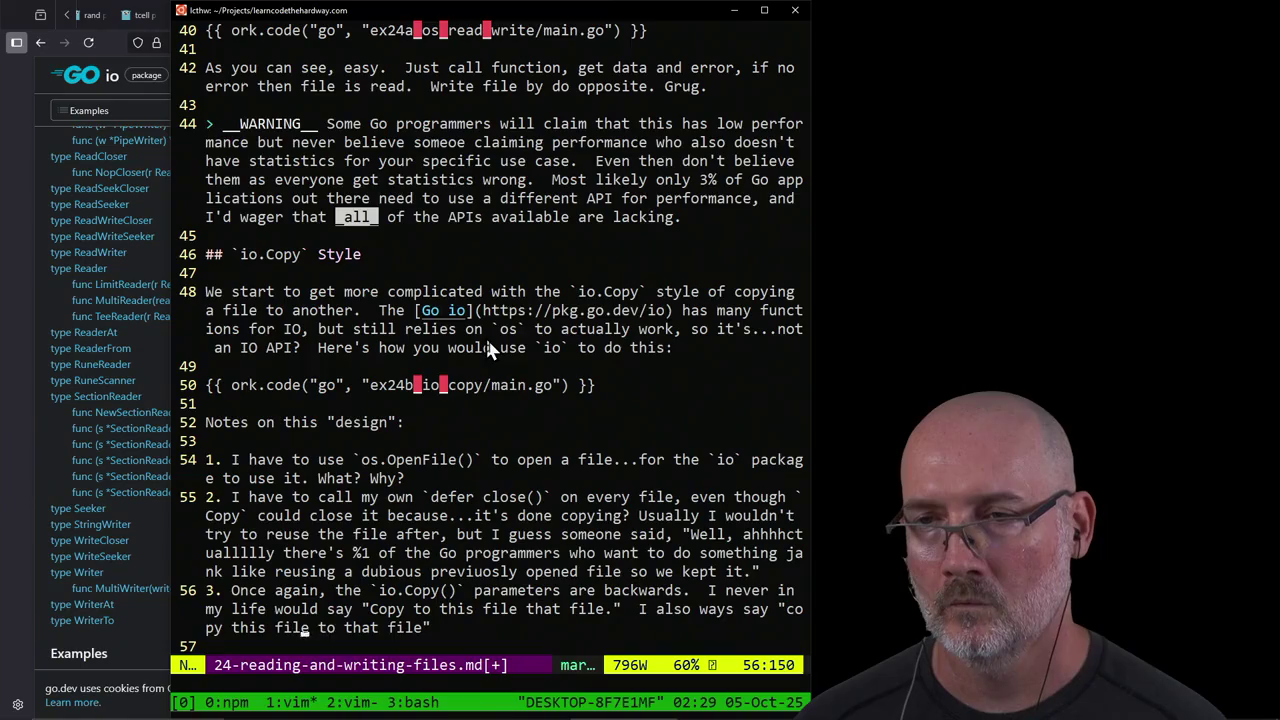
{"action": "key", "text": "h"}
{"action": "key", "text": "h"}
{"action": "key", "text": "h"}
{"action": "type", "text": "ile "}
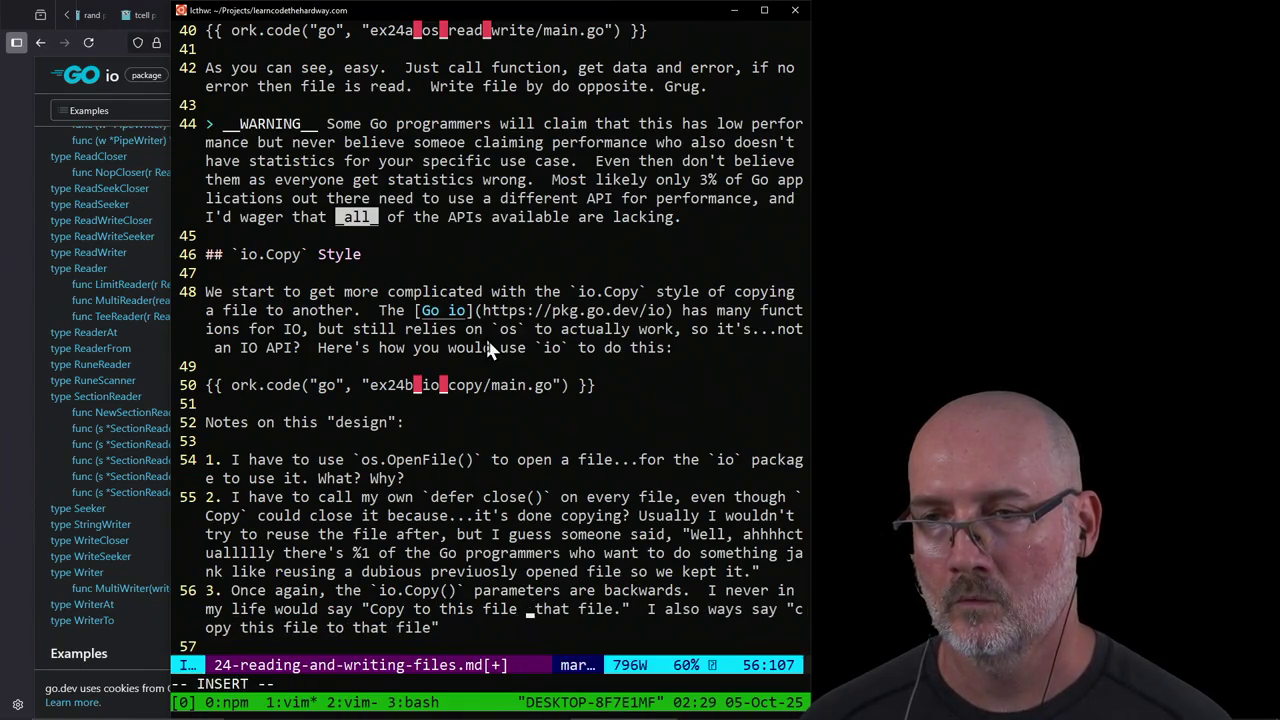
{"action": "type", "text": "from"}
{"action": "key", "text": "Escape"}
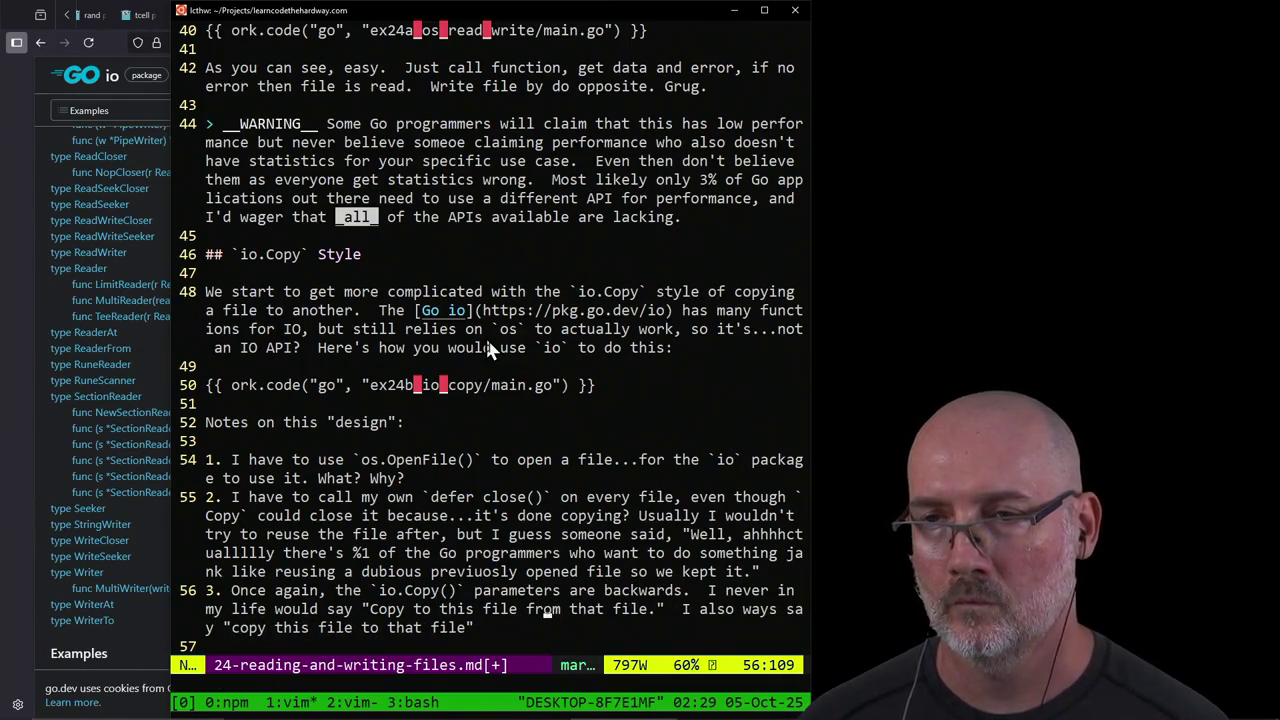
{"action": "key", "text": "i"}
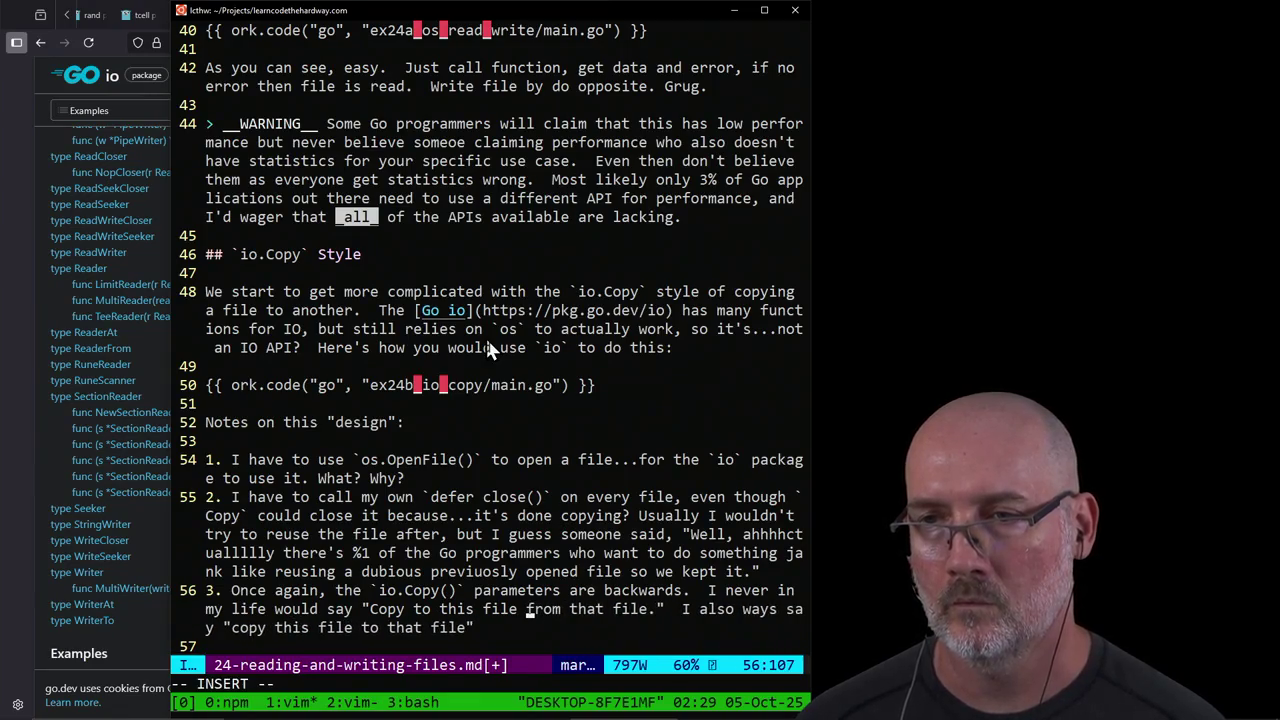
{"action": "key", "text": "Delete"}
{"action": "type", "text": ","}
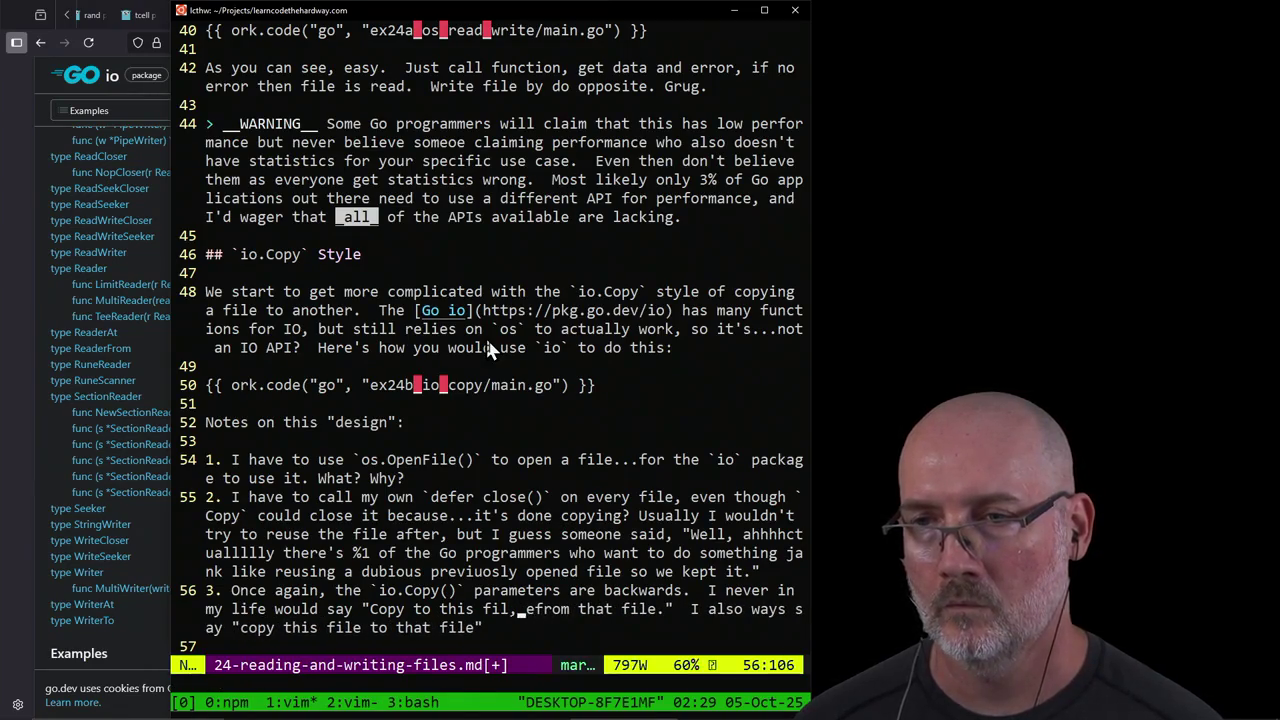
{"action": "key", "text": "BackSpace"}
{"action": "key", "text": "BackSpace"}
{"action": "type", "text": ","}
{"action": "key", "text": "Escape"}
Step: Wrap 'to' and 'from' in underscores for emphasis in note 3
{"action": "type", "text": "a_"}
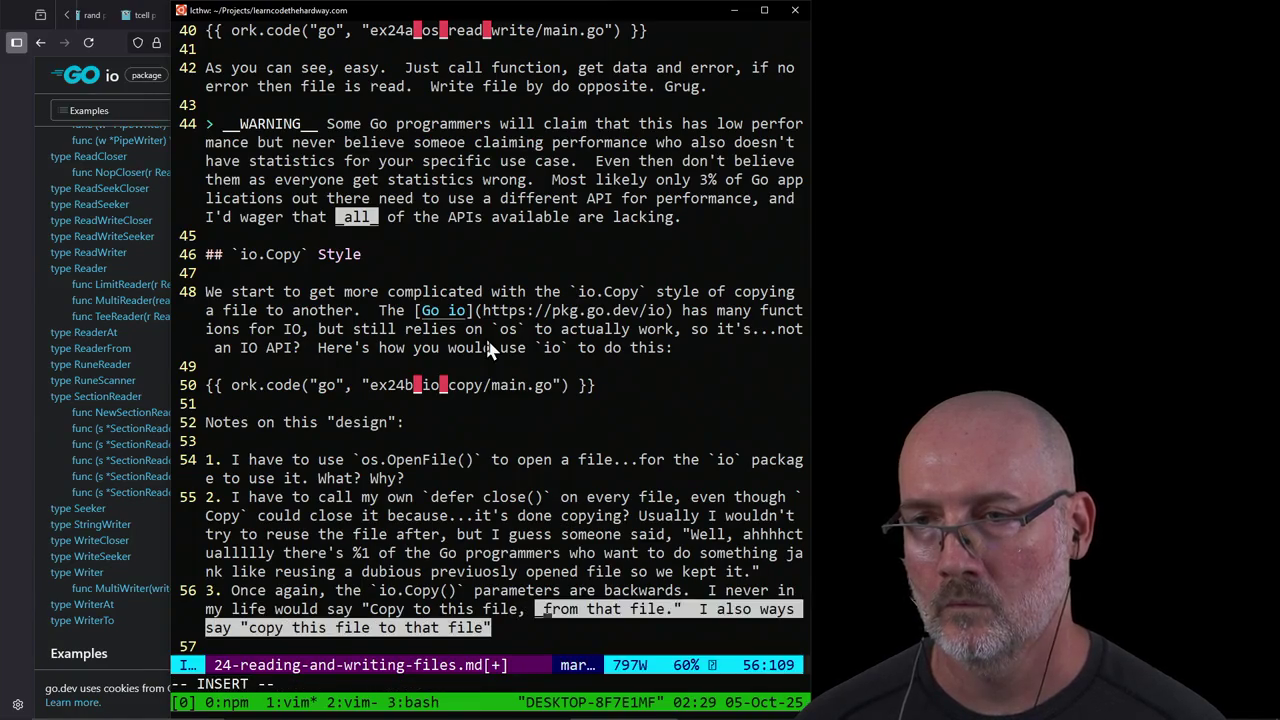
{"action": "key", "text": "Escape"}
{"action": "type", "text": "ea_"}
{"action": "key", "text": "Escape"}
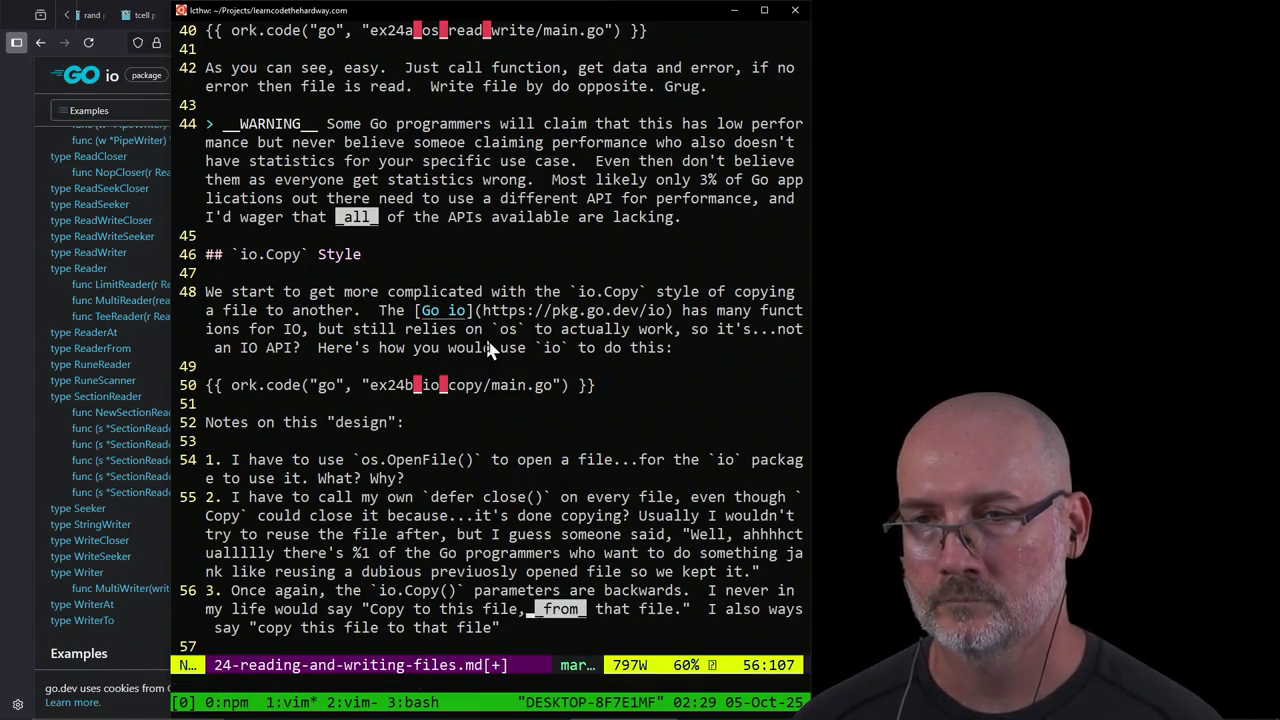
{"action": "key", "text": "b"}
{"action": "key", "text": "b"}
{"action": "key", "text": "b"}
{"action": "type", "text": "ile, _"}
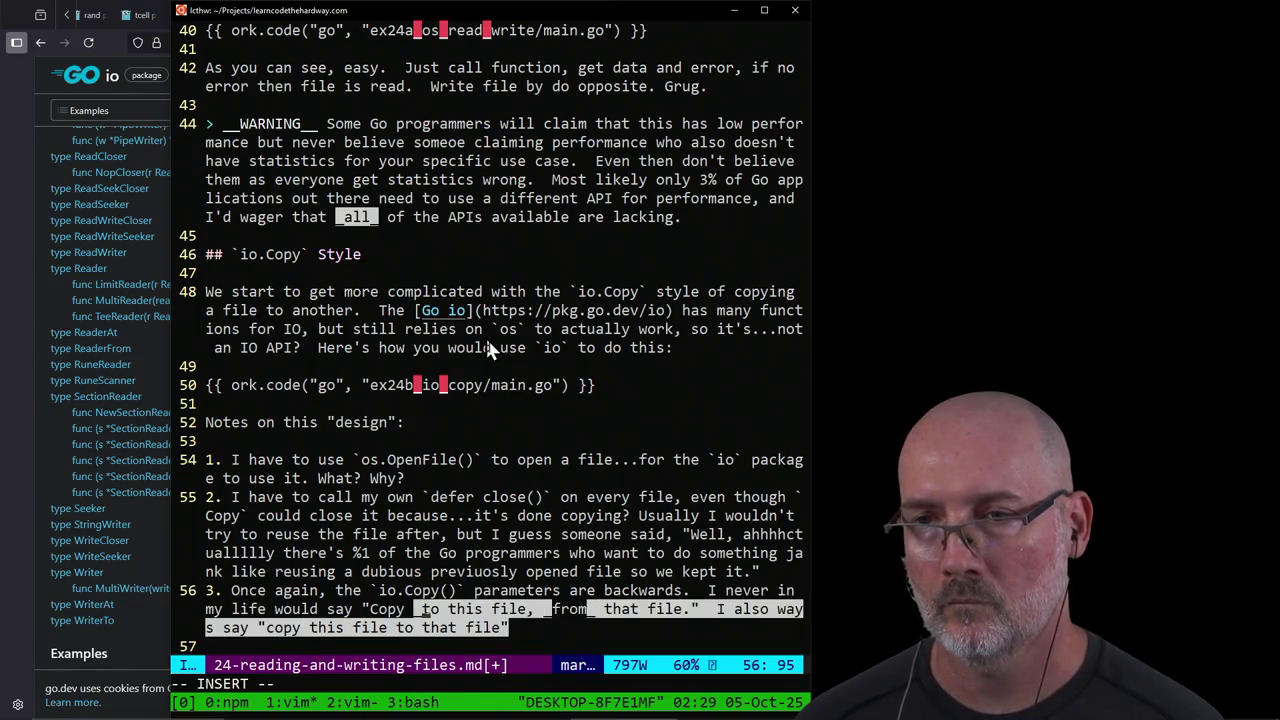
{"action": "key", "text": "Escape"}
{"action": "type", "text": "ead_"}
{"action": "key", "text": "End"}
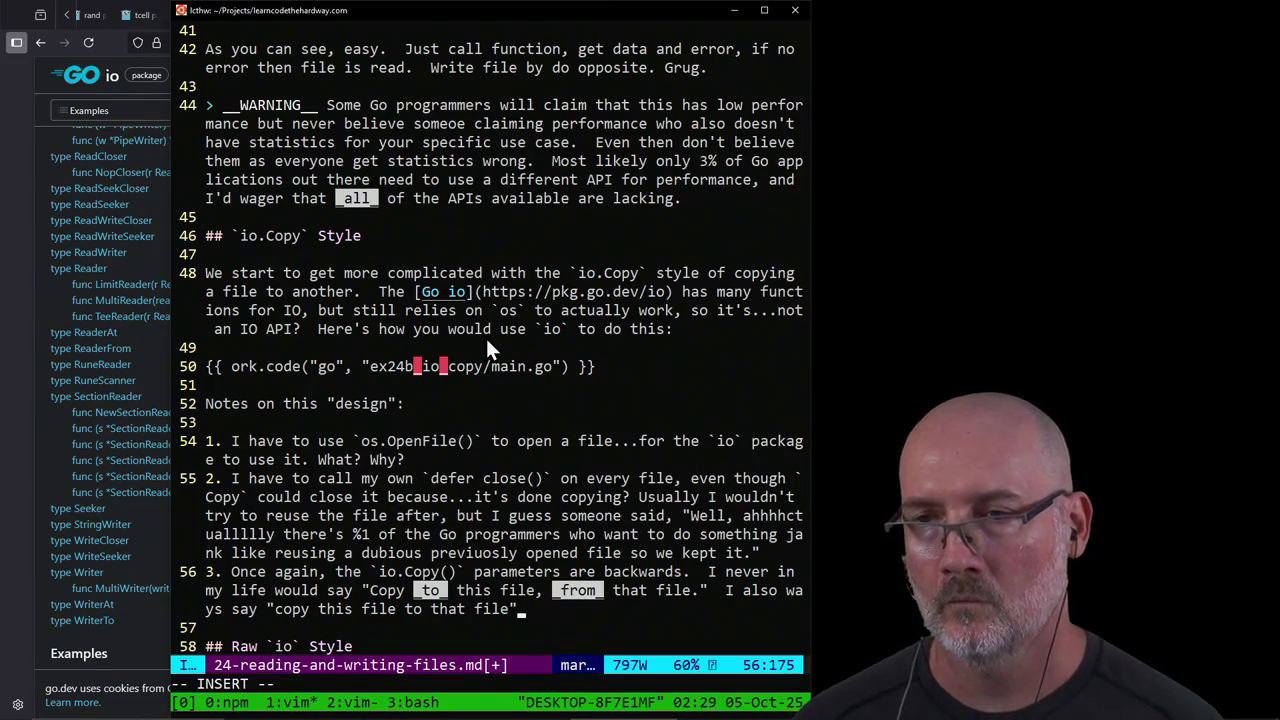
Step: Add that the 'from to' pattern was a massive source of C bugs, 'so it's awesome they were replicated here.'
{"action": "key", "text": "BackSpace"}
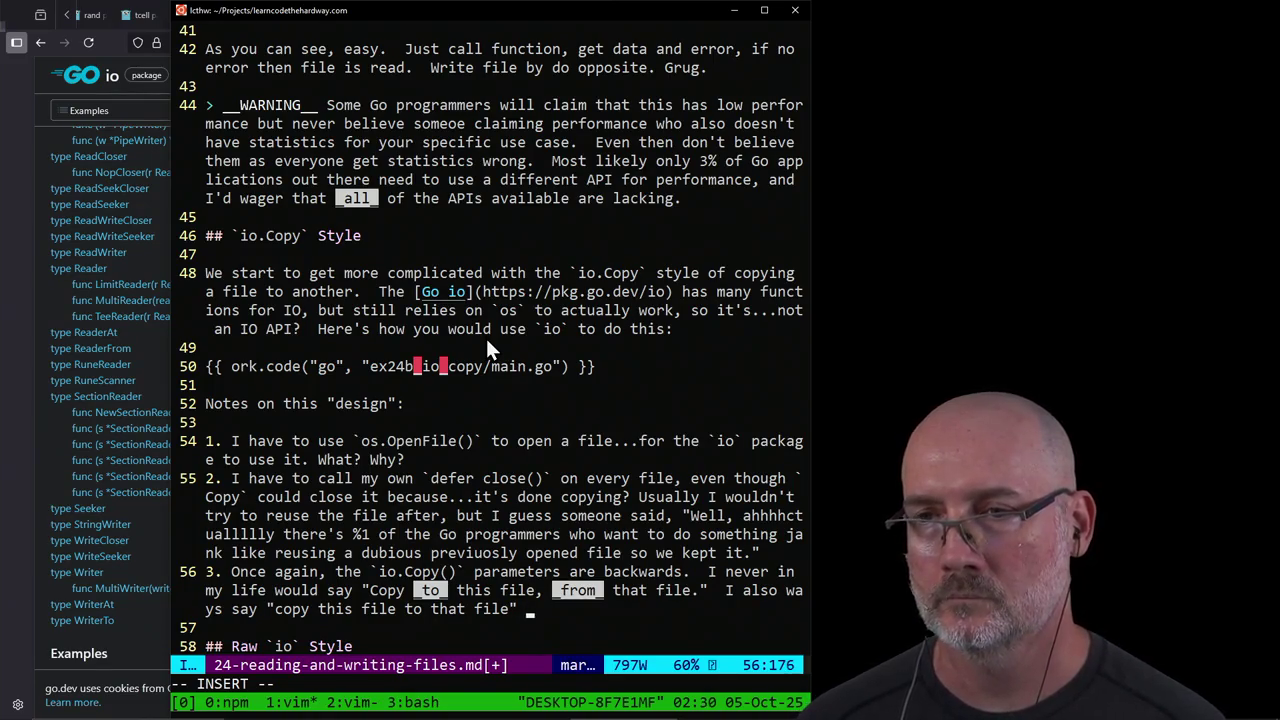
{"action": "type", "text": "but for some ins"}
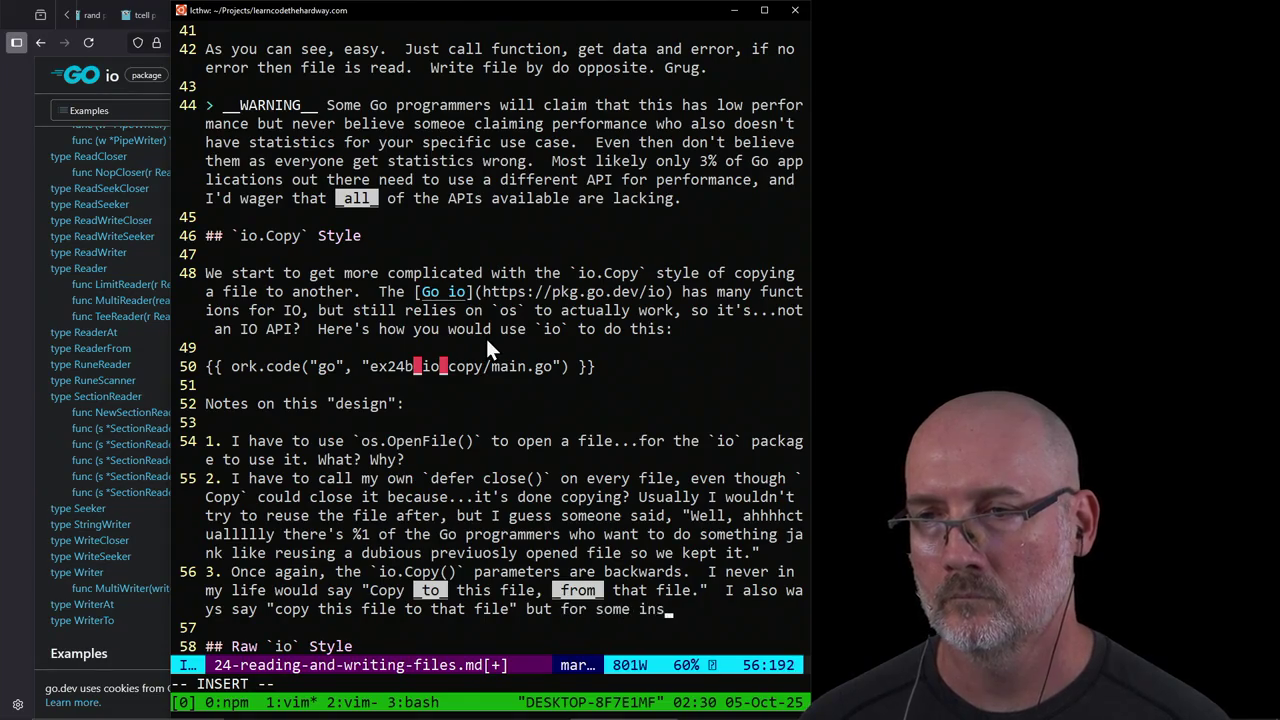
{"action": "type", "text": "ane reason "}
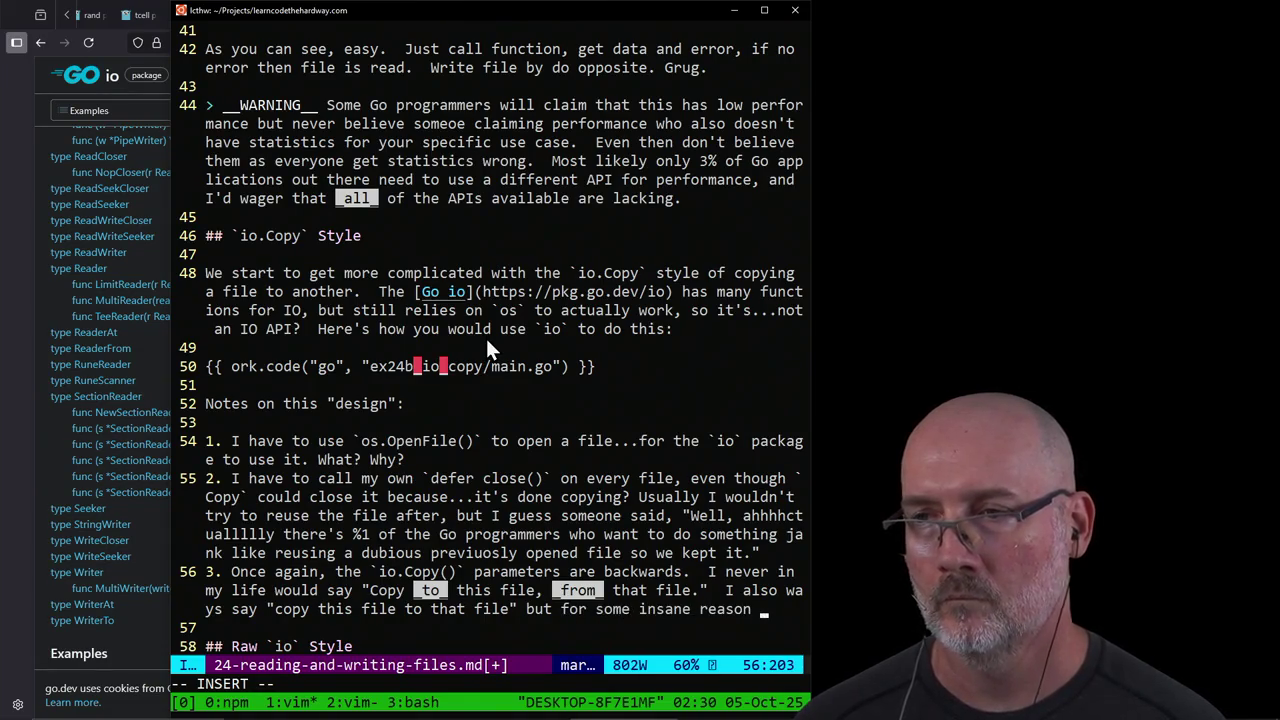
{"action": "type", "text": "this "}
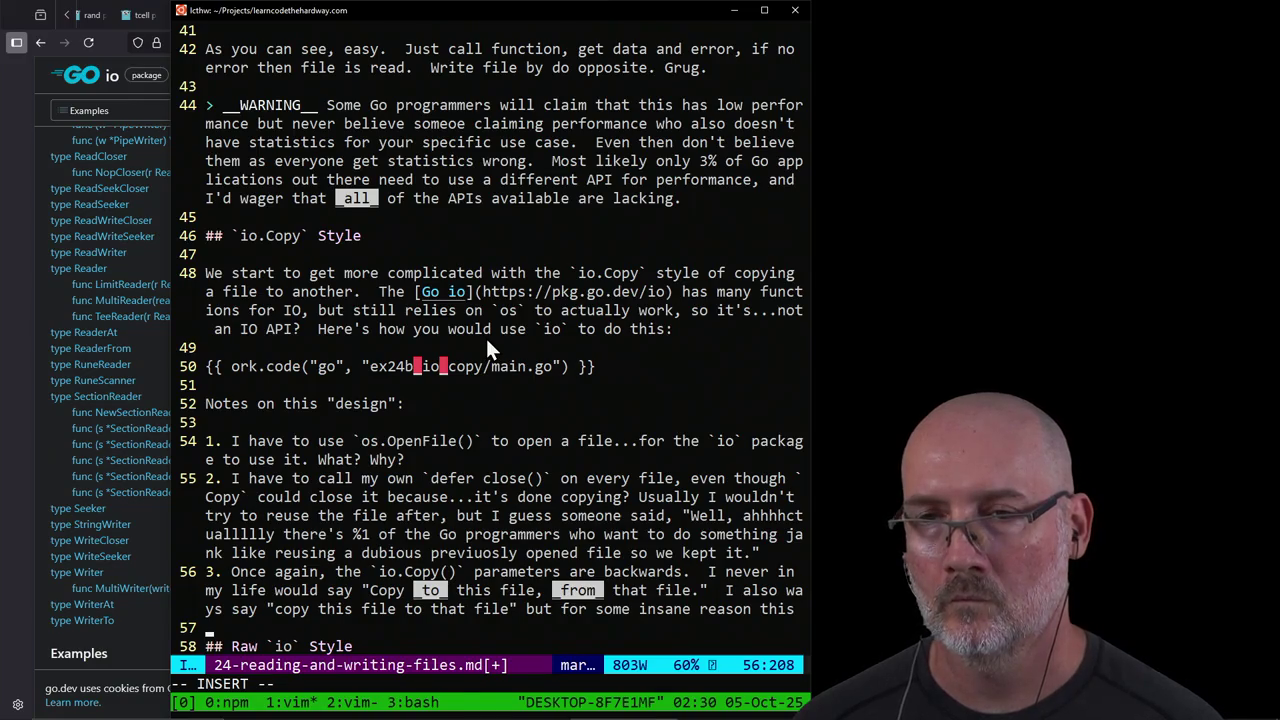
{"action": "type", "text": "pat"}
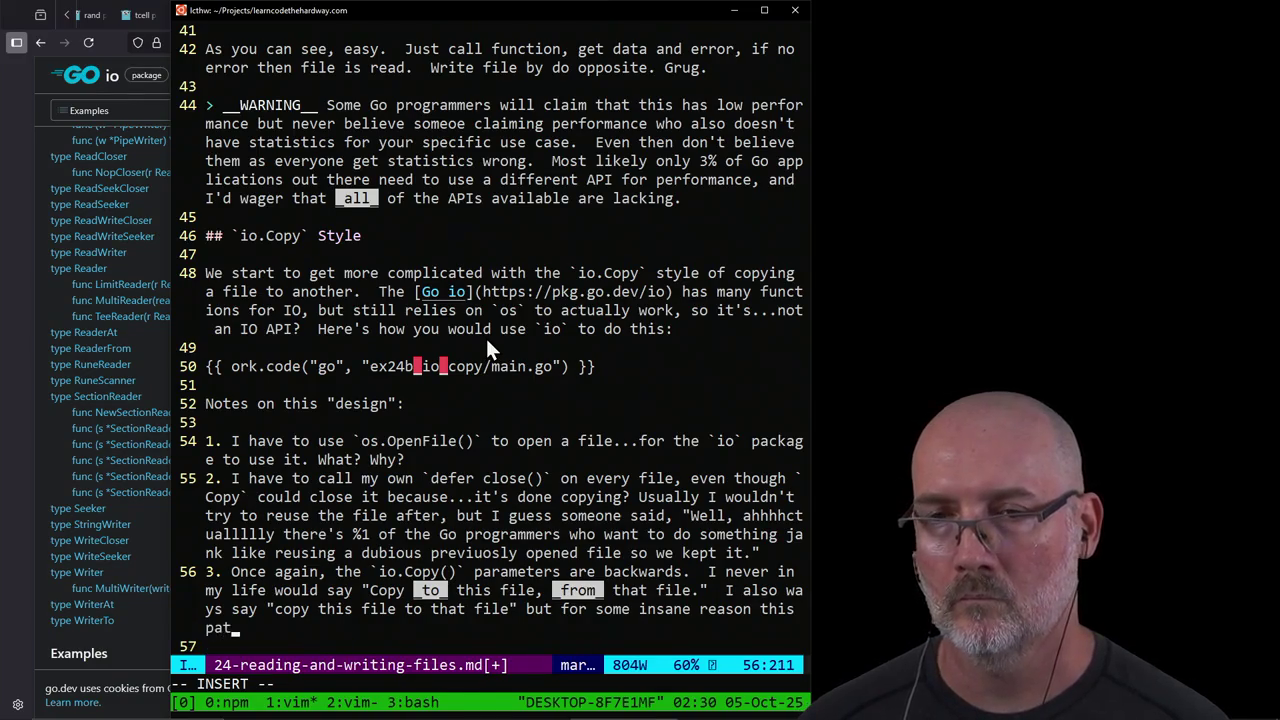
{"action": "type", "text": "tern pops up "}
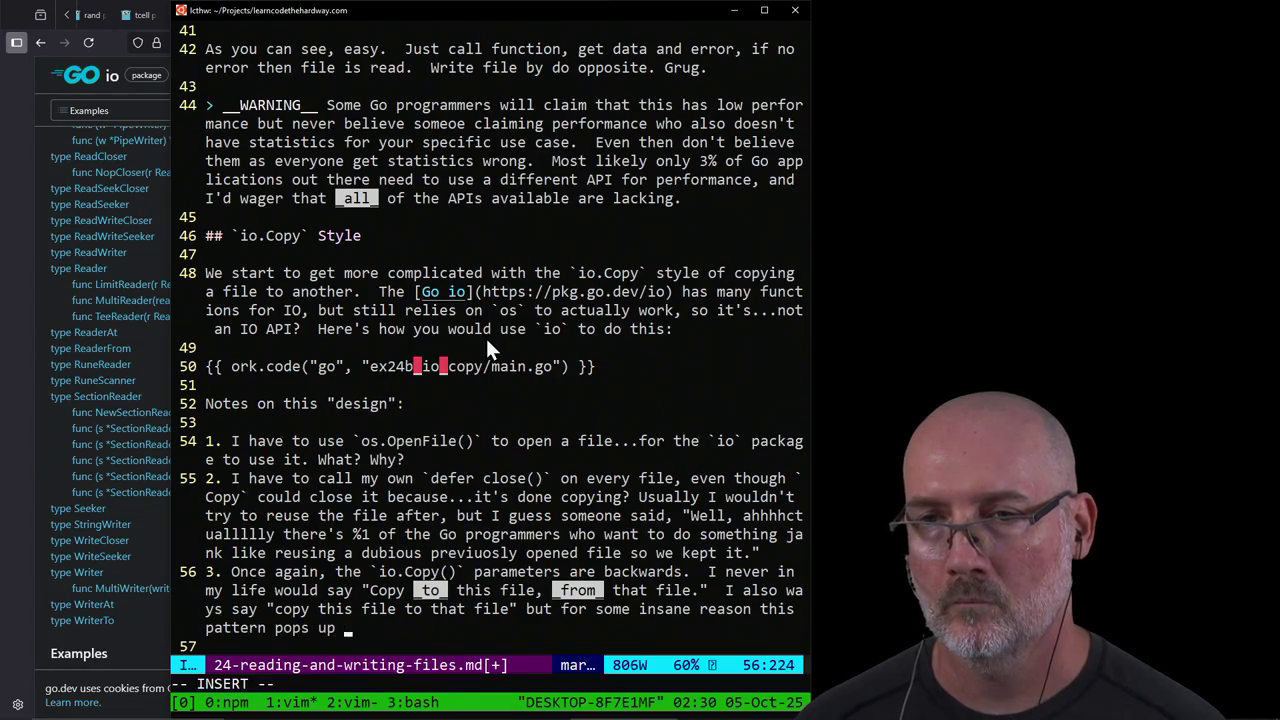
{"action": "type", "text": "on any \"from"}
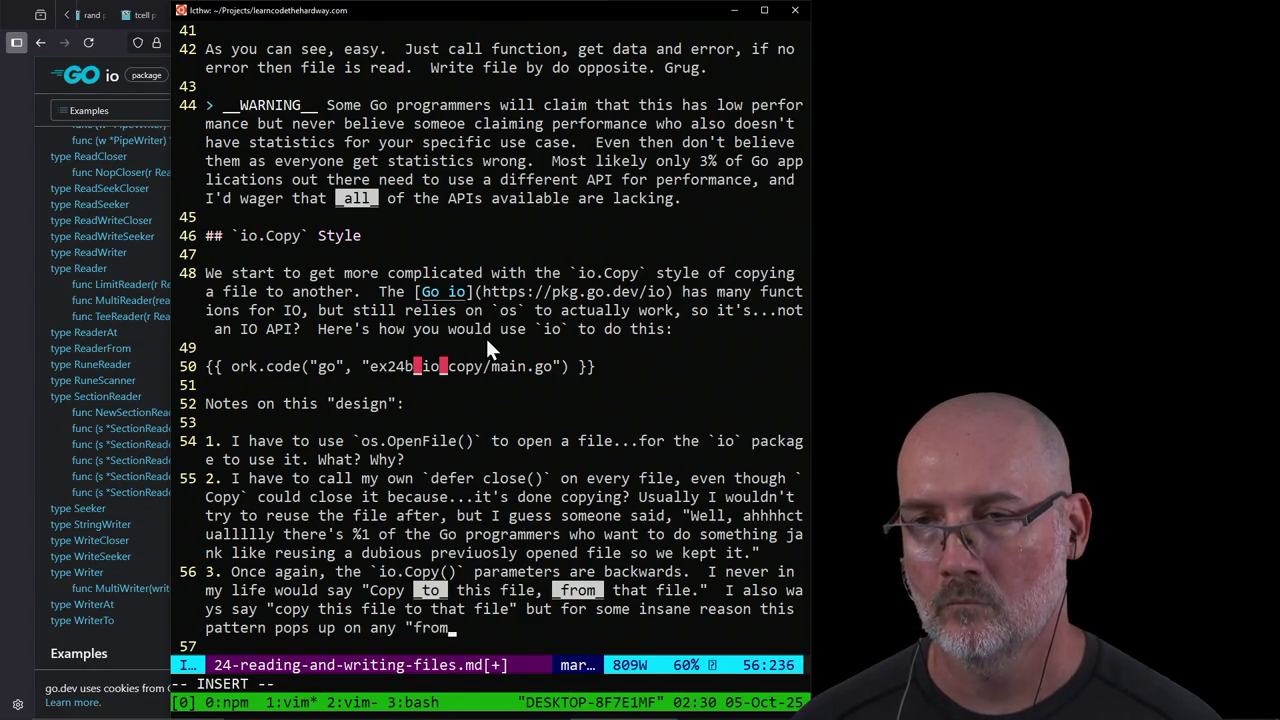
{"action": "type", "text": " to\" opera"}
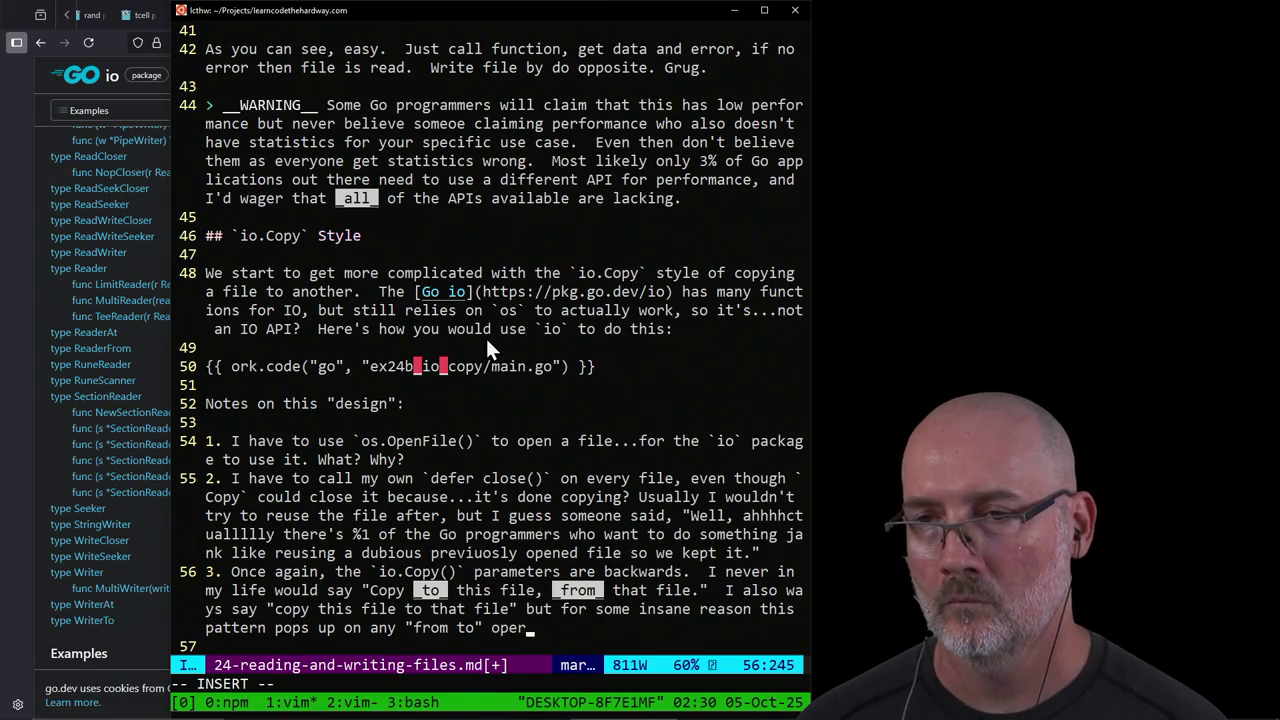
{"action": "type", "text": "tion.  Incidentally"}
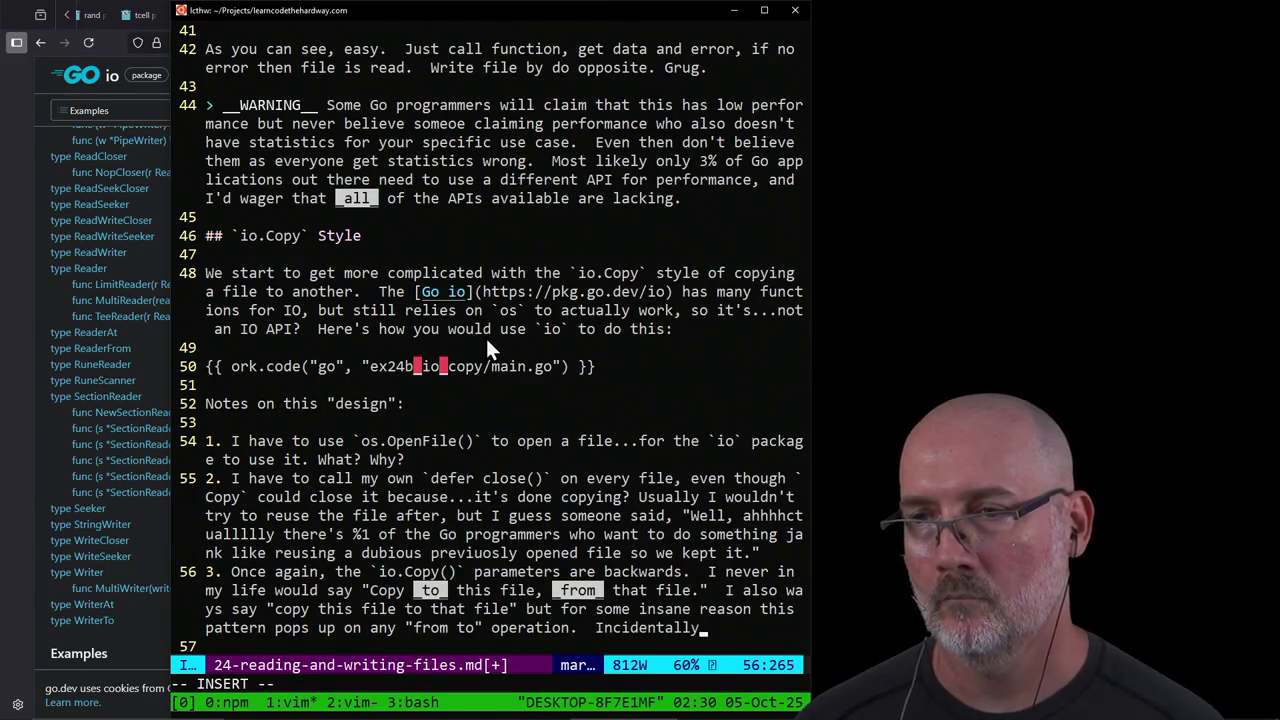
{"action": "type", "text": ", this was also a massive source of bugs in C with its memory ma"}
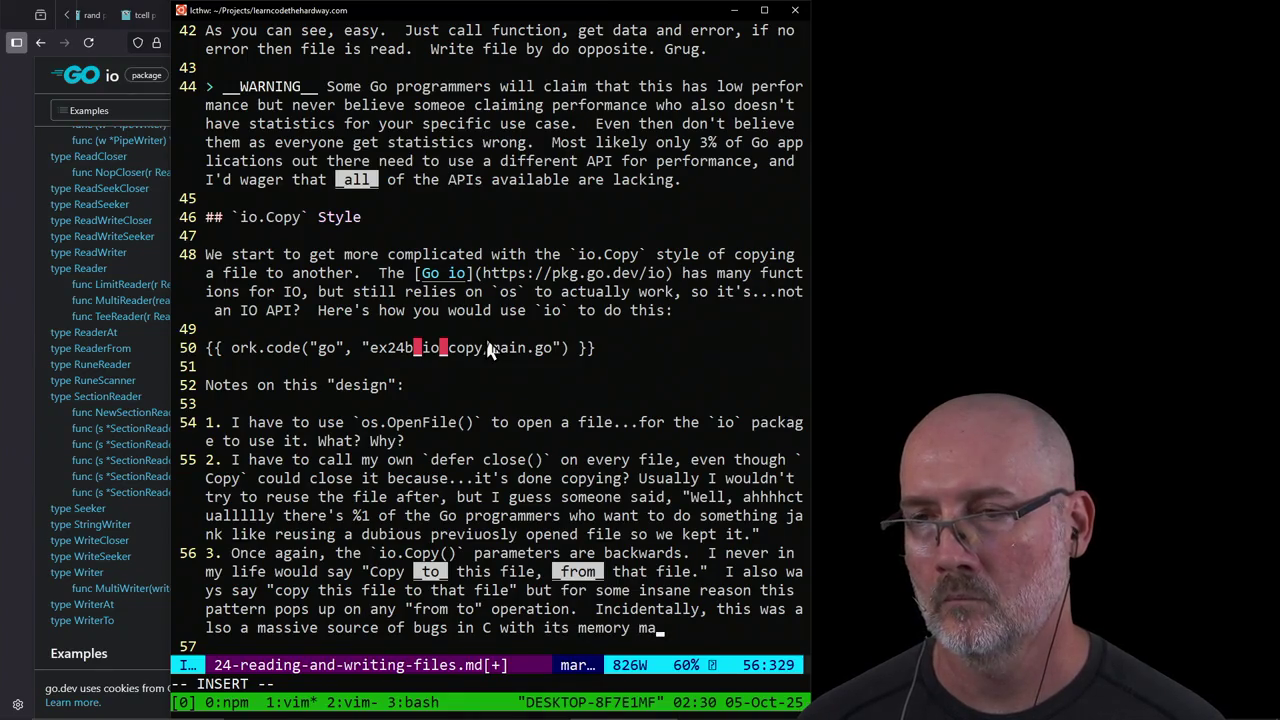
{"action": "key", "text": "BackSpace"}
{"action": "key", "text": "BackSpace"}
{"action": "key", "text": "BackSpace"}
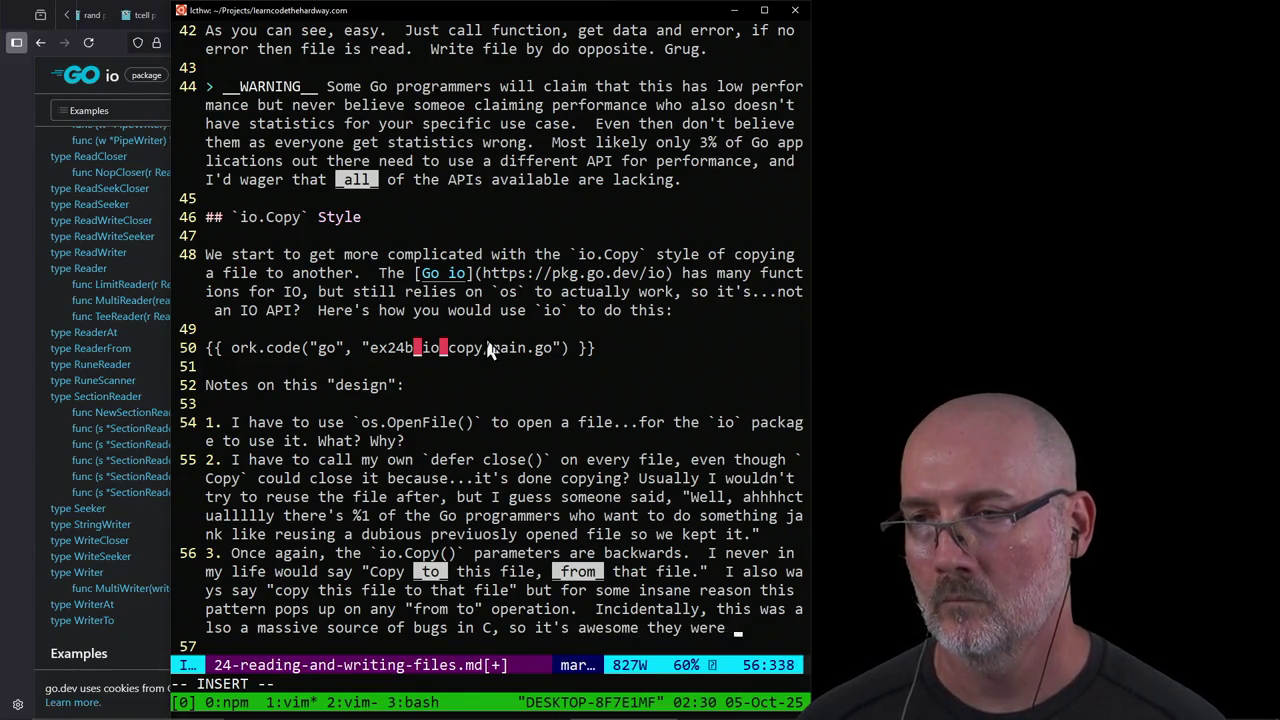
{"action": "type", "text": "replicated here"}
{"action": "type", "text": "."}
{"action": "key", "text": "Return"}
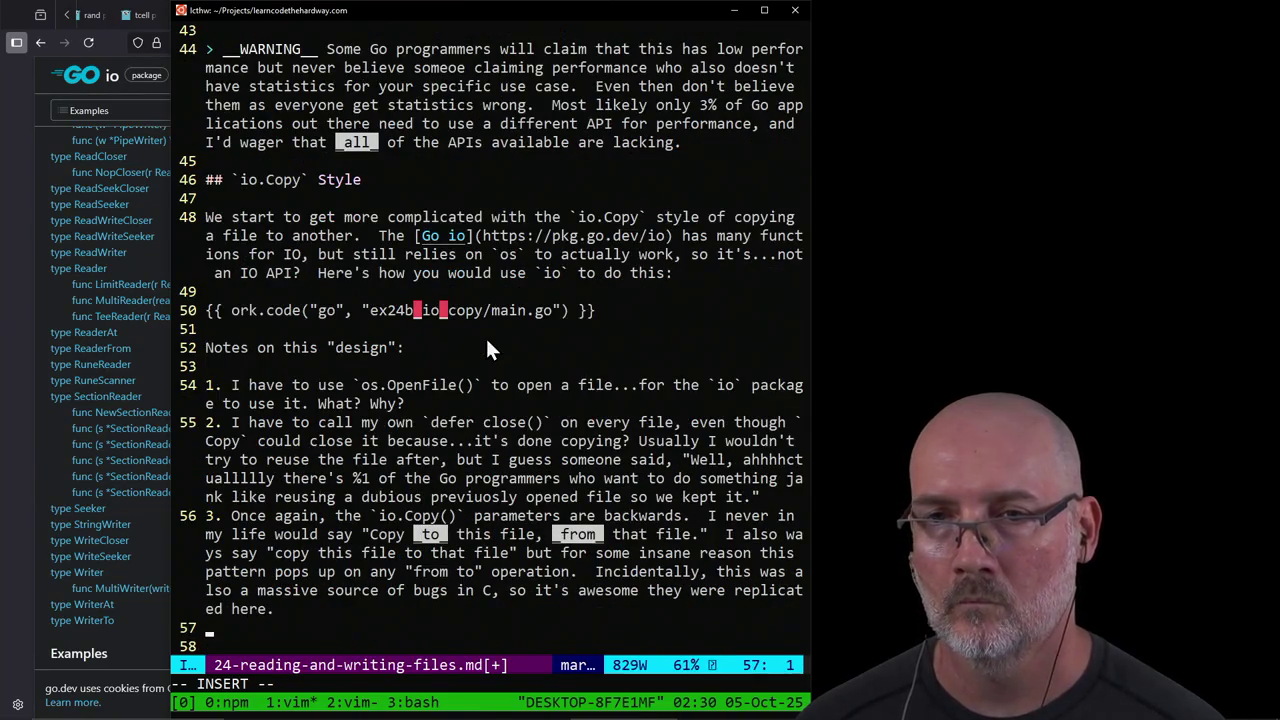
Step: Bring the ex24b_io_copy main.go example, which copies build.log into out.log, back on screen
{"action": "key", "text": "ctrl+b"}
{"action": "key", "text": "n"}
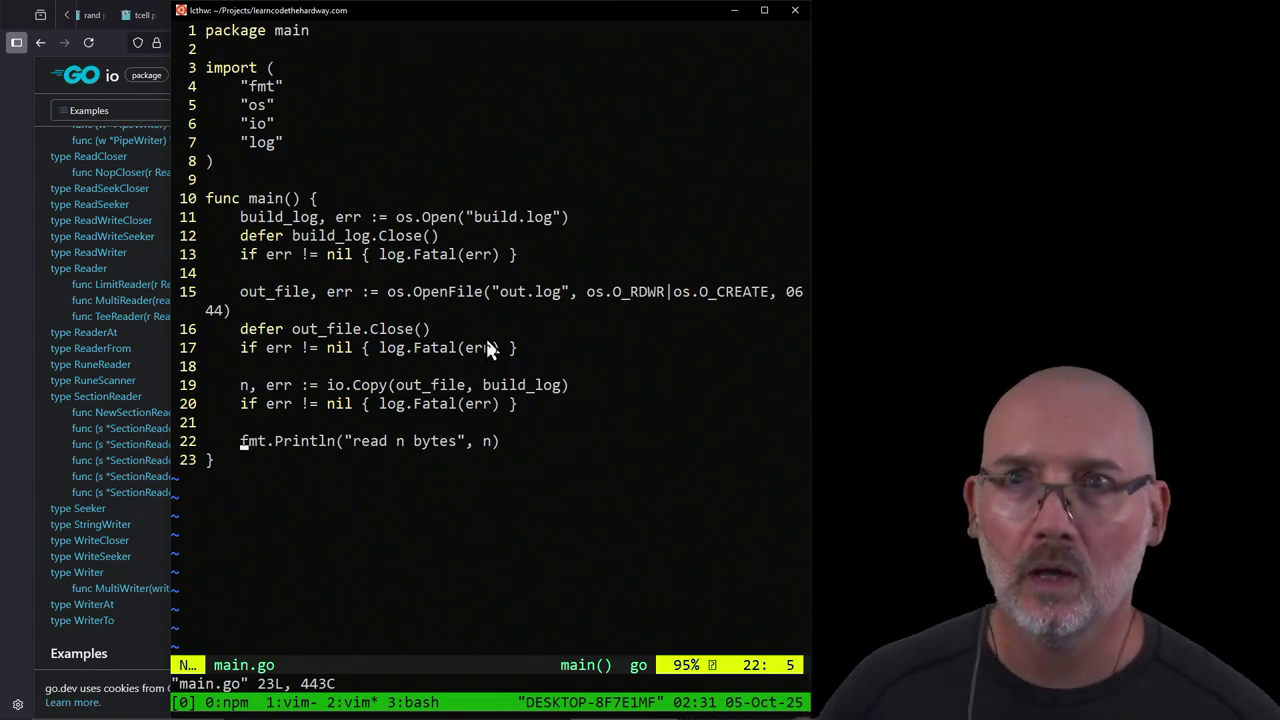
Step: Search Google for 'memcpy' in a new Firefox tab
{"action": "left_click", "coordinate": [87, 621]}
{"action": "key", "text": "ctrl+t"}
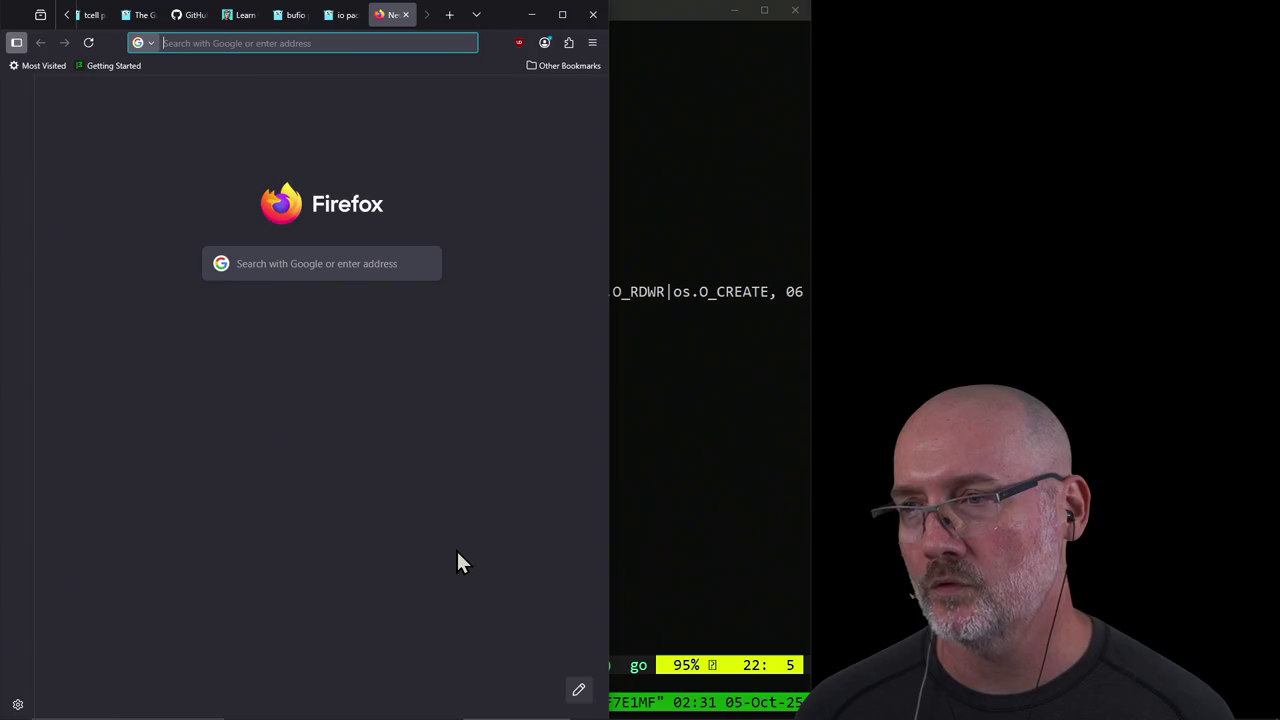
{"action": "type", "text": "memcpy"}
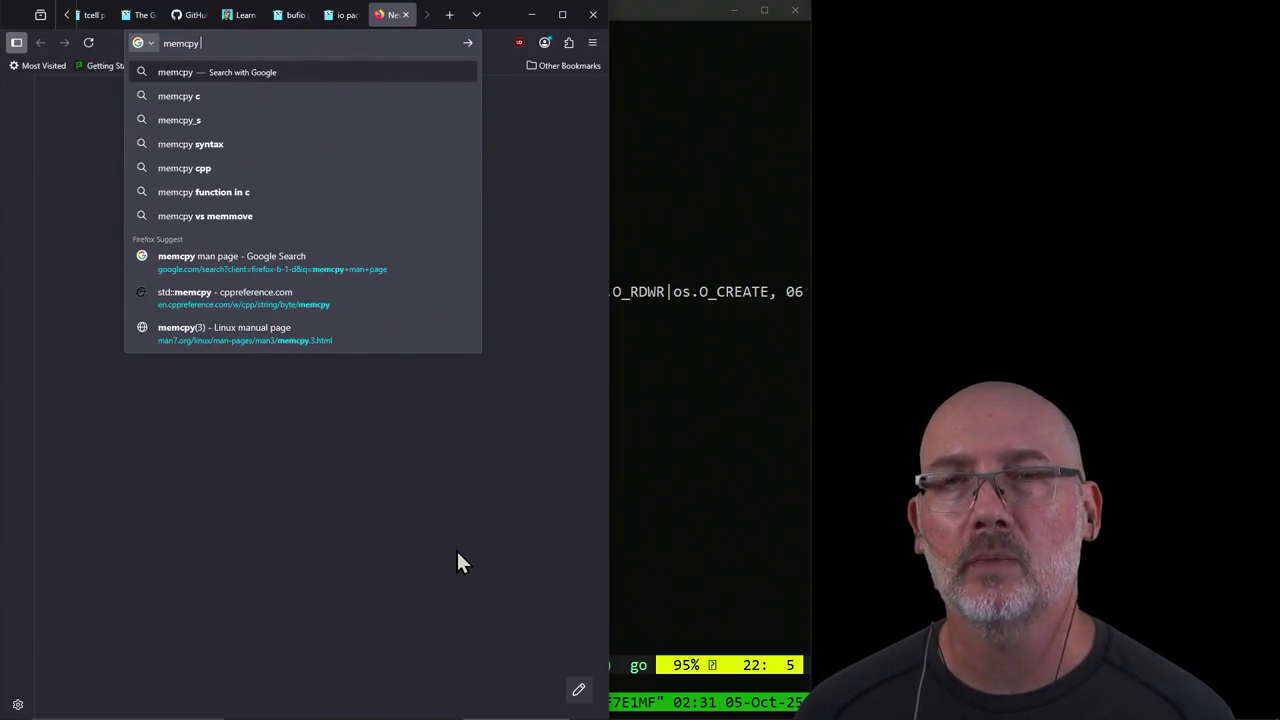
{"action": "key", "text": "Return"}
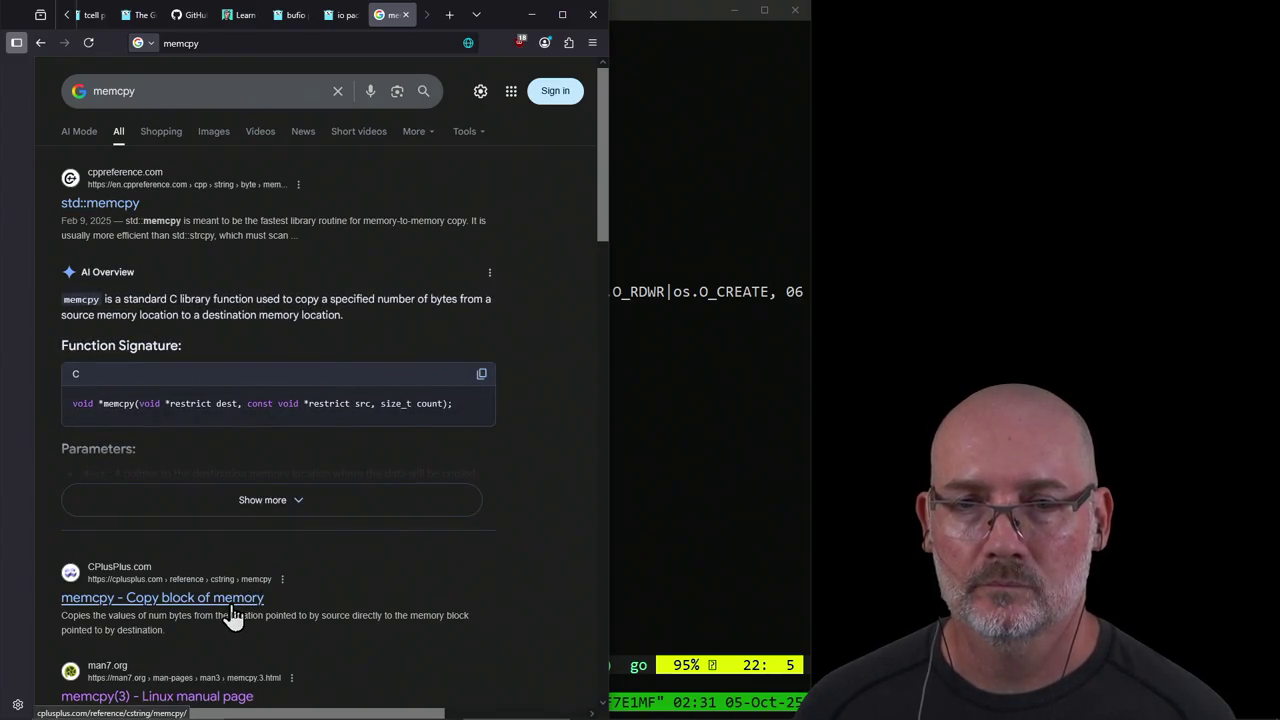
Step: Open the man7.org memcpy(3) page and highlight the dest/src argument order in its synopsis
{"action": "scroll", "coordinate": [232, 615], "scroll_direction": "down", "scroll_amount": 2}
{"action": "left_click", "coordinate": [210, 562]}
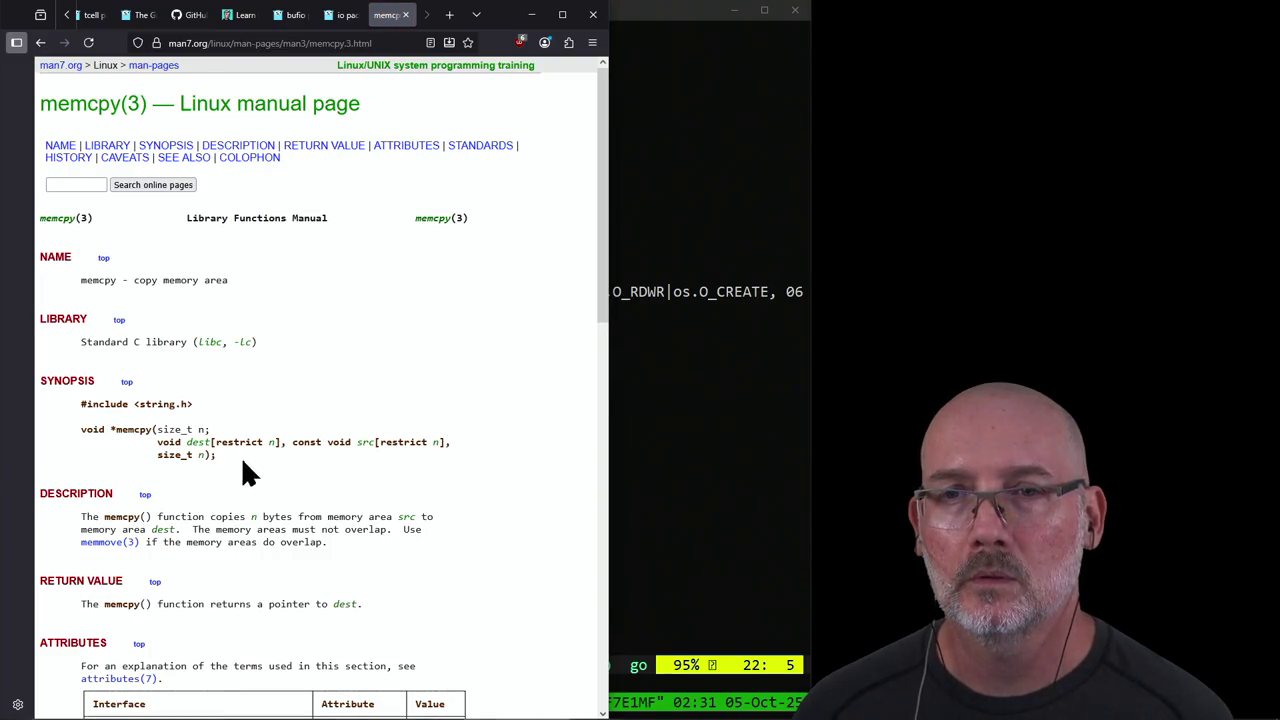
{"action": "left_click_drag", "start_coordinate": [151, 437], "coordinate": [388, 463]}
{"action": "left_click", "coordinate": [388, 463]}
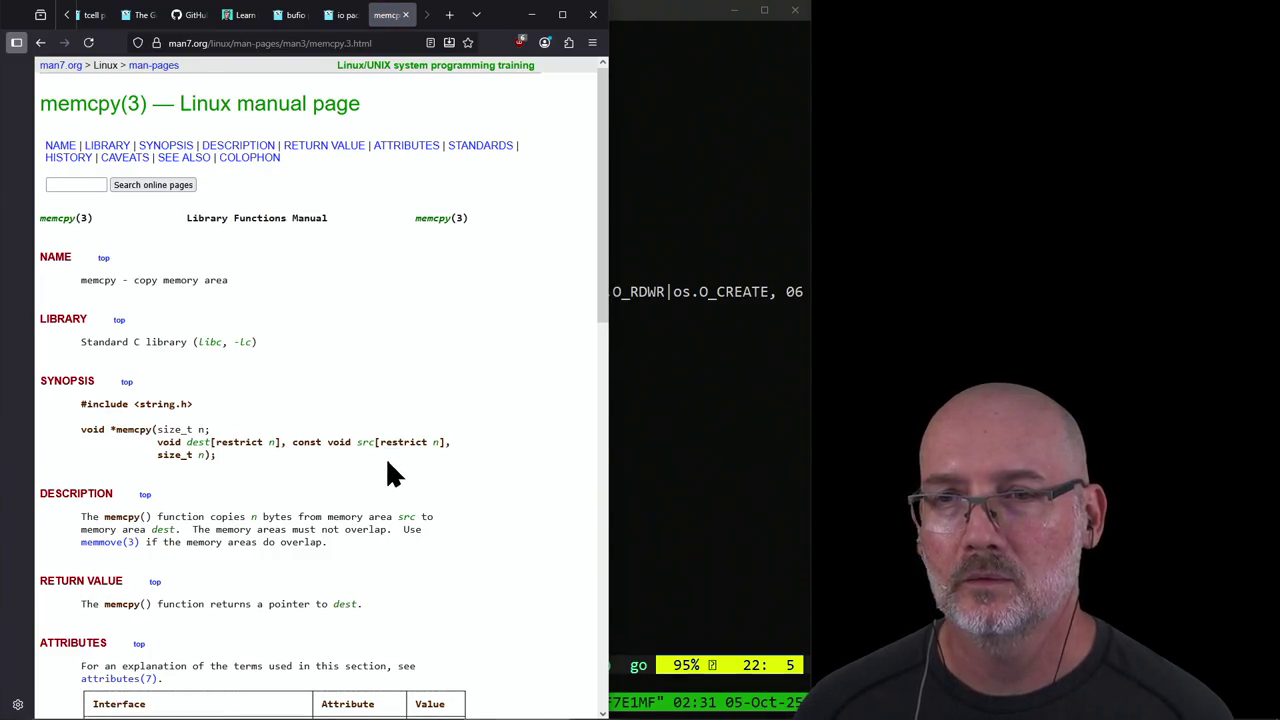
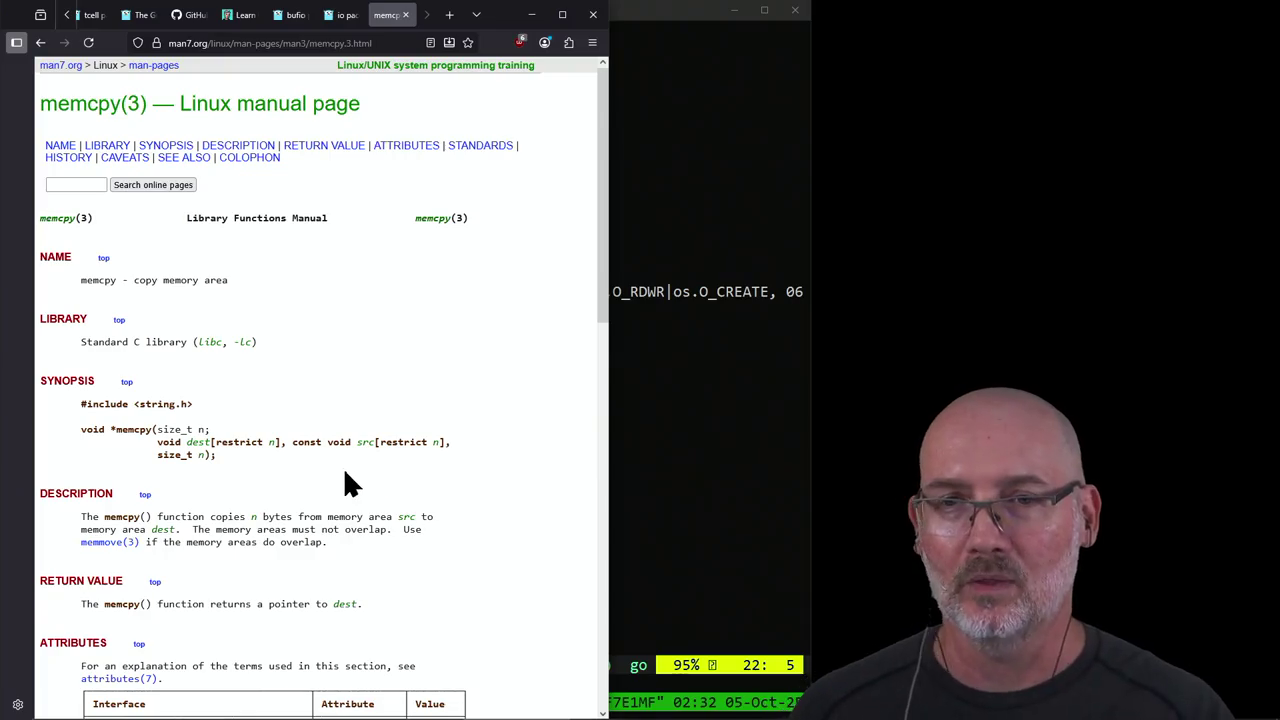
Step: Highlight the memcpy declaration, its dest/src parameter line and the name memcpy, then close the man page tab
{"action": "left_click_drag", "start_coordinate": [143, 437], "coordinate": [40, 437]}
{"action": "left_click", "coordinate": [265, 465]}
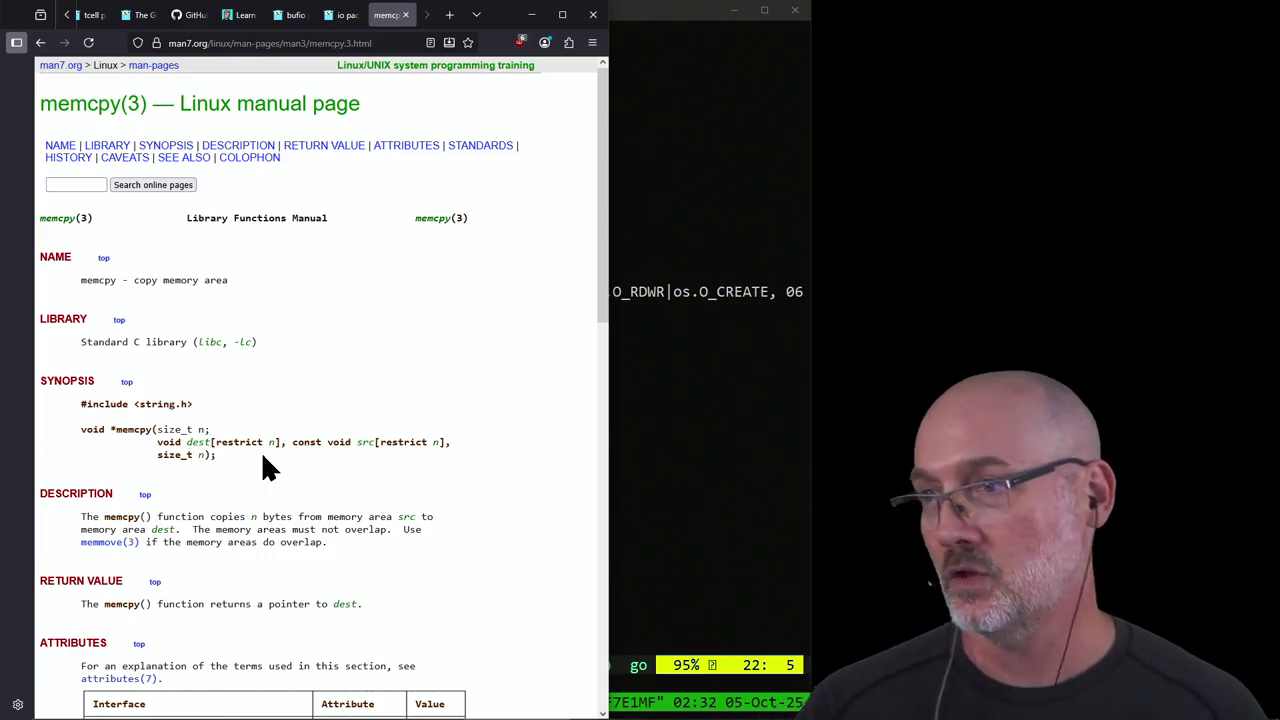
{"action": "triple_click", "coordinate": [193, 440]}
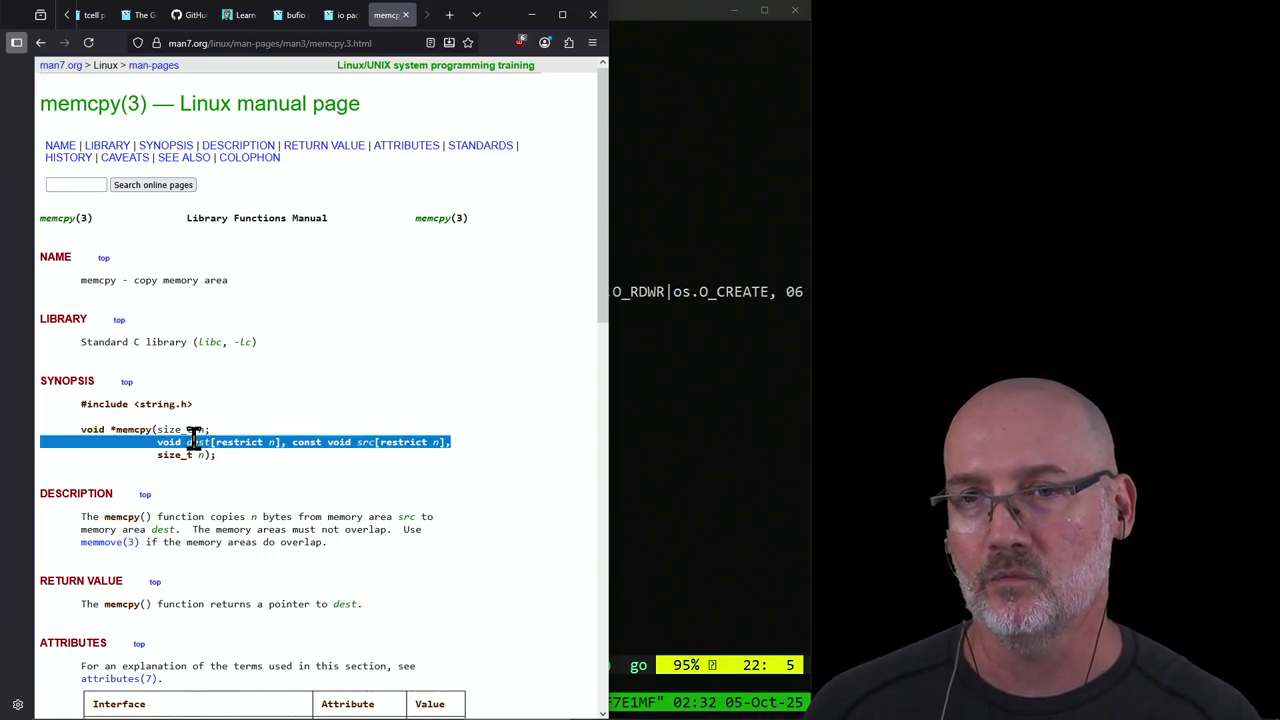
{"action": "left_click", "coordinate": [331, 440]}
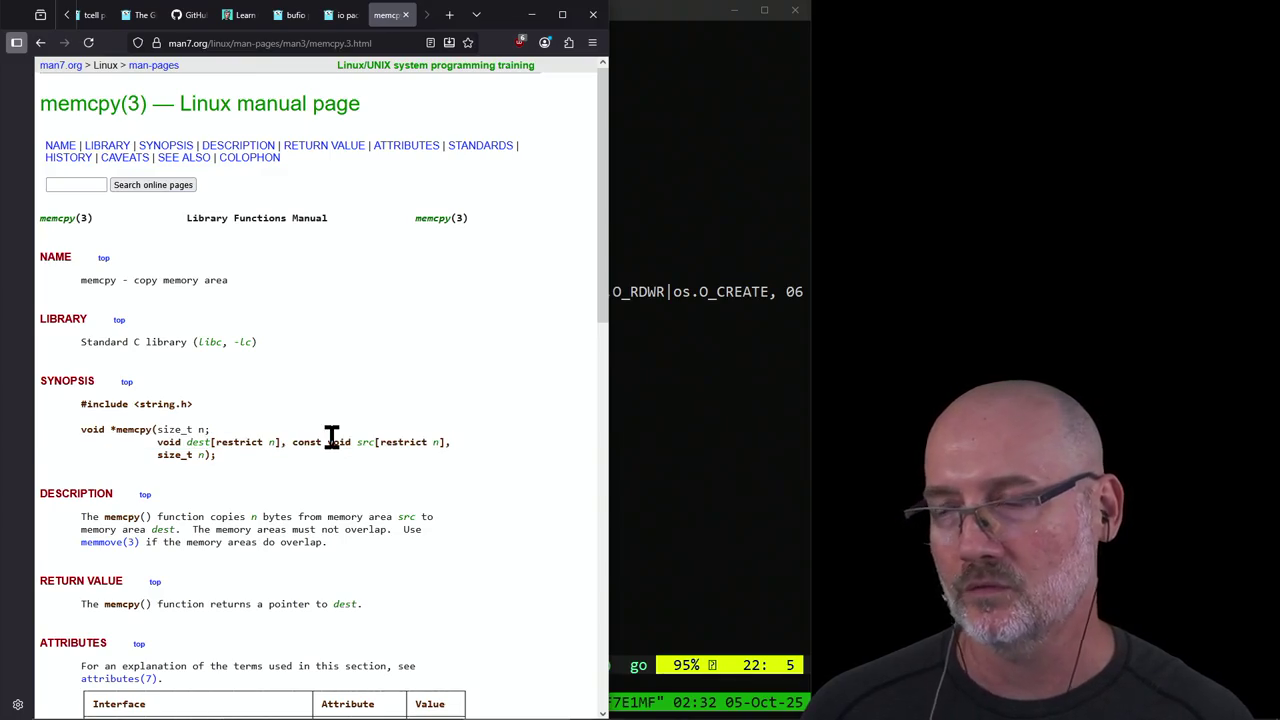
{"action": "double_click", "coordinate": [137, 429]}
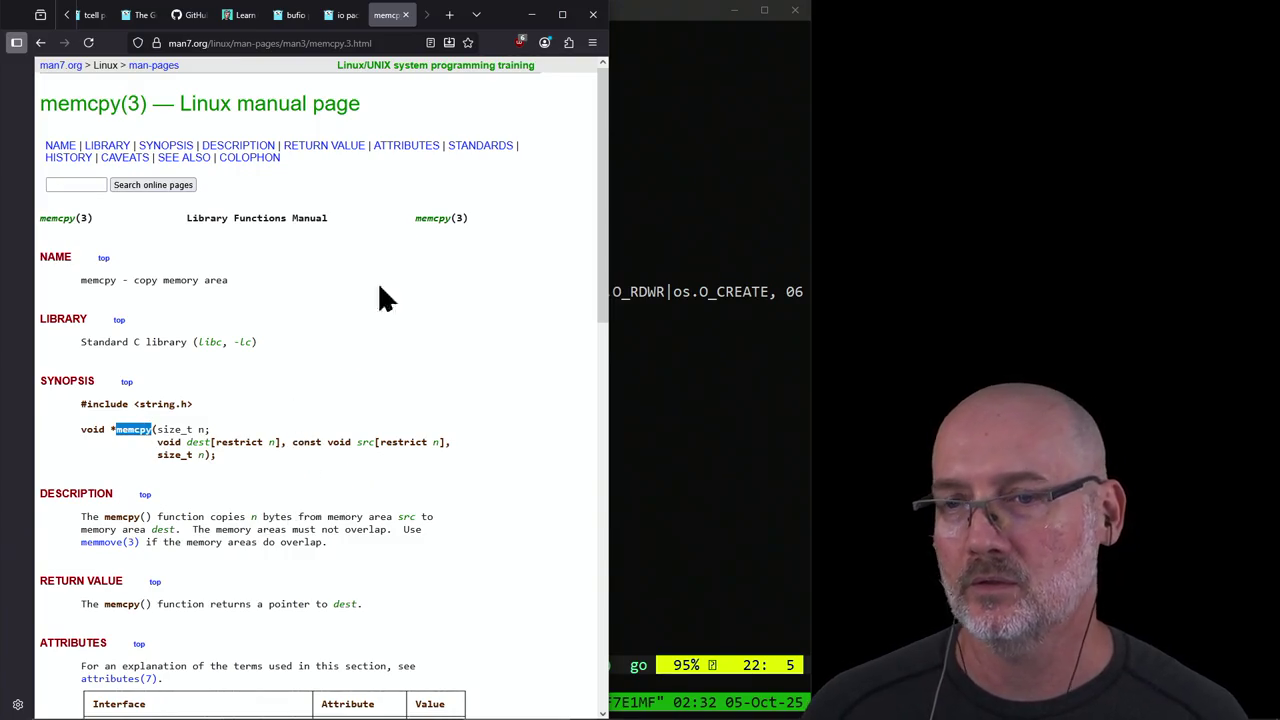
{"action": "left_click", "coordinate": [405, 14]}
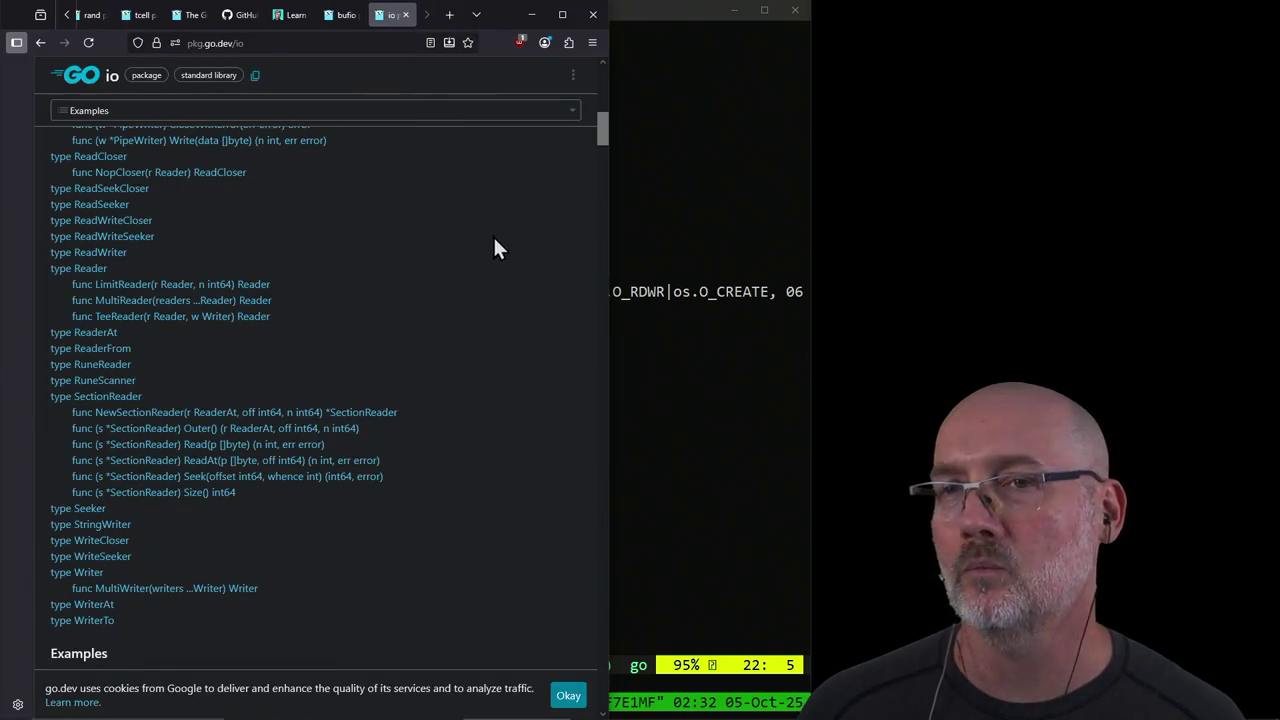
Step: Search Google for 'go encoding/json' in a new Firefox tab
{"action": "left_click", "coordinate": [672, 427]}
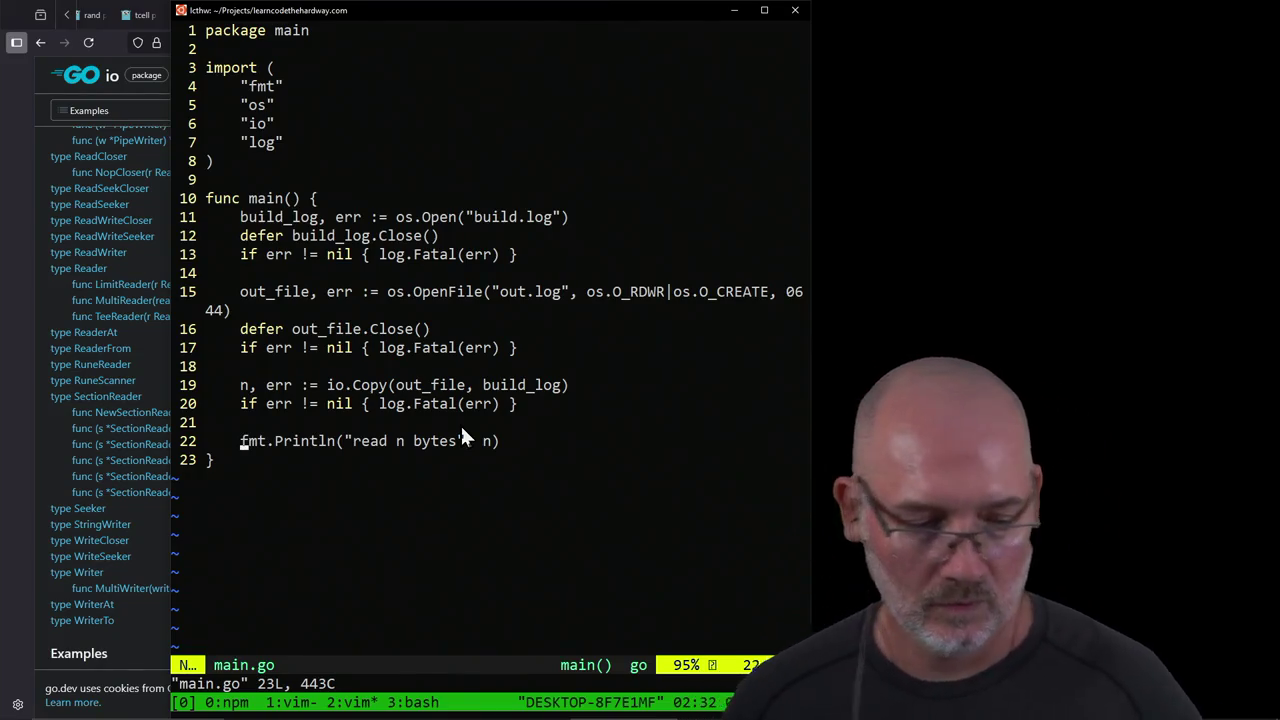
{"action": "left_click", "coordinate": [24, 450]}
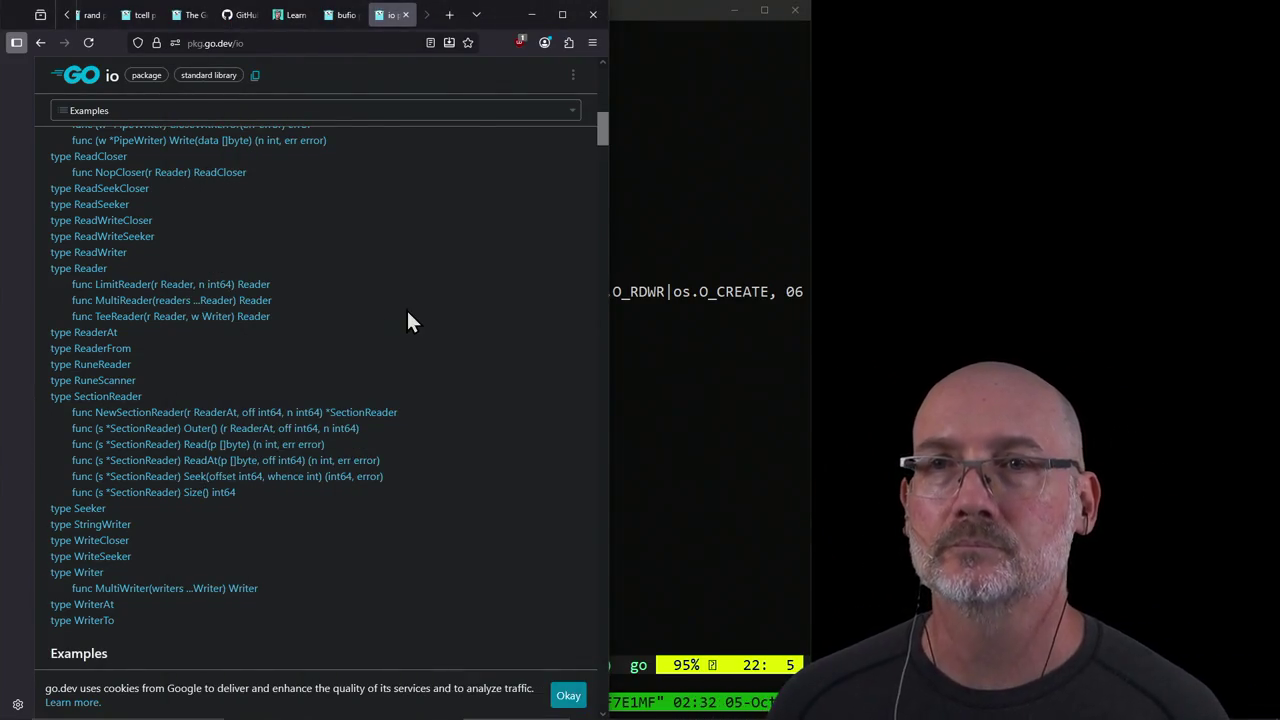
{"action": "key", "text": "ctrl+t"}
{"action": "type", "text": "git.learnjsthehardway.com/"}
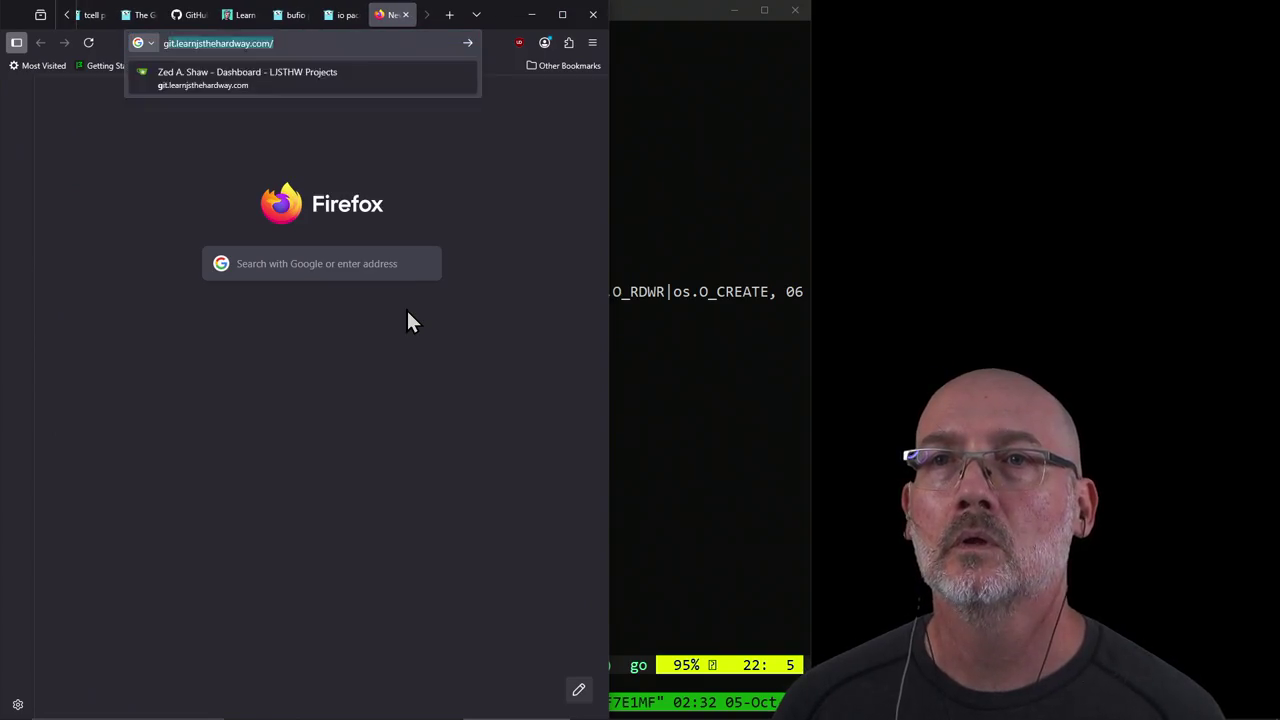
{"action": "type", "text": "o json p"}
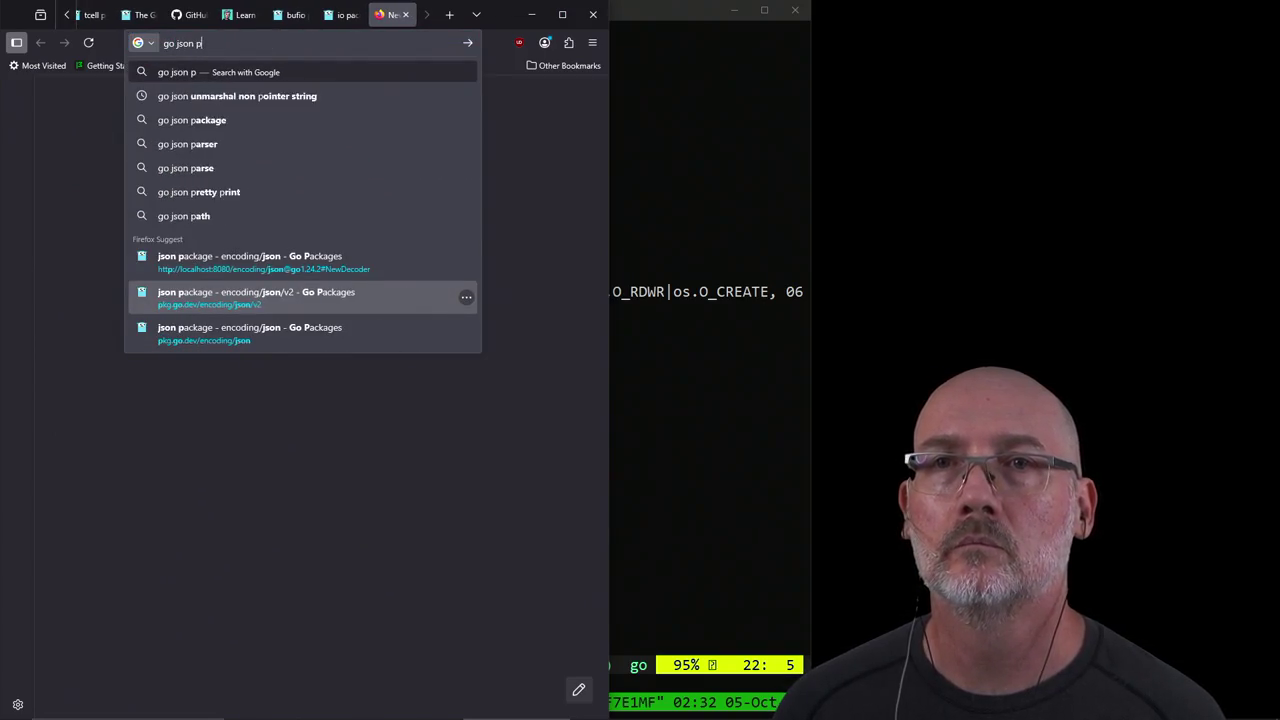
{"action": "key", "text": "BackSpace"}
{"action": "key", "text": "BackSpace"}
{"action": "key", "text": "BackSpace"}
{"action": "key", "text": "BackSpace"}
{"action": "key", "text": "BackSpace"}
{"action": "key", "text": "BackSpace"}
{"action": "type", "text": "encoding."}
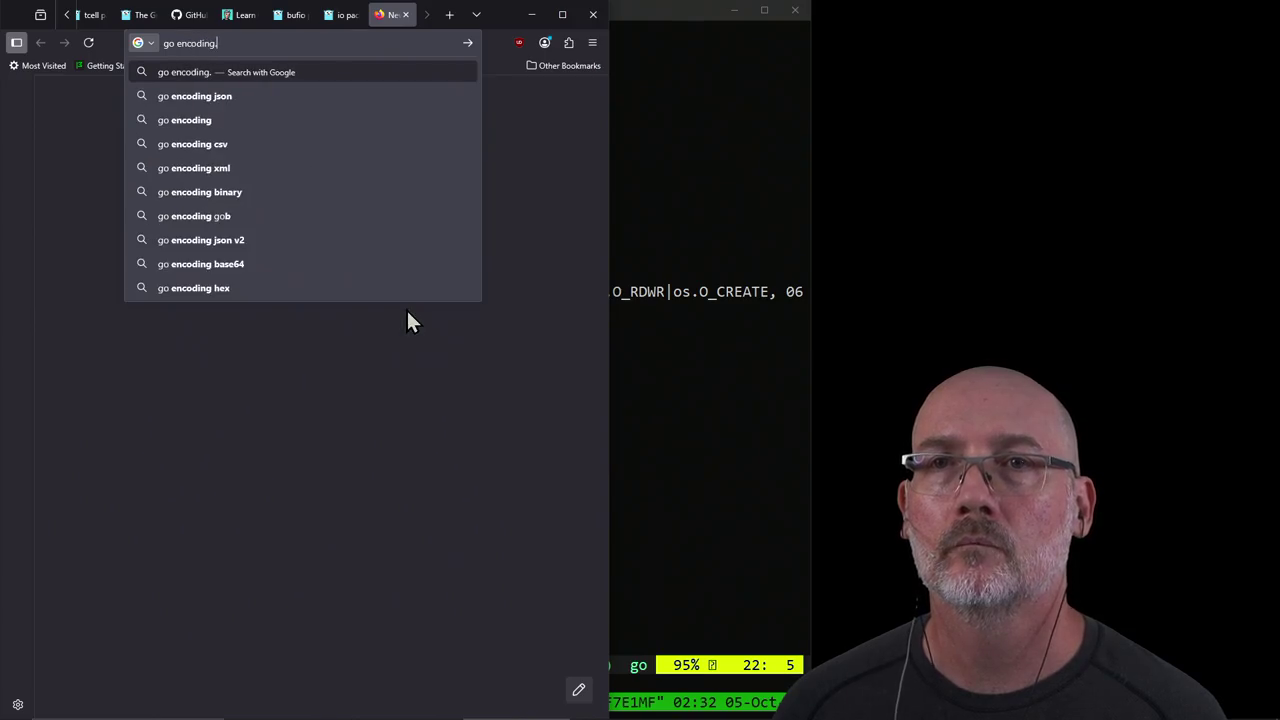
{"action": "key", "text": "BackSpace"}
{"action": "type", "text": "/json"}
{"action": "key", "text": "Return"}
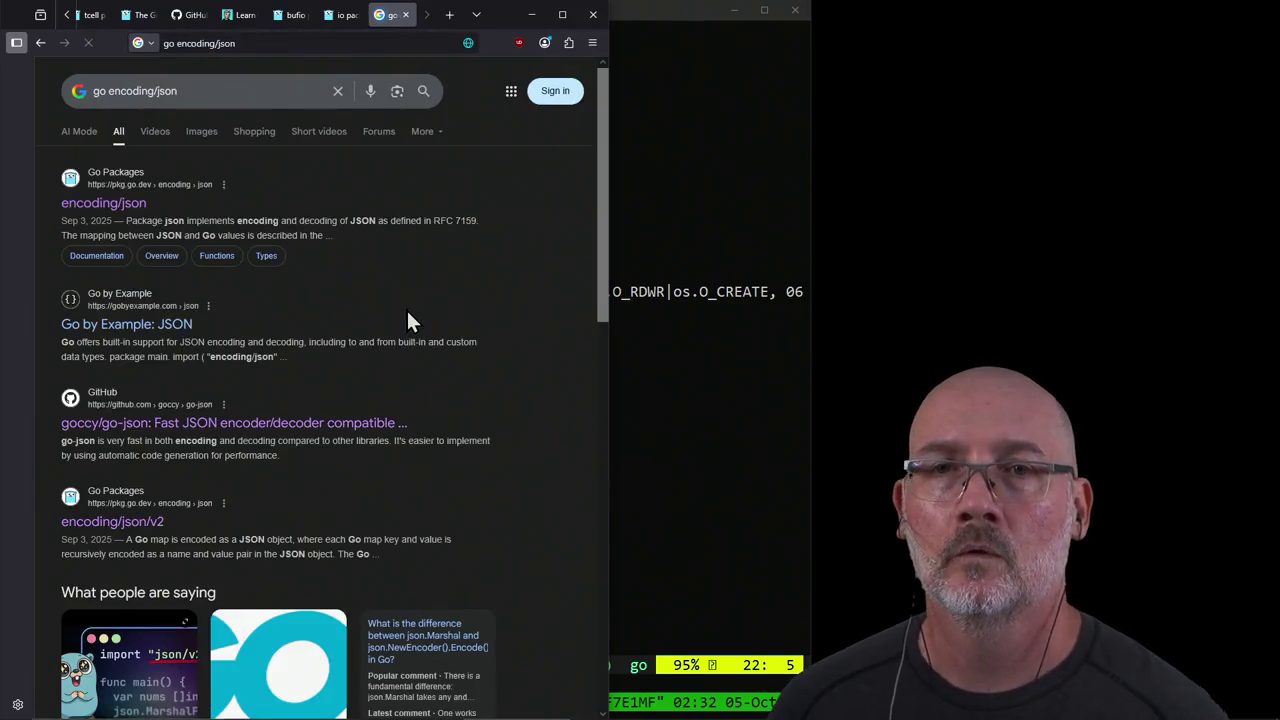
Step: Open the encoding/json package docs and jump to the Unmarshal function
{"action": "left_click", "coordinate": [112, 203]}
{"action": "scroll", "coordinate": [372, 268], "scroll_direction": "down", "scroll_amount": 5}
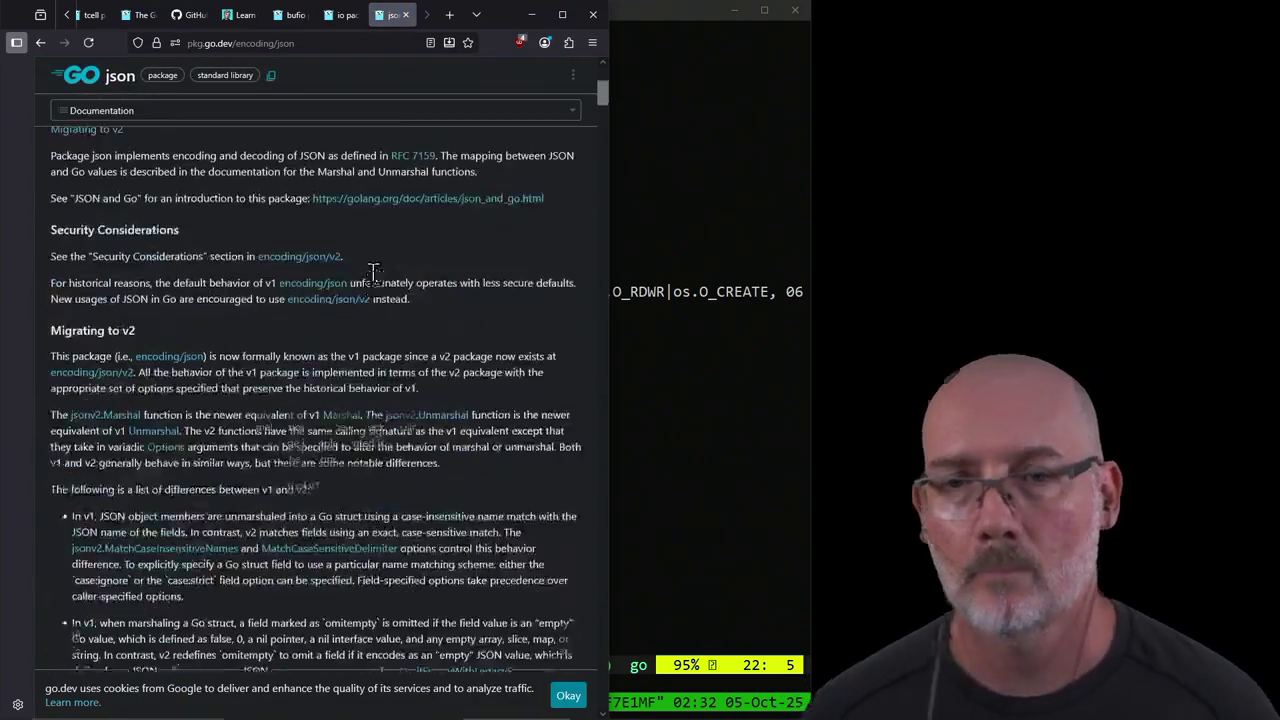
{"action": "scroll", "coordinate": [372, 272], "scroll_direction": "down", "scroll_amount": 3}
{"action": "scroll", "coordinate": [372, 272], "scroll_direction": "down", "scroll_amount": 3}
{"action": "scroll", "coordinate": [372, 272], "scroll_direction": "down", "scroll_amount": 5}
{"action": "scroll", "coordinate": [372, 272], "scroll_direction": "down", "scroll_amount": 5}
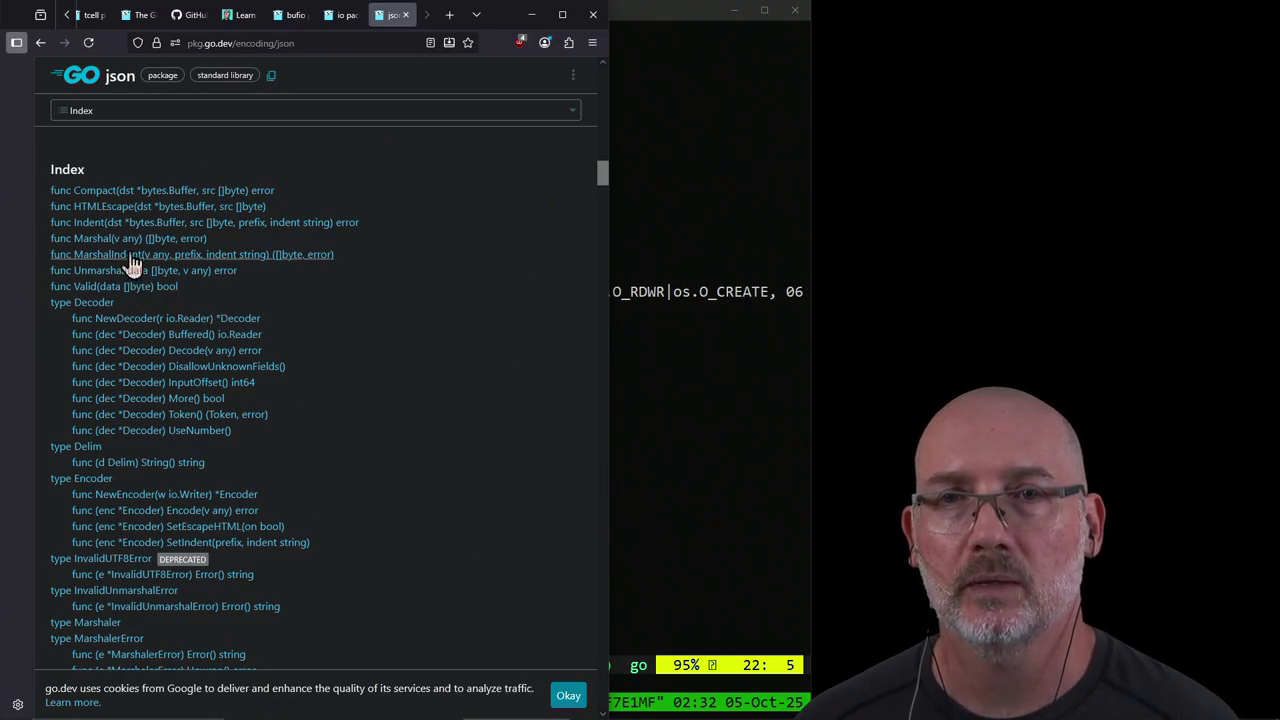
{"action": "left_click", "coordinate": [189, 278]}
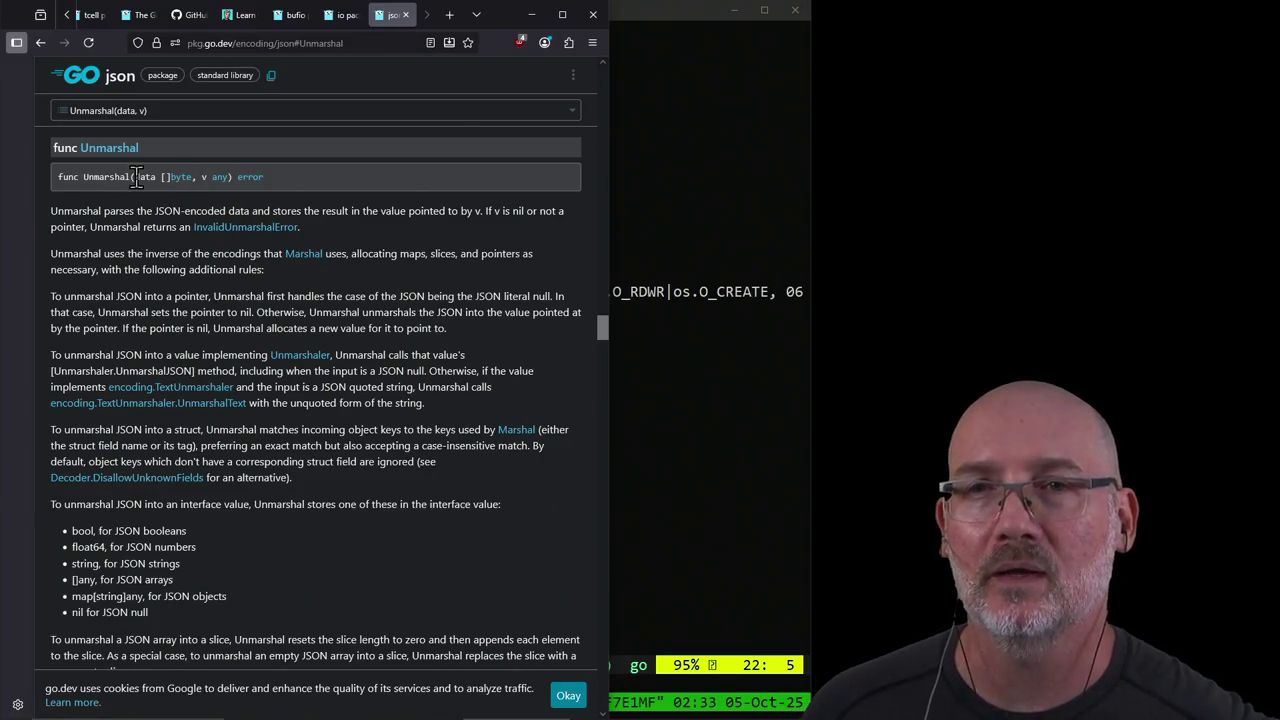
Step: Highlight the data []byte parameter, description and signature of Unmarshal, then close the json docs tab
{"action": "left_click_drag", "start_coordinate": [135, 177], "coordinate": [192, 177]}
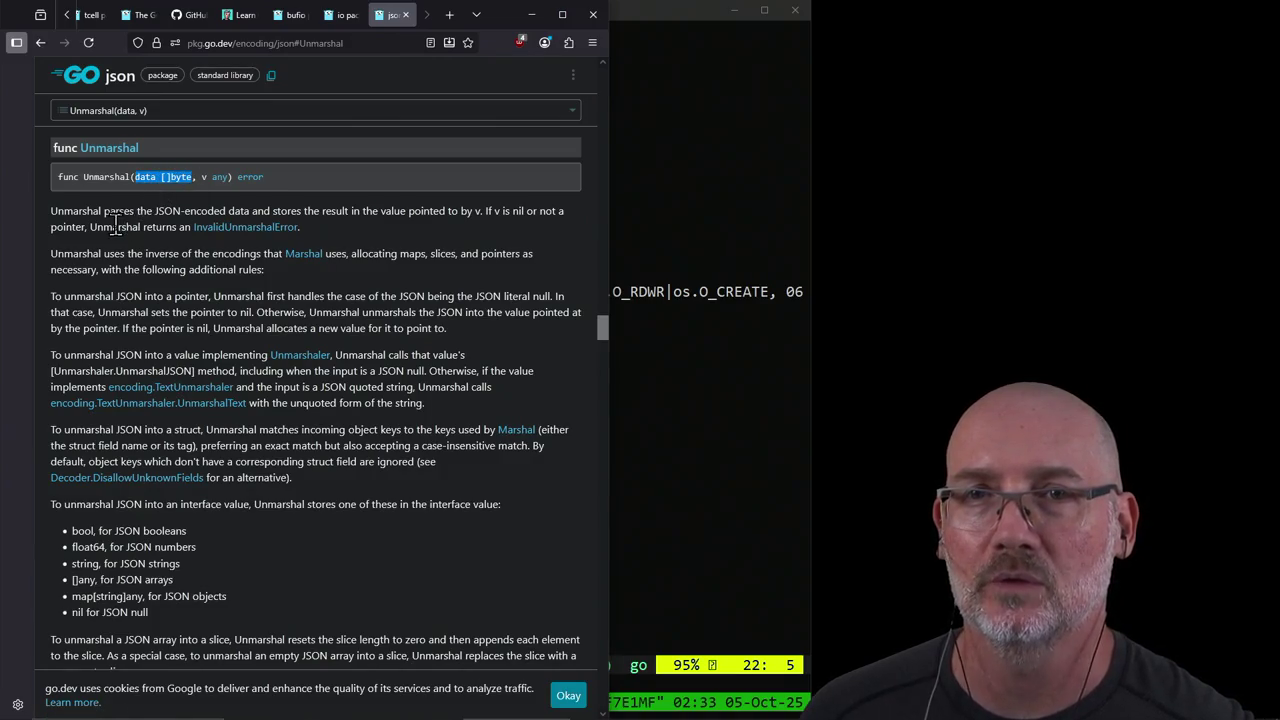
{"action": "left_click", "coordinate": [112, 213]}
{"action": "triple_click", "coordinate": [233, 210]}
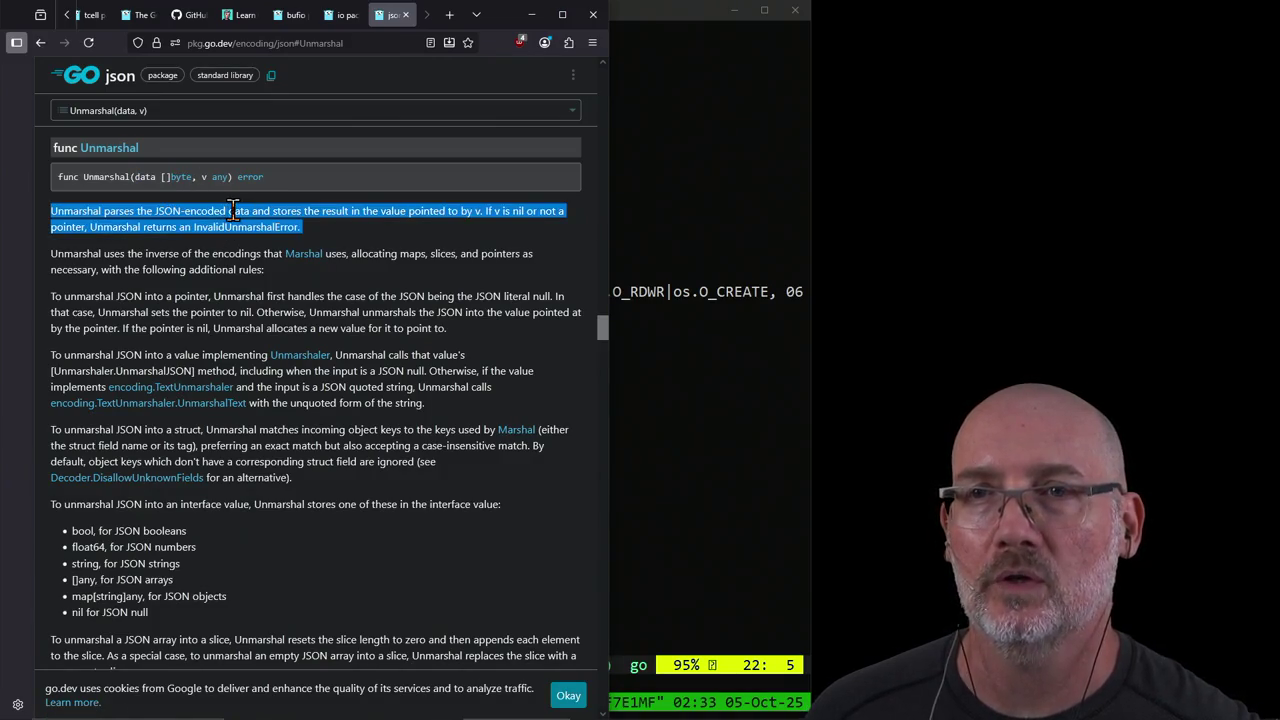
{"action": "left_click", "coordinate": [117, 205]}
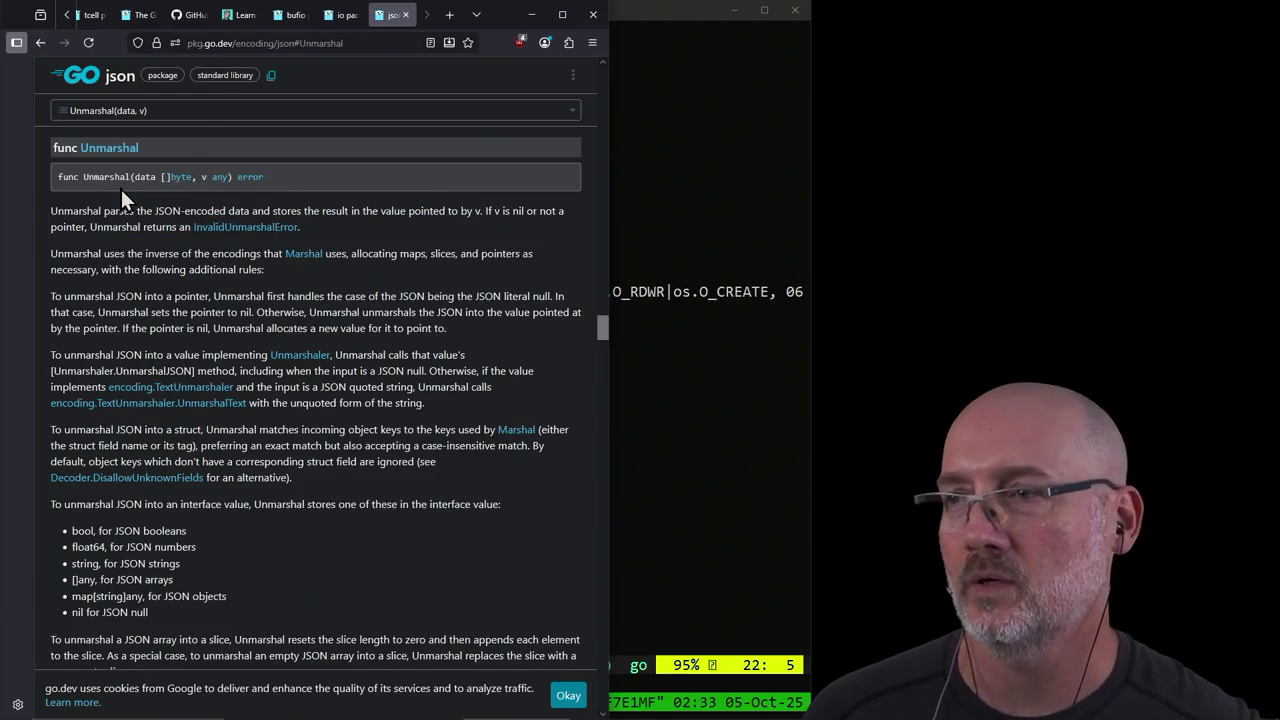
{"action": "triple_click", "coordinate": [109, 174]}
{"action": "left_click", "coordinate": [109, 174]}
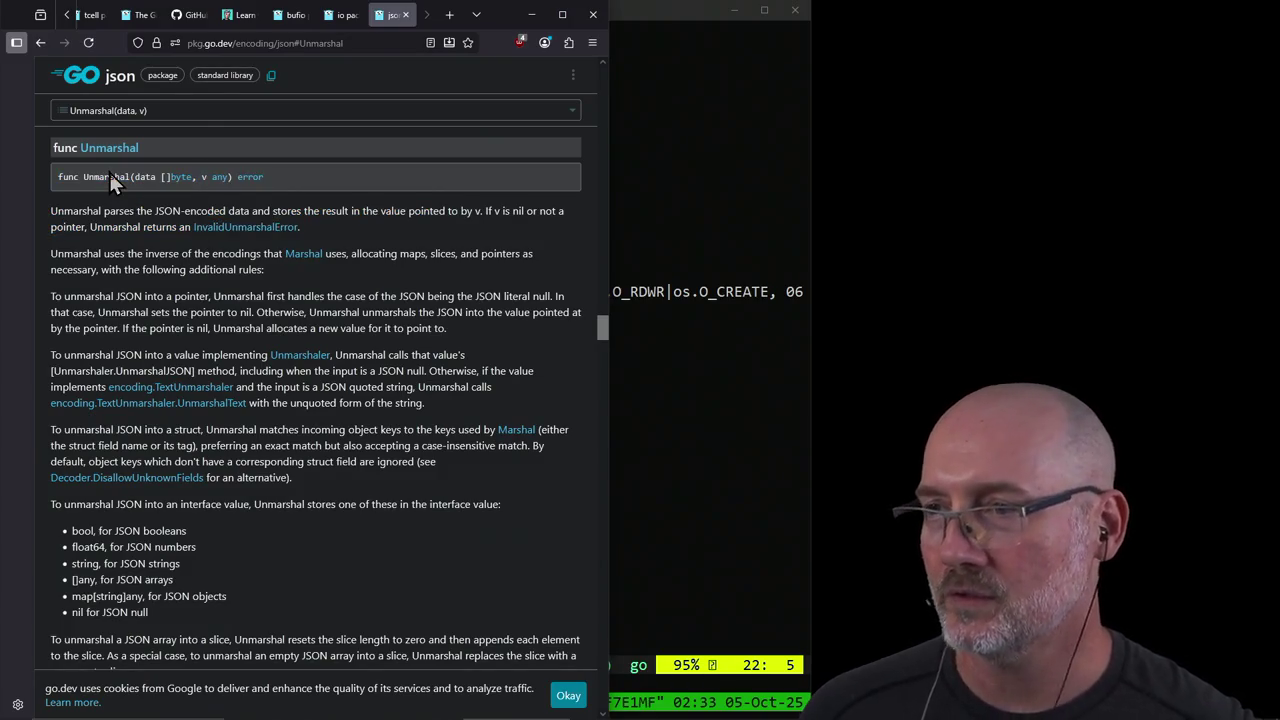
{"action": "double_click", "coordinate": [109, 176]}
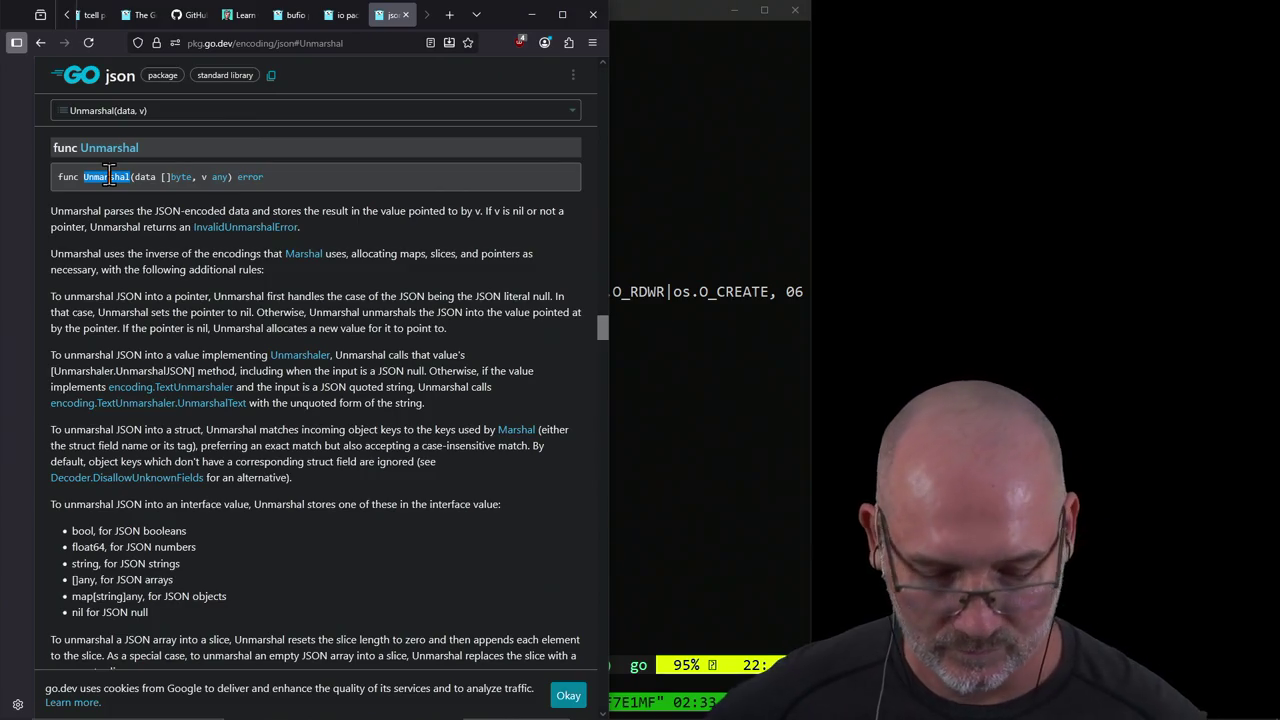
{"action": "key", "text": "ctrl+w"}
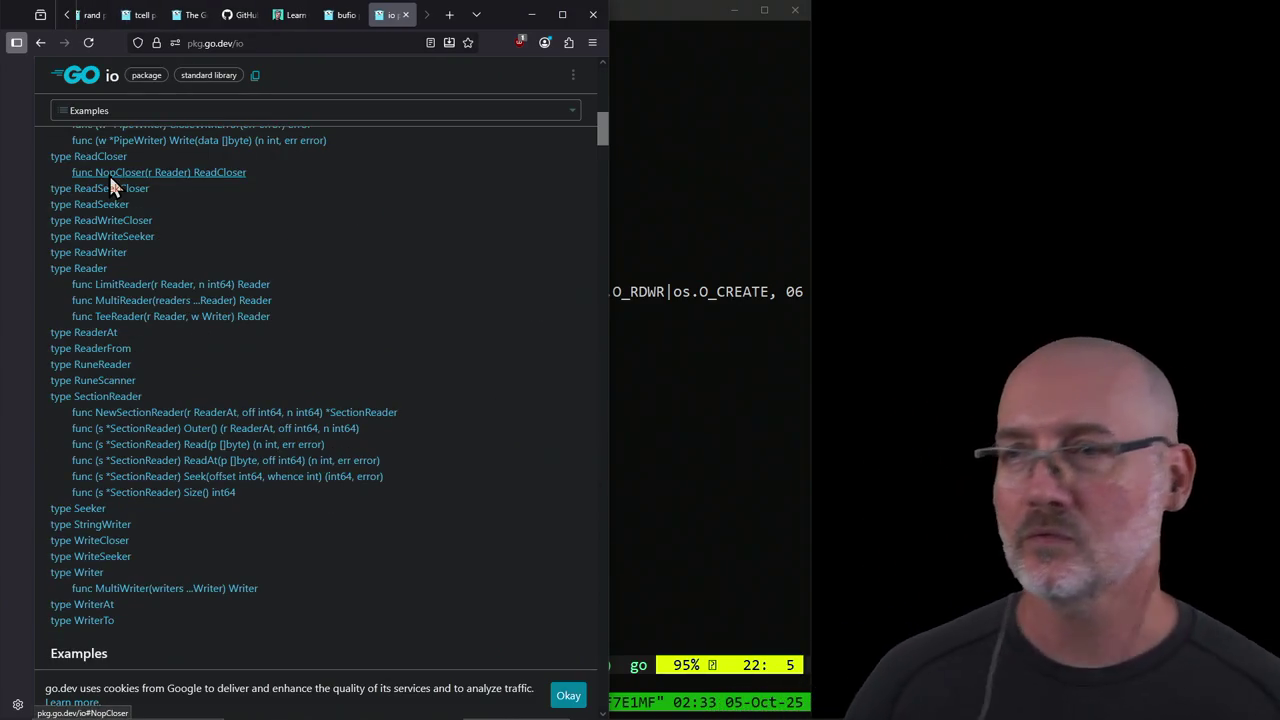
Step: Delete the main.go buffer with :bd to bring back 24-reading-and-writing-files.md
{"action": "left_click", "coordinate": [698, 359]}
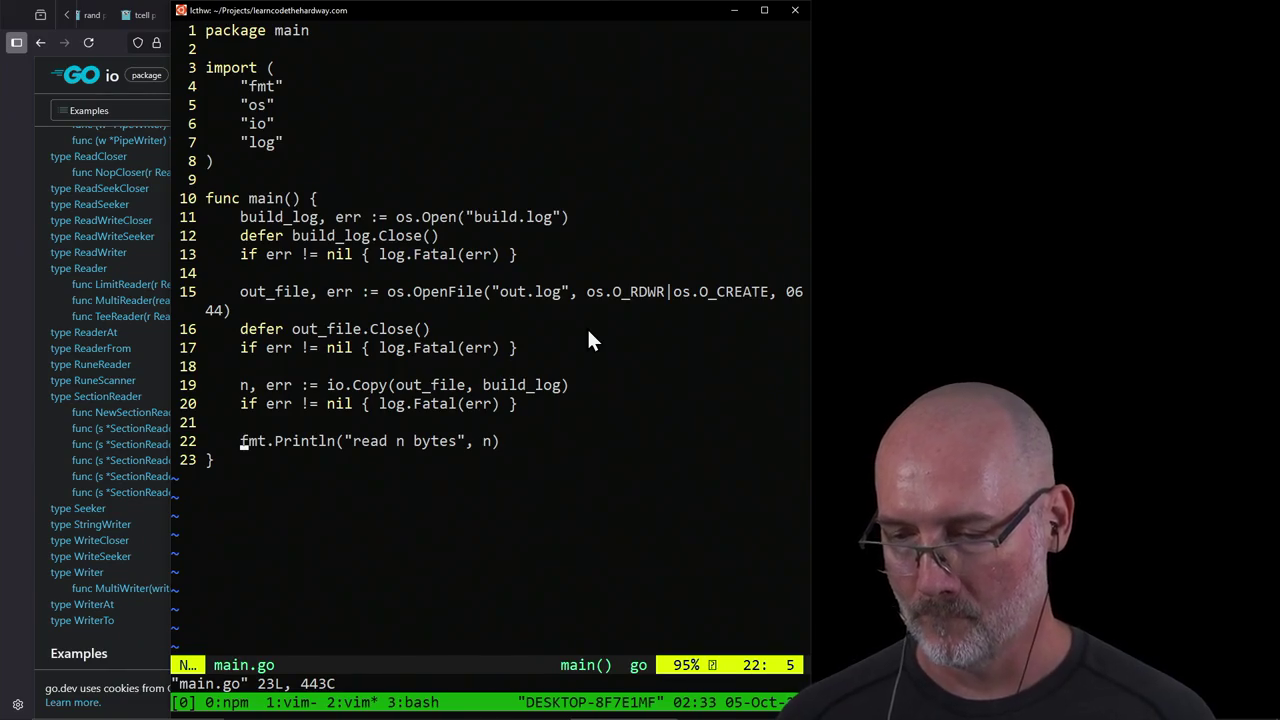
{"action": "key", "text": "k"}
{"action": "key", "text": "k"}
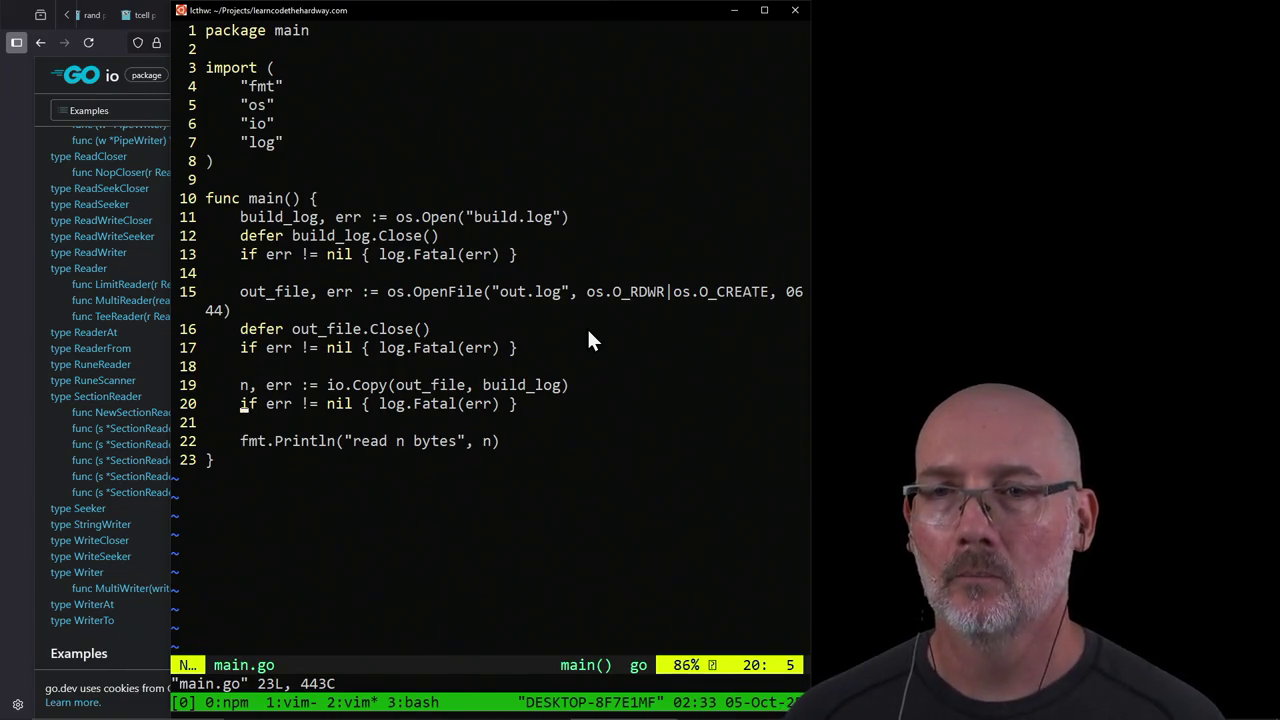
{"action": "key", "text": "shift+g"}
{"action": "type", "text": ":bd"}
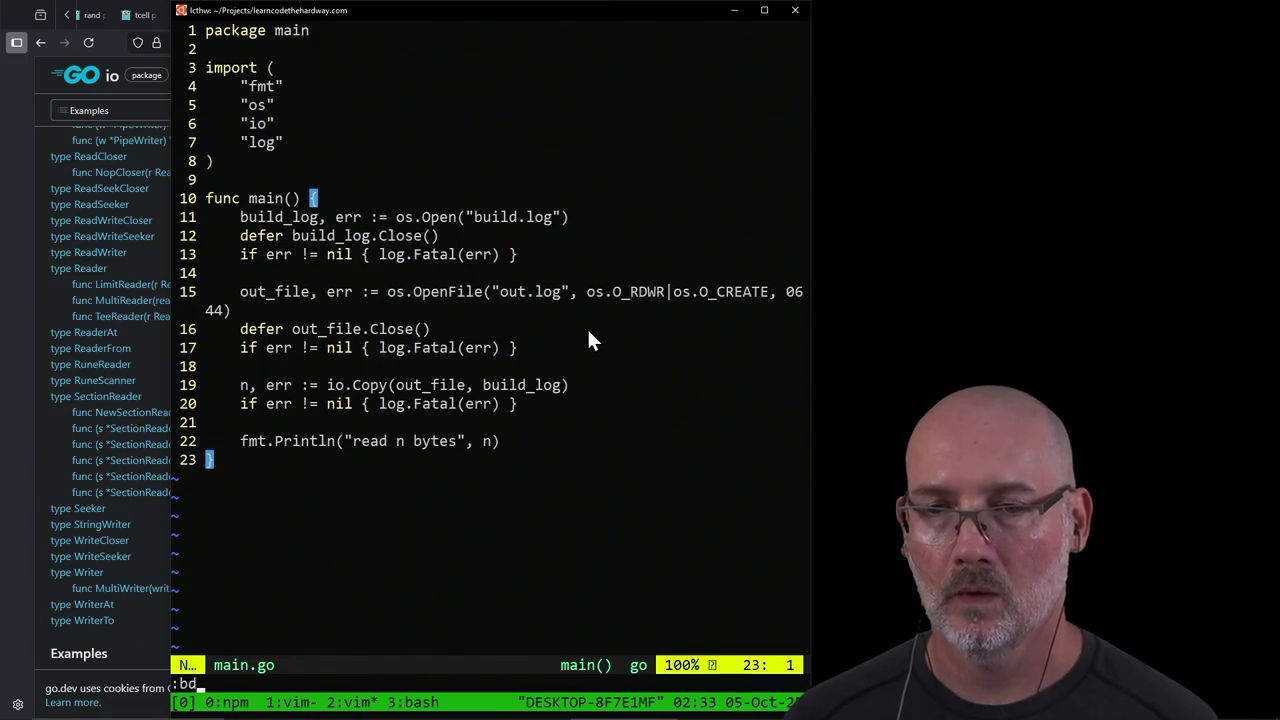
{"action": "key", "text": "Return"}
{"action": "key", "text": "Escape"}
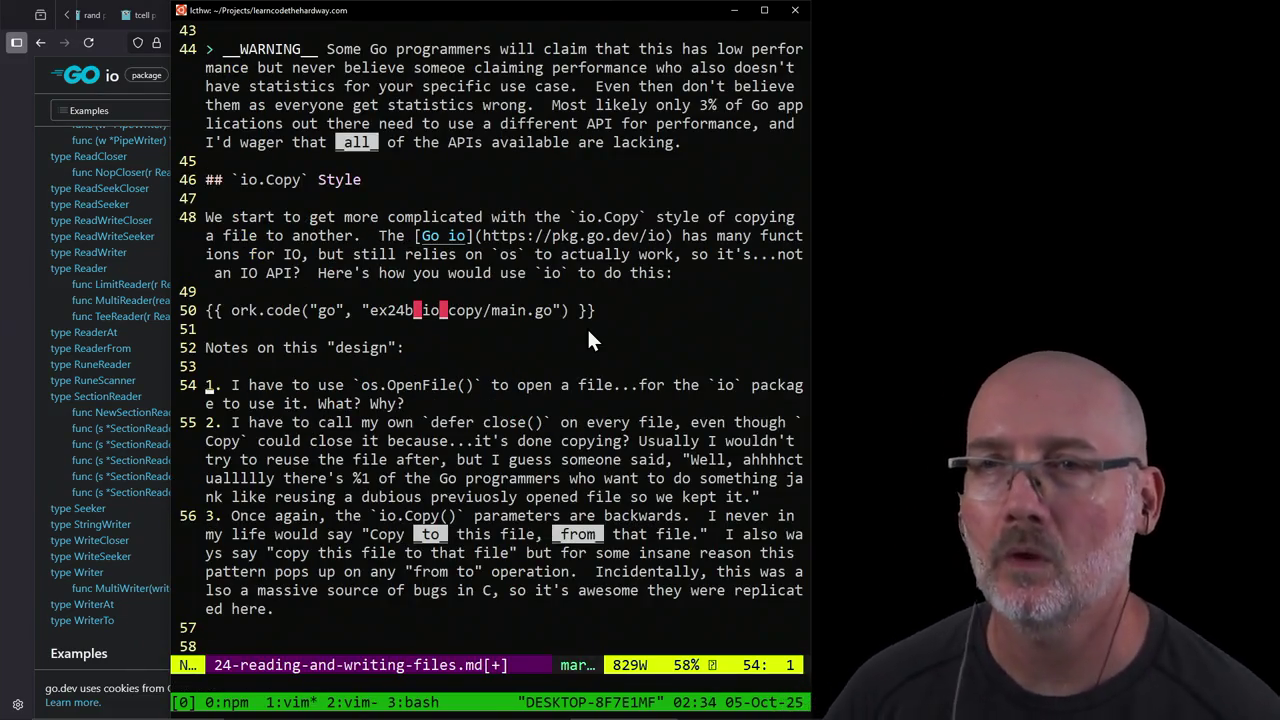
Step: Turn on spell checking, correct 'someoe' to 'someone', and save the lesson
{"action": "scroll", "coordinate": [590, 340], "scroll_direction": "up", "scroll_amount": 1}
{"action": "scroll", "coordinate": [590, 340], "scroll_direction": "up", "scroll_amount": 4}
{"action": "key", "text": "F6"}
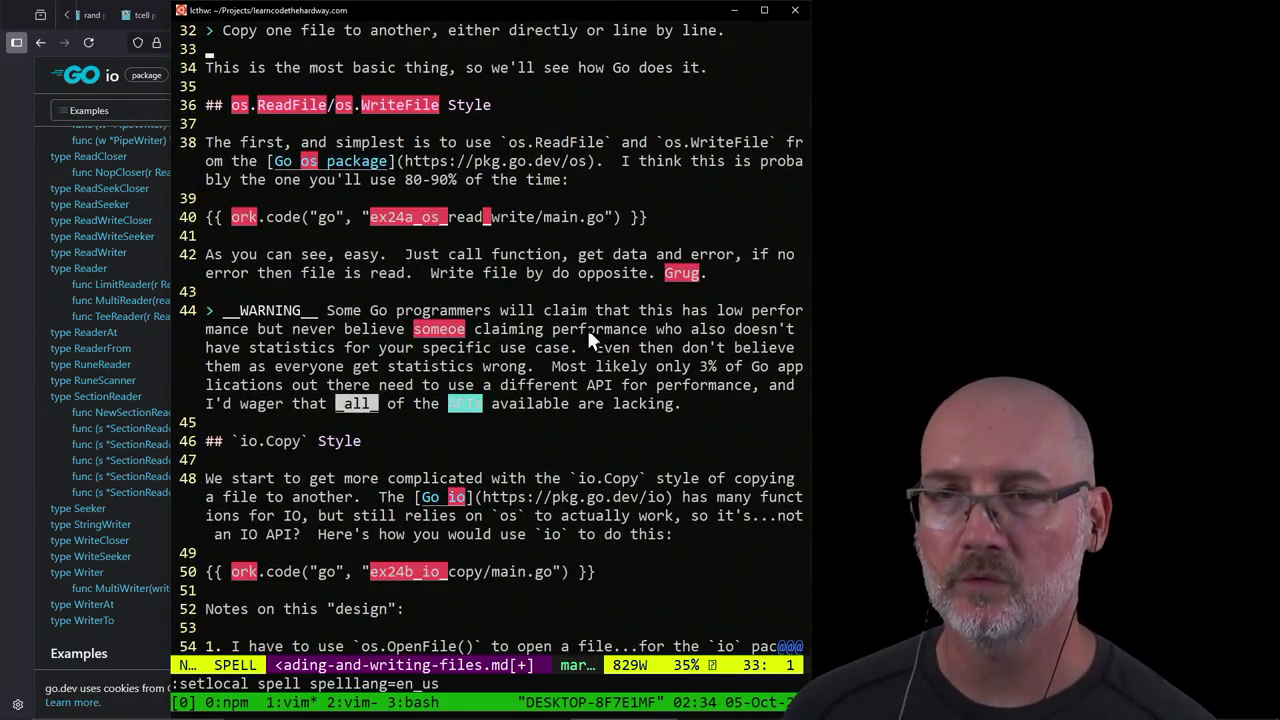
{"action": "key", "text": "braceright"}
{"action": "key", "text": "braceright"}
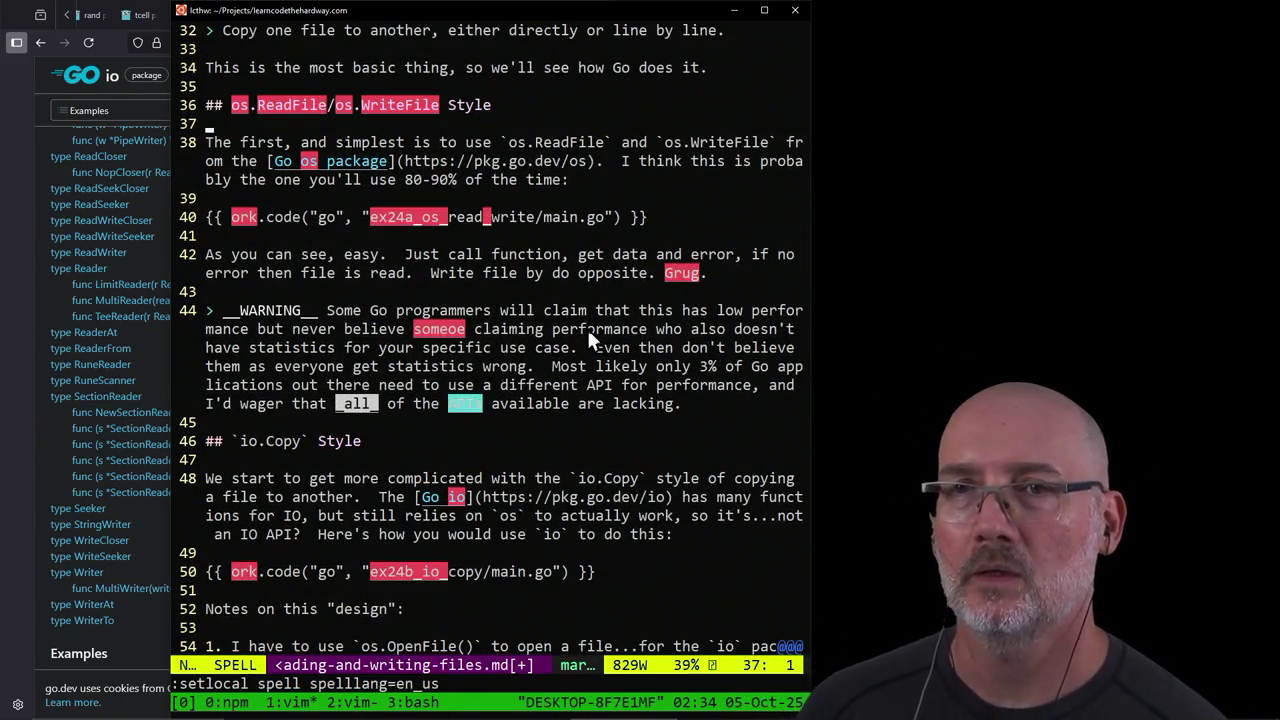
{"action": "key", "text": "j"}
{"action": "key", "text": "j"}
{"action": "key", "text": "j"}
{"action": "key", "text": "j"}
{"action": "key", "text": "j"}
{"action": "key", "text": "j"}
{"action": "type", "text": "/s"}
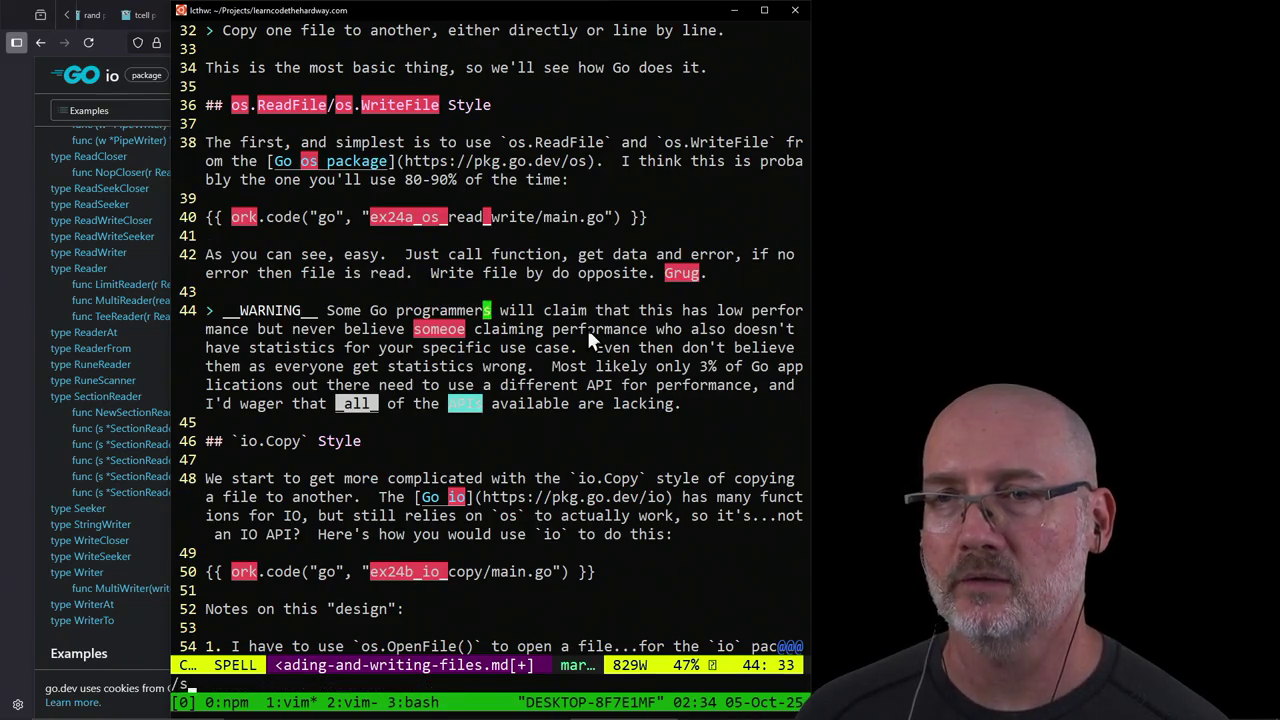
{"action": "type", "text": "ome"}
{"action": "key", "text": "Return"}
{"action": "type", "text": "cwsomeone"}
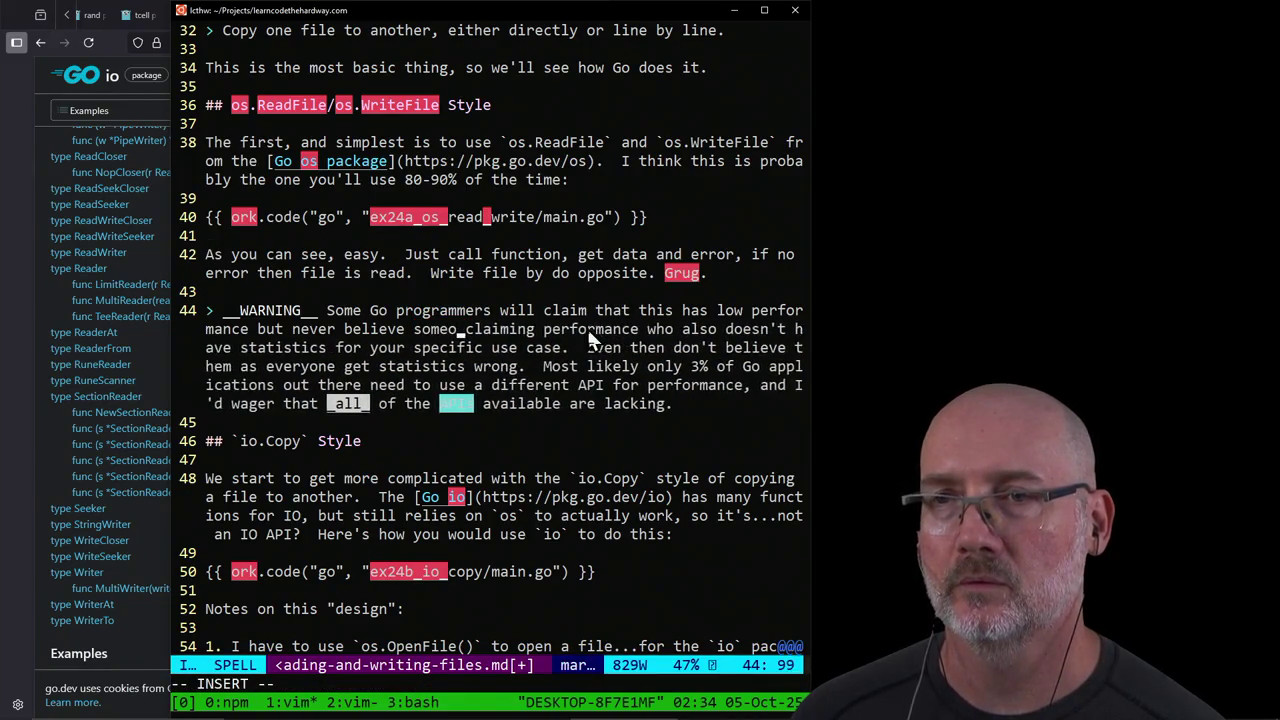
{"action": "key", "text": "Escape"}
{"action": "type", "text": ":w"}
{"action": "key", "text": "Return"}
Step: Correct 'previuosly' to 'previously' in the io.Copy design notes and save with :wa
{"action": "key", "text": "braceleft"}
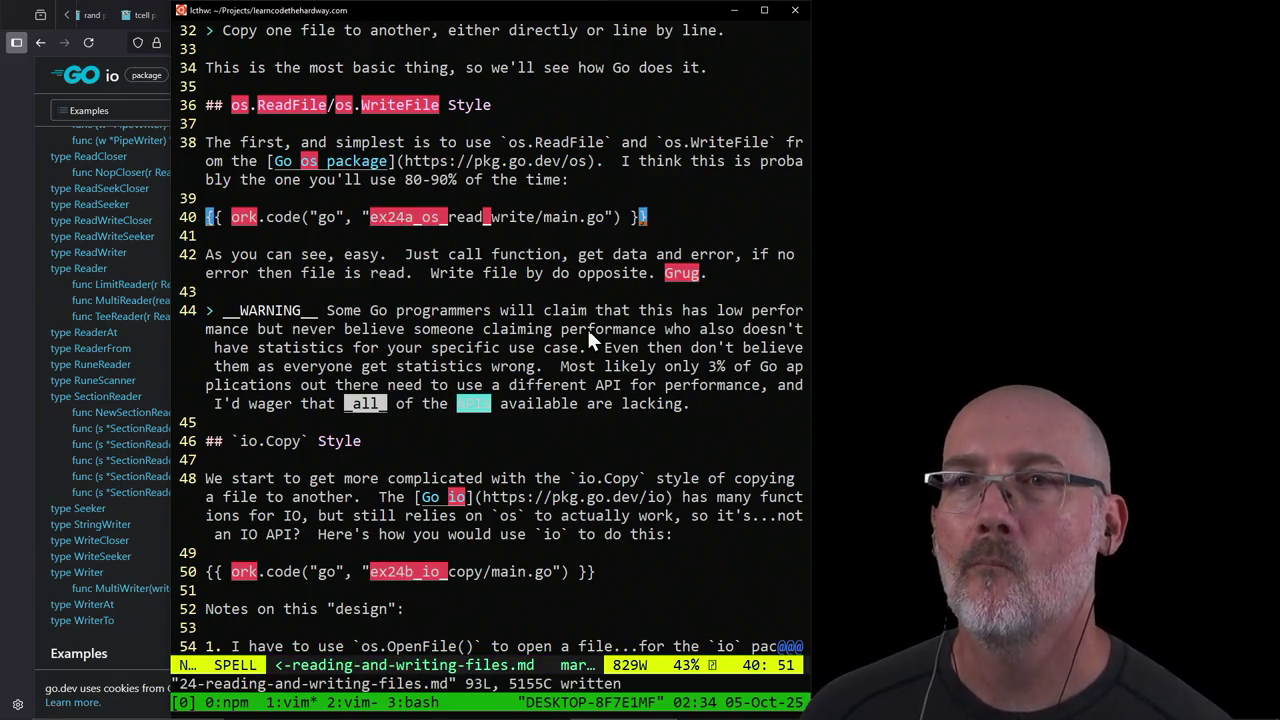
{"action": "key", "text": "braceleft"}
{"action": "key", "text": "braceleft"}
{"action": "key", "text": "braceleft"}
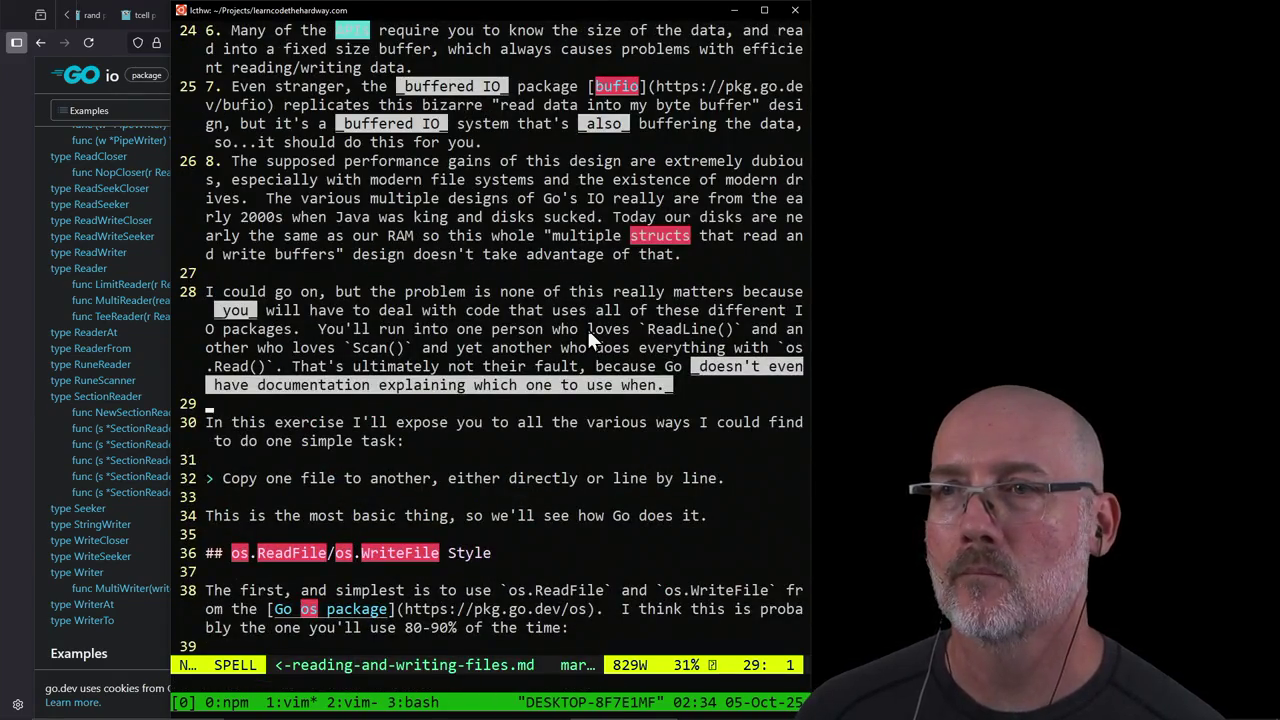
{"action": "key", "text": "k"}
{"action": "key", "text": "k"}
{"action": "key", "text": "k"}
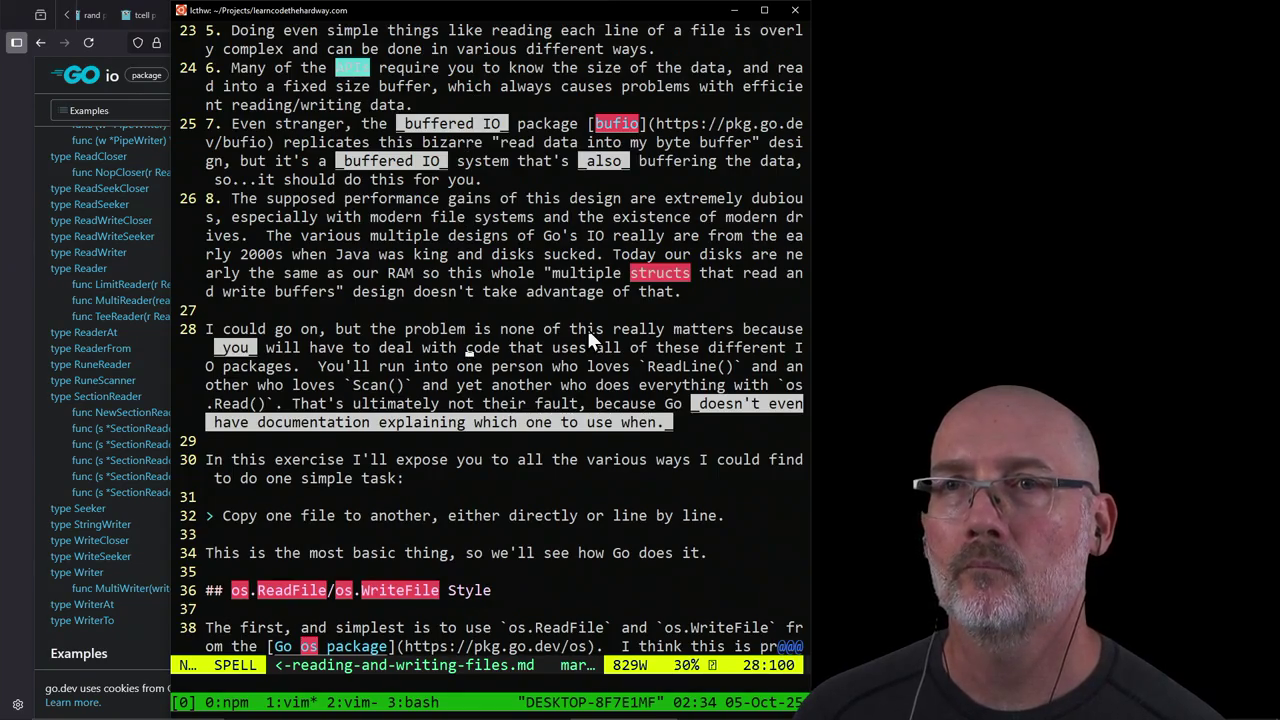
{"action": "key", "text": "j"}
{"action": "key", "text": "j"}
{"action": "key", "text": "braceright"}
{"action": "key", "text": "braceright"}
{"action": "key", "text": "braceright"}
{"action": "key", "text": "braceright"}
{"action": "key", "text": "braceright"}
{"action": "key", "text": "braceright"}
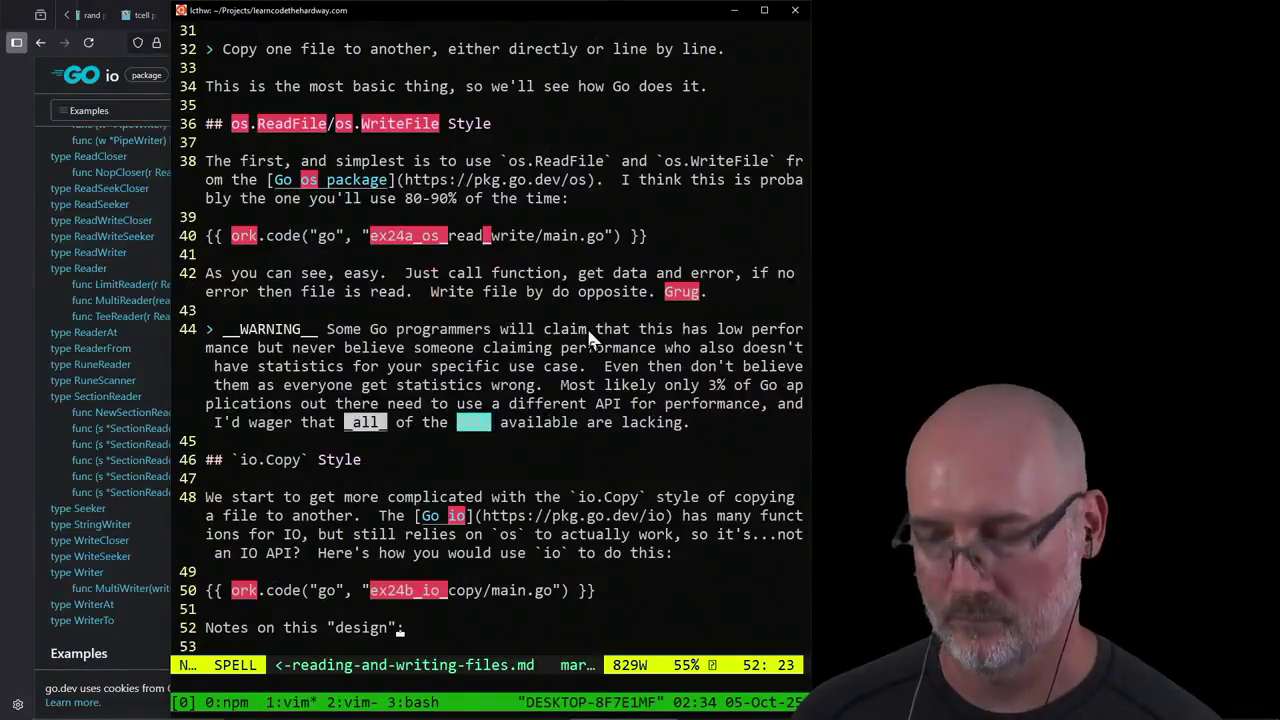
{"action": "key", "text": "braceright"}
{"action": "key", "text": "braceright"}
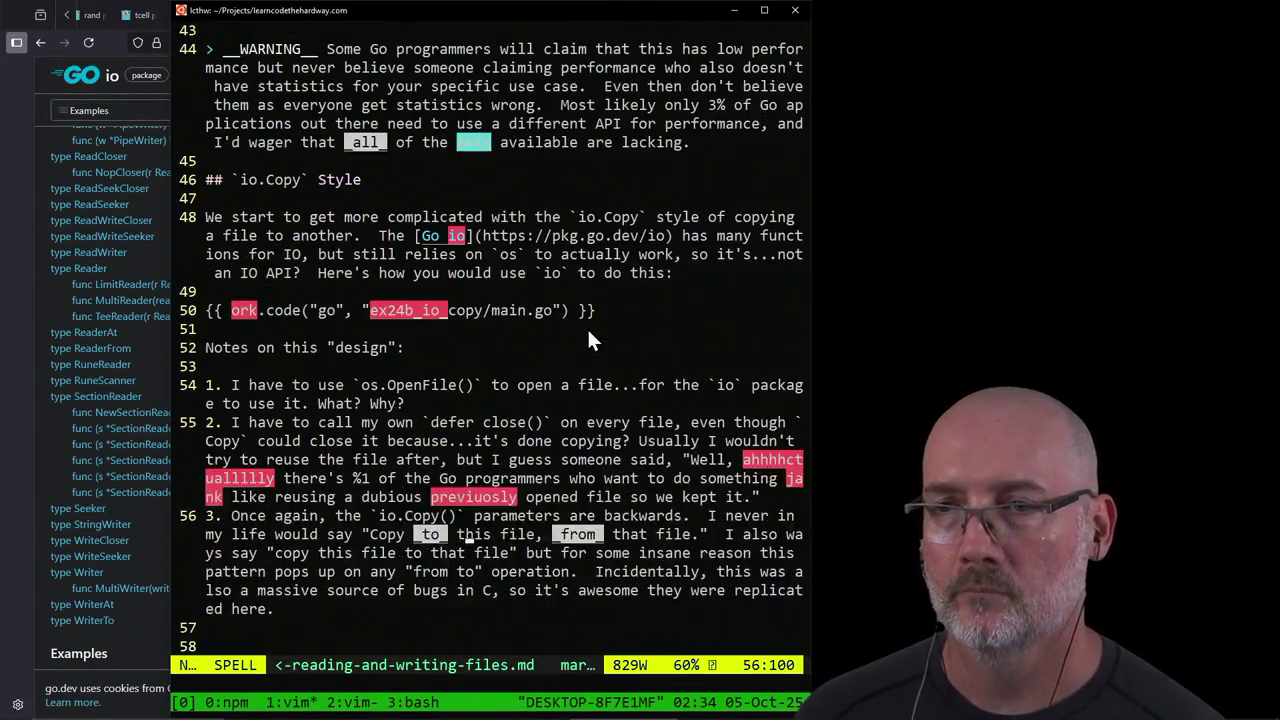
{"action": "key", "text": "braceright"}
{"action": "key", "text": "k"}
{"action": "key", "text": "k"}
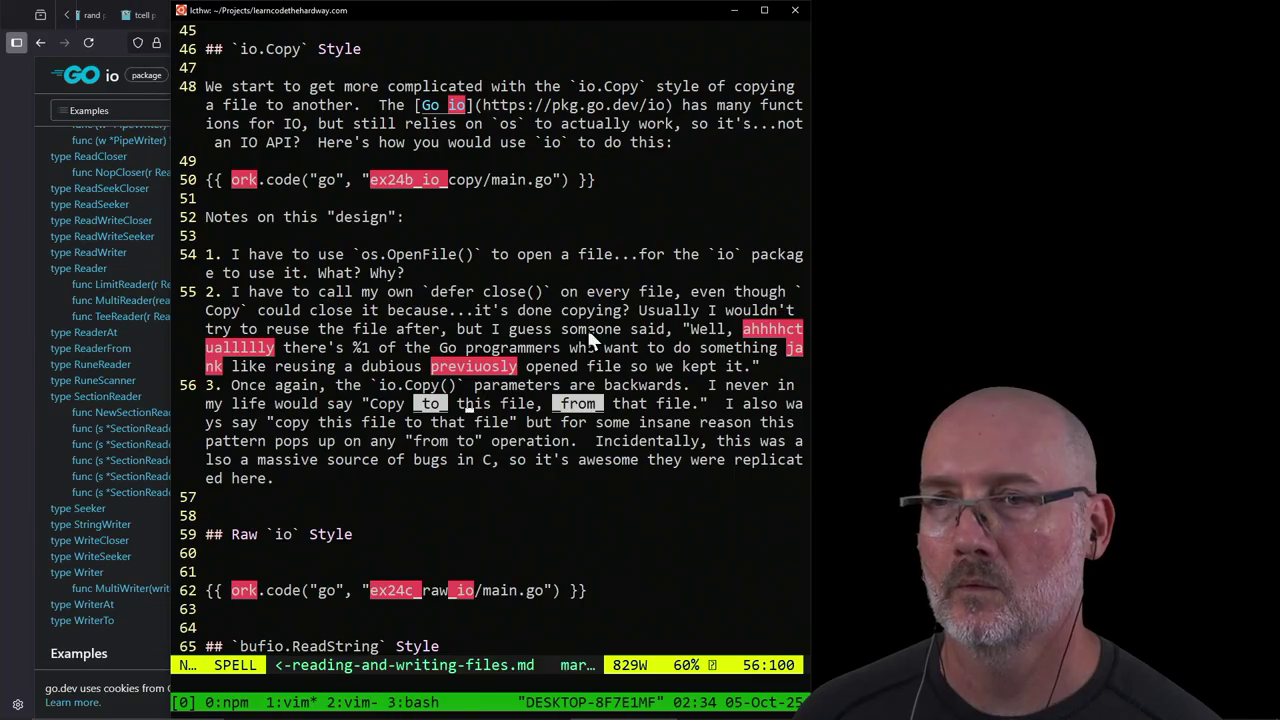
{"action": "left_click", "coordinate": [490, 686]}
{"action": "type", "text": "/prev"}
{"action": "key", "text": "Return"}
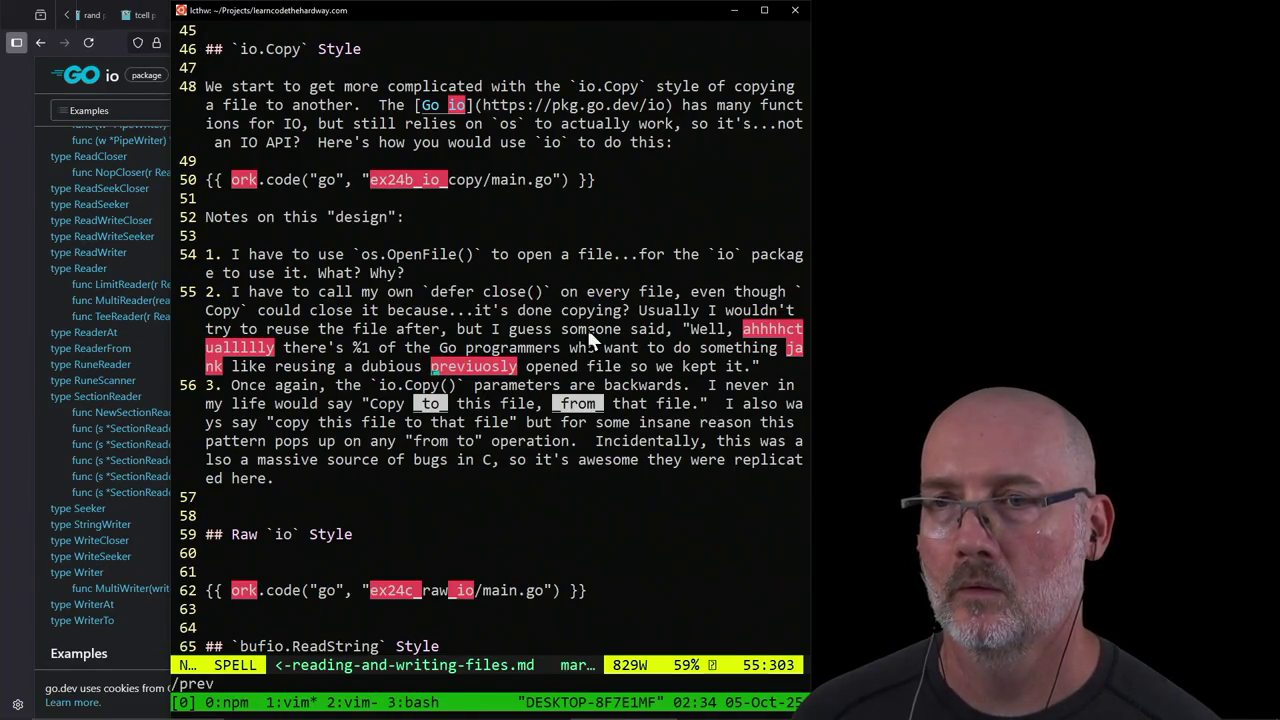
{"action": "type", "text": "cwpreviously"}
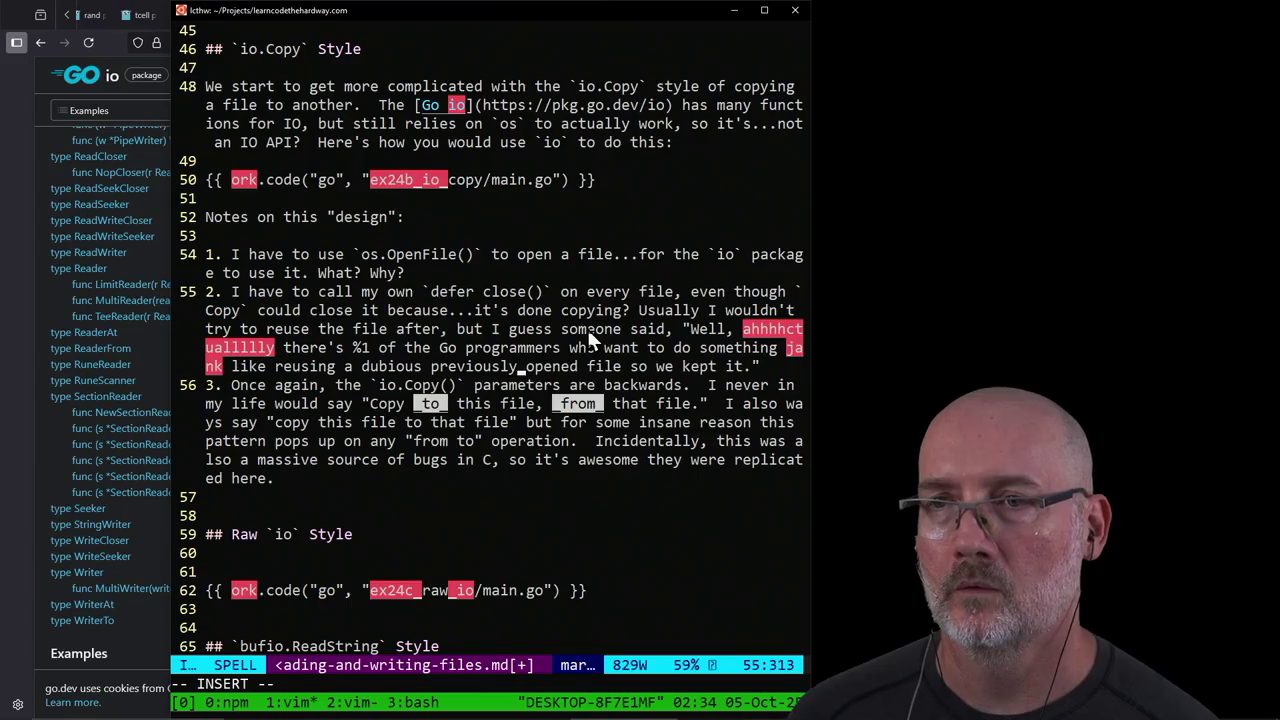
{"action": "key", "text": "Escape"}
{"action": "type", "text": ":wa"}
{"action": "key", "text": "Return"}
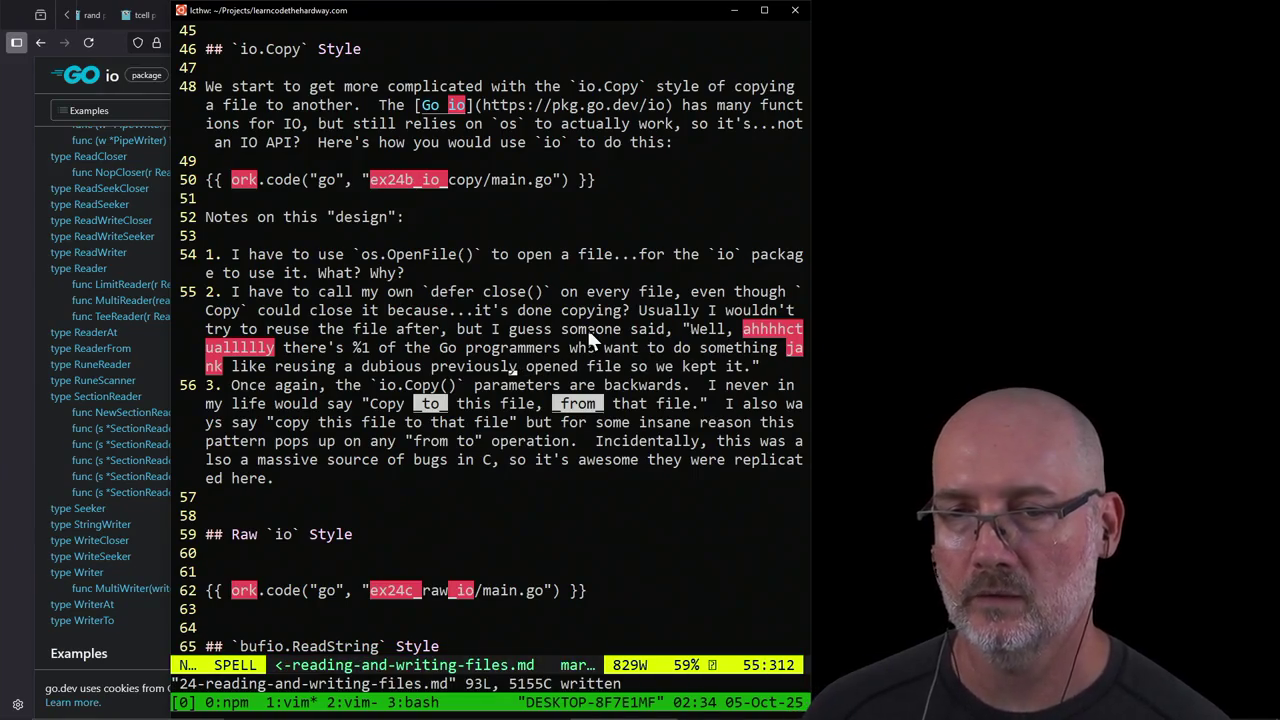
Step: Close the lesson's buffer, leaving 26-processing-data.md showing
{"action": "type", "text": "se"}
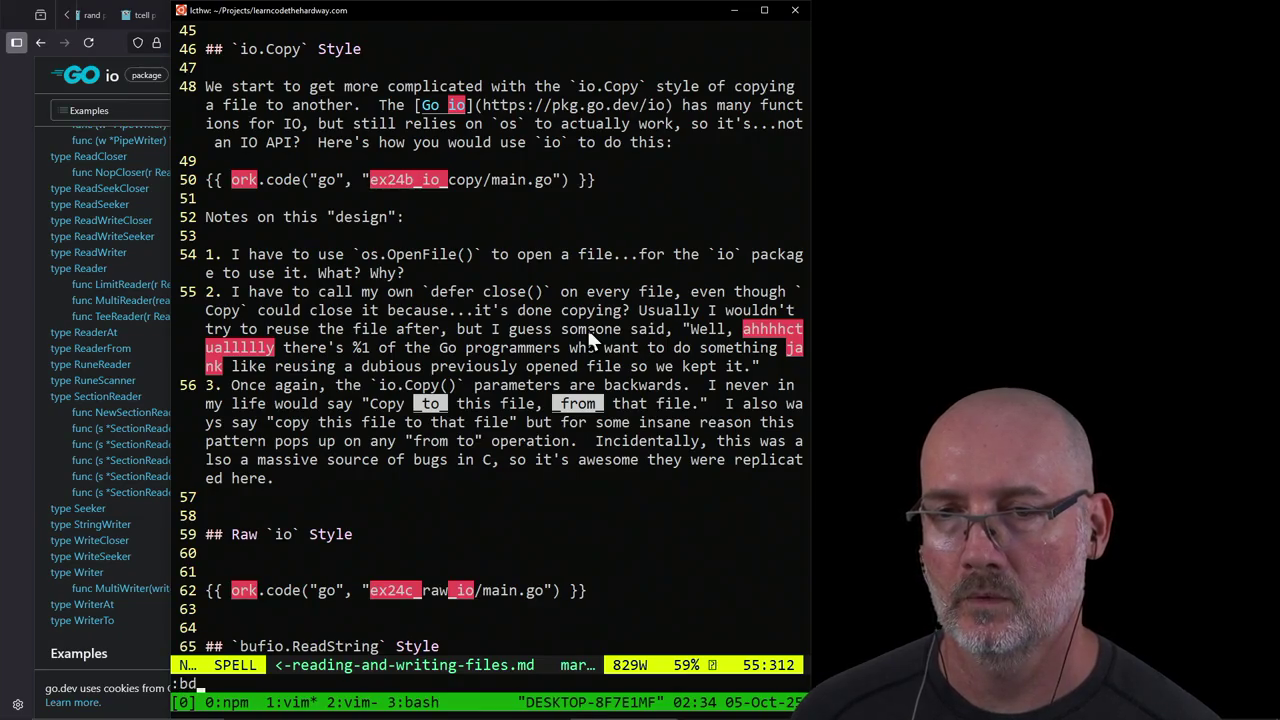
{"action": "key", "text": "Escape"}
{"action": "key", "text": "Return"}
{"action": "key", "text": "Return"}
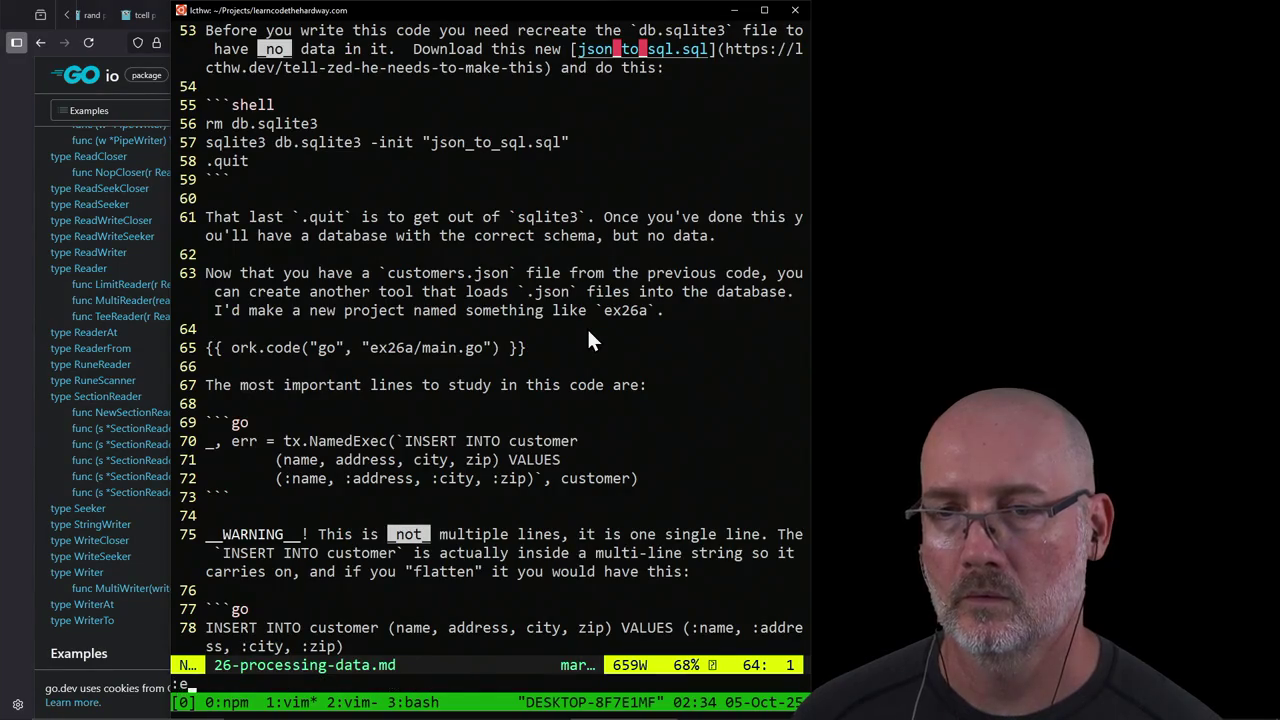
Step: Reopen 24-reading-and-writing-files.md and add a blank line after design note 3
{"action": "type", "text": ":e 24-reading-and-writing-files.md"}
{"action": "key", "text": "Return"}
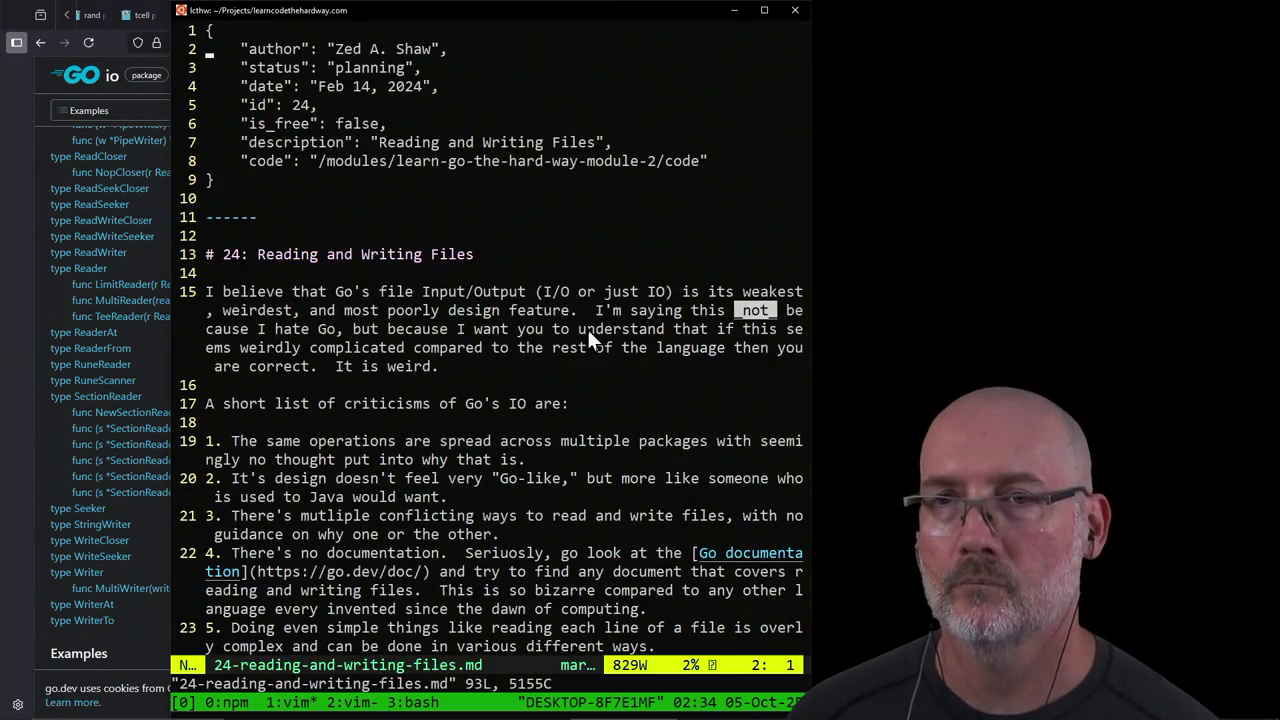
{"action": "key", "text": "j"}
{"action": "key", "text": "j"}
{"action": "key", "text": "j"}
{"action": "key", "text": "j"}
{"action": "key", "text": "j"}
{"action": "key", "text": "j"}
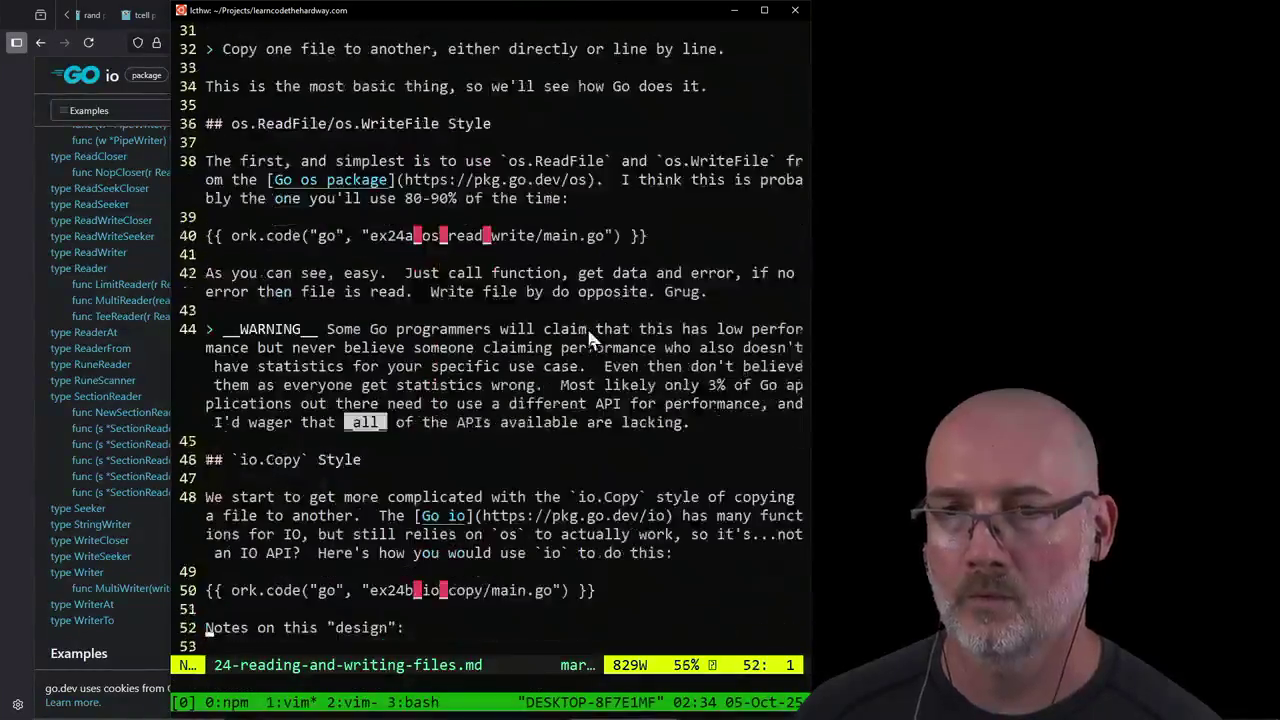
{"action": "key", "text": "j"}
{"action": "key", "text": "j"}
{"action": "key", "text": "j"}
{"action": "key", "text": "j"}
{"action": "key", "text": "j"}
{"action": "key", "text": "j"}
{"action": "key", "text": "j"}
{"action": "key", "text": "j"}
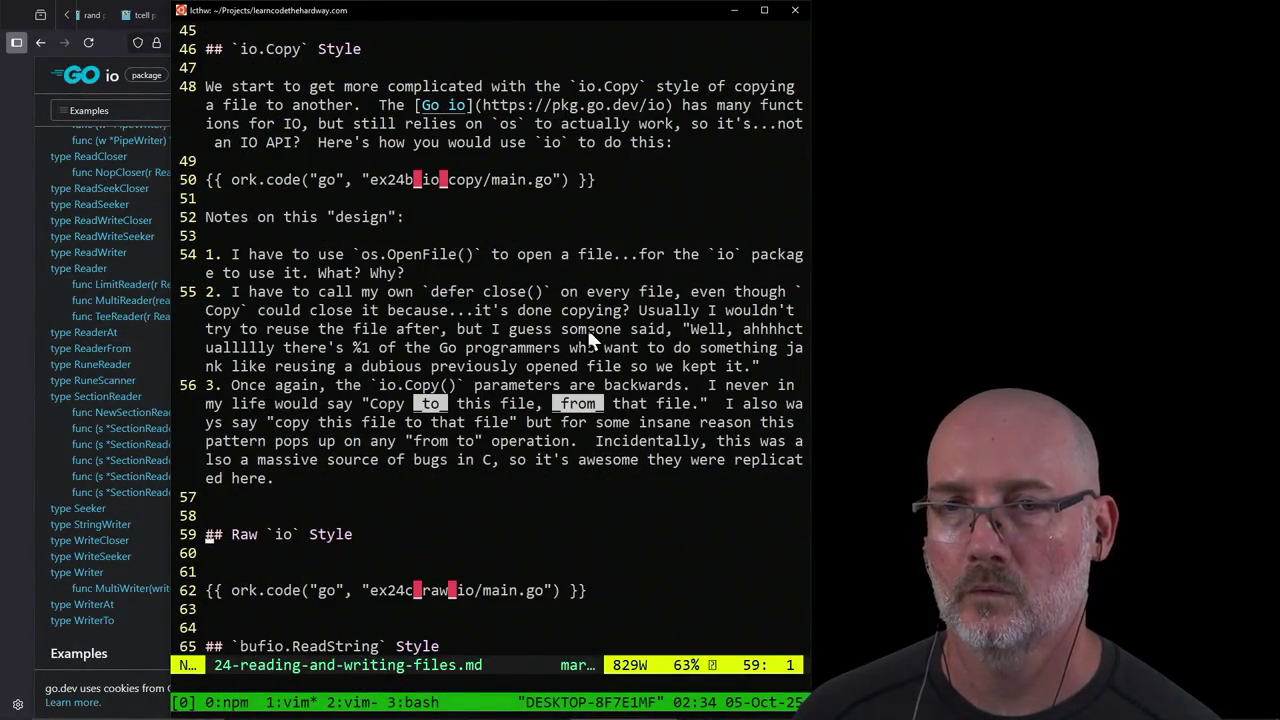
{"action": "key", "text": "o"}
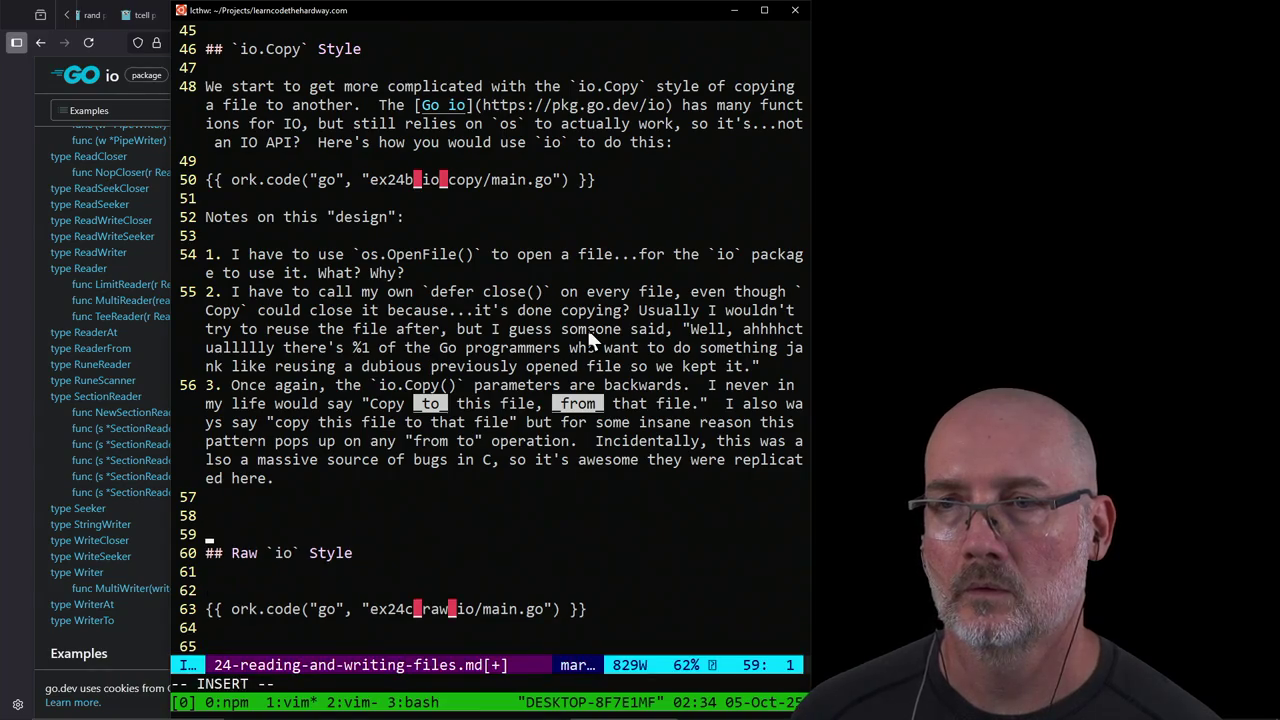
{"action": "key", "text": "Escape"}
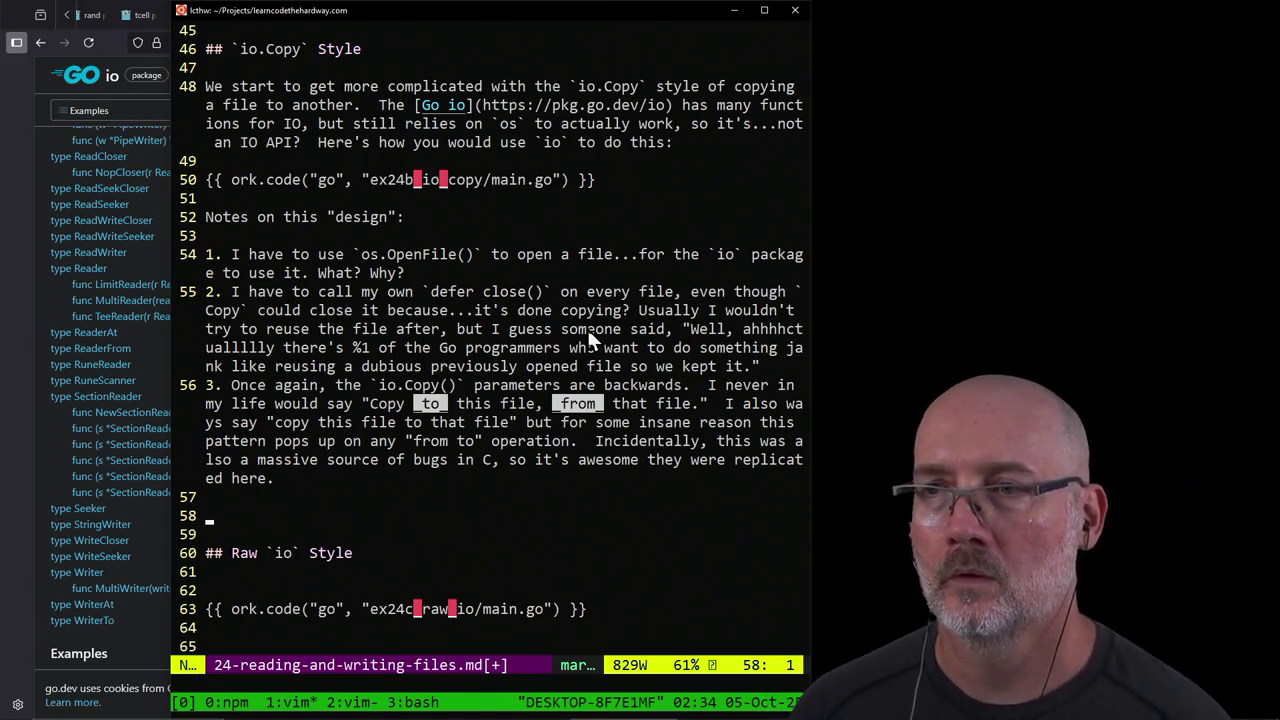
Step: Join 'I also wa ys' in note 3 into 'I always' and save
{"action": "key", "text": "k"}
{"action": "key", "text": "k"}
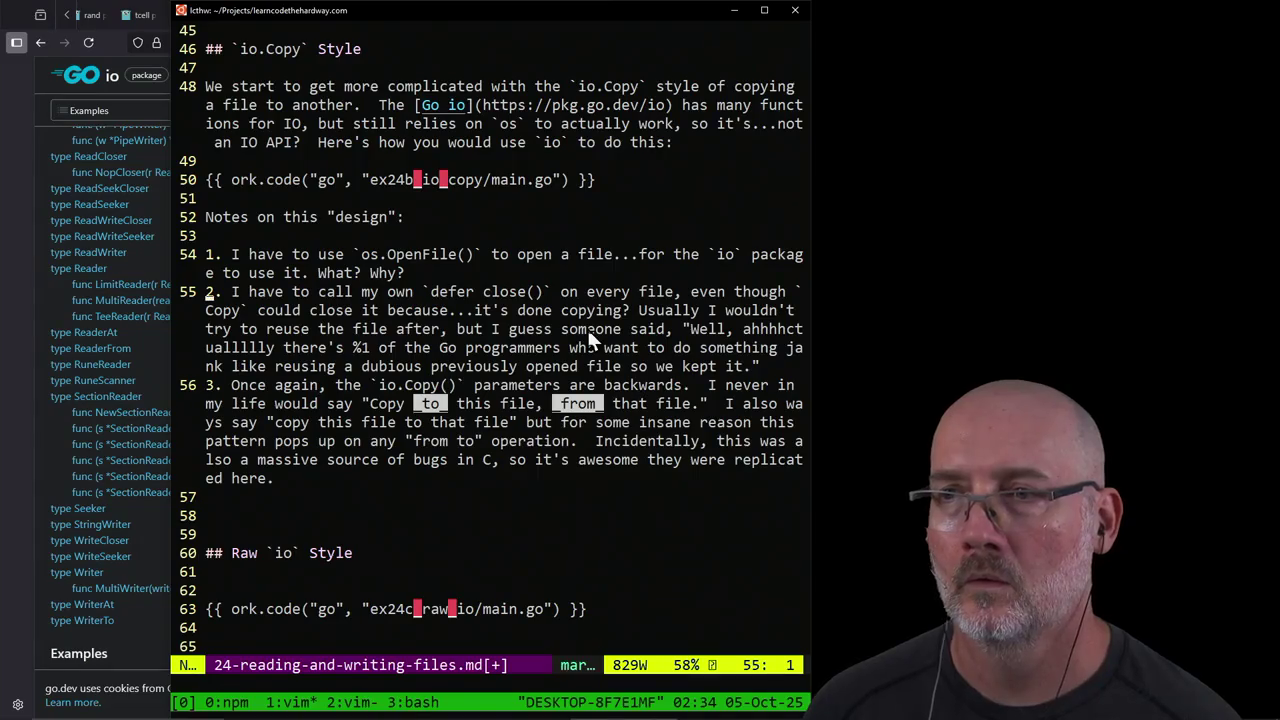
{"action": "type", "text": "/I also"}
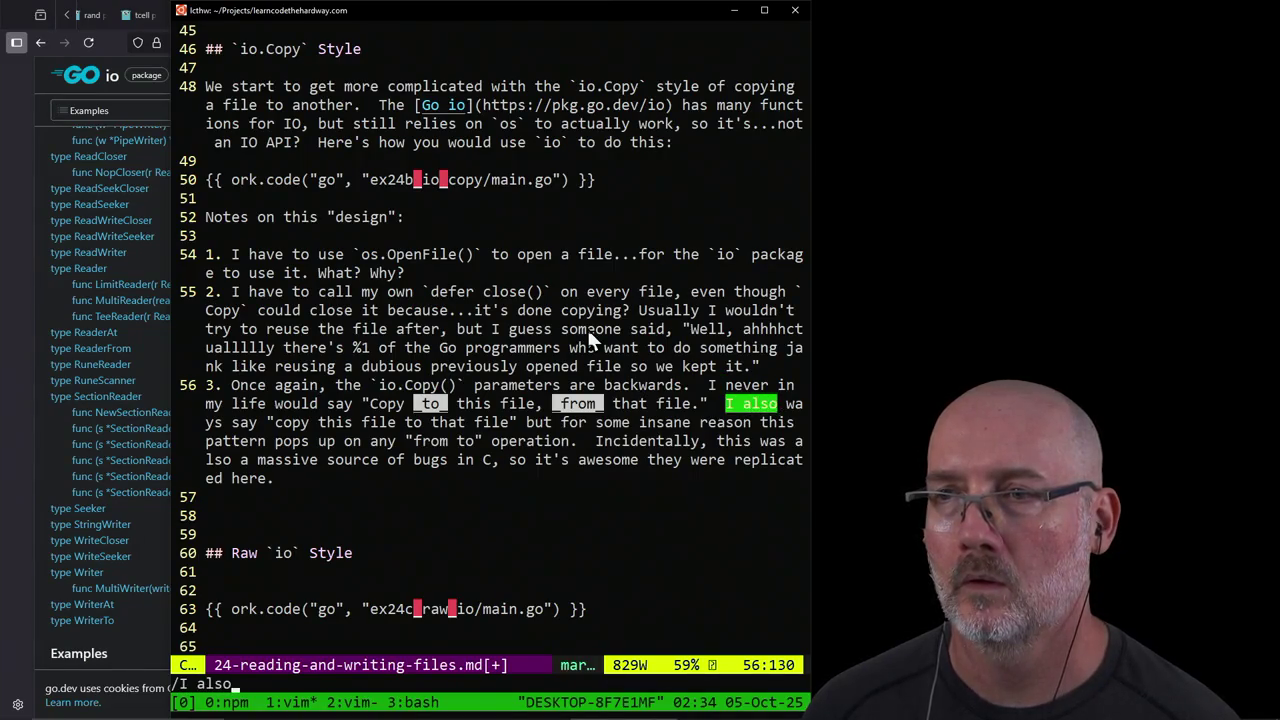
{"action": "key", "text": "Return"}
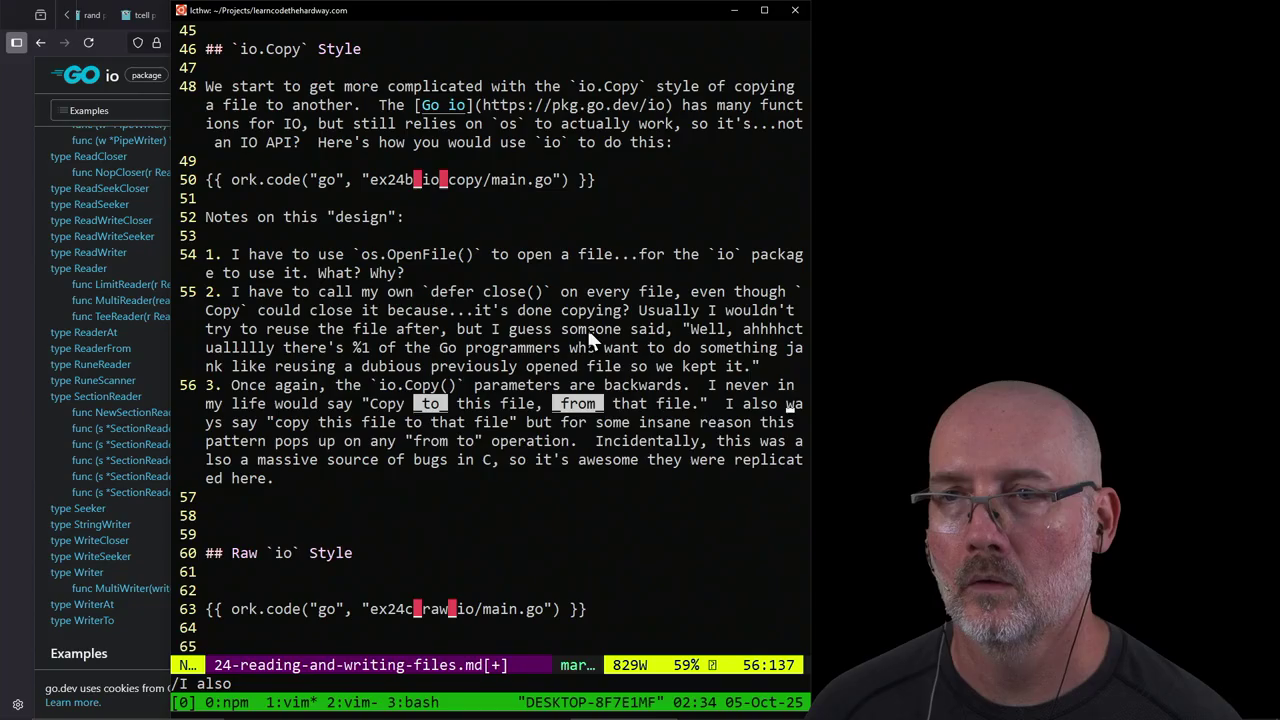
{"action": "key", "text": "x"}
{"action": "key", "text": "x"}
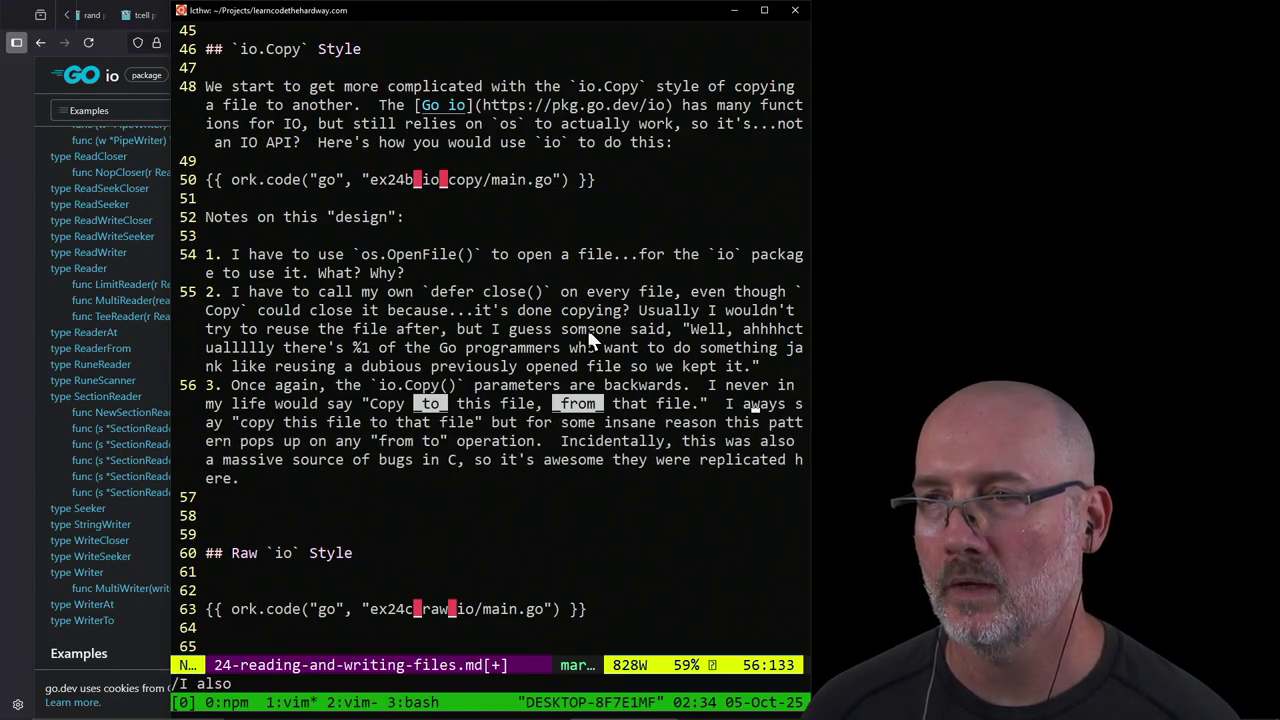
{"action": "key", "text": "i"}
{"action": "key", "text": "BackSpace"}
{"action": "type", "text": "l"}
{"action": "key", "text": "Escape"}
{"action": "type", "text": ":w"}
{"action": "key", "text": "Return"}
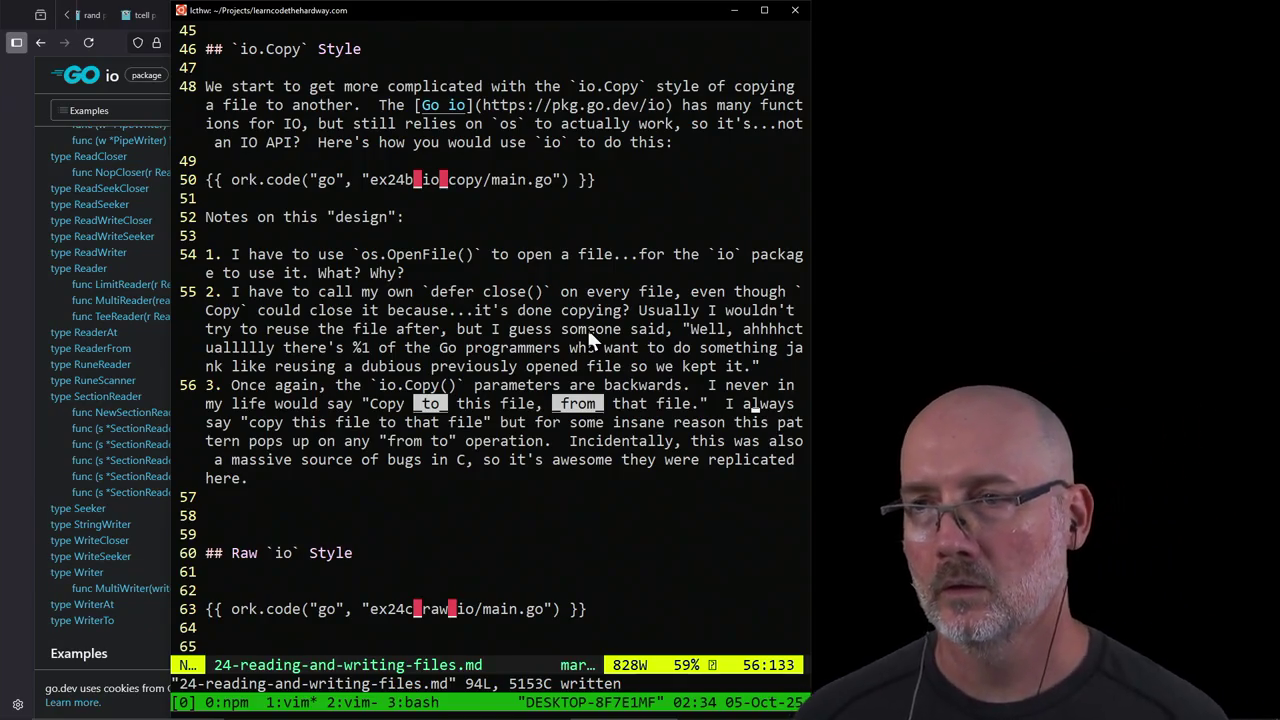
Step: Delete the extra blank lines above the Raw io Style heading
{"action": "key", "text": "j"}
{"action": "key", "text": "j"}
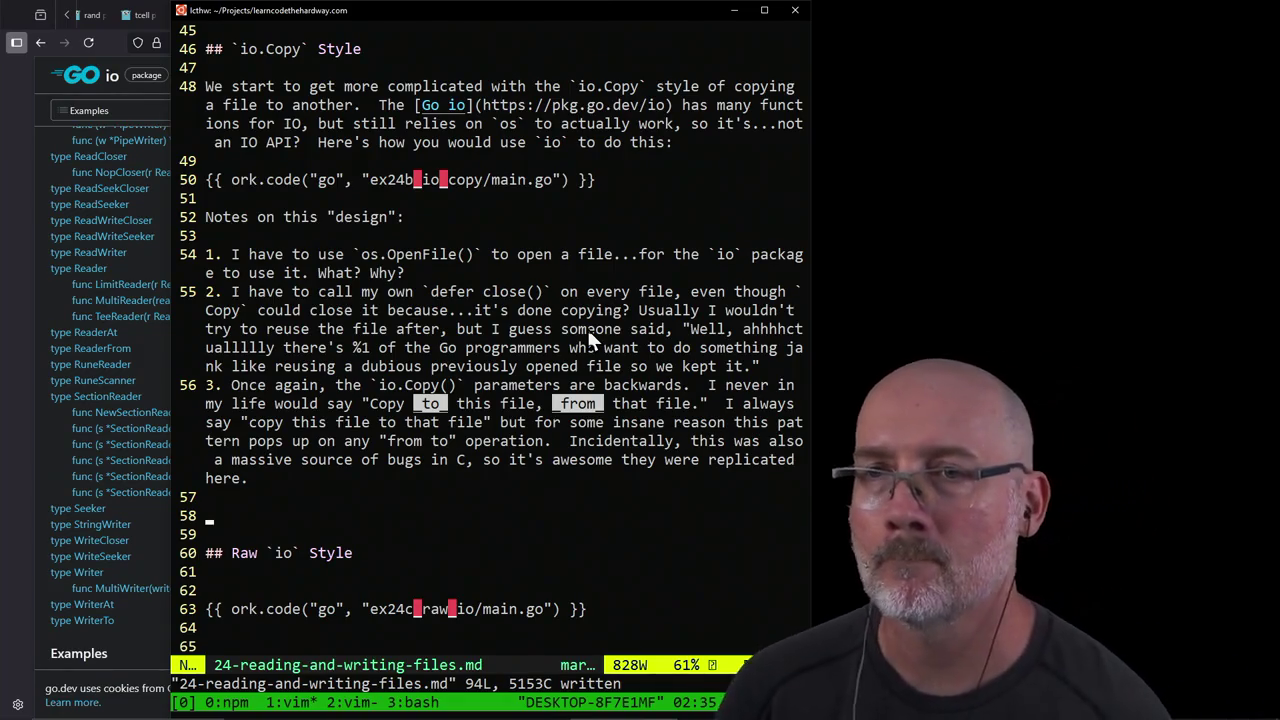
{"action": "key", "text": "i"}
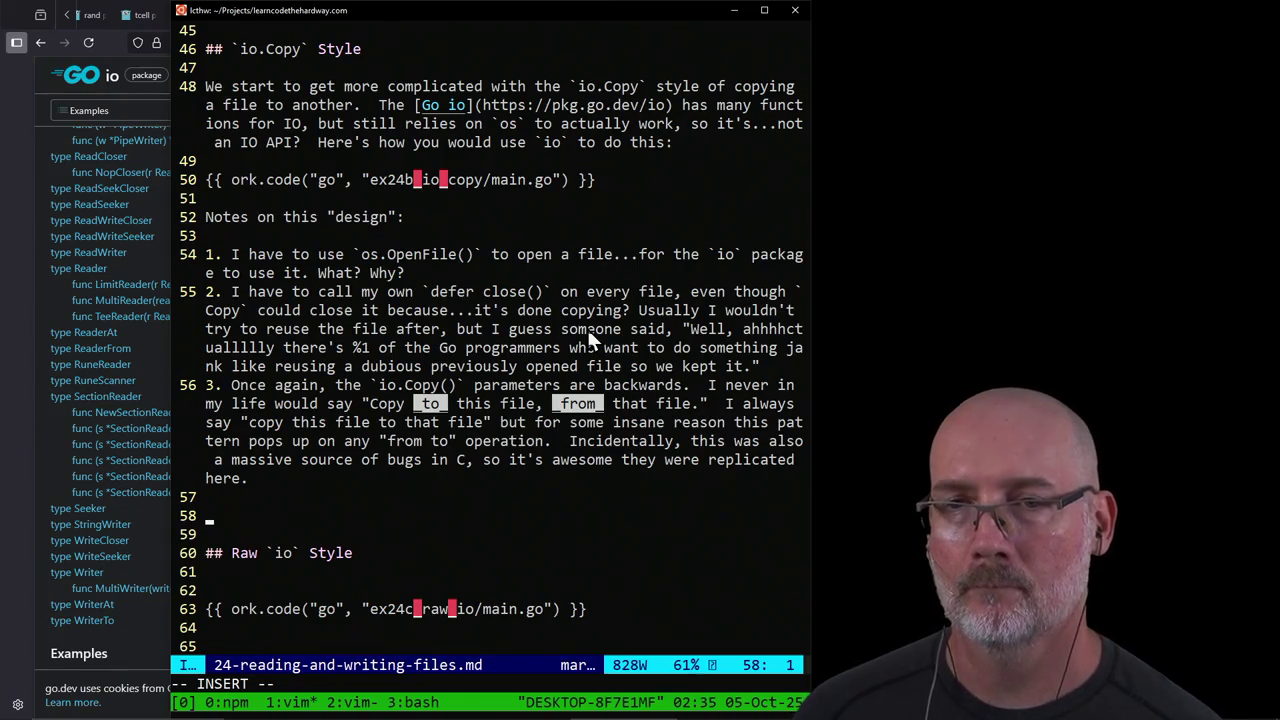
{"action": "key", "text": "Escape"}
{"action": "key", "text": "d"}
{"action": "key", "text": "d"}
{"action": "key", "text": "d"}
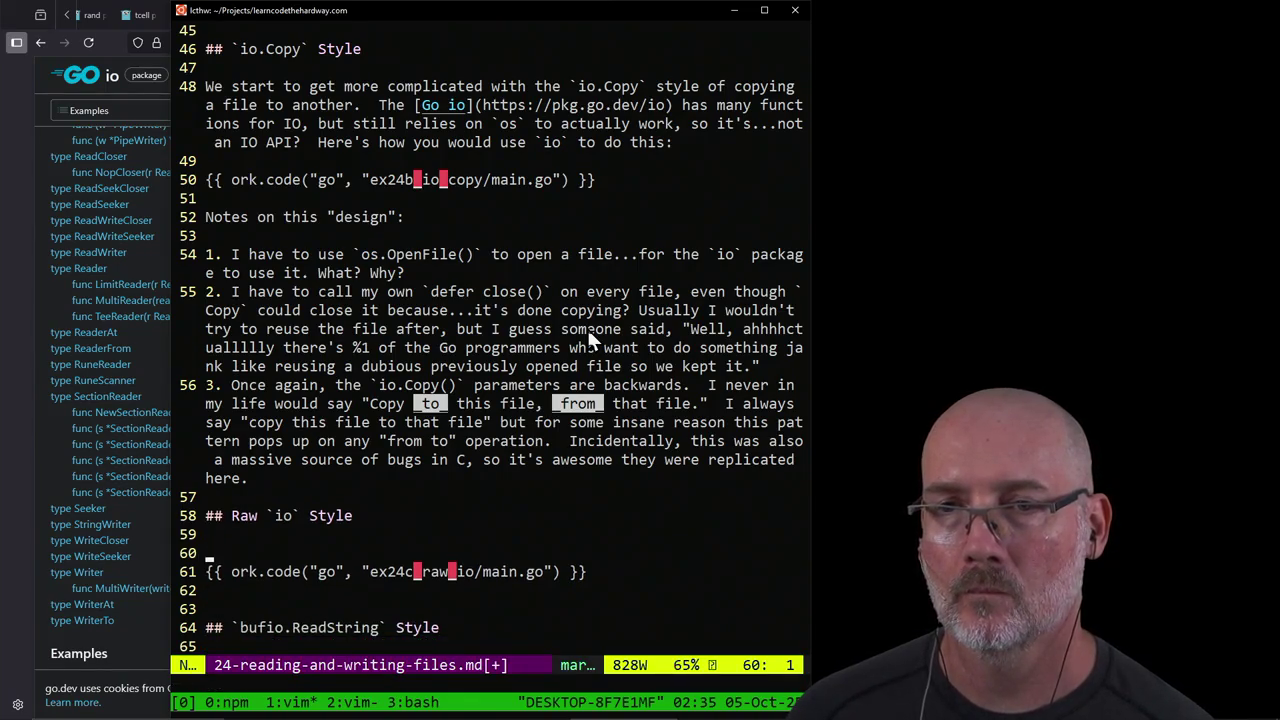
{"action": "key", "text": "ctrl+e"}
{"action": "key", "text": "ctrl+e"}
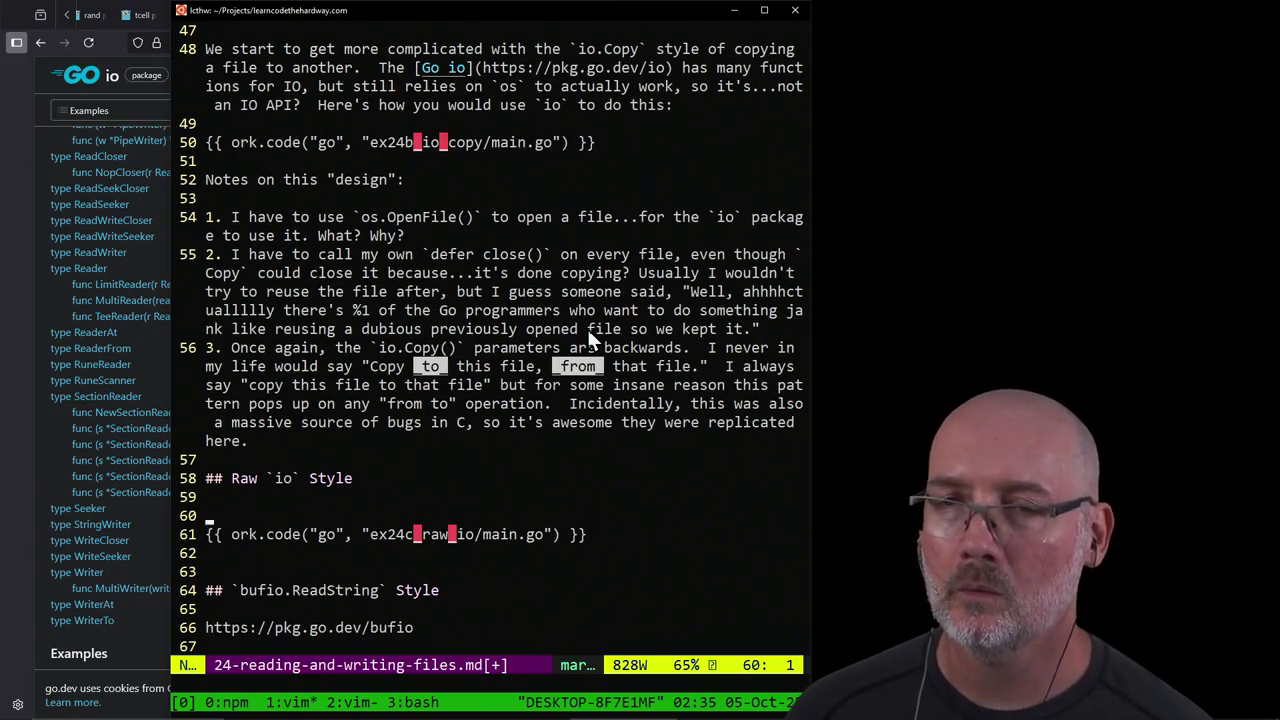
Step: Append the sentence about using a simple build file, fixing 'yuo' to 'your own'
{"action": "key", "text": "g"}
{"action": "key", "text": "g"}
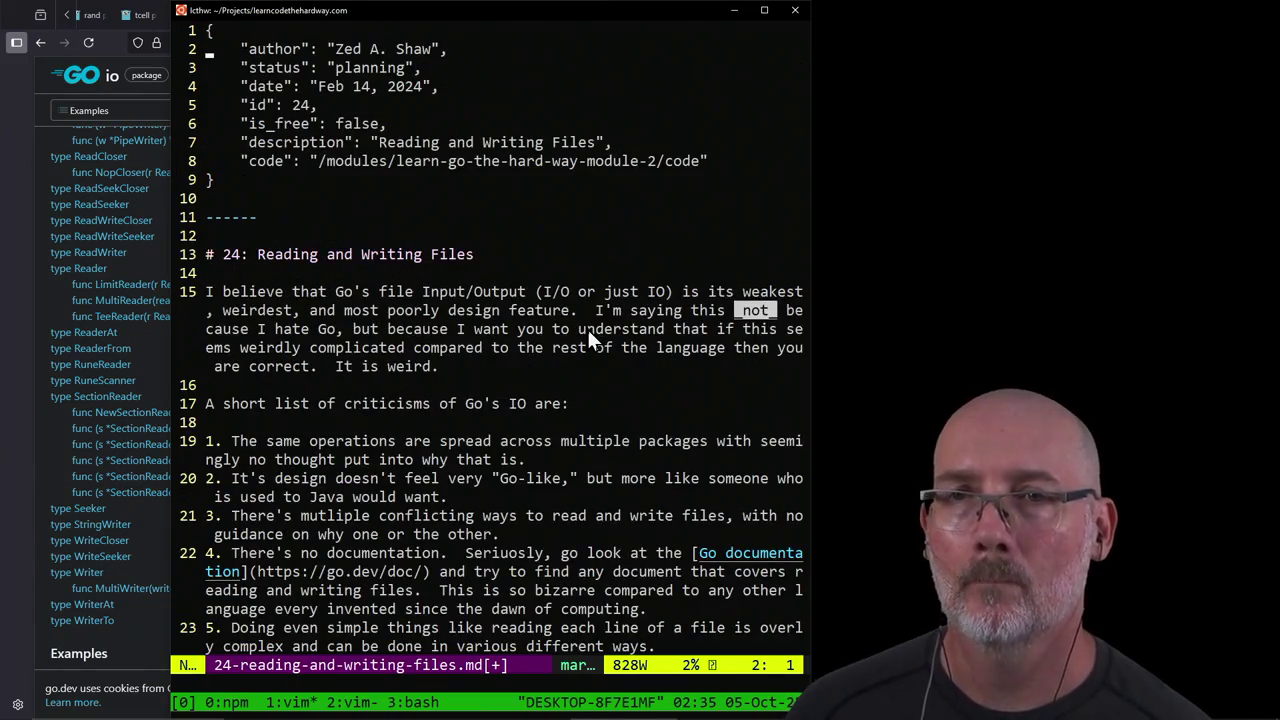
{"action": "key", "text": "braceright"}
{"action": "key", "text": "braceright"}
{"action": "key", "text": "braceright"}
{"action": "key", "text": "braceright"}
{"action": "key", "text": "braceright"}
{"action": "key", "text": "braceright"}
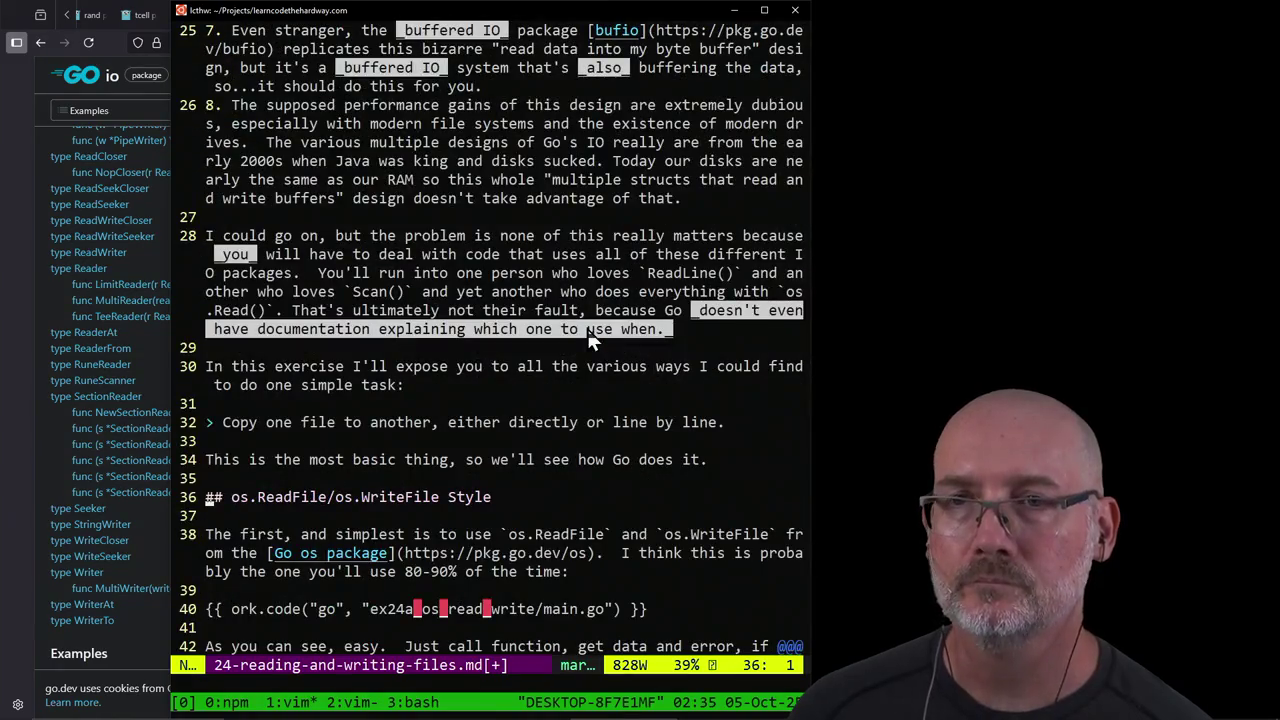
{"action": "key", "text": "braceleft"}
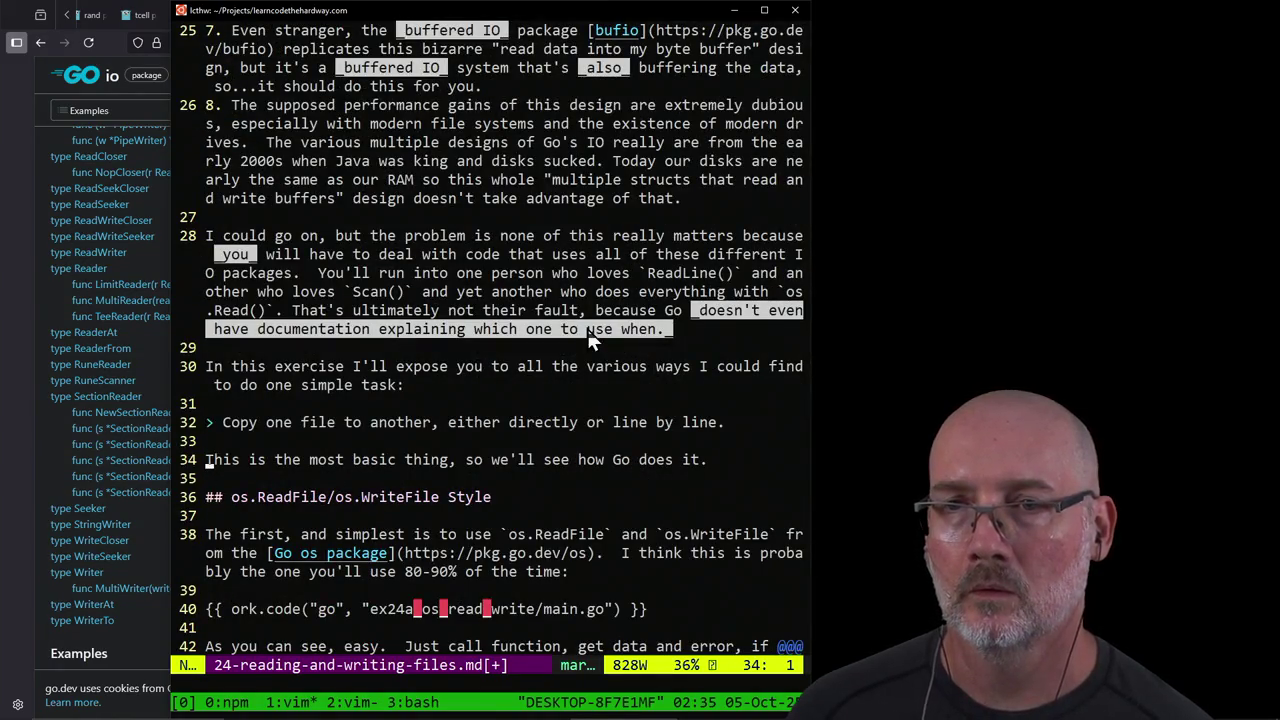
{"action": "type", "text": "A "}
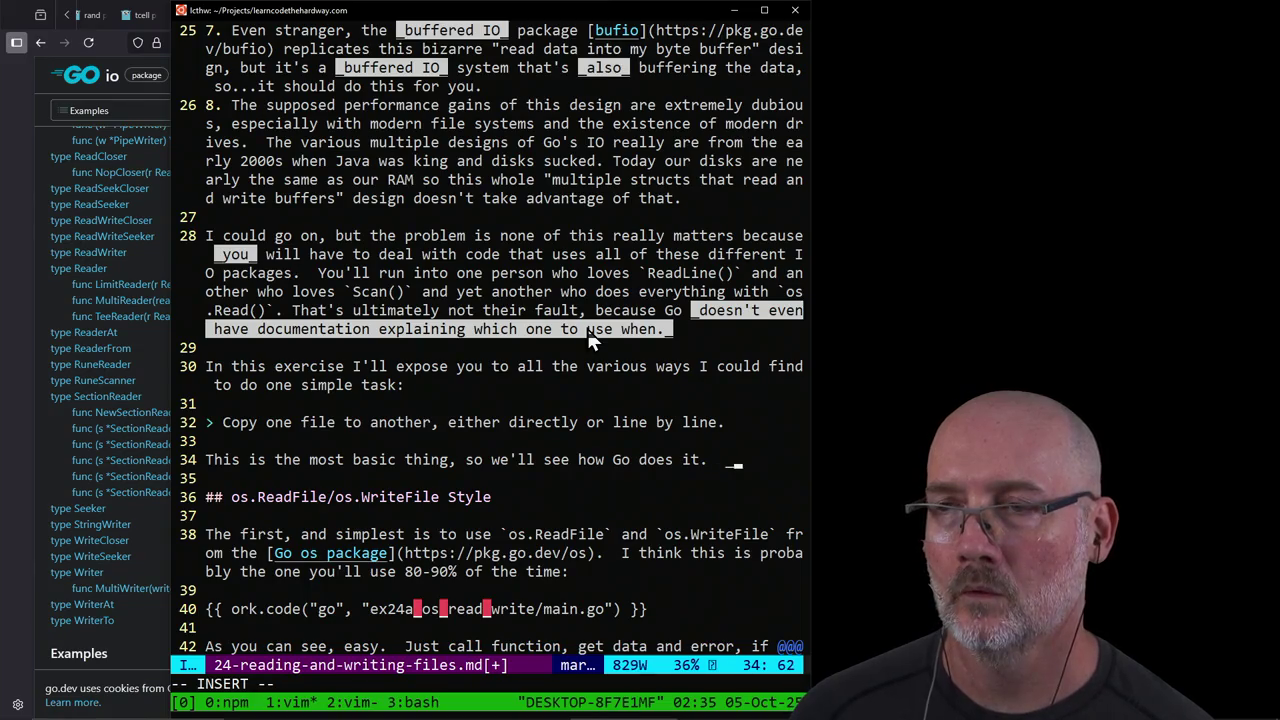
{"action": "type", "text": "For all of these"}
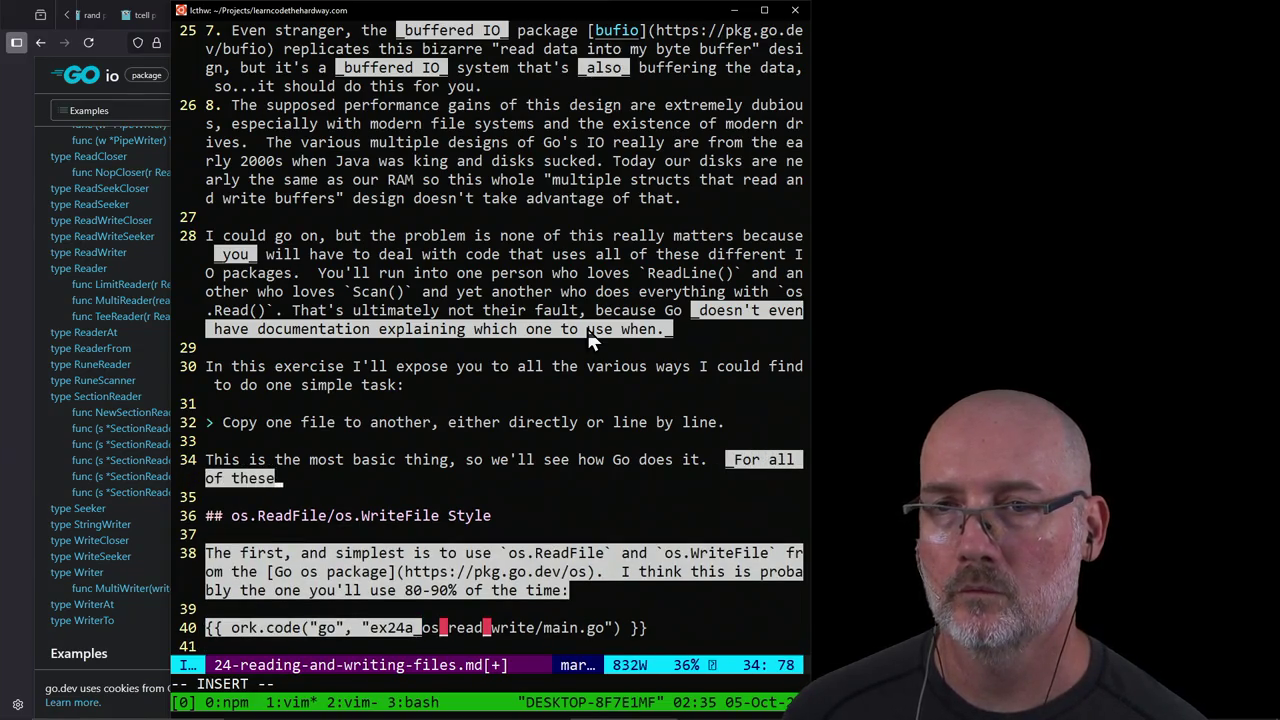
{"action": "type", "text": "xamples I'"}
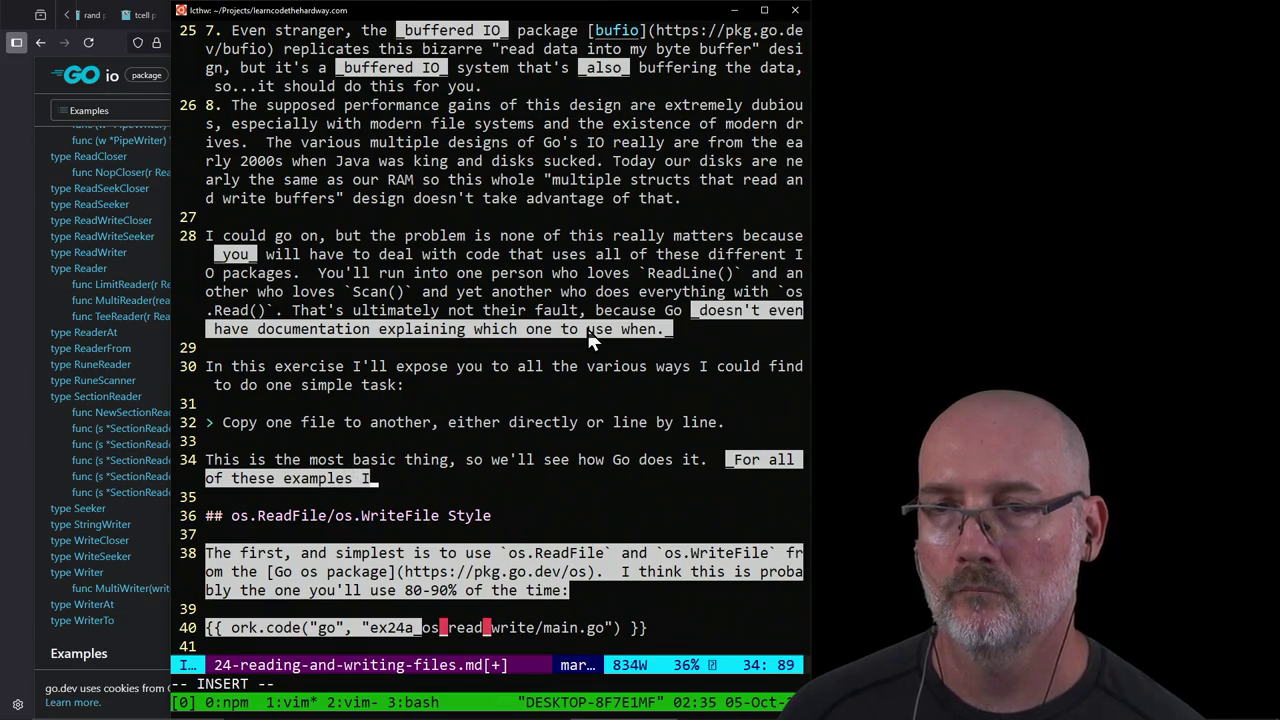
{"action": "type", "text": "m using a simple "}
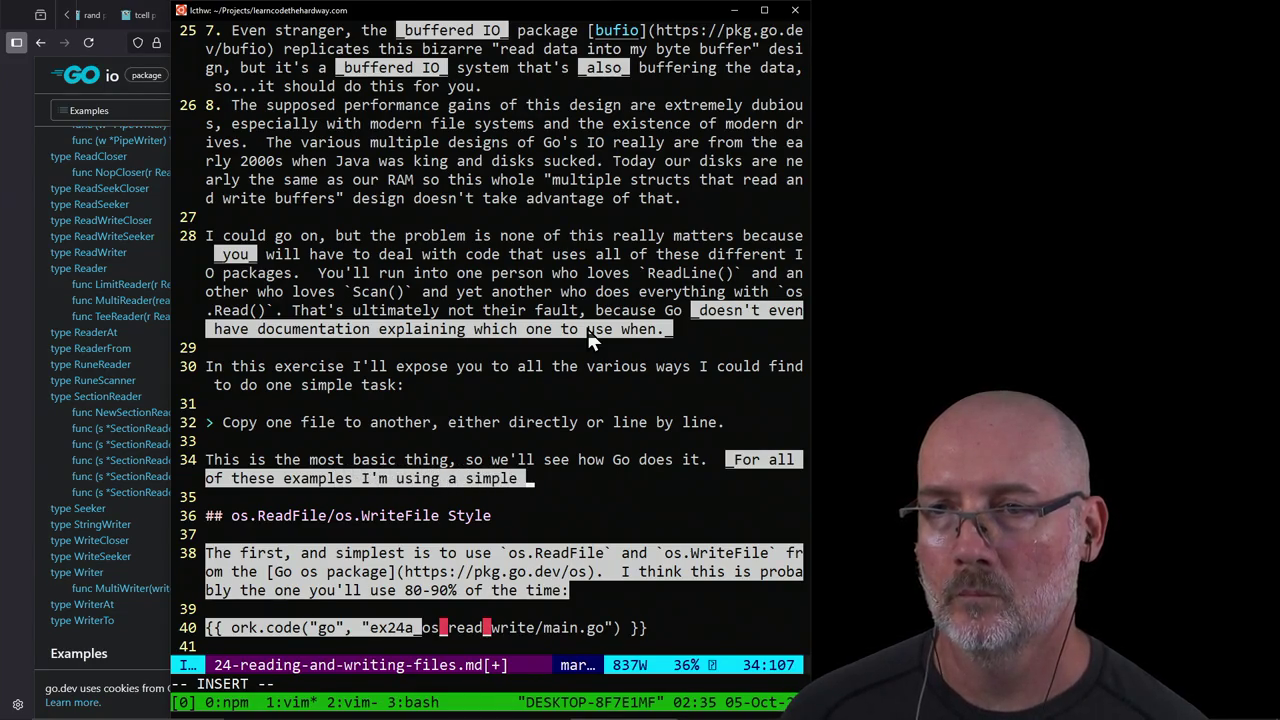
{"action": "type", "text": "build."}
{"action": "type", "text": "log file "}
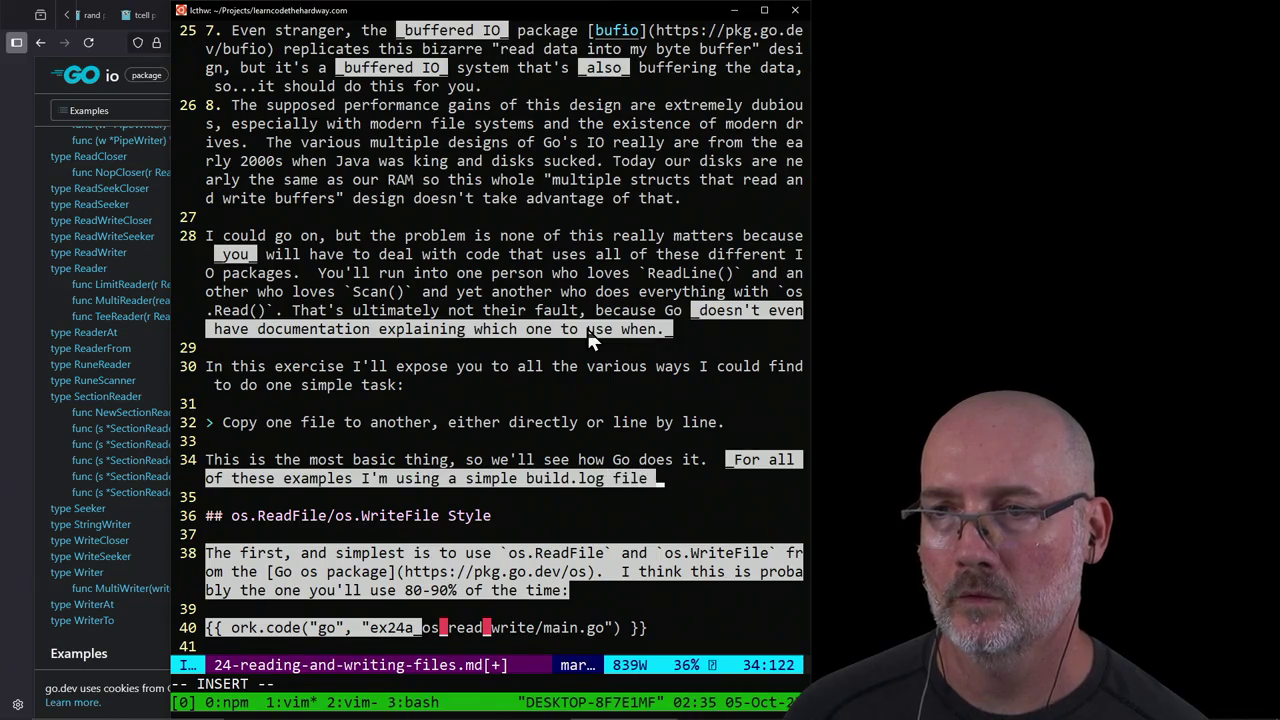
{"action": "type", "text": "but you can find "}
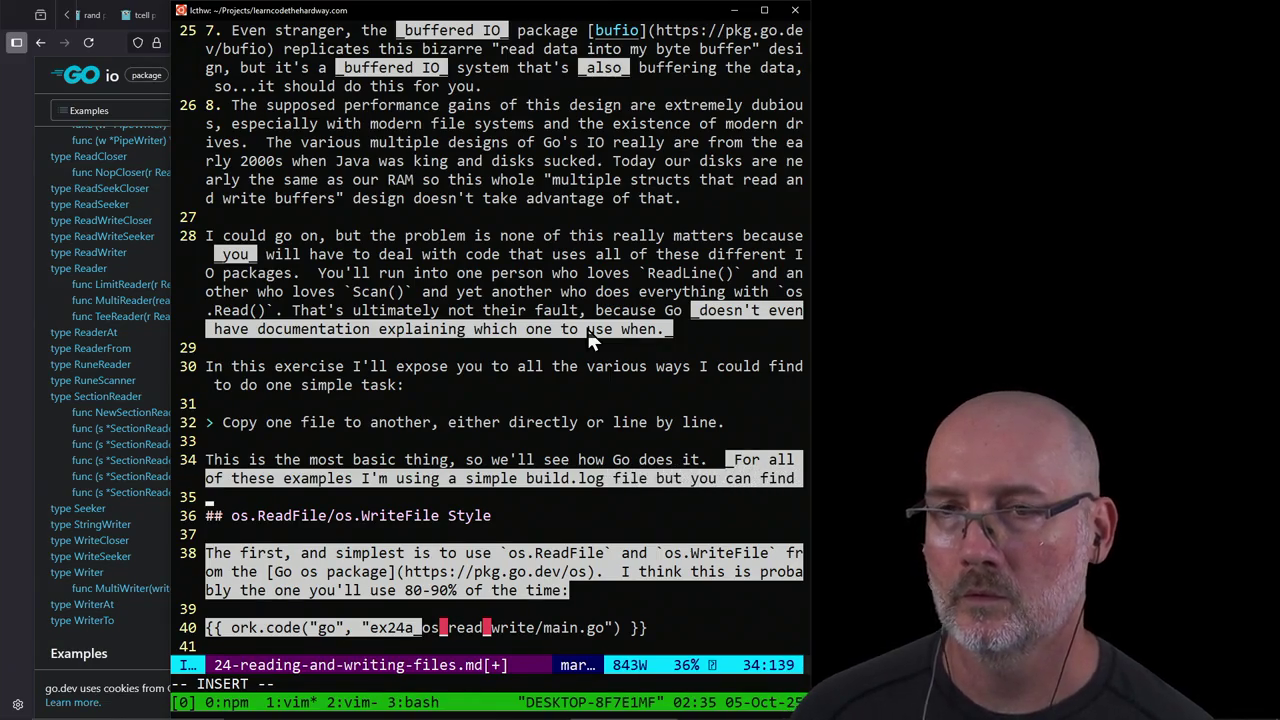
{"action": "type", "text": "yuo"}
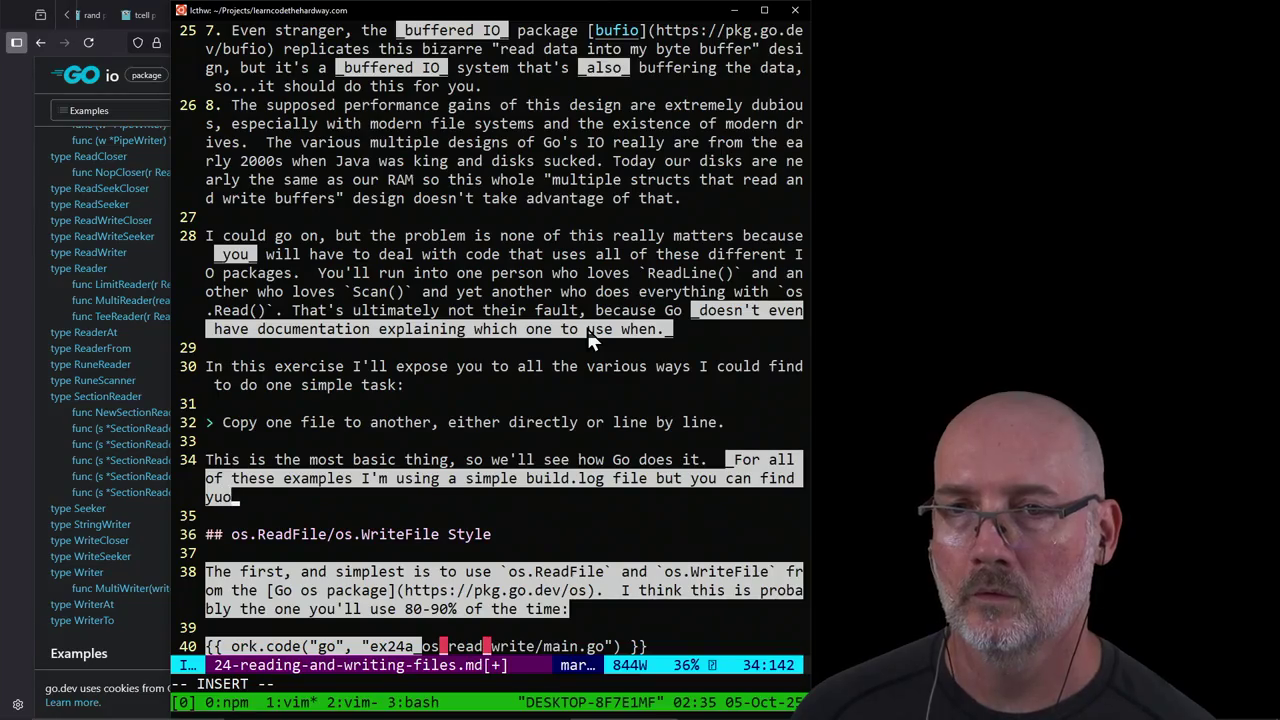
{"action": "key", "text": "BackSpace"}
{"action": "key", "text": "BackSpace"}
{"action": "key", "text": "BackSpace"}
{"action": "type", "text": "your own._"}
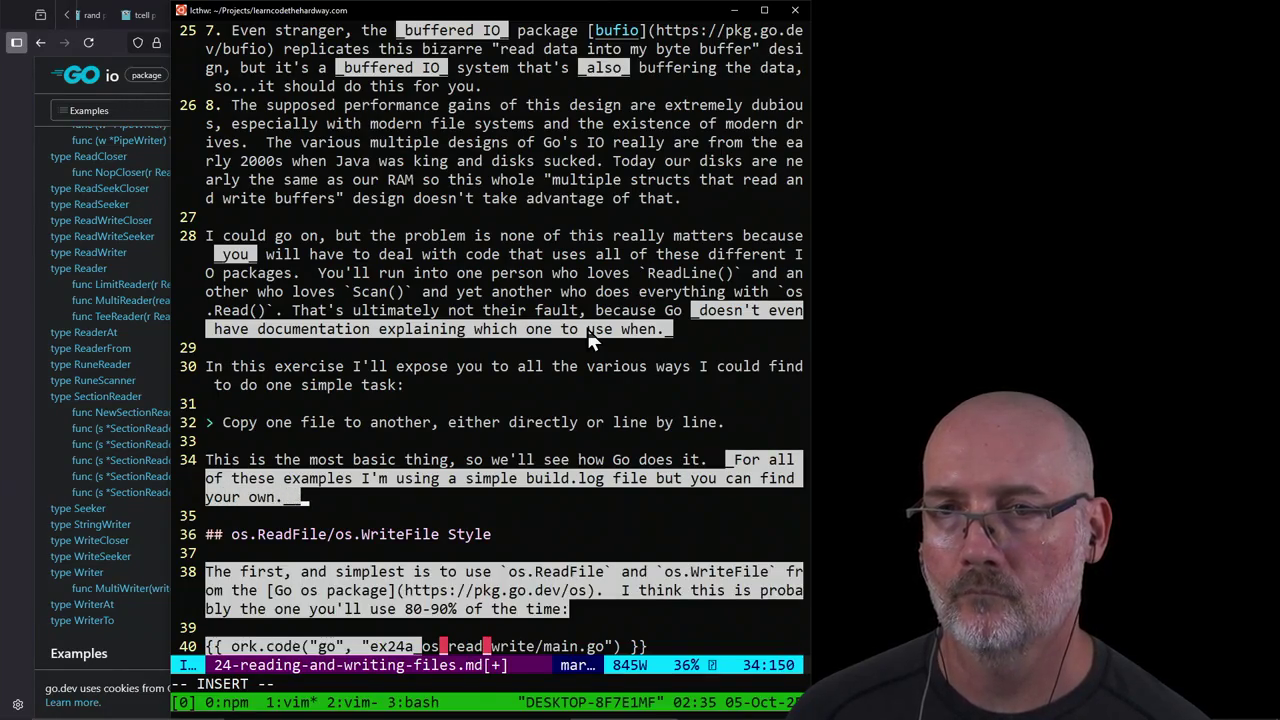
{"action": "key", "text": "Escape"}
Step: Move the 'For all of the examples' sentence onto its own '> __NOTE__' blockquote line
{"action": "key", "text": "j"}
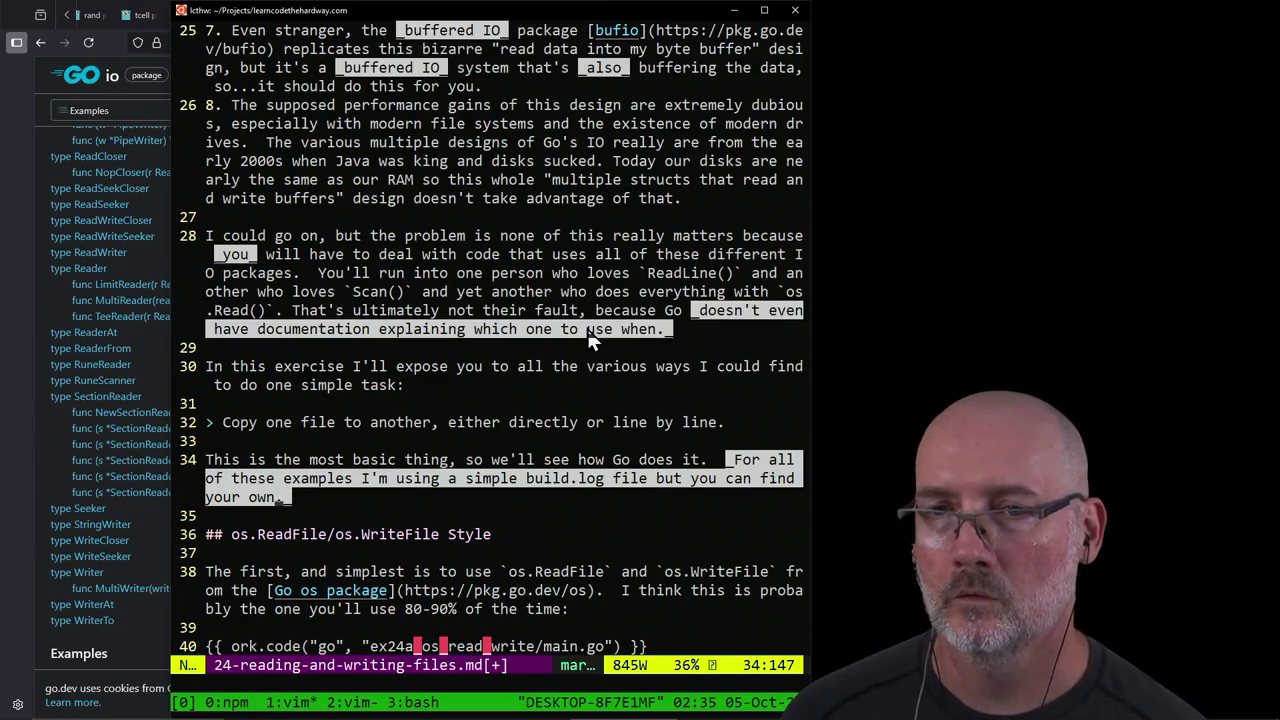
{"action": "type", "text": "For"}
{"action": "key", "text": "Return"}
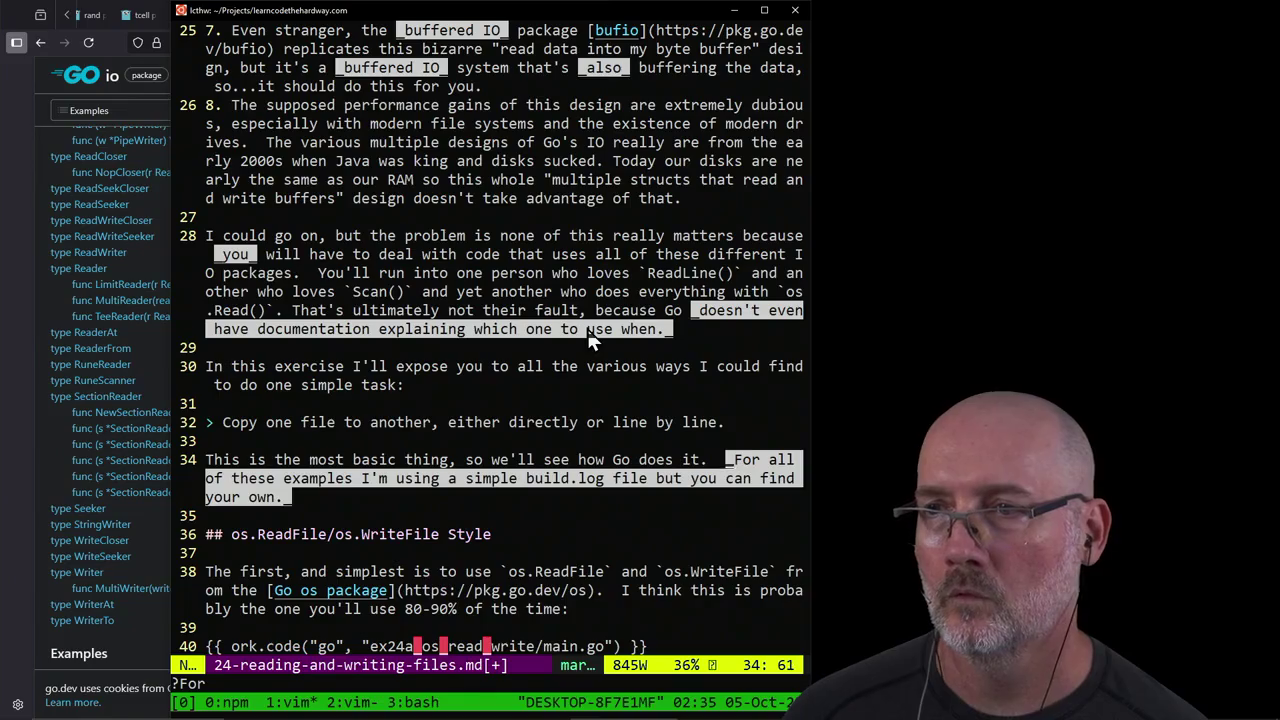
{"action": "key", "text": "i"}
{"action": "key", "text": "Return"}
{"action": "key", "text": "Return"}
{"action": "type", "text": ">"}
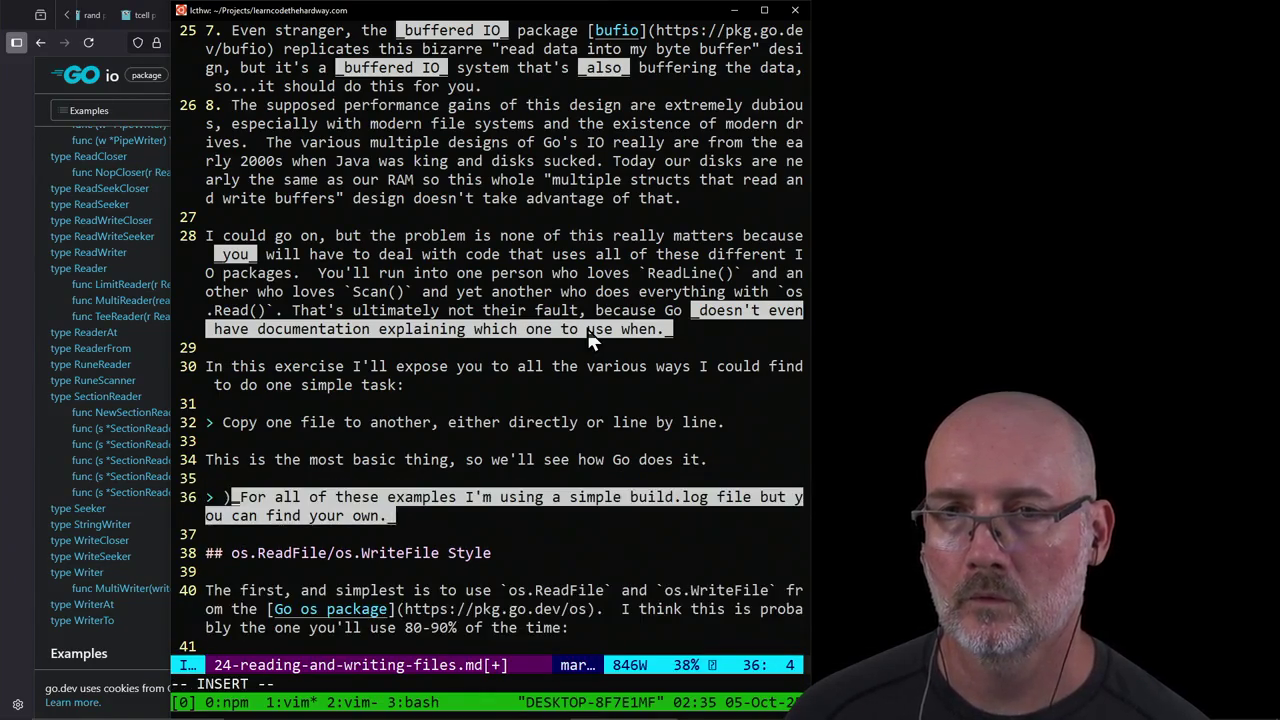
{"action": "type", "text": " __NOTE__"}
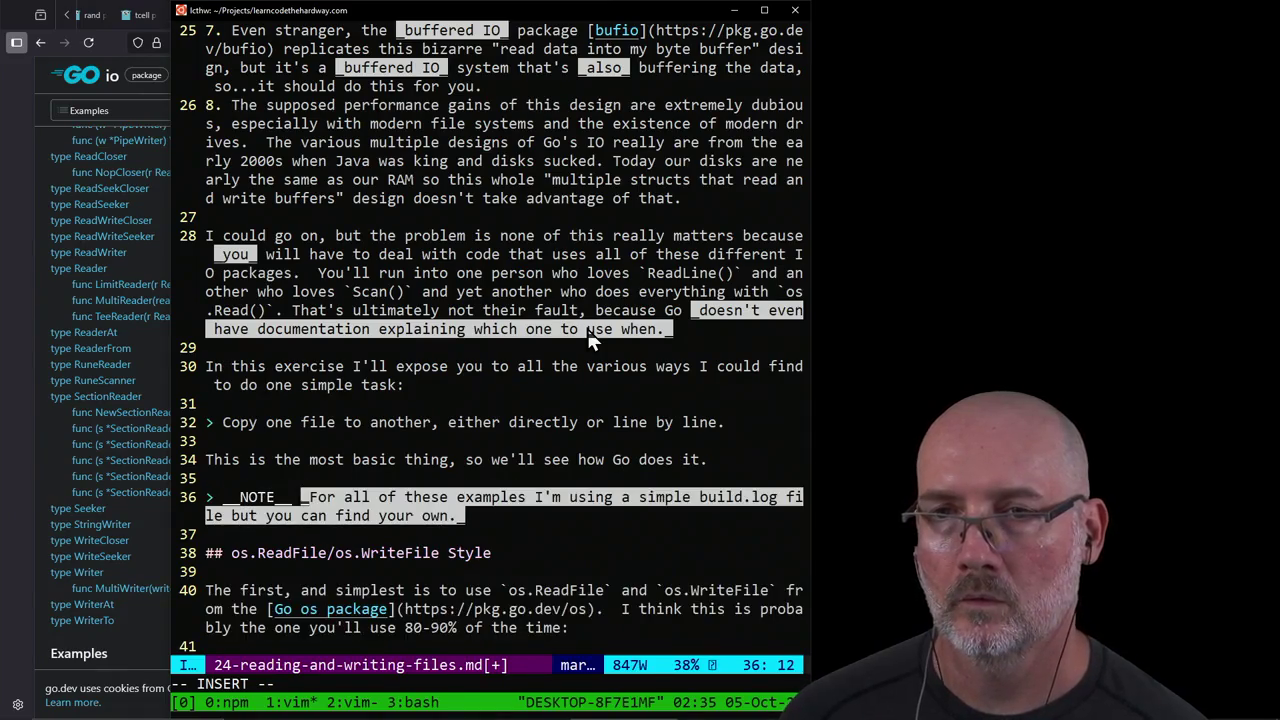
{"action": "key", "text": "Escape"}
Step: Wrap build.log in the note in backticks as inline code
{"action": "key", "text": "j"}
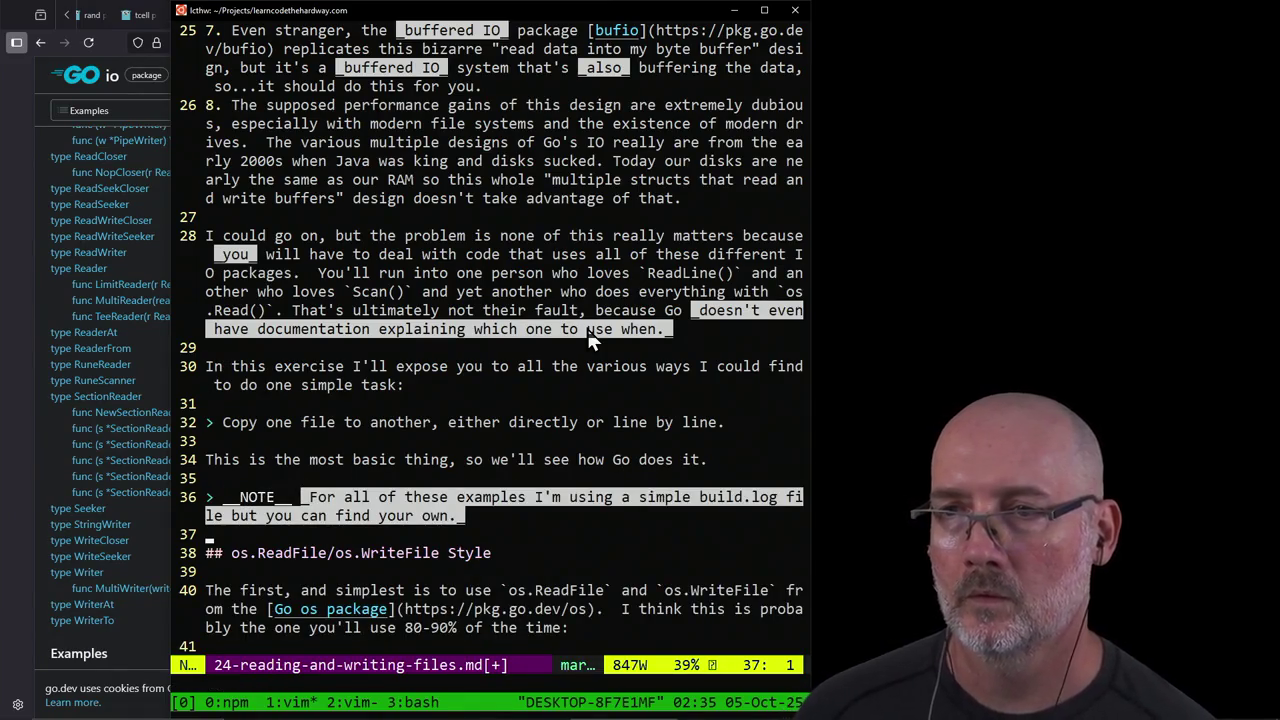
{"action": "type", "text": "k/buil"}
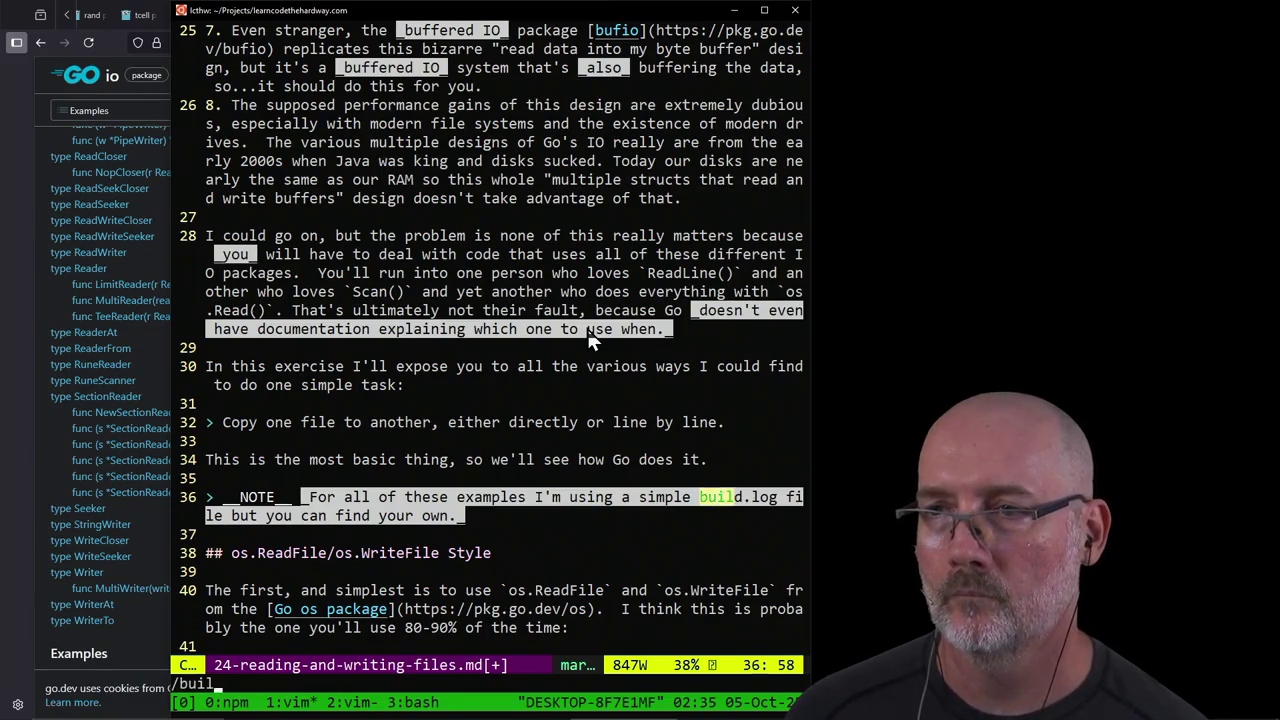
{"action": "key", "text": "Return"}
{"action": "type", "text": "i`"}
{"action": "key", "text": "Escape"}
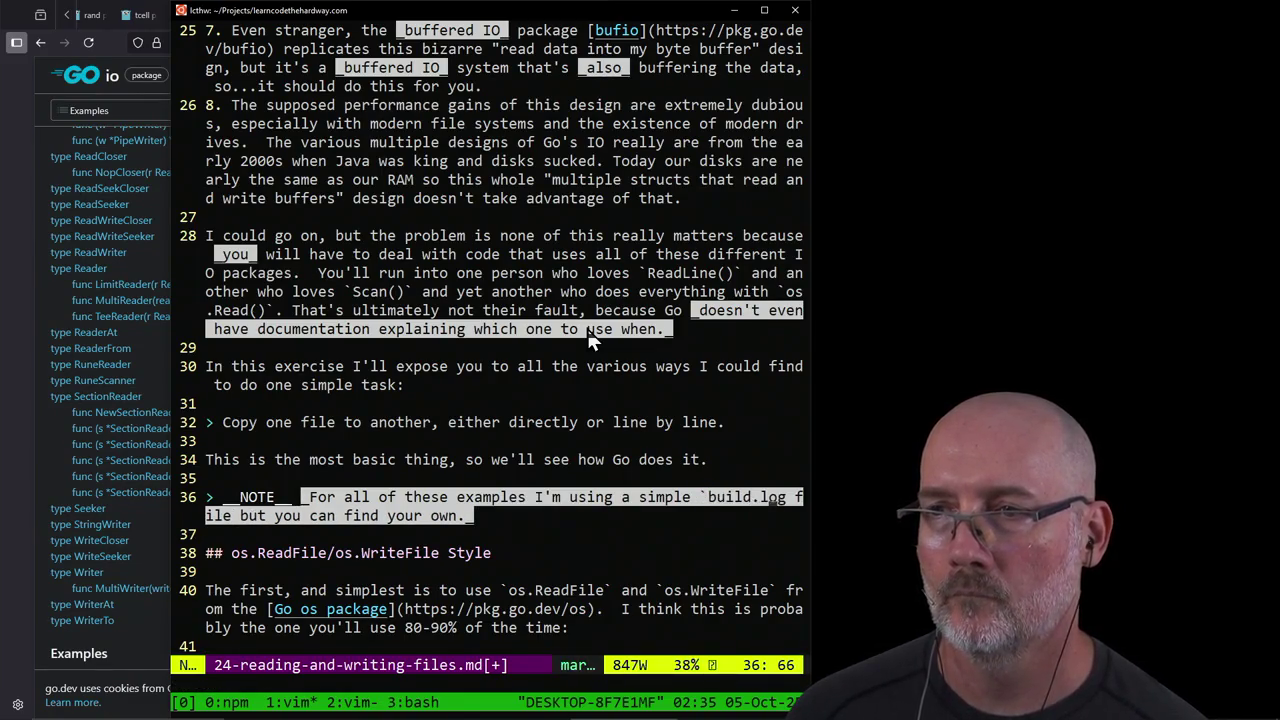
{"action": "type", "text": "a`"}
{"action": "key", "text": "Escape"}
Step: End the note with 'Any file will do.' and save the lesson
{"action": "key", "text": "A"}
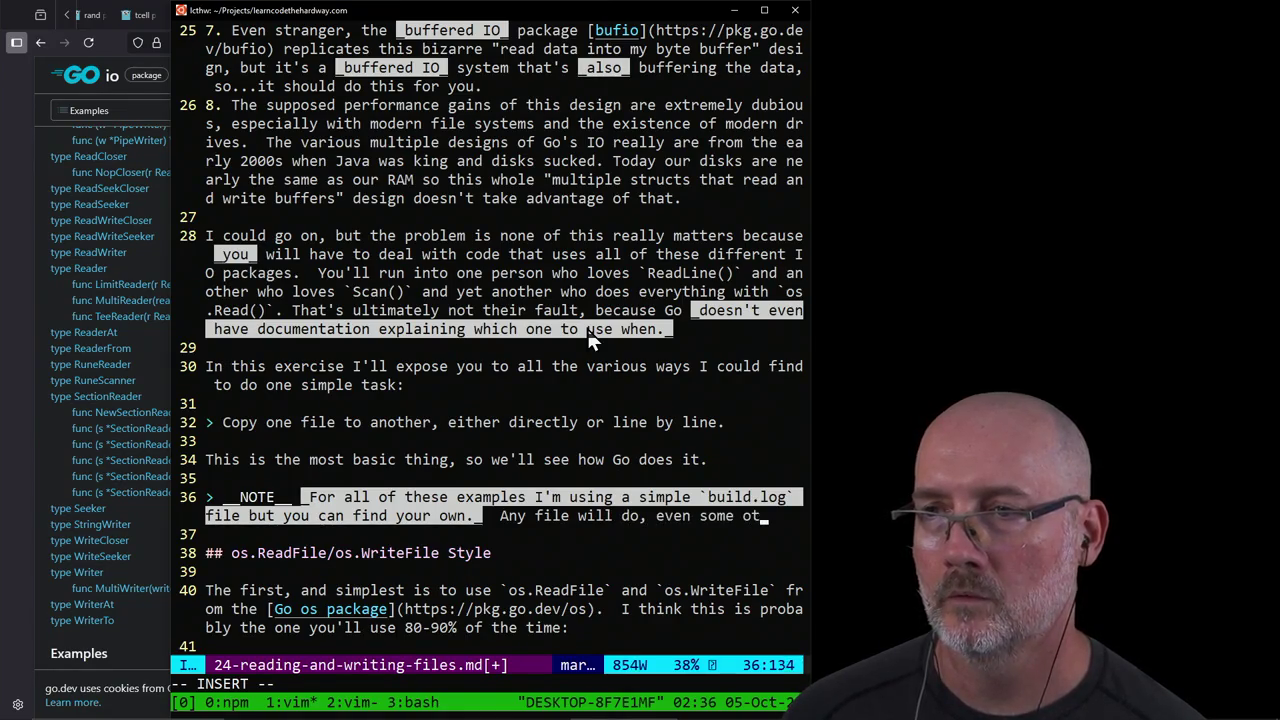
{"action": "type", "text": "her souc"}
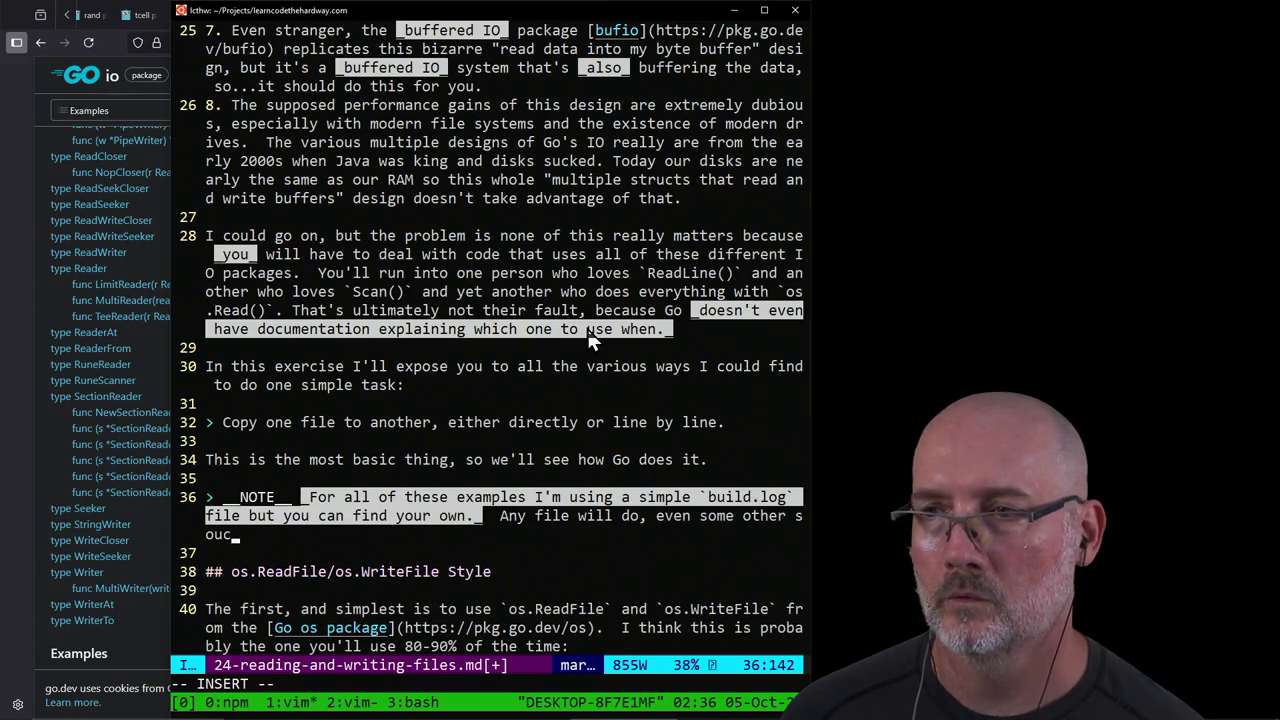
{"action": "key", "text": "BackSpace"}
{"action": "key", "text": "BackSpace"}
{"action": "key", "text": "BackSpace"}
{"action": "type", "text": "sou"}
{"action": "key", "text": "BackSpace"}
{"action": "key", "text": "BackSpace"}
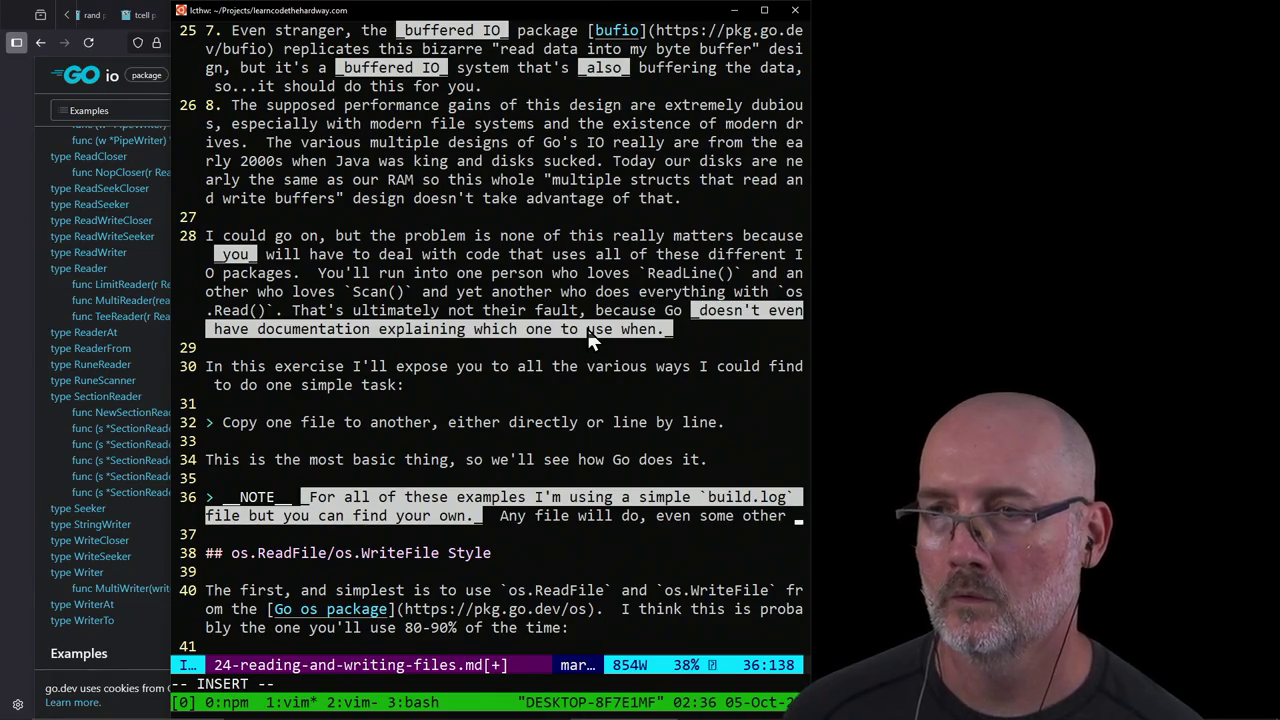
{"action": "key", "text": "ctrl+w"}
{"action": "key", "text": "ctrl+w"}
{"action": "type", "text": "."}
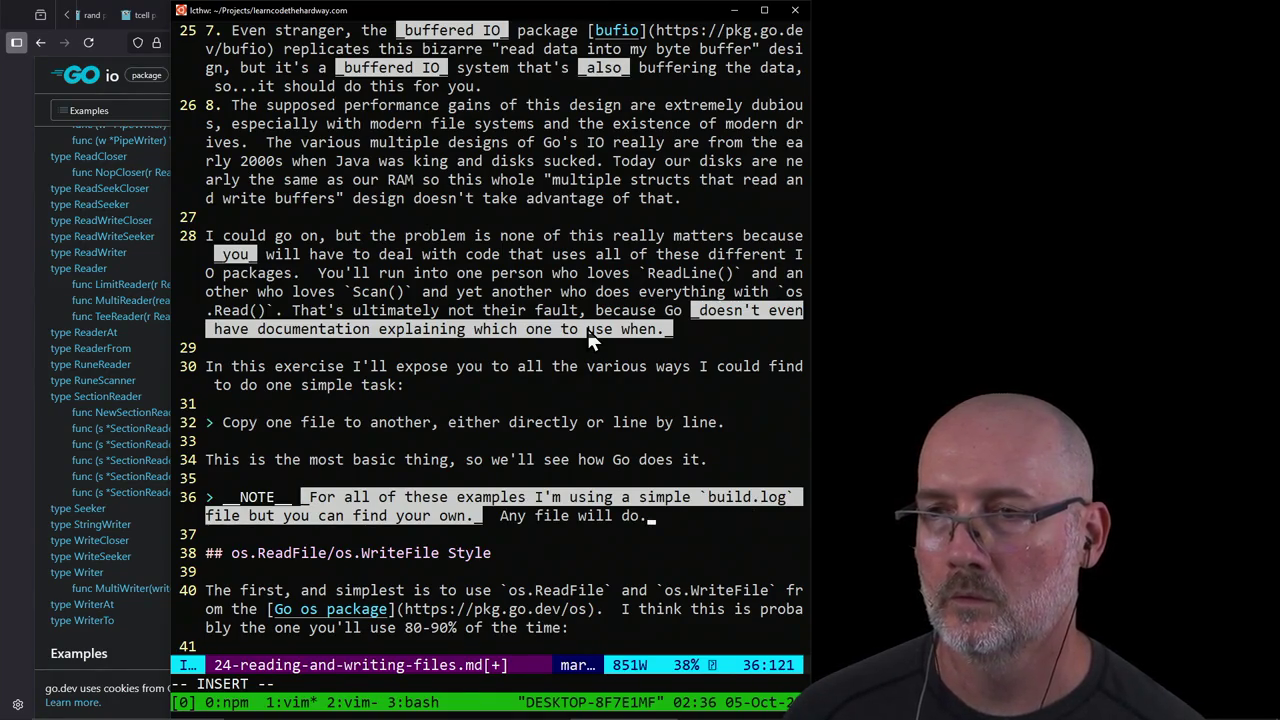
{"action": "key", "text": "Escape"}
{"action": "type", "text": ":w"}
{"action": "key", "text": "Return"}
{"action": "key", "text": "Down"}
{"action": "key", "text": "Down"}
{"action": "key", "text": "Down"}
{"action": "key", "text": "Down"}
{"action": "key", "text": "Down"}
{"action": "key", "text": "Down"}
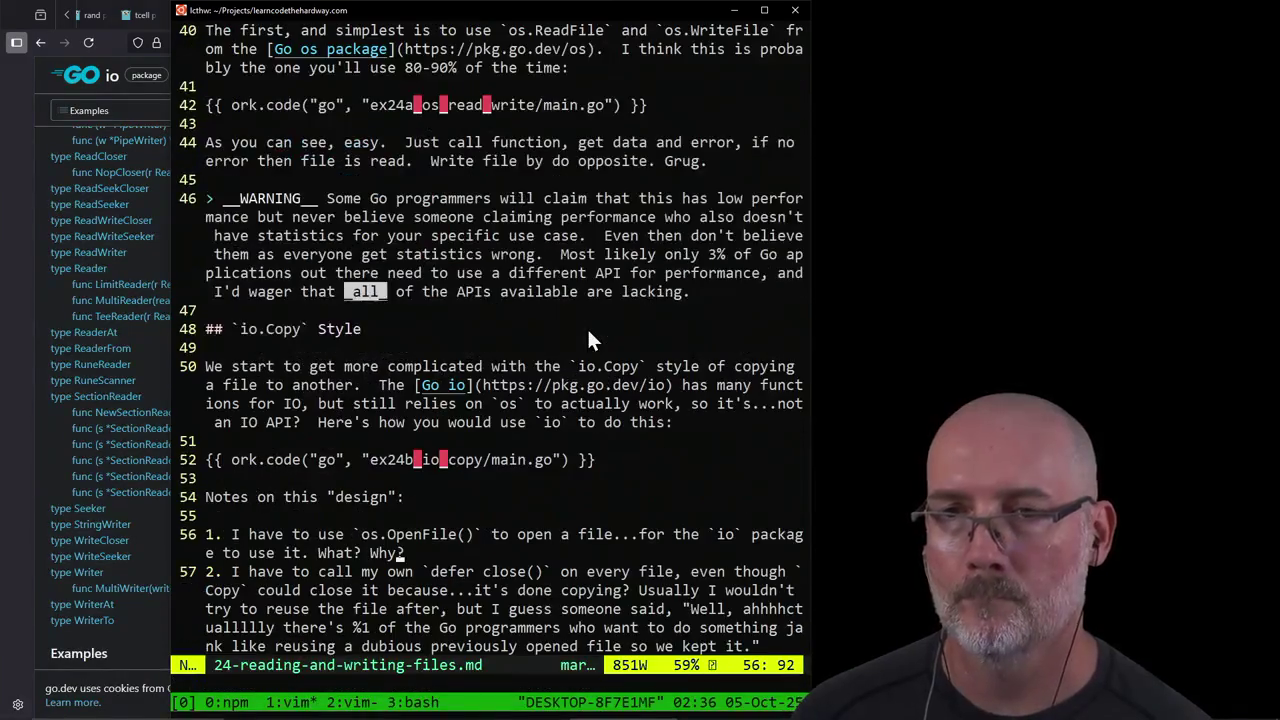
Step: Add an intro above the raw_io code include: `io` reads the file manually, mostly like `io.Copy`
{"action": "key", "text": "k"}
{"action": "key", "text": "k"}
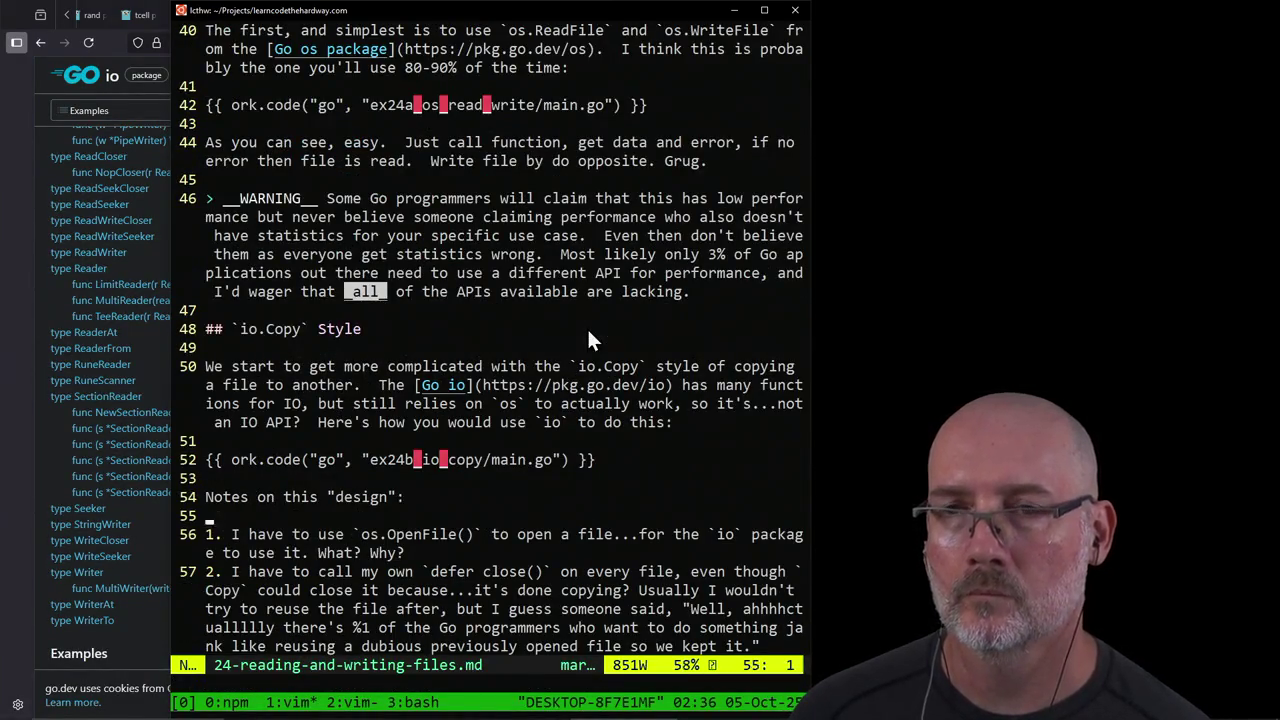
{"action": "key", "text": "ctrl+d"}
{"action": "key", "text": "k"}
{"action": "key", "text": "k"}
{"action": "key", "text": "$"}
{"action": "key", "text": "minus"}
{"action": "key", "text": "minus"}
{"action": "key", "text": "minus"}
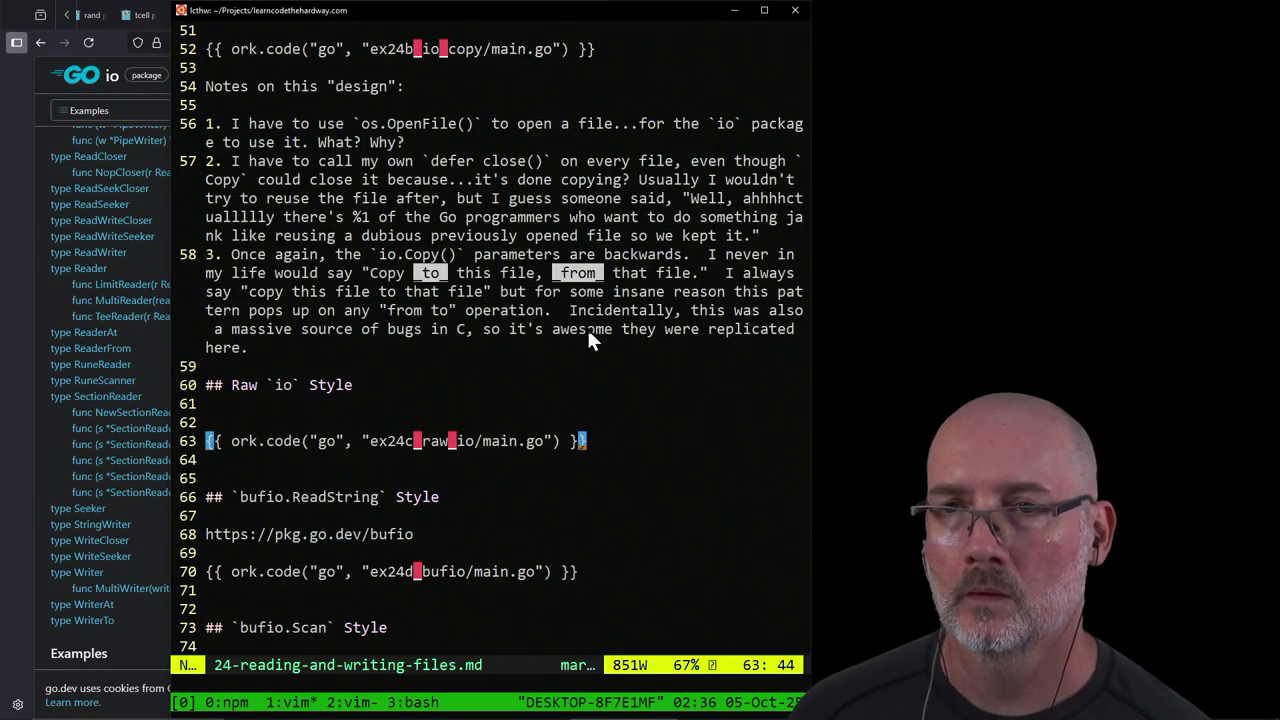
{"action": "key", "text": "k"}
{"action": "type", "text": "O"}
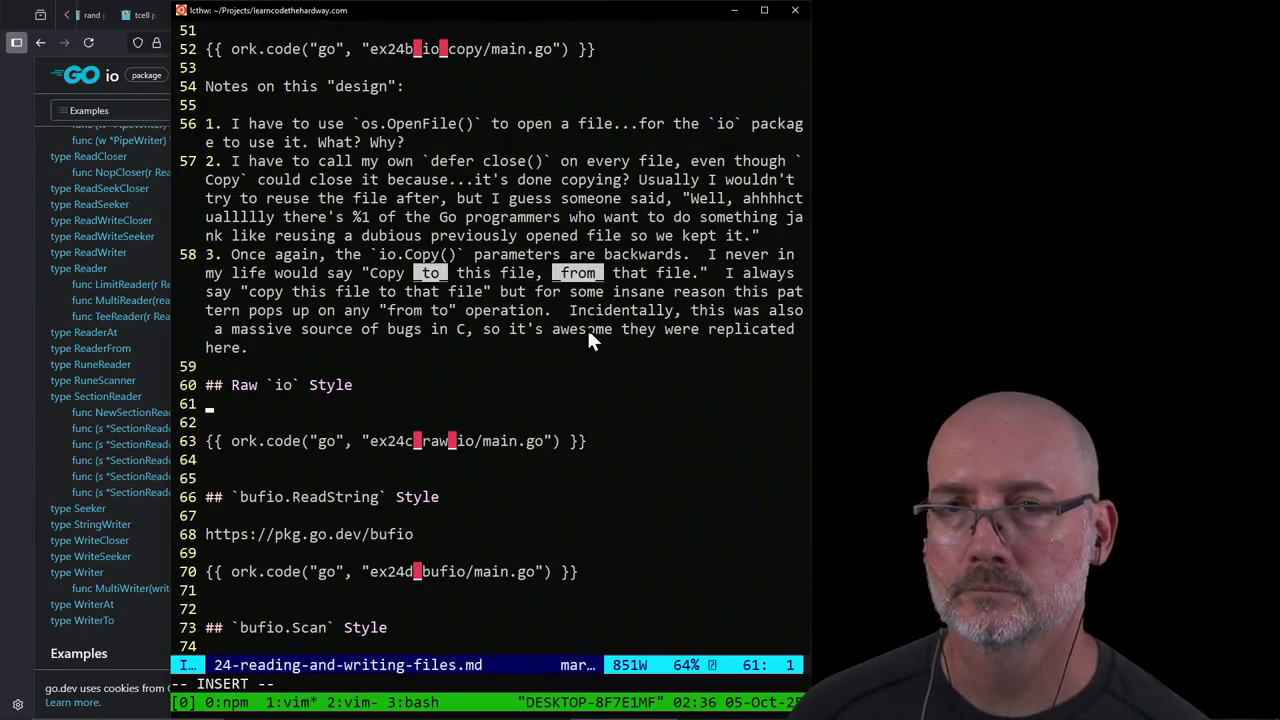
{"action": "type", "text": "Next we have u"}
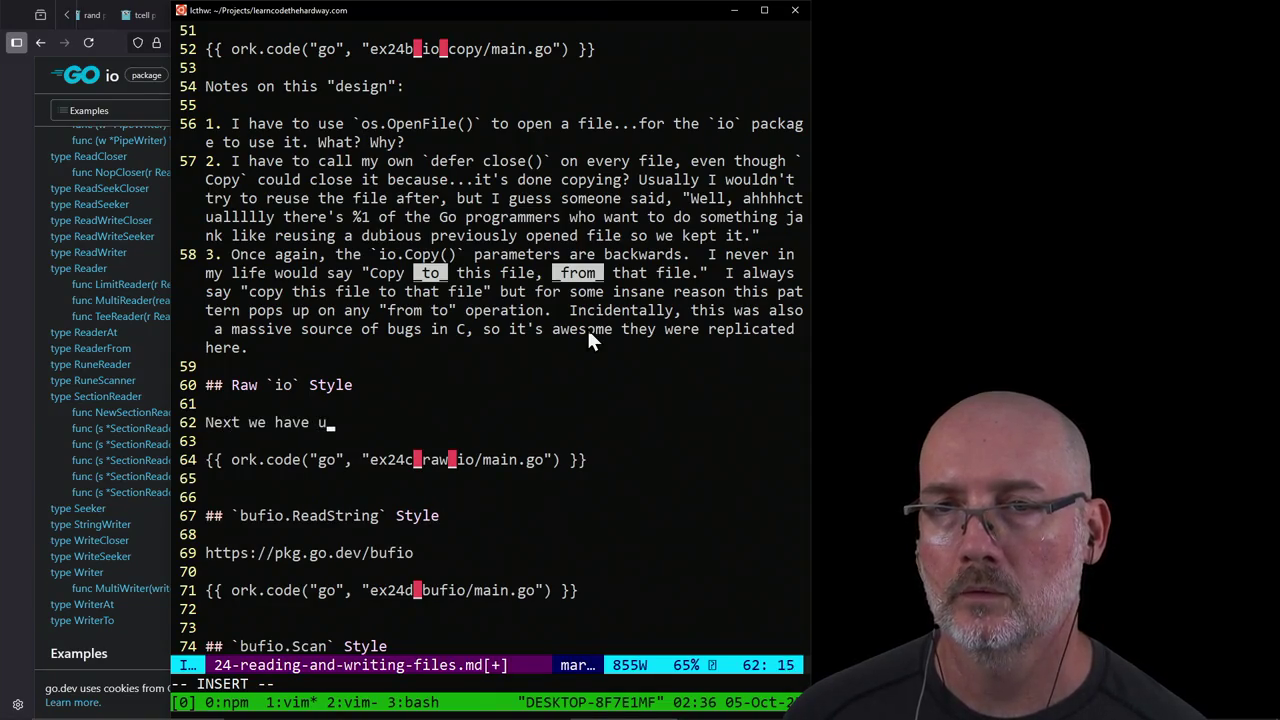
{"action": "type", "text": "sing \"raw `"}
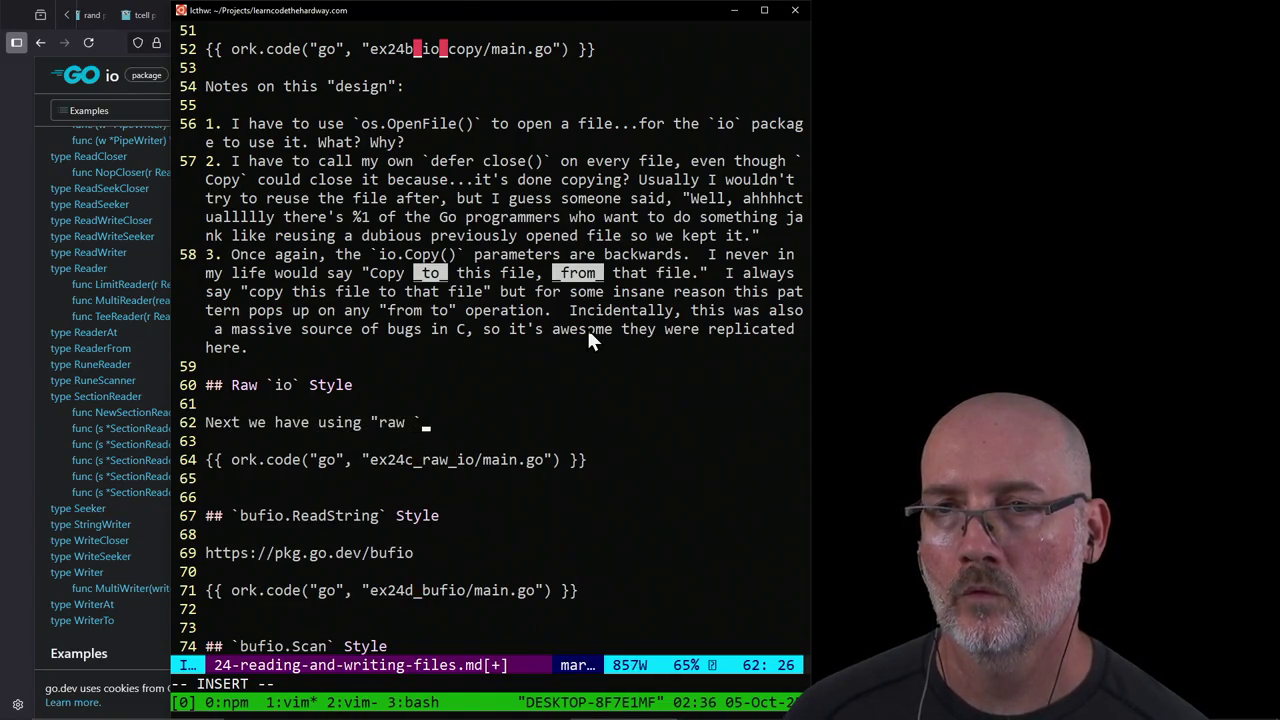
{"action": "type", "text": "`"}
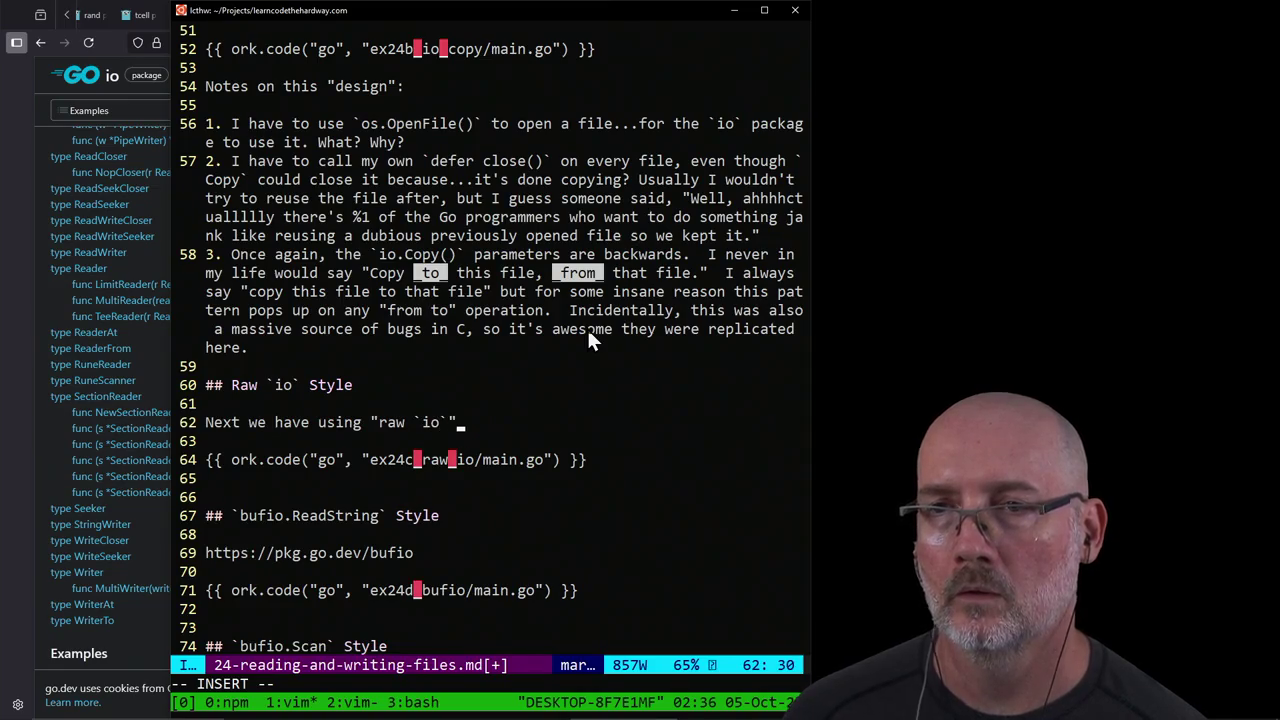
{"action": "type", "text": " to read the fil"}
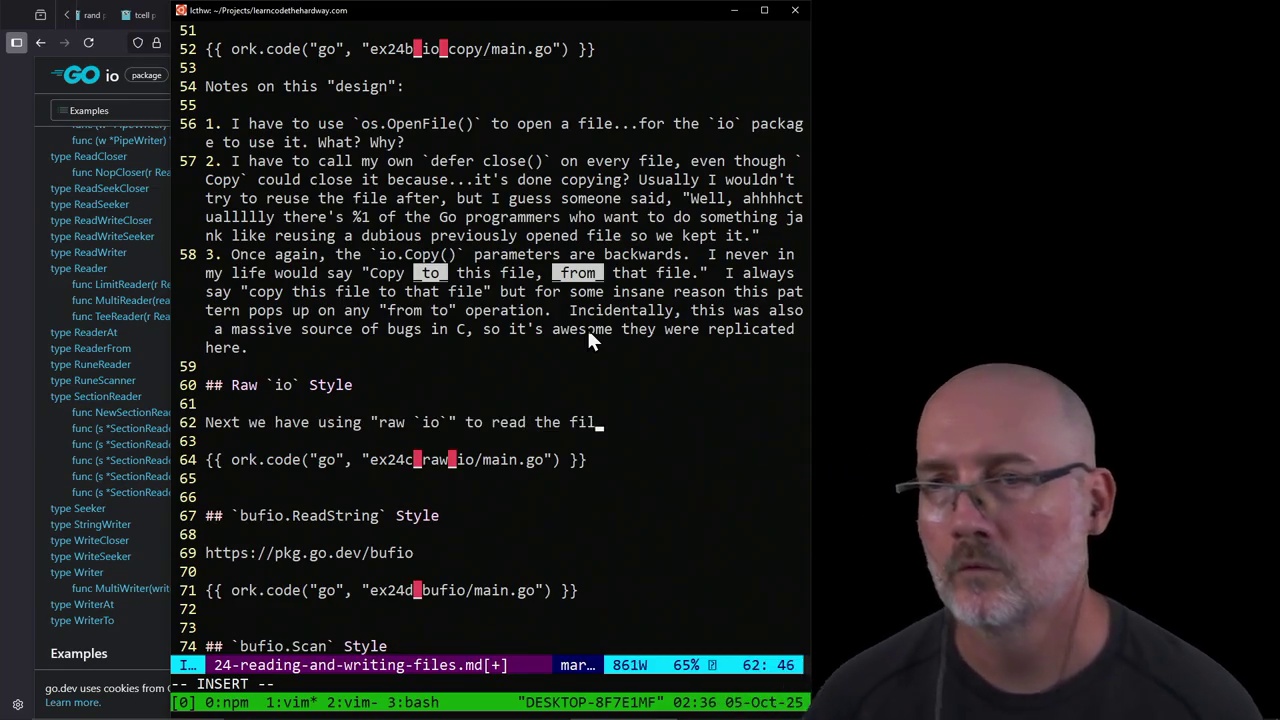
{"action": "type", "text": "e man"}
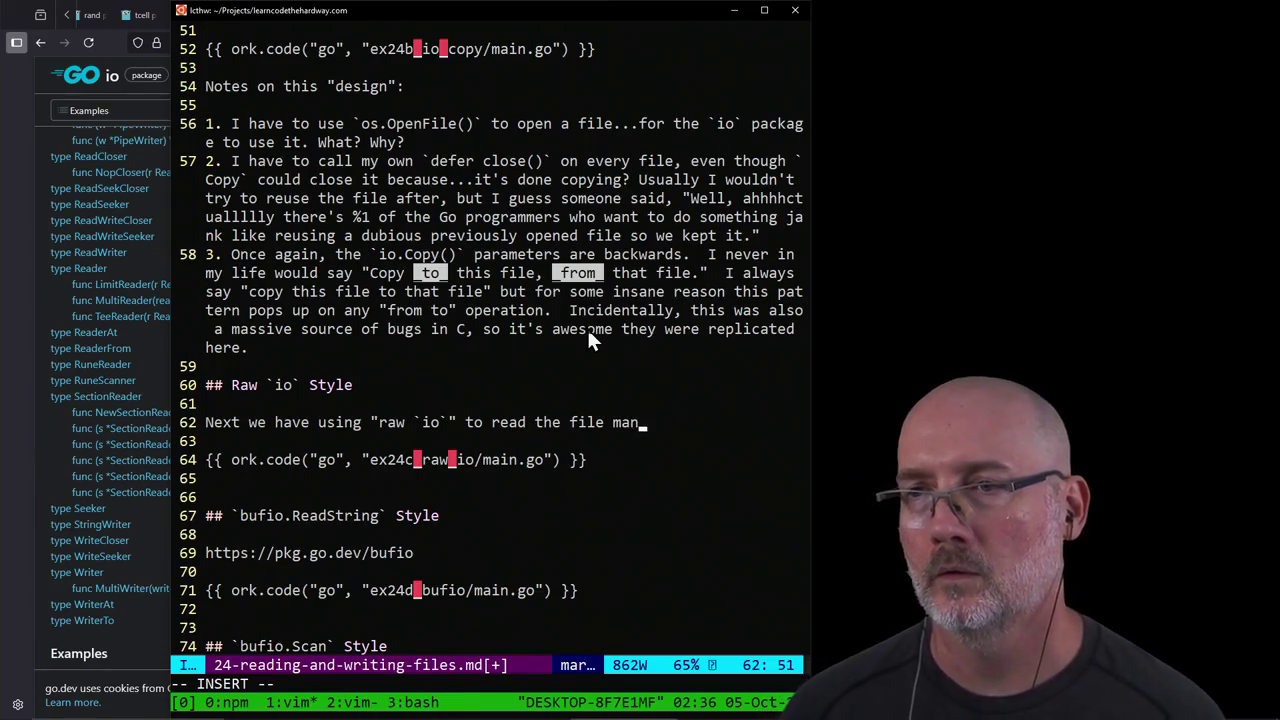
{"action": "type", "text": "ually.  This "}
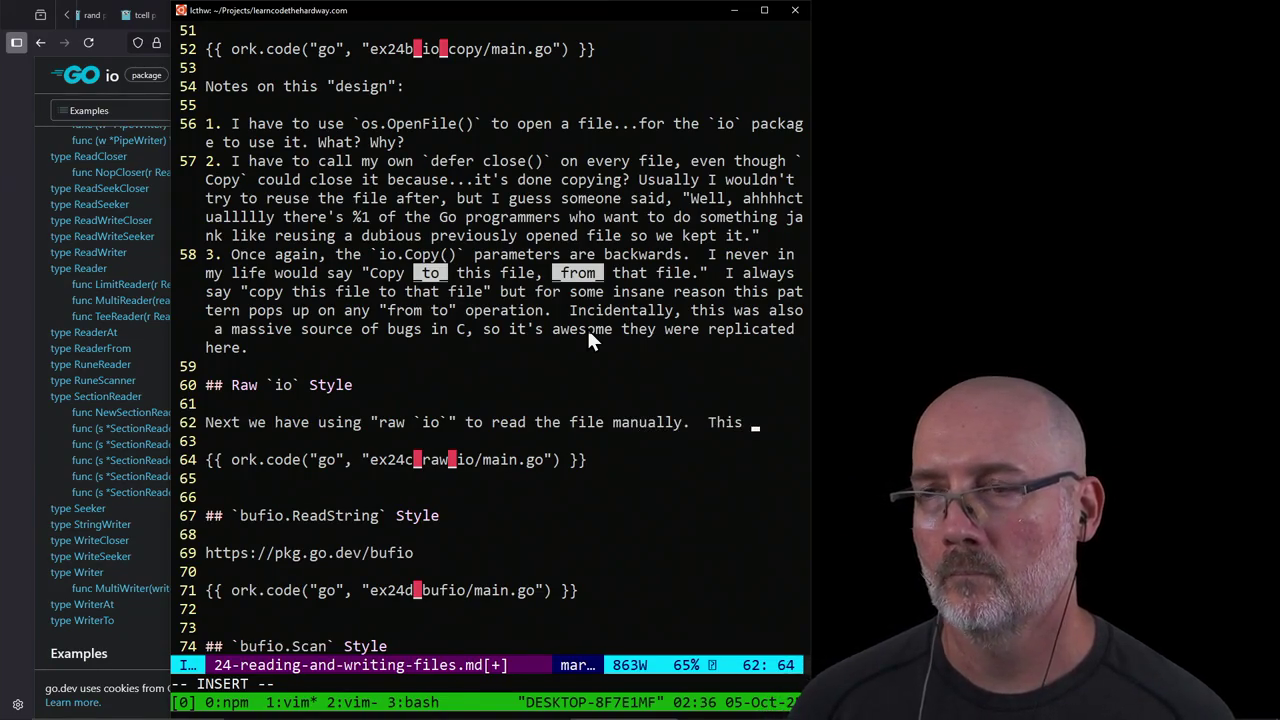
{"action": "type", "text": "is mostly the sam"}
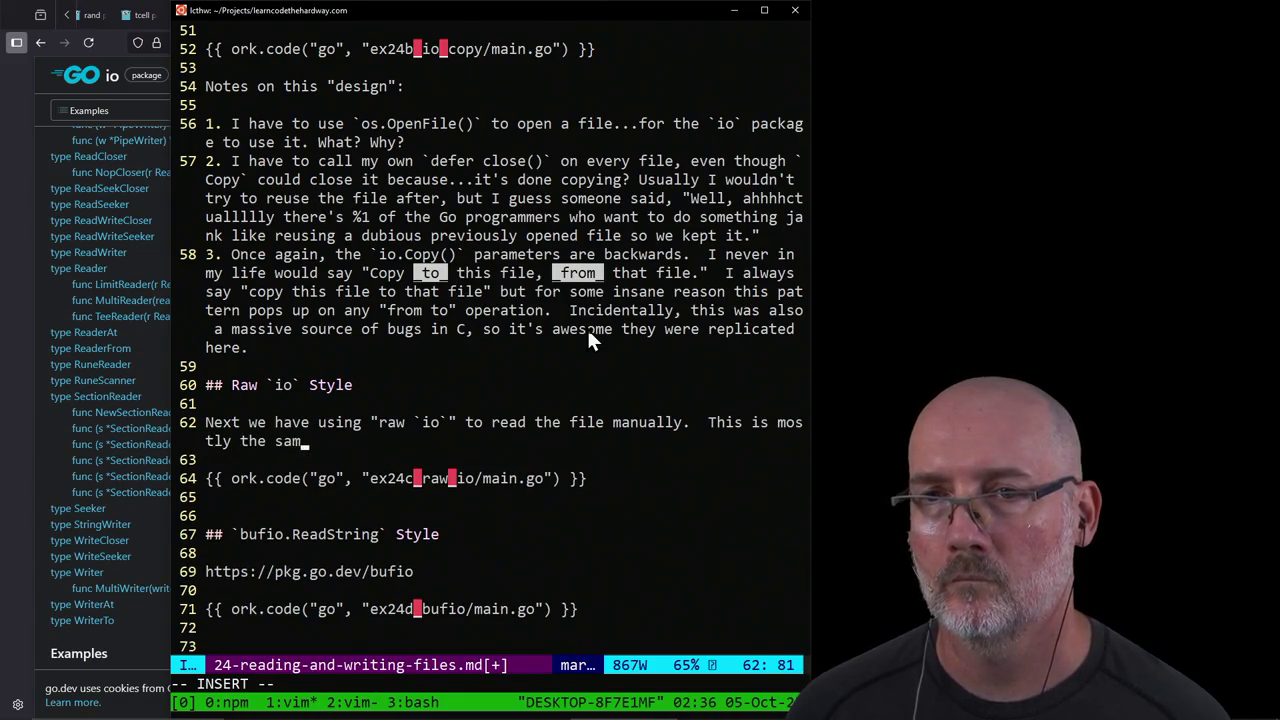
{"action": "type", "text": "e as with `io."}
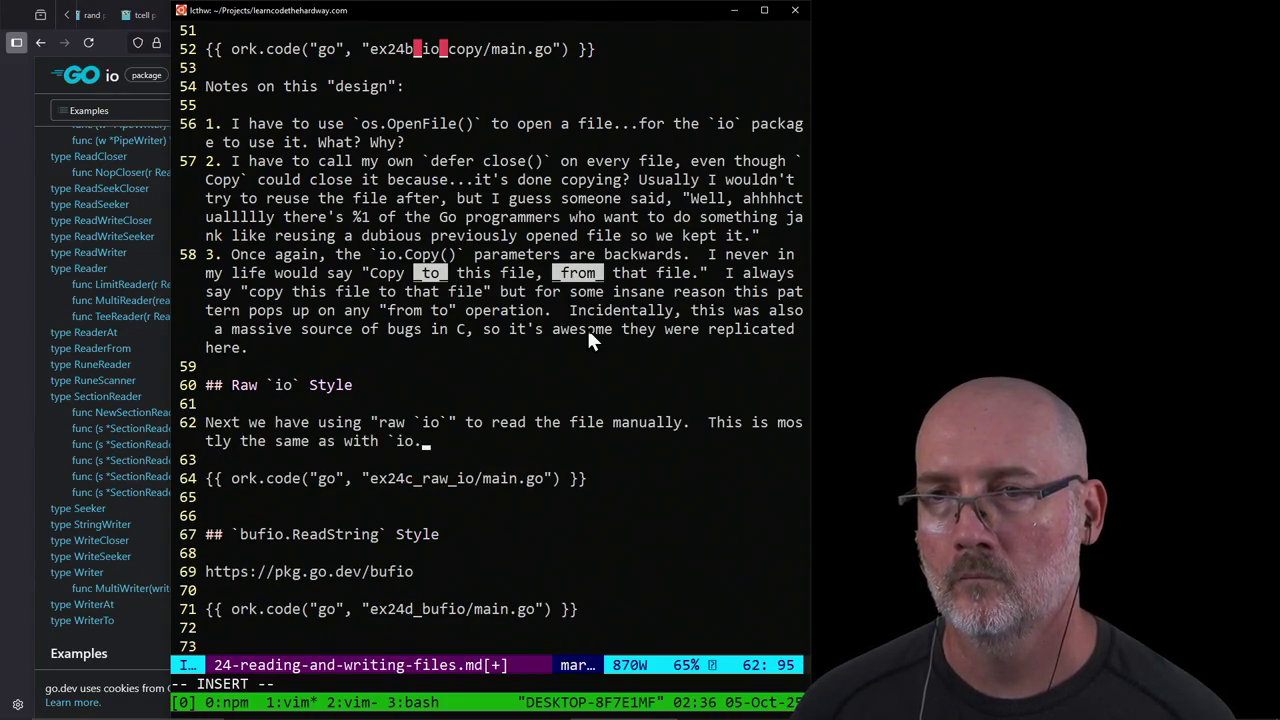
{"action": "type", "text": "Copy` but instea"}
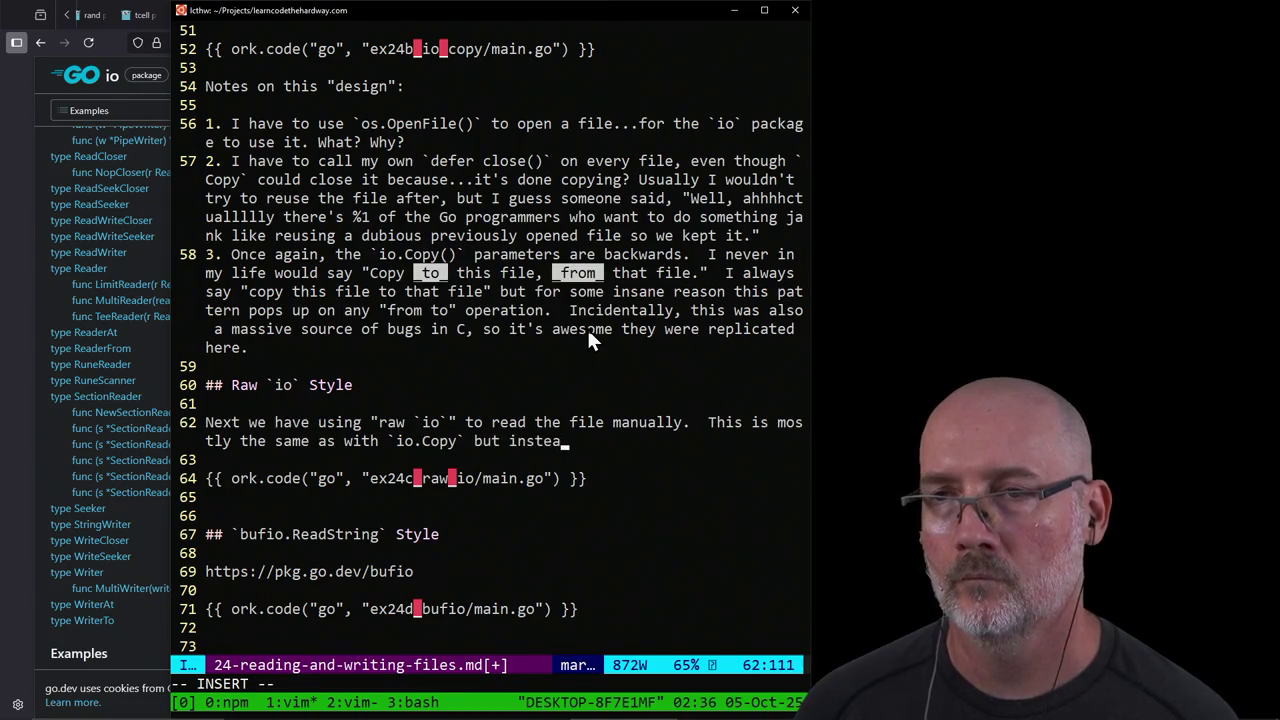
{"action": "type", "text": "d you're using"}
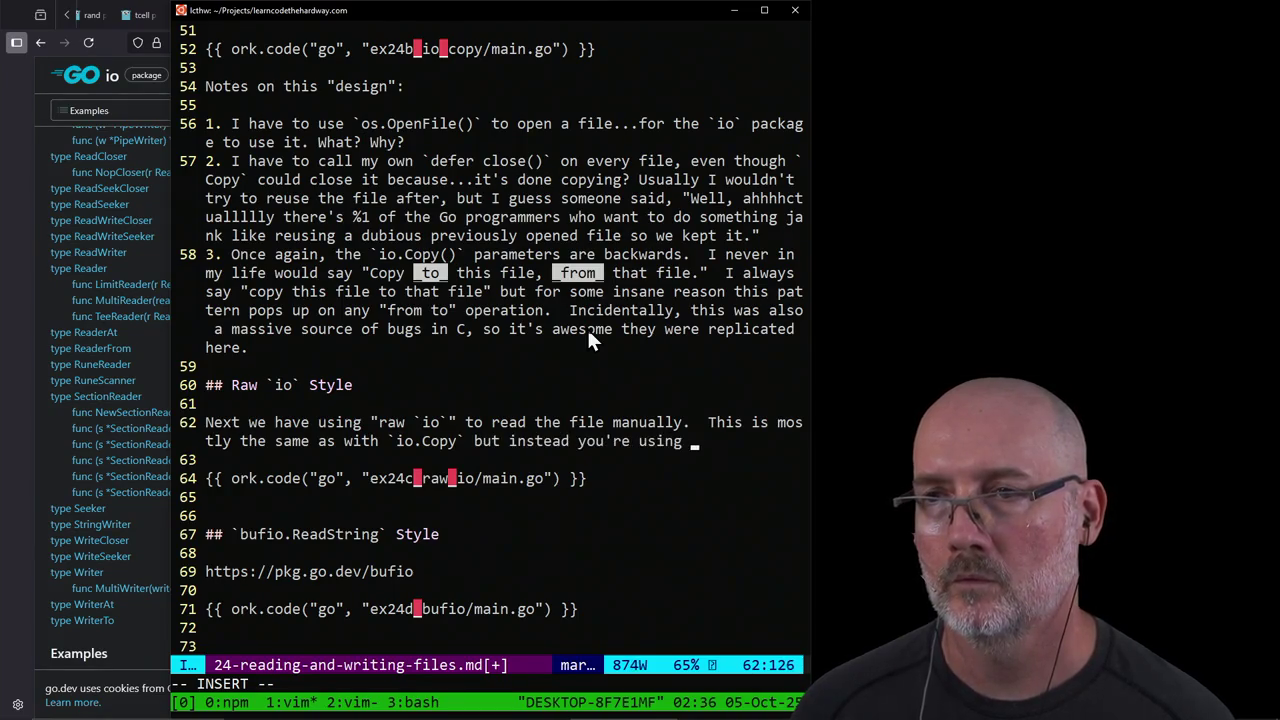
{"action": "type", "text": "unctions"}
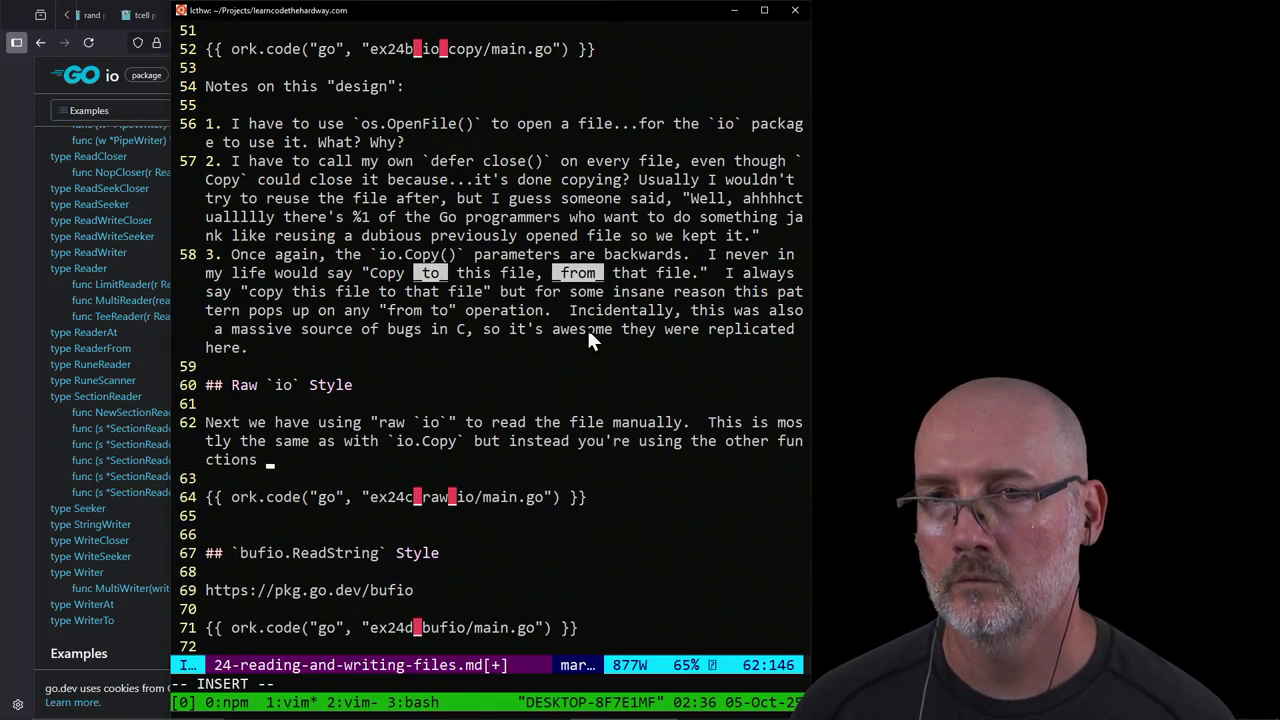
{"action": "type", "text": "in `io`"}
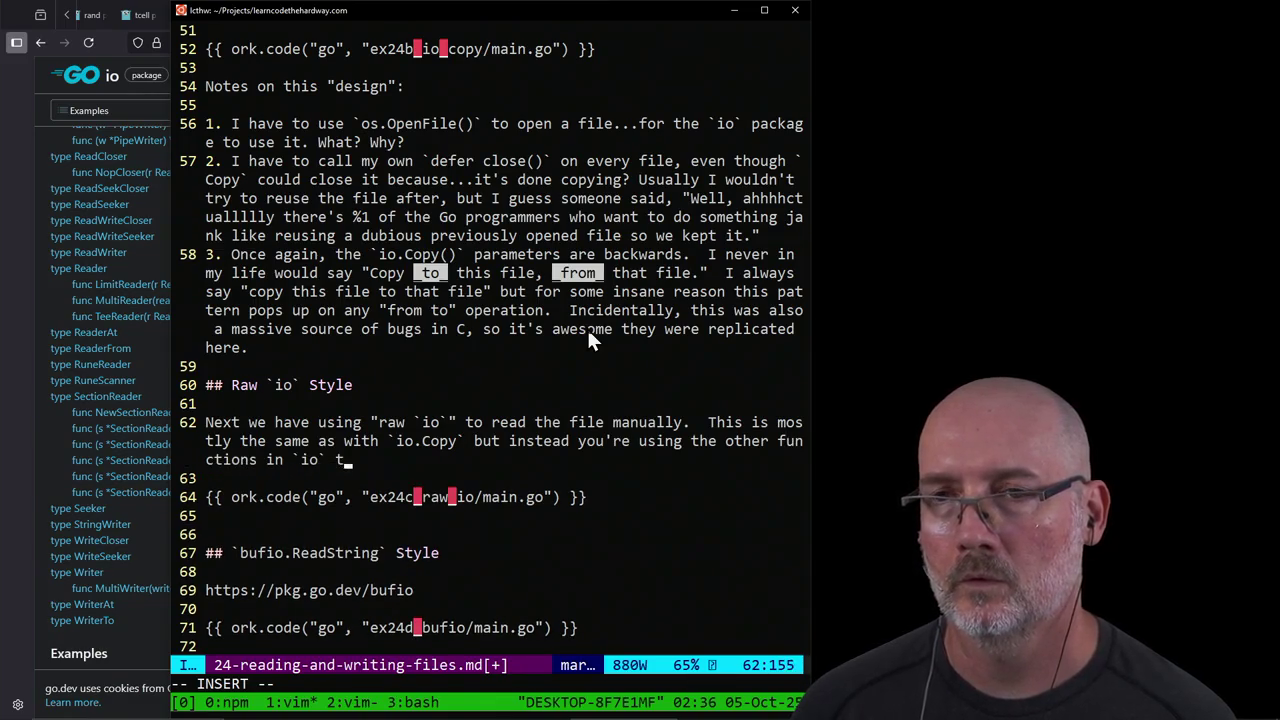
{"action": "type", "text": " to read "}
{"action": "type", "text": "and then write it:"}
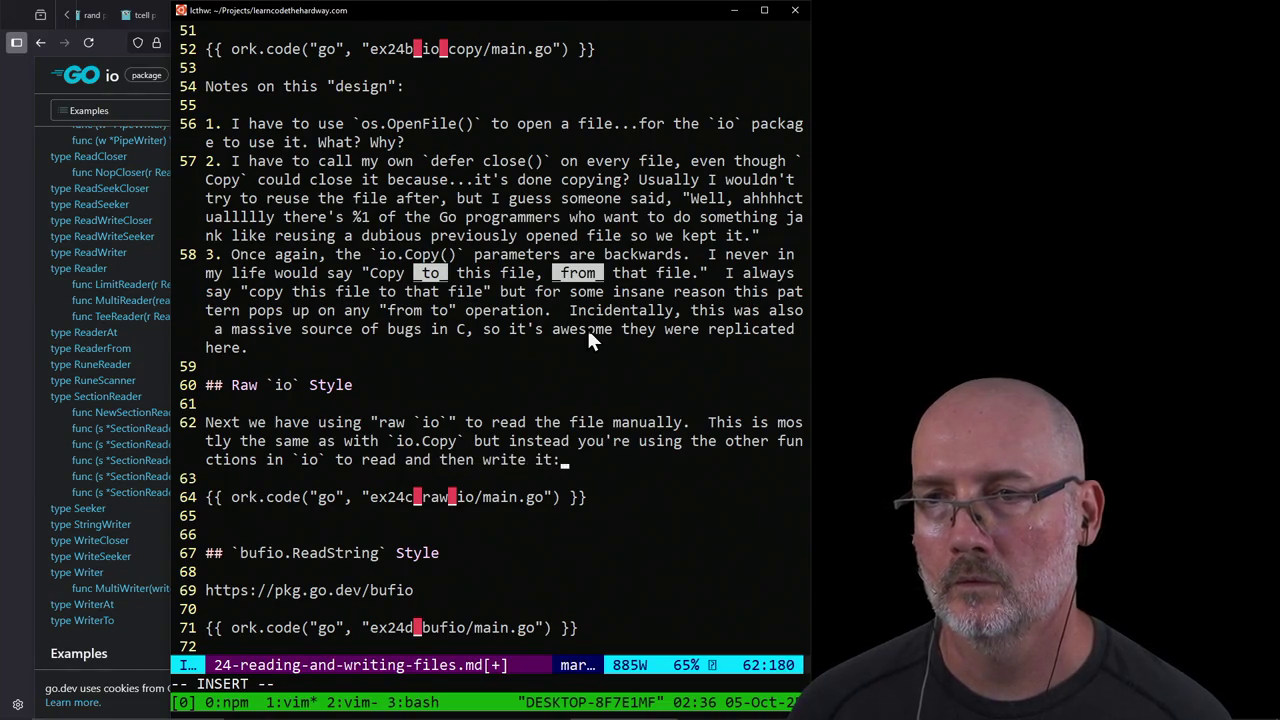
{"action": "key", "text": "Escape"}
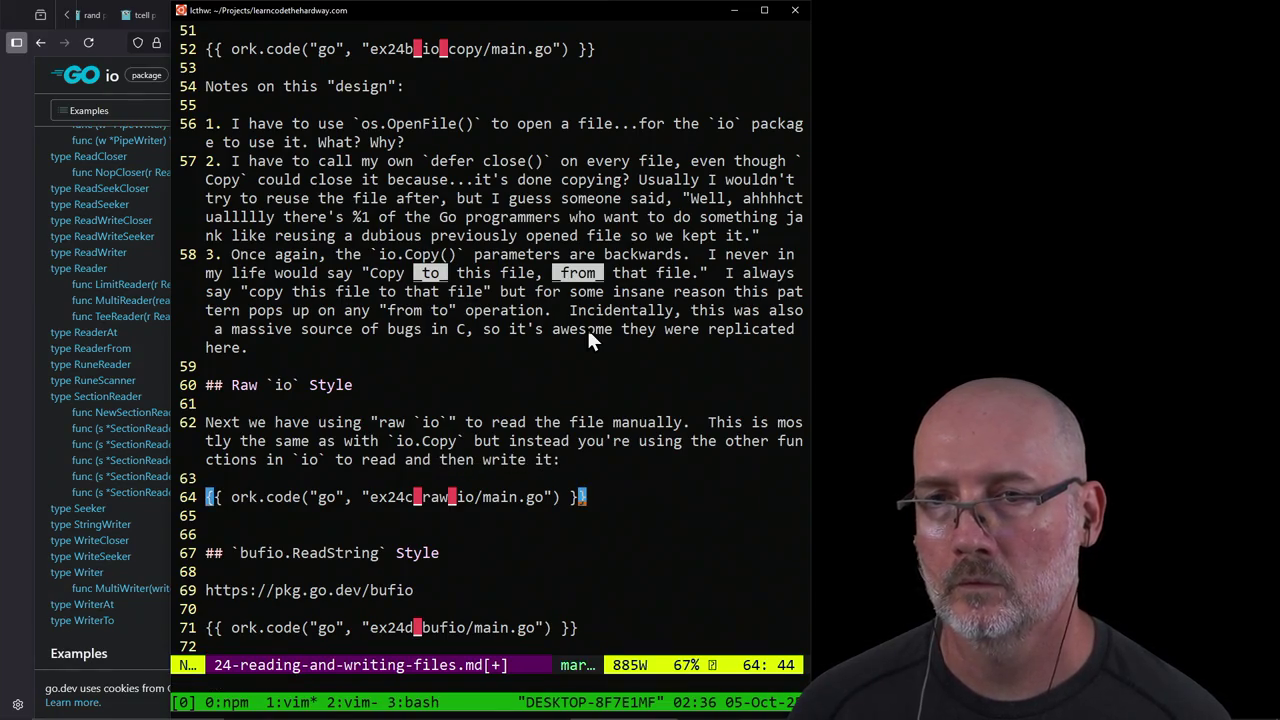
{"action": "key", "text": "j"}
{"action": "key", "text": "j"}
{"action": "key", "text": "j"}
{"action": "key", "text": "o"}
{"action": "key", "text": "Escape"}
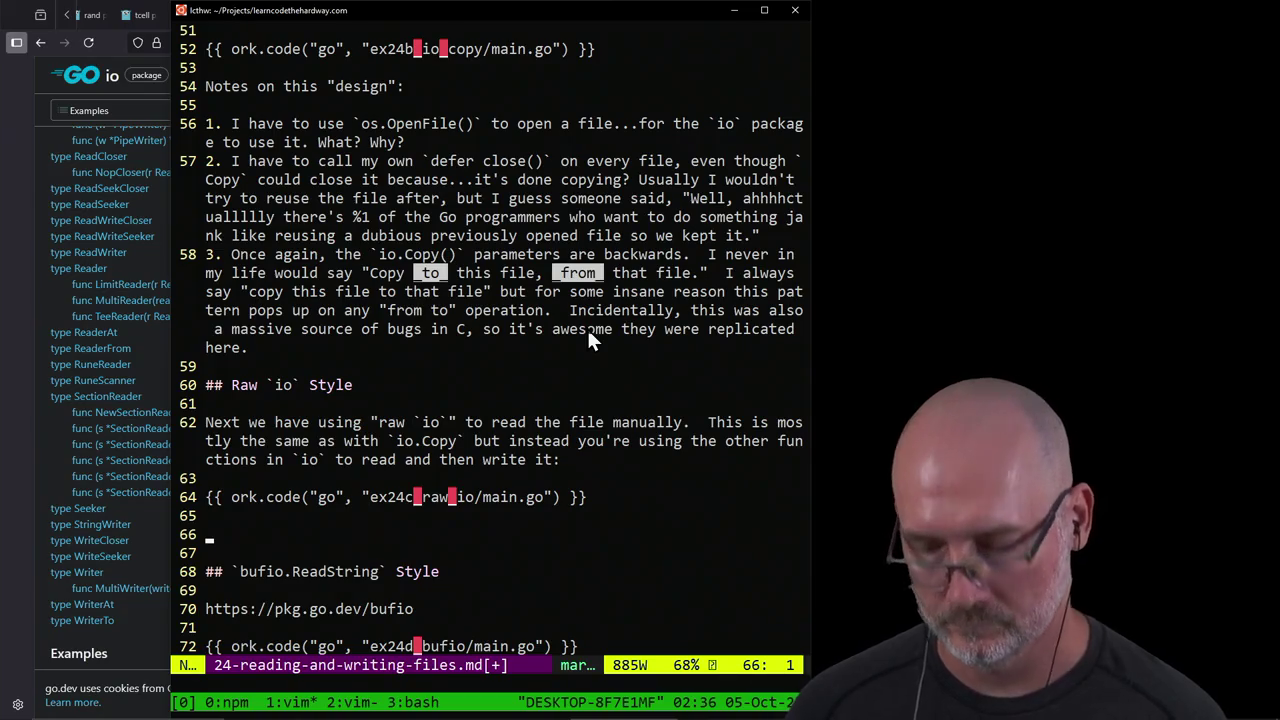
Step: Quit the Vim session back to the bash prompt
{"action": "key", "text": "ctrl+b"}
{"action": "type", "text": "n"}
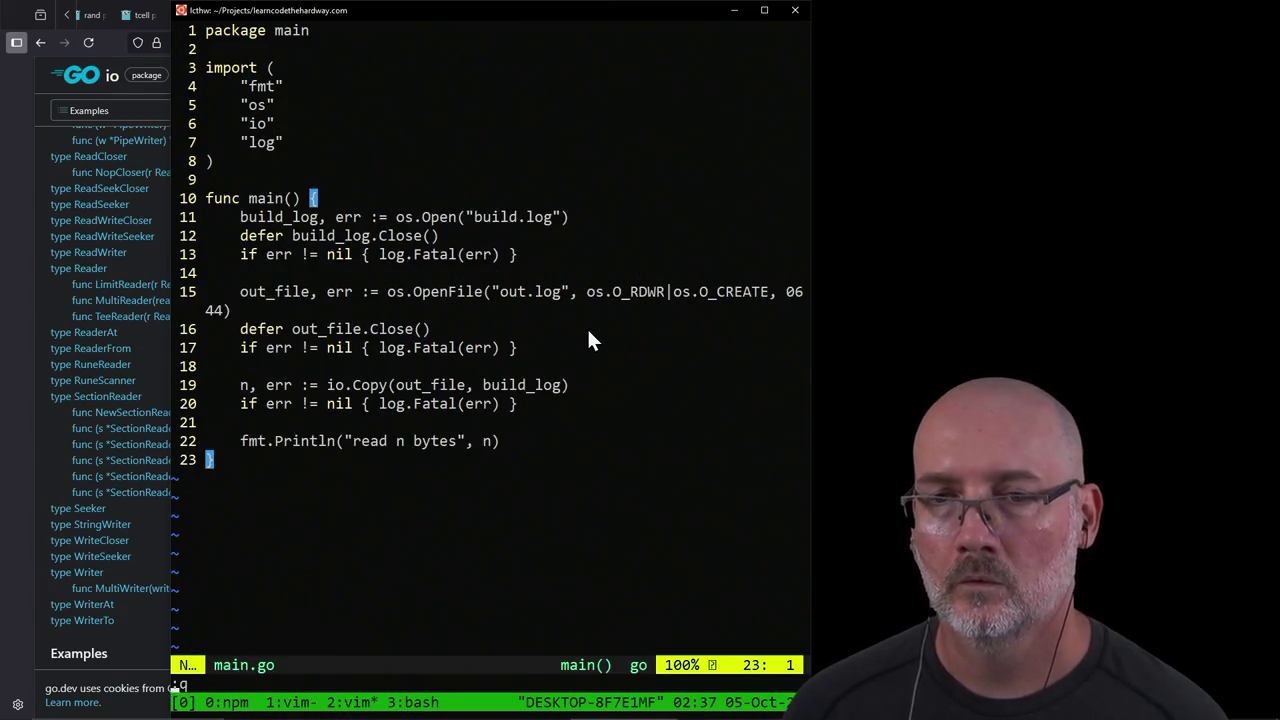
{"action": "type", "text": ":q"}
{"action": "key", "text": "Return"}
Step: Enter ex24c_raw_io/, list its files, and open main.go in Vim
{"action": "type", "text": "cd"}
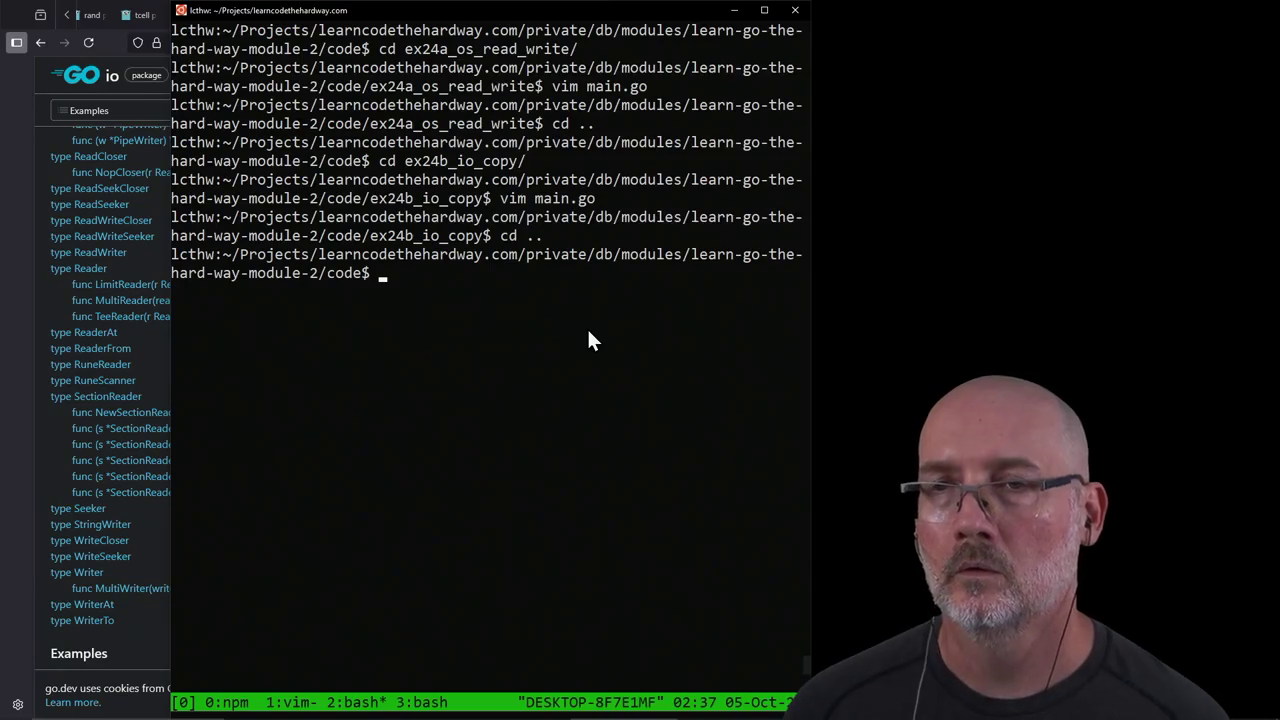
{"action": "type", "text": "cd ex24c_raw_io/"}
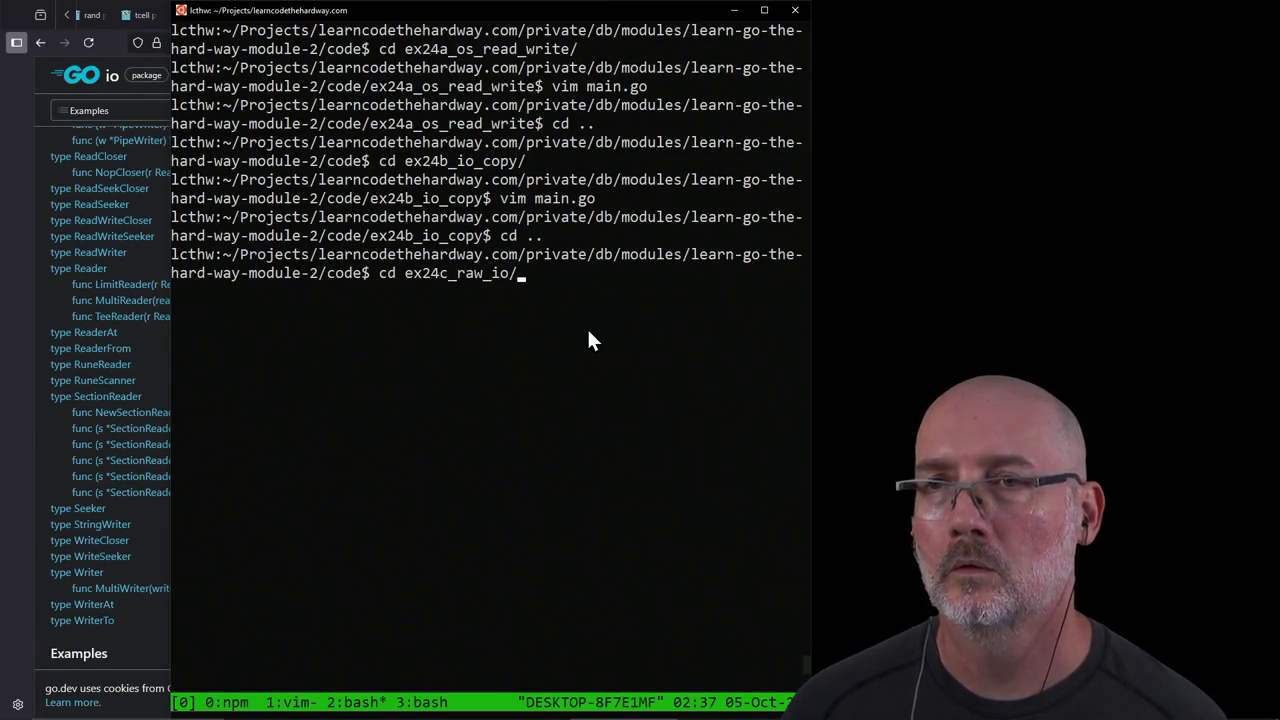
{"action": "key", "text": "Return"}
{"action": "type", "text": "ls"}
{"action": "key", "text": "Return"}
{"action": "type", "text": "vim a"}
{"action": "key", "text": "BackSpace"}
{"action": "type", "text": "mai"}
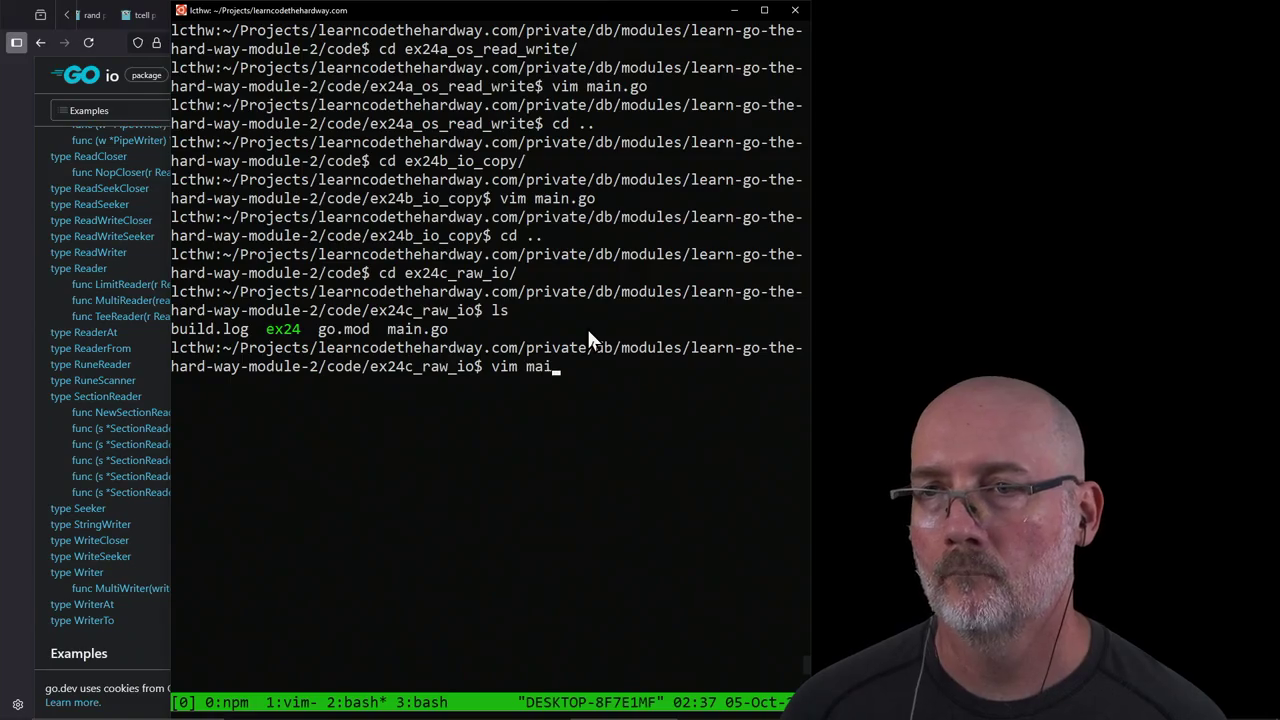
{"action": "key", "text": "Tab"}
{"action": "key", "text": "Return"}
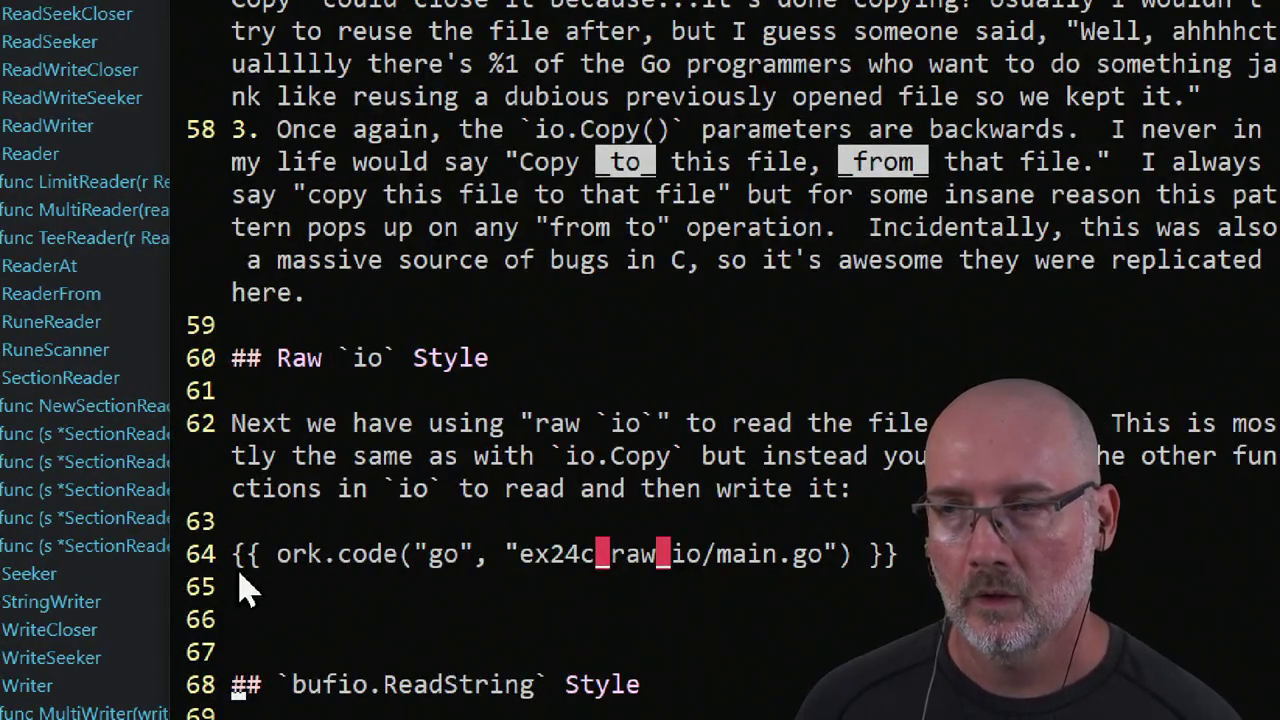
Step: Circle and underline the raw io code include on line 64 with the annotation pen
{"action": "left_click_drag", "start_coordinate": [243, 538], "coordinate": [240, 568]}
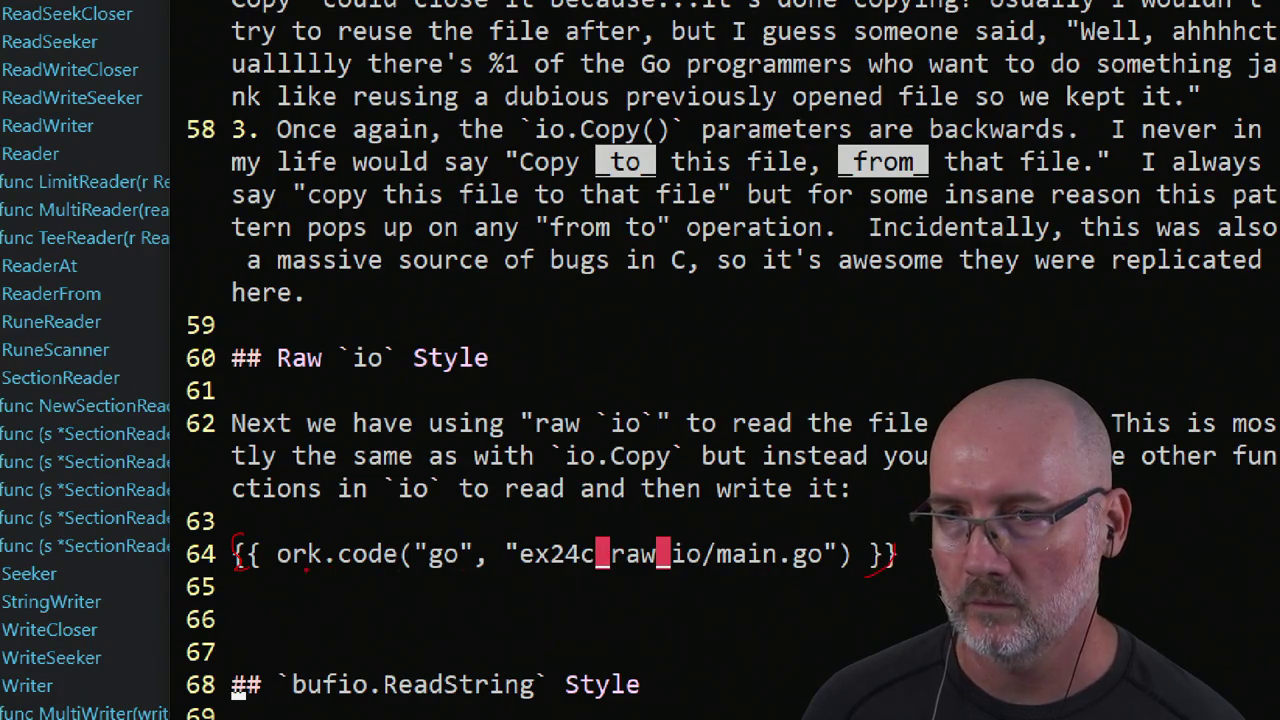
{"action": "left_click_drag", "start_coordinate": [305, 567], "coordinate": [758, 594]}
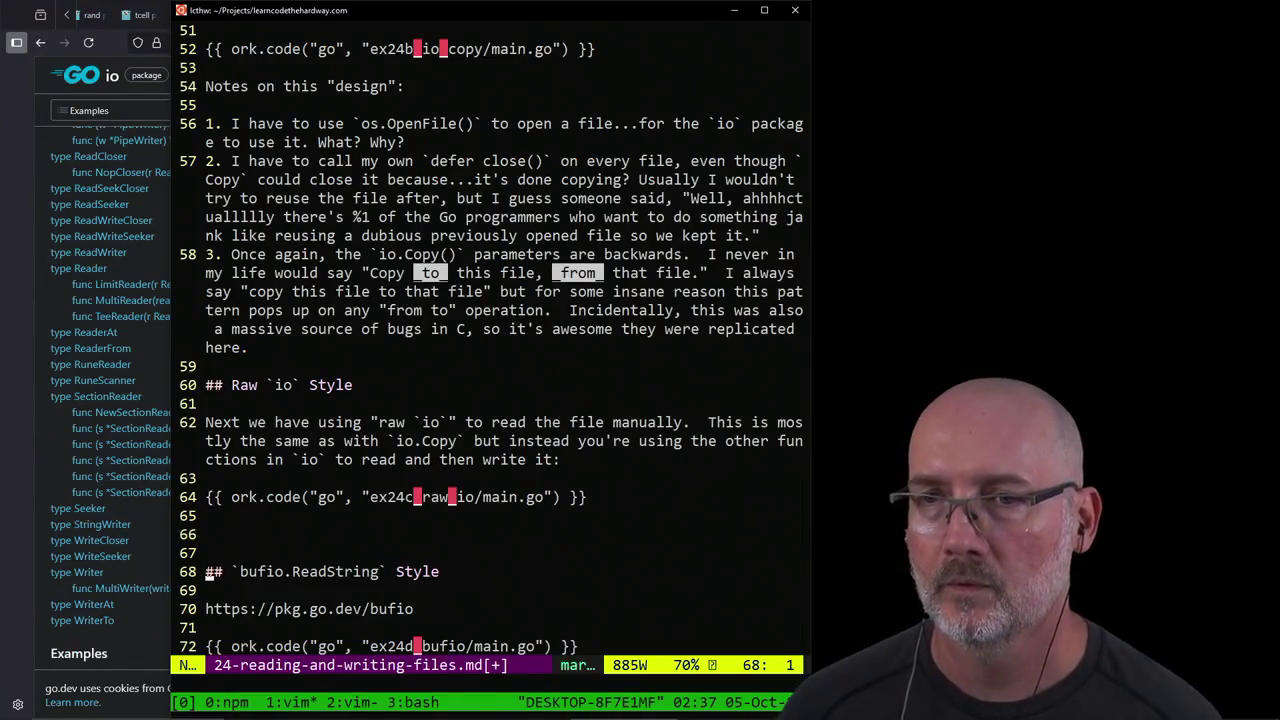
{"action": "key", "text": "ctrl+b"}
{"action": "key", "text": "2"}
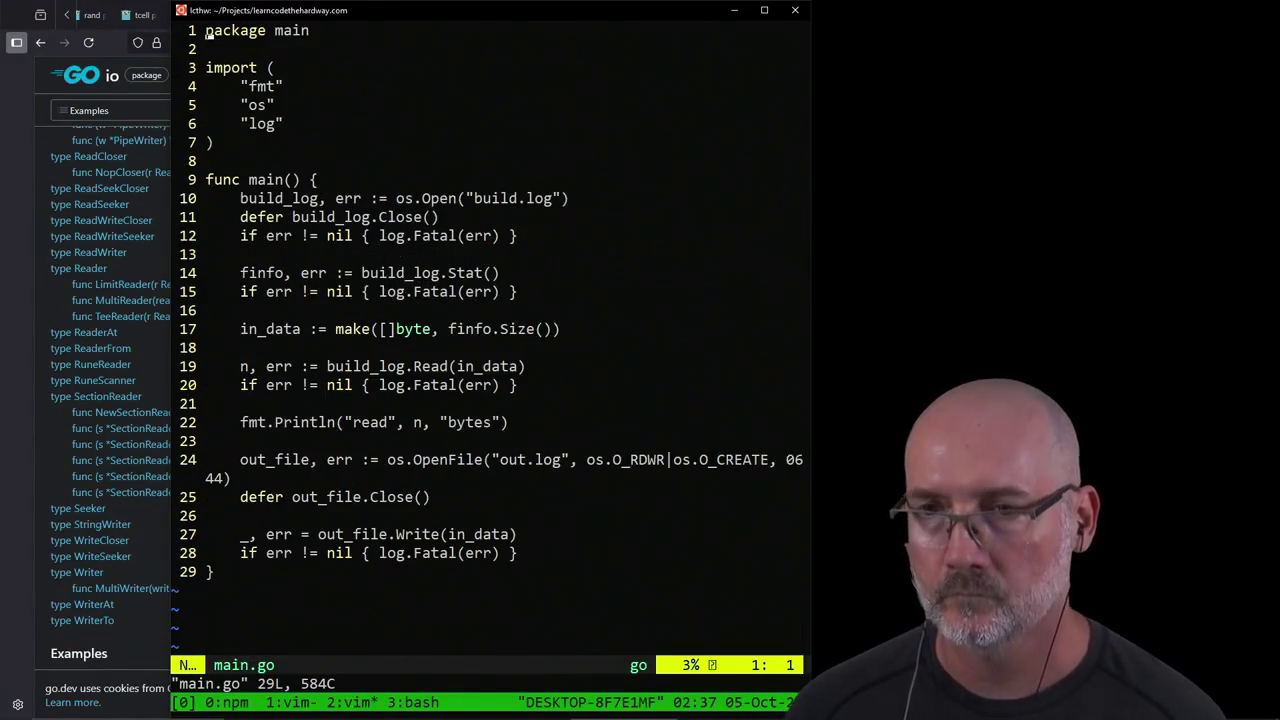
{"action": "key", "text": "j"}
{"action": "key", "text": "j"}
{"action": "key", "text": "j"}
{"action": "key", "text": "j"}
{"action": "key", "text": "j"}
{"action": "key", "text": "j"}
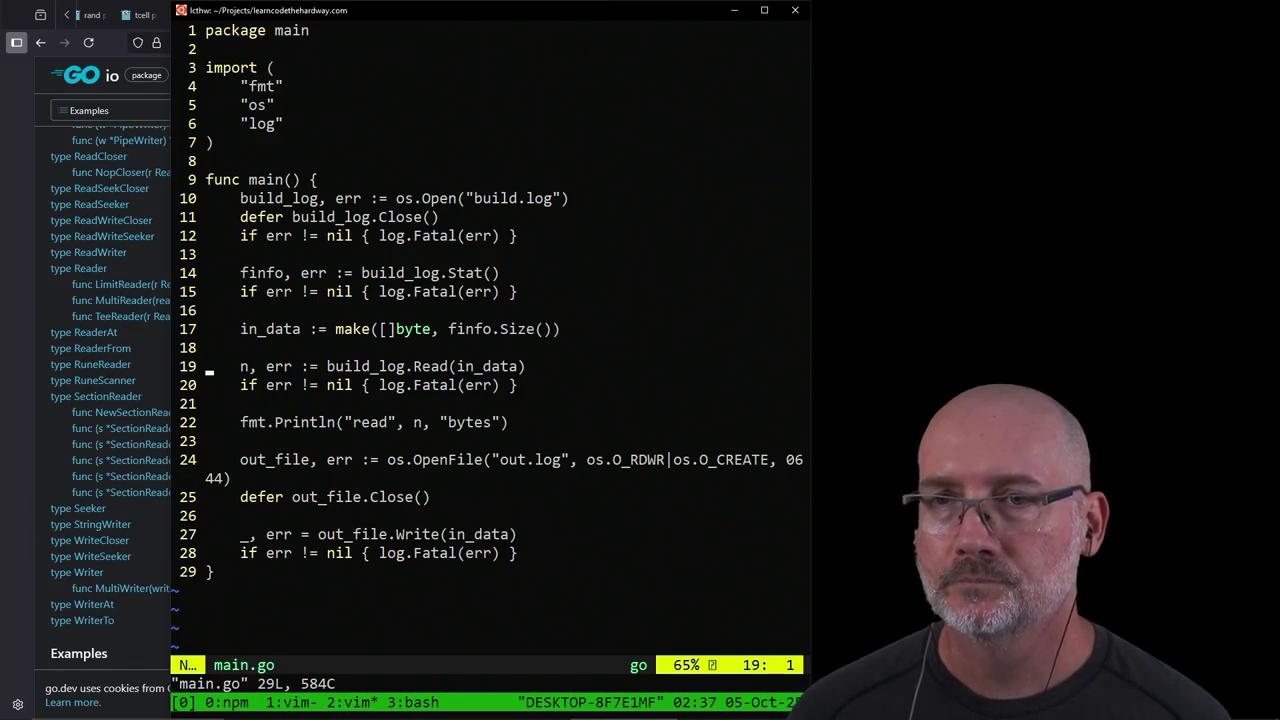
{"action": "key", "text": "j"}
{"action": "key", "text": "j"}
{"action": "key", "text": "j"}
{"action": "key", "text": "j"}
{"action": "key", "text": "j"}
{"action": "key", "text": "j"}
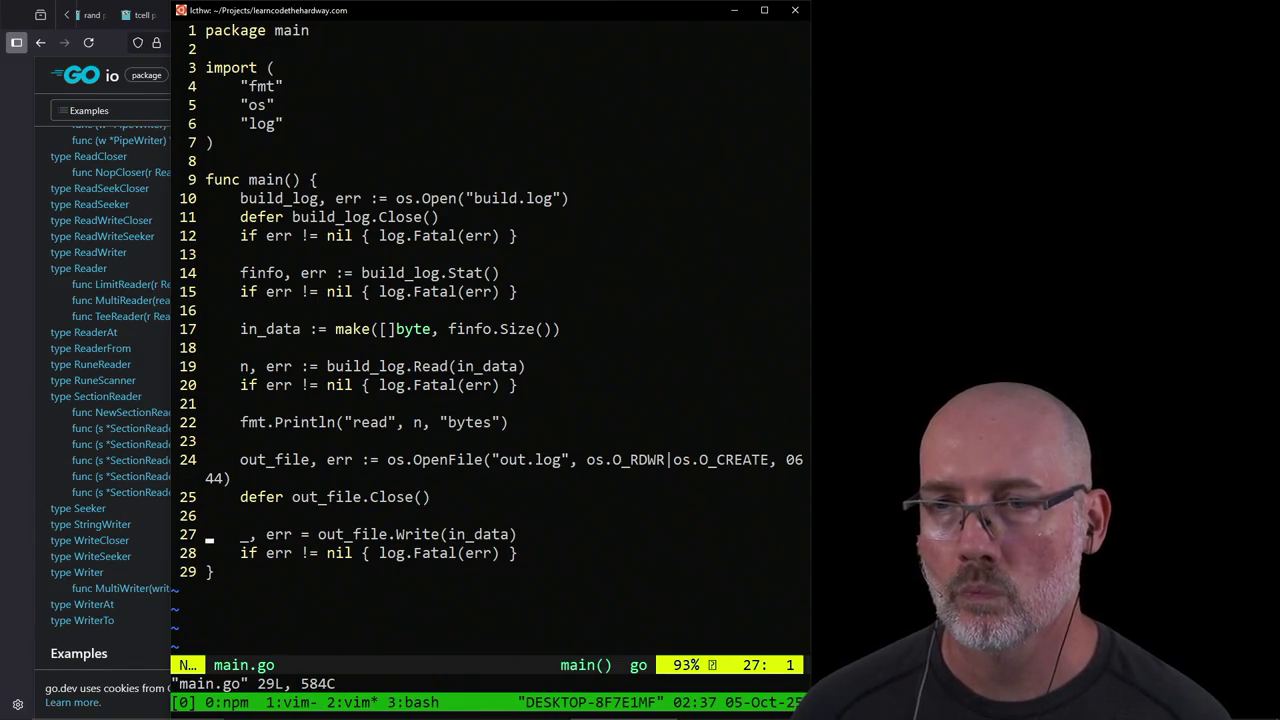
{"action": "key", "text": "j"}
{"action": "key", "text": "j"}
{"action": "key", "text": "k"}
{"action": "key", "text": "k"}
{"action": "key", "text": "k"}
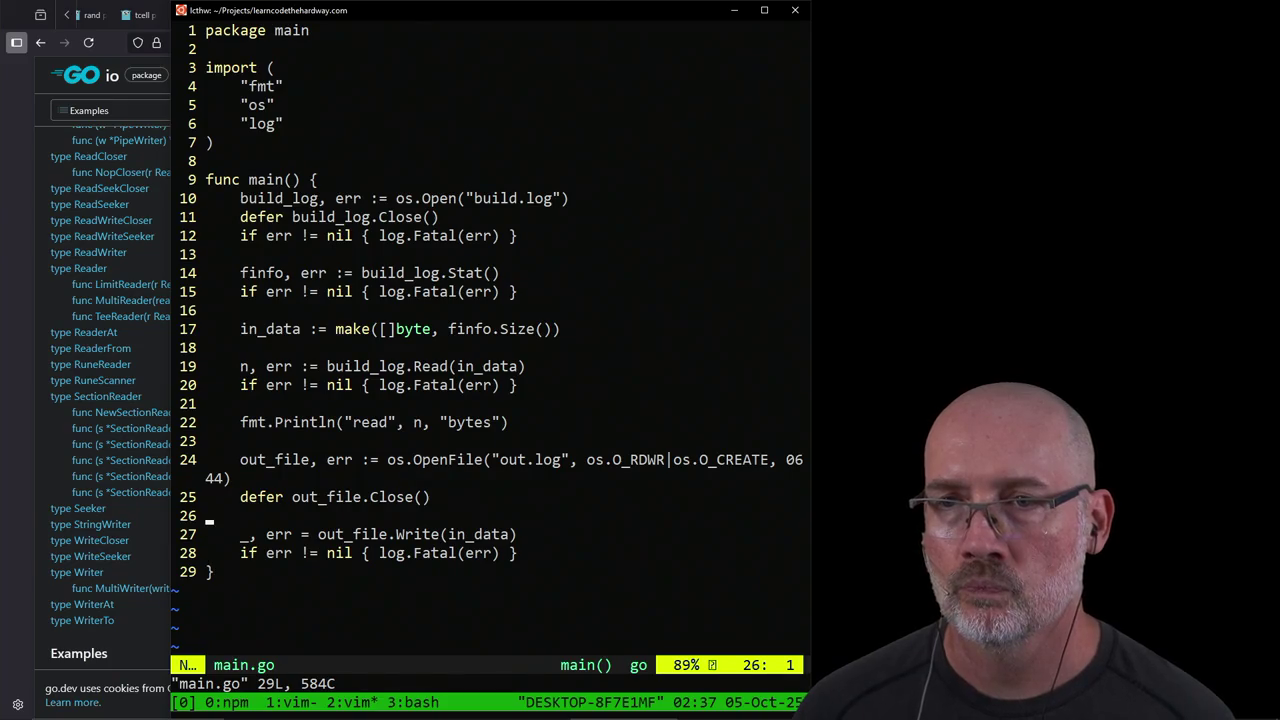
{"action": "key", "text": "j"}
{"action": "key", "text": "j"}
{"action": "key", "text": "j"}
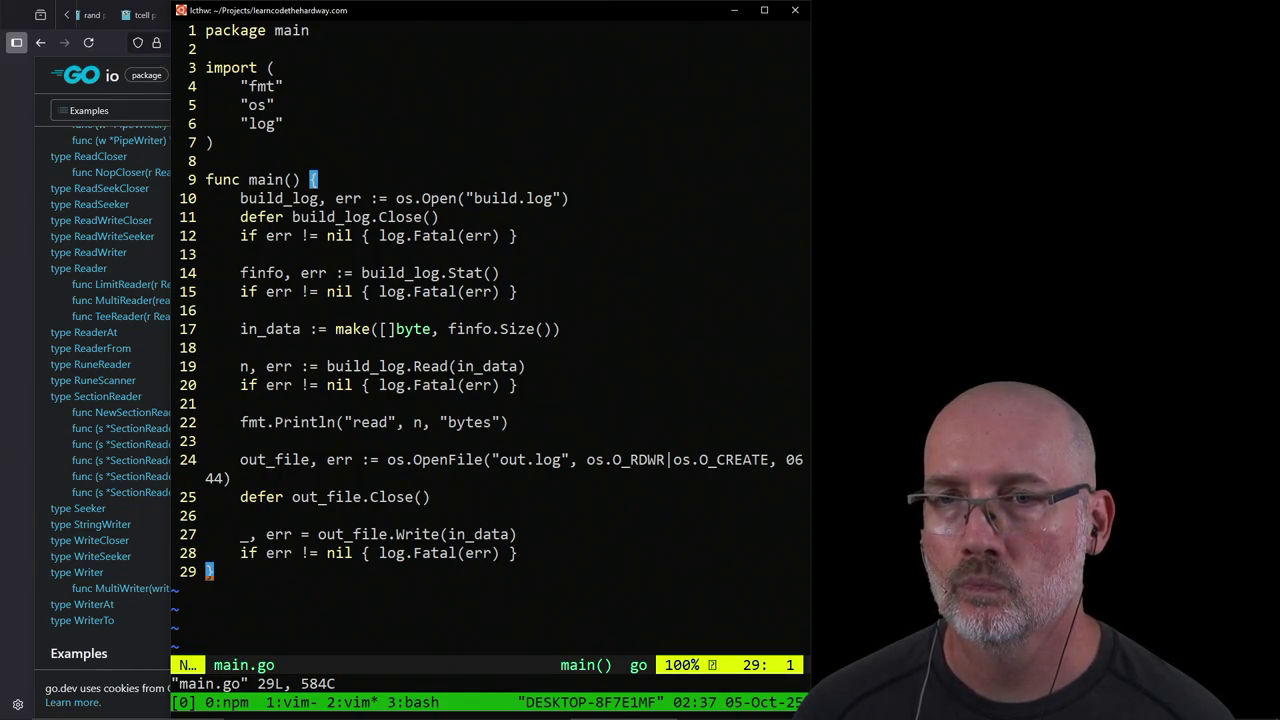
{"action": "key", "text": "ctrl+b"}
{"action": "key", "text": "1"}
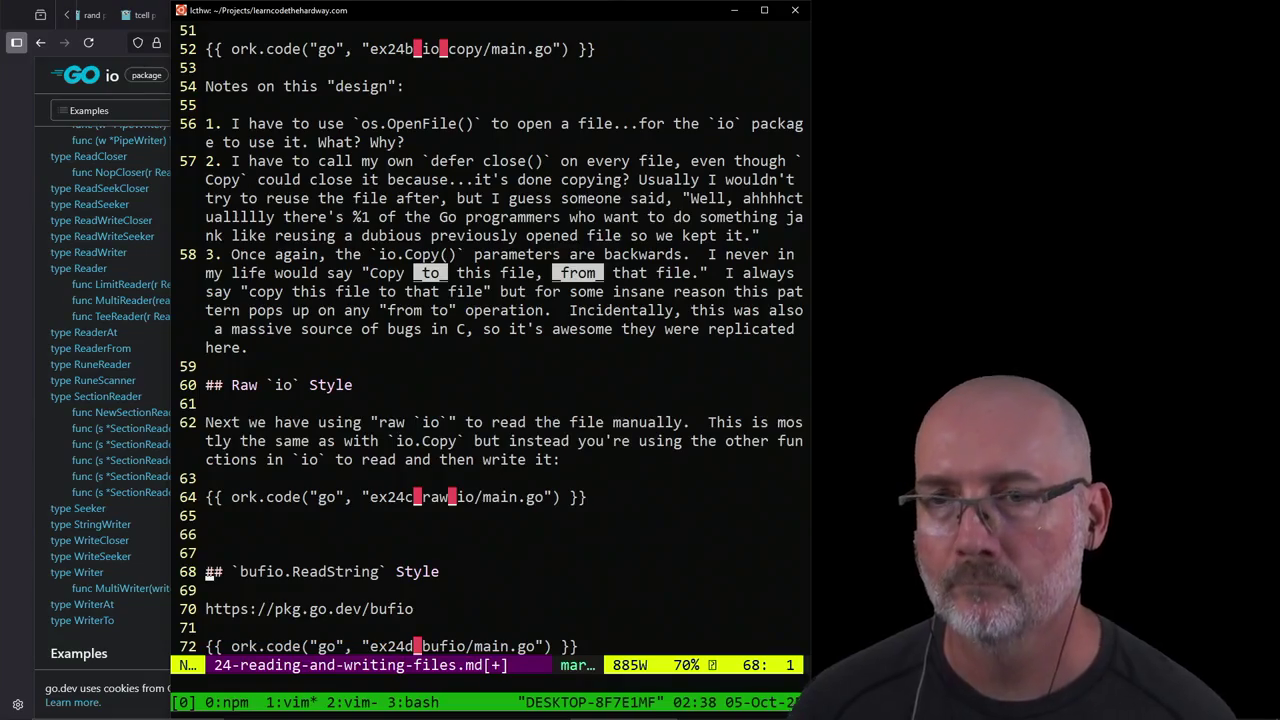
Step: Add a paragraph calling raw io typical open/read/write, then start a sentence on reading chunks
{"action": "key", "text": "shift+o"}
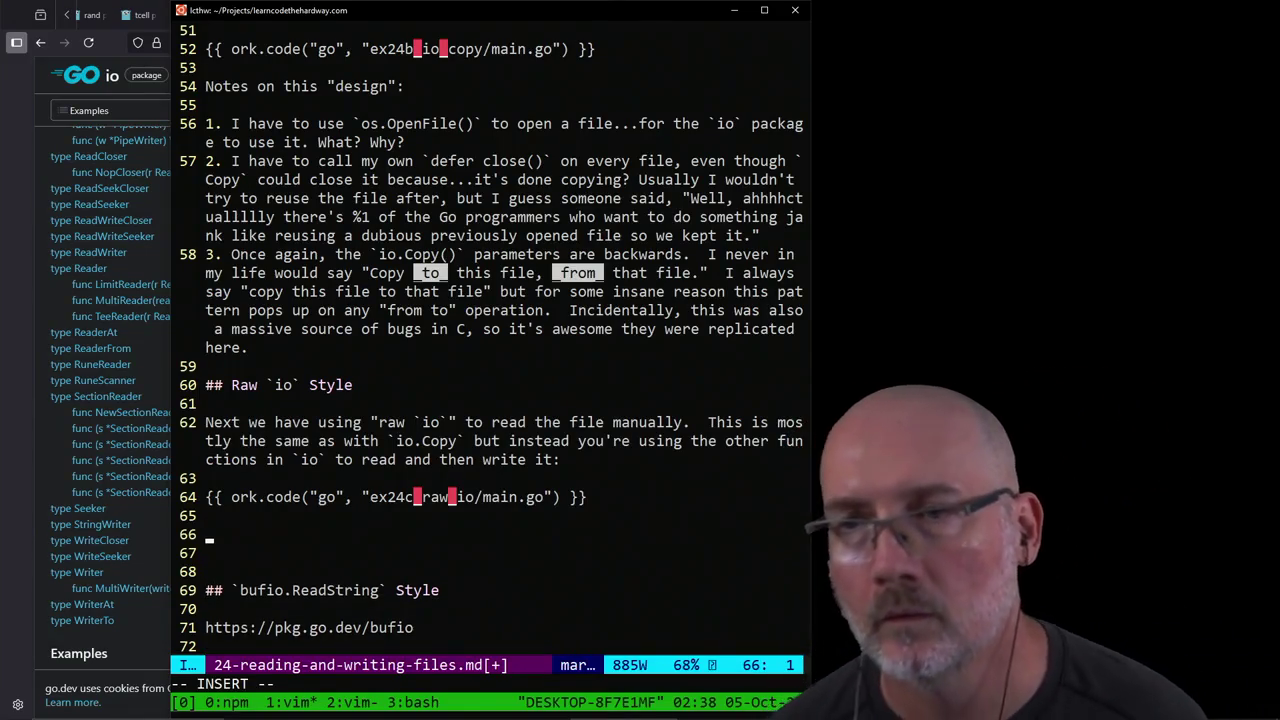
{"action": "type", "text": "Whil"}
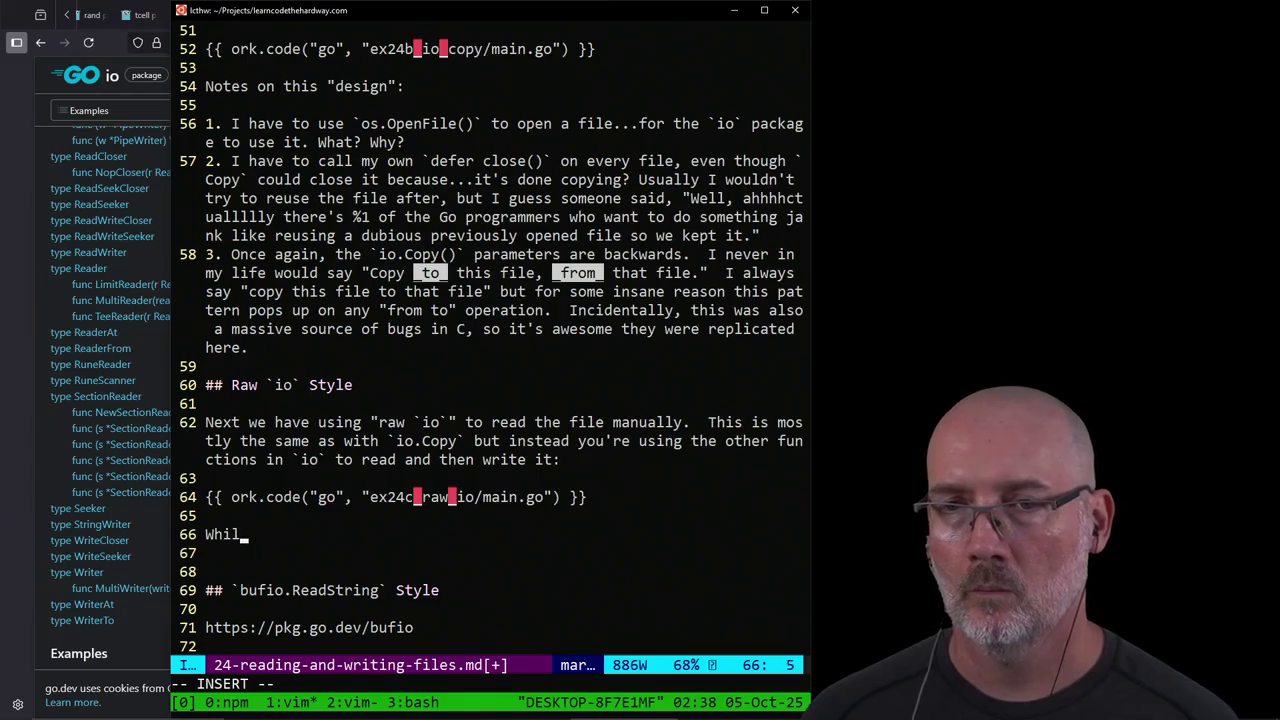
{"action": "type", "text": "e this version if "}
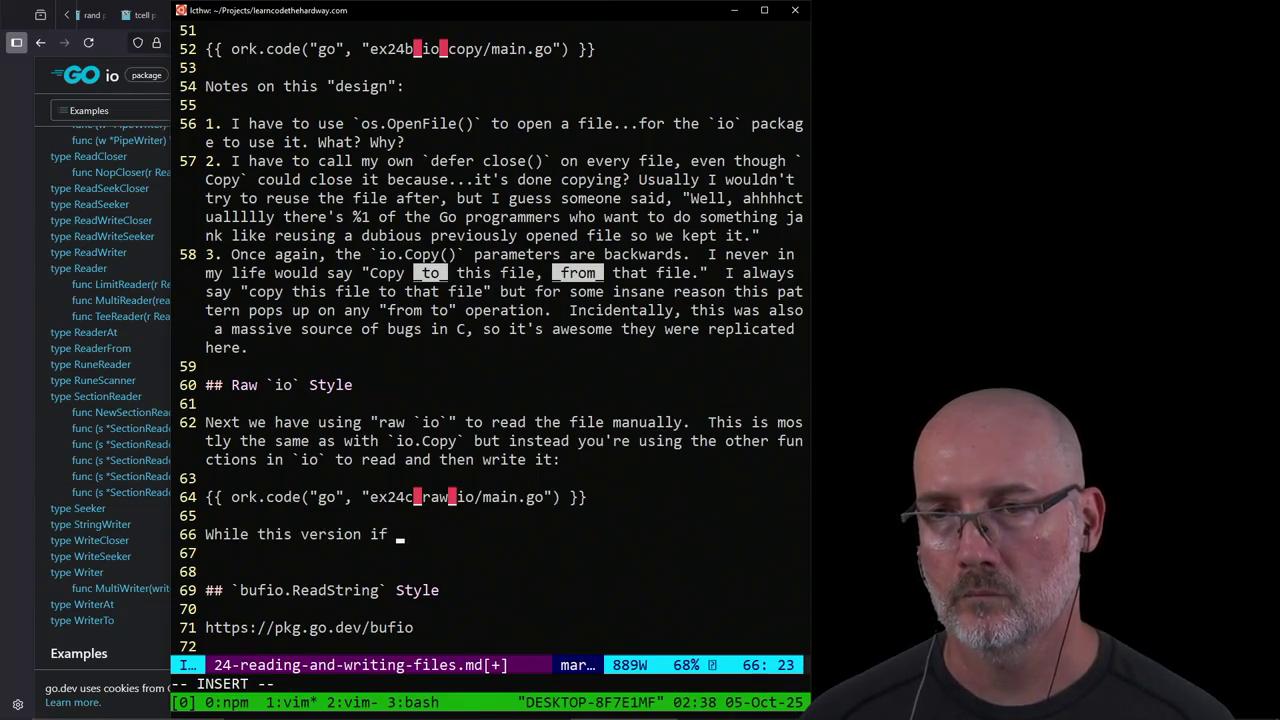
{"action": "key", "text": "BackSpace"}
{"action": "key", "text": "BackSpace"}
{"action": "type", "text": "s longer there"}
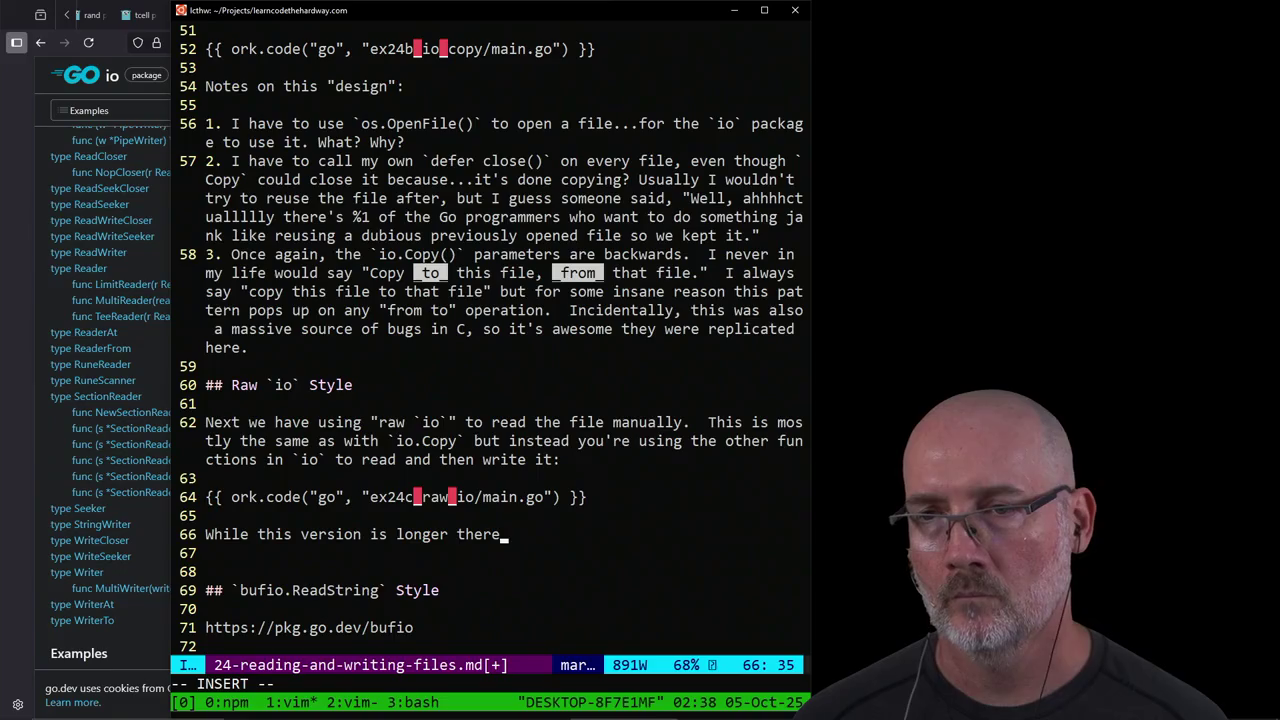
{"action": "type", "text": "'s nothing t"}
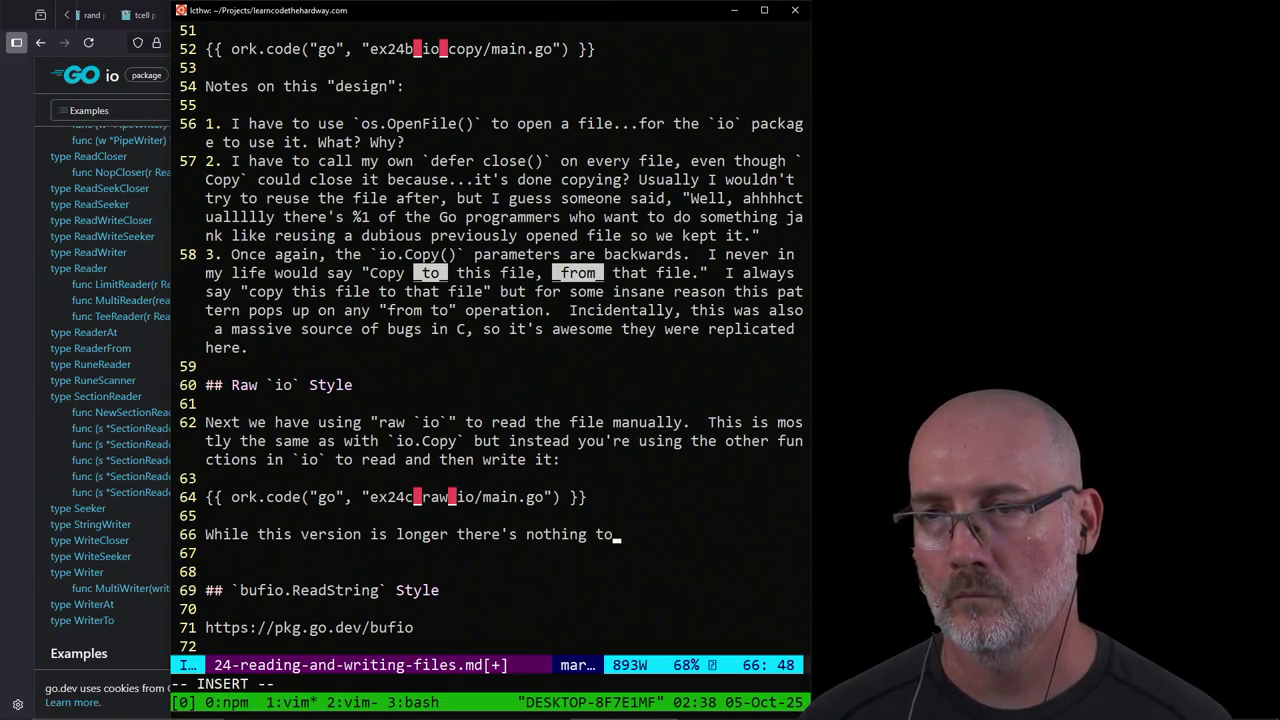
{"action": "type", "text": " odd about it. It's"}
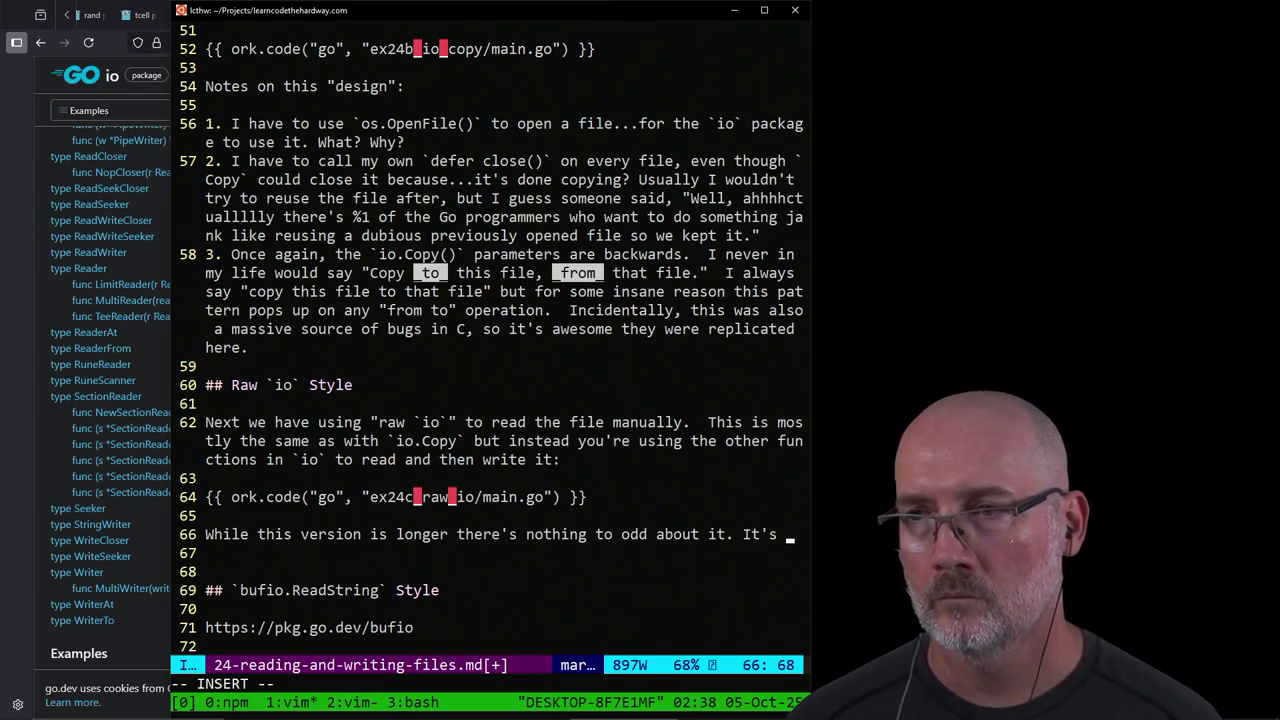
{"action": "type", "text": "just your typical"}
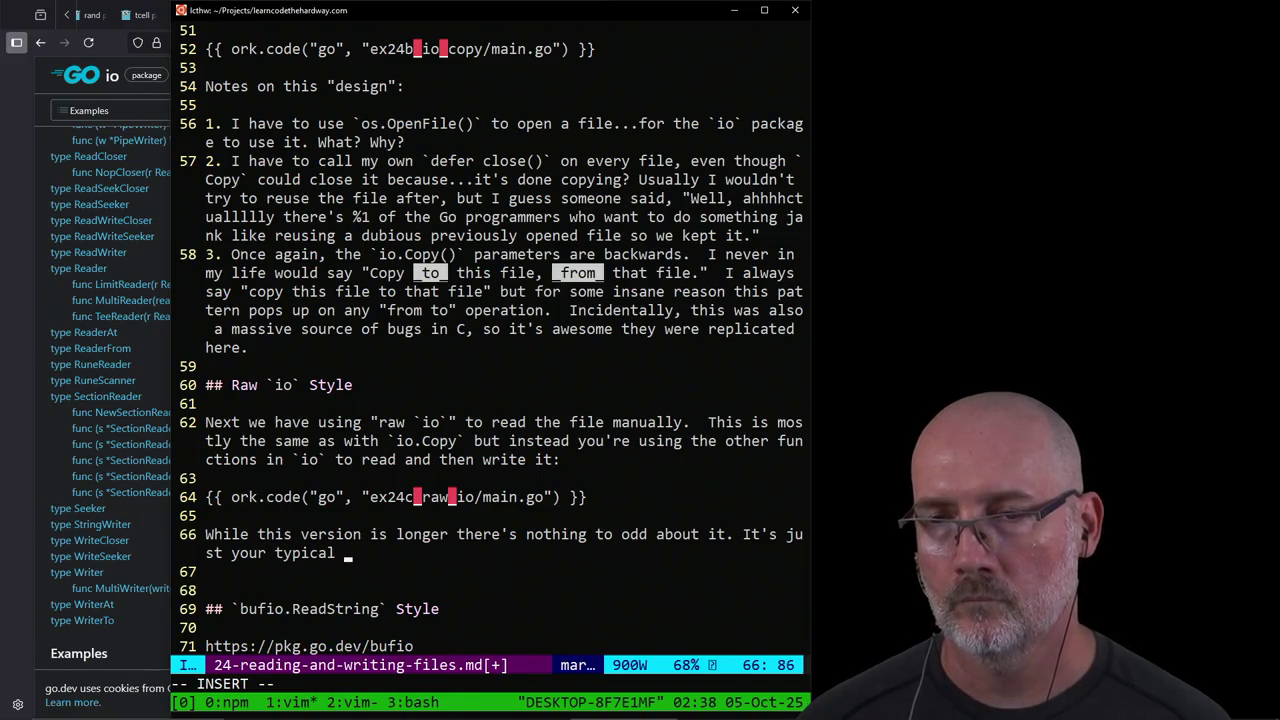
{"action": "type", "text": "\"ope"}
{"action": "type", "text": "ead "}
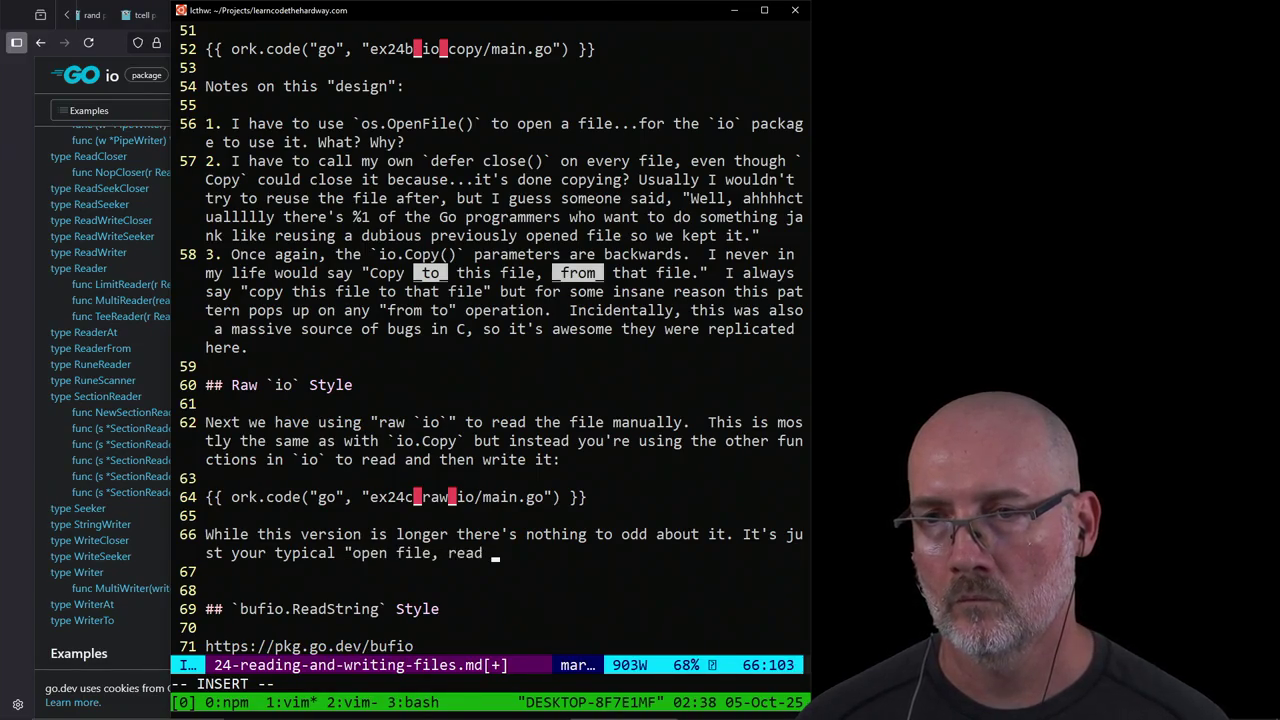
{"action": "type", "text": "bytes, ope"}
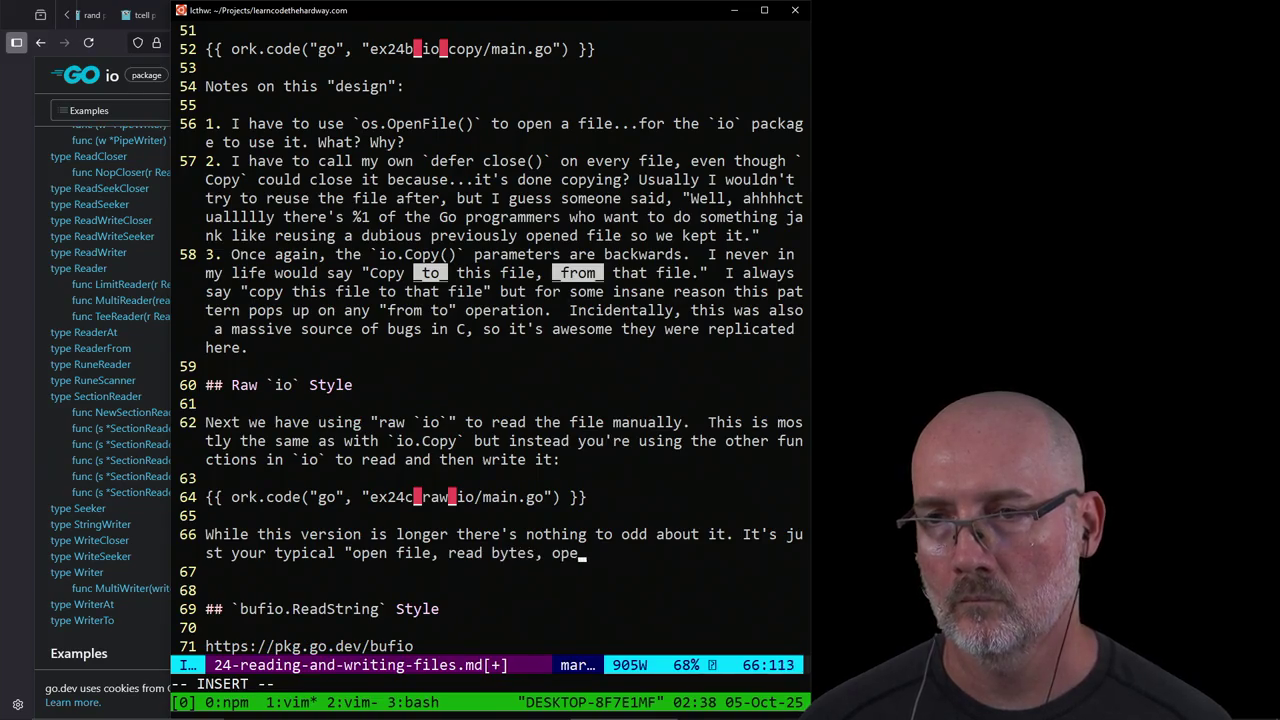
{"action": "type", "text": "n output "}
{"action": "type", "text": ", write"}
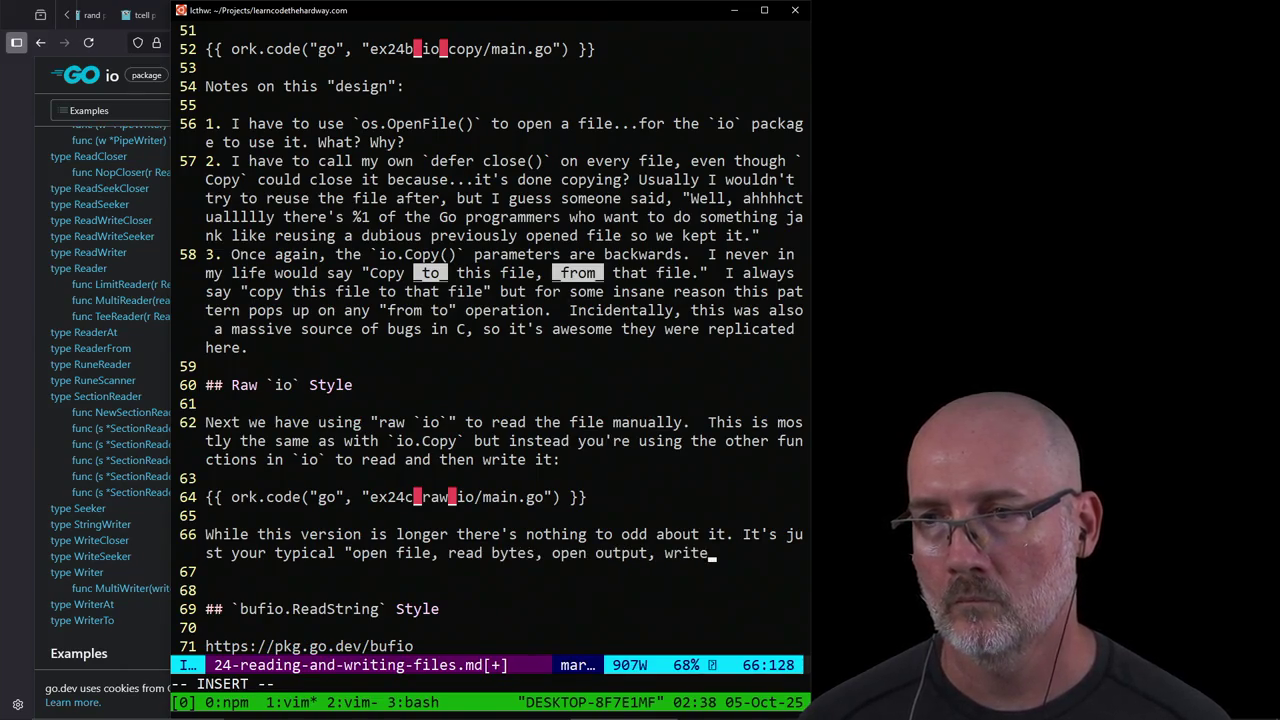
{"action": "type", "text": " bytes"}
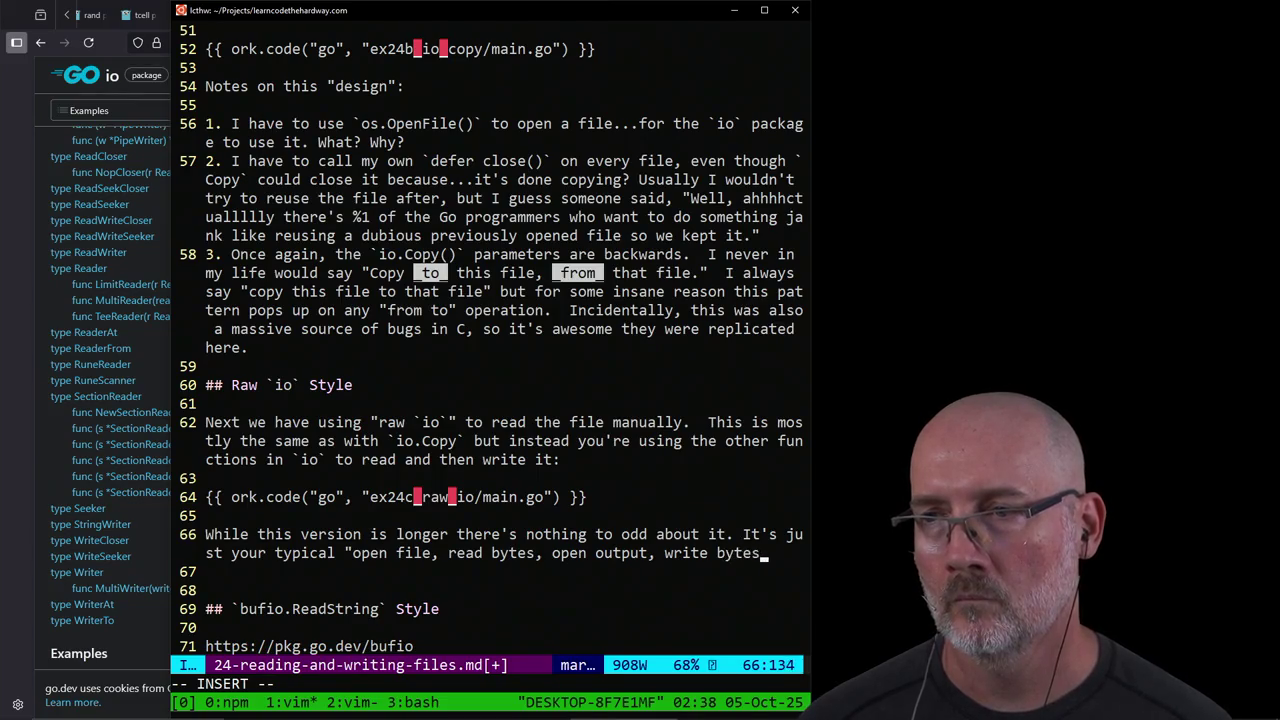
{"action": "type", "text": "\" set of operations."}
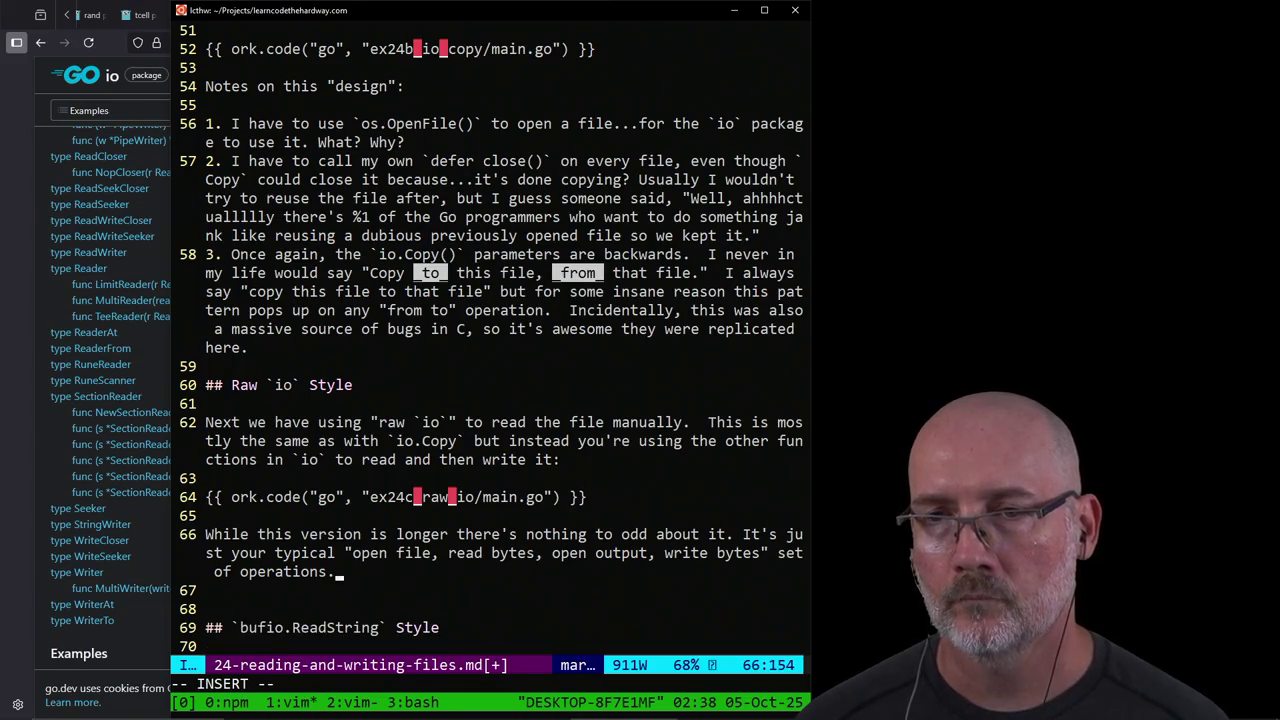
{"action": "key", "text": "Return"}
{"action": "key", "text": "Return"}
{"action": "type", "text": "say t"}
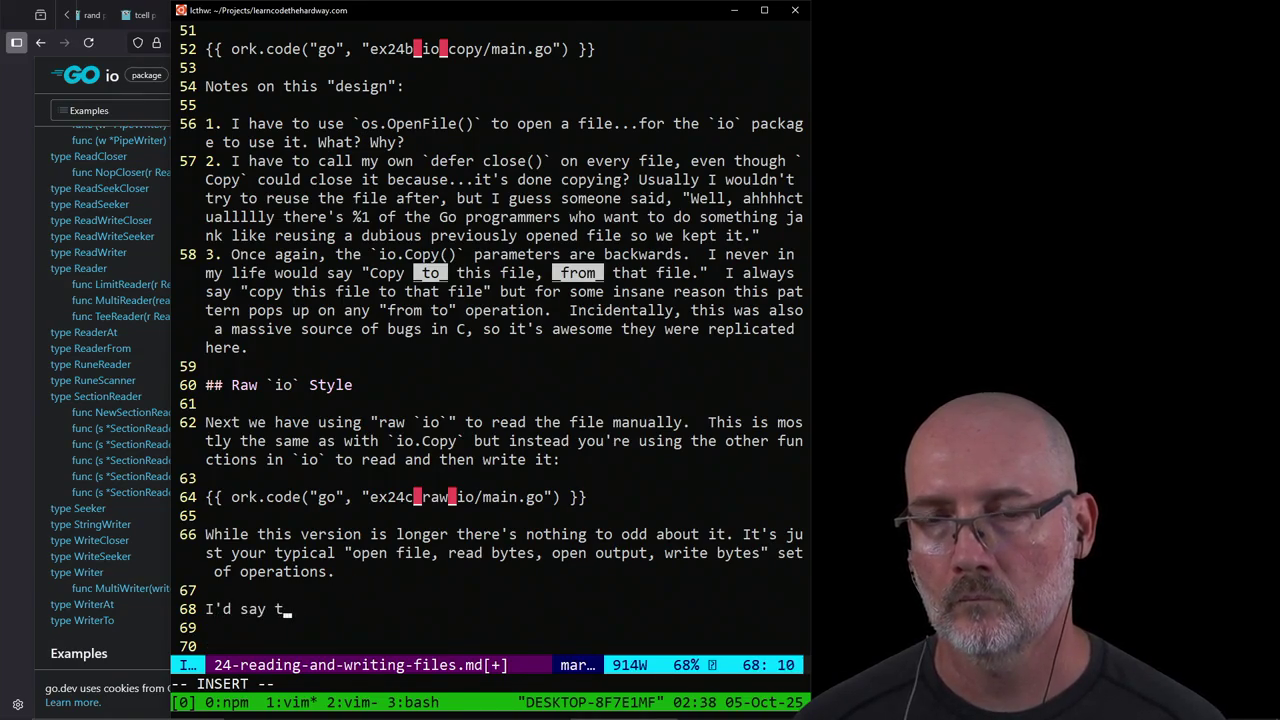
{"action": "type", "text": "his style is "}
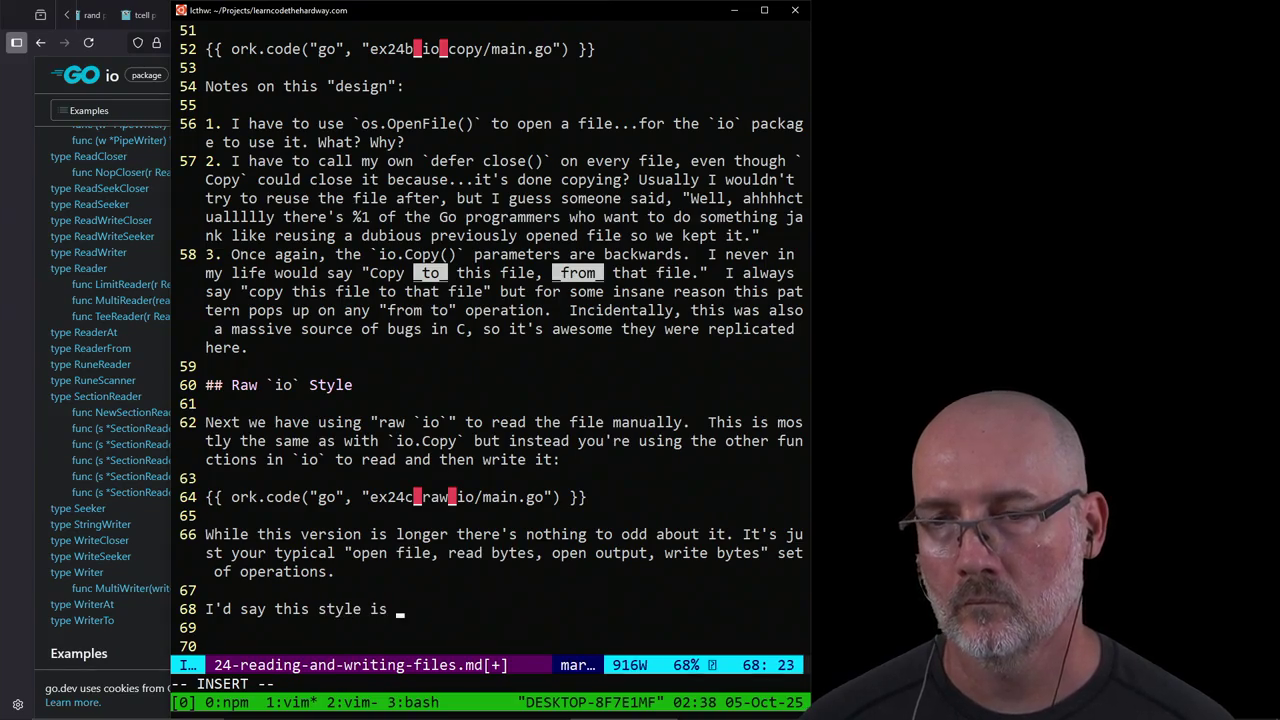
{"action": "type", "text": "more for "}
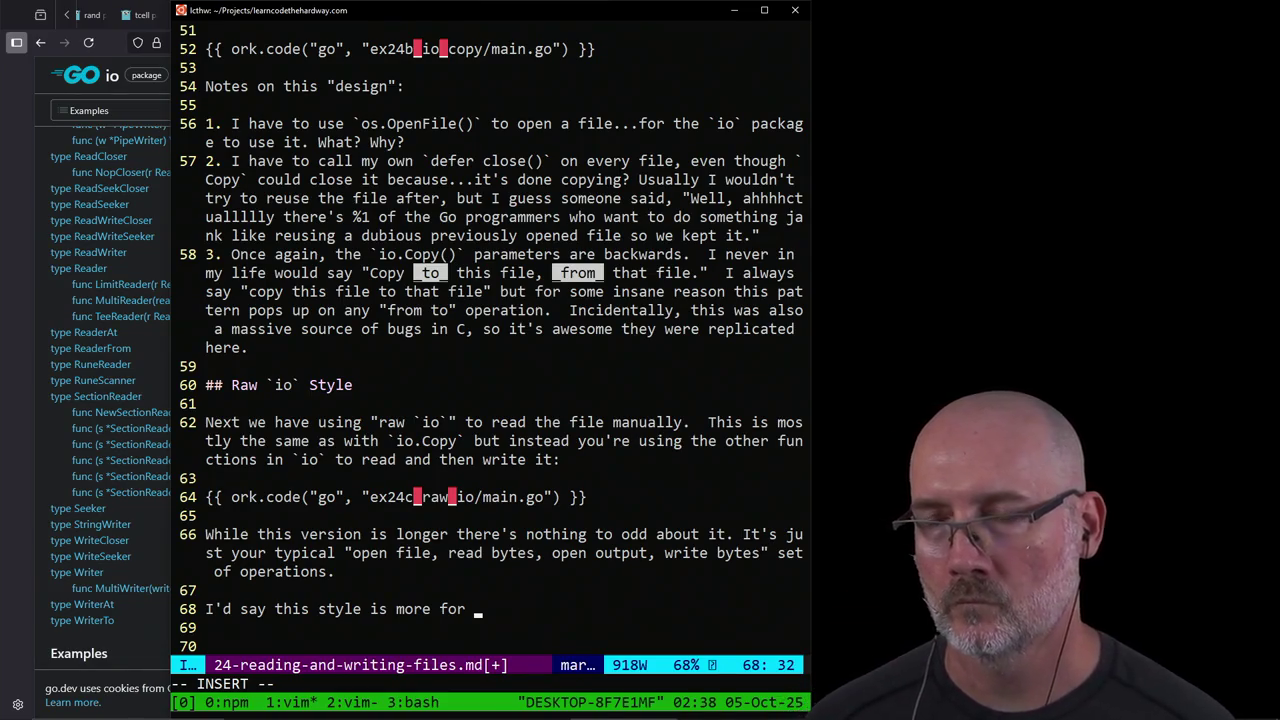
{"action": "type", "text": "situations where y"}
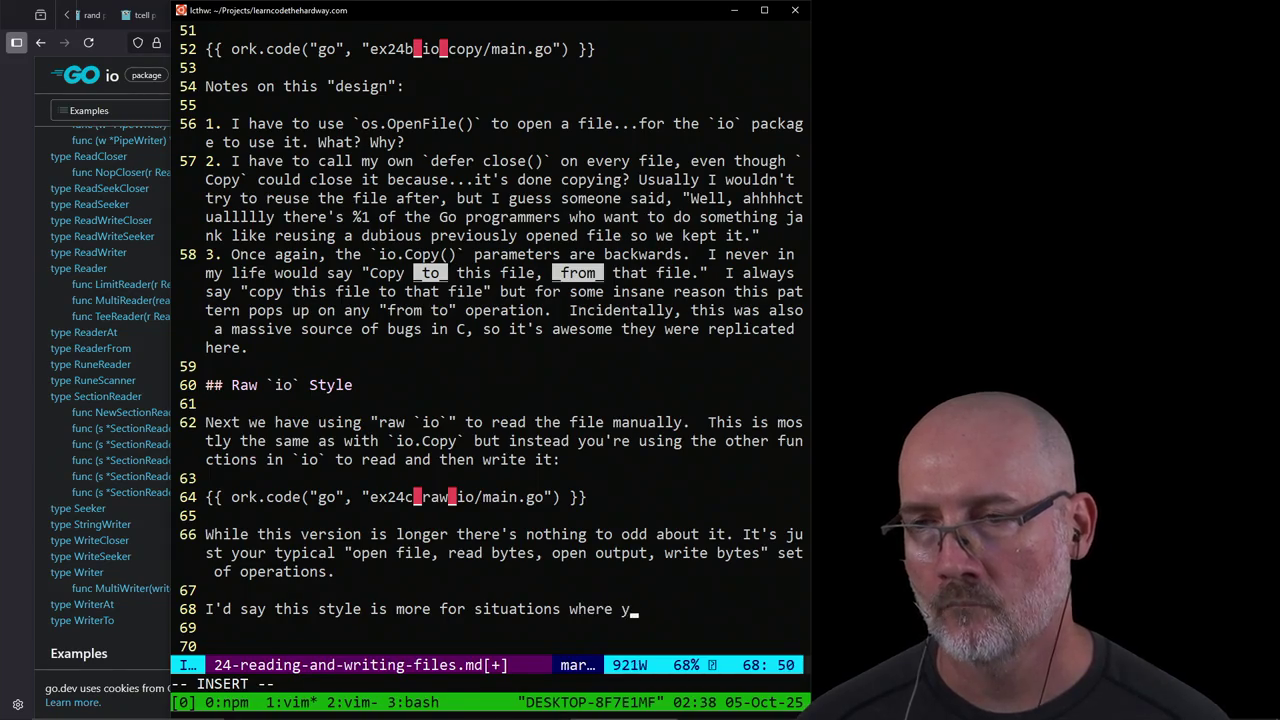
{"action": "type", "text": "ou need to read "}
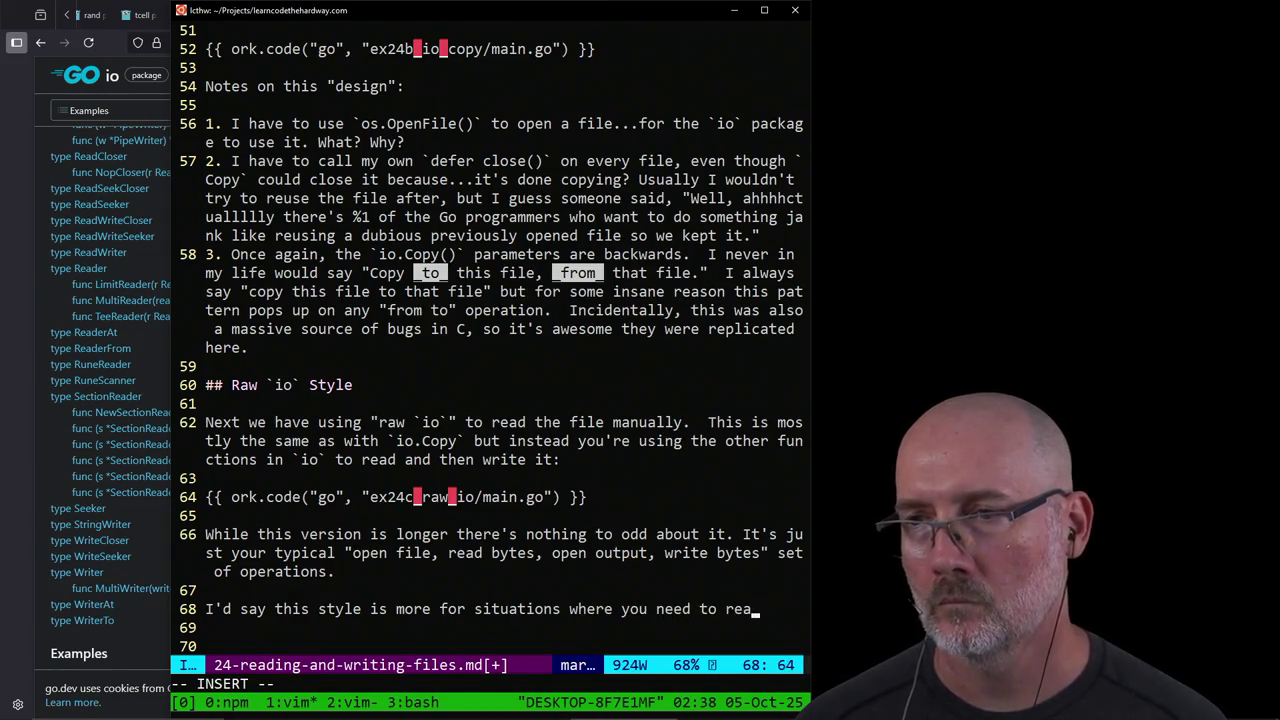
{"action": "type", "text": "part"}
{"action": "key", "text": "BackSpace"}
{"action": "key", "text": "BackSpace"}
{"action": "type", "text": "c"}
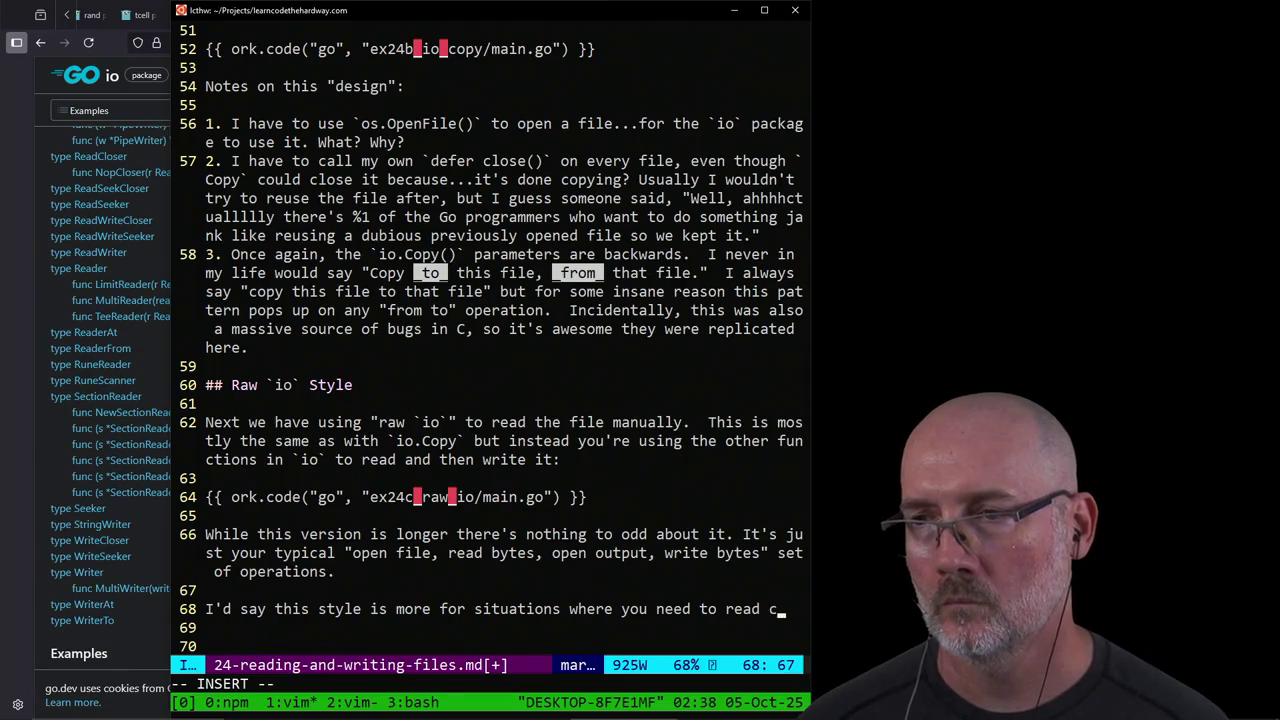
{"action": "type", "text": "hunks, "}
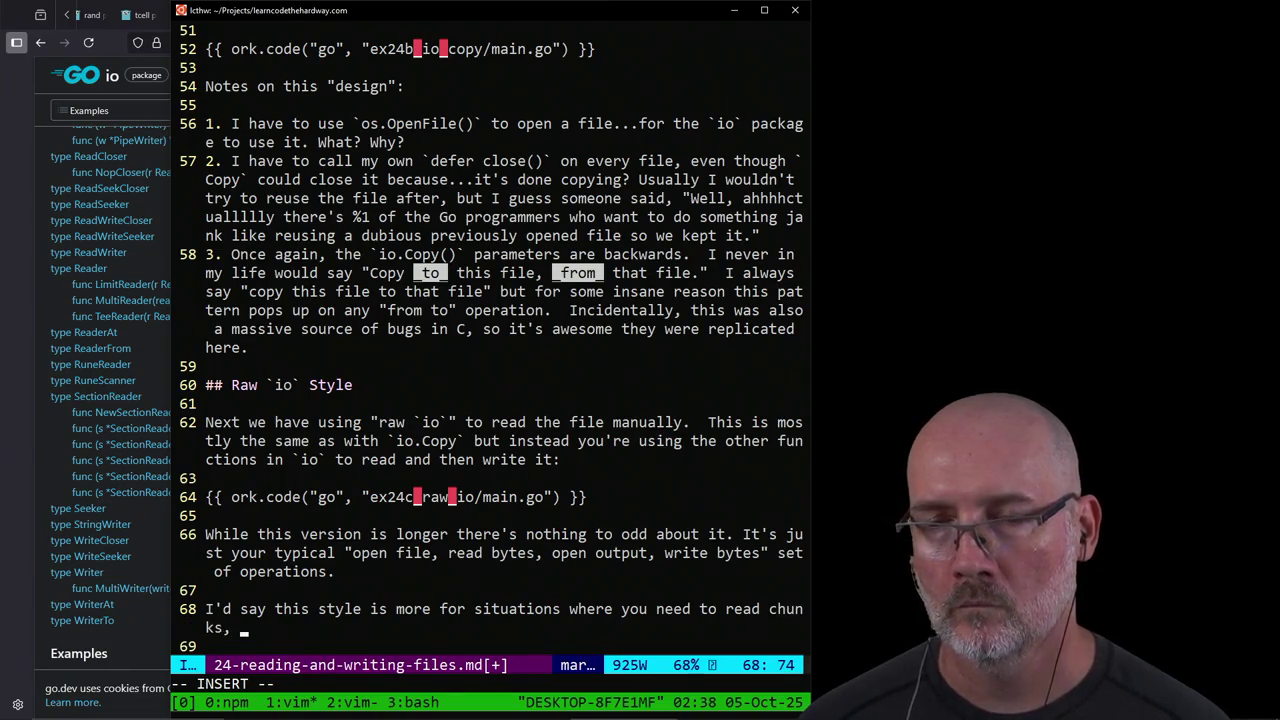
{"action": "type", "text": "or if the r"}
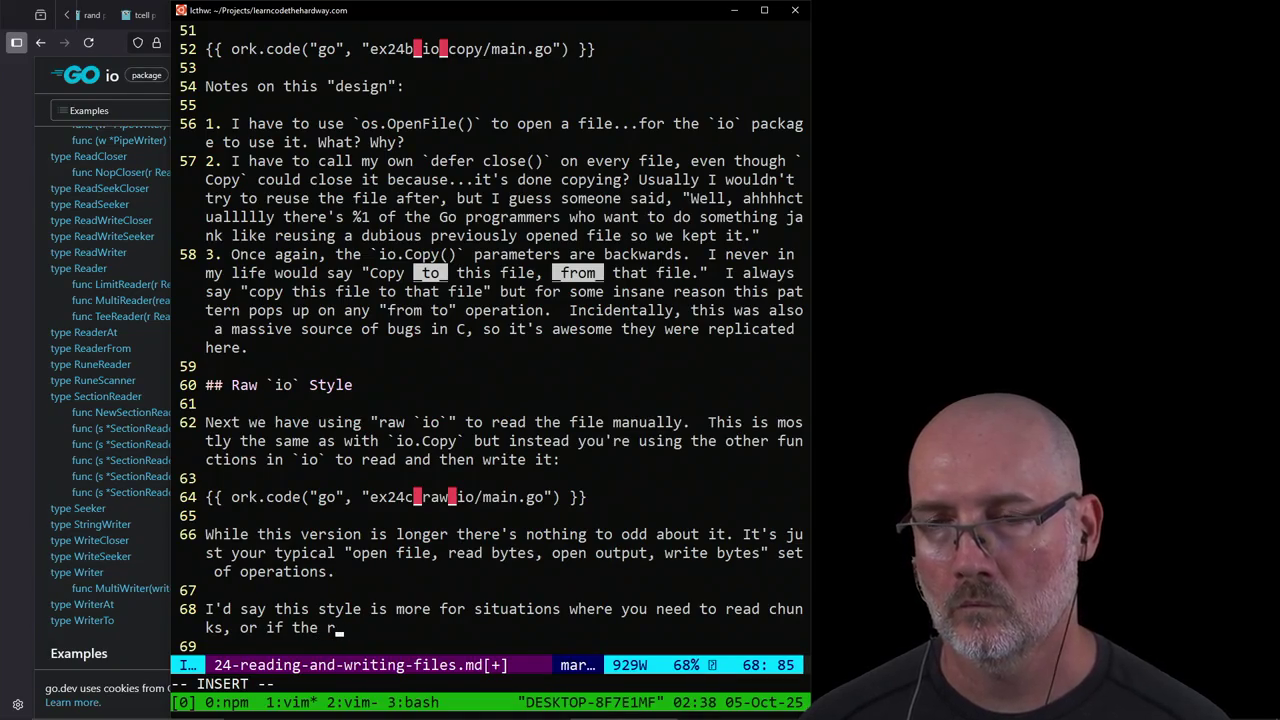
{"action": "type", "text": "eaeading of a file"}
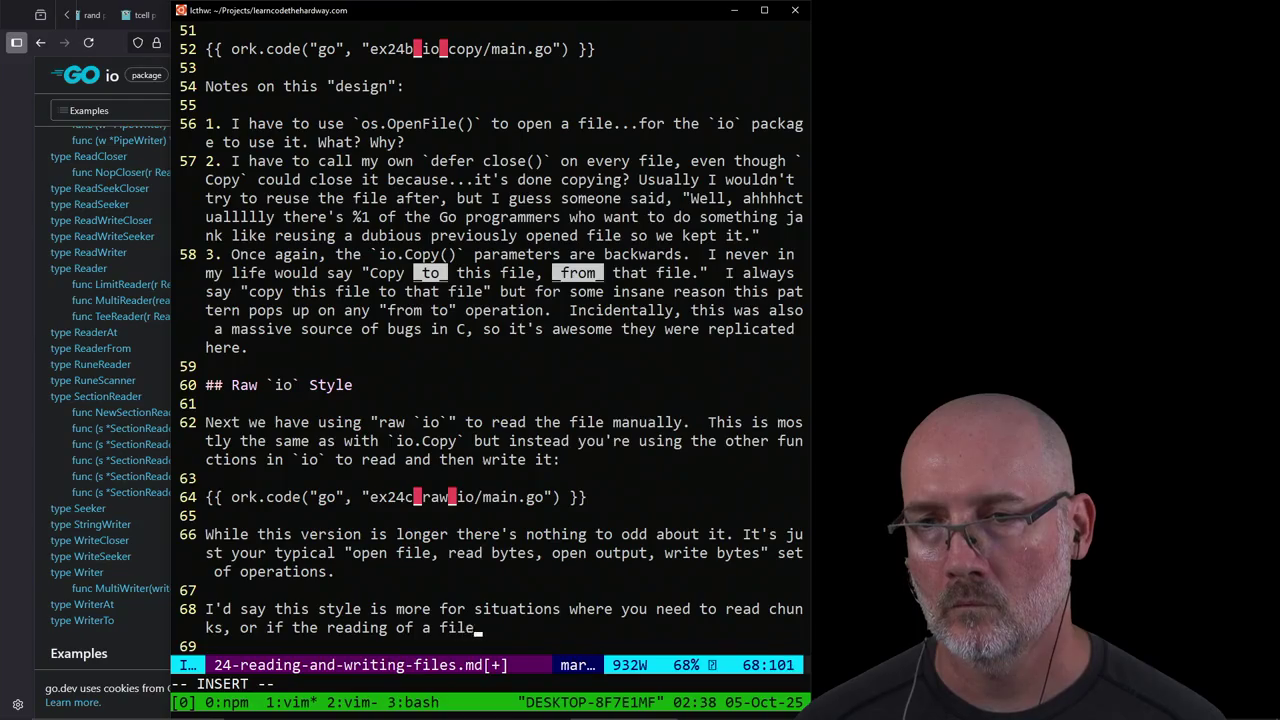
{"action": "type", "text": " is s"}
{"action": "type", "text": "eparated fr"}
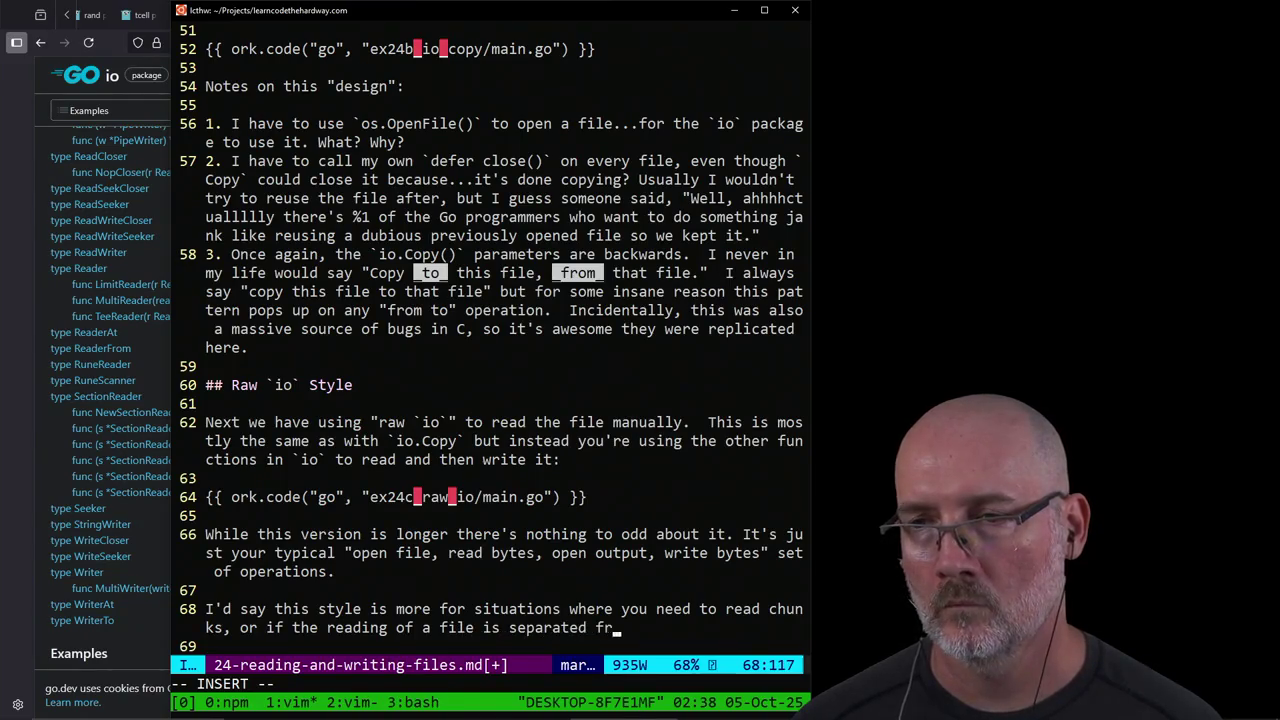
{"action": "type", "text": "omt he wr"}
{"action": "key", "text": "BackSpace"}
{"action": "key", "text": "BackSpace"}
{"action": "key", "text": "BackSpace"}
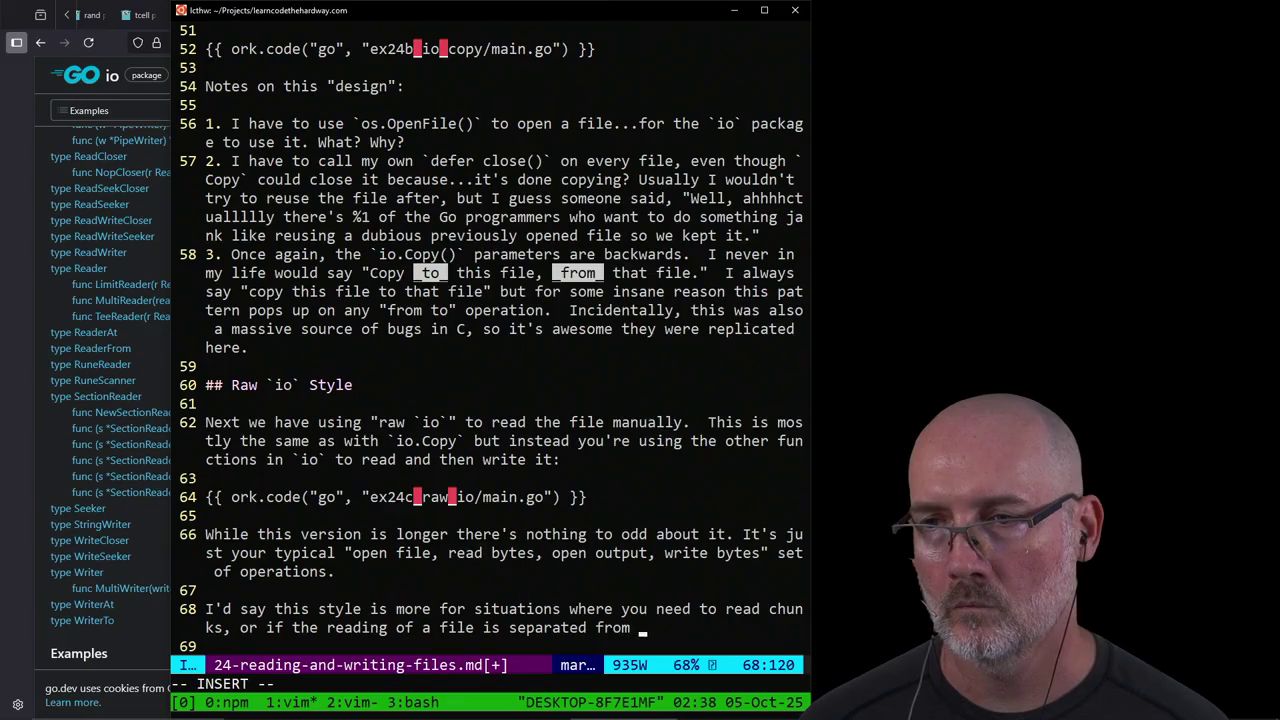
{"action": "type", "text": "the writing in some "}
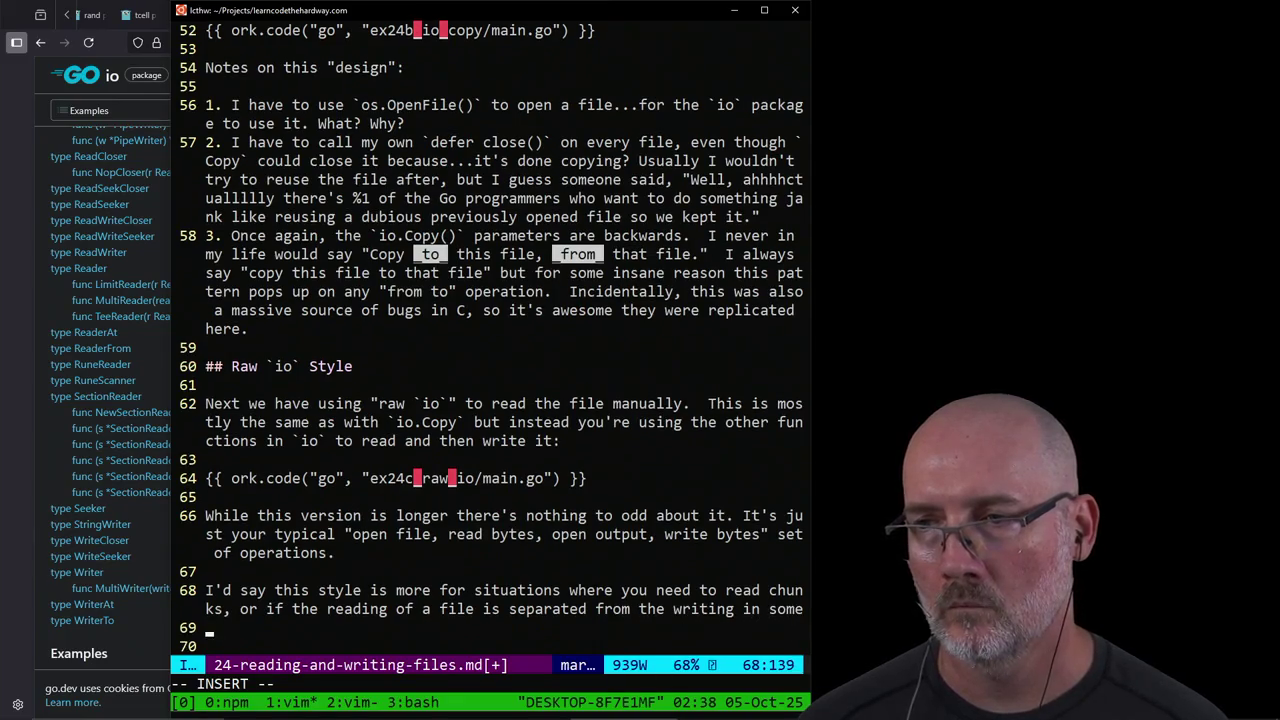
{"action": "type", "text": "way. Even then"}
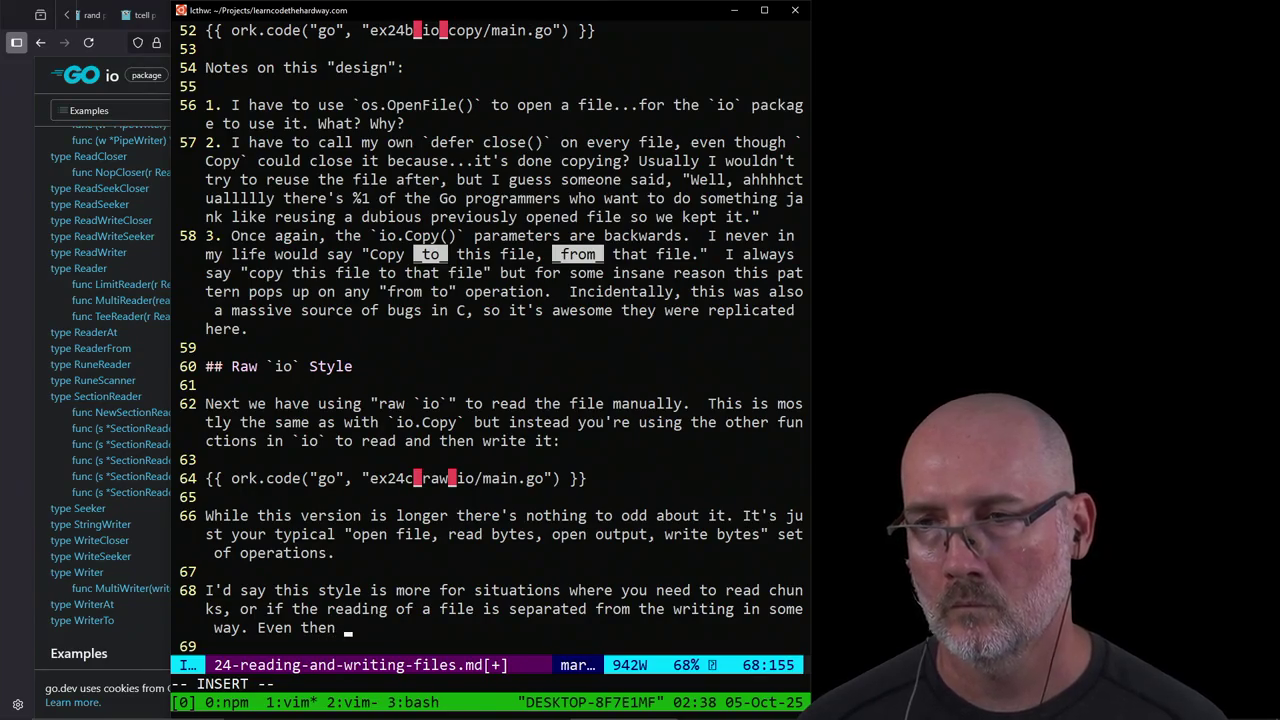
Step: Rewrite the paragraph to say raw io suits files too _massive_ to fit in memory
{"action": "key", "text": "ctrl+u"}
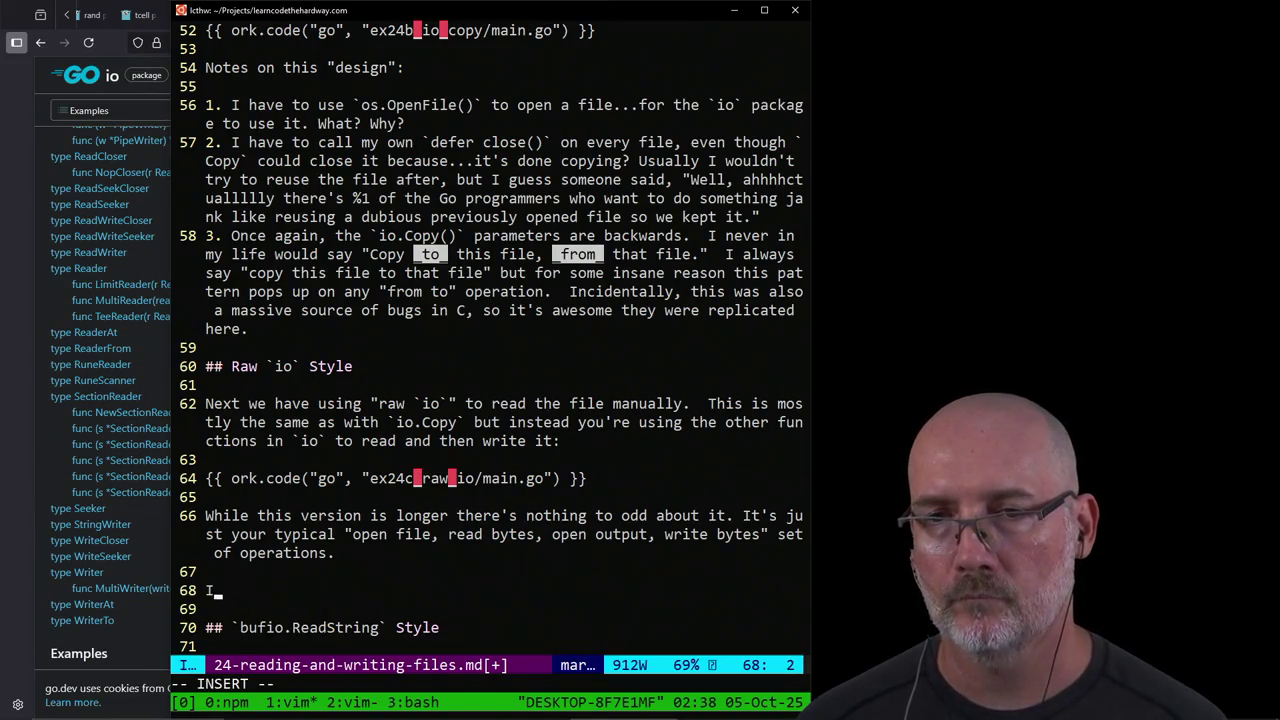
{"action": "type", "text": "'d say this is more use"}
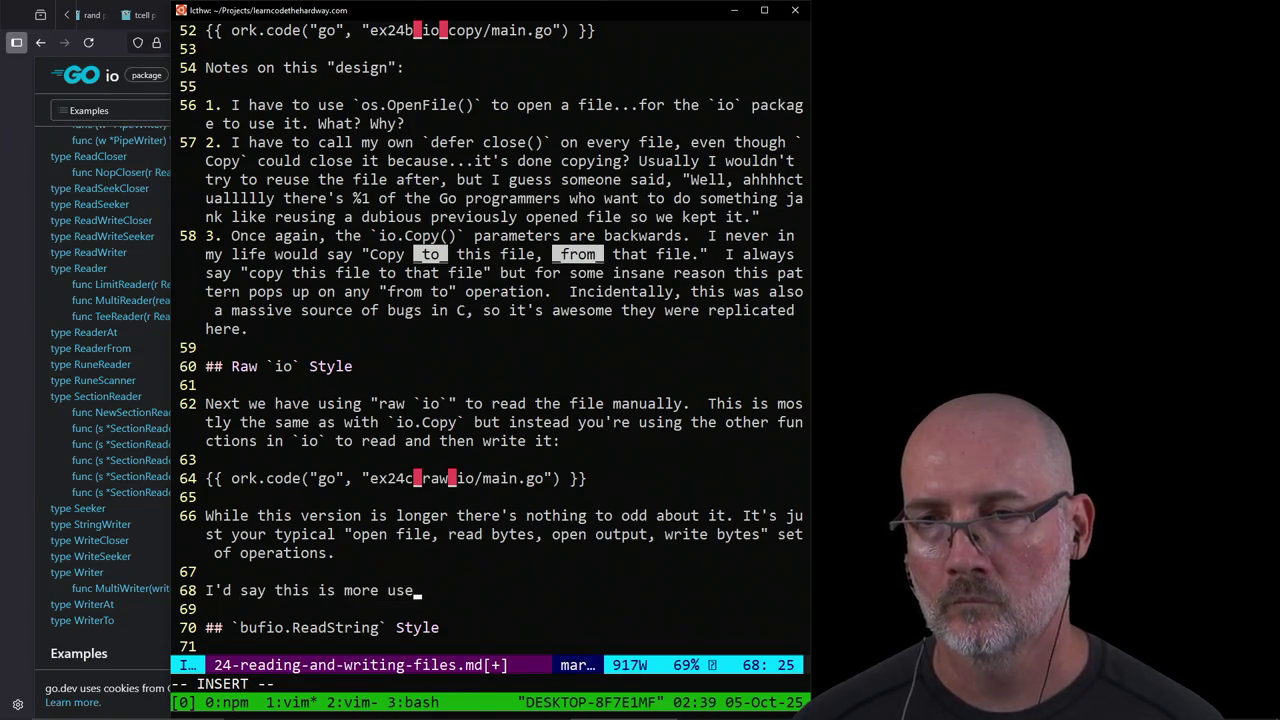
{"action": "type", "text": "ful weh "}
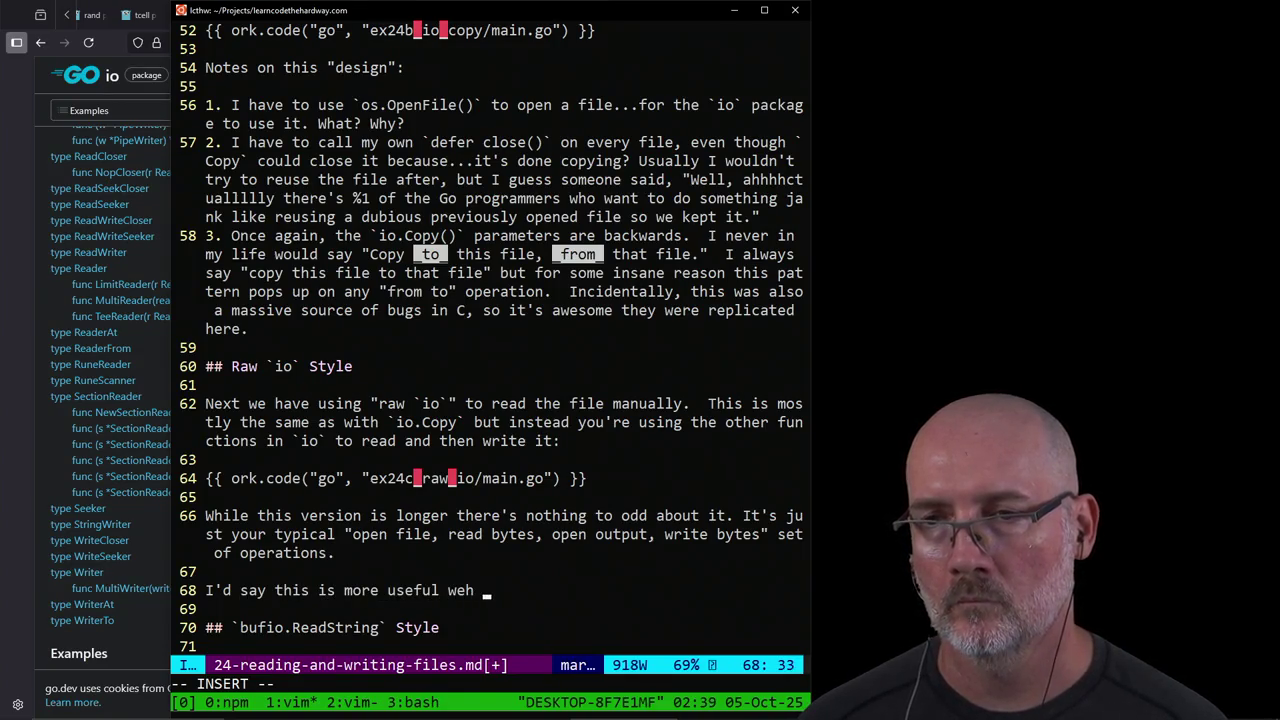
{"action": "key", "text": "BackSpace"}
{"action": "key", "text": "BackSpace"}
{"action": "key", "text": "BackSpace"}
{"action": "type", "text": "hen the file i"}
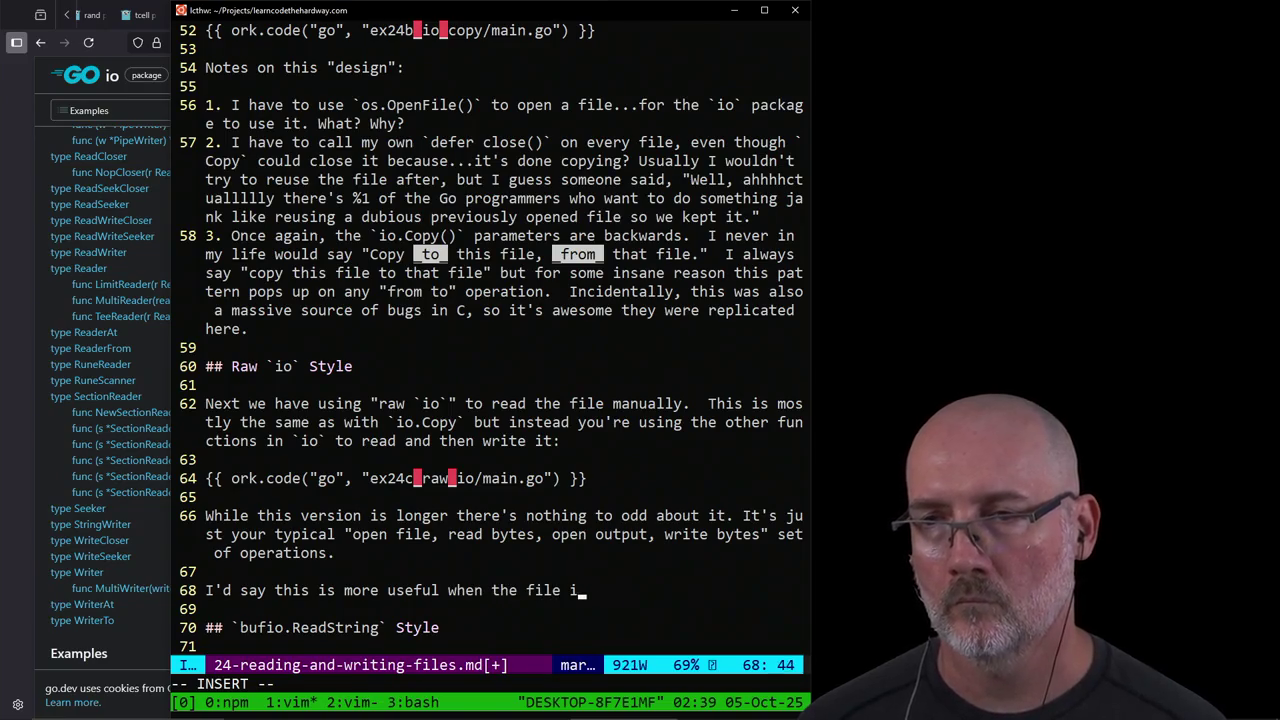
{"action": "type", "text": "s _massive_ a"}
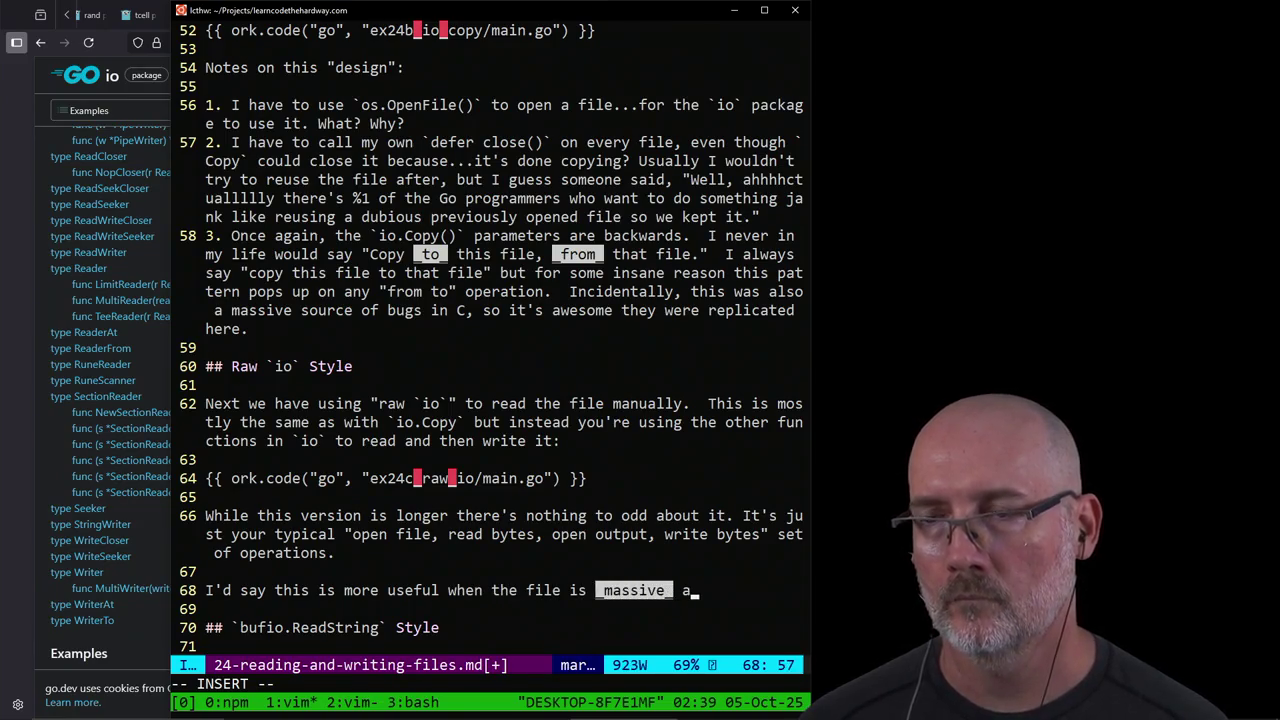
{"action": "type", "text": "nd can't r"}
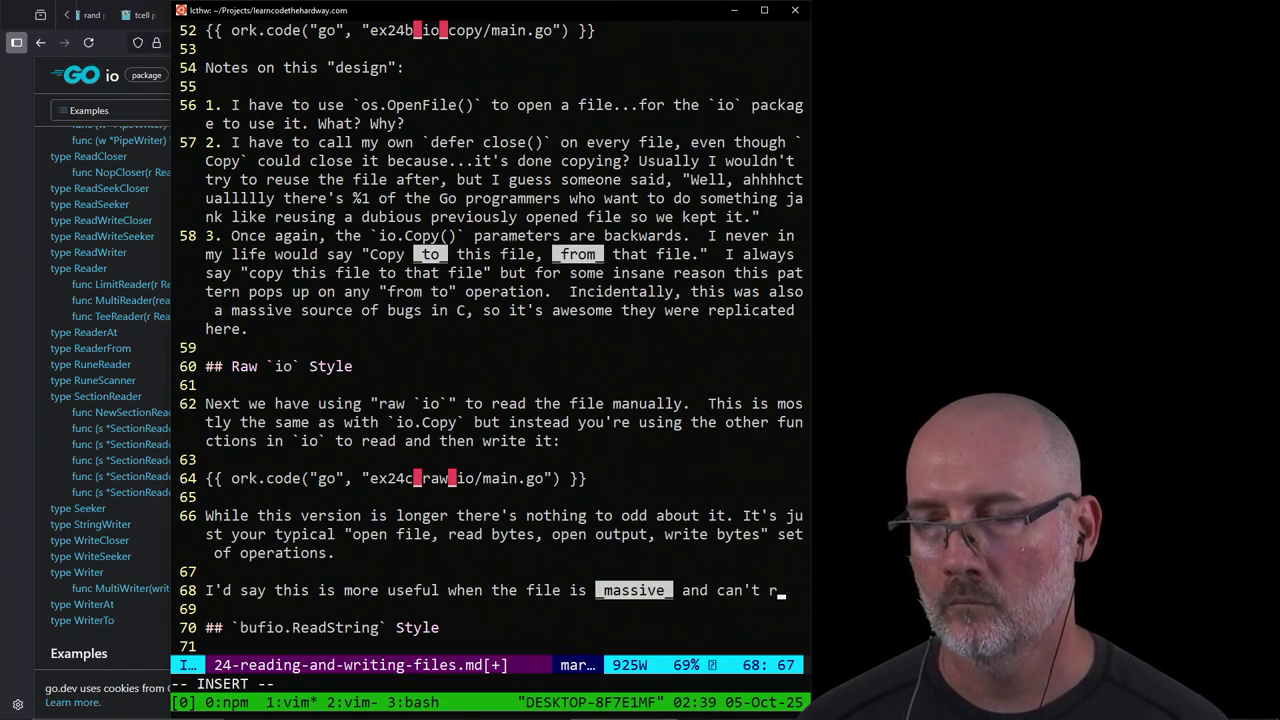
{"action": "type", "text": "eliably fi"}
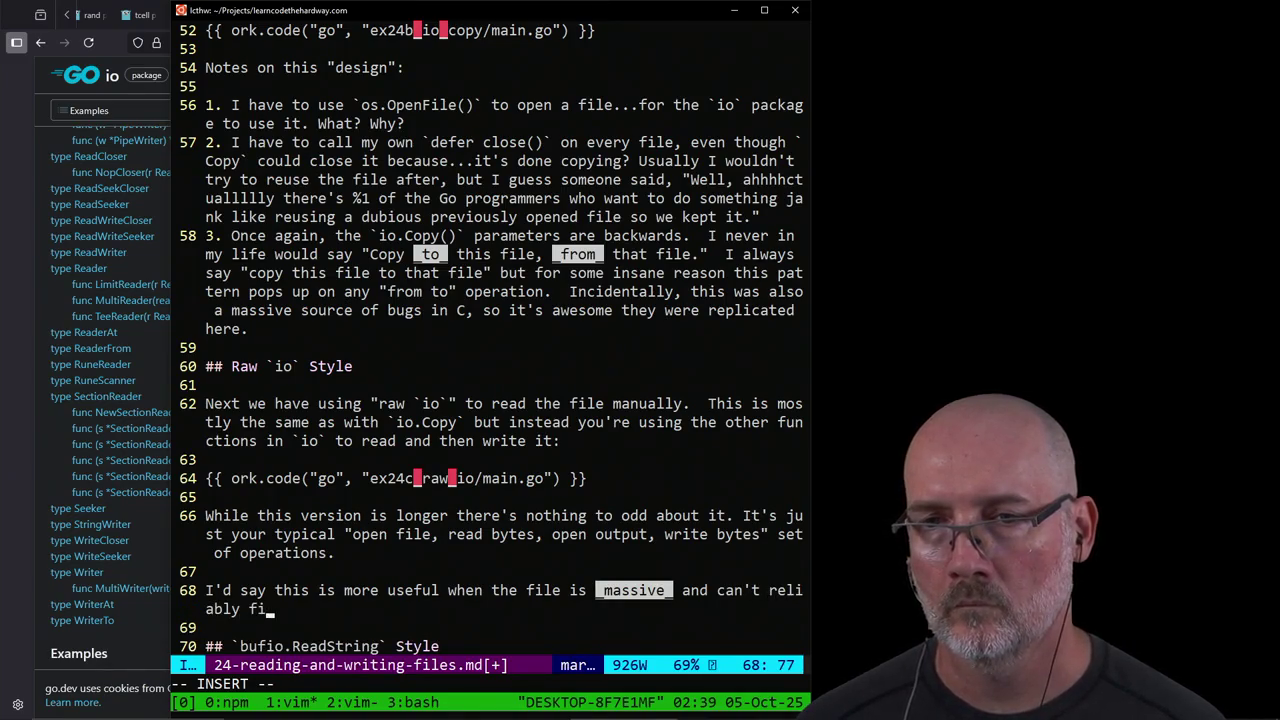
{"action": "type", "text": "t into system memory."}
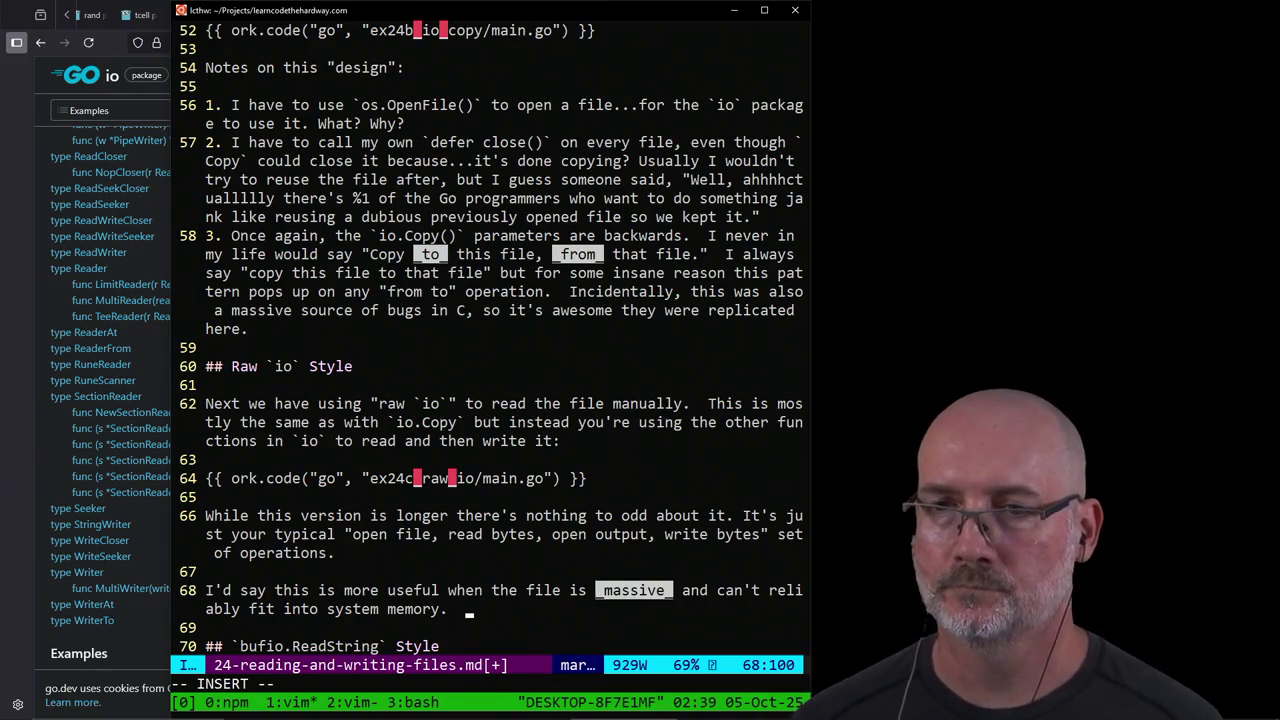
{"action": "type", "text": "G"}
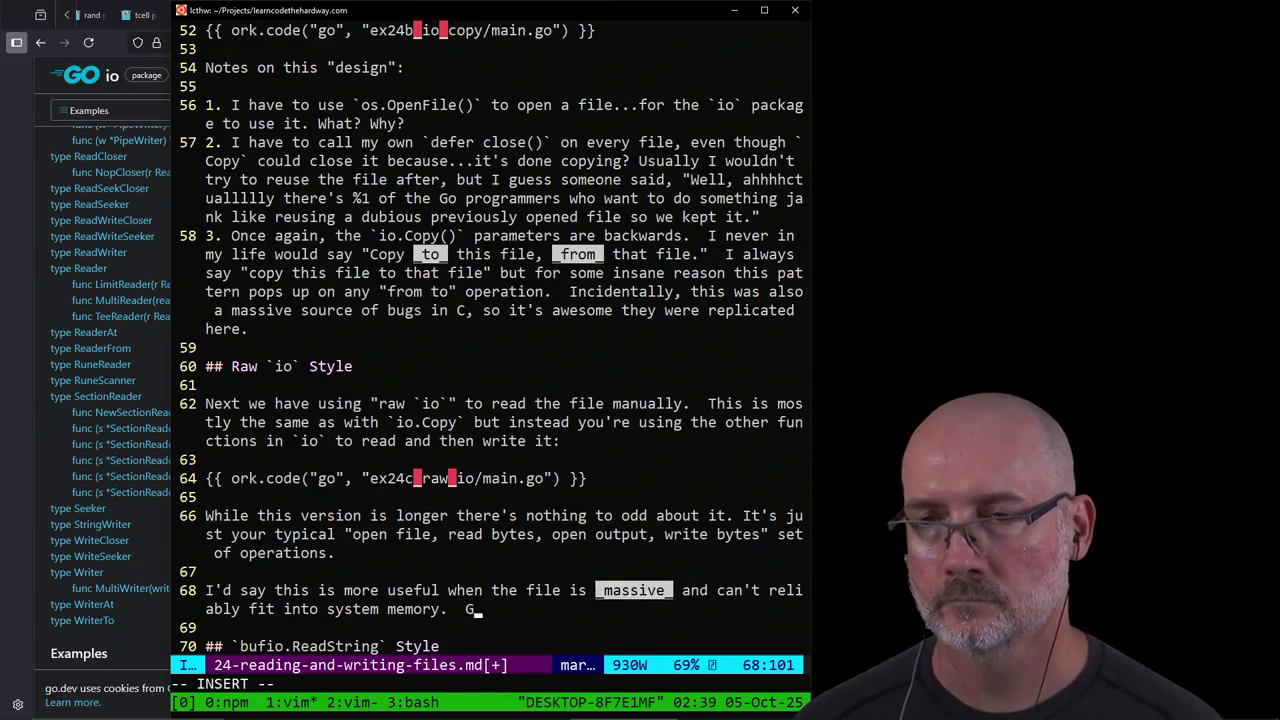
{"action": "type", "text": "iven that many comput"}
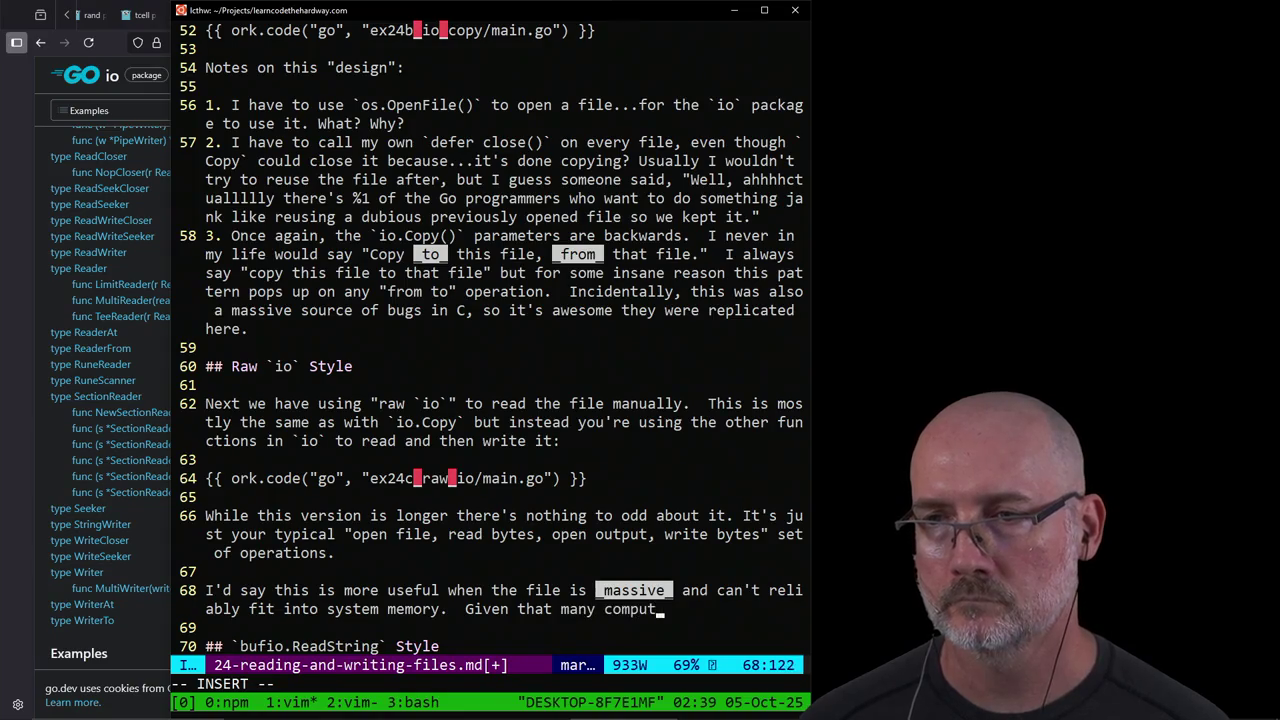
{"action": "type", "text": "ers have 16"}
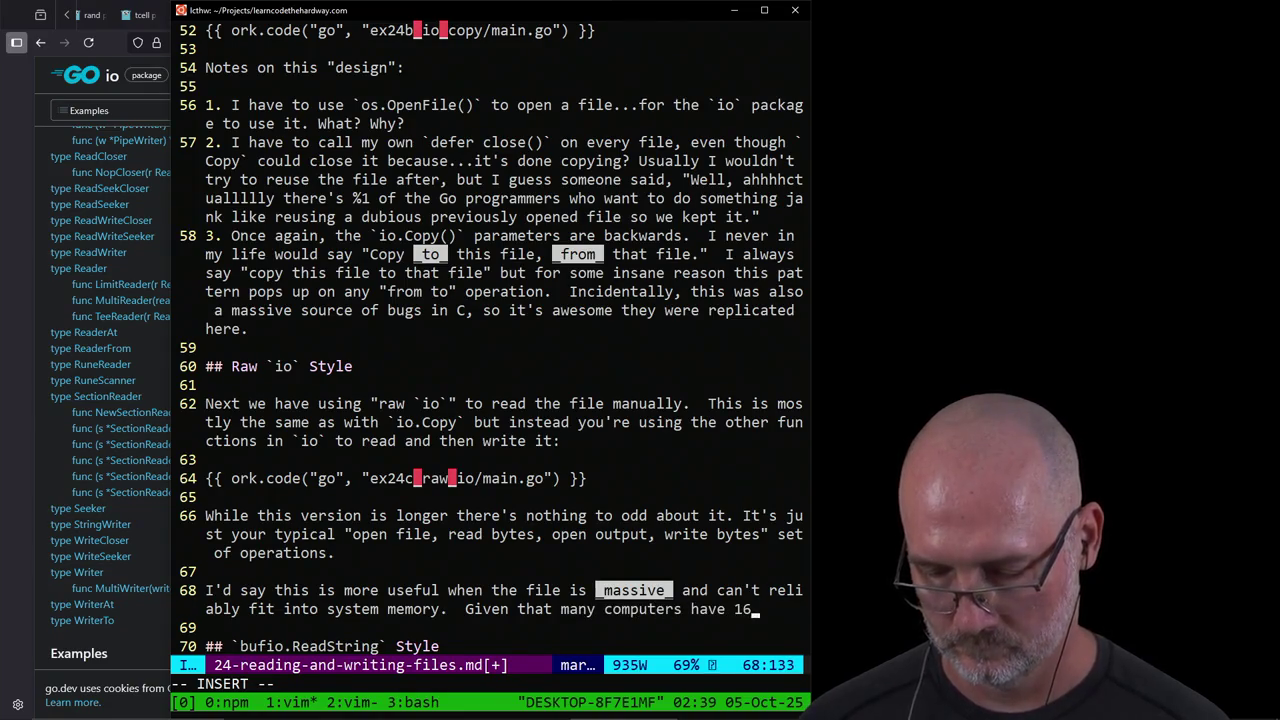
{"action": "type", "text": "G or more t"}
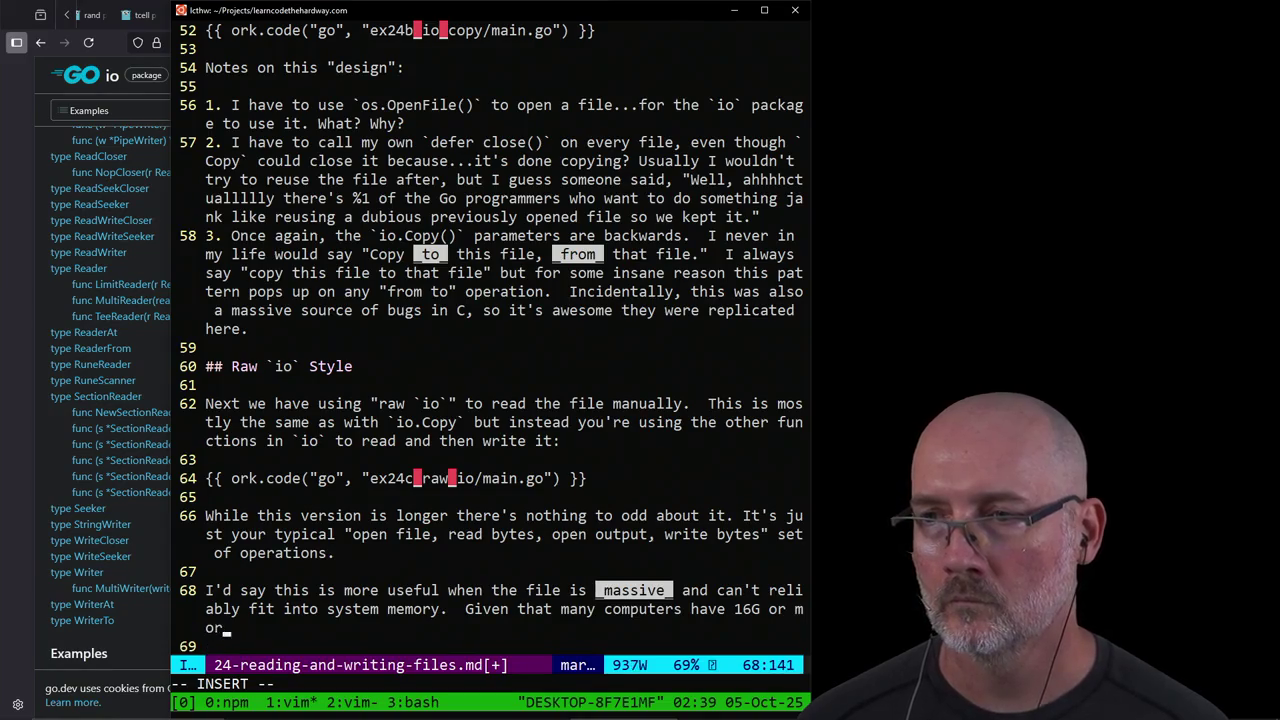
{"action": "type", "text": "hat's going to"}
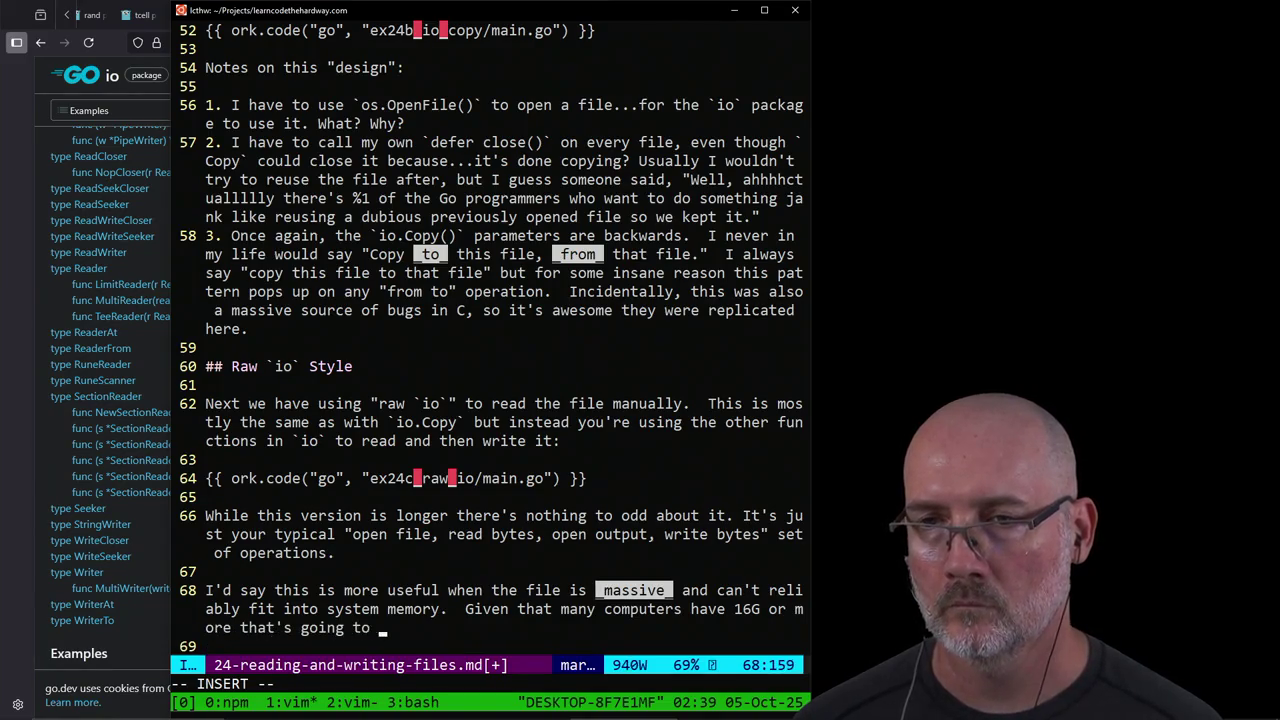
{"action": "type", "text": " be fair"}
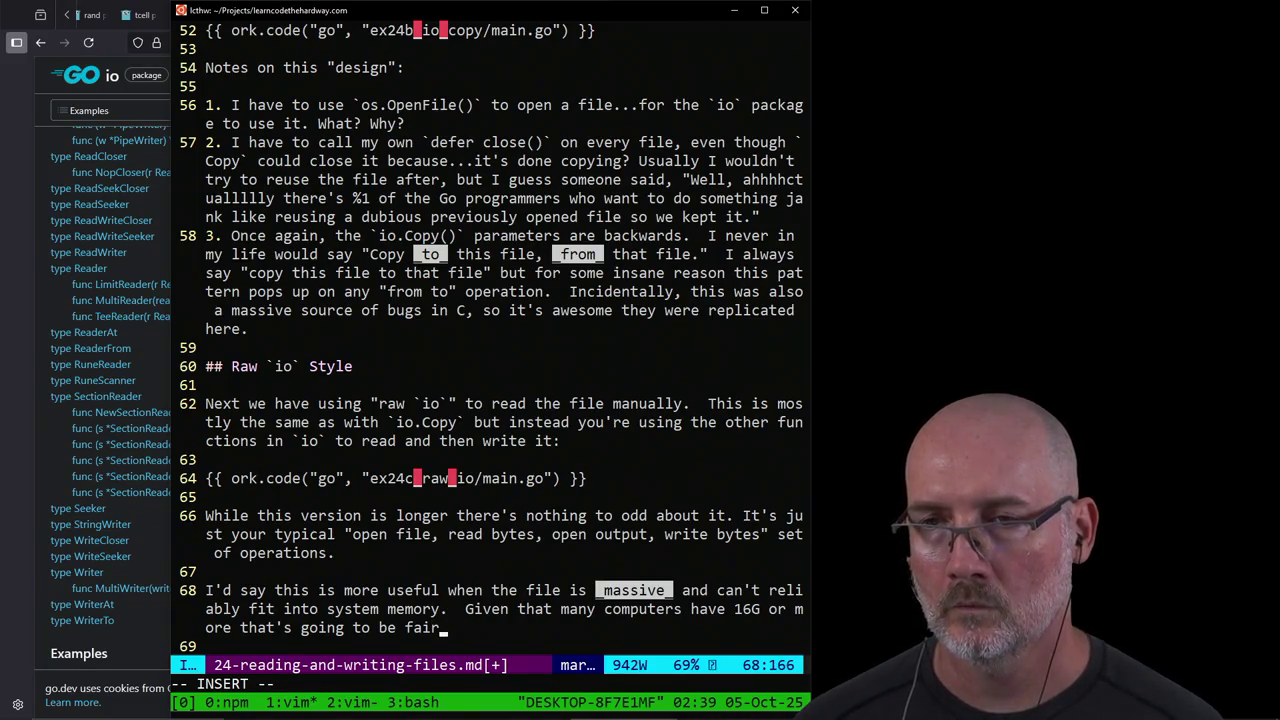
{"action": "key", "text": "ctrl+w"}
{"action": "key", "text": "ctrl+w"}
{"action": "key", "text": "ctrl+w"}
{"action": "key", "text": "ctrl+w"}
{"action": "key", "text": "ctrl+w"}
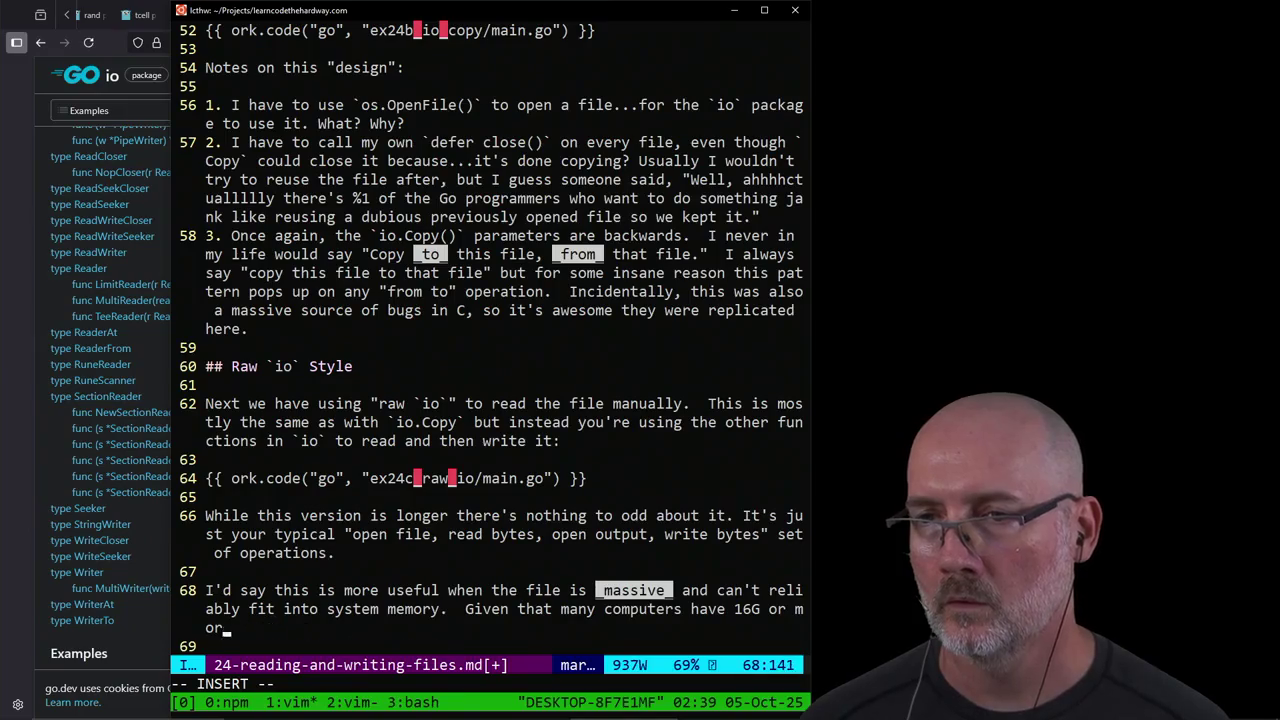
{"action": "key", "text": "ctrl+w"}
{"action": "key", "text": "ctrl+w"}
{"action": "key", "text": "ctrl+w"}
{"action": "key", "text": "ctrl+w"}
{"action": "key", "text": "ctrl+w"}
{"action": "key", "text": "BackSpace"}
{"action": "key", "text": "BackSpace"}
{"action": "key", "text": "BackSpace"}
{"action": "key", "text": "BackSpace"}
{"action": "key", "text": "BackSpace"}
{"action": "key", "text": "BackSpace"}
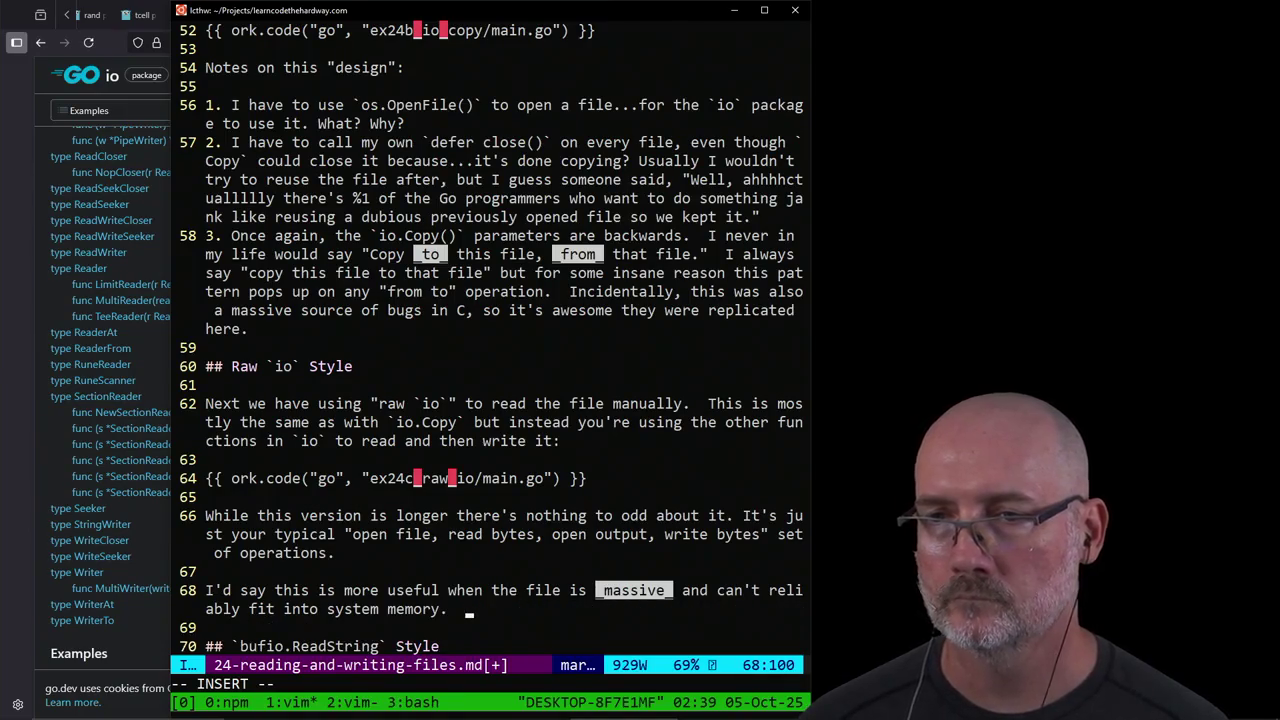
Step: Add the video-processing example and note `os.ReadFile` is usually faster, then save
{"action": "type", "text": "For example, pro"}
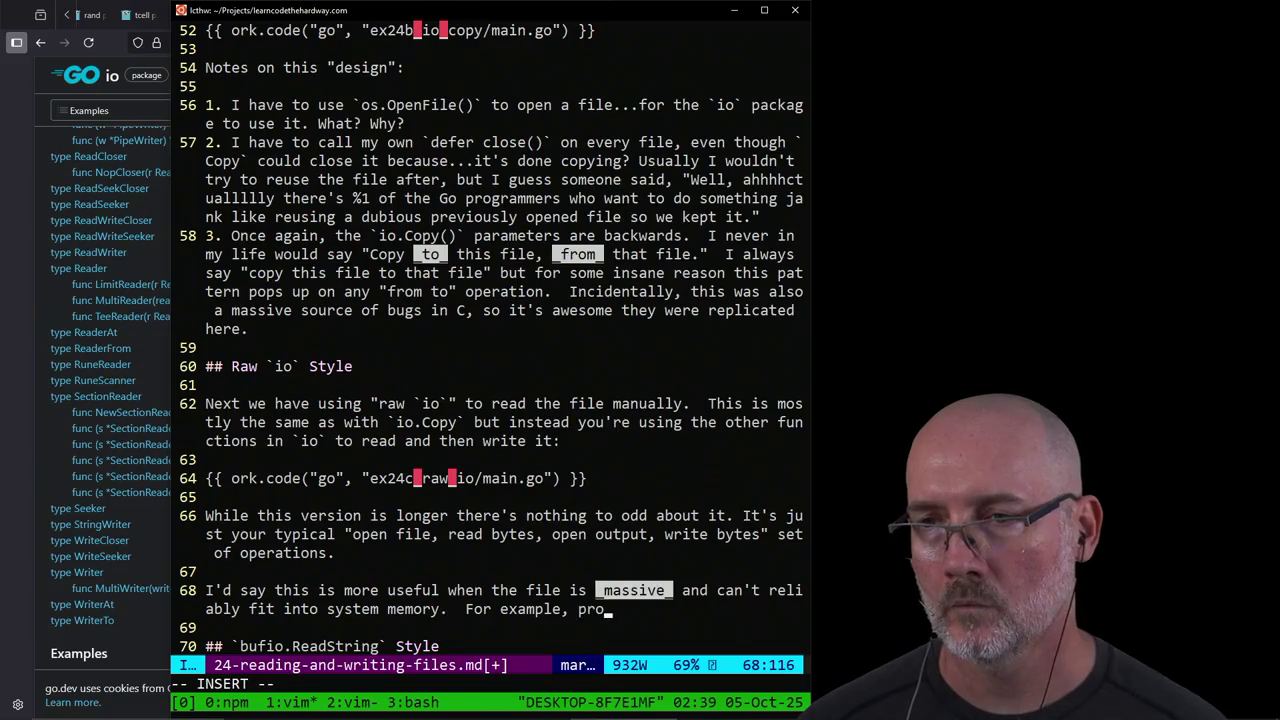
{"action": "type", "text": "cessing a video "}
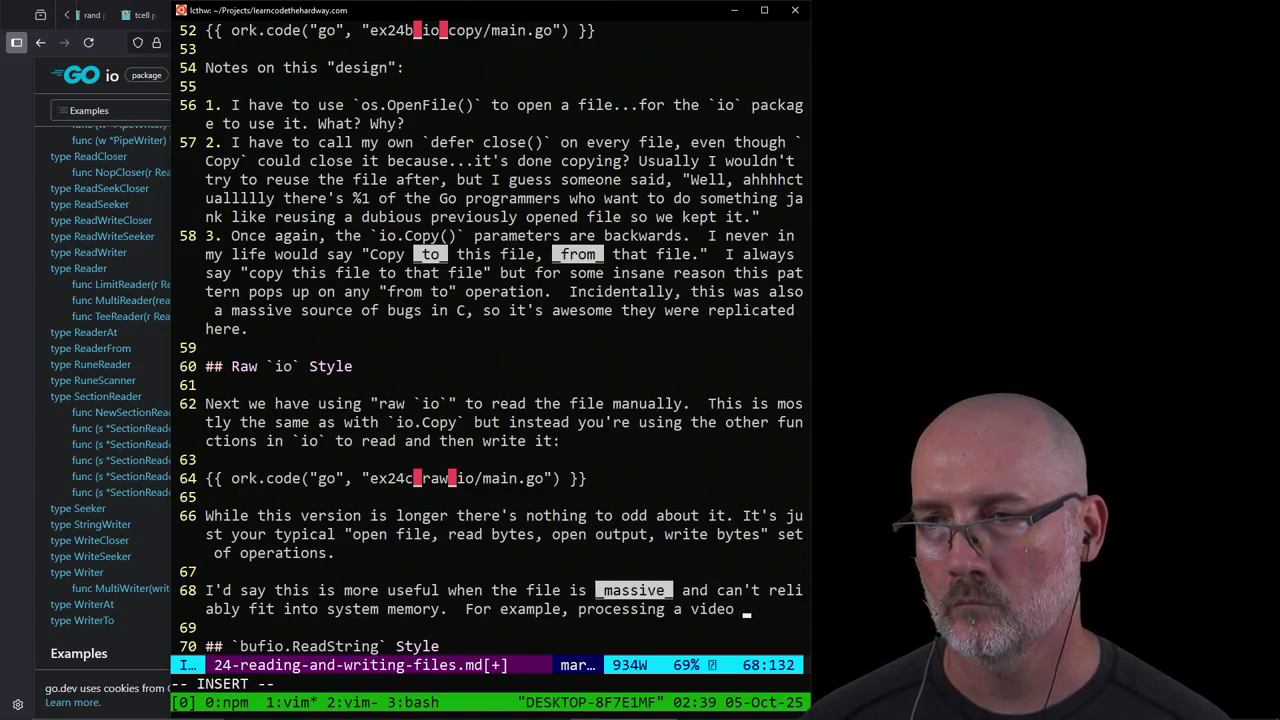
{"action": "type", "text": "would be stupid"}
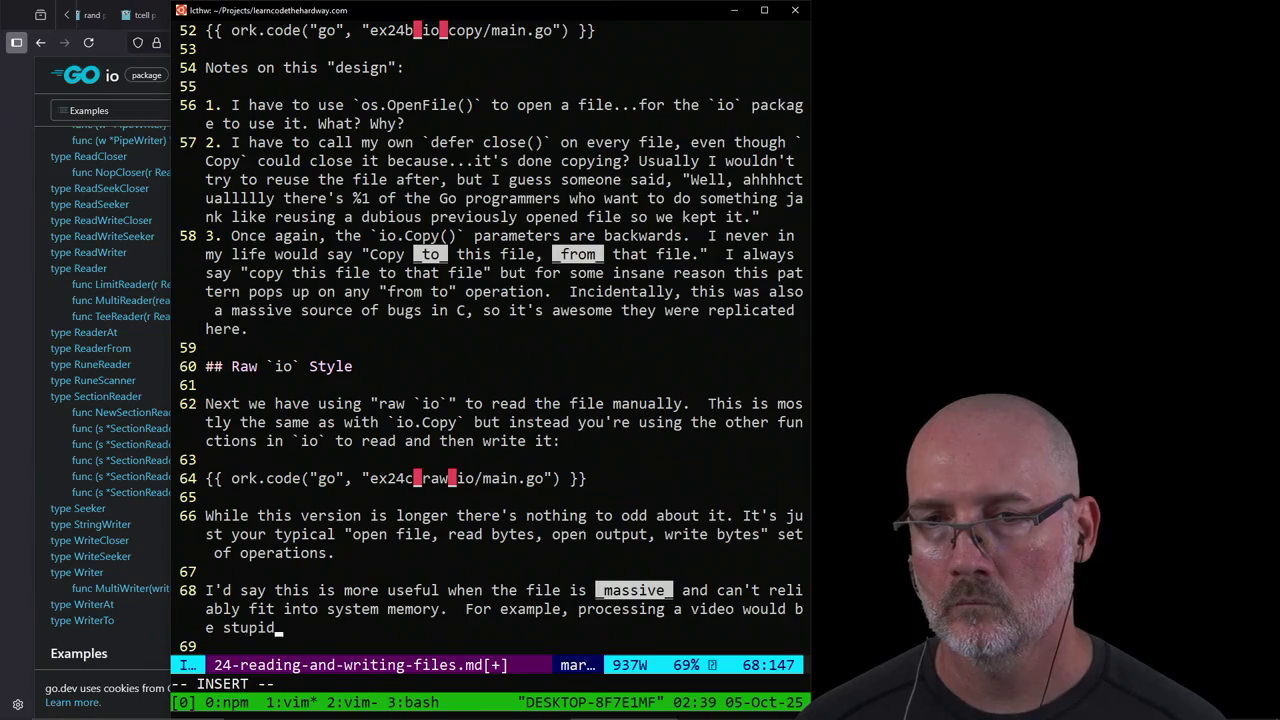
{"action": "type", "text": " with `os.ReadFile`,"}
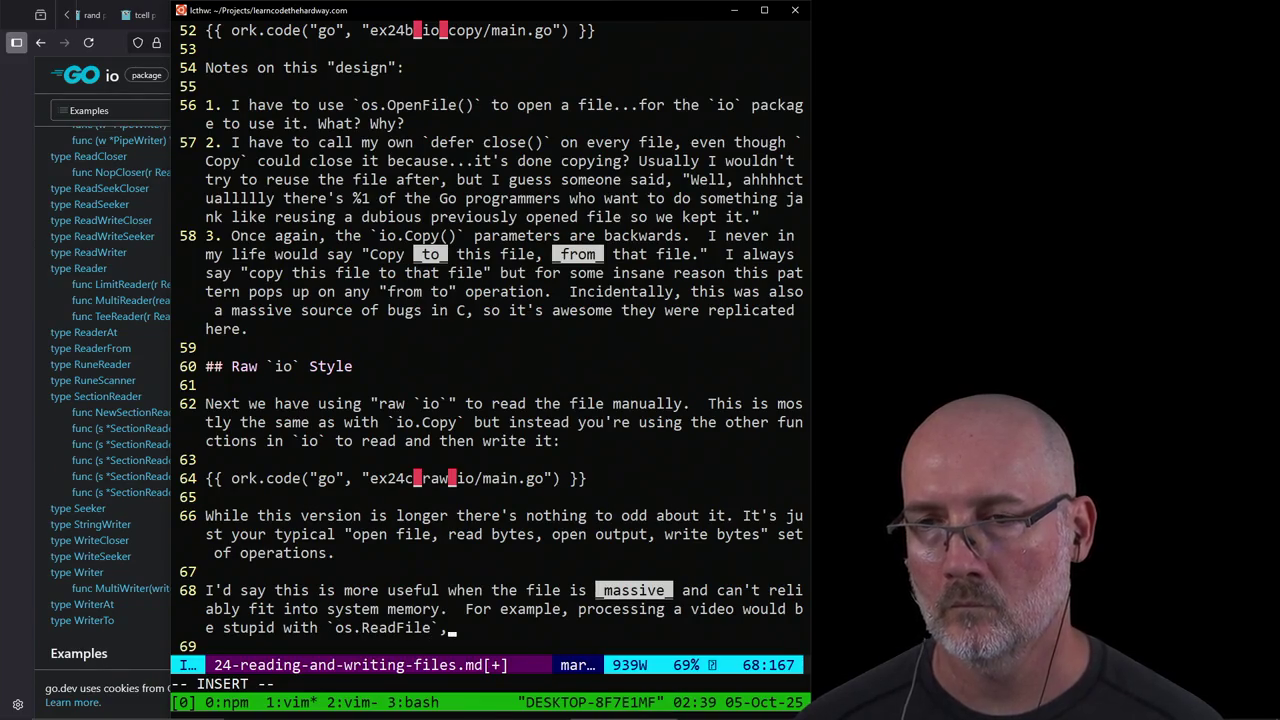
{"action": "key", "text": "BackSpace"}
{"action": "type", "text": ".  "}
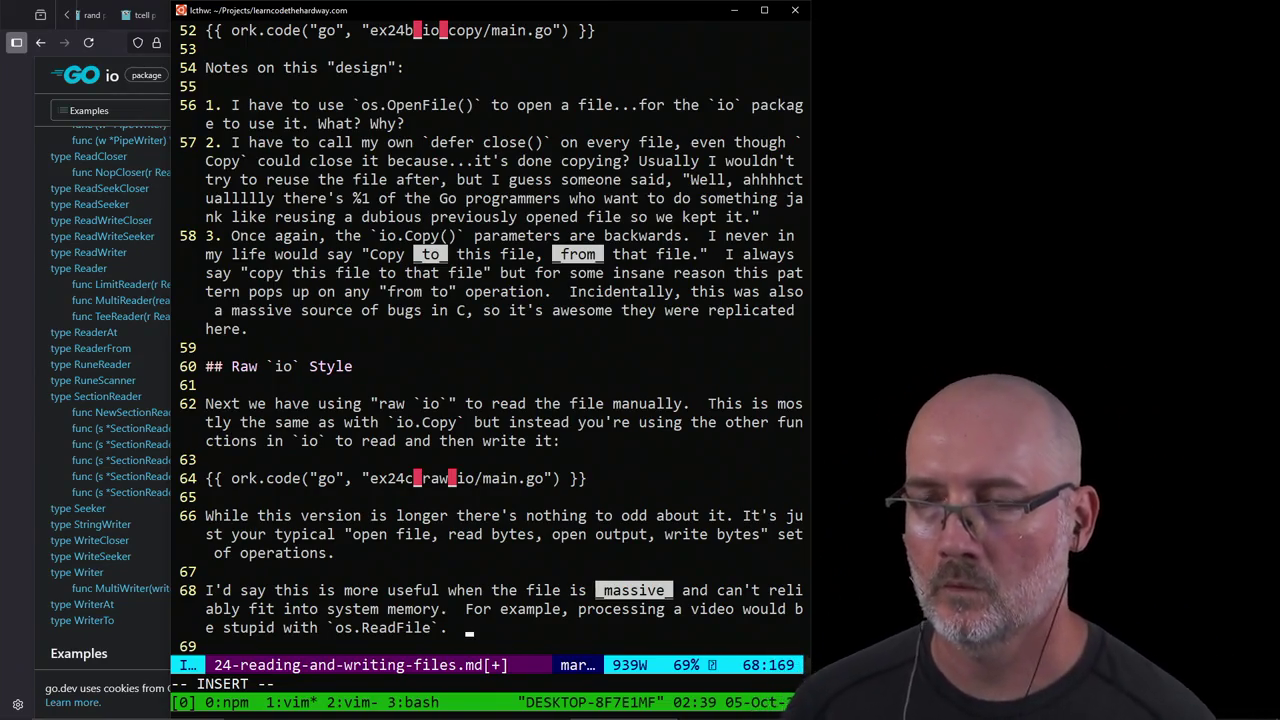
{"action": "type", "text": "Usually th"}
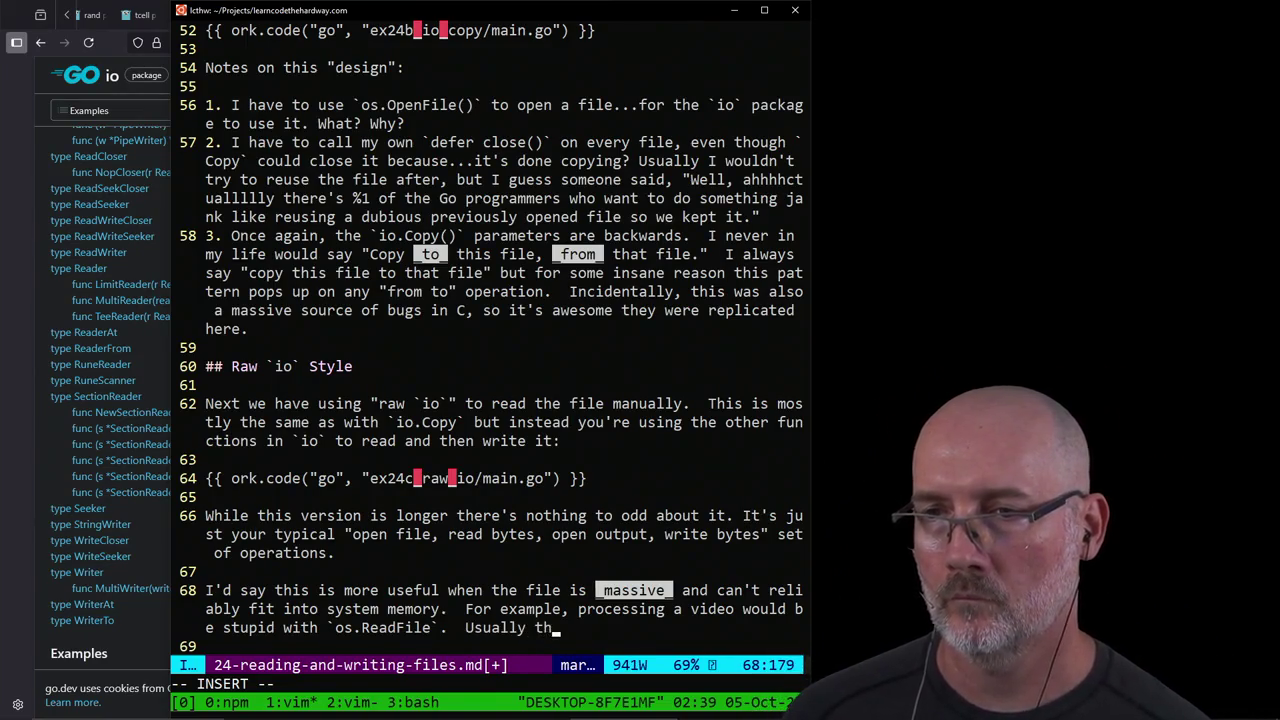
{"action": "type", "text": "ough, q"}
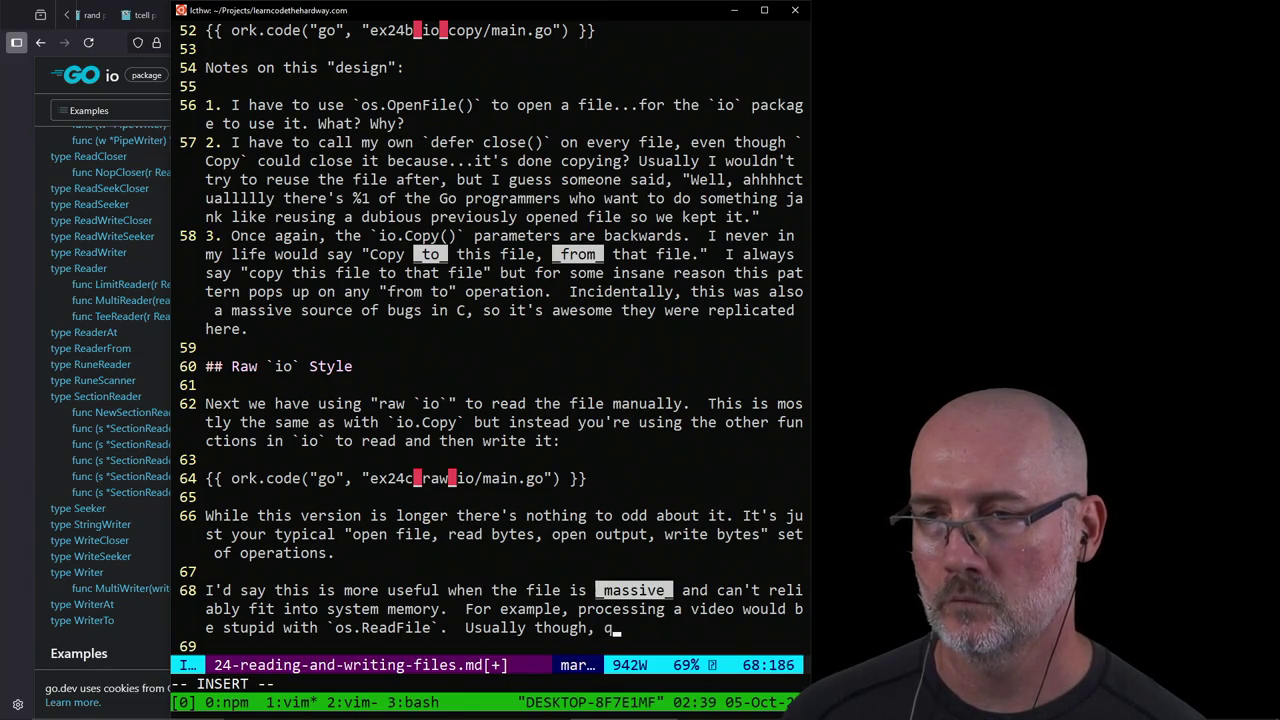
{"action": "type", "text": "uickly bringing"}
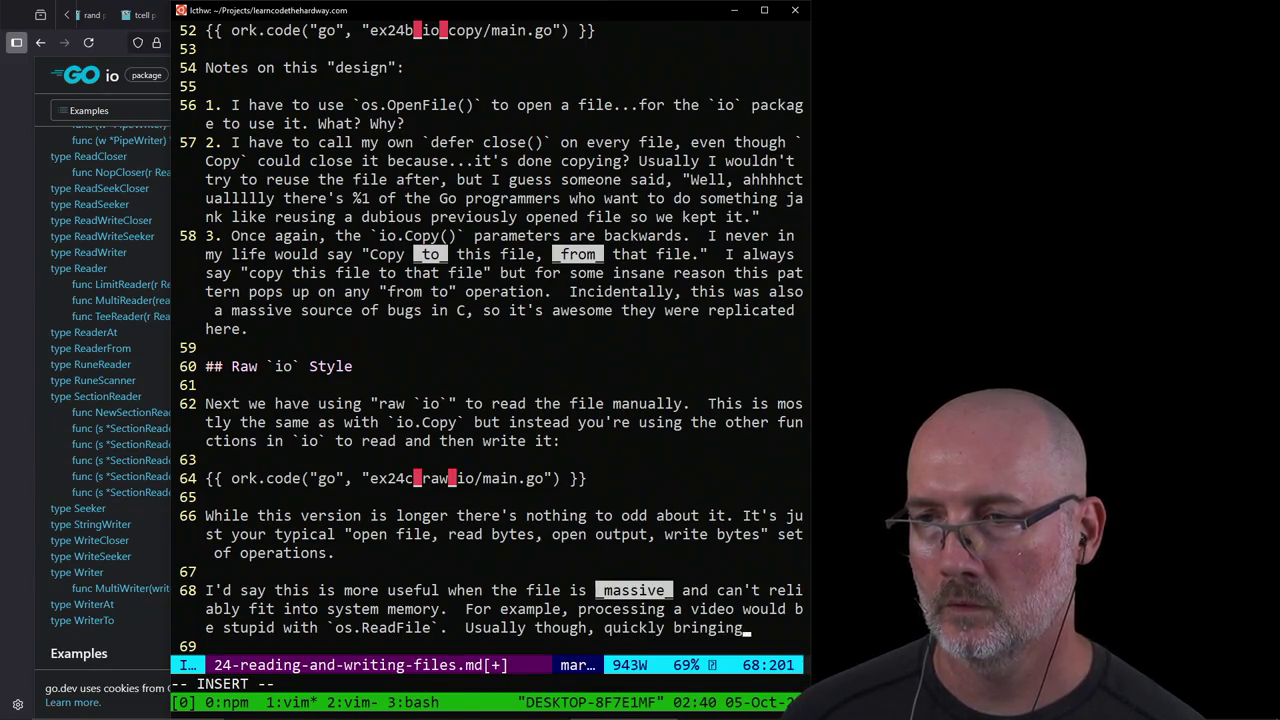
{"action": "type", "text": " a file into "}
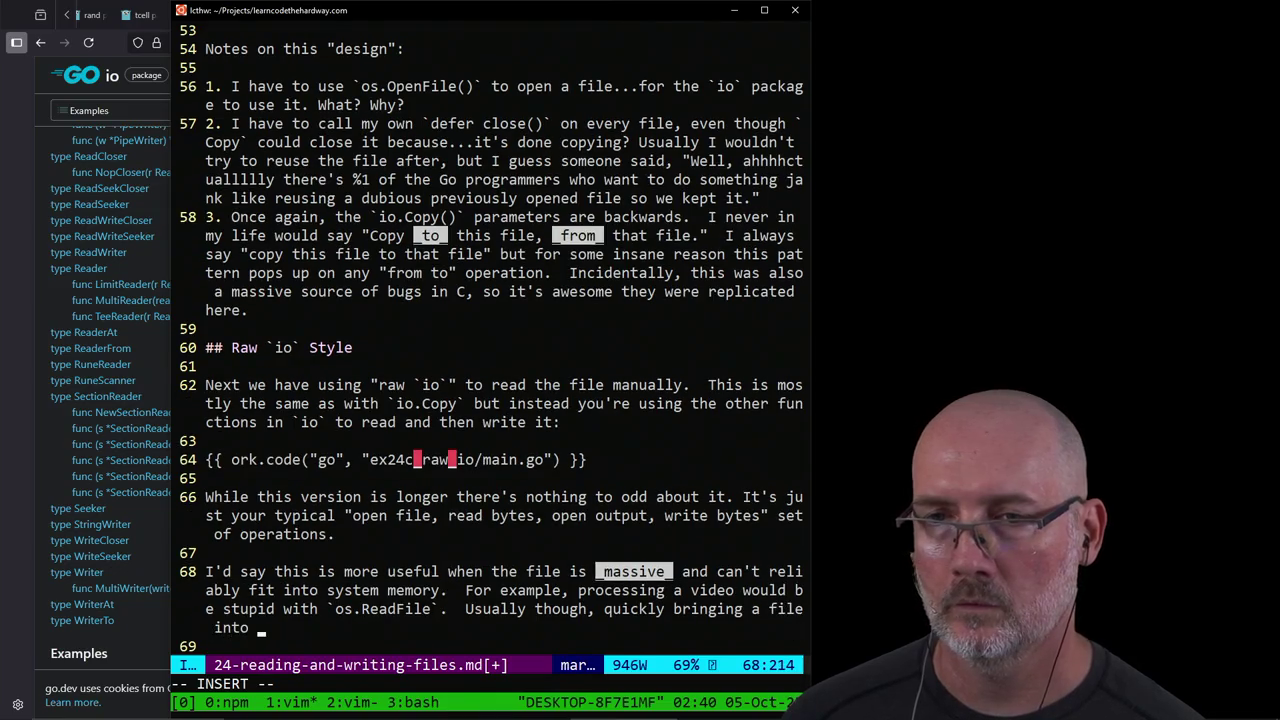
{"action": "type", "text": "memory w"}
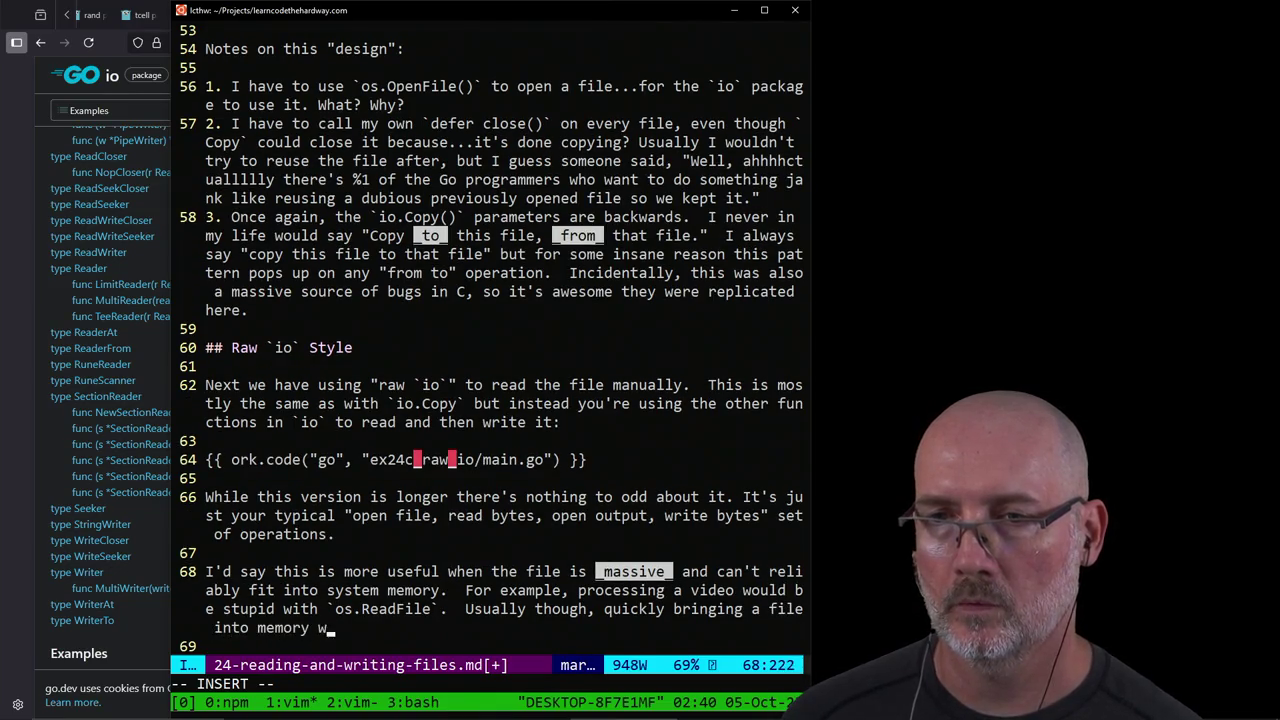
{"action": "type", "text": "ith `os.ReadF"}
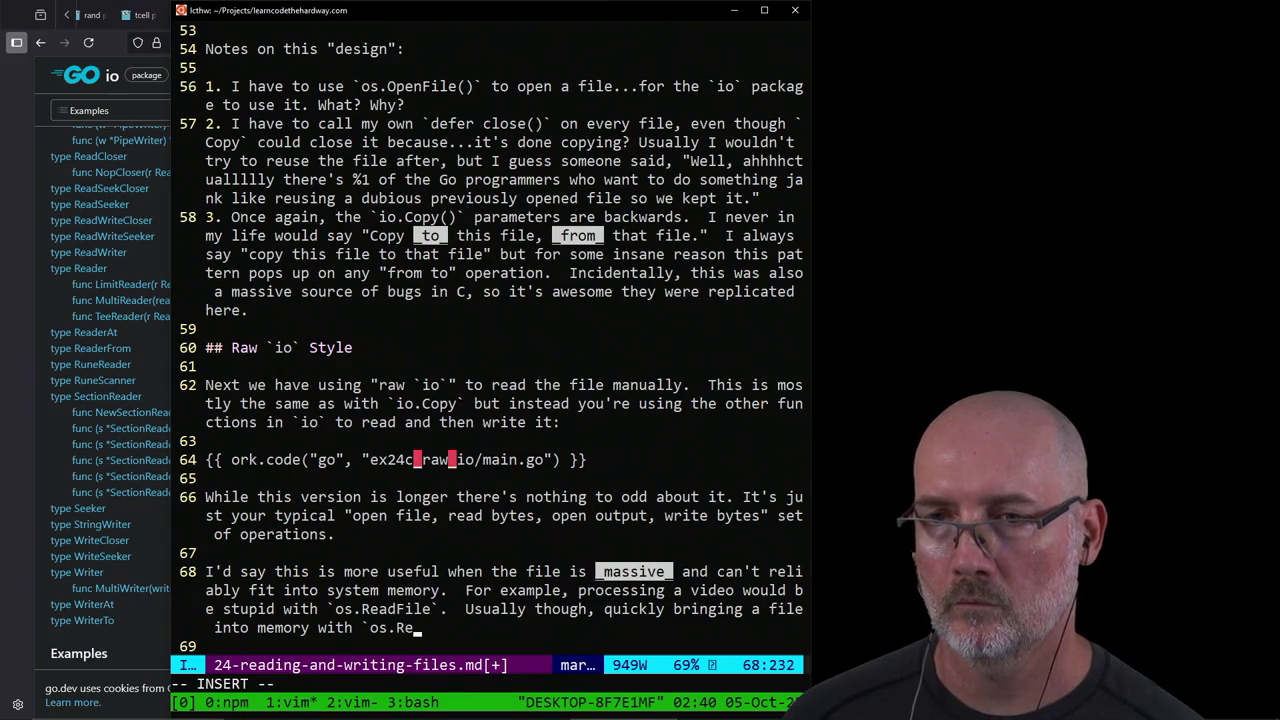
{"action": "type", "text": "ile` is "}
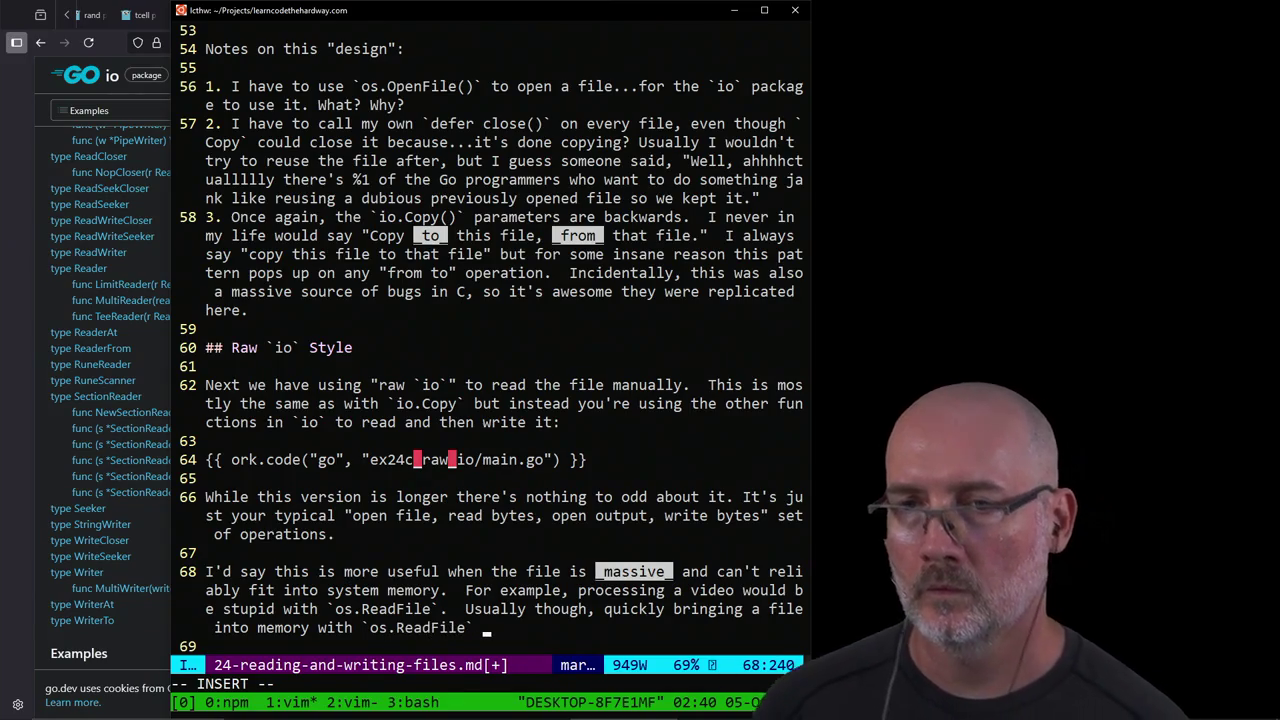
{"action": "type", "text": "going to be fa"}
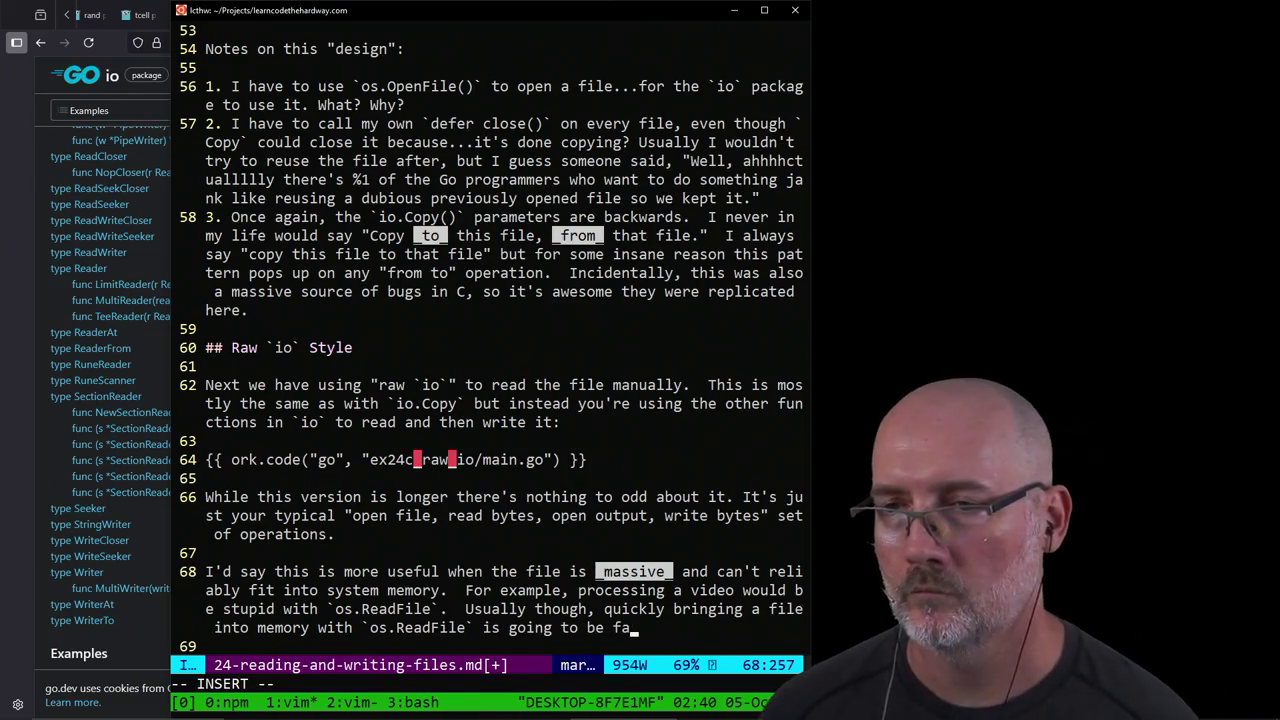
{"action": "type", "text": "ster than tryi"}
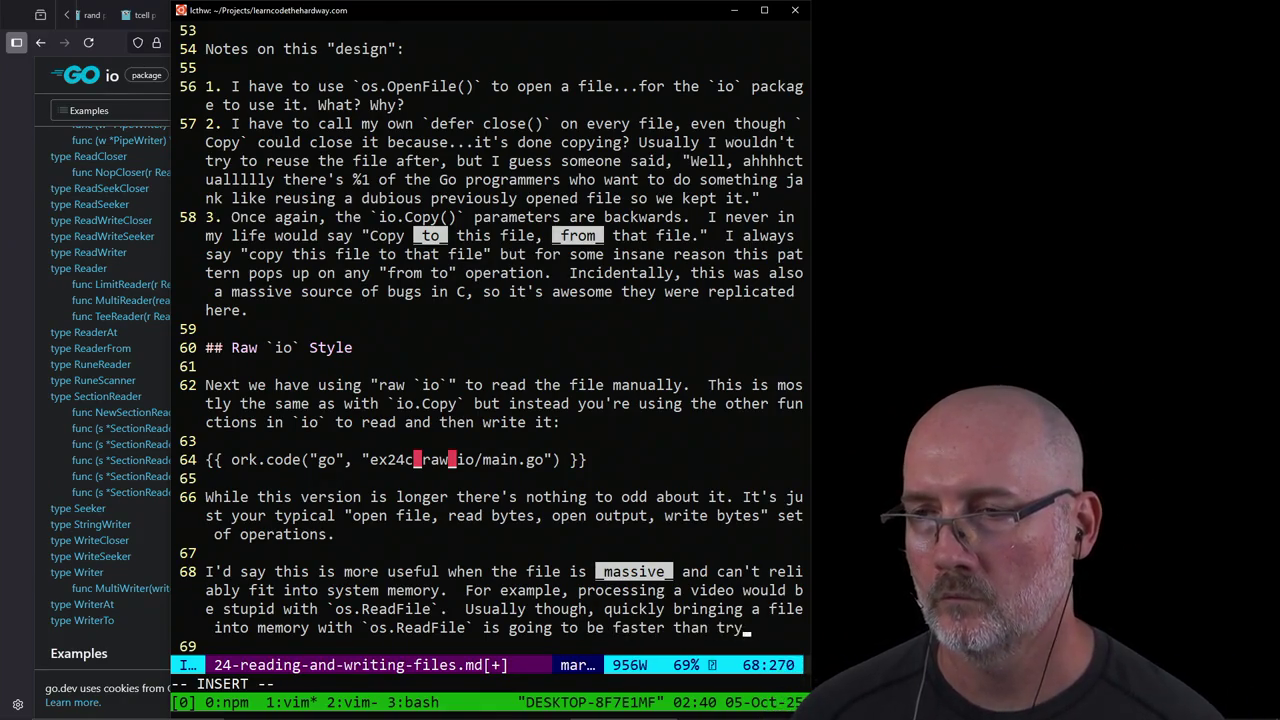
{"action": "type", "text": "ng to read many tiny chunks."}
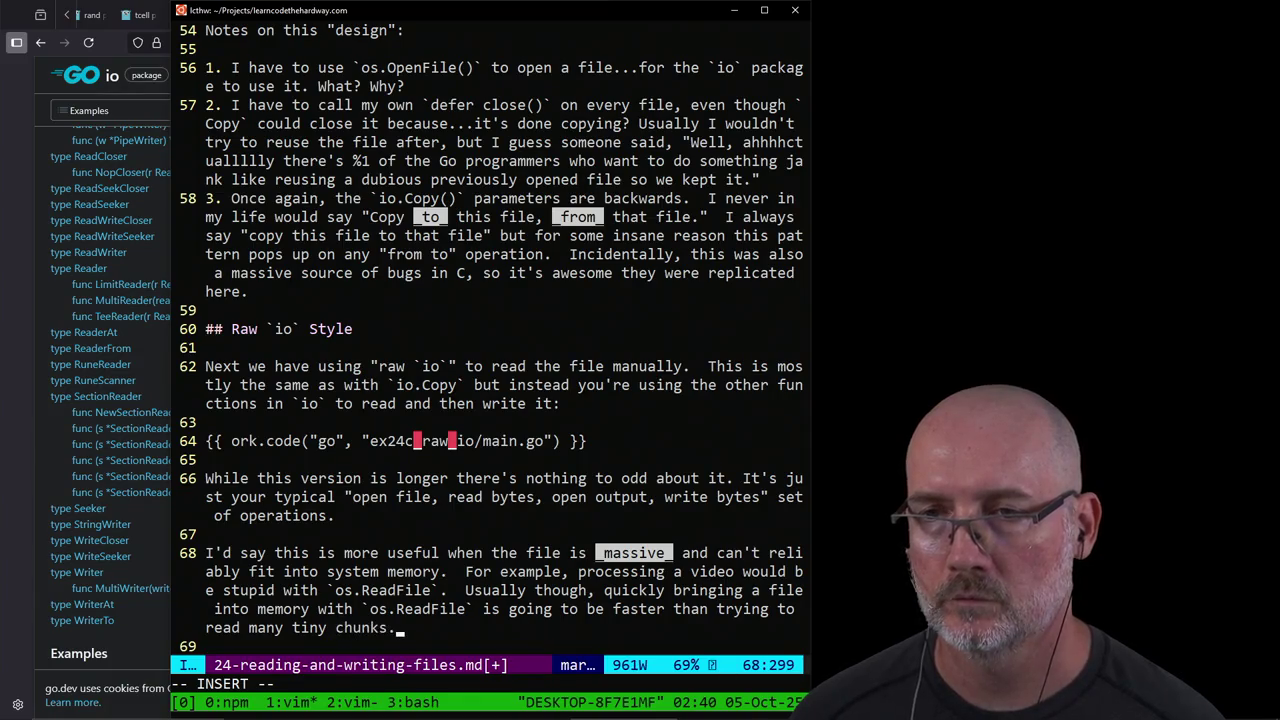
{"action": "key", "text": "Escape"}
{"action": "type", "text": ":w"}
{"action": "key", "text": "Return"}
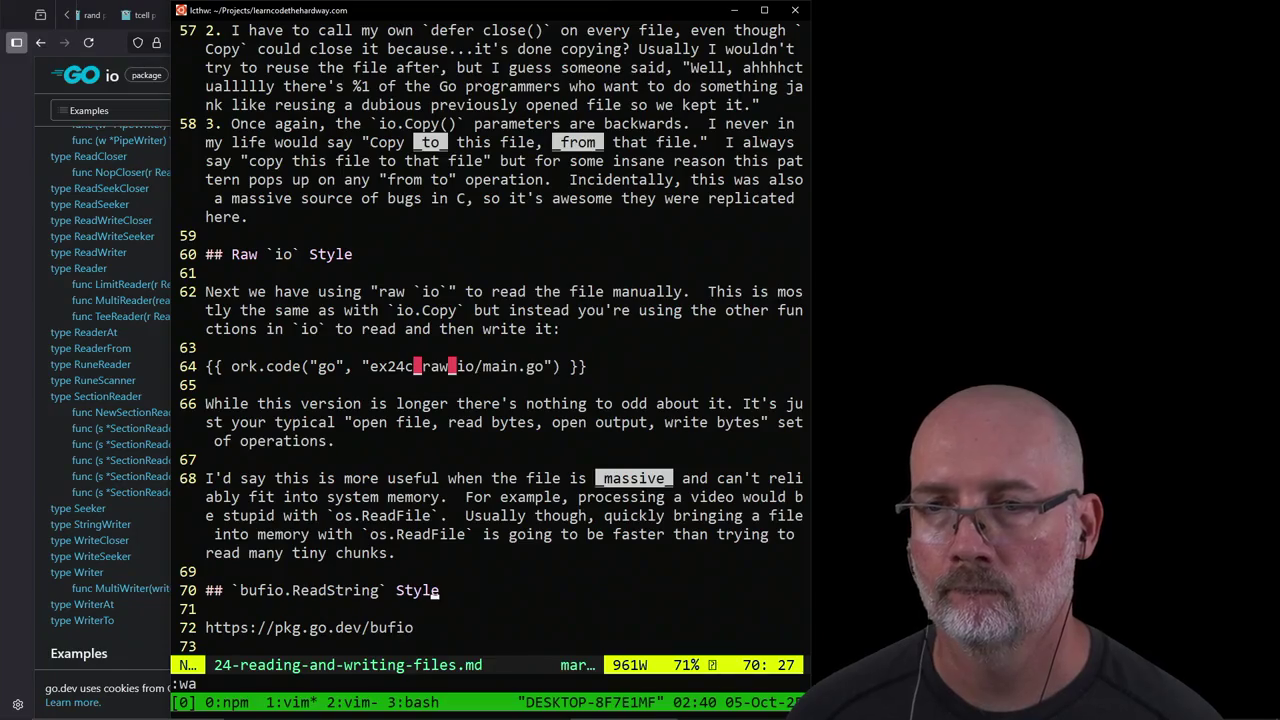
Step: Start the bufio.ReadString section text with 'This' and save the lesson
{"action": "key", "text": "j"}
{"action": "key", "text": "j"}
{"action": "key", "text": "c"}
{"action": "key", "text": "c"}
{"action": "key", "text": "Escape"}
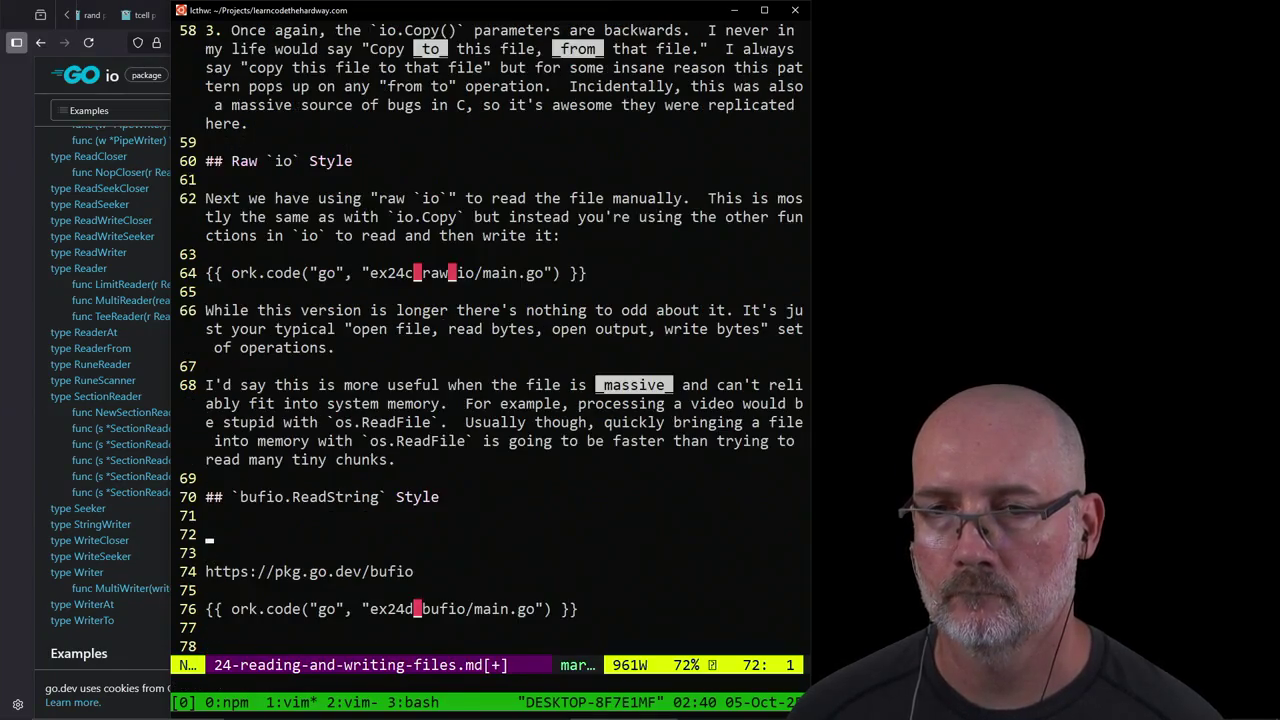
{"action": "type", "text": "iT"}
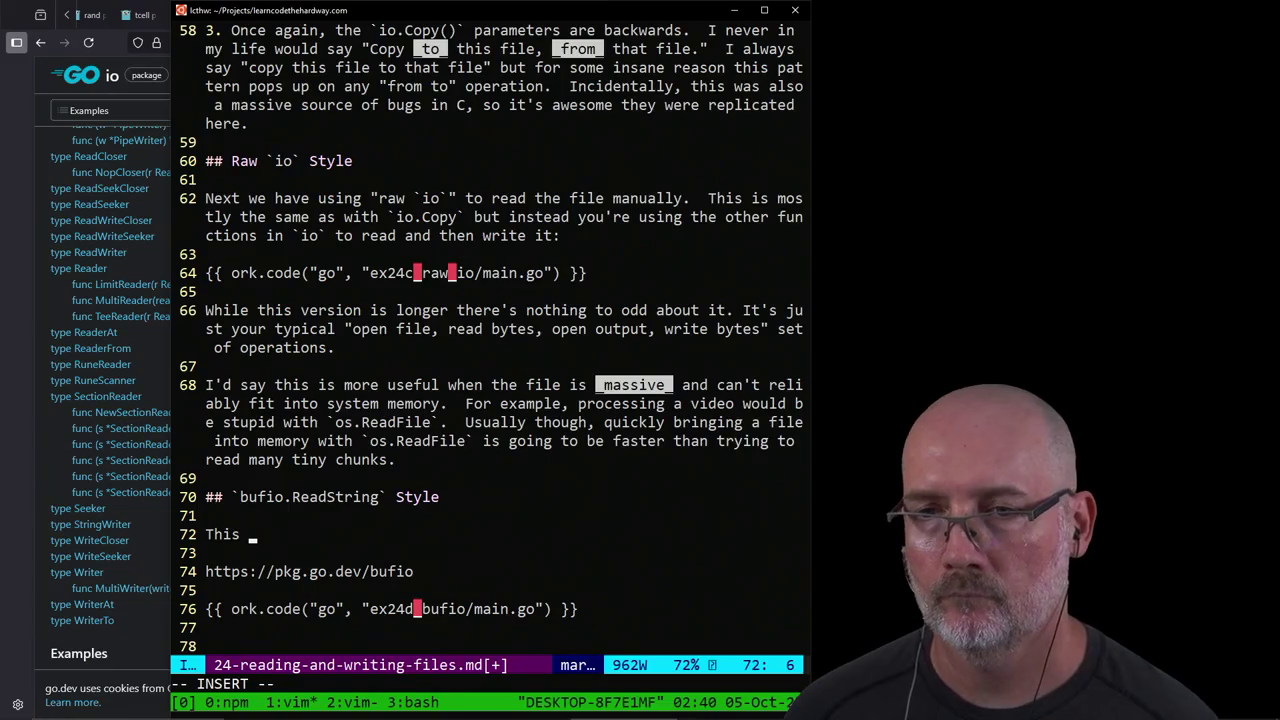
{"action": "key", "text": "Escape"}
{"action": "type", "text": ":w"}
{"action": "key", "text": "Return"}
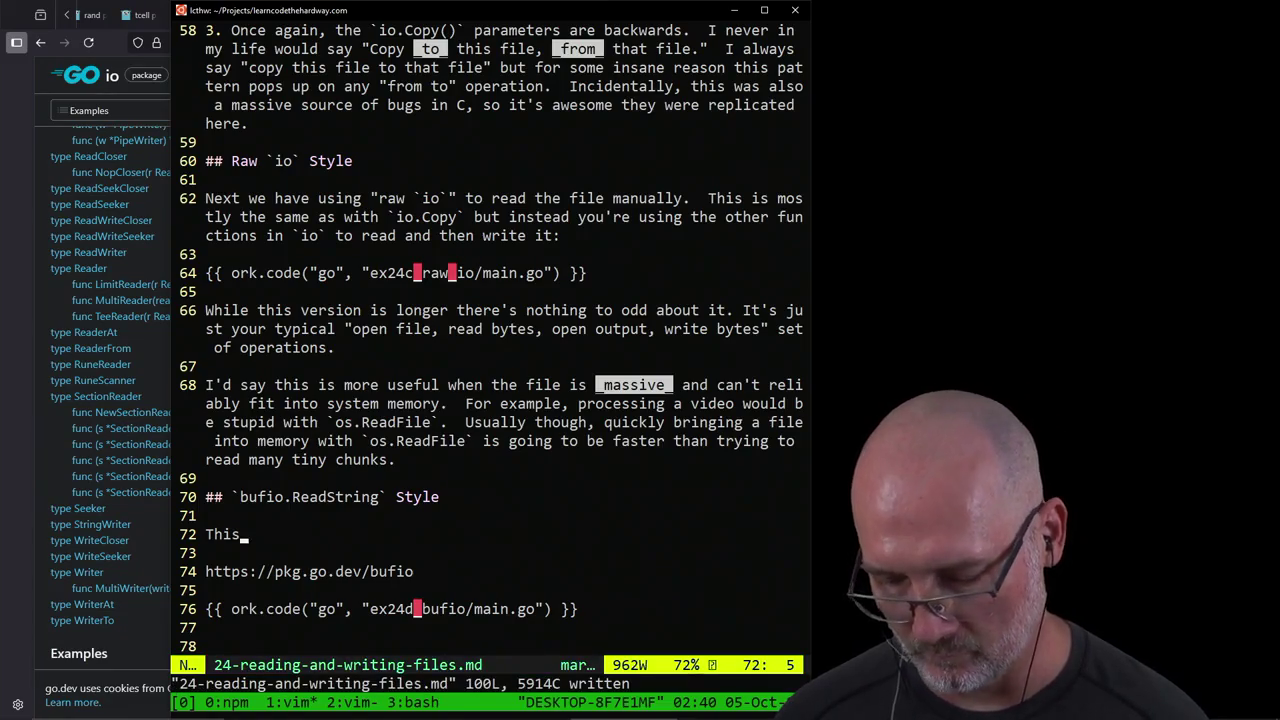
Step: In tmux window 2, quit the old example and open ex24d_bufio/main.go in Vim
{"action": "key", "text": "ctrl+b"}
{"action": "type", "text": "2"}
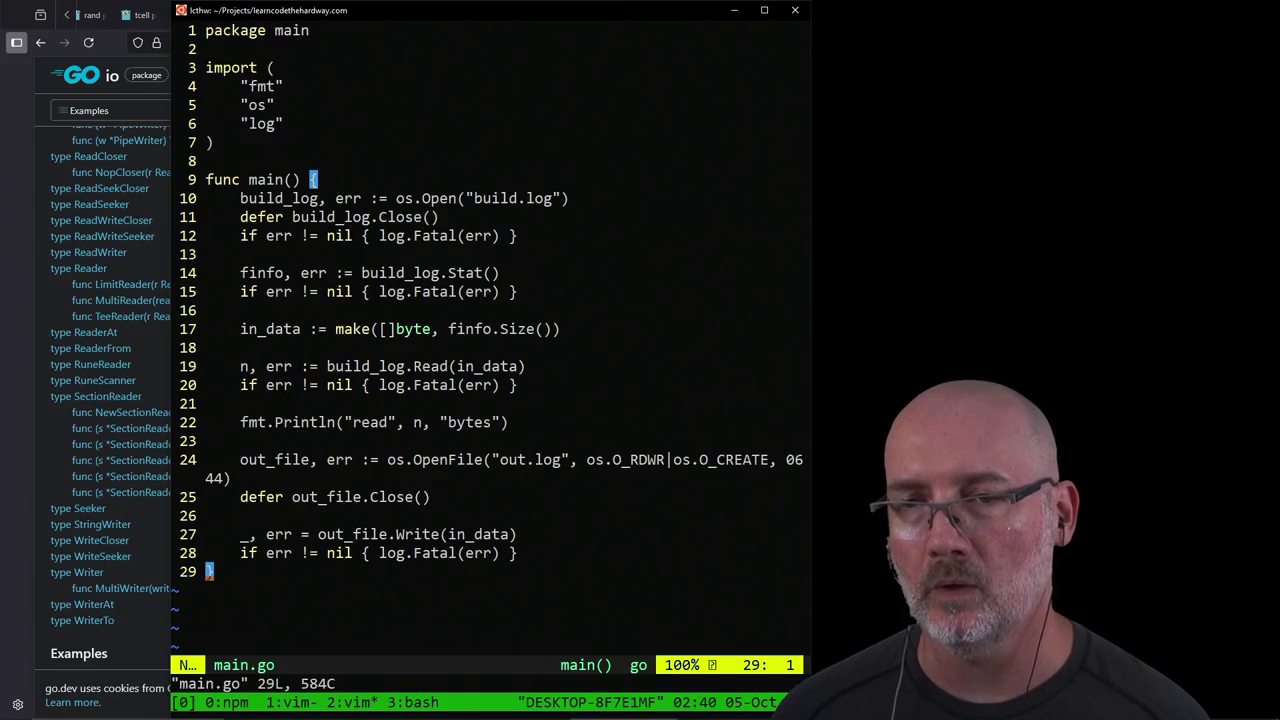
{"action": "type", "text": ":q"}
{"action": "key", "text": "Return"}
{"action": "type", "text": "cd .."}
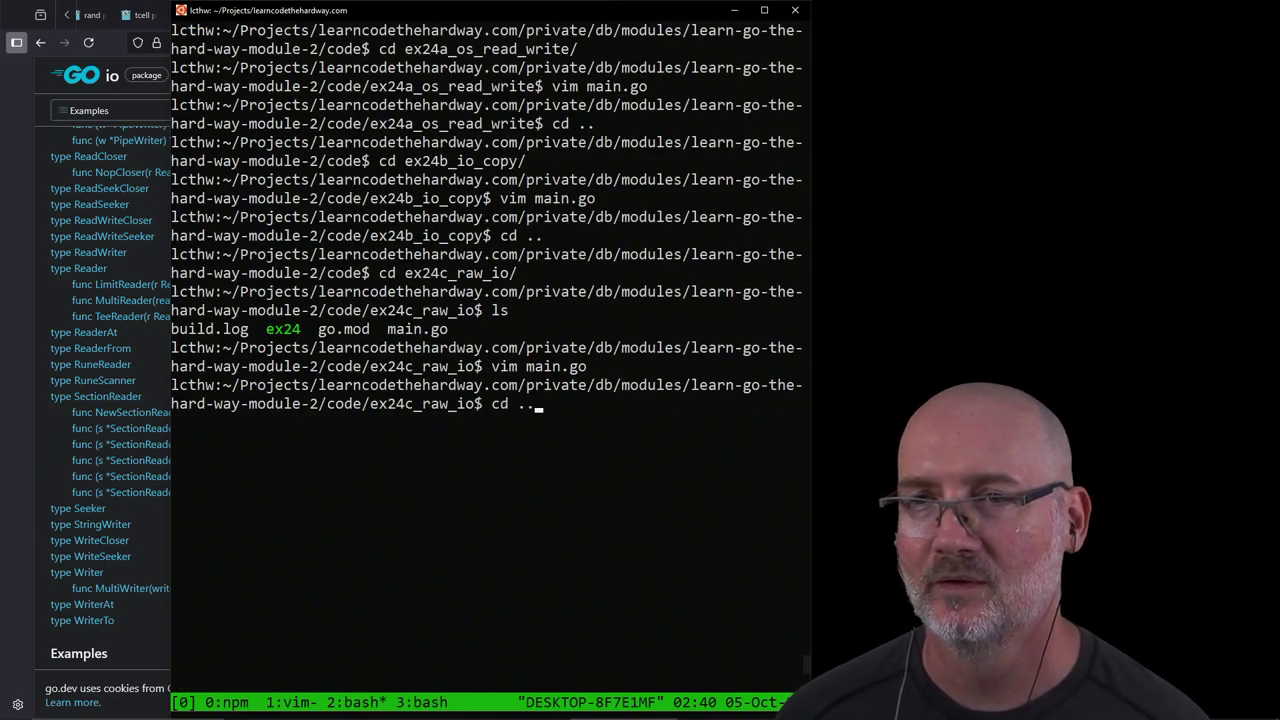
{"action": "key", "text": "Return"}
{"action": "type", "text": "cd ex24d_bufio/"}
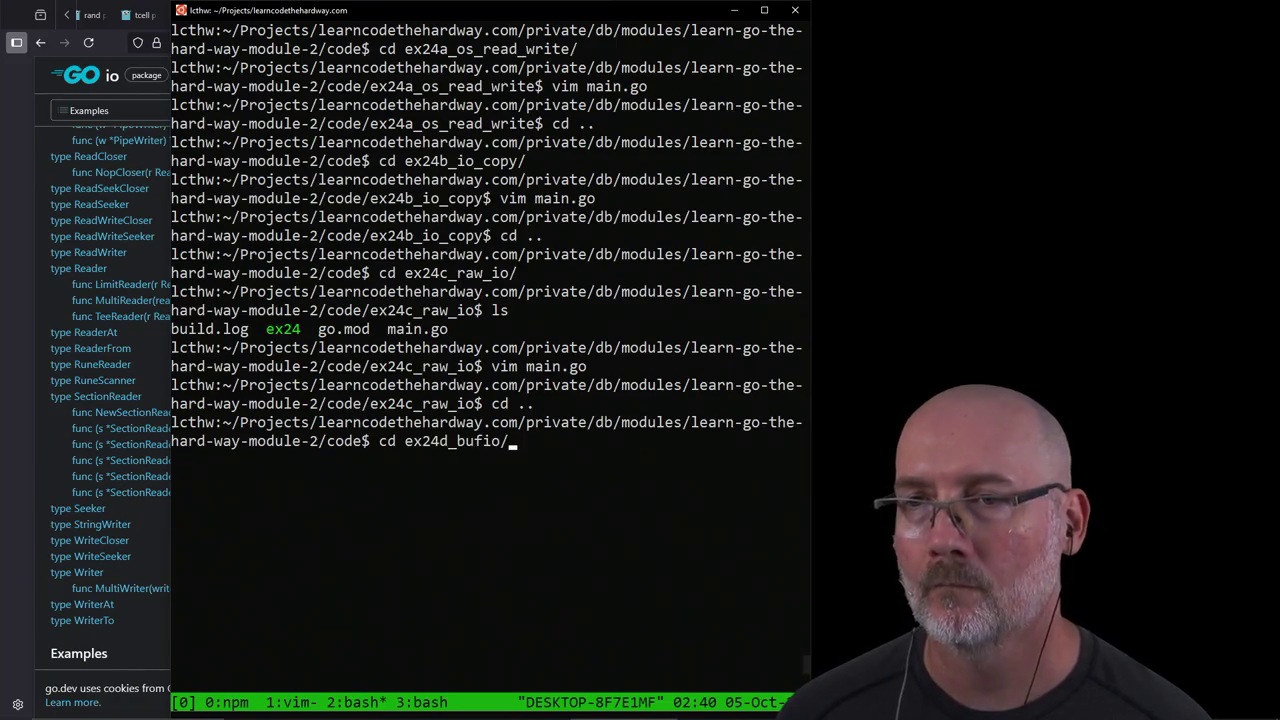
{"action": "key", "text": "Return"}
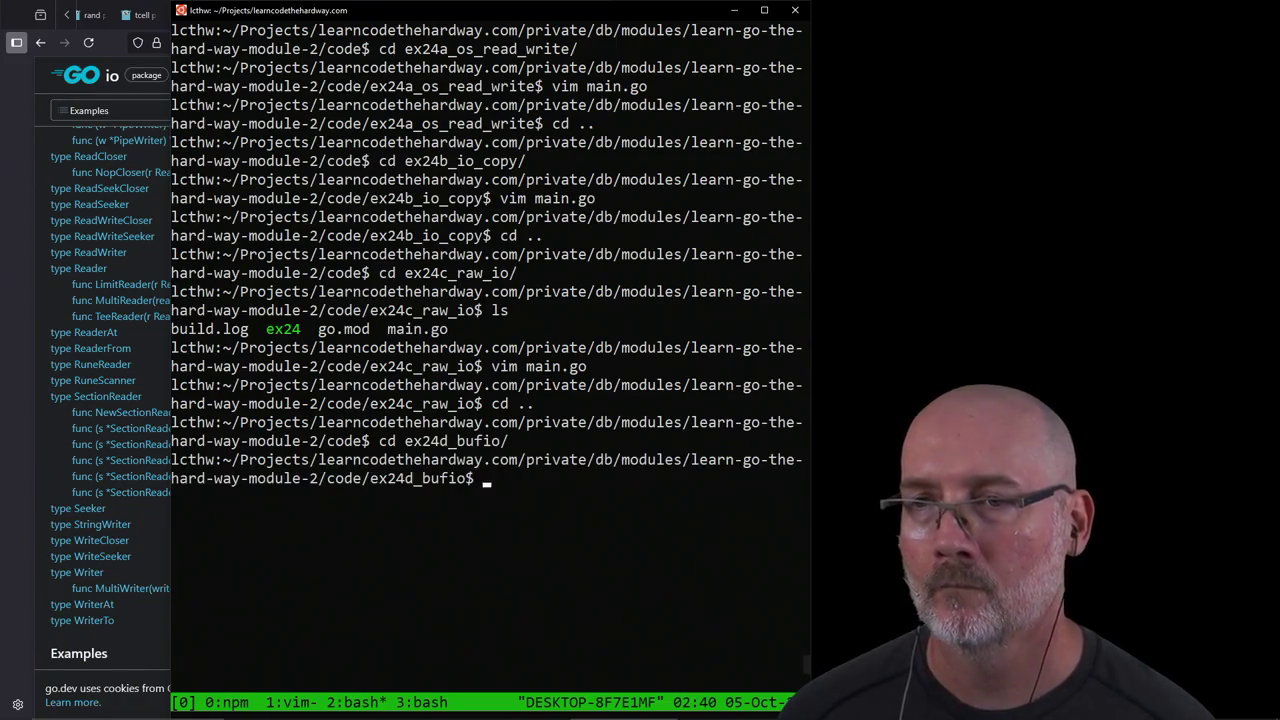
{"action": "type", "text": "vim main.go"}
{"action": "key", "text": "Return"}
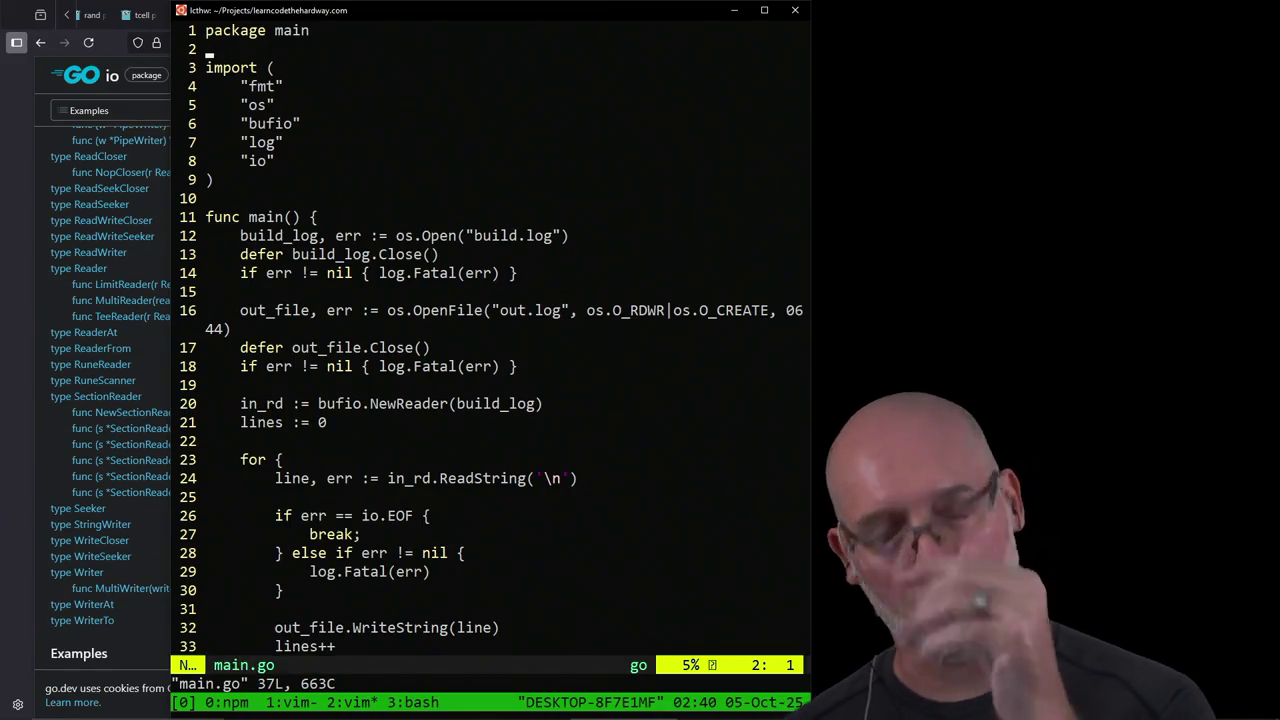
{"action": "key", "text": "j"}
{"action": "key", "text": "j"}
{"action": "key", "text": "j"}
{"action": "key", "text": "j"}
{"action": "key", "text": "j"}
{"action": "key", "text": "j"}
{"action": "key", "text": "j"}
{"action": "key", "text": "j"}
{"action": "key", "text": "j"}
{"action": "key", "text": "j"}
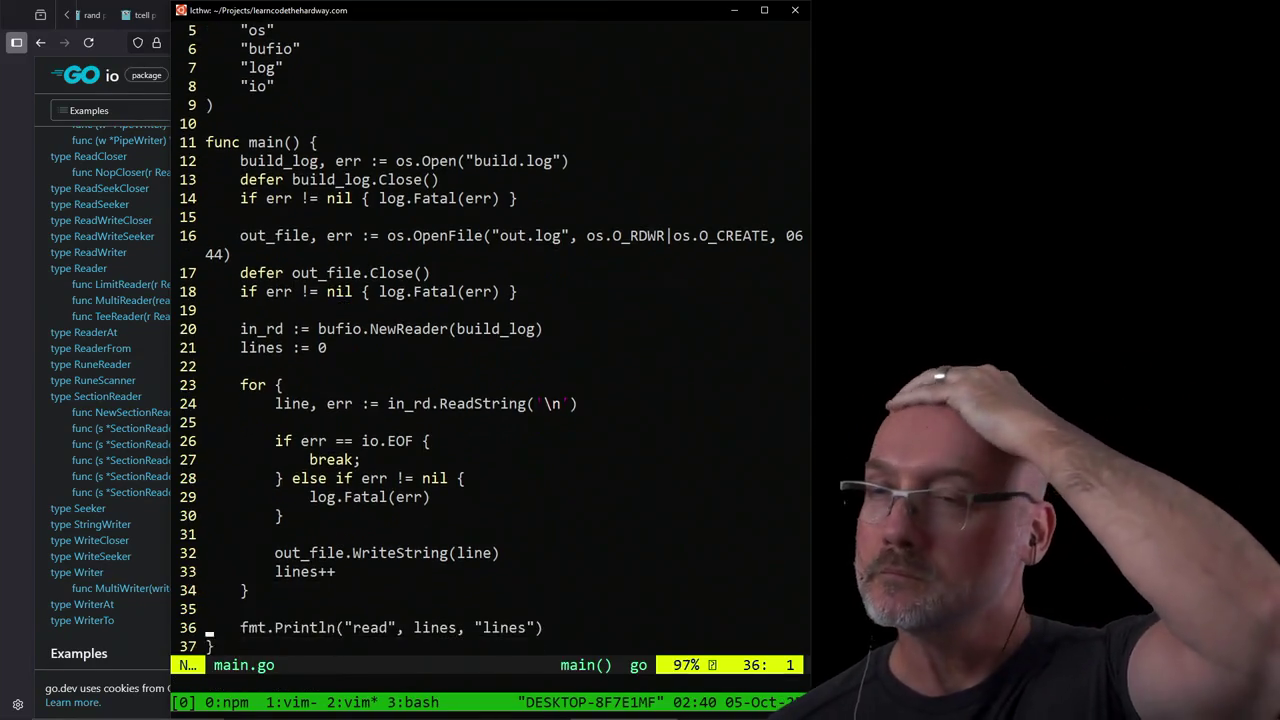
{"action": "key", "text": "k"}
{"action": "key", "text": "k"}
{"action": "key", "text": "k"}
{"action": "key", "text": "l"}
{"action": "key", "text": "l"}
{"action": "key", "text": "l"}
{"action": "key", "text": "l"}
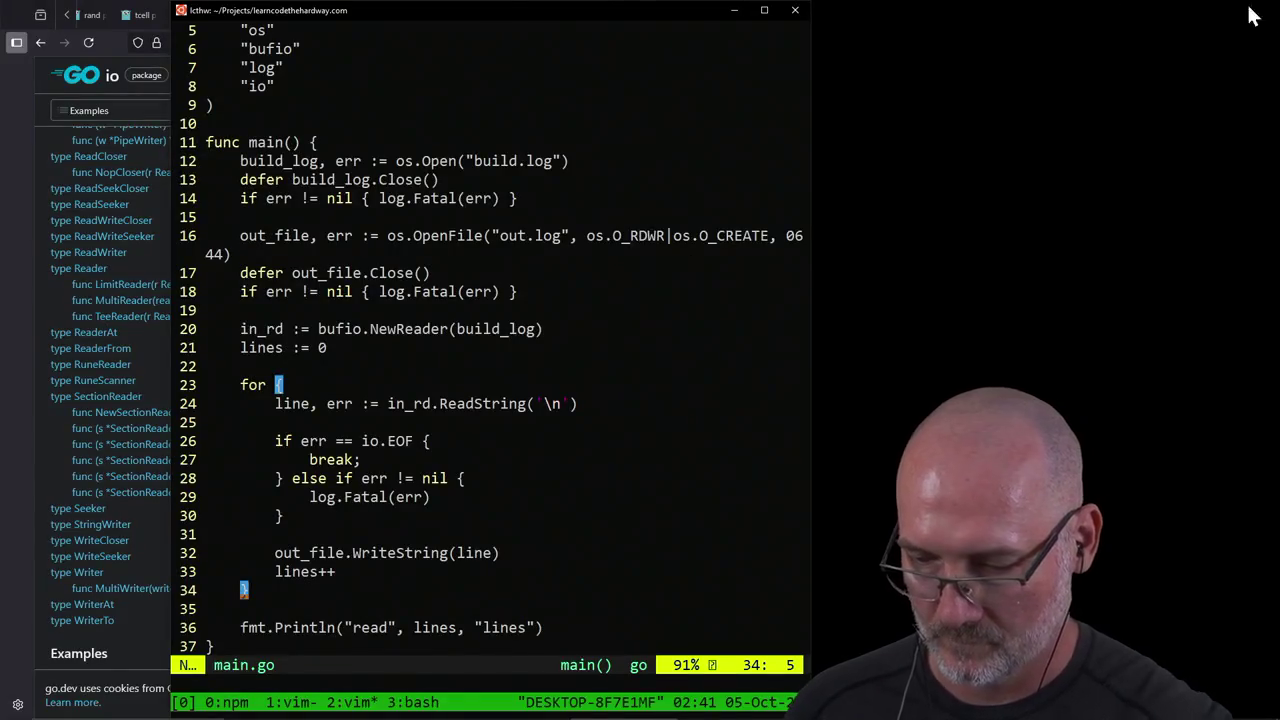
{"action": "left_click", "coordinate": [394, 406]}
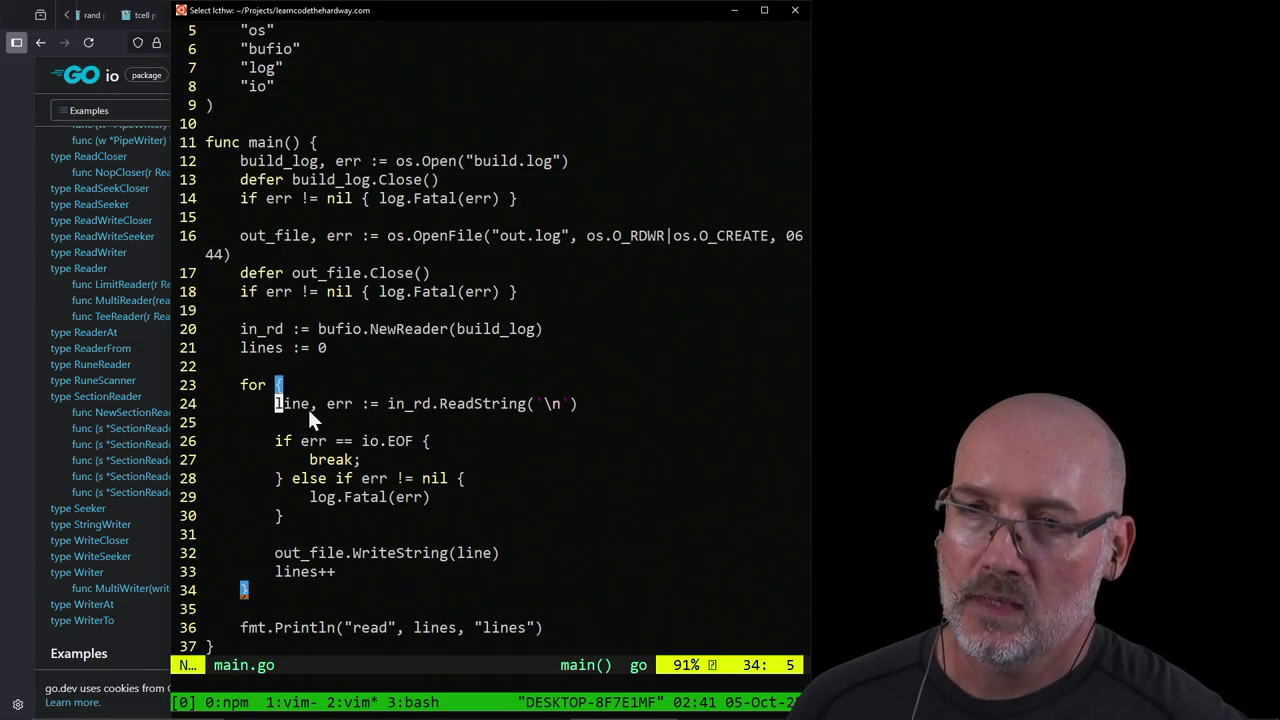
{"action": "left_click", "coordinate": [305, 443]}
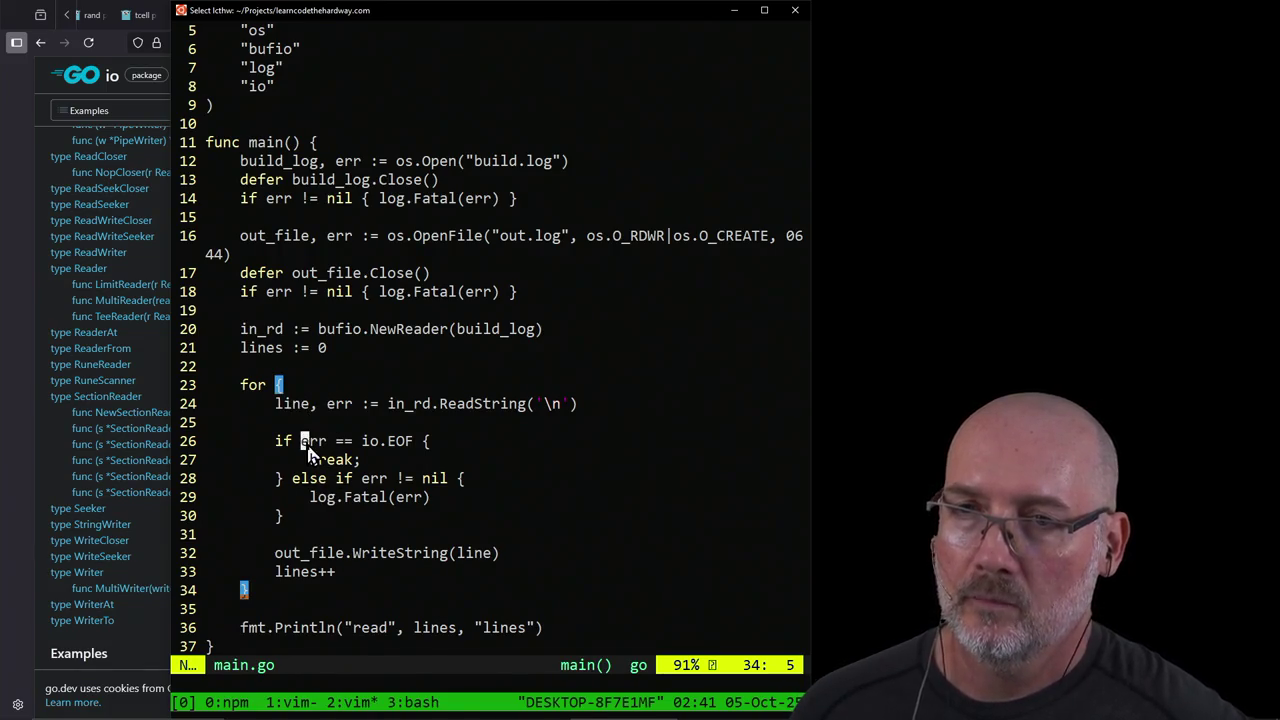
{"action": "left_click", "coordinate": [365, 442]}
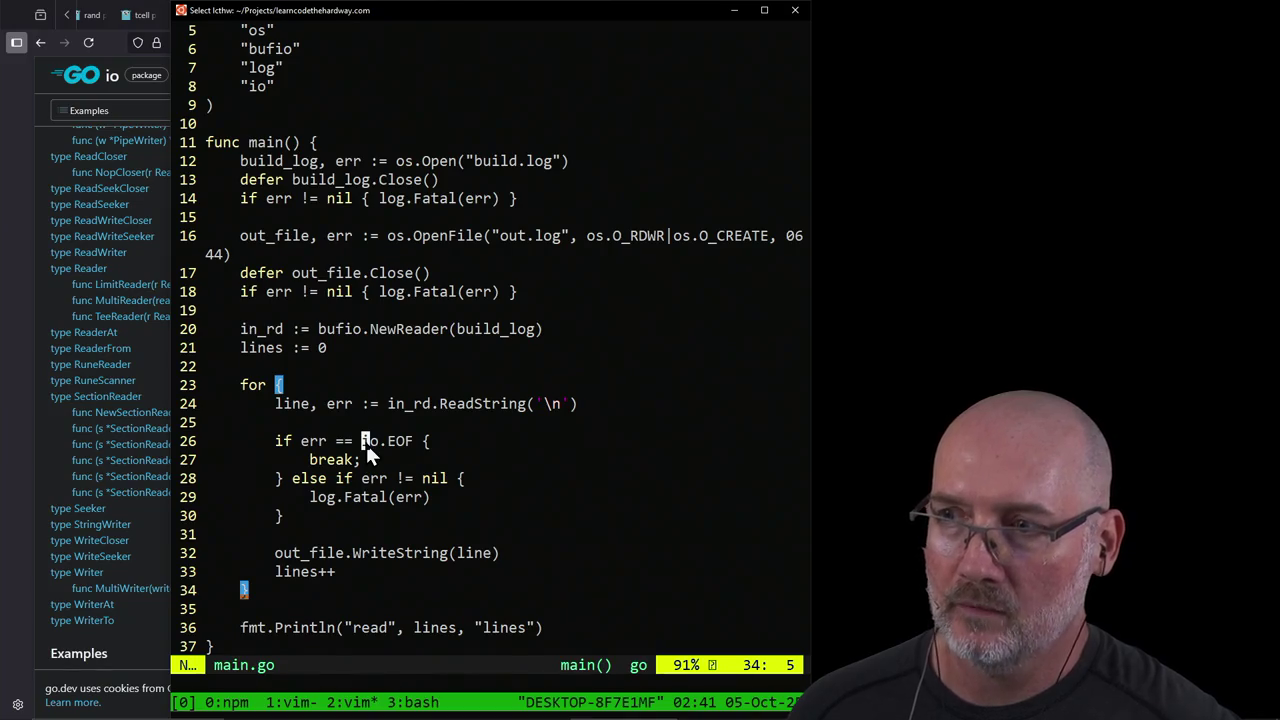
{"action": "left_click", "coordinate": [263, 387]}
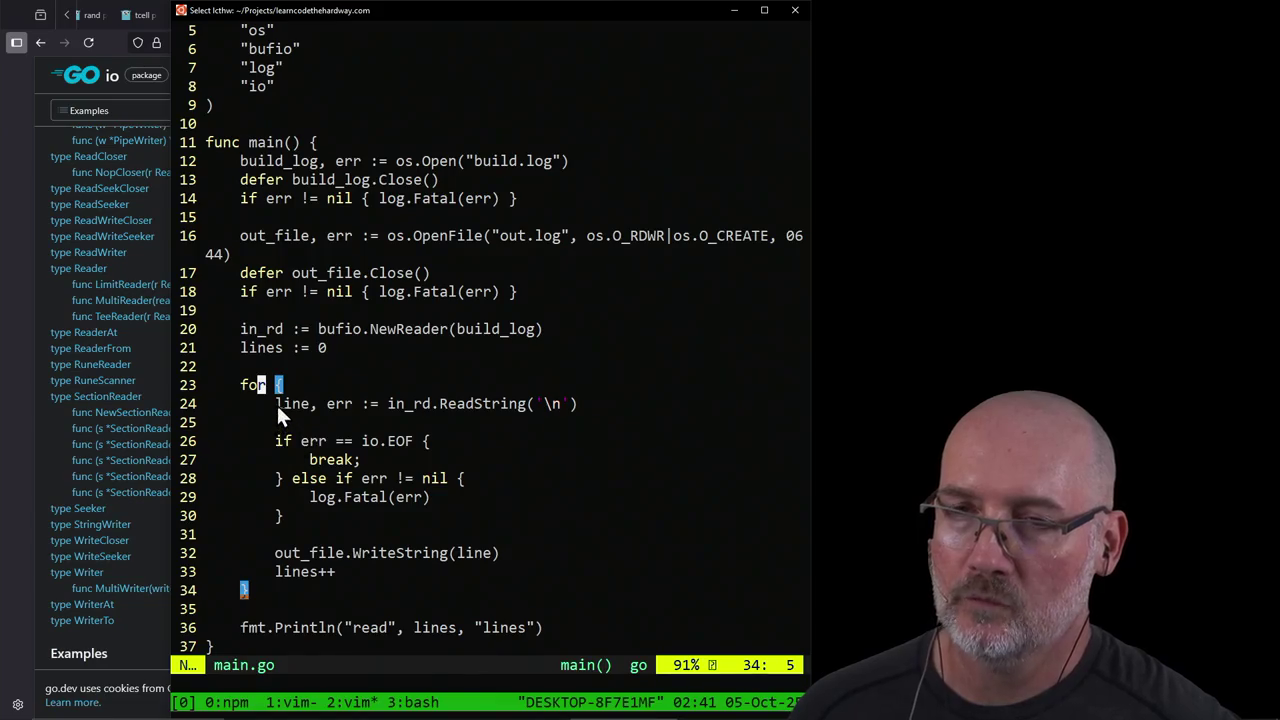
{"action": "double_click", "coordinate": [278, 405]}
{"action": "left_click_drag", "start_coordinate": [281, 405], "coordinate": [578, 412]}
{"action": "left_click", "coordinate": [272, 392]}
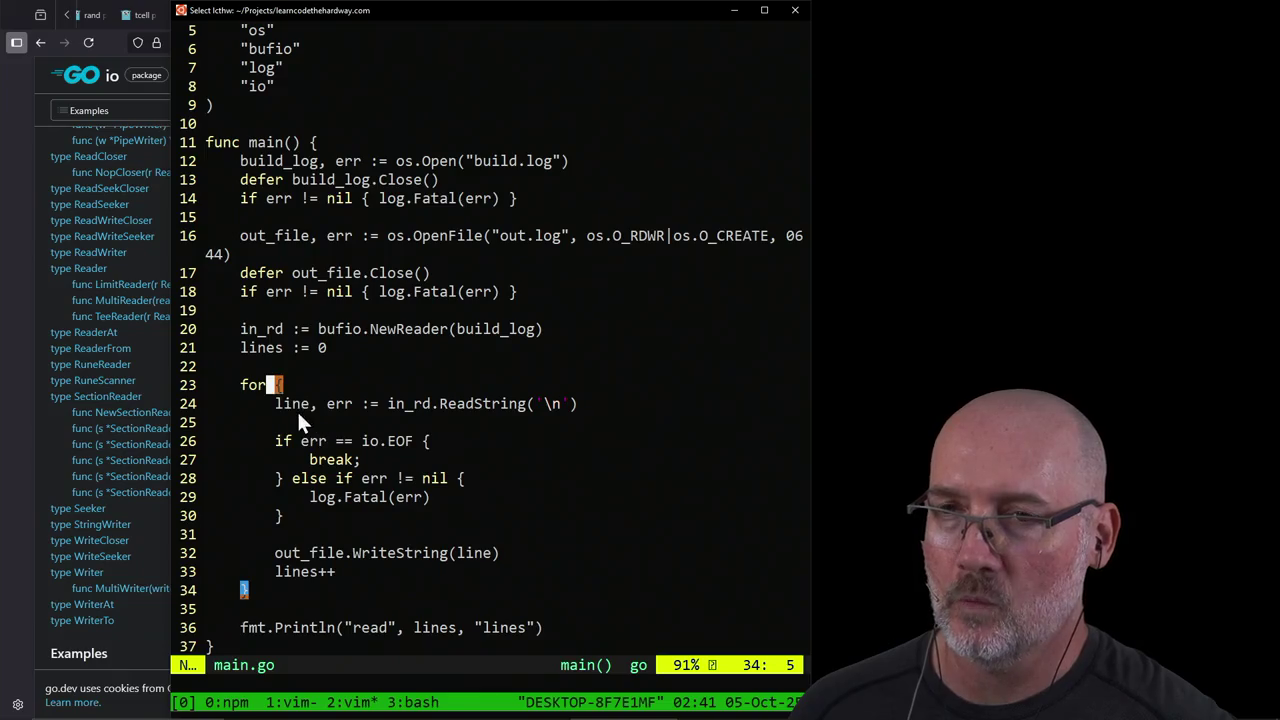
{"action": "left_click_drag", "start_coordinate": [274, 405], "coordinate": [567, 414]}
{"action": "left_click", "coordinate": [568, 408]}
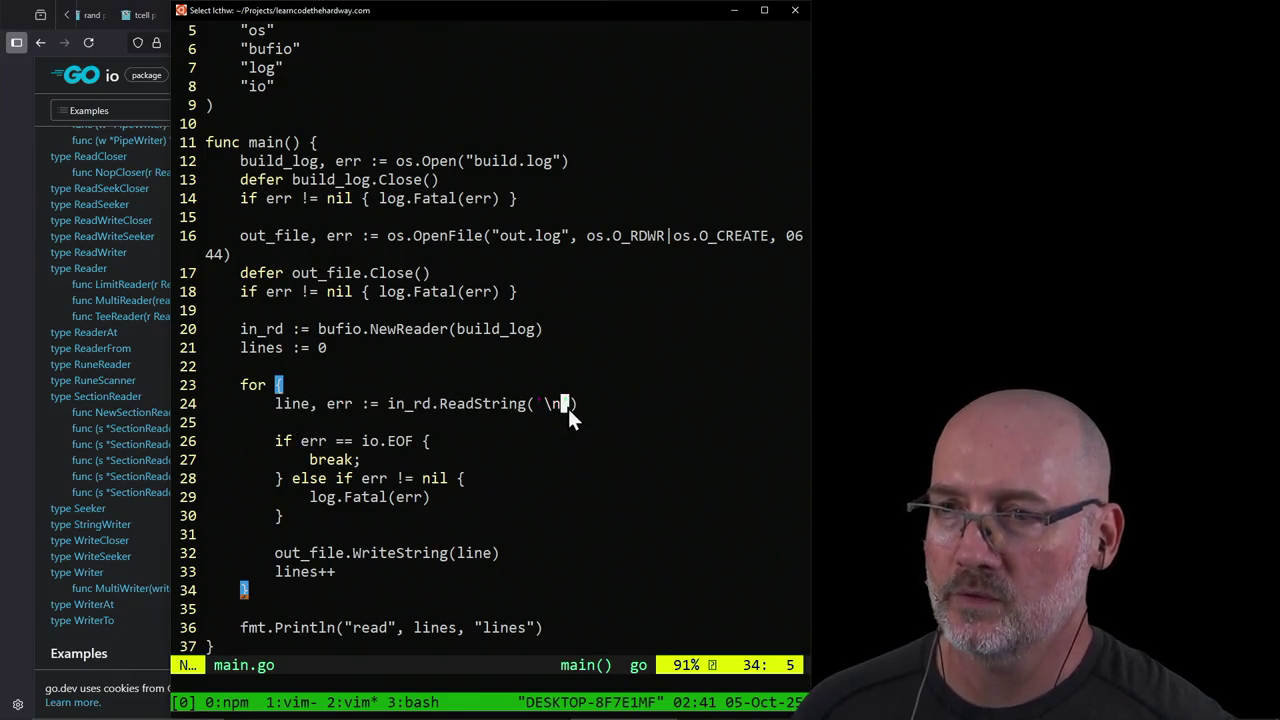
{"action": "left_click_drag", "start_coordinate": [304, 447], "coordinate": [408, 446]}
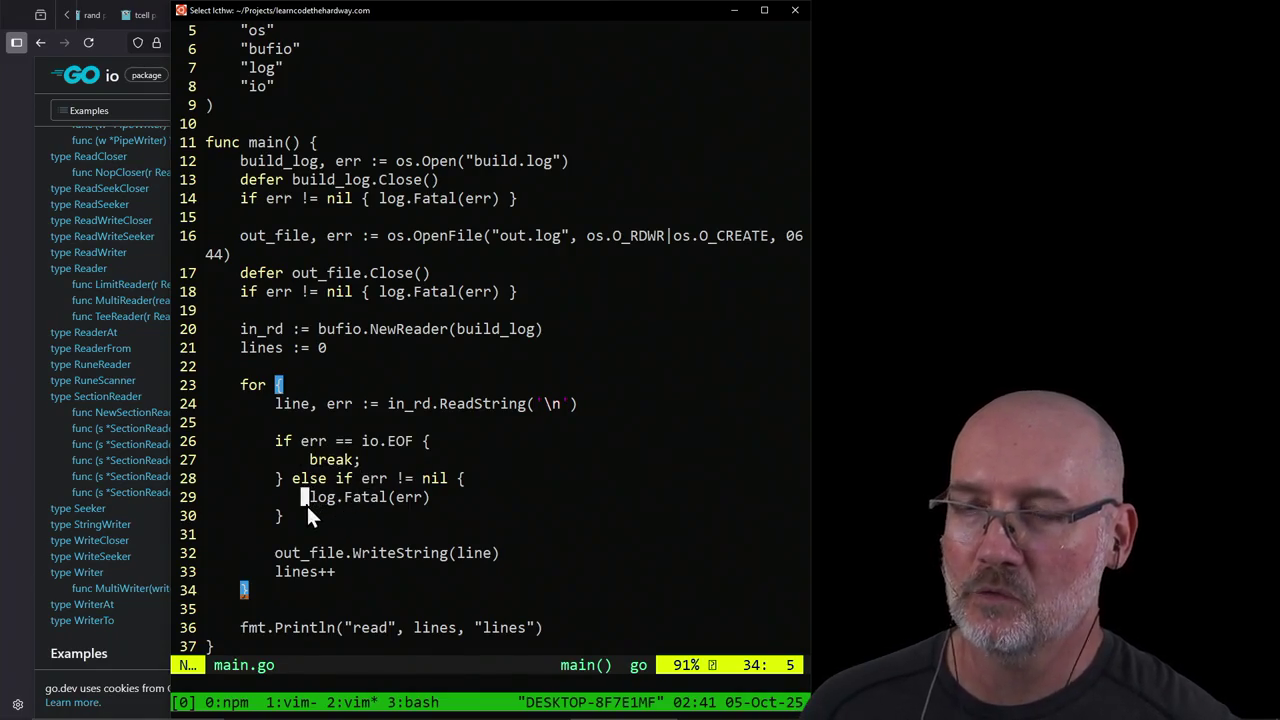
{"action": "left_click_drag", "start_coordinate": [380, 498], "coordinate": [418, 478]}
{"action": "left_click", "coordinate": [313, 441]}
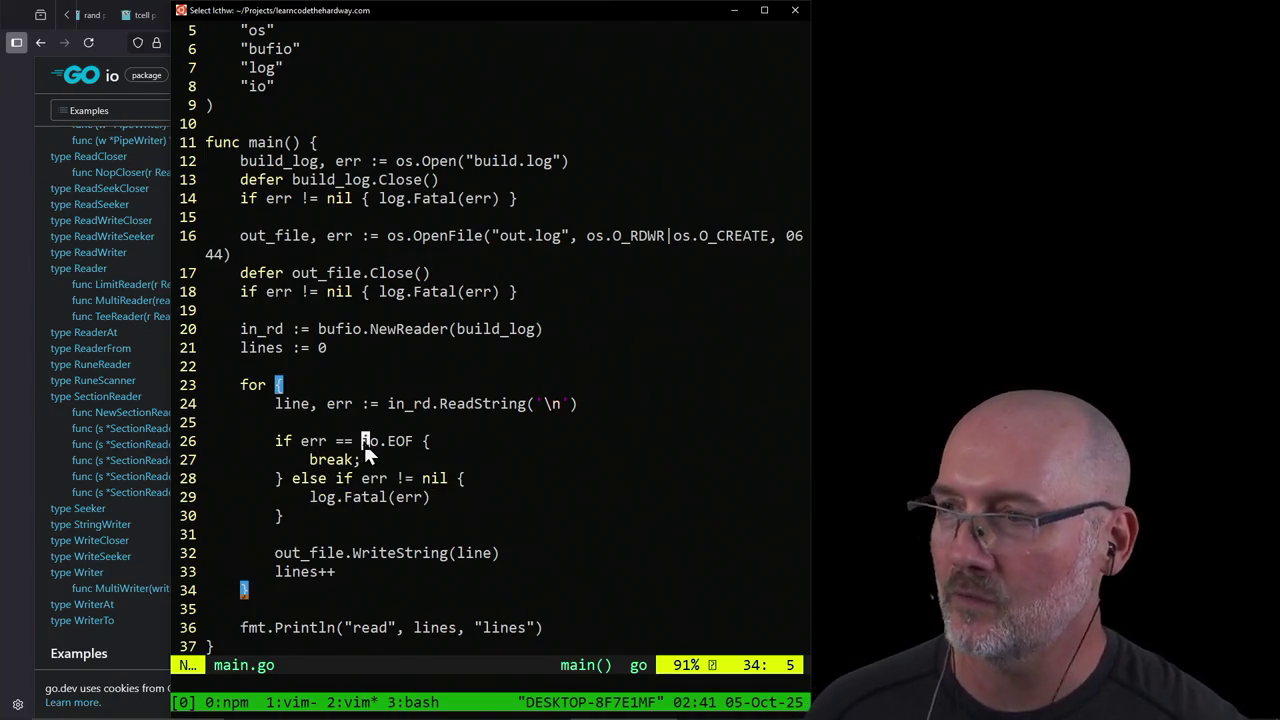
{"action": "left_click", "coordinate": [306, 447]}
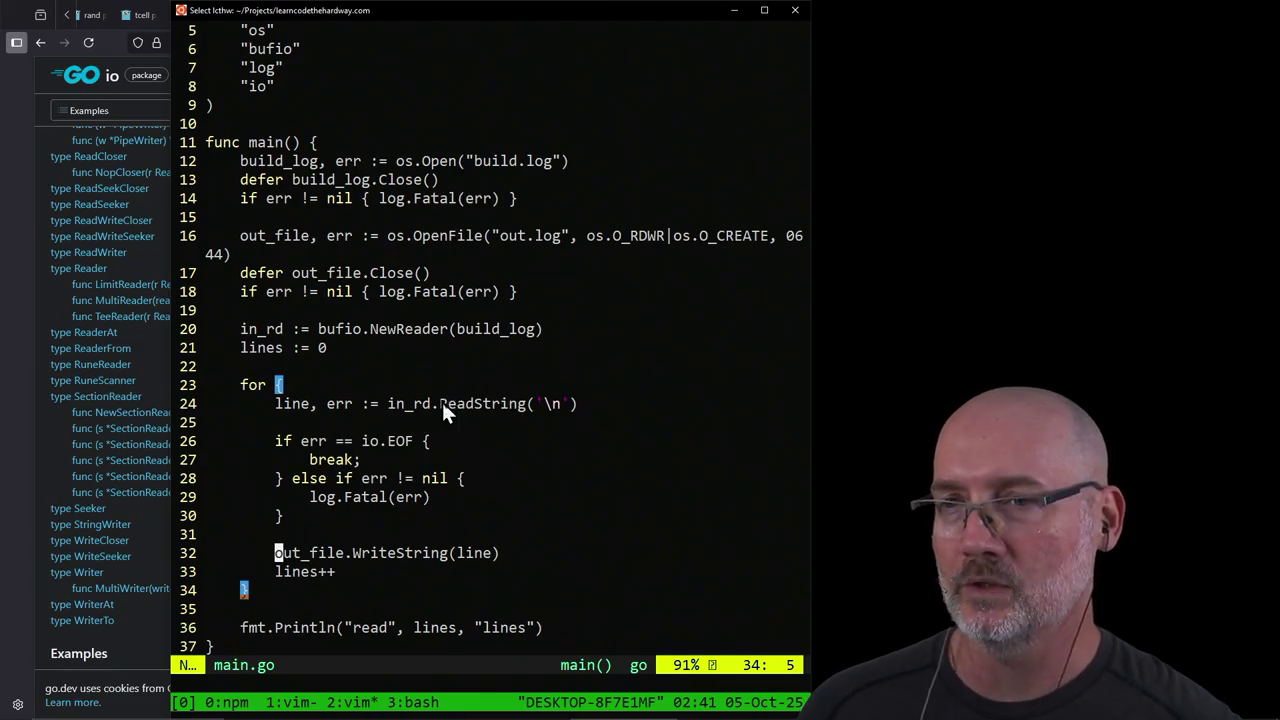
Step: Highlight the in_rd.ReadString call on line 24 and refocus the code editor
{"action": "left_click_drag", "start_coordinate": [560, 410], "coordinate": [402, 406]}
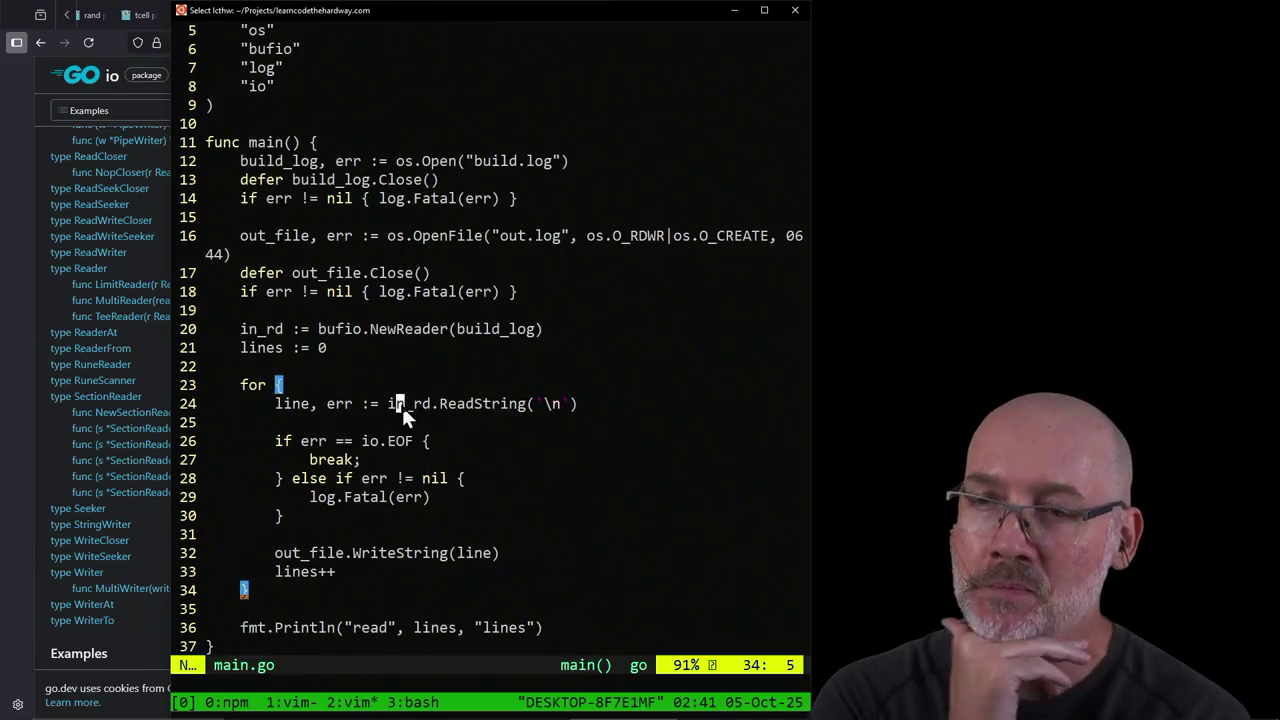
{"action": "left_click", "coordinate": [1126, 477]}
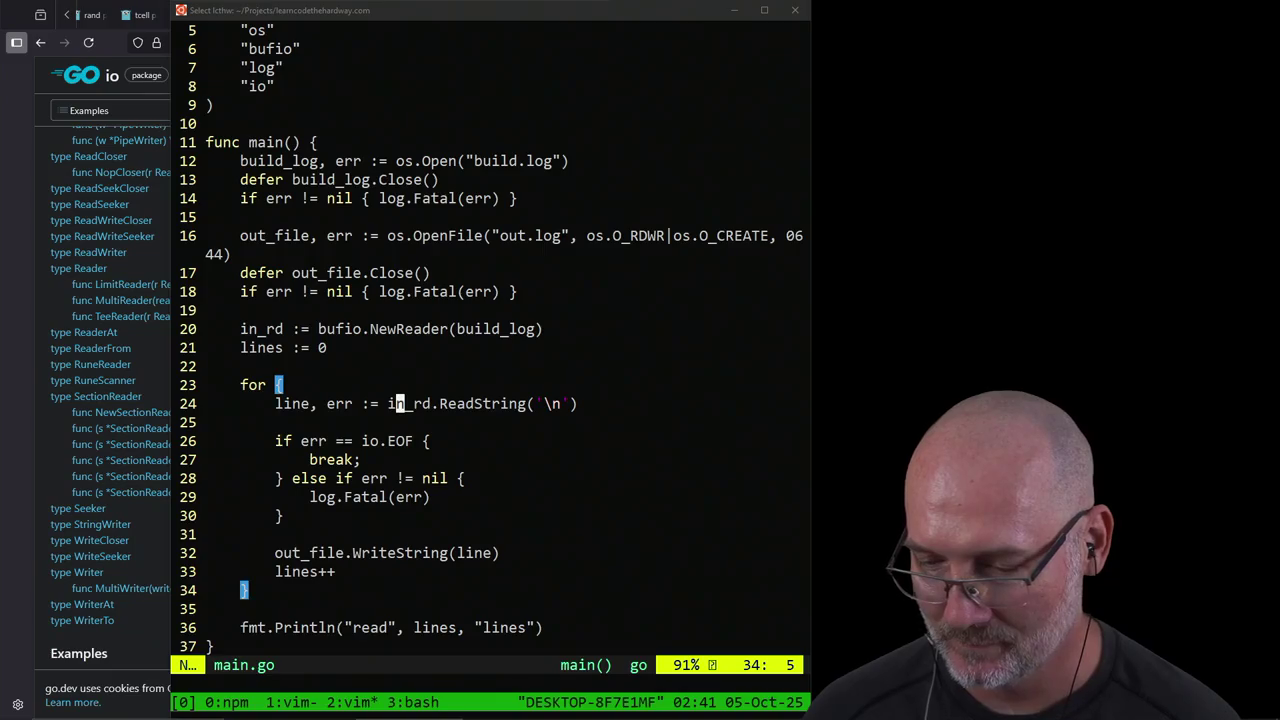
{"action": "left_click", "coordinate": [352, 455]}
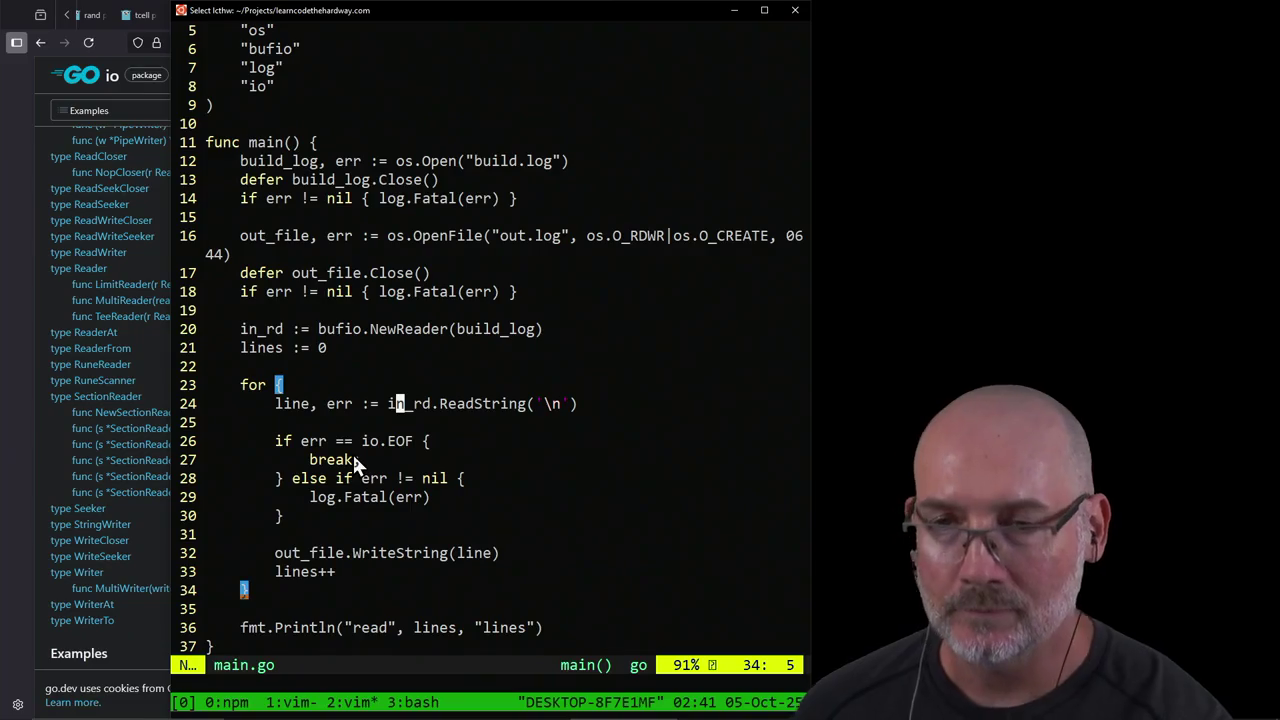
Step: In the lesson window, start line 72 with 'I'll be honest my friend, this one makes my blood boil.'
{"action": "key", "text": "ctrl+b"}
{"action": "key", "text": "1"}
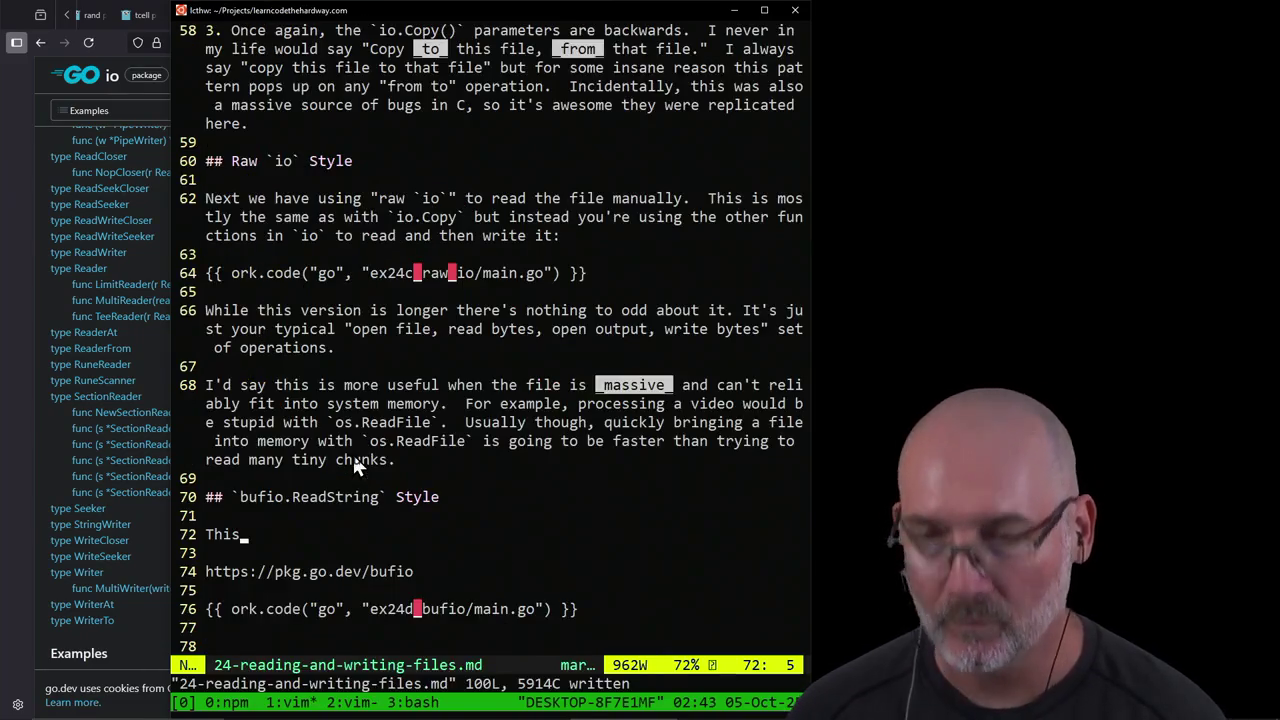
{"action": "type", "text": "kA o"}
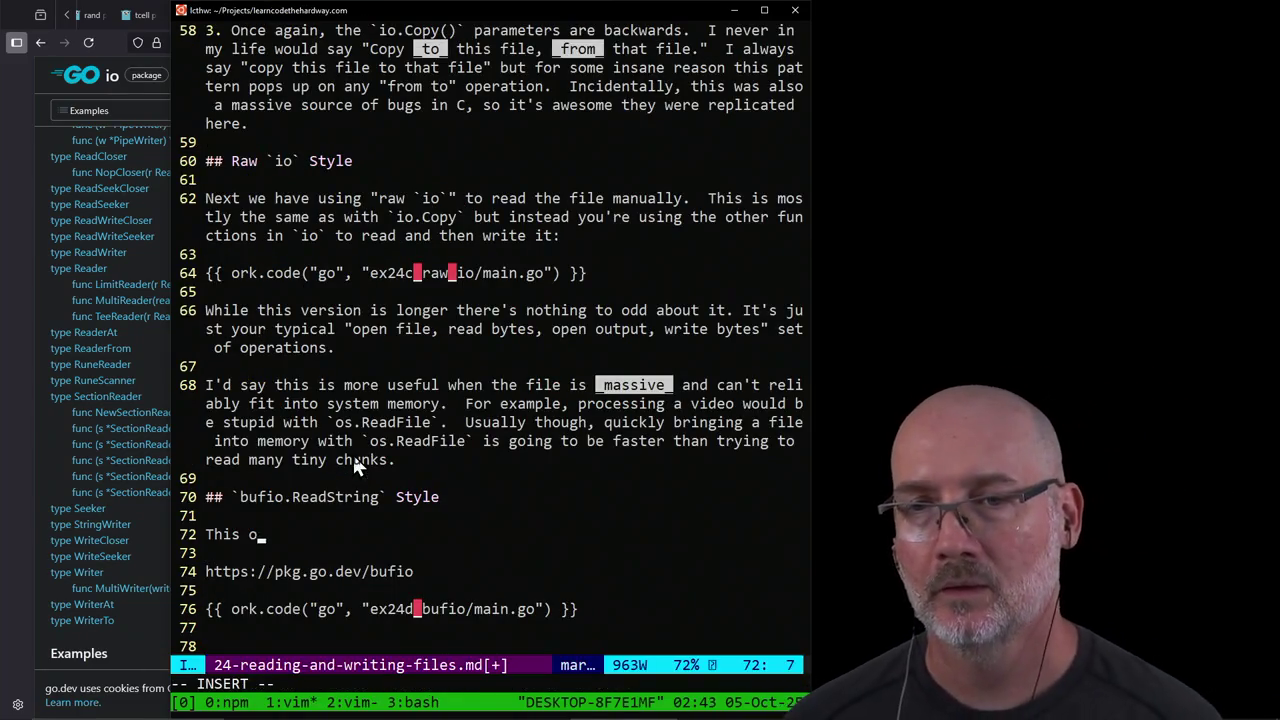
{"action": "type", "text": "ne"}
{"action": "key", "text": "BackSpace"}
{"action": "key", "text": "BackSpace"}
{"action": "key", "text": "BackSpace"}
{"action": "key", "text": "BackSpace"}
{"action": "key", "text": "BackSpace"}
{"action": "key", "text": "BackSpace"}
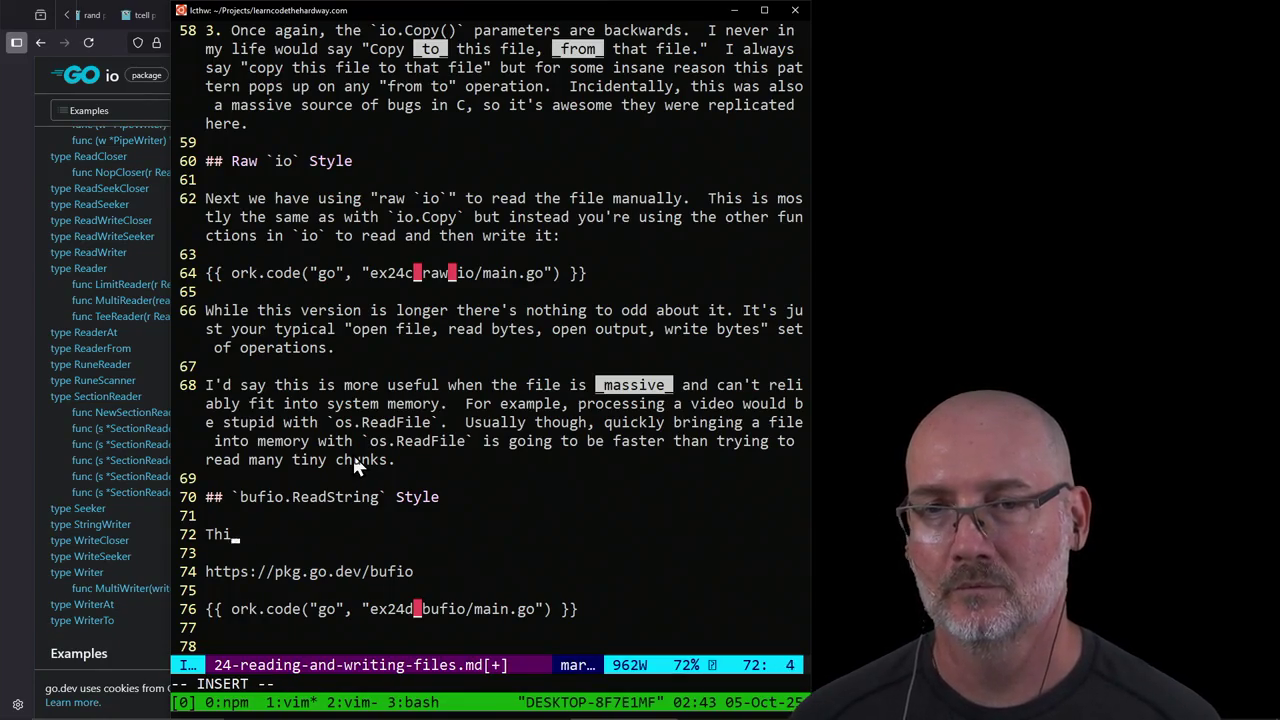
{"action": "key", "text": "BackSpace"}
{"action": "key", "text": "BackSpace"}
{"action": "key", "text": "BackSpace"}
{"action": "type", "text": "I'll b"}
{"action": "type", "text": "e hone"}
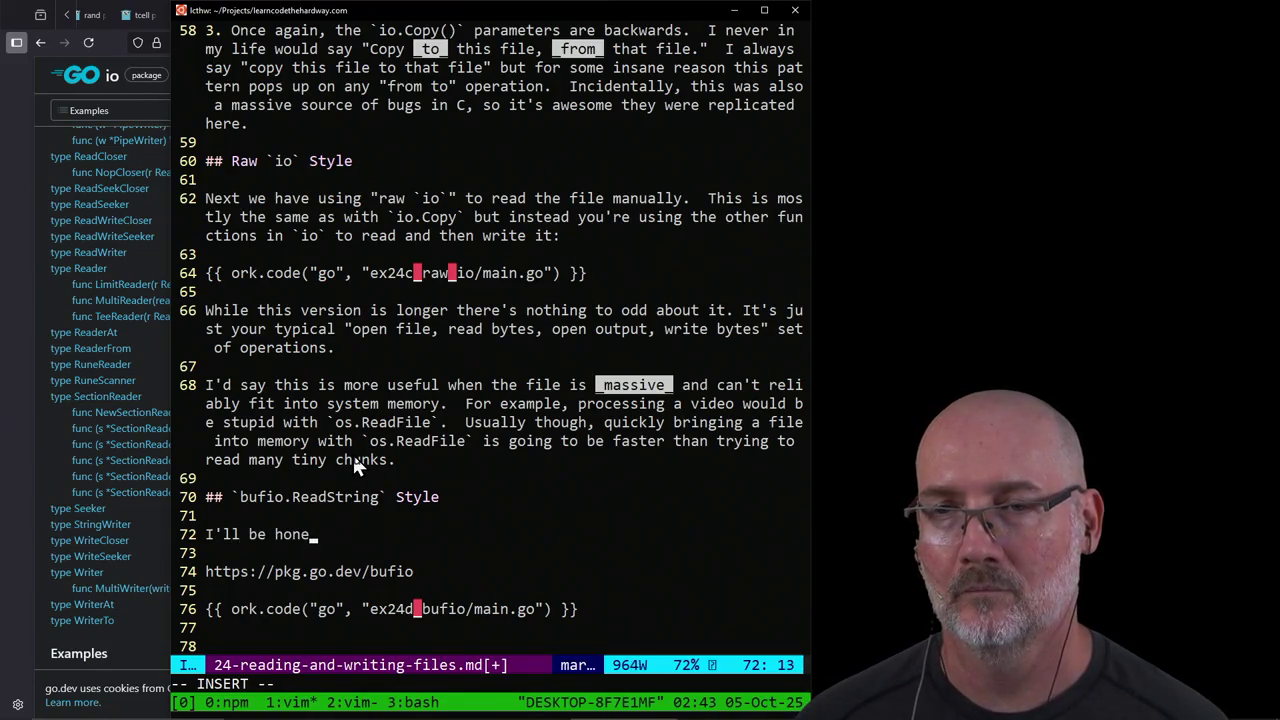
{"action": "type", "text": "st my friend, th"}
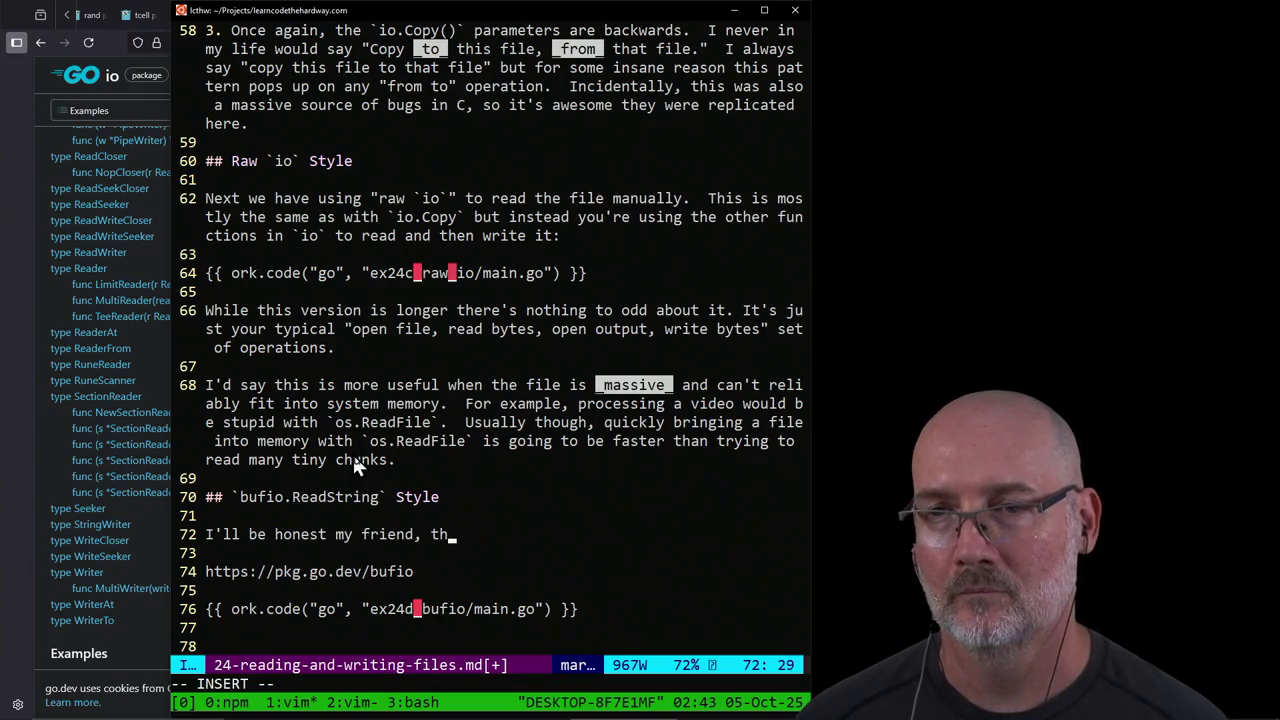
{"action": "type", "text": "is one makes my blood boil.  T"}
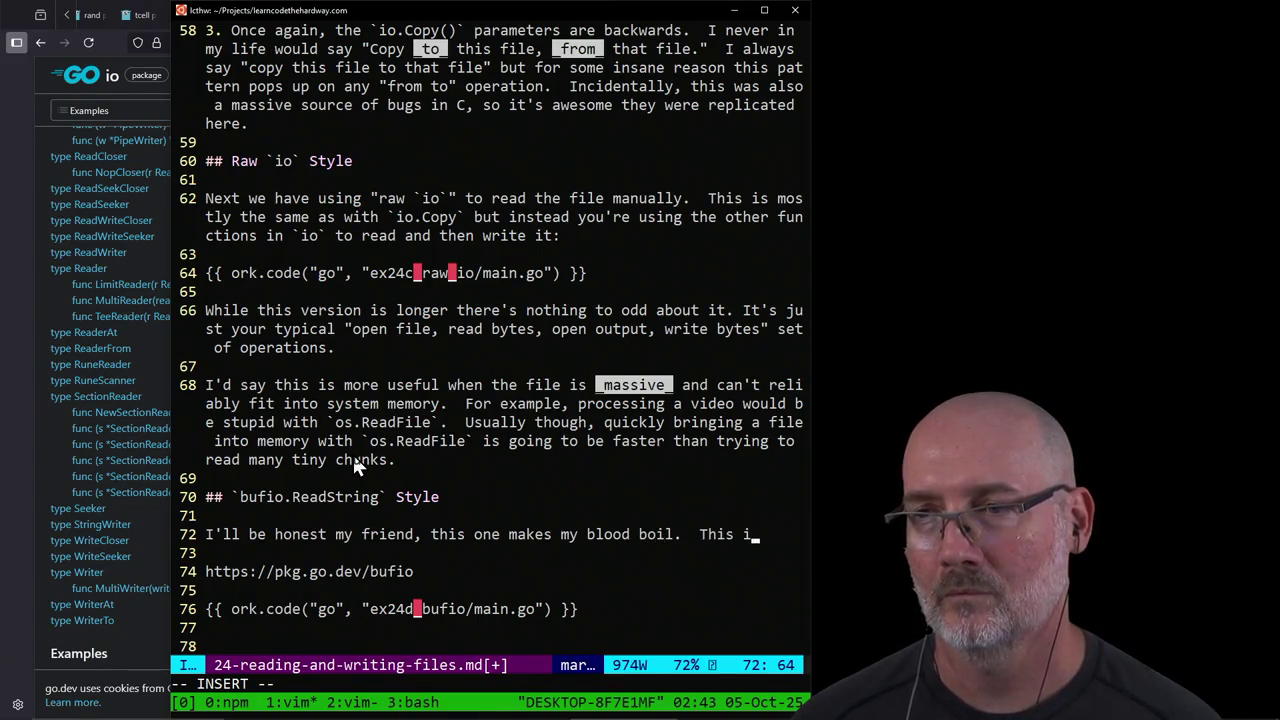
{"action": "key", "text": "BackSpace"}
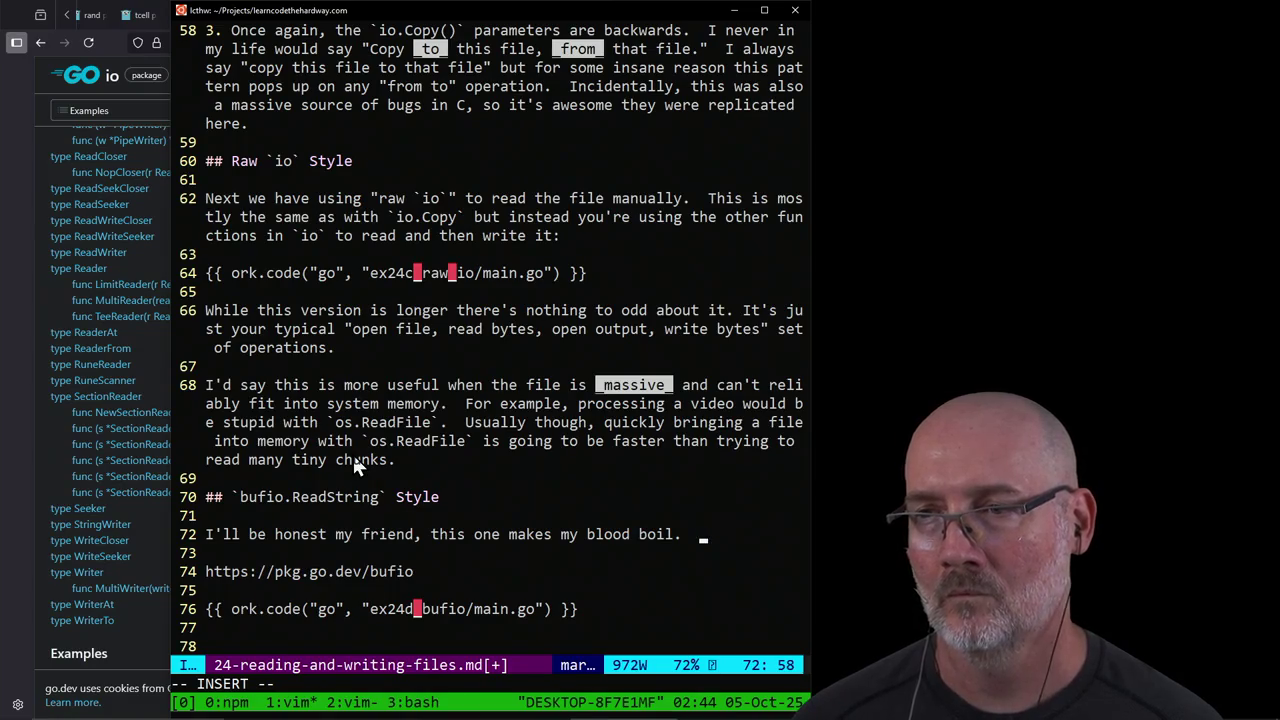
Step: Describe spending hours rewriting line-by-line reading in Go, then add 'And I've used Prolog!'
{"action": "type", "text": "I triedrewrit"}
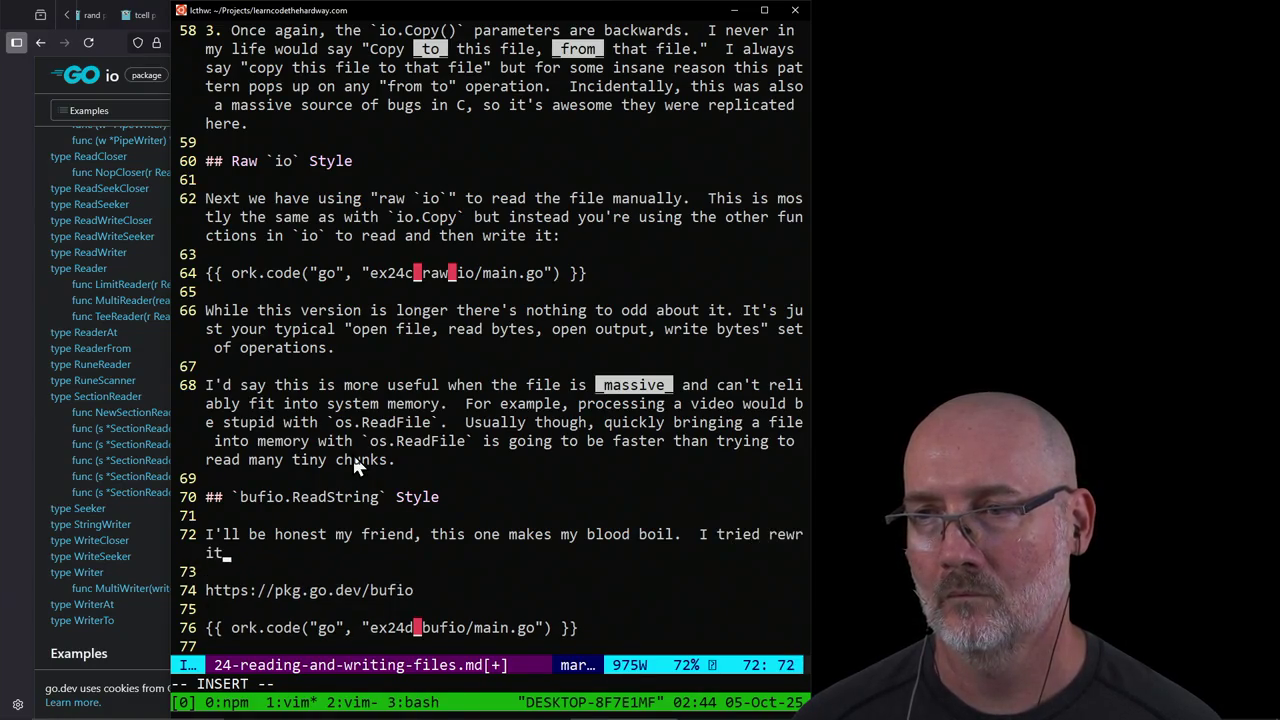
{"action": "type", "text": "ing this to be \""}
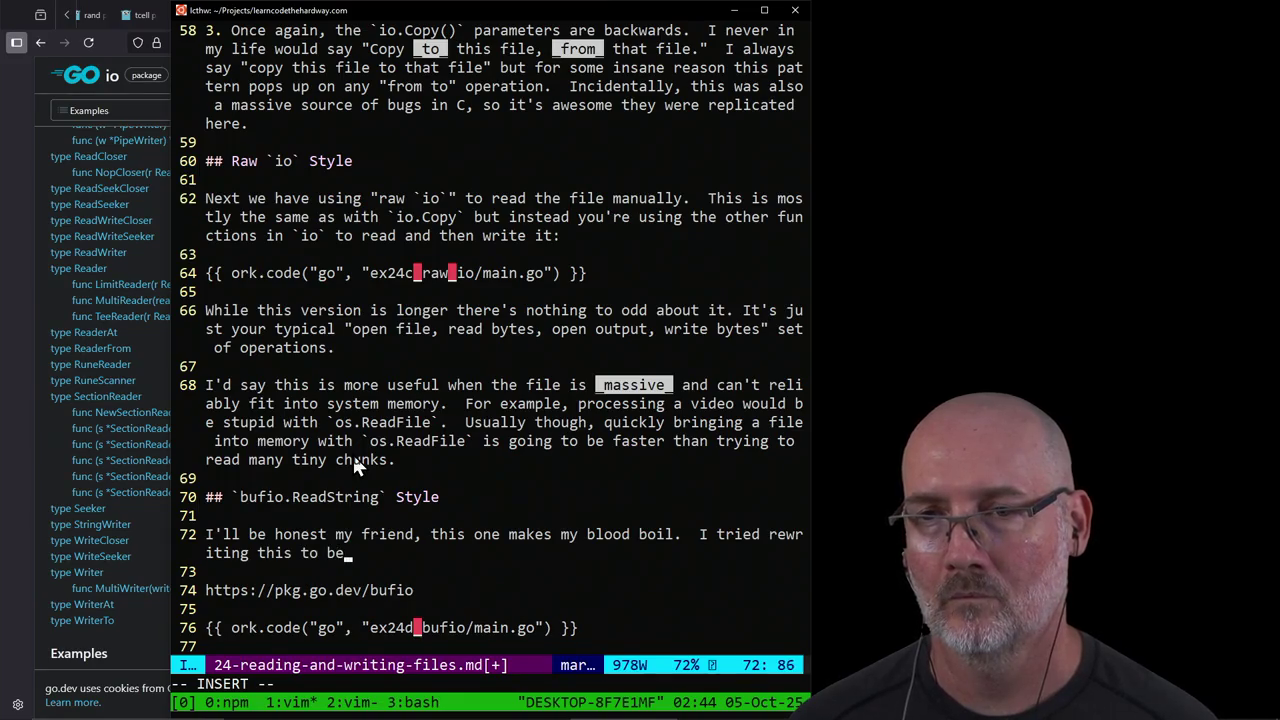
{"action": "type", "text": "simple\" mult"}
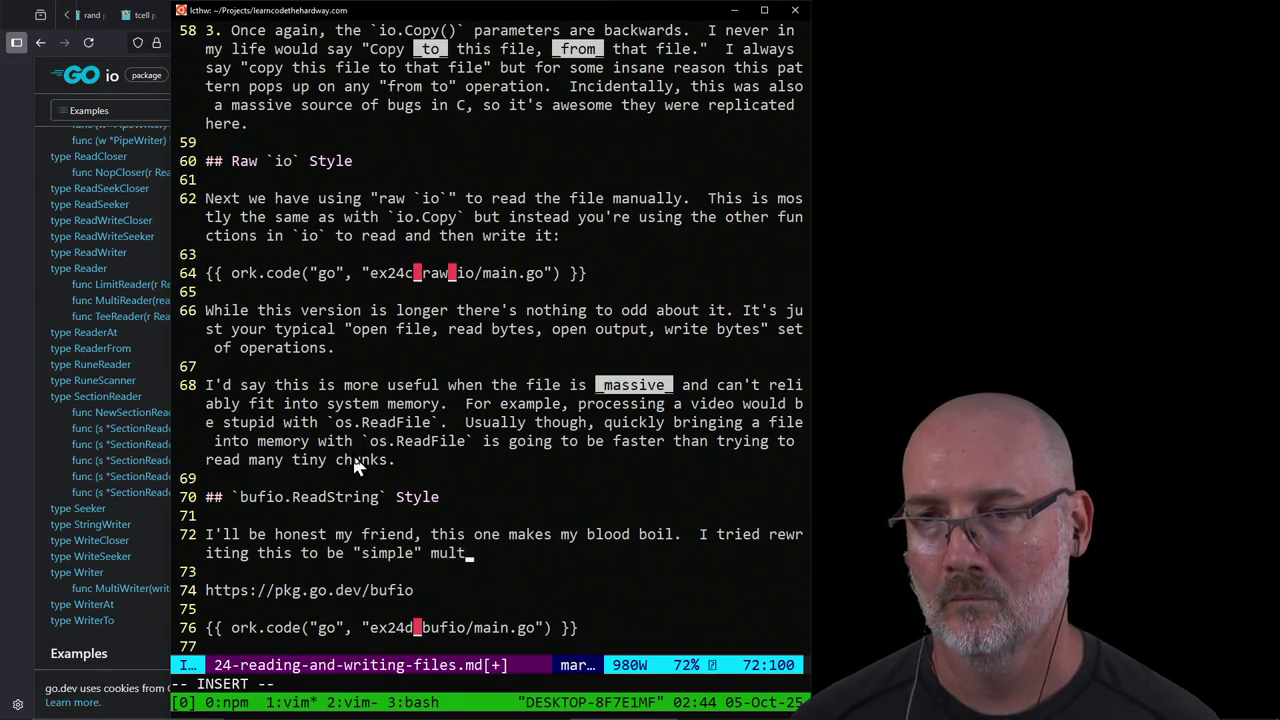
{"action": "type", "text": "iple times. I agonized over it for a"}
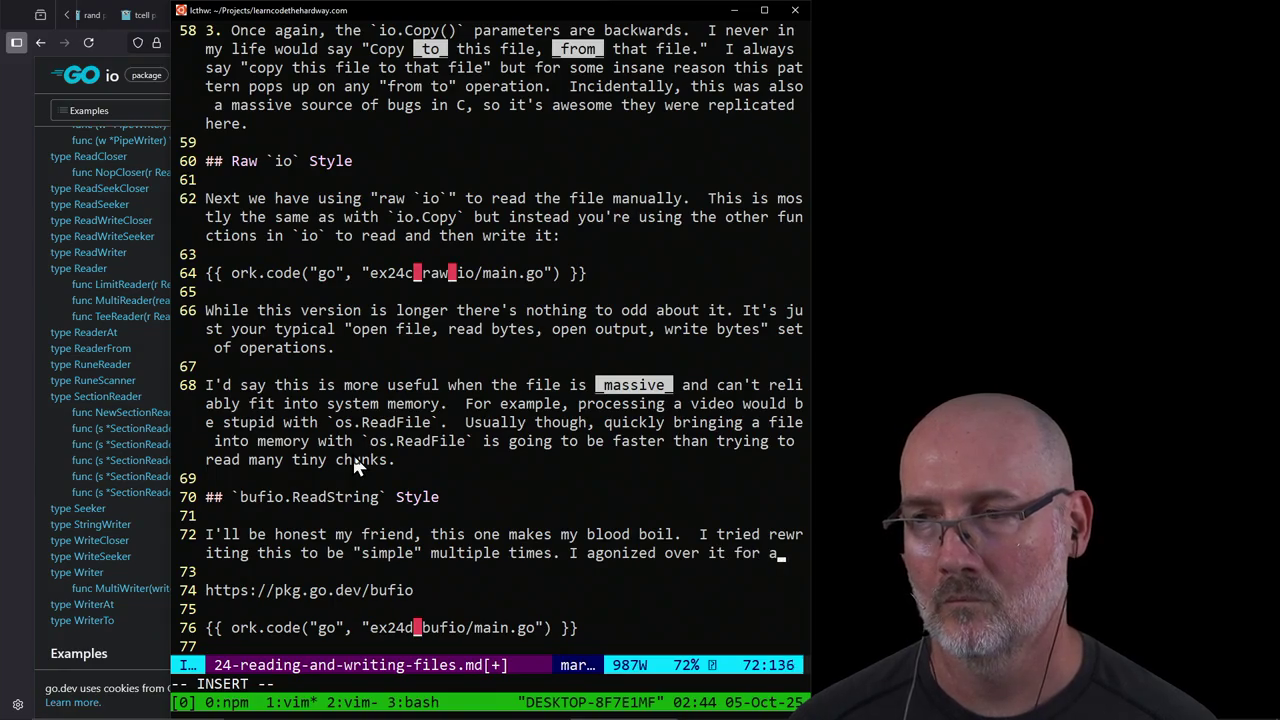
{"action": "key", "text": "BackSpace"}
{"action": "type", "text": "_several_ "}
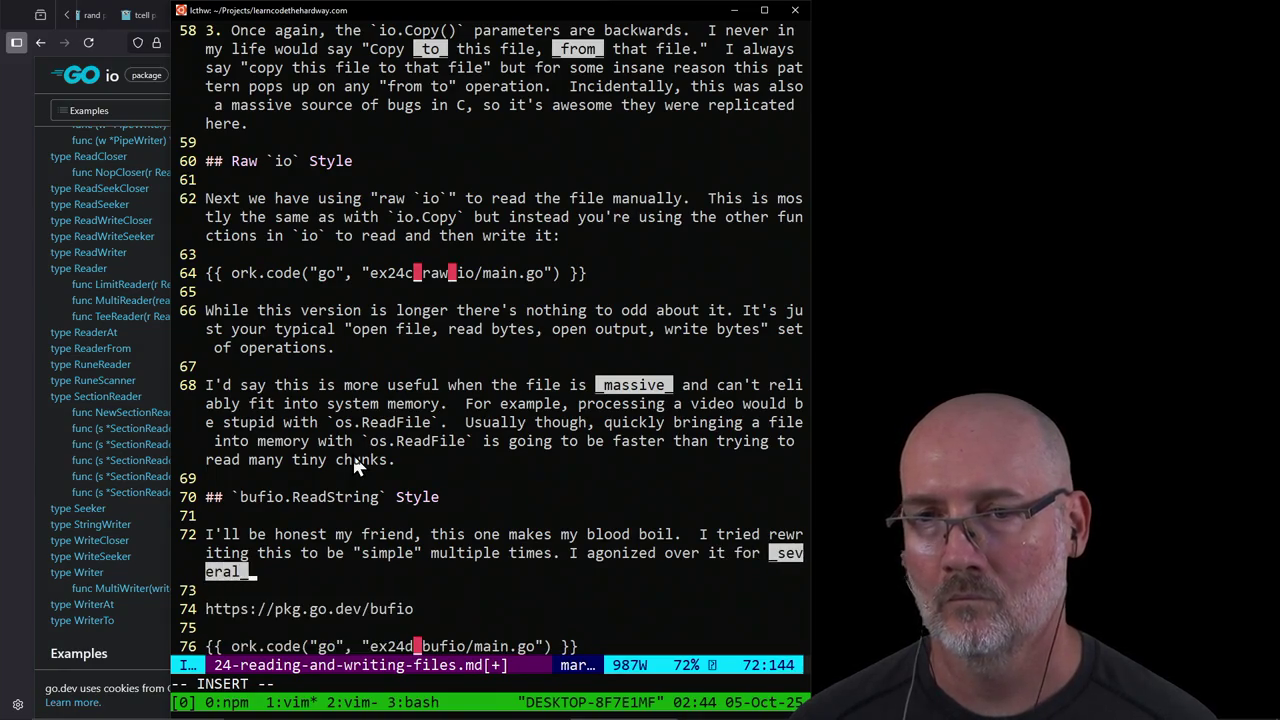
{"action": "type", "text": "hours"}
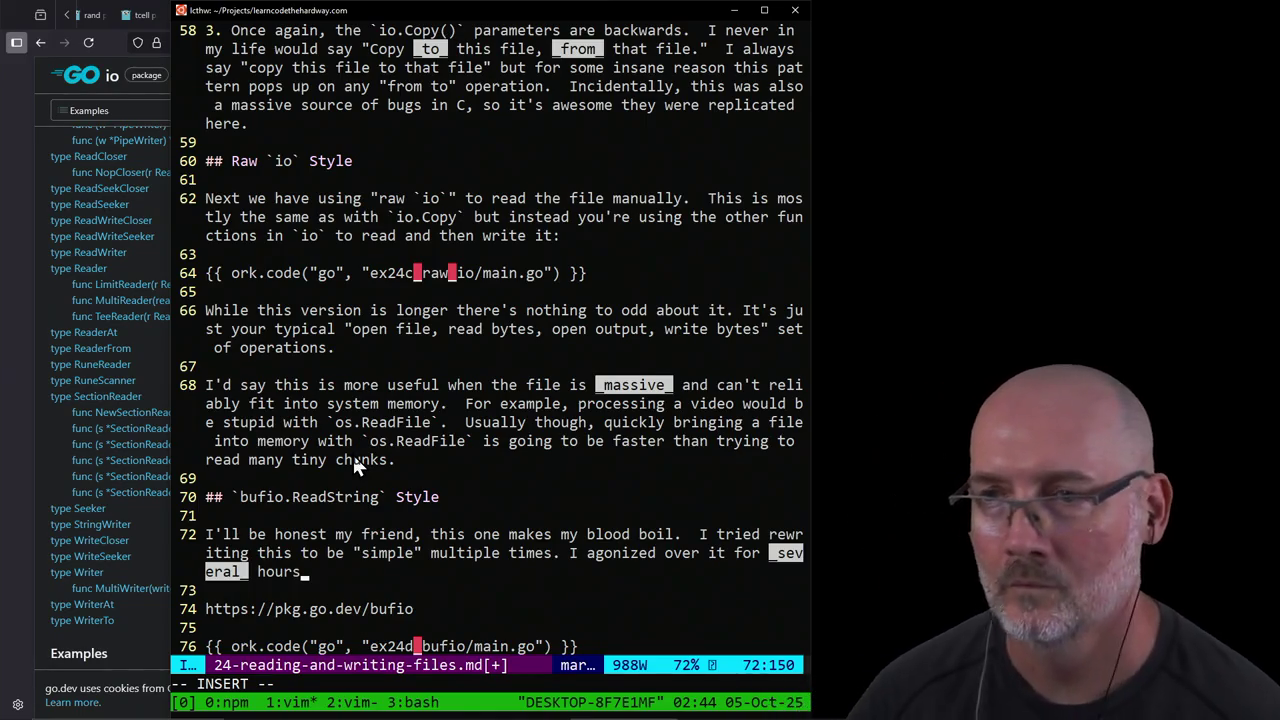
{"action": "type", "text": ". Yes, h"}
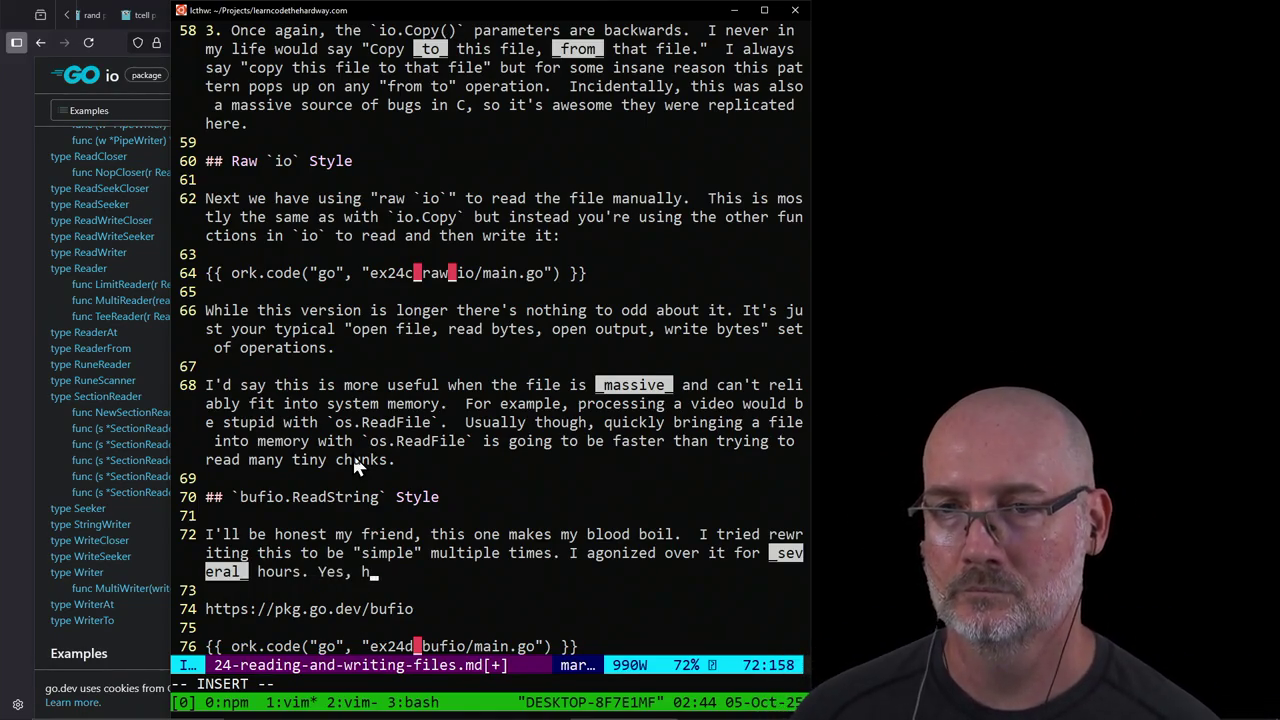
{"action": "key", "text": "BackSpace"}
{"action": "type", "text": "_hours_ "}
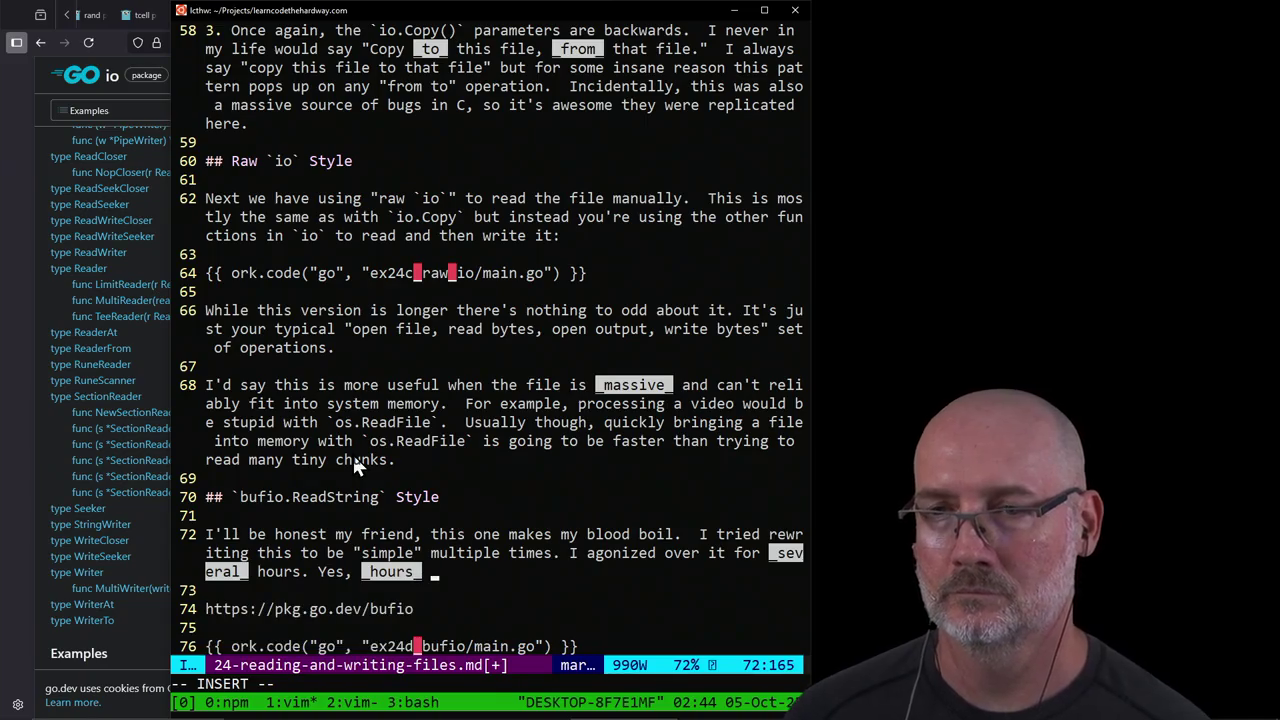
{"action": "type", "text": "for some"}
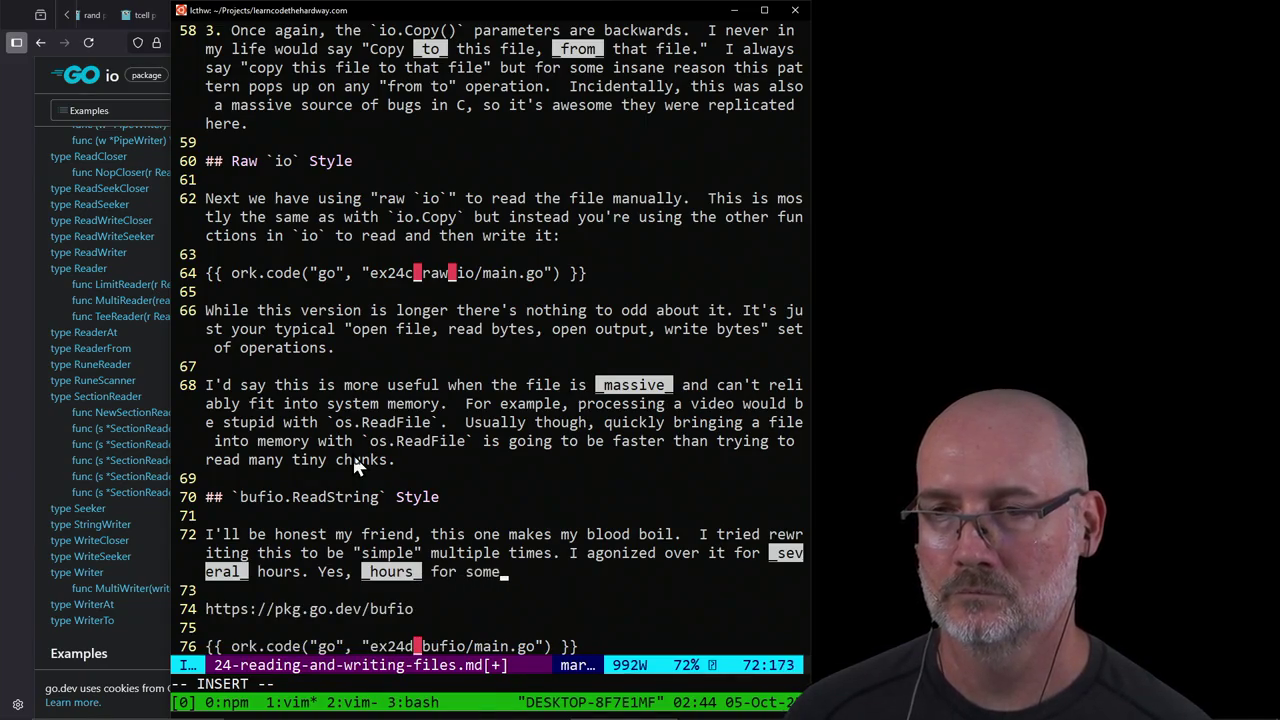
{"action": "type", "text": "thing as simple as \""}
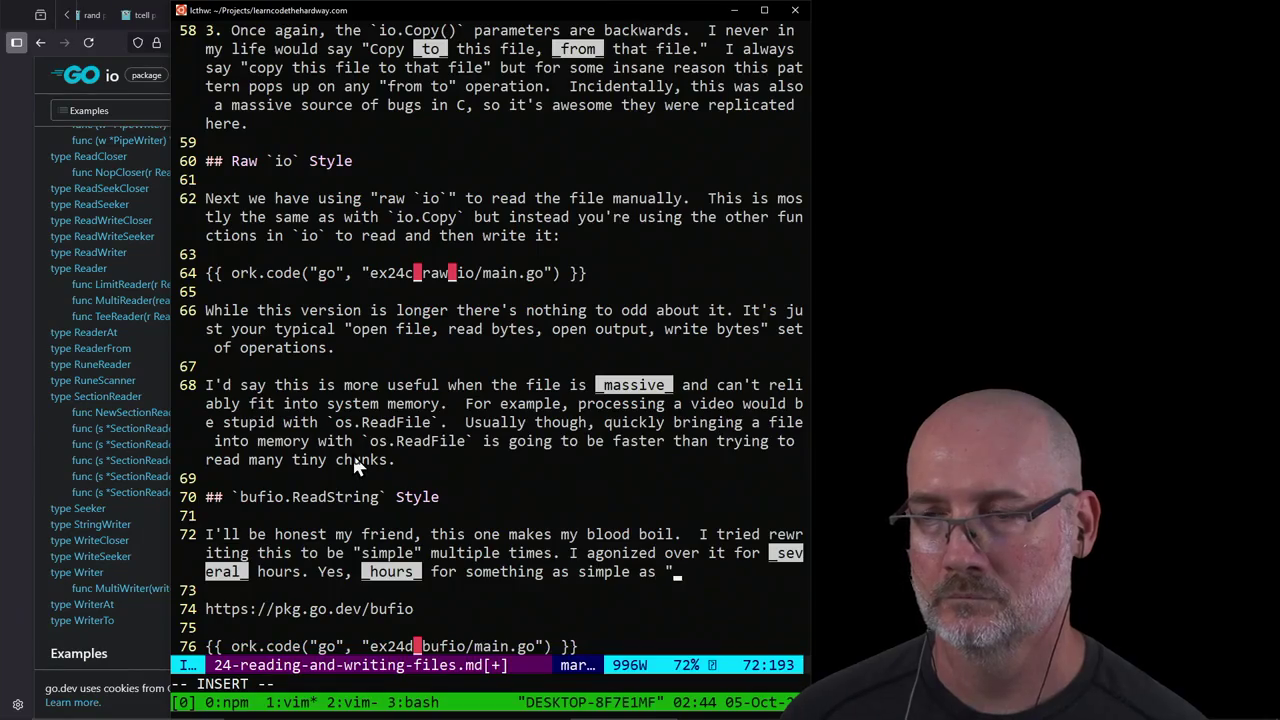
{"action": "type", "text": "read a file li"}
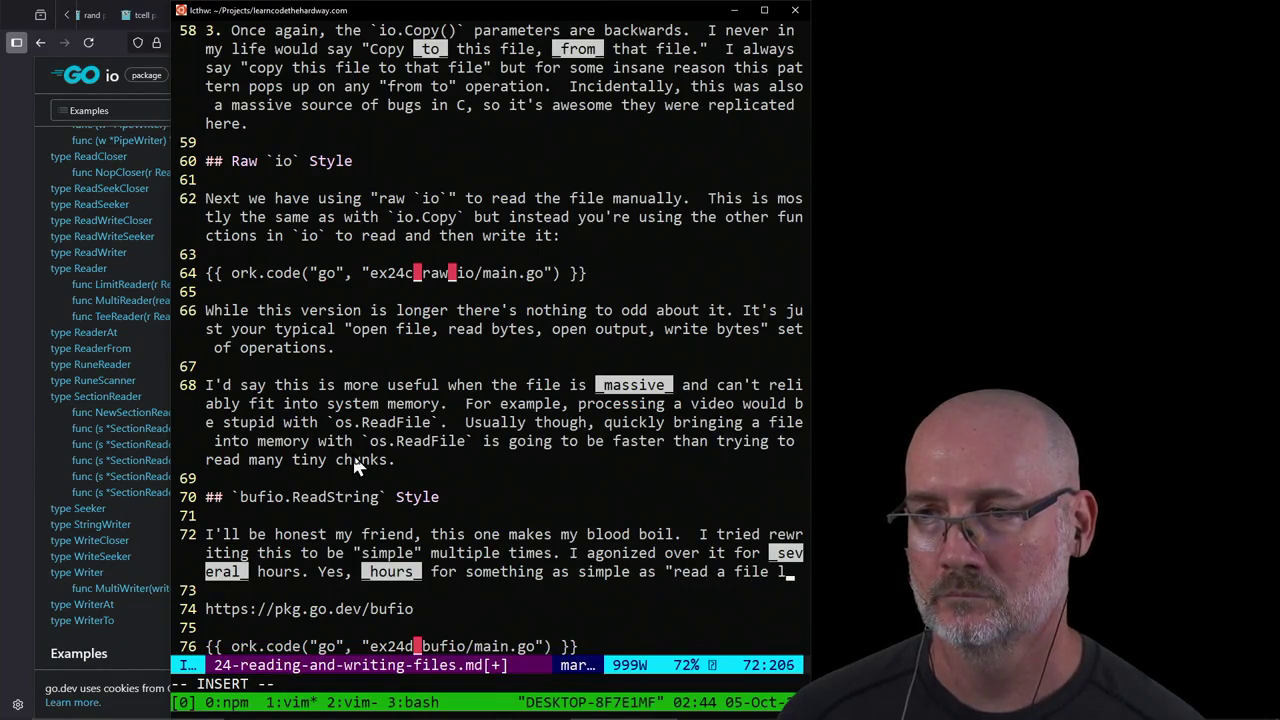
{"action": "type", "text": "ne by line\""}
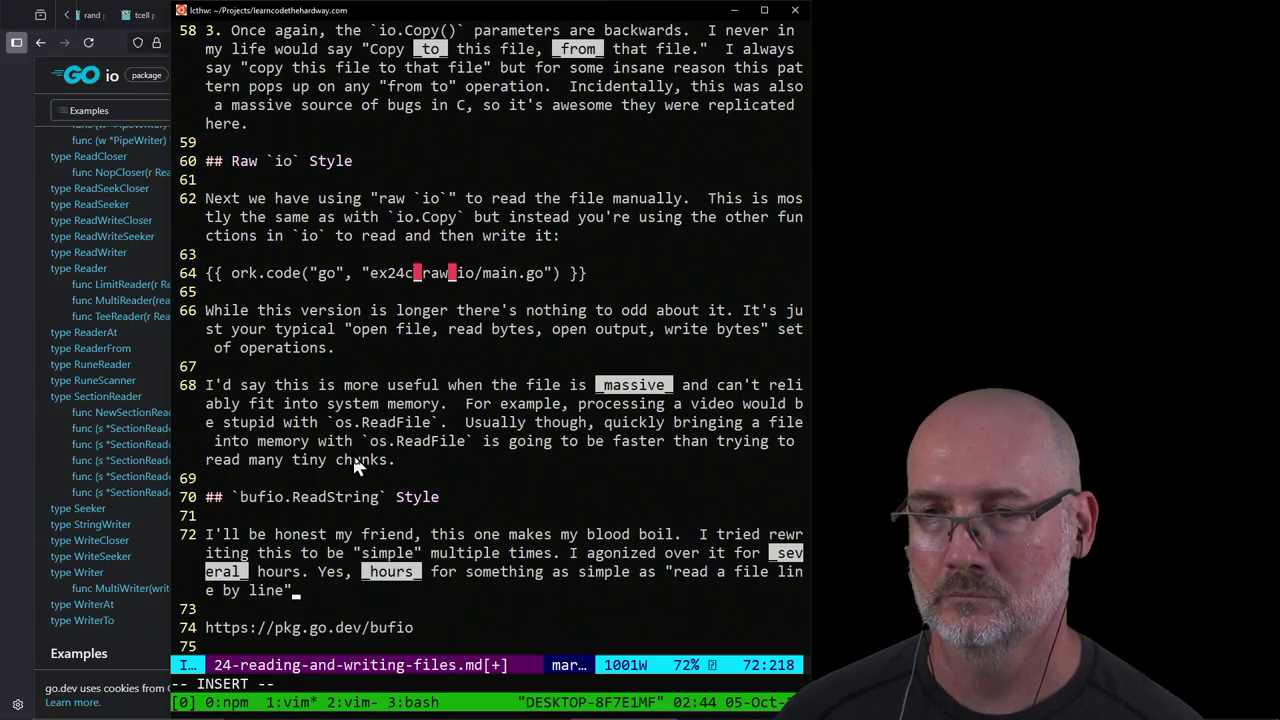
{"action": "key", "text": "BackSpace"}
{"action": "type", "text": ".\"  "}
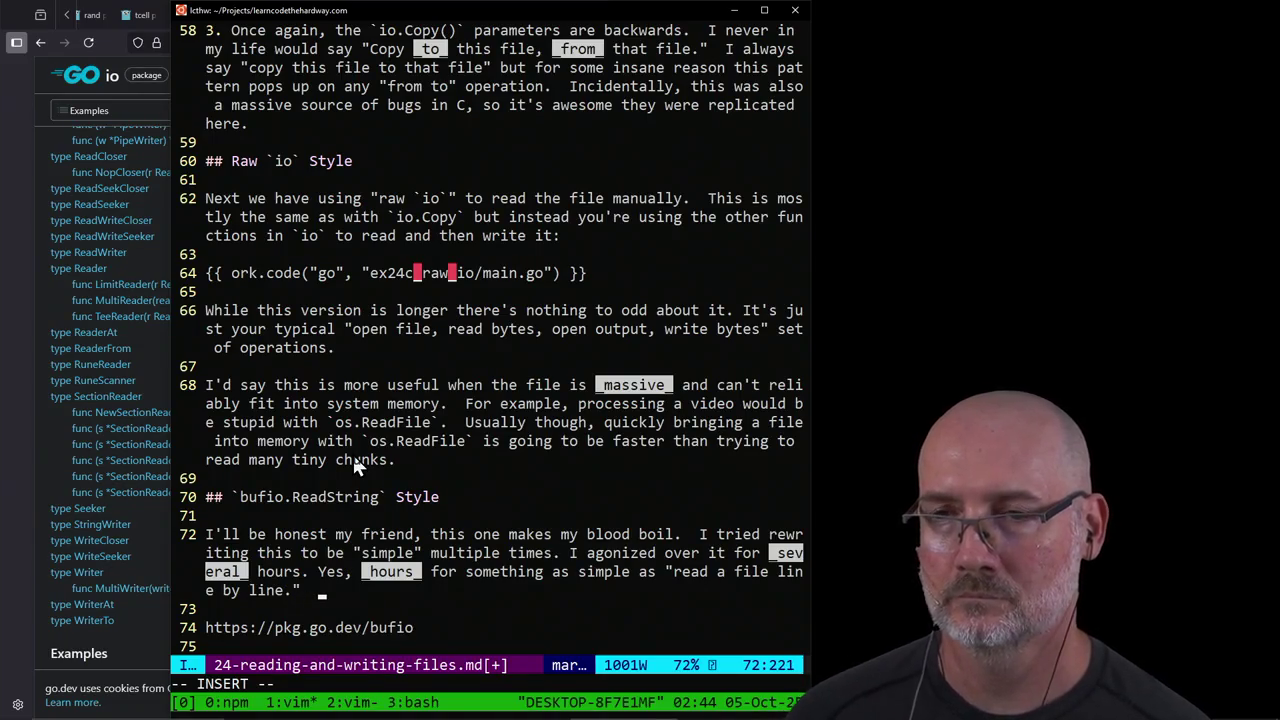
{"action": "type", "text": "In a"}
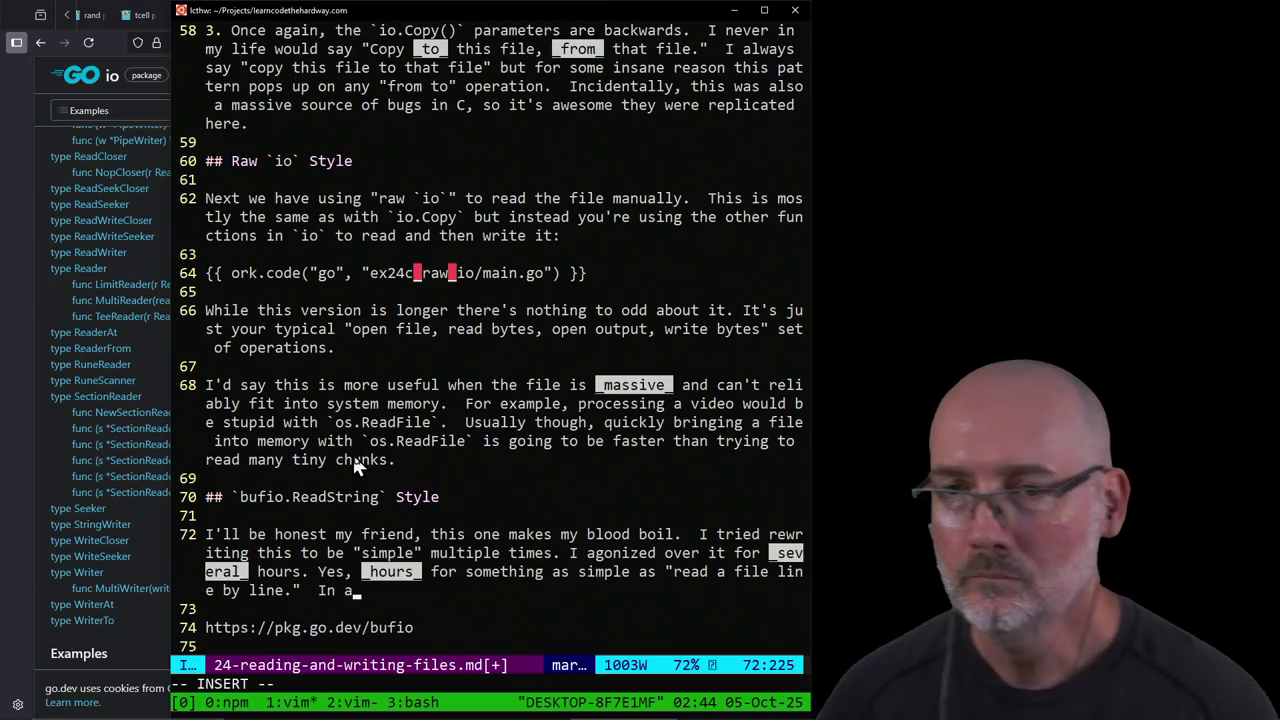
{"action": "type", "text": "lmost any other lang"}
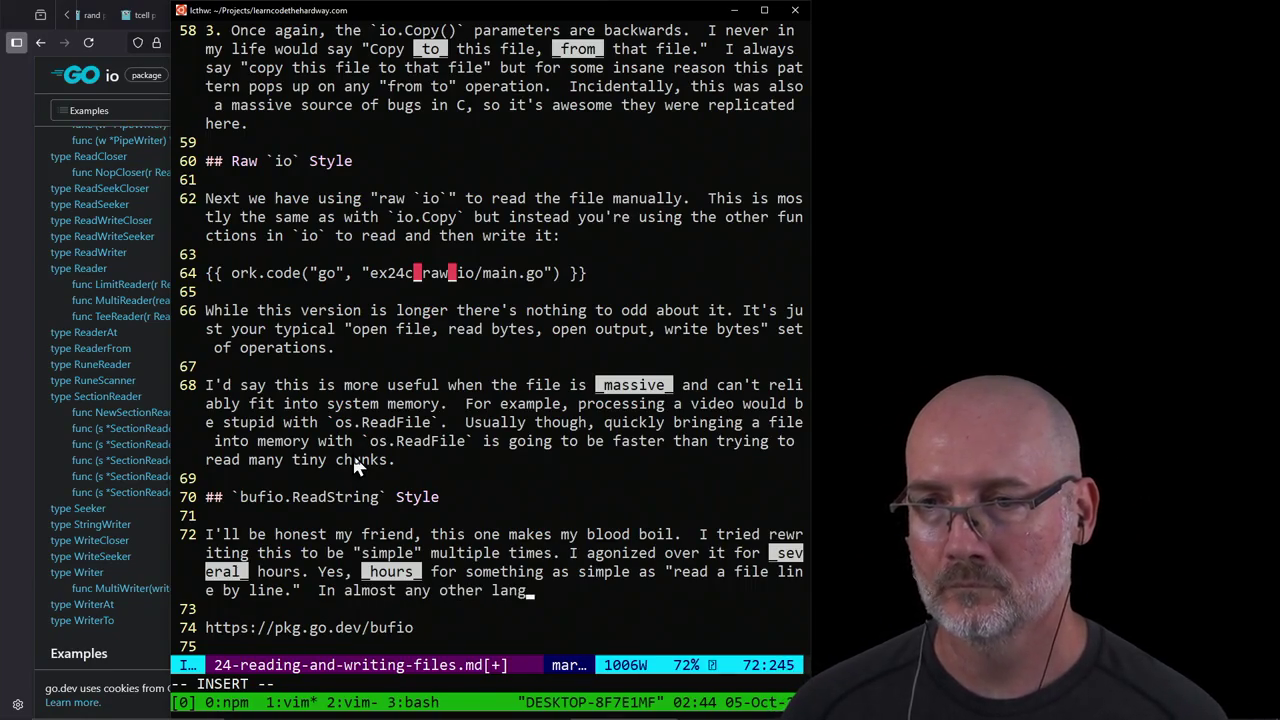
{"action": "type", "text": "uage this would b"}
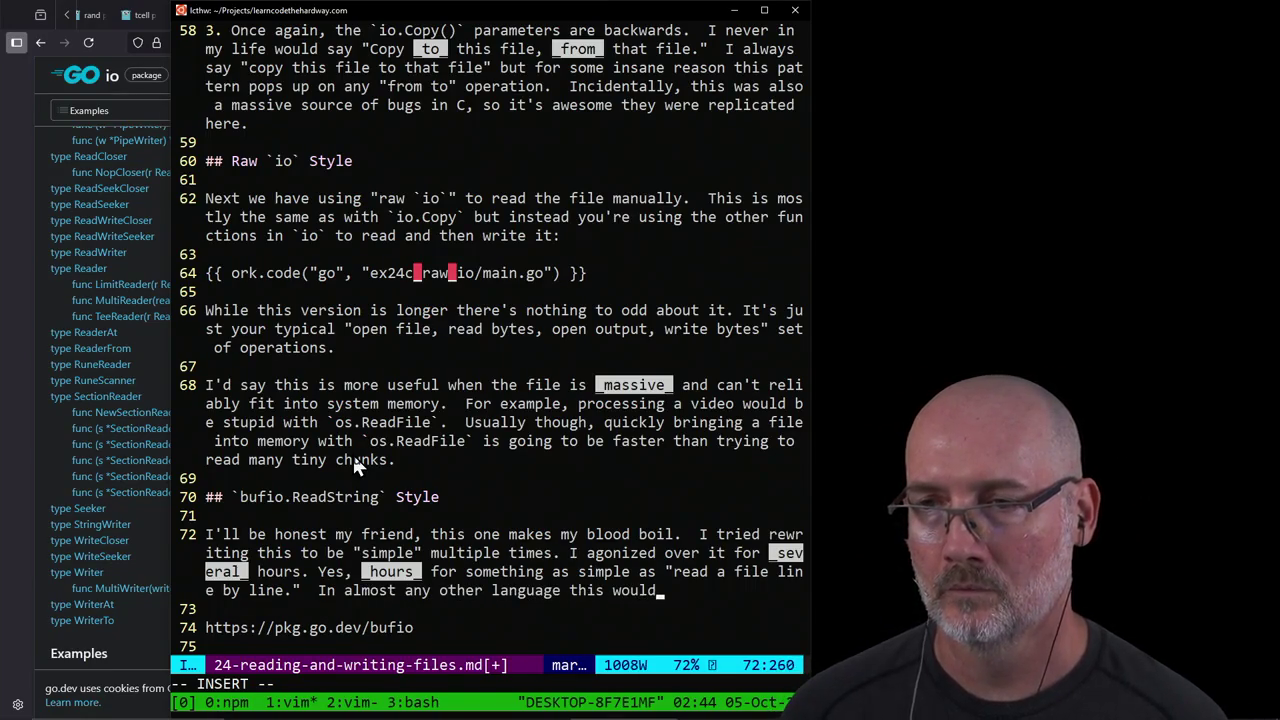
{"action": "type", "text": "e easy, a"}
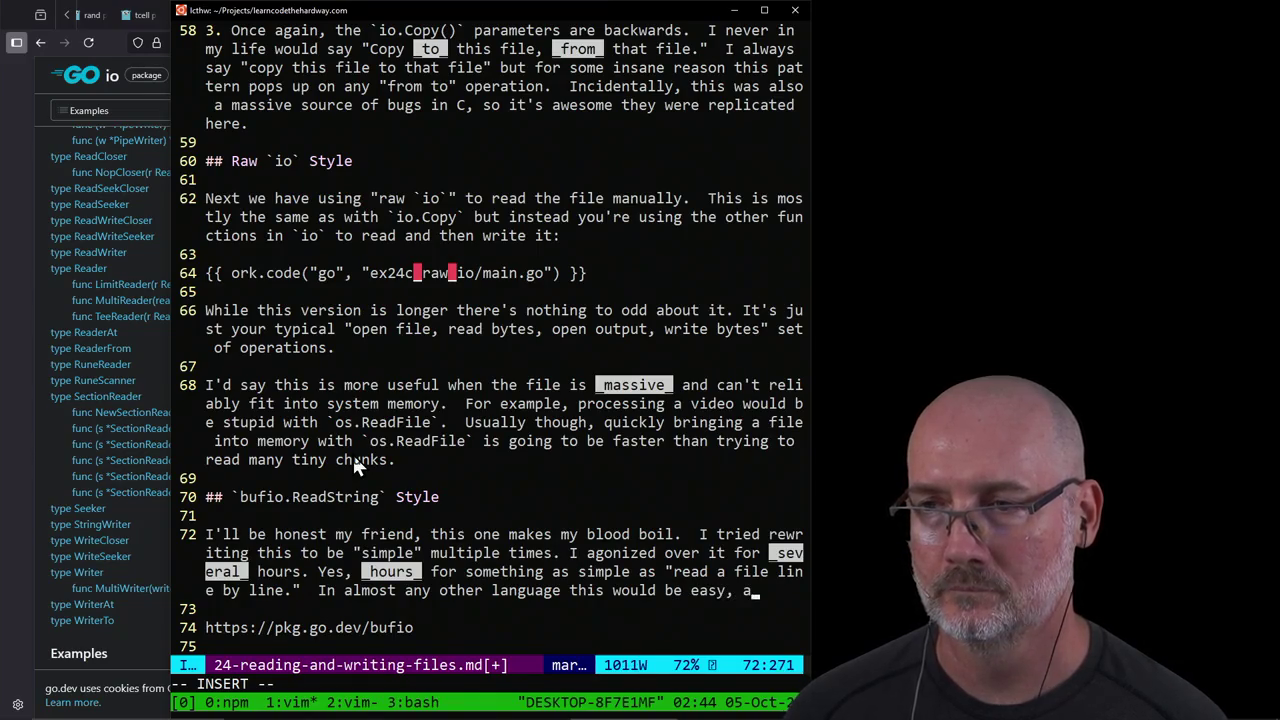
{"action": "type", "text": "nd in Go i"}
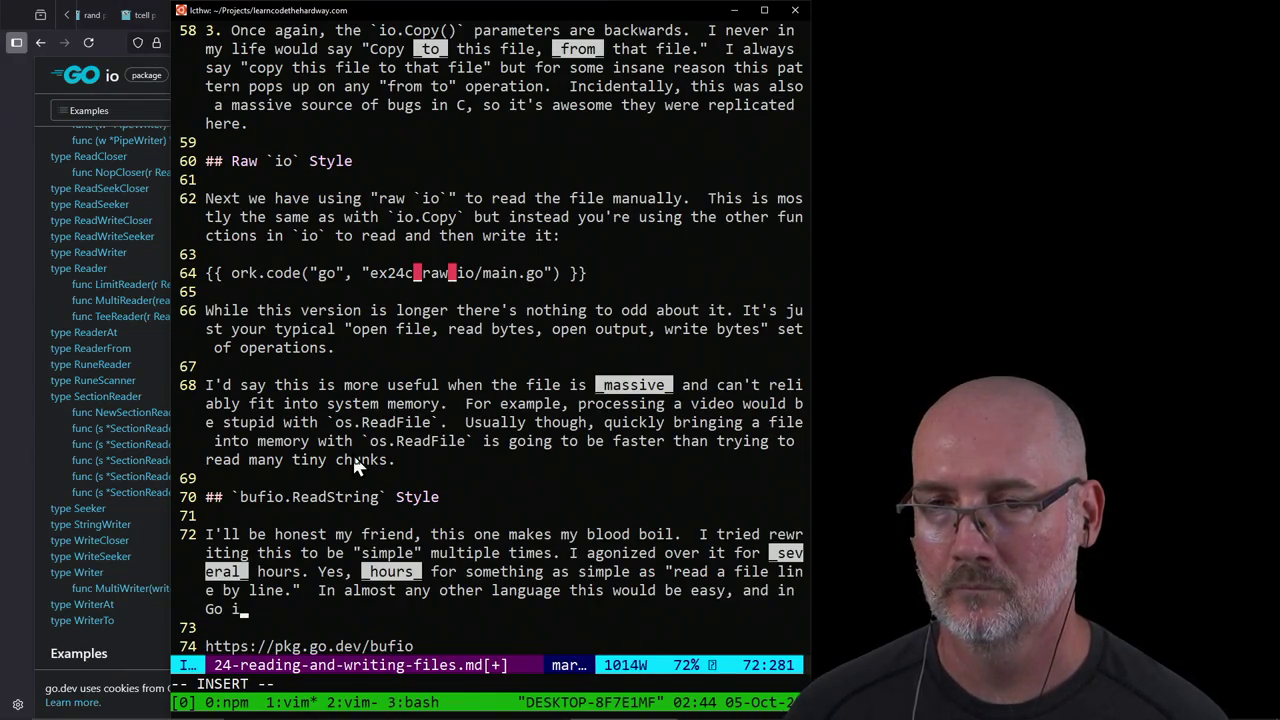
{"action": "type", "text": "t's "}
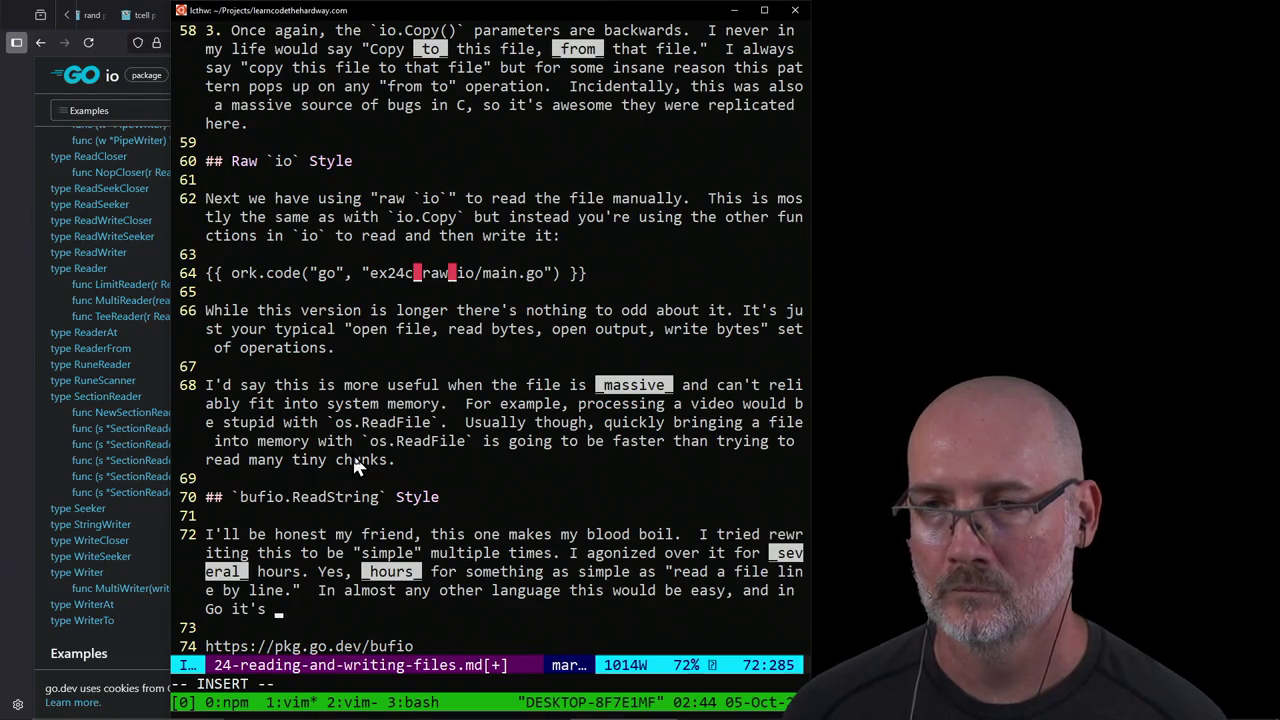
{"action": "type", "text": "some of the"}
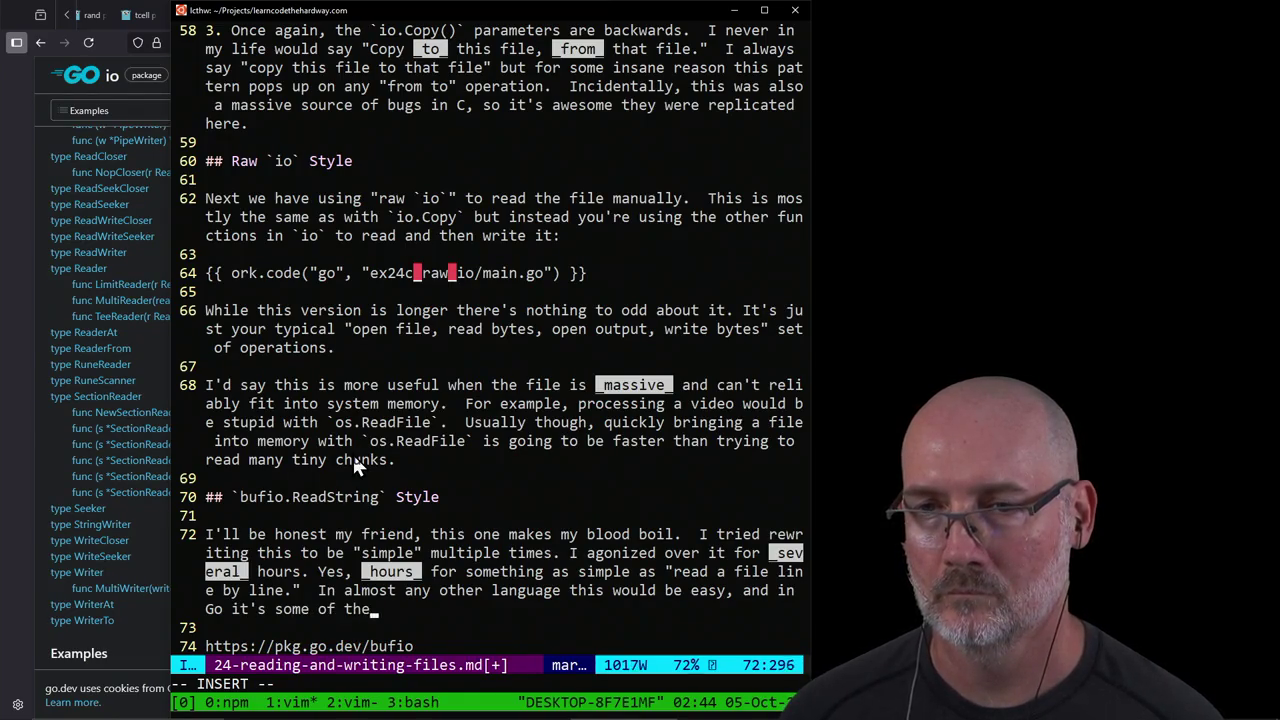
{"action": "type", "text": " strangest IO code I've ever seen"}
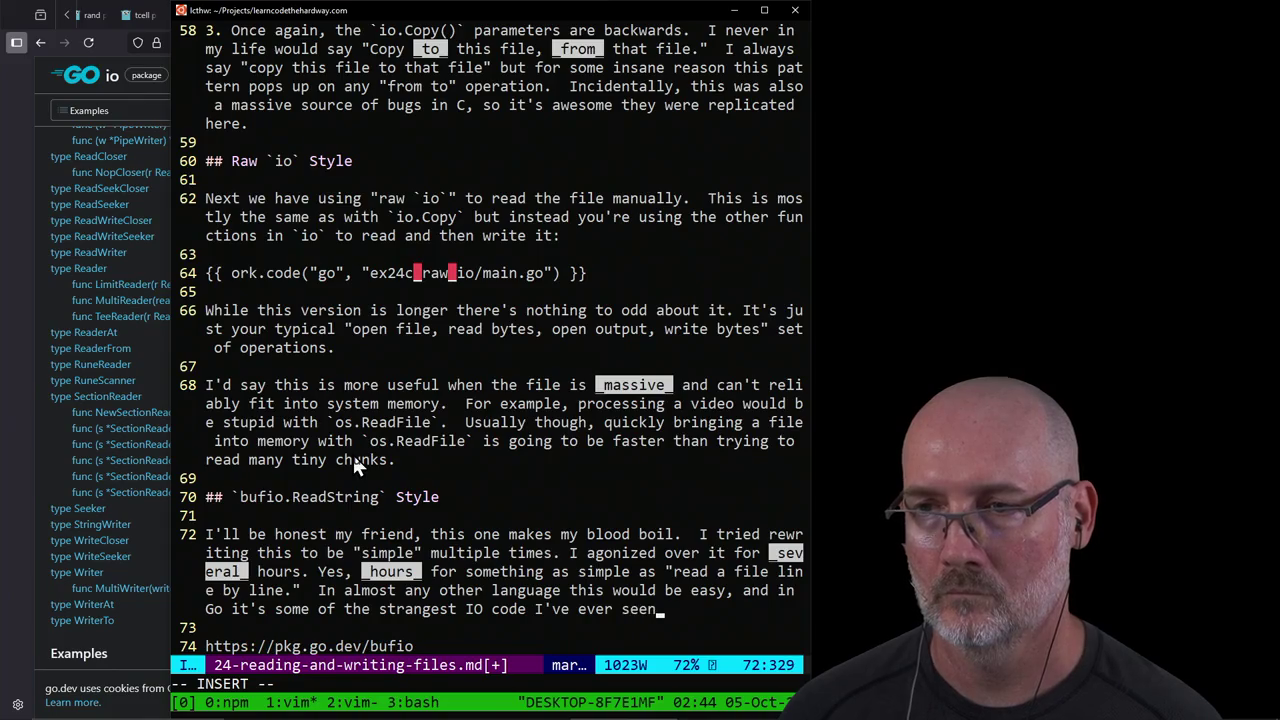
{"action": "key", "text": "Return"}
{"action": "key", "text": "Return"}
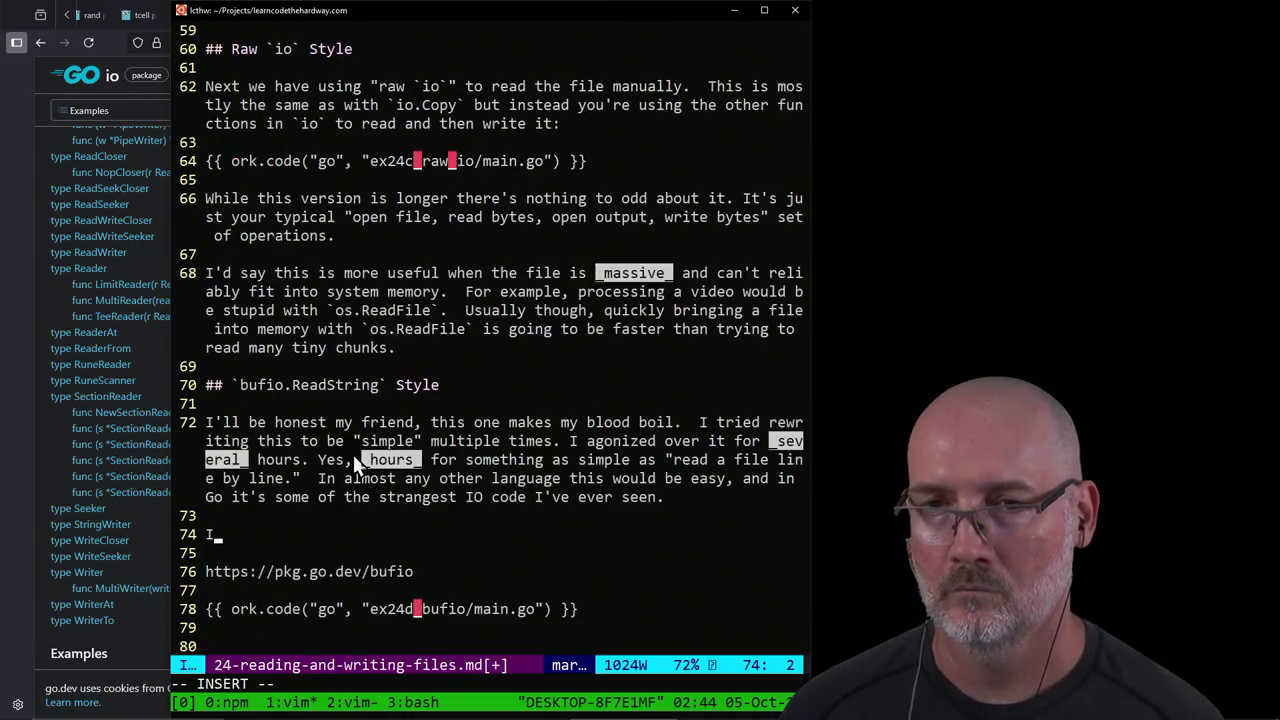
{"action": "type", "text": "And I'"}
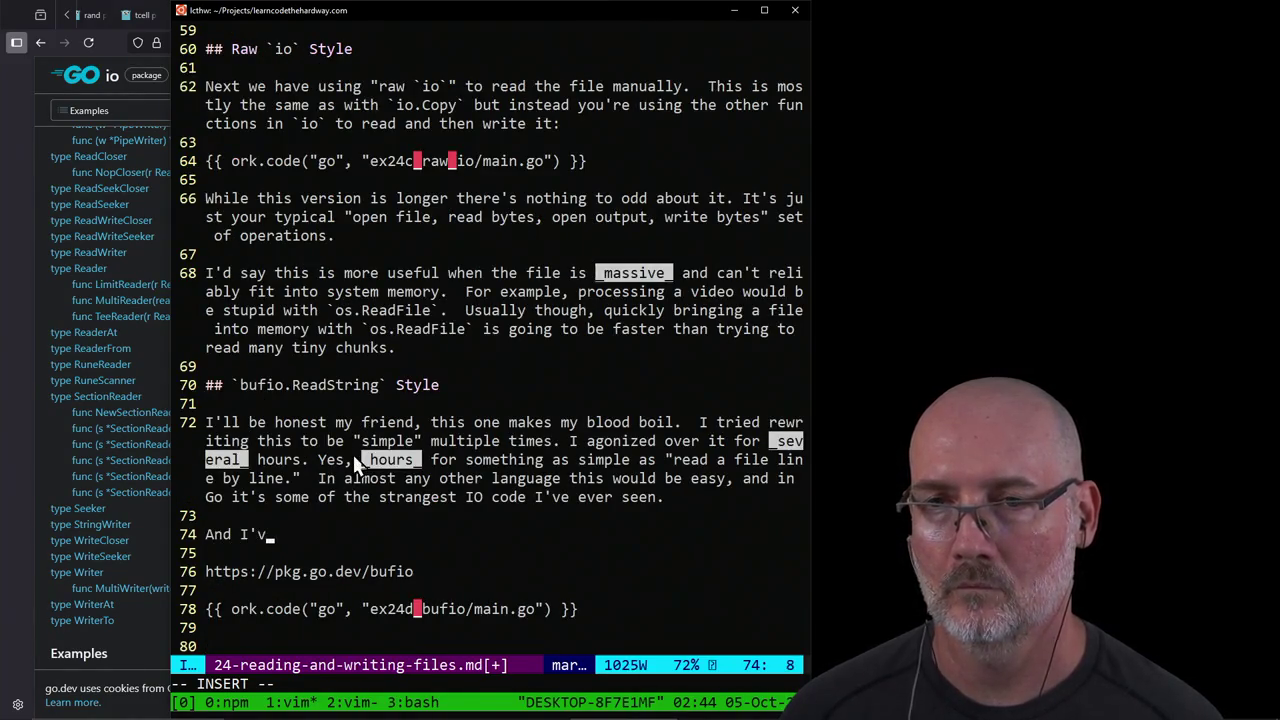
{"action": "type", "text": "ve used Pr"}
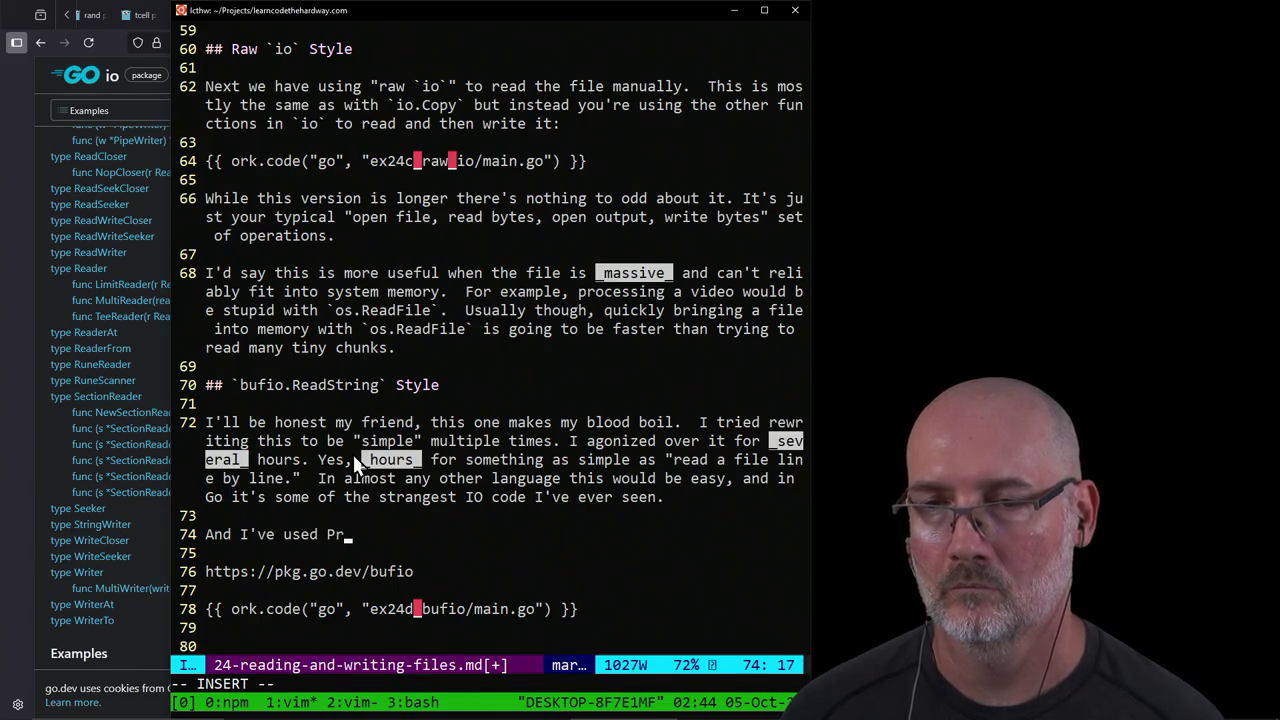
{"action": "type", "text": "olog!"}
Step: Leave insert mode and write 24-reading-and-writing-files.md with :w
{"action": "key", "text": "Escape"}
{"action": "key", "text": "j"}
{"action": "key", "text": "j"}
{"action": "key", "text": "j"}
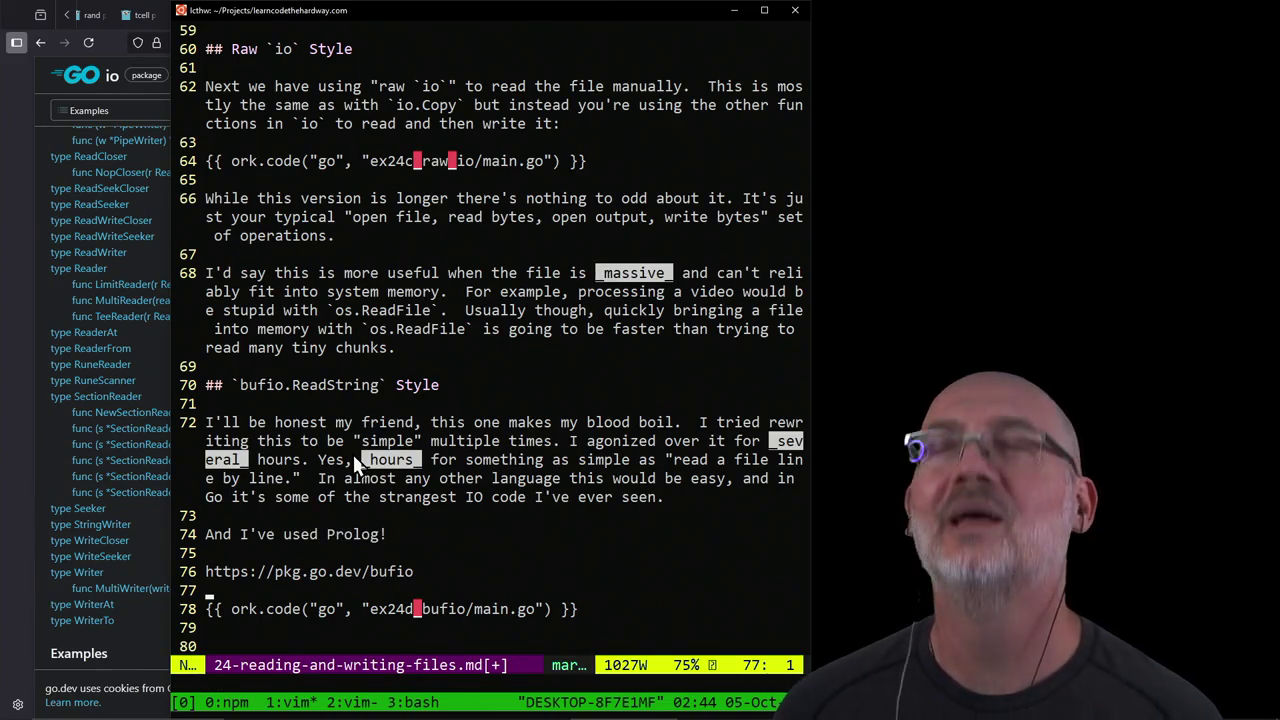
{"action": "type", "text": ":wa"}
{"action": "key", "text": "Return"}
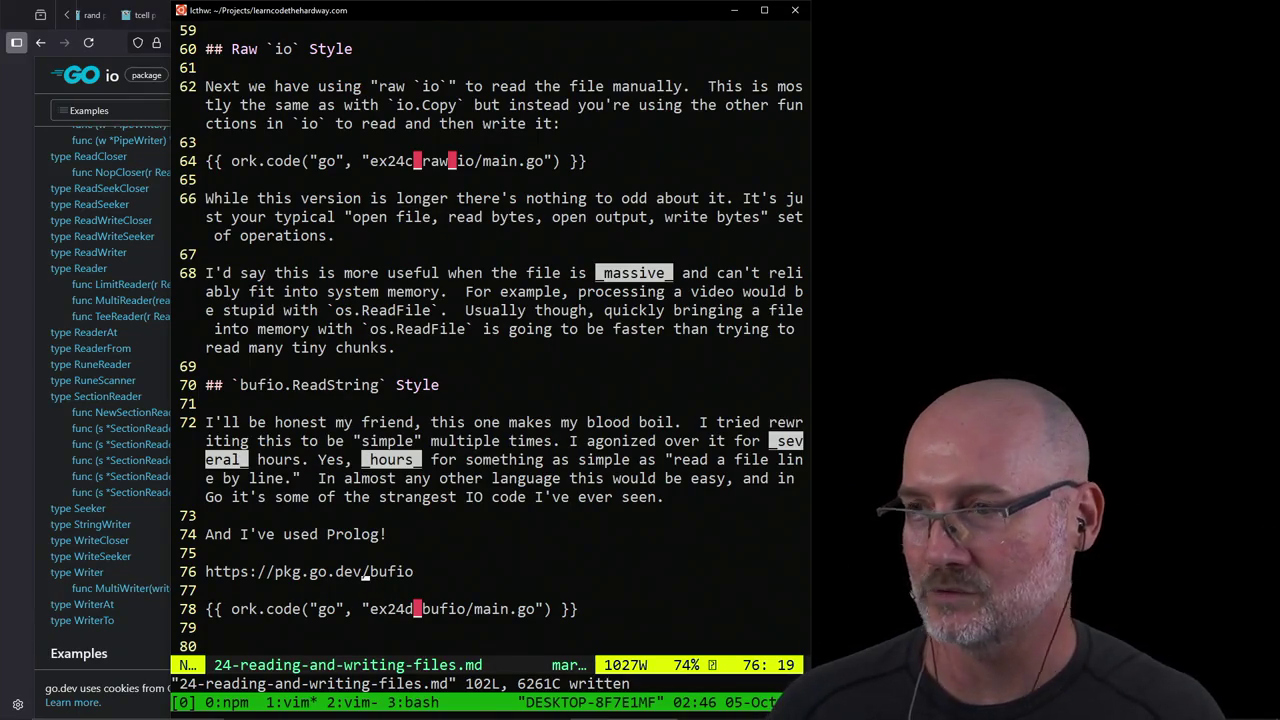
Step: Delete the standalone pkg.go.dev/bufio link line from the bufio.ReadString section
{"action": "left_click", "coordinate": [279, 571]}
{"action": "left_click", "coordinate": [209, 571]}
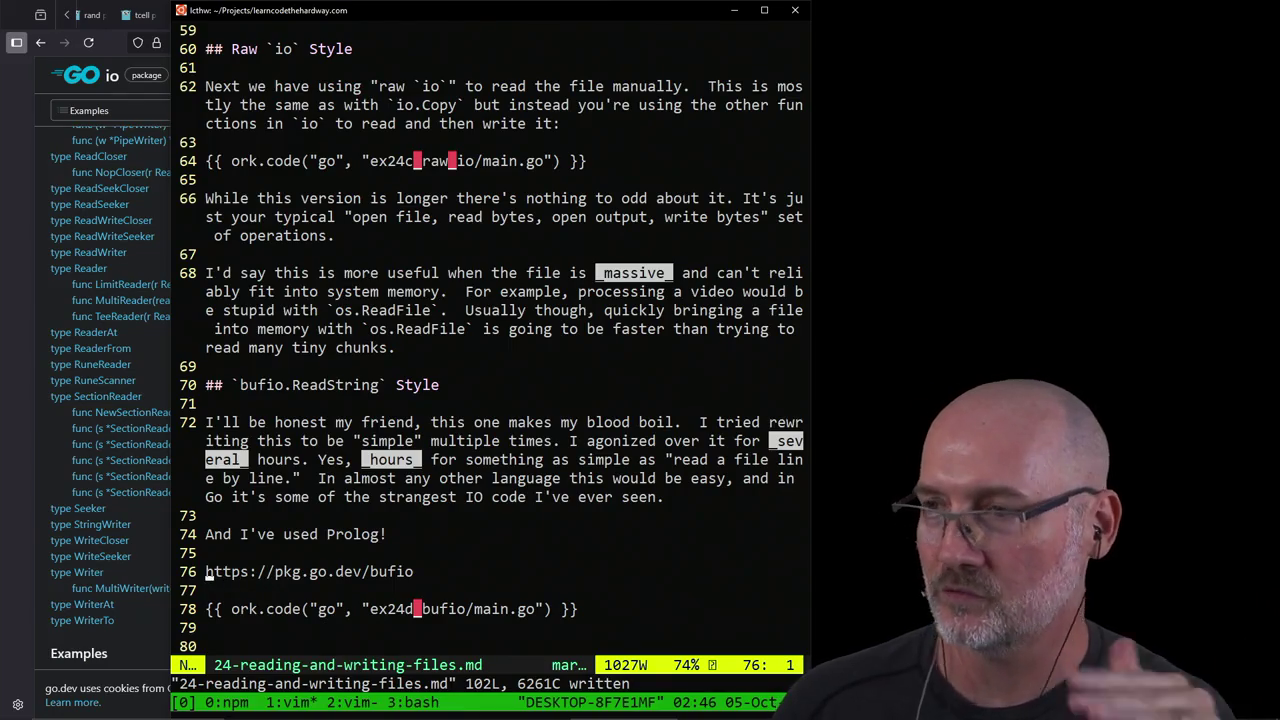
{"action": "key", "text": "k"}
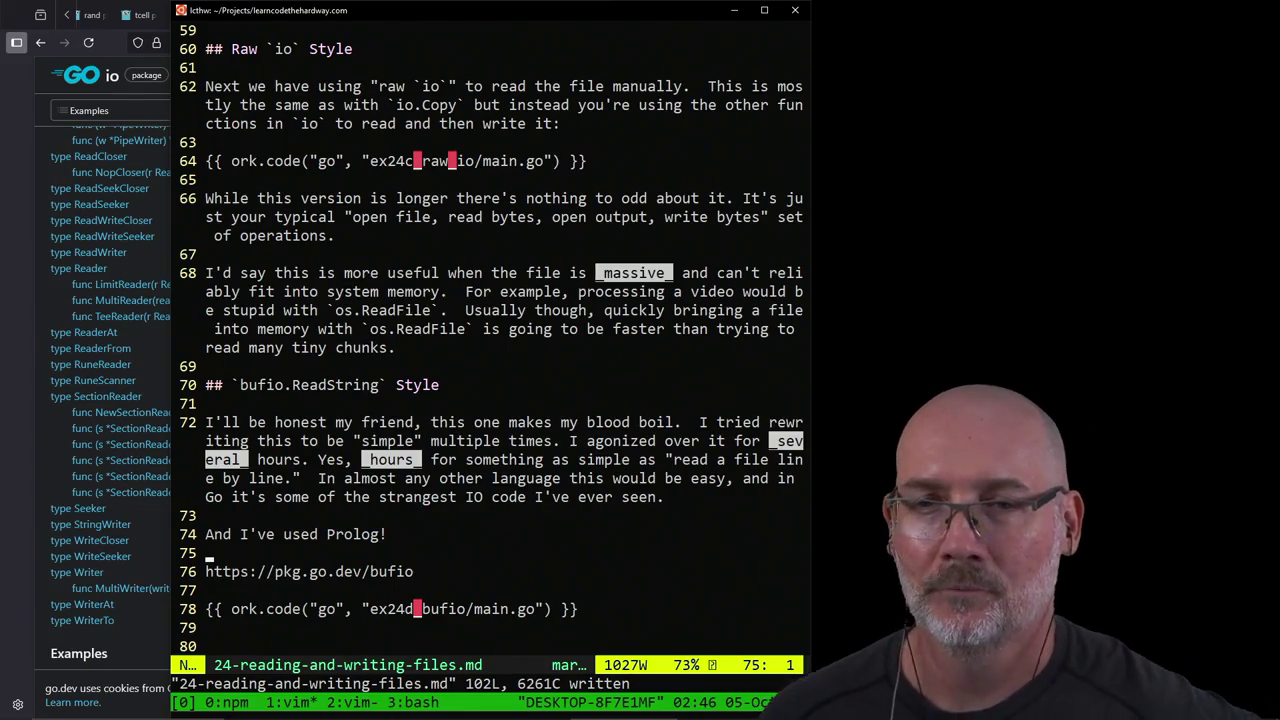
{"action": "key", "text": "k"}
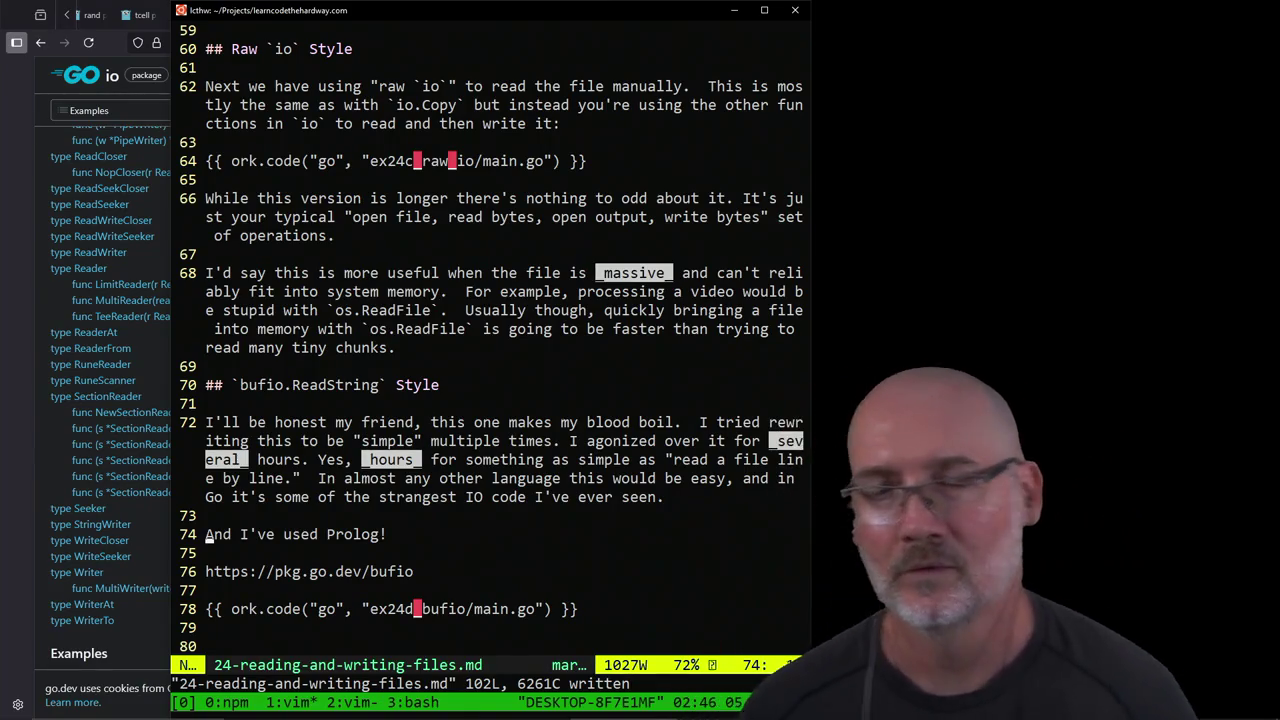
{"action": "key", "text": "j"}
{"action": "key", "text": "2"}
{"action": "key", "text": "d"}
{"action": "key", "text": "d"}
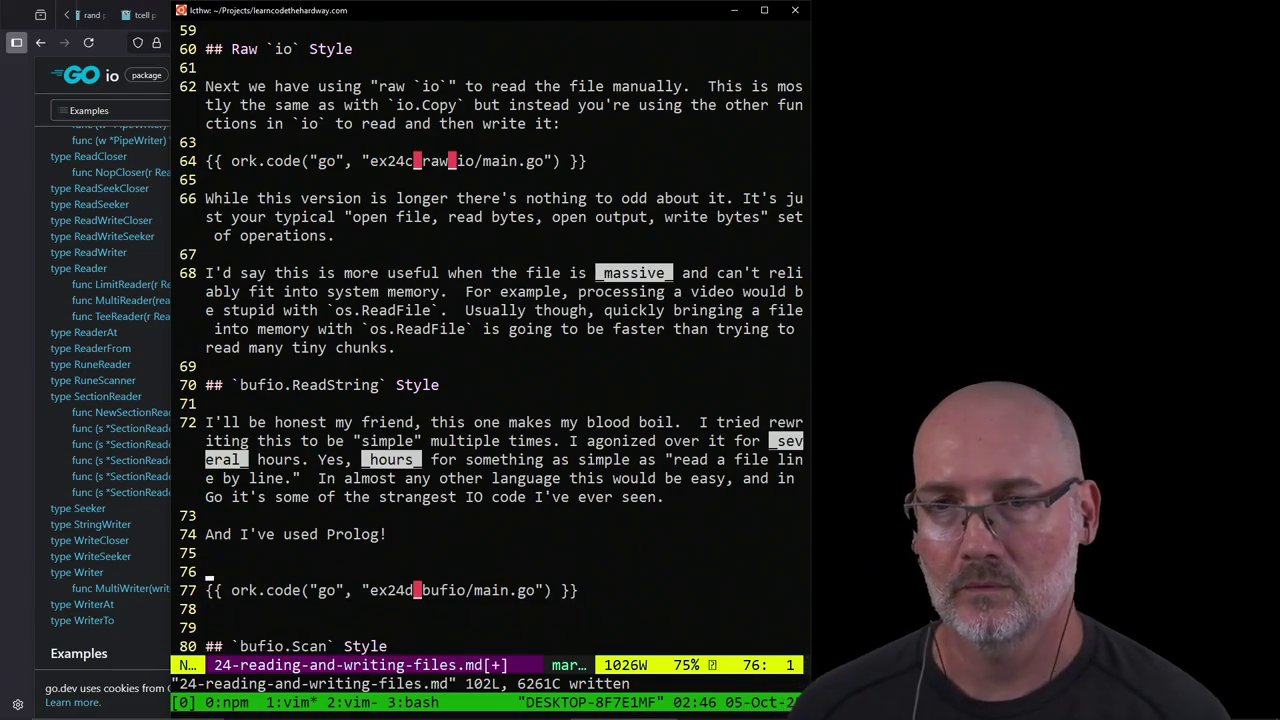
{"action": "key", "text": "j"}
{"action": "key", "text": "j"}
Step: Begin the sentence 'The documentation for [bufio](' below the ex24d_bufio include
{"action": "key", "text": "o"}
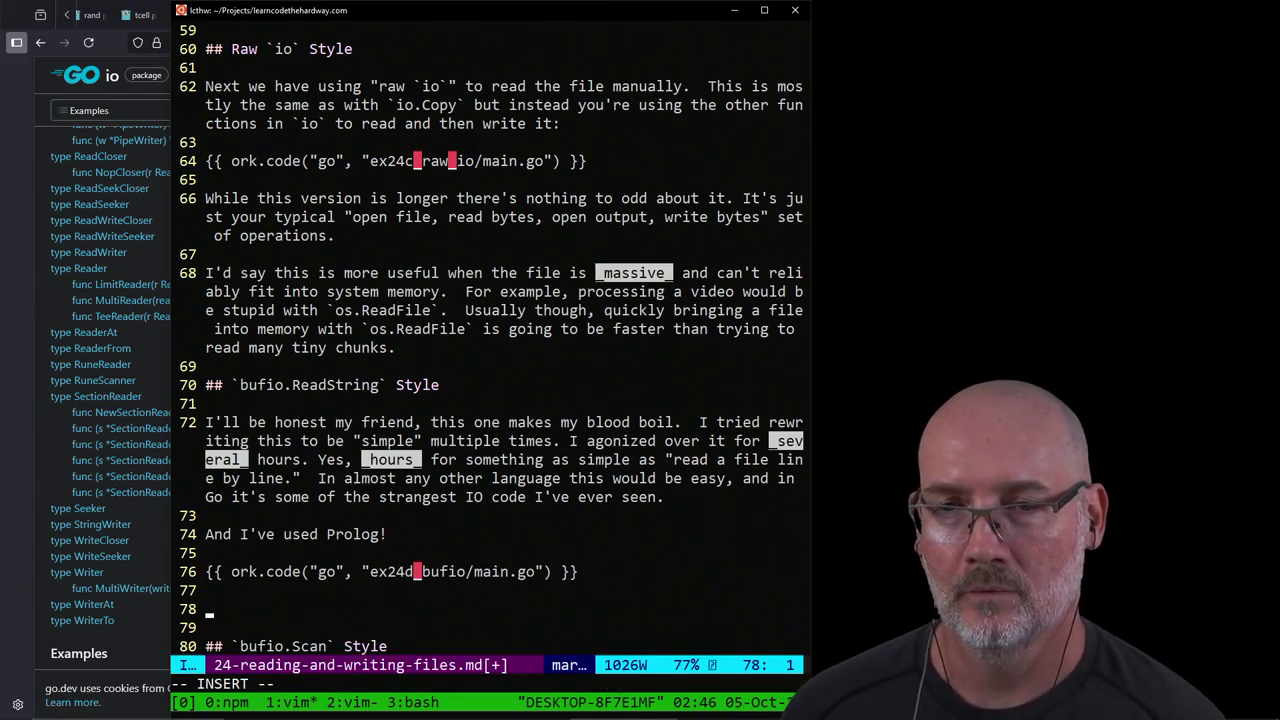
{"action": "key", "text": "Escape"}
{"action": "key", "text": "k"}
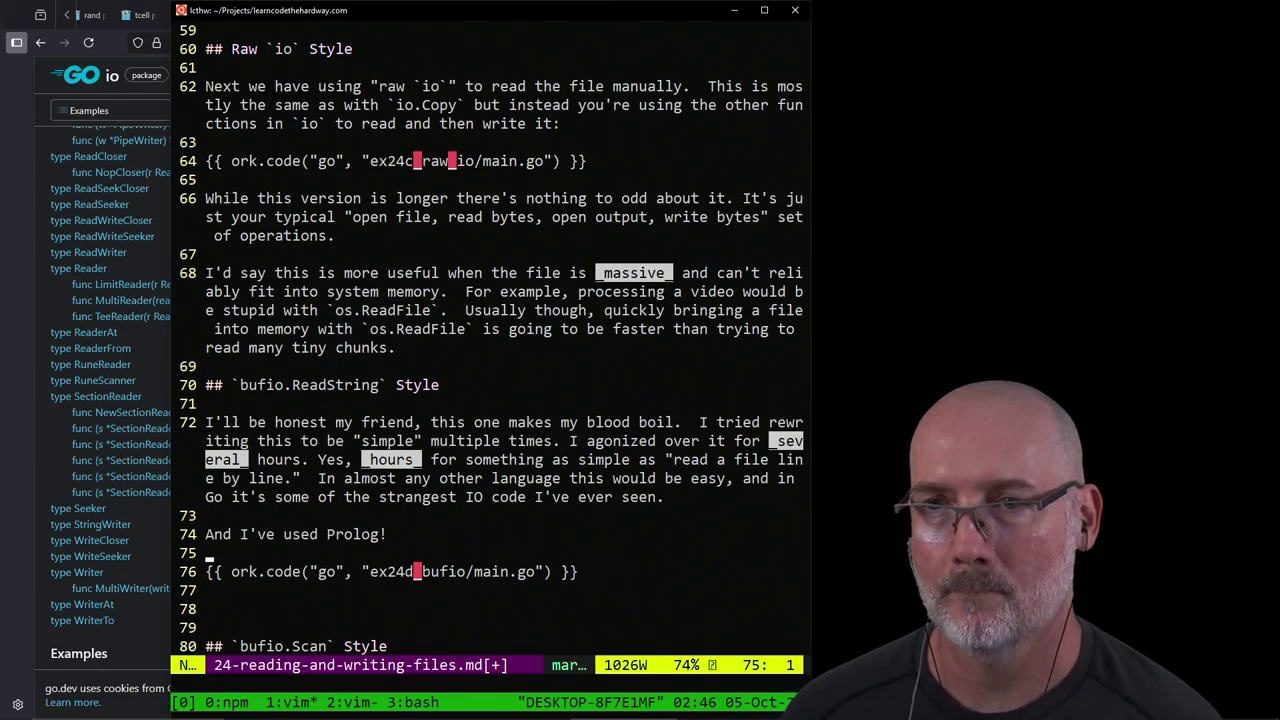
{"action": "key", "text": "j"}
{"action": "key", "text": "j"}
{"action": "key", "text": "j"}
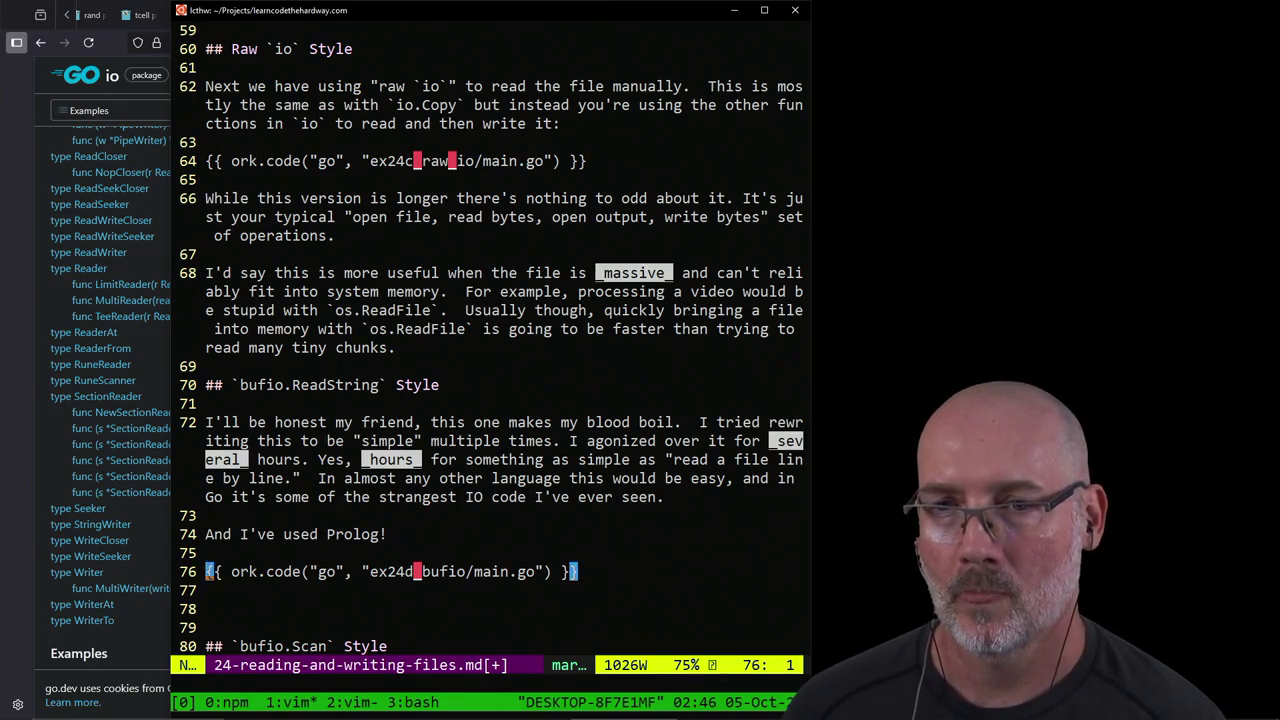
{"action": "type", "text": "joTh"}
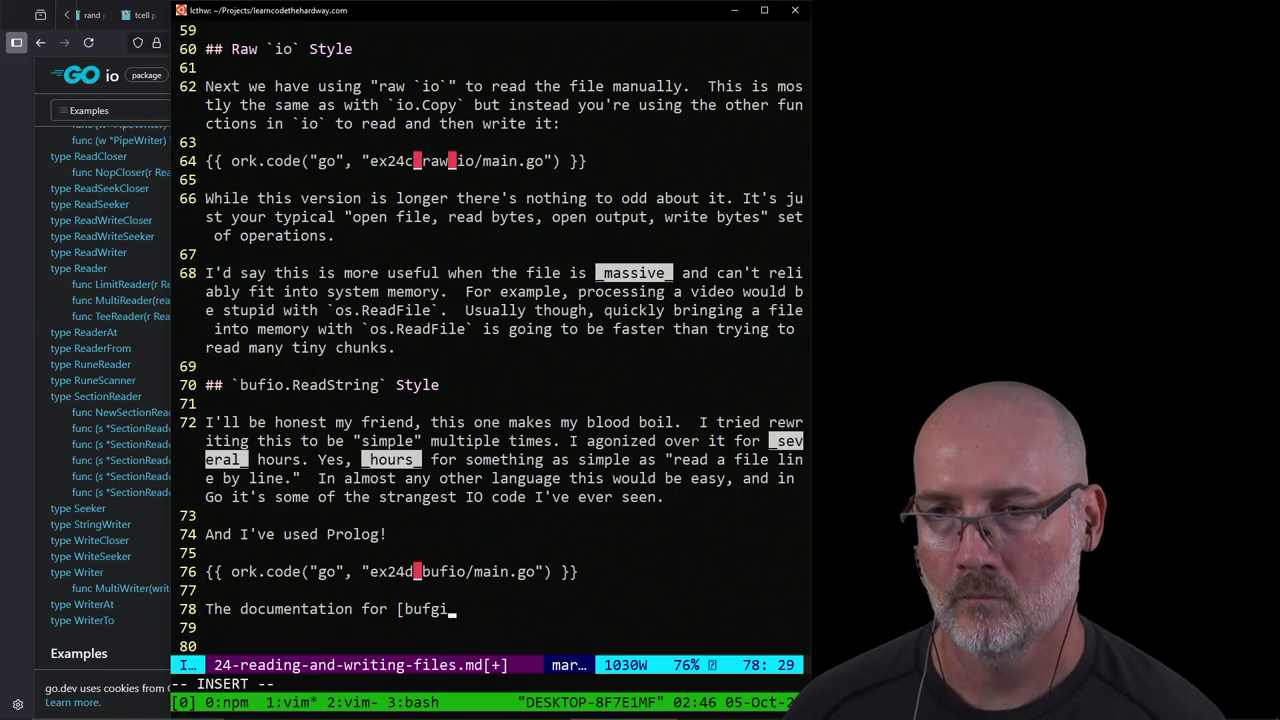
{"action": "type", "text": "]("}
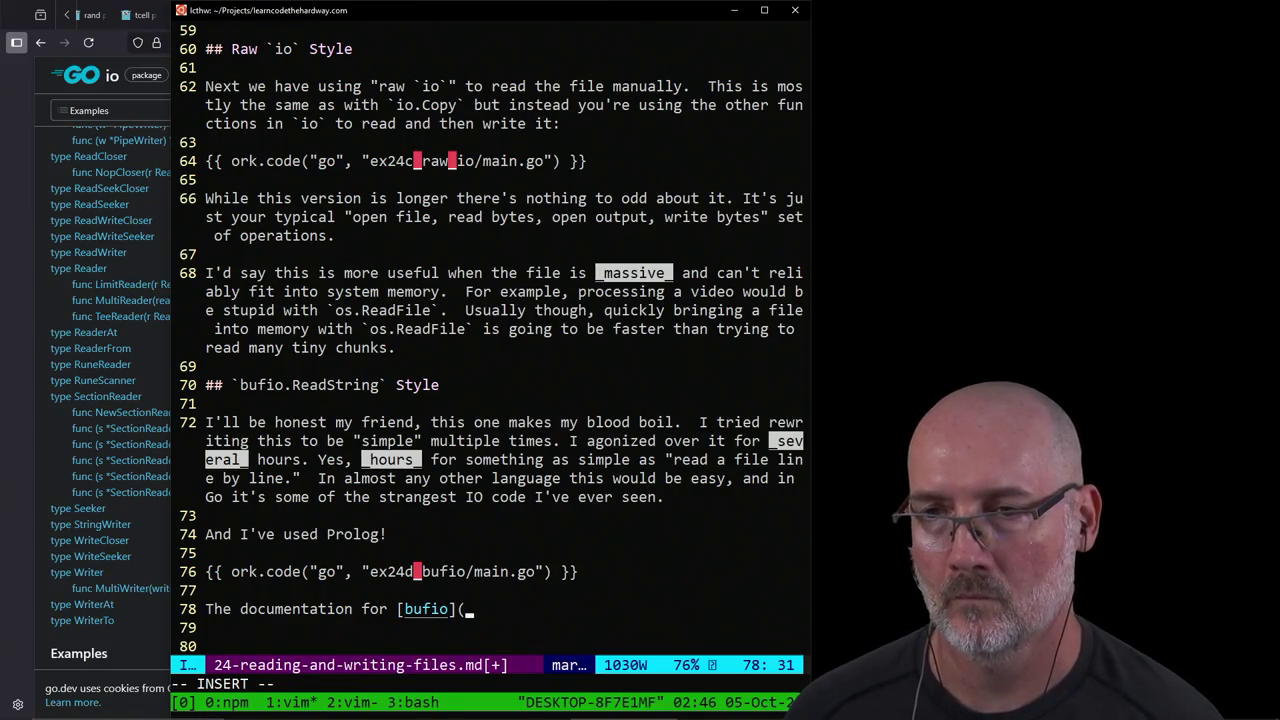
Step: Undo the mistaken sqlite3 paste and redo to recover the documentation sentence
{"action": "key", "text": "Escape"}
{"action": "key", "text": "j"}
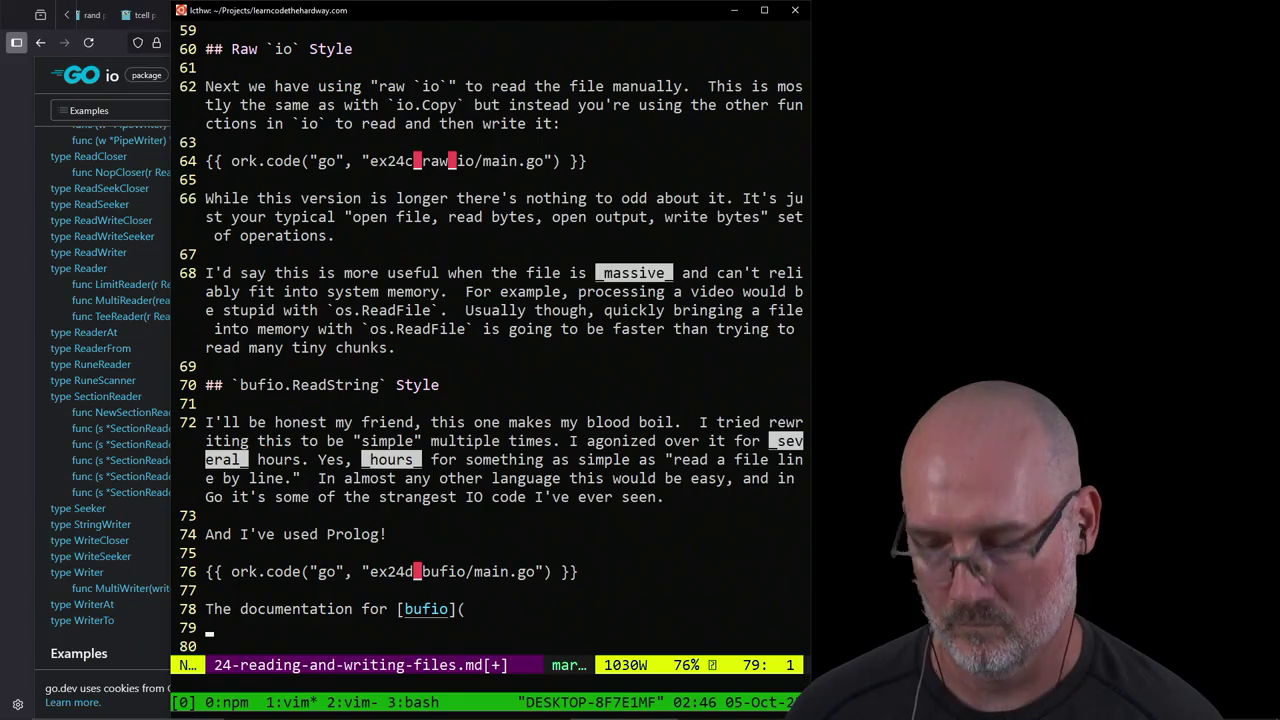
{"action": "key", "text": "j"}
{"action": "key", "text": "j"}
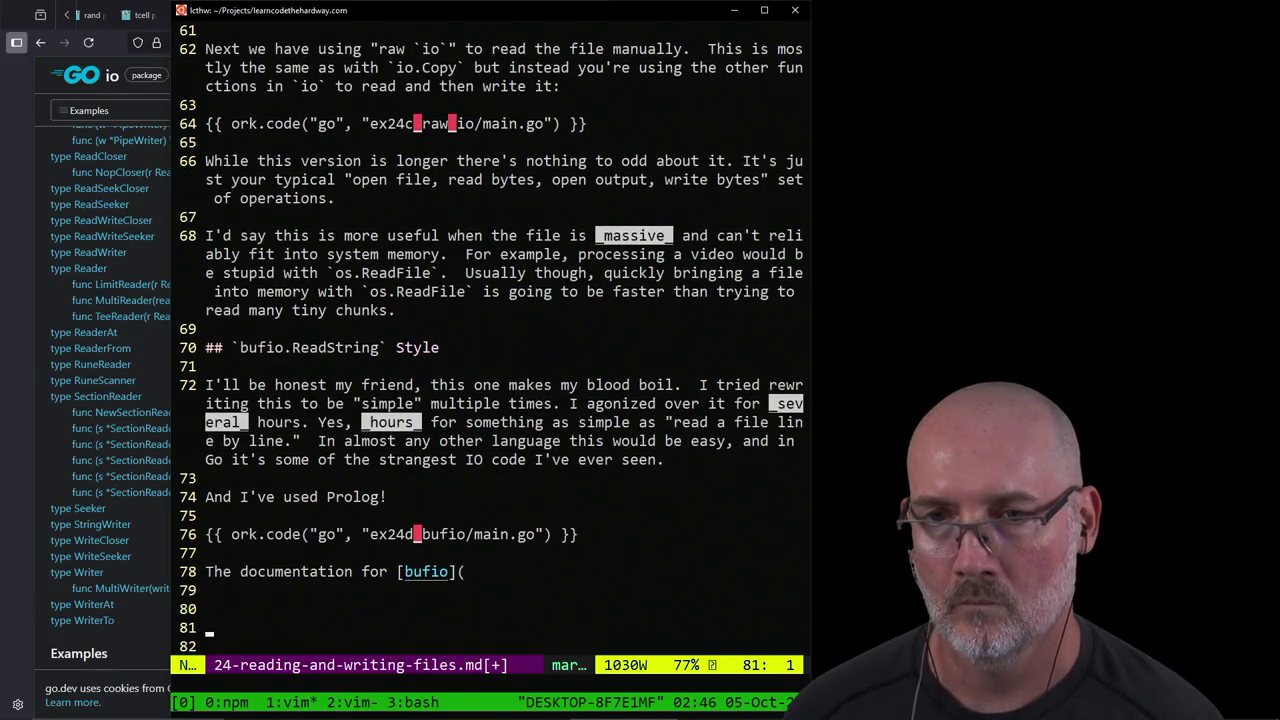
{"action": "key", "text": "p"}
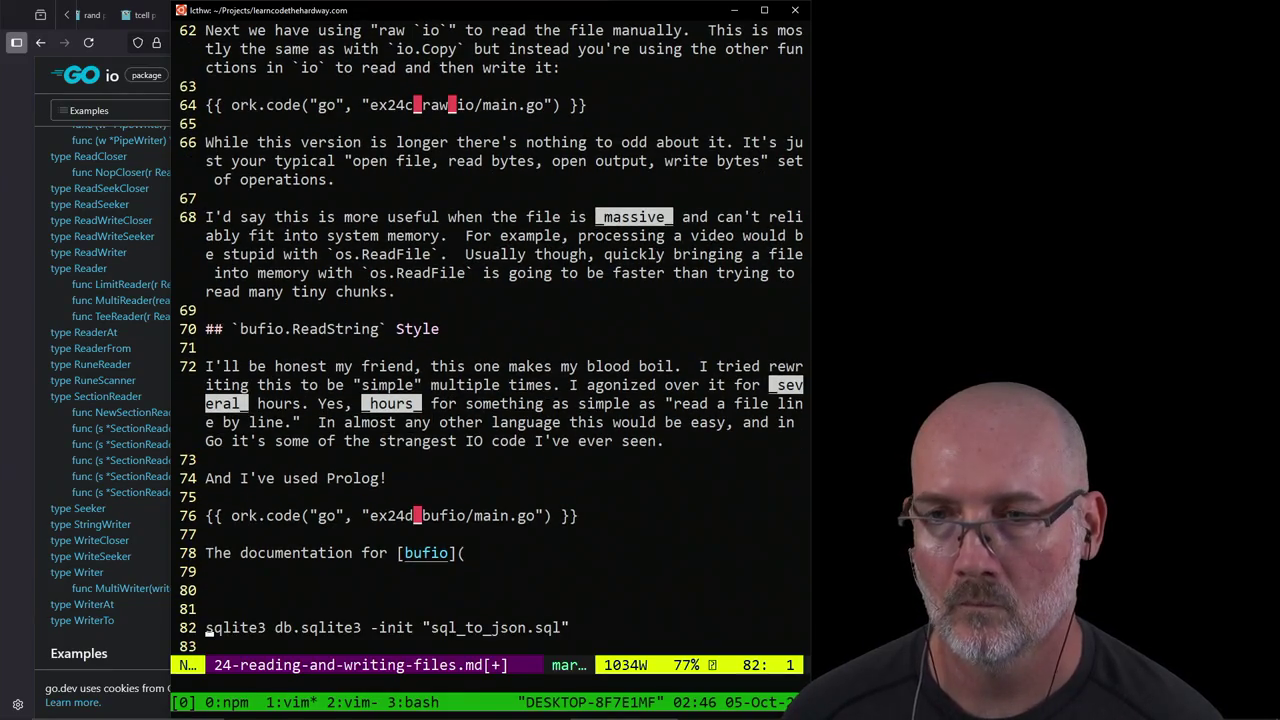
{"action": "key", "text": "u"}
{"action": "key", "text": "u"}
{"action": "key", "text": "u"}
{"action": "key", "text": "u"}
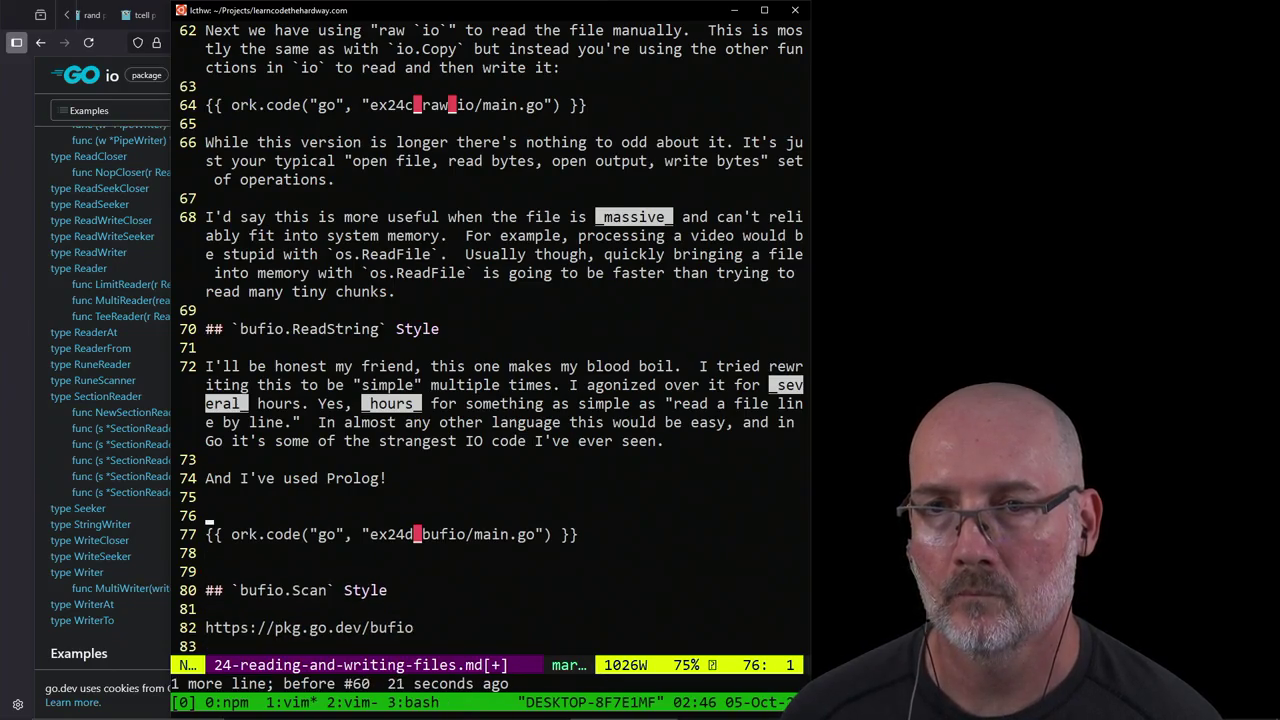
{"action": "key", "text": "u"}
{"action": "key", "text": "u"}
{"action": "key", "text": "ctrl+r"}
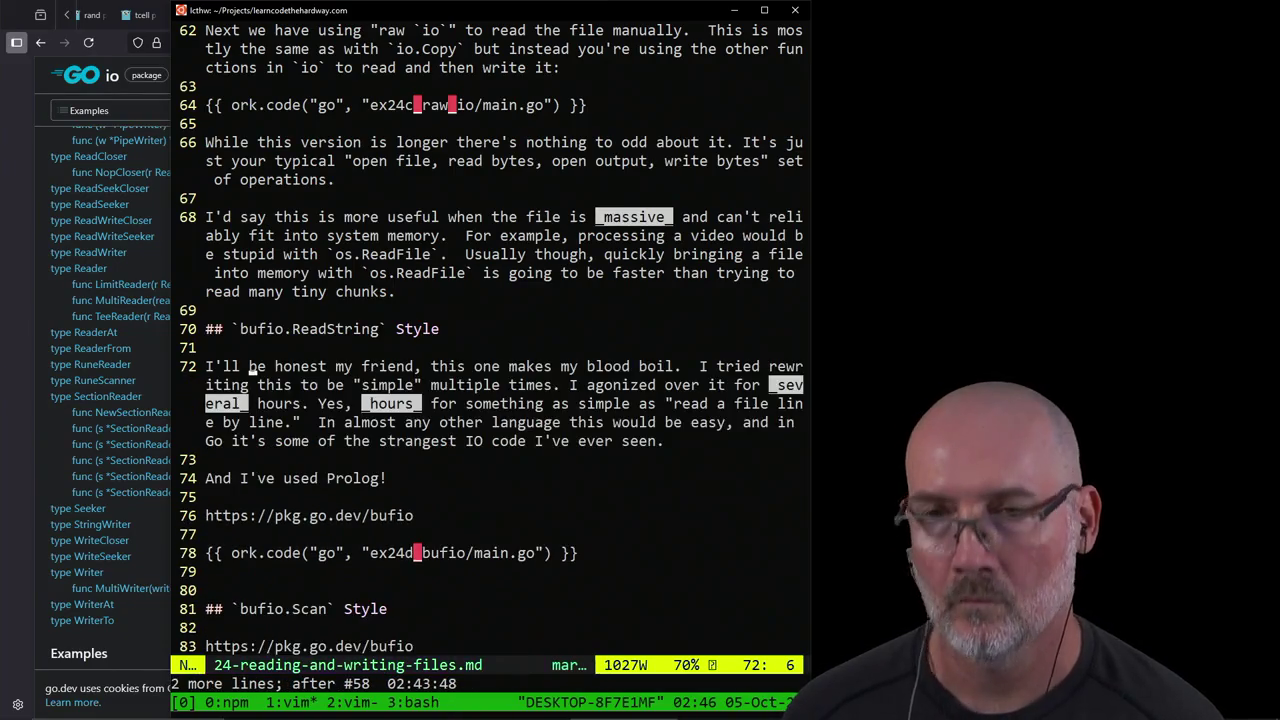
{"action": "key", "text": "j"}
{"action": "key", "text": "j"}
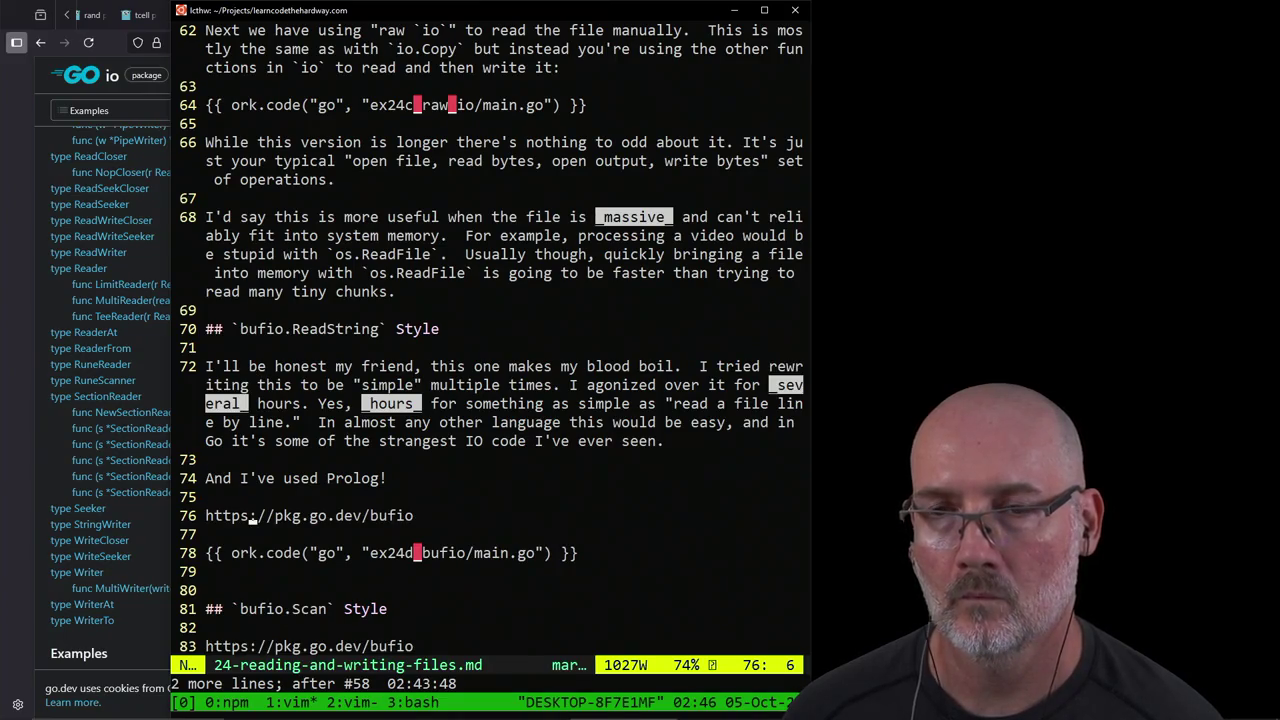
{"action": "key", "text": "ctrl+r"}
{"action": "key", "text": "ctrl+r"}
{"action": "key", "text": "ctrl+r"}
{"action": "key", "text": "ctrl+r"}
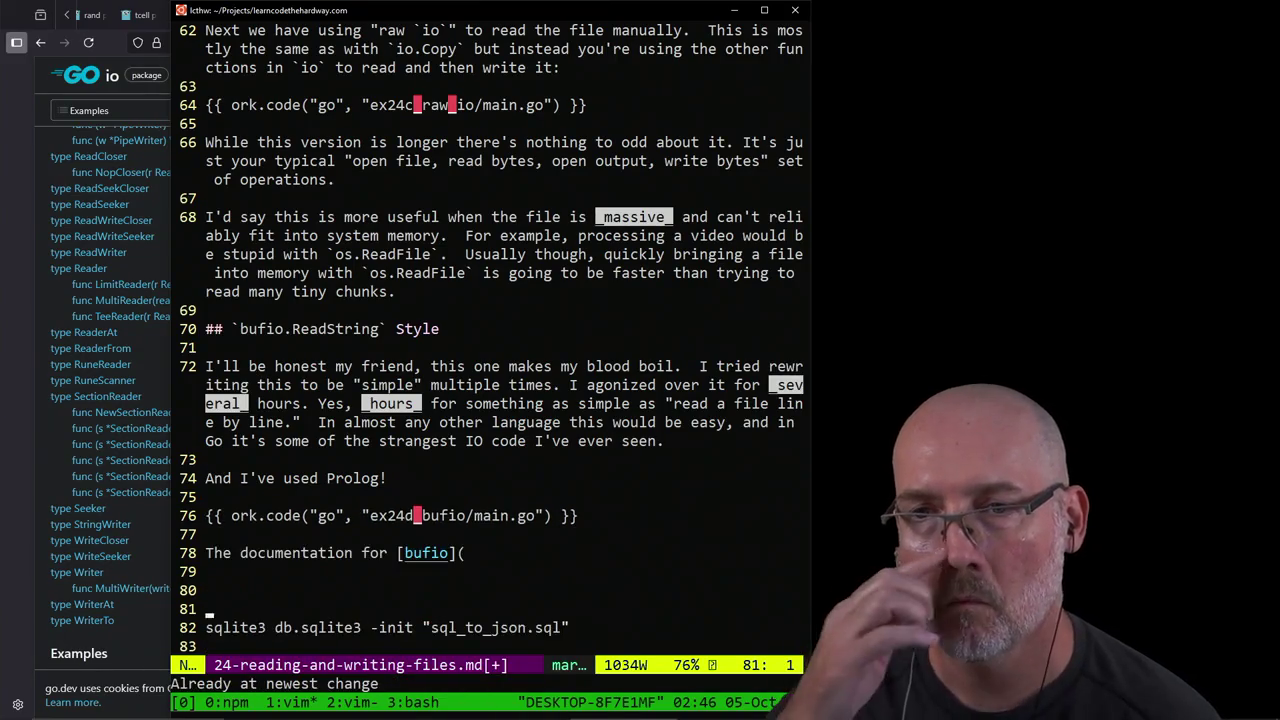
Step: Insert the bufio URL as the link and finish 'has everything you need, but I present a challenge to you dear friend:'
{"action": "key", "text": "k"}
{"action": "key", "text": "k"}
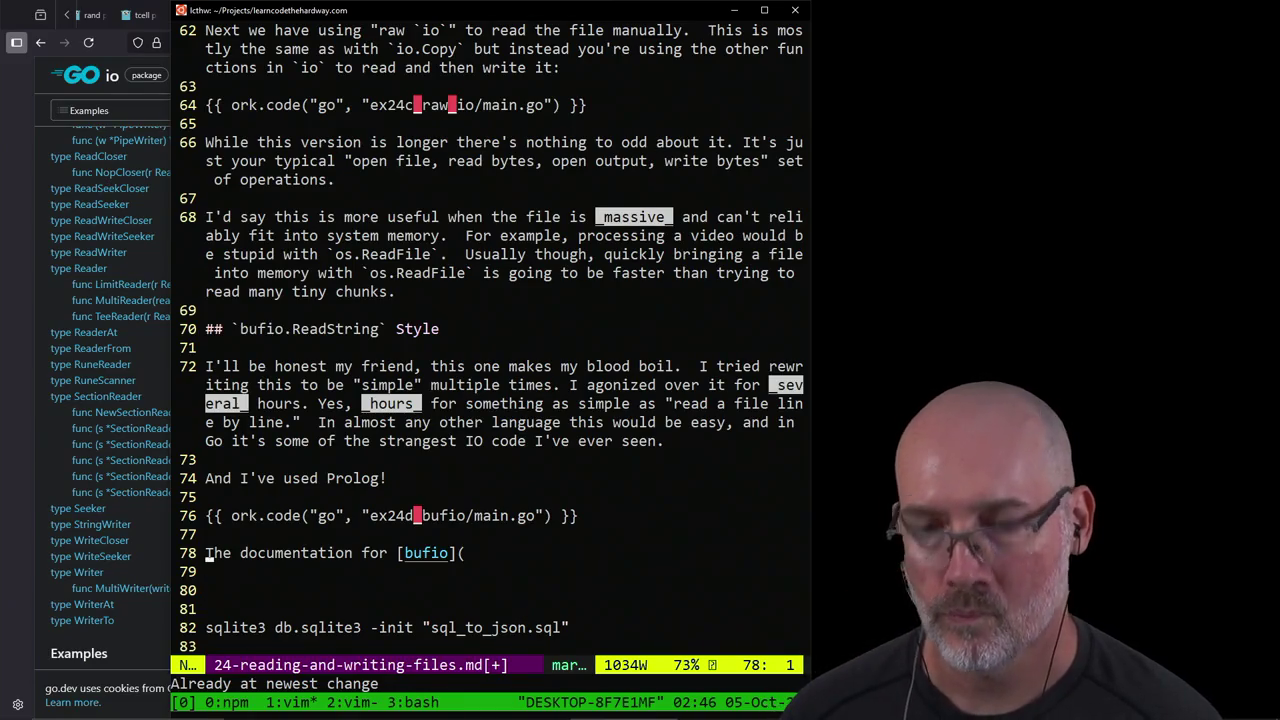
{"action": "key", "text": "P"}
{"action": "key", "text": "k"}
{"action": "key", "text": "shift+j"}
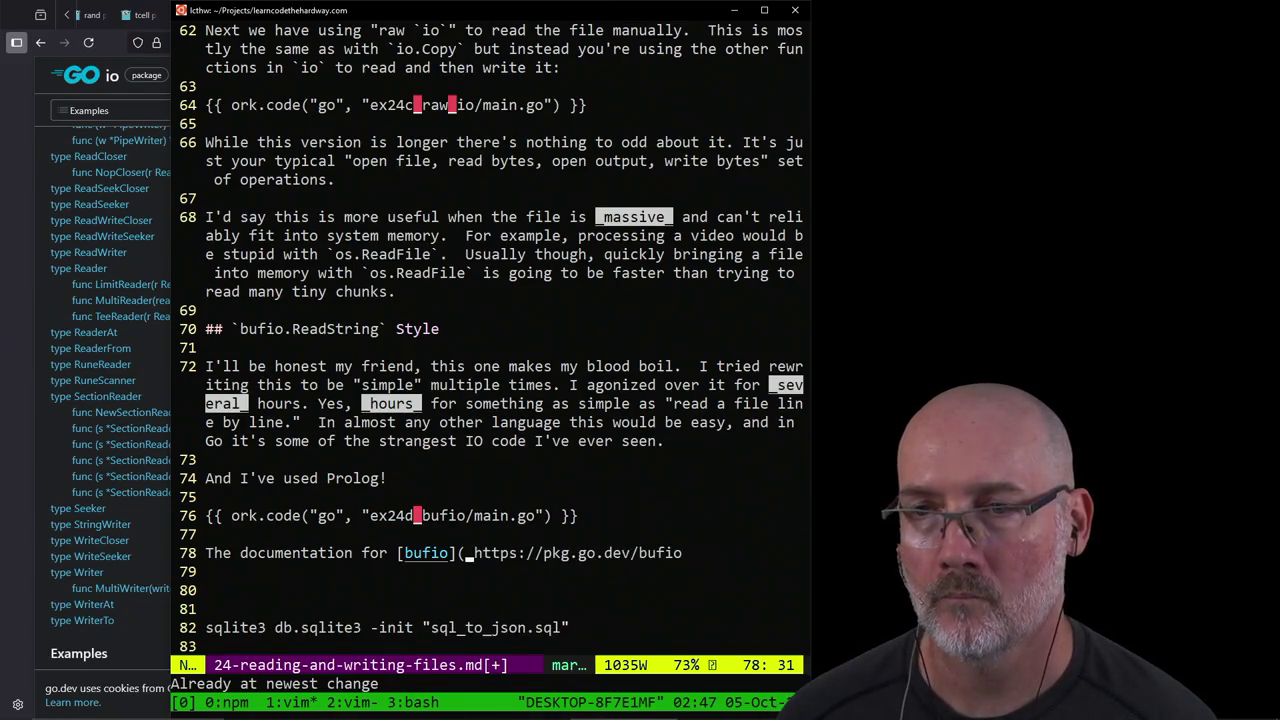
{"action": "type", "text": "xa"}
{"action": "type", "text": ")"}
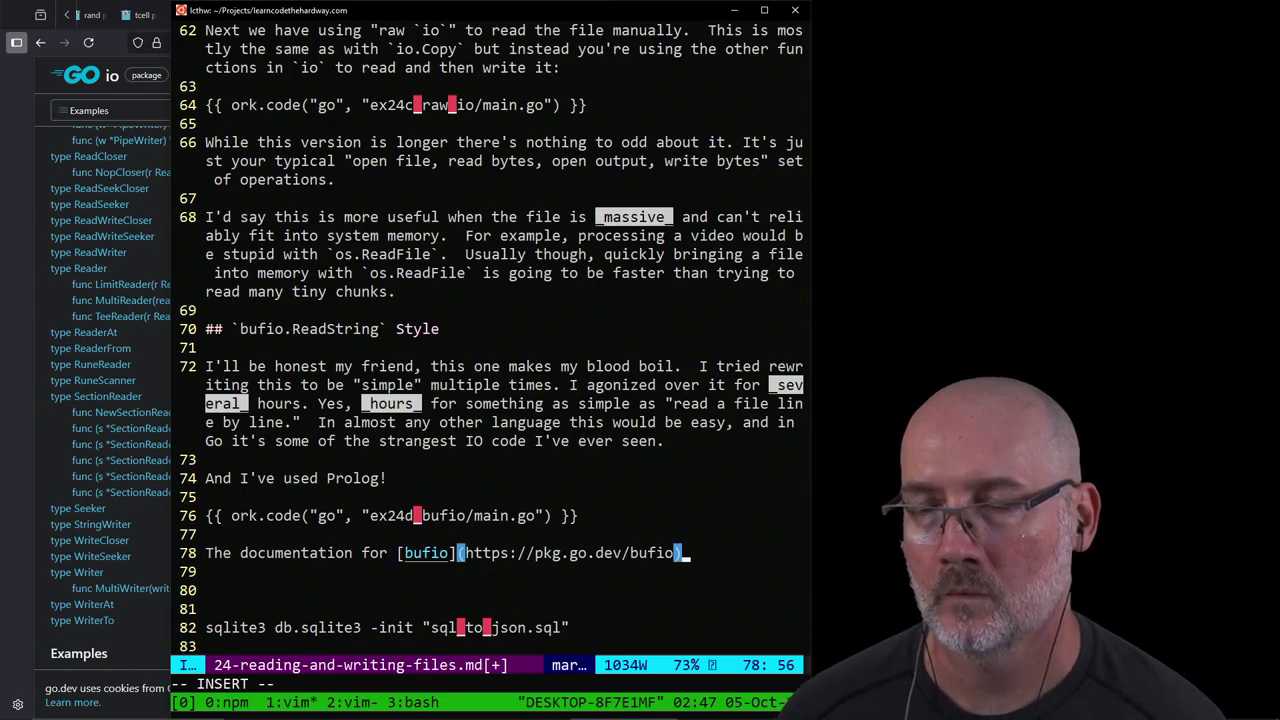
{"action": "type", "text": " has everything"}
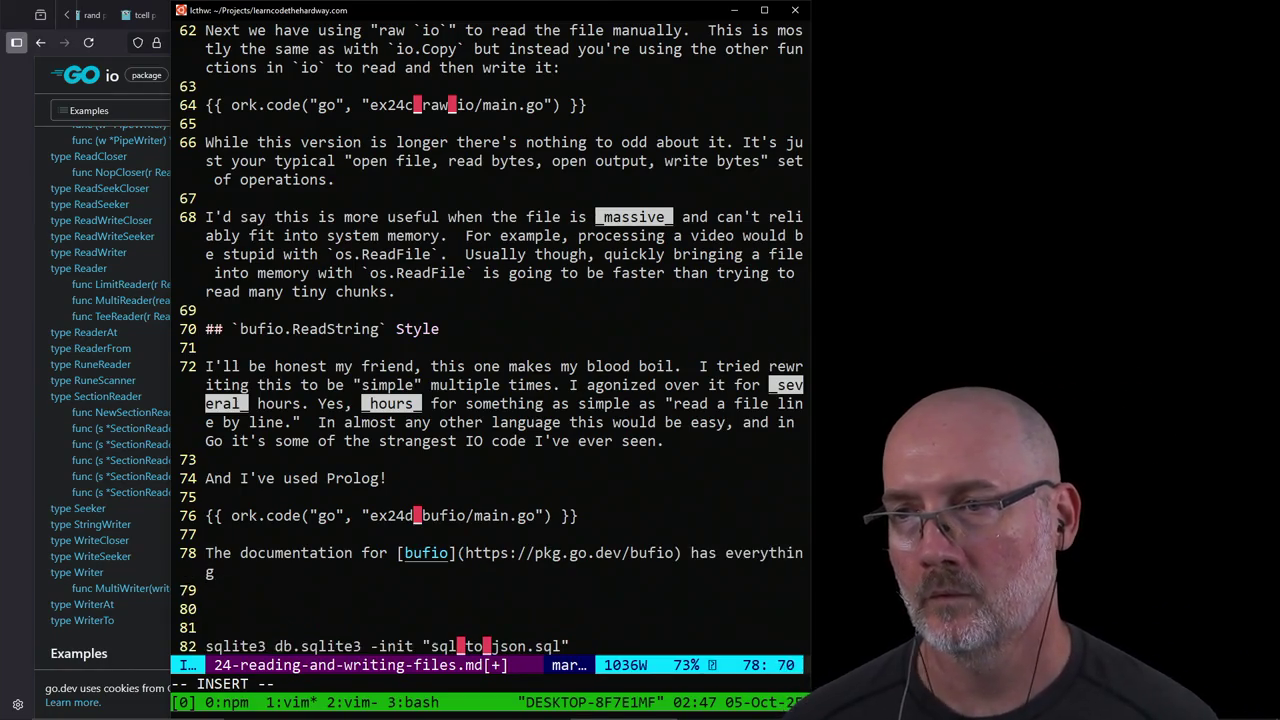
{"action": "type", "text": " you n"}
{"action": "type", "text": "eed, but I presen"}
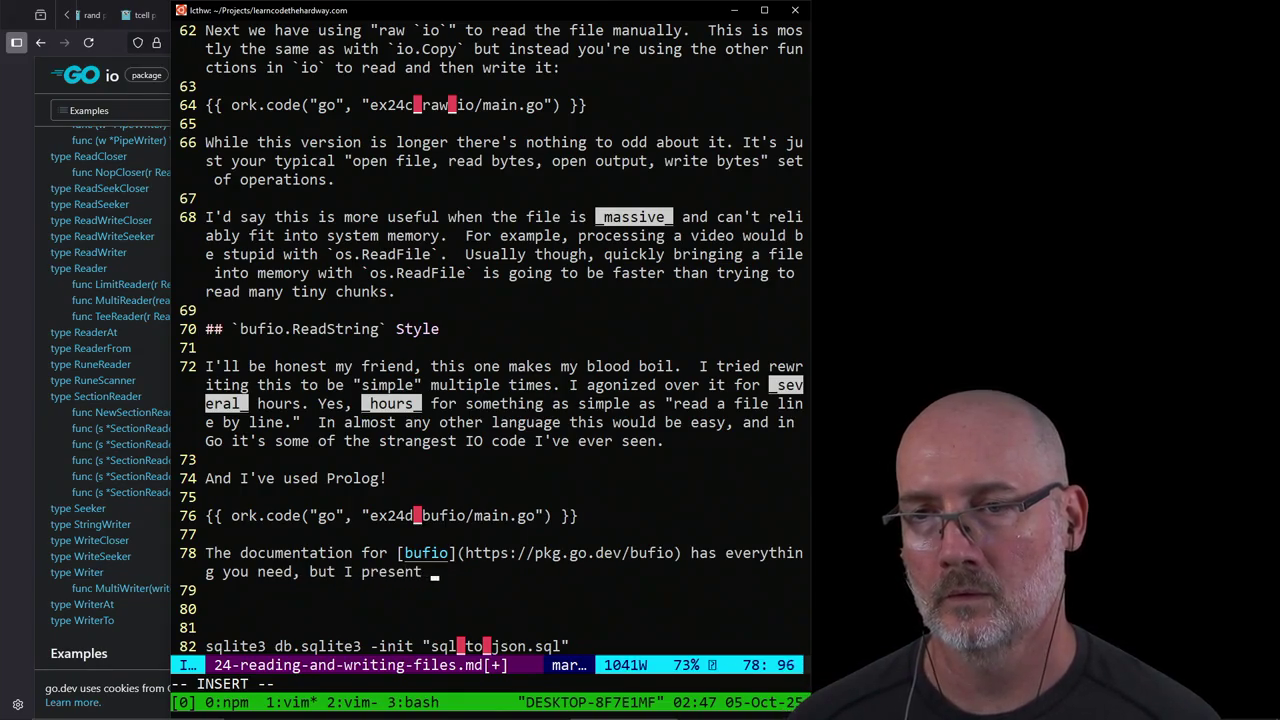
{"action": "type", "text": "to you"}
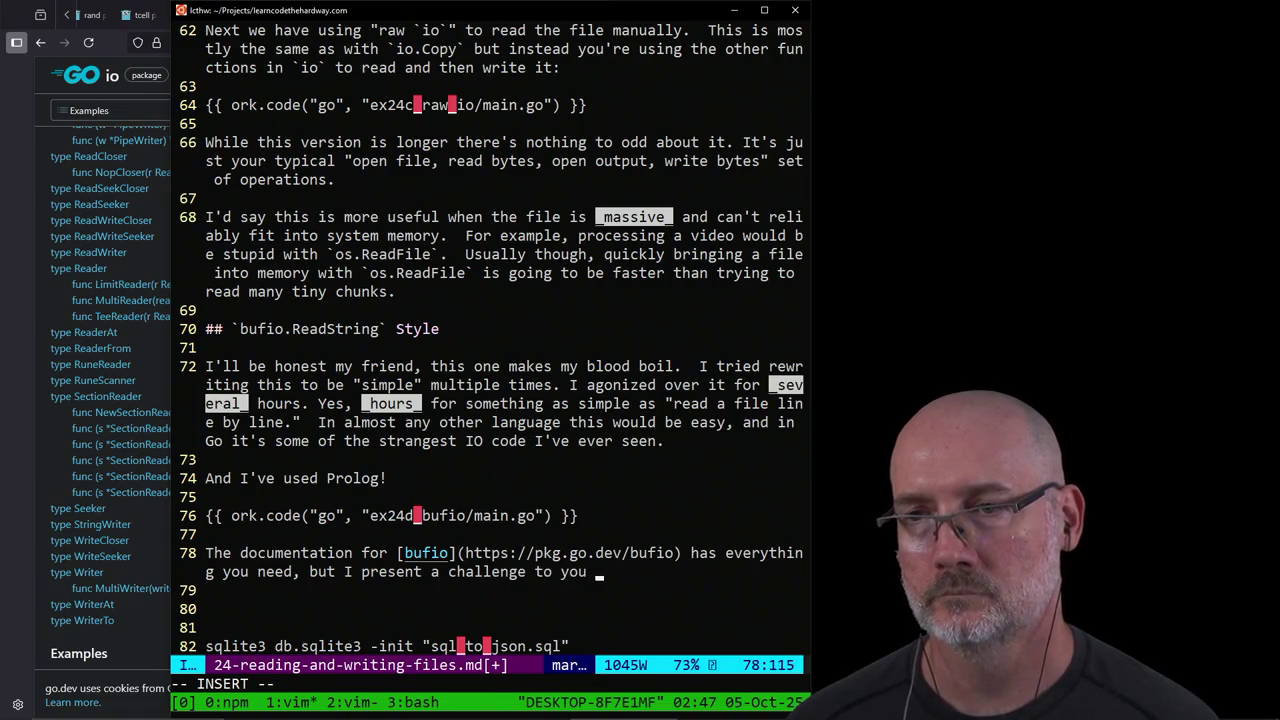
{"action": "type", "text": " dear frien"}
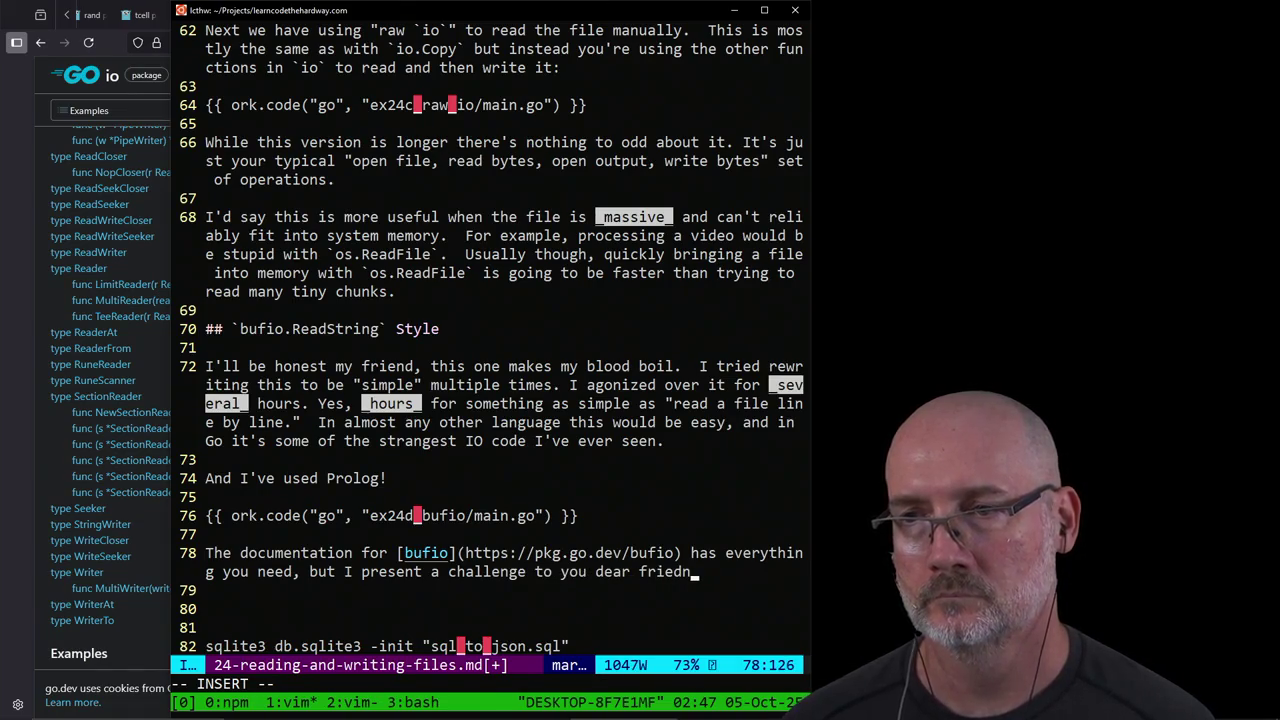
{"action": "type", "text": "d:"}
Step: Write a '> __CHALLENGE__' blockquote daring readers to rewrite the weird `for` loop without its inner `if`
{"action": "key", "text": "Return"}
{"action": "key", "text": "Return"}
{"action": "type", "text": ">"}
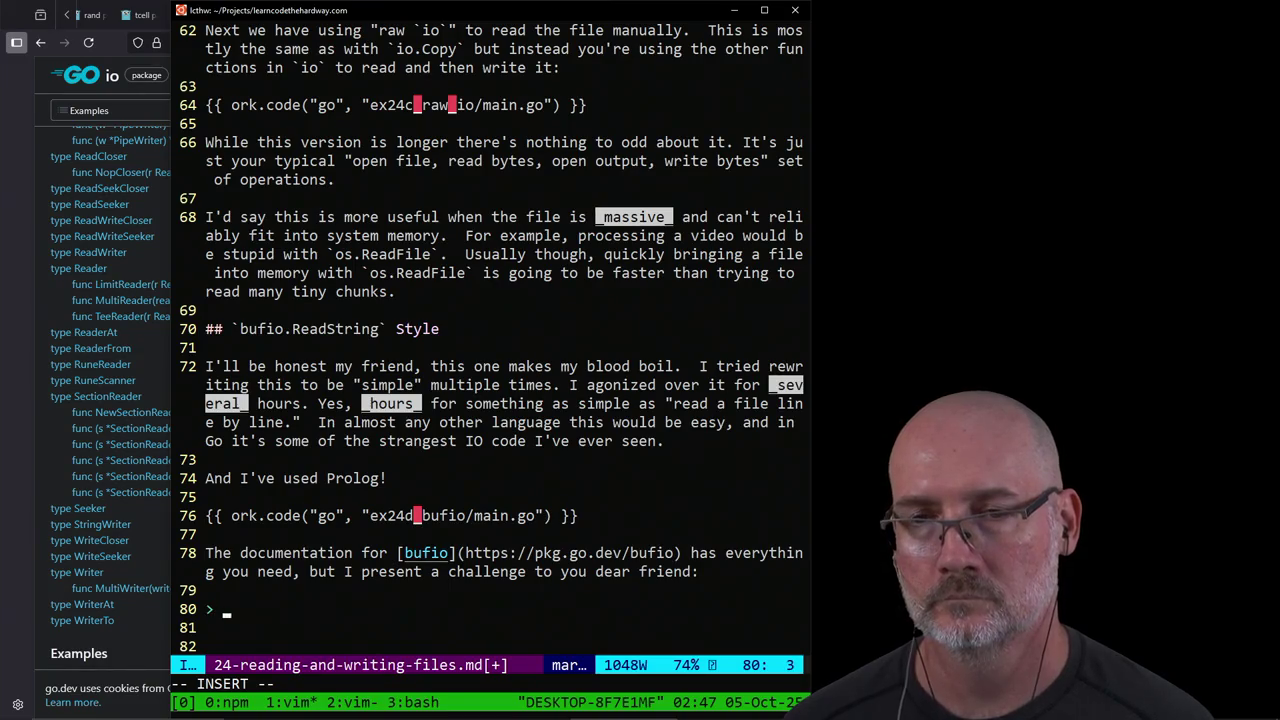
{"action": "type", "text": ">__CHA"}
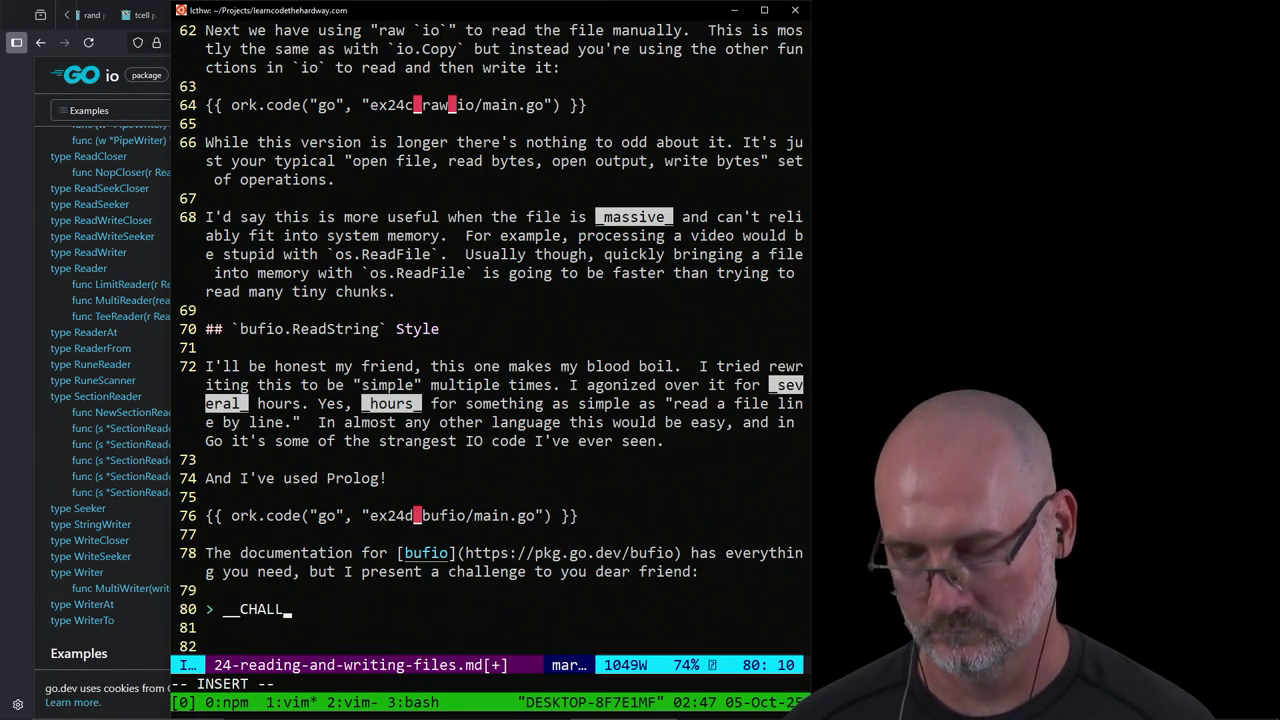
{"action": "type", "text": "LENGE__ Prove me wrong."}
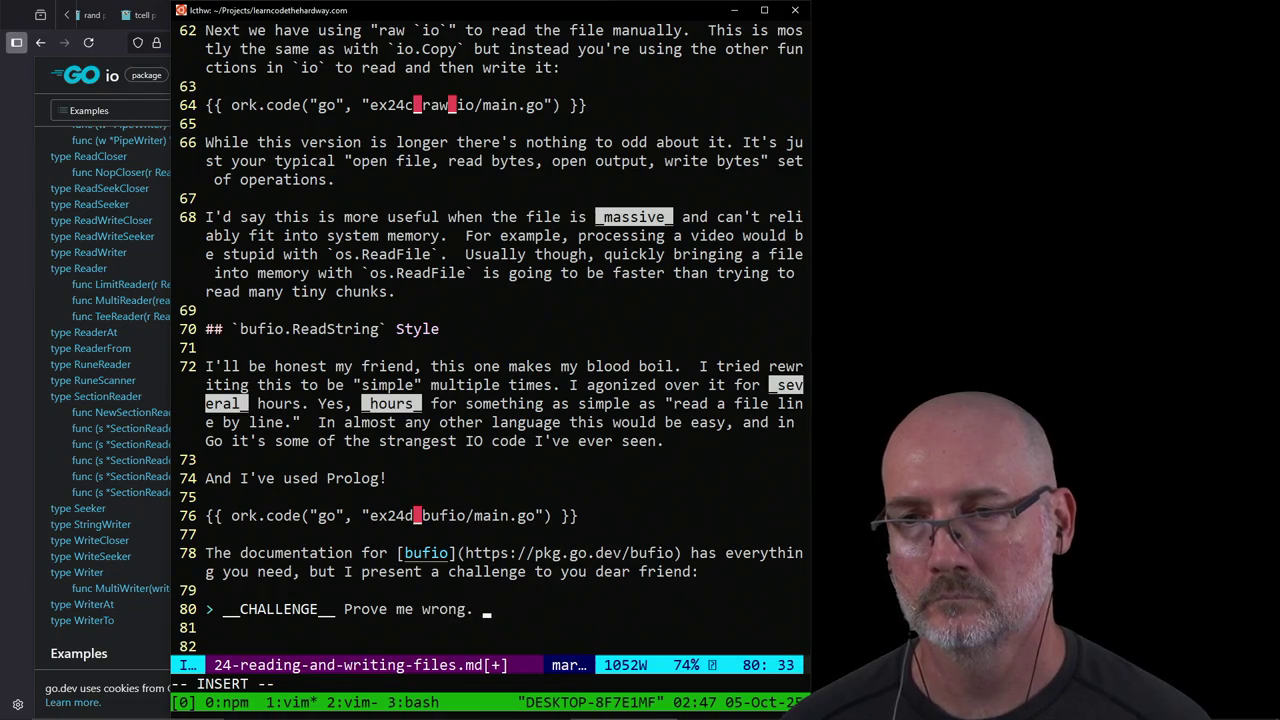
{"action": "type", "text": "rewrite that i"}
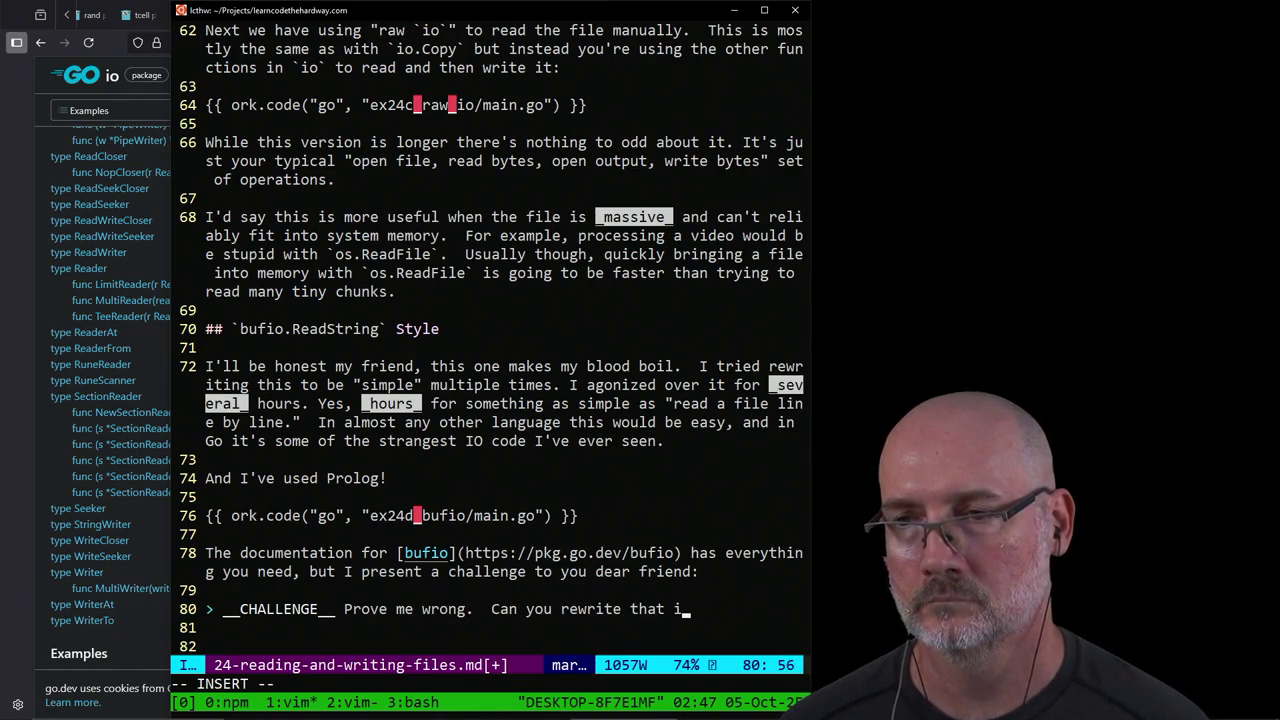
{"action": "key", "text": "BackSpace"}
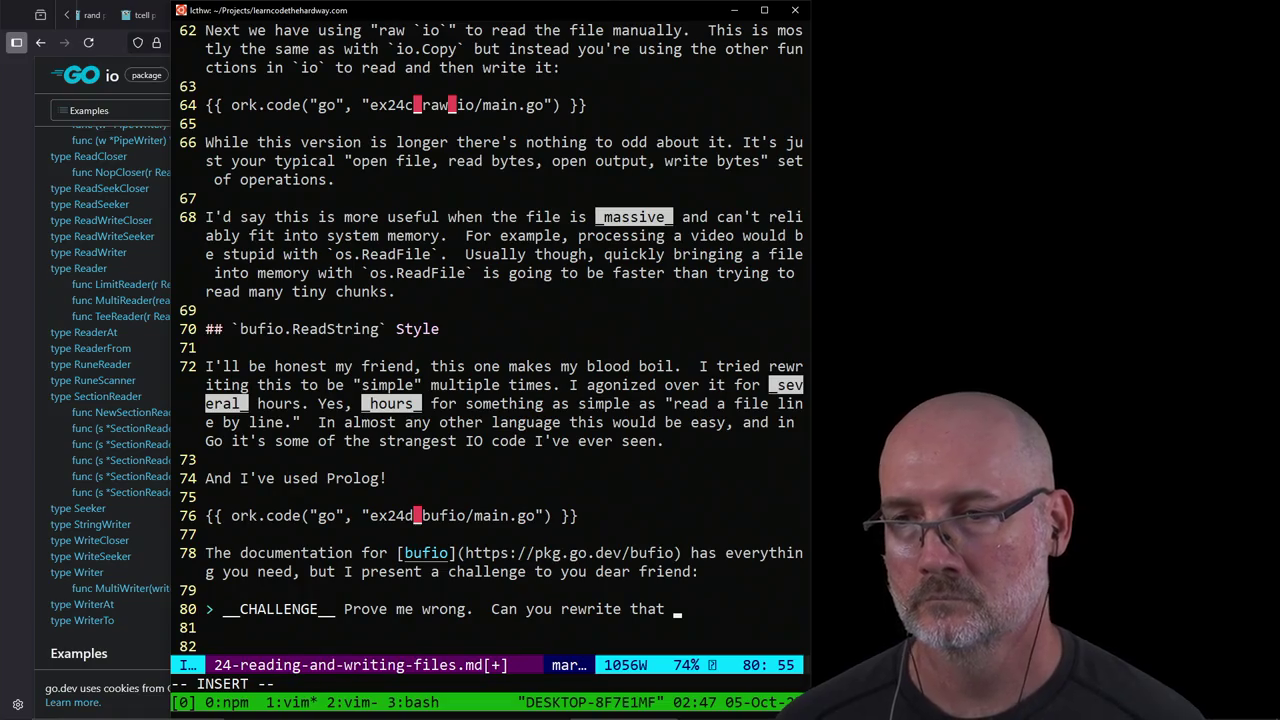
{"action": "type", "text": "`for` lo"}
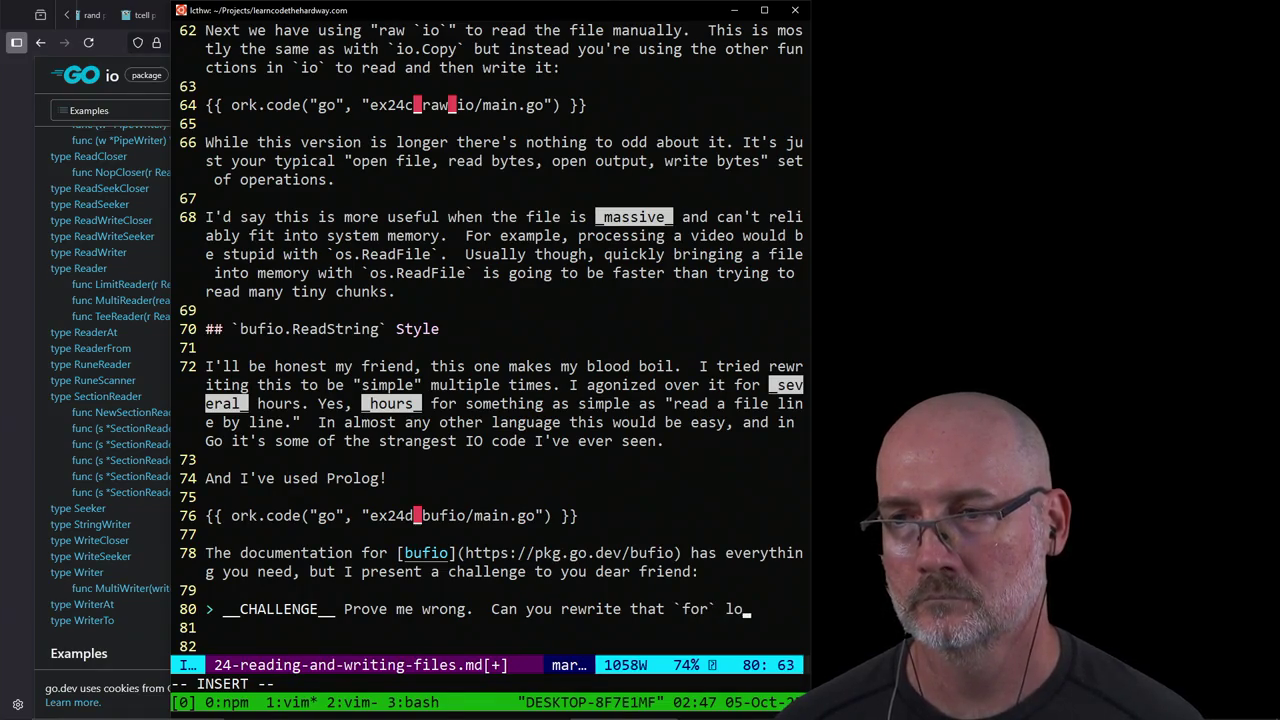
{"action": "type", "text": "op to not be so s"}
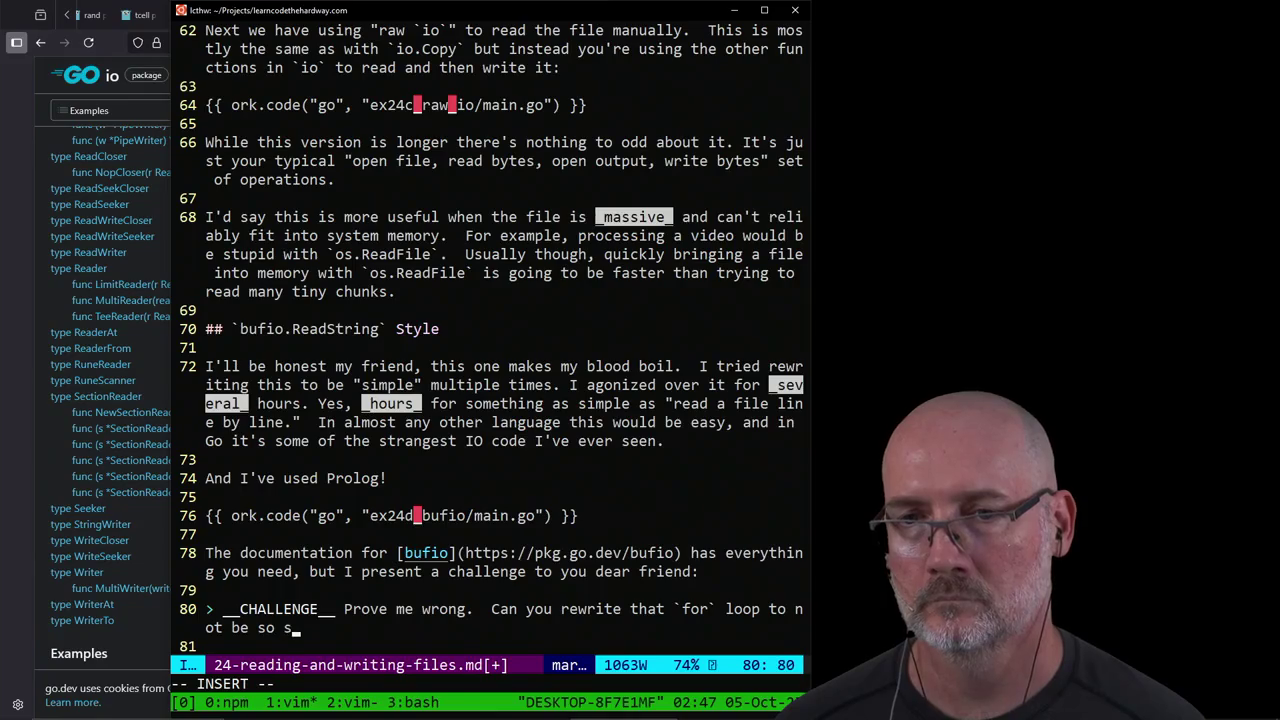
{"action": "key", "text": "BackSpace"}
{"action": "type", "text": "weird.  "}
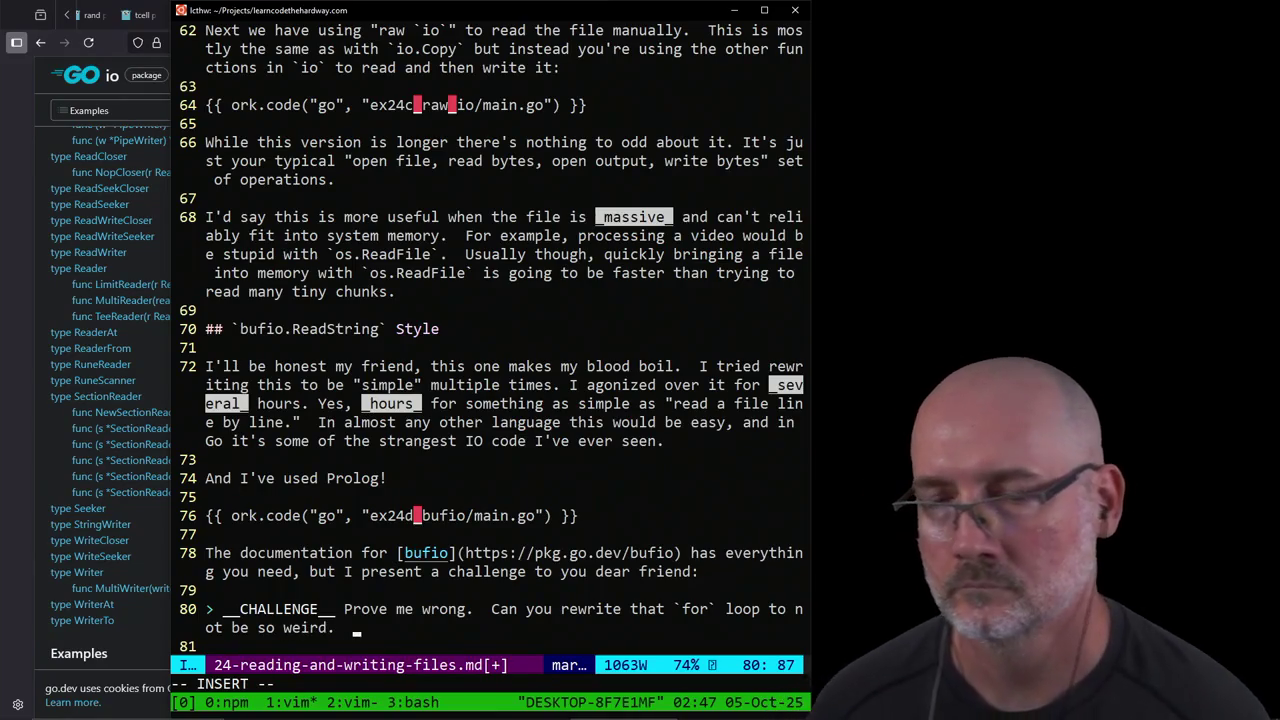
{"action": "type", "text": "It has to work the sa"}
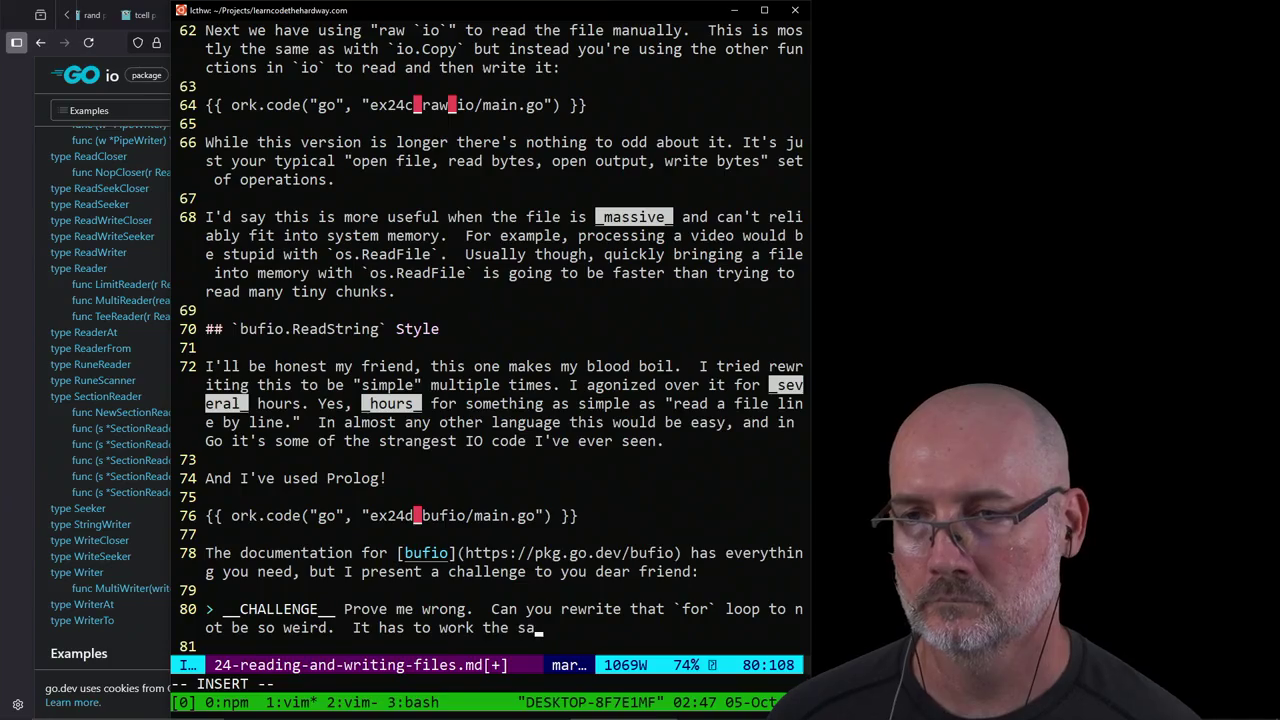
{"action": "type", "text": "me, but not "}
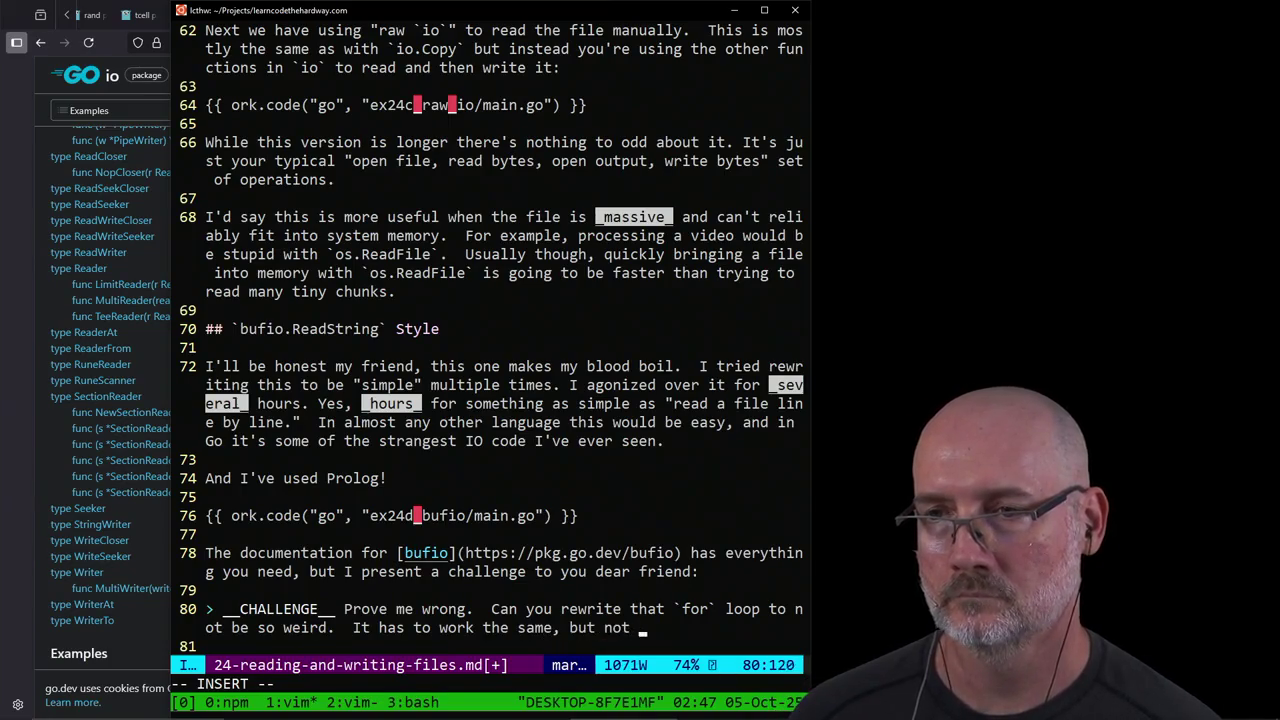
{"action": "type", "text": "have that inner `i"}
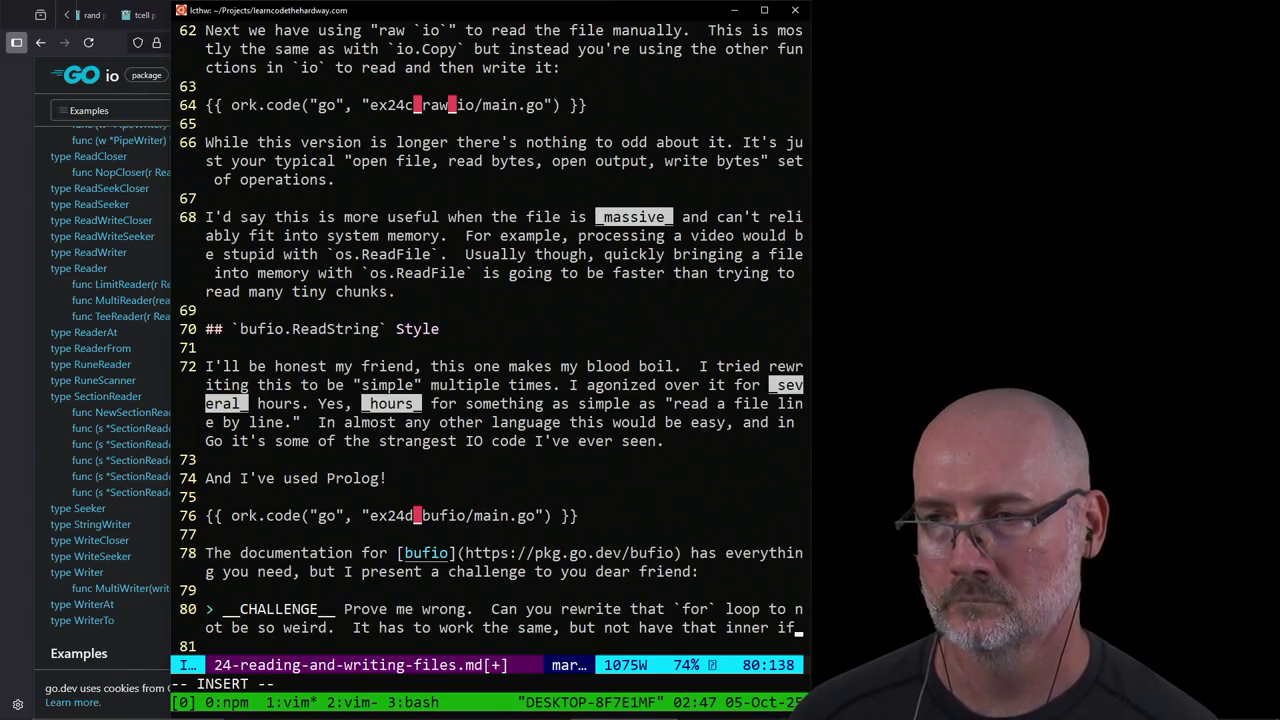
{"action": "type", "text": "f` and"}
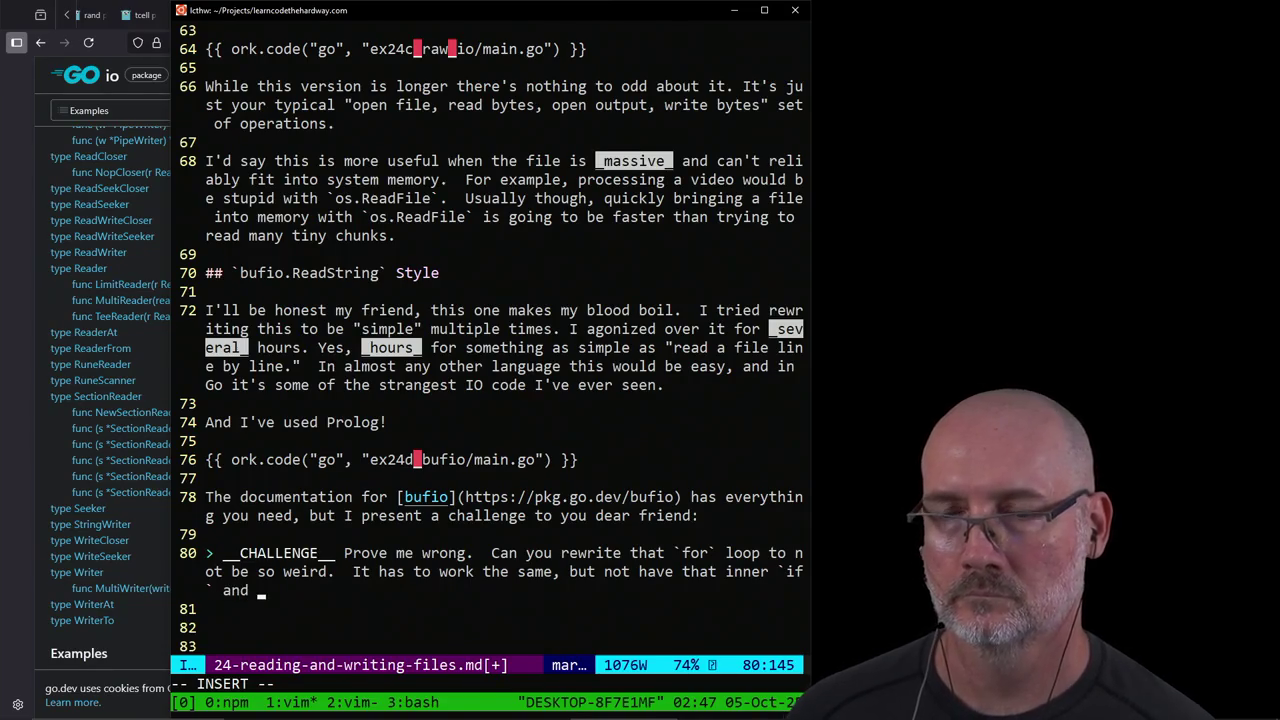
{"action": "key", "text": "BackSpace"}
{"action": "key", "text": "BackSpace"}
{"action": "key", "text": "BackSpace"}
{"action": "type", "text": ". "}
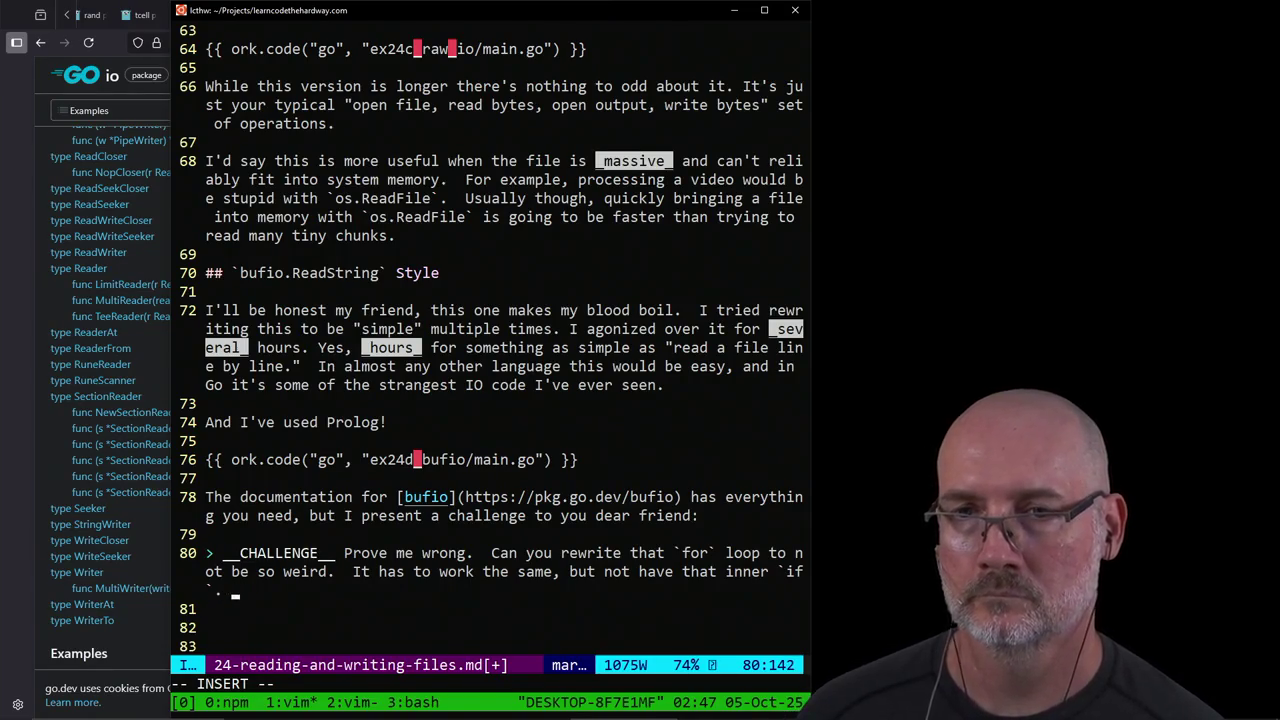
{"action": "type", "text": " I'd love to s"}
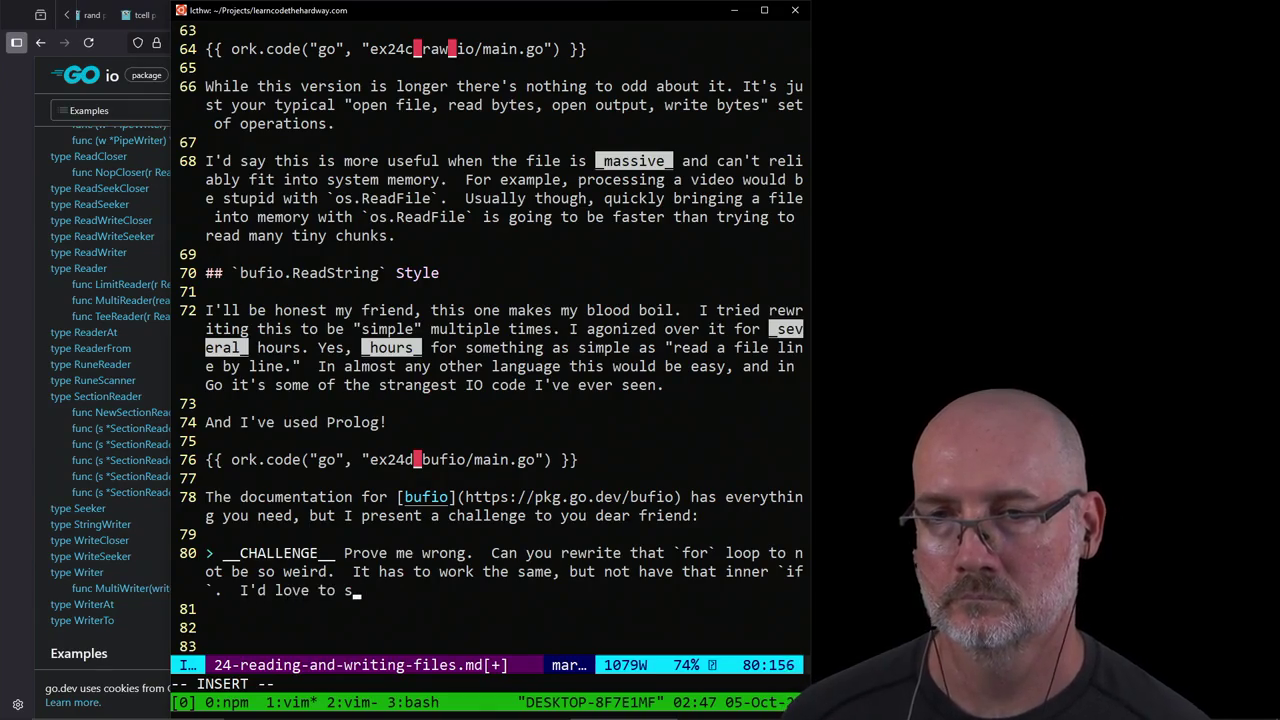
{"action": "type", "text": "ee someone make this work because"}
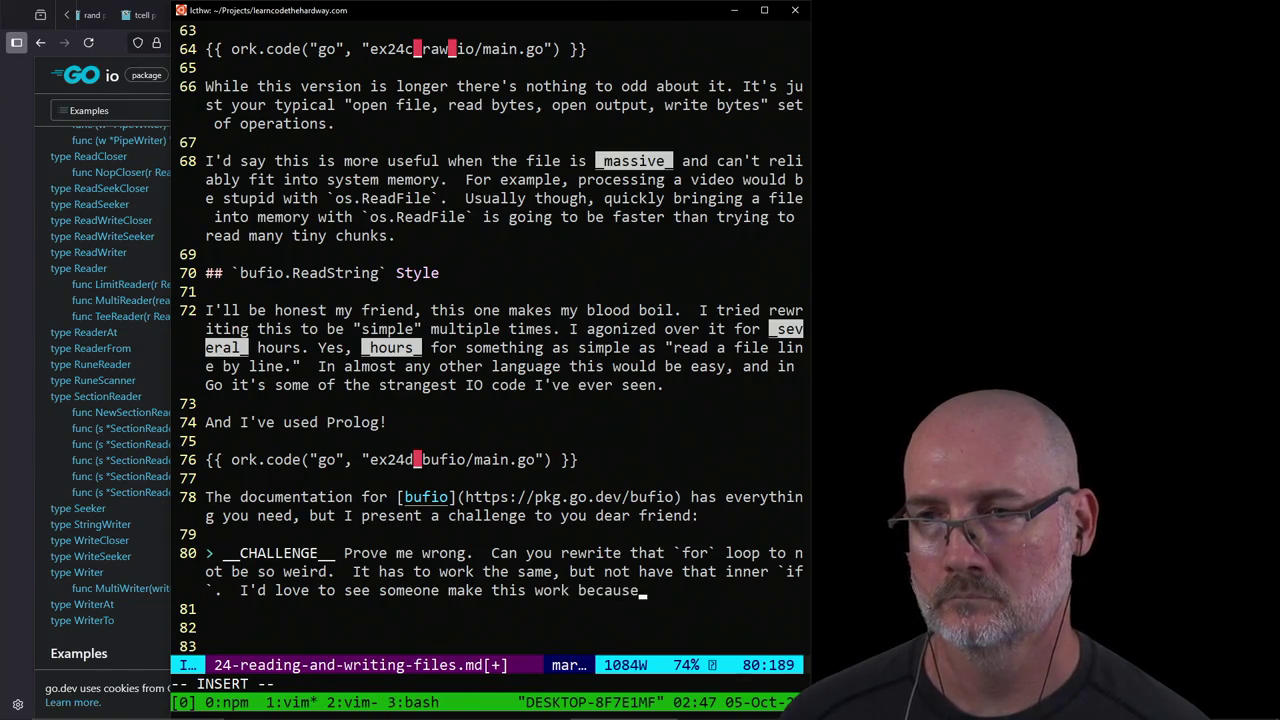
{"action": "type", "text": " without some "}
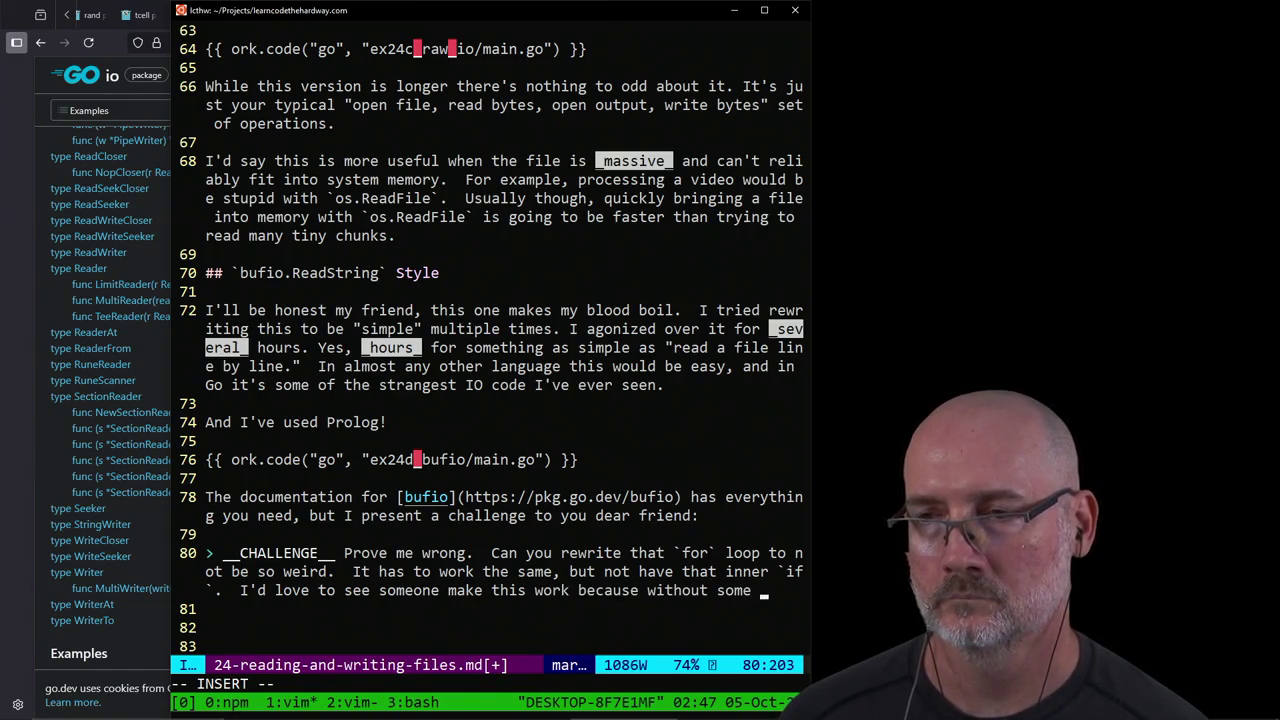
{"action": "type", "text": "unknown feature"}
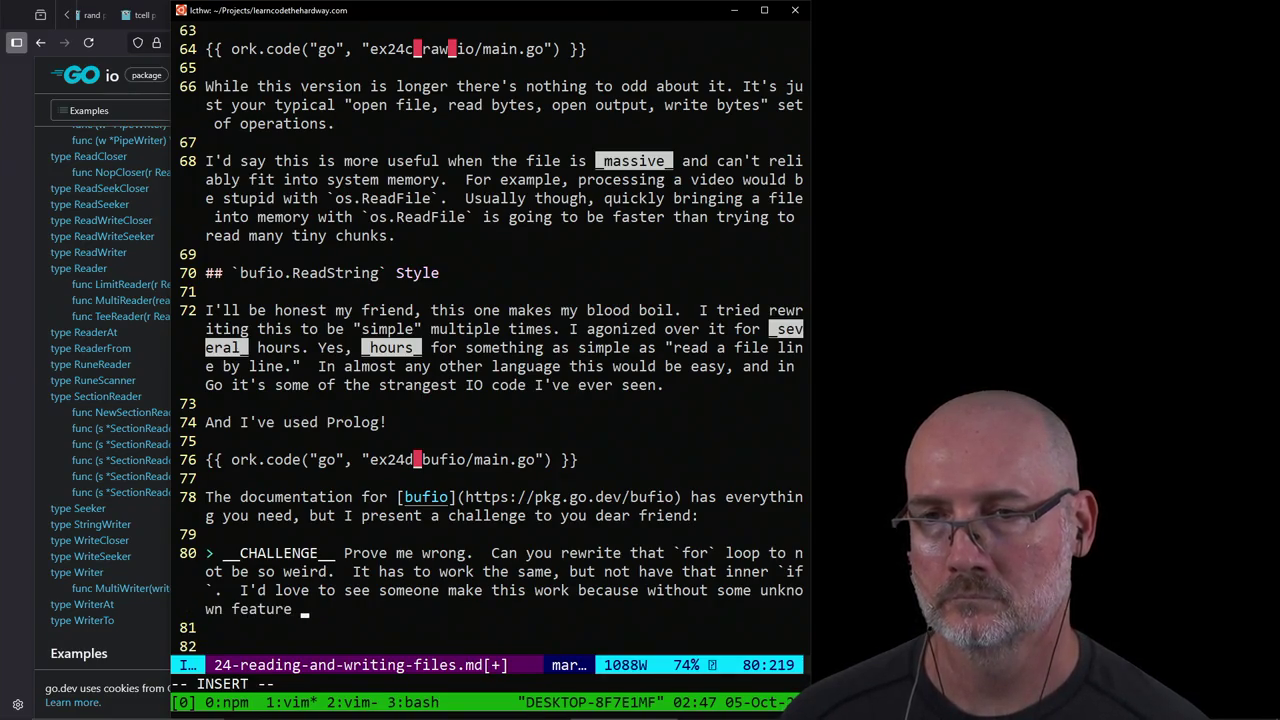
{"action": "type", "text": " think this is a"}
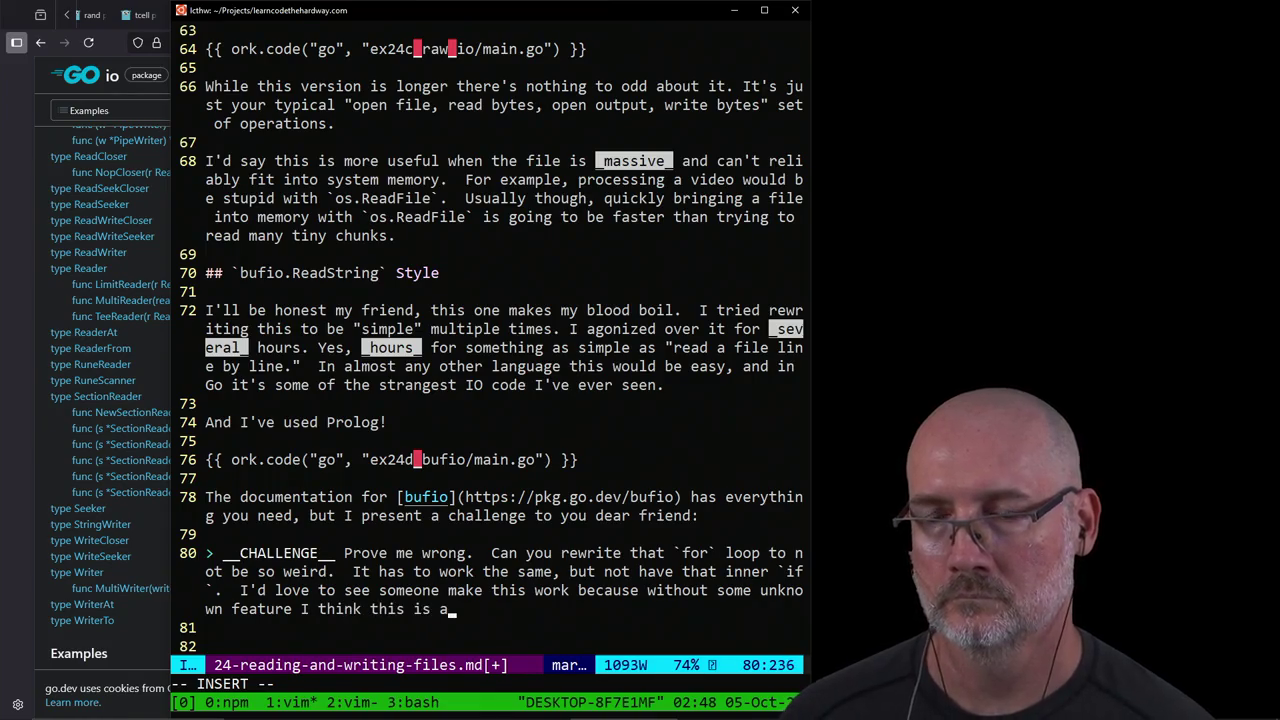
{"action": "key", "text": "BackSpace"}
{"action": "type", "text": "ust wh"}
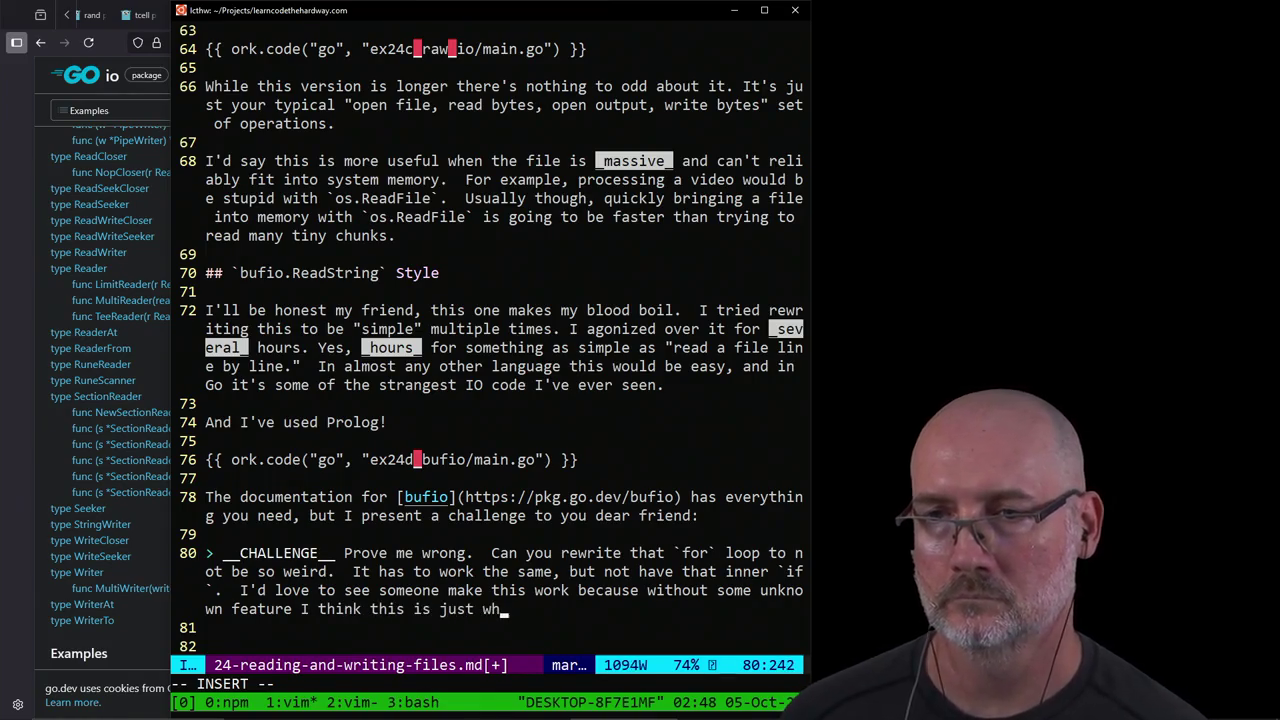
{"action": "type", "text": "at you do."}
{"action": "key", "text": "Escape"}
Step: Replace the stray sqlite3 line with 'nobody really uses this, so just remember it in case you see it.'
{"action": "key", "text": "j"}
{"action": "key", "text": "j"}
{"action": "key", "text": "j"}
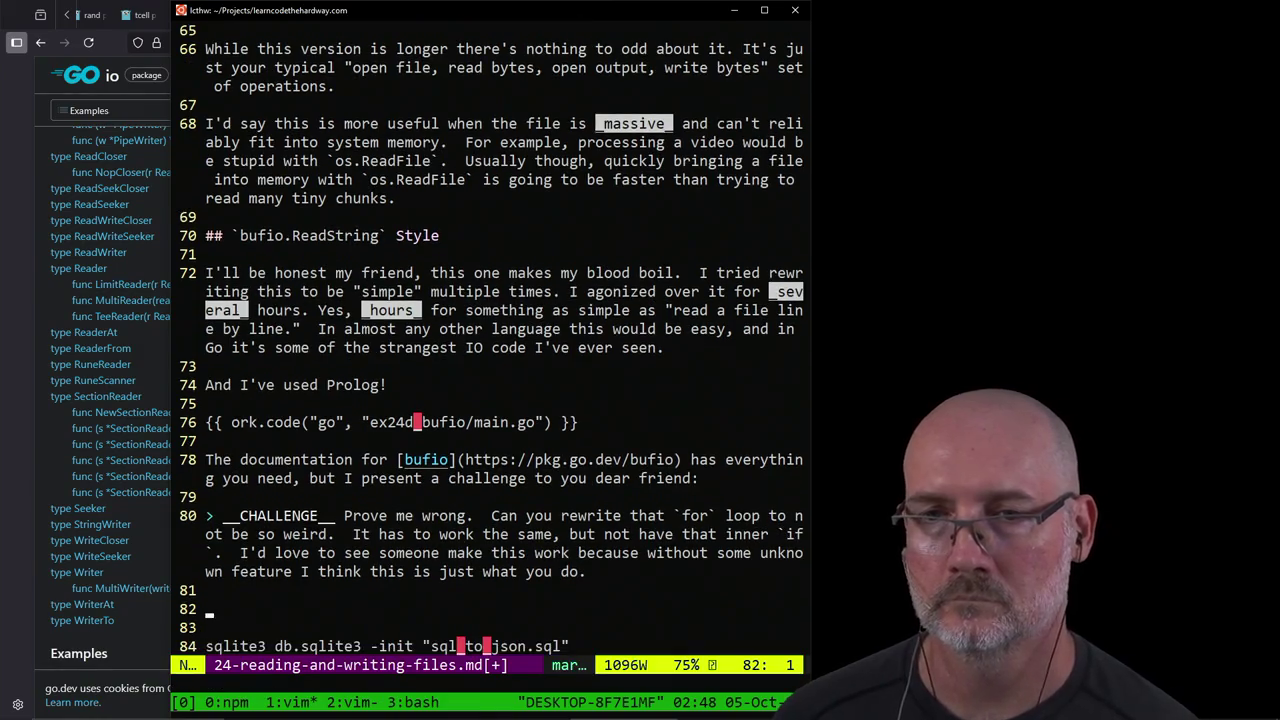
{"action": "key", "text": "O"}
{"action": "key", "text": "Escape"}
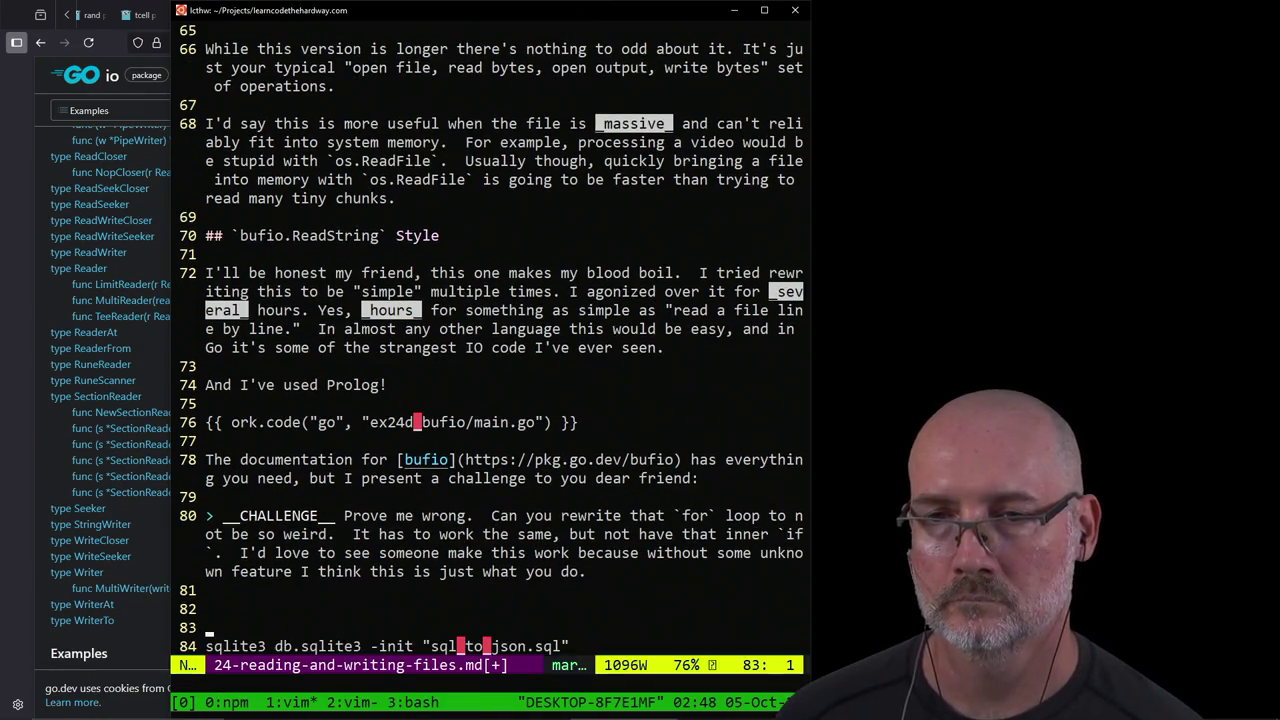
{"action": "key", "text": "d"}
{"action": "key", "text": "d"}
{"action": "key", "text": "d"}
{"action": "key", "text": "d"}
{"action": "type", "text": "ki"}
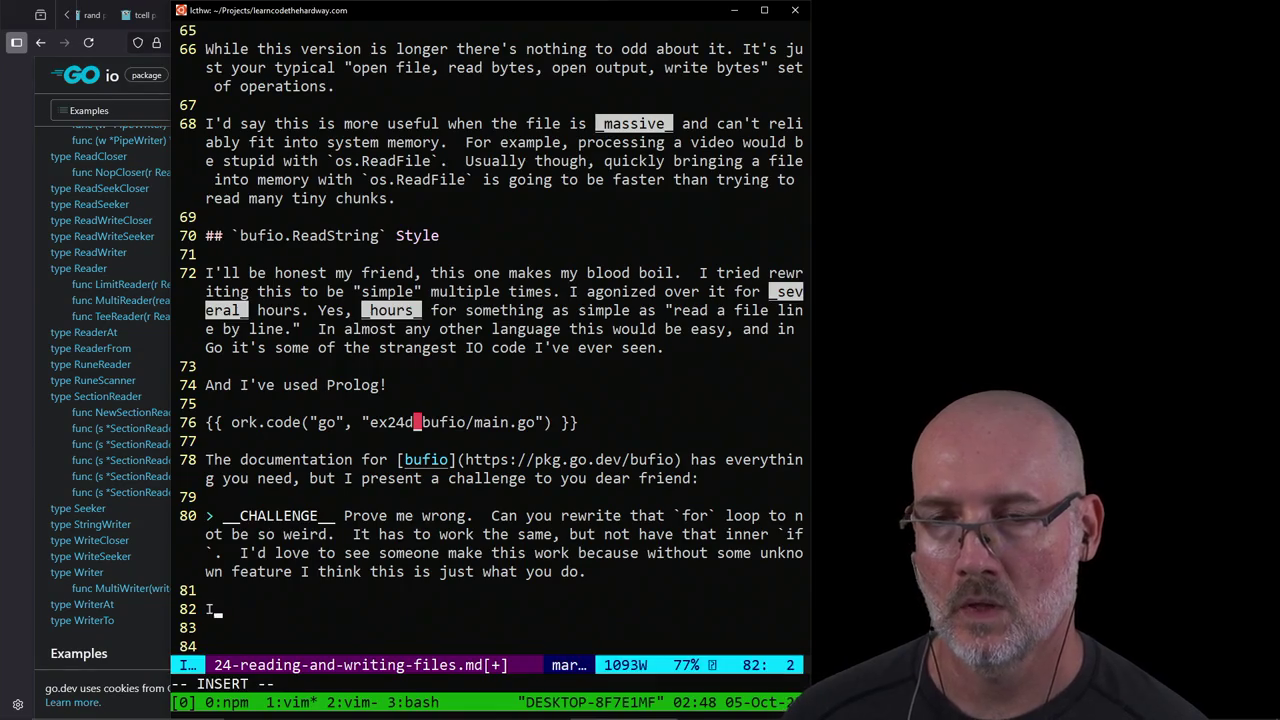
{"action": "type", "text": " blie"}
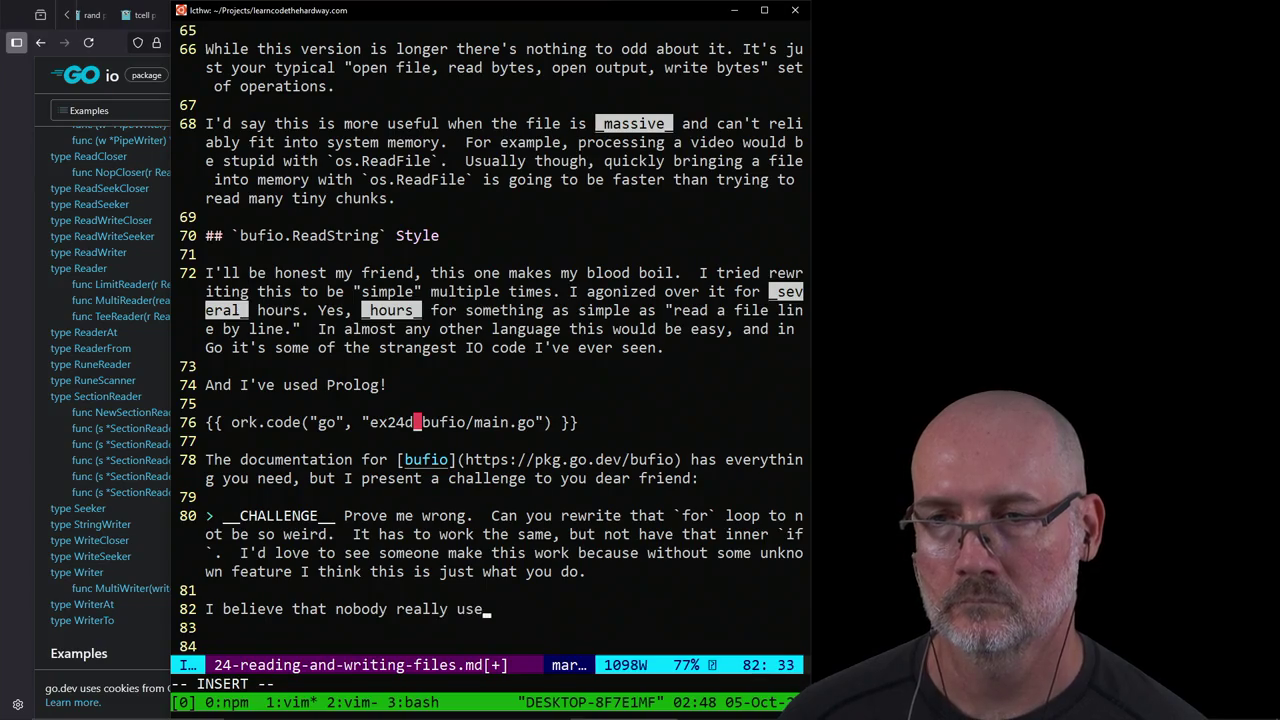
{"action": "type", "text": "s this, so j"}
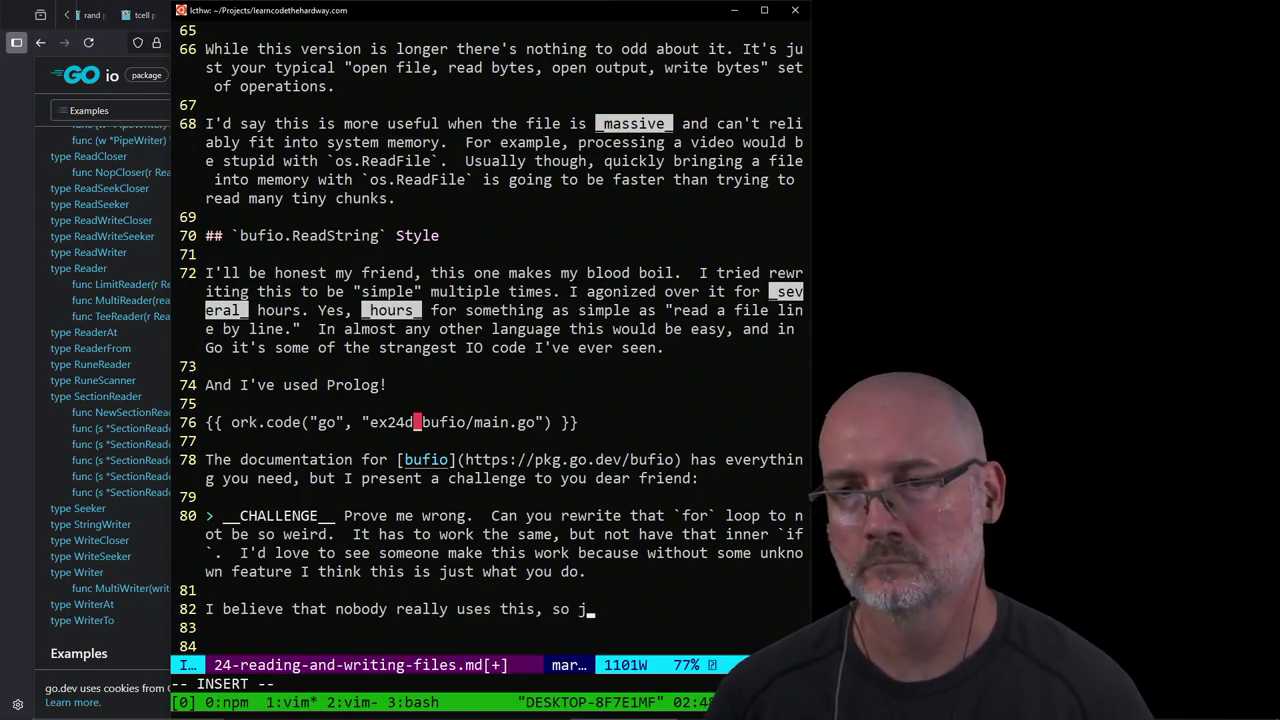
{"action": "type", "text": "ust rememm"}
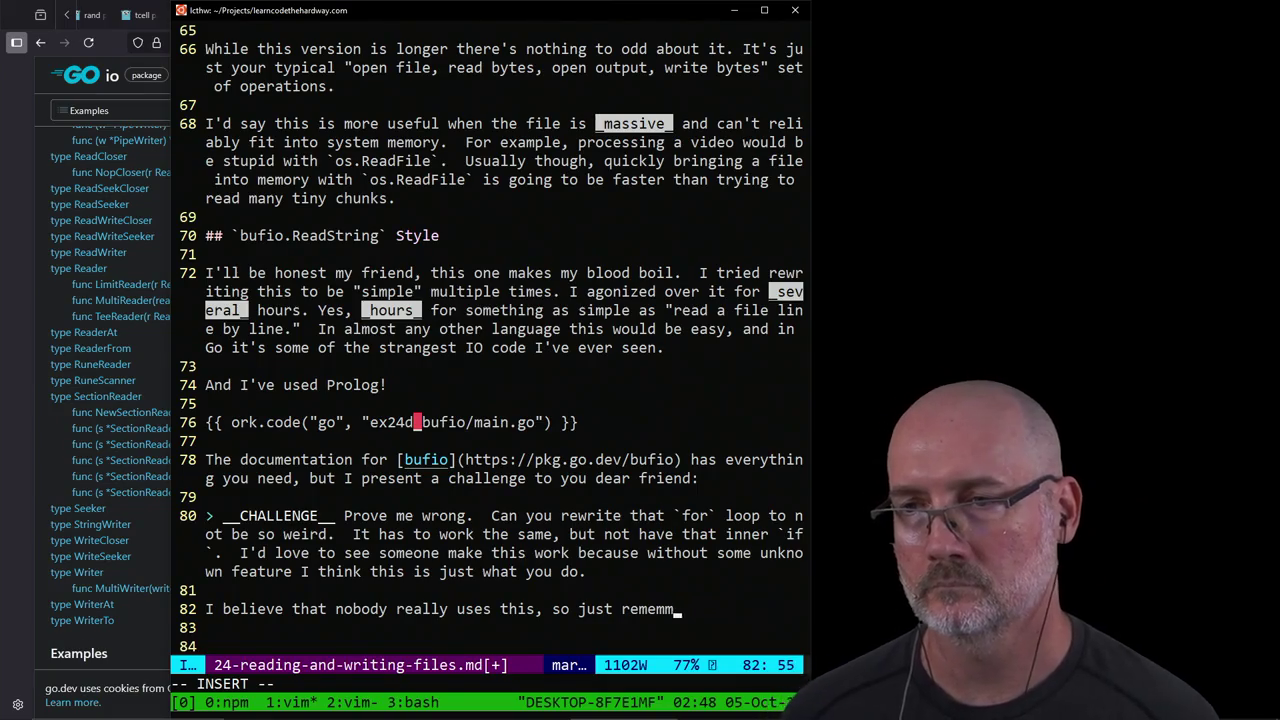
{"action": "key", "text": "BackSpace"}
{"action": "type", "text": "ber it in cas"}
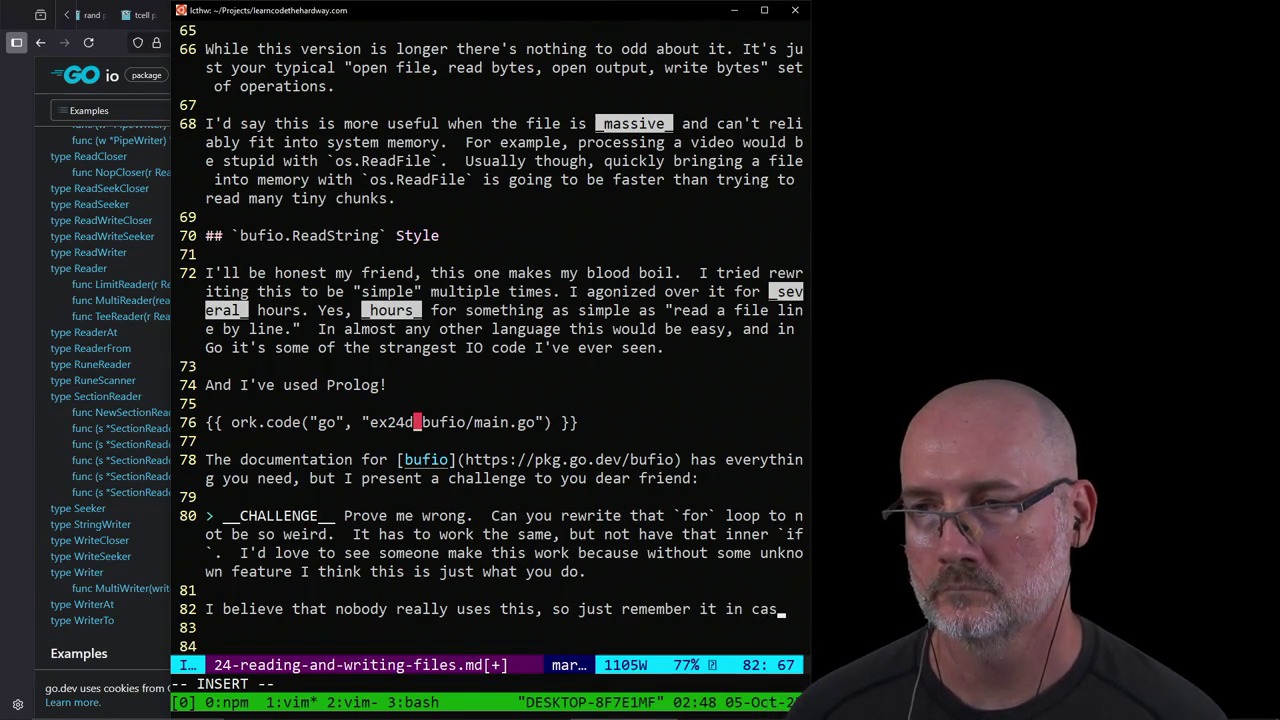
{"action": "type", "text": "e you do see it and"}
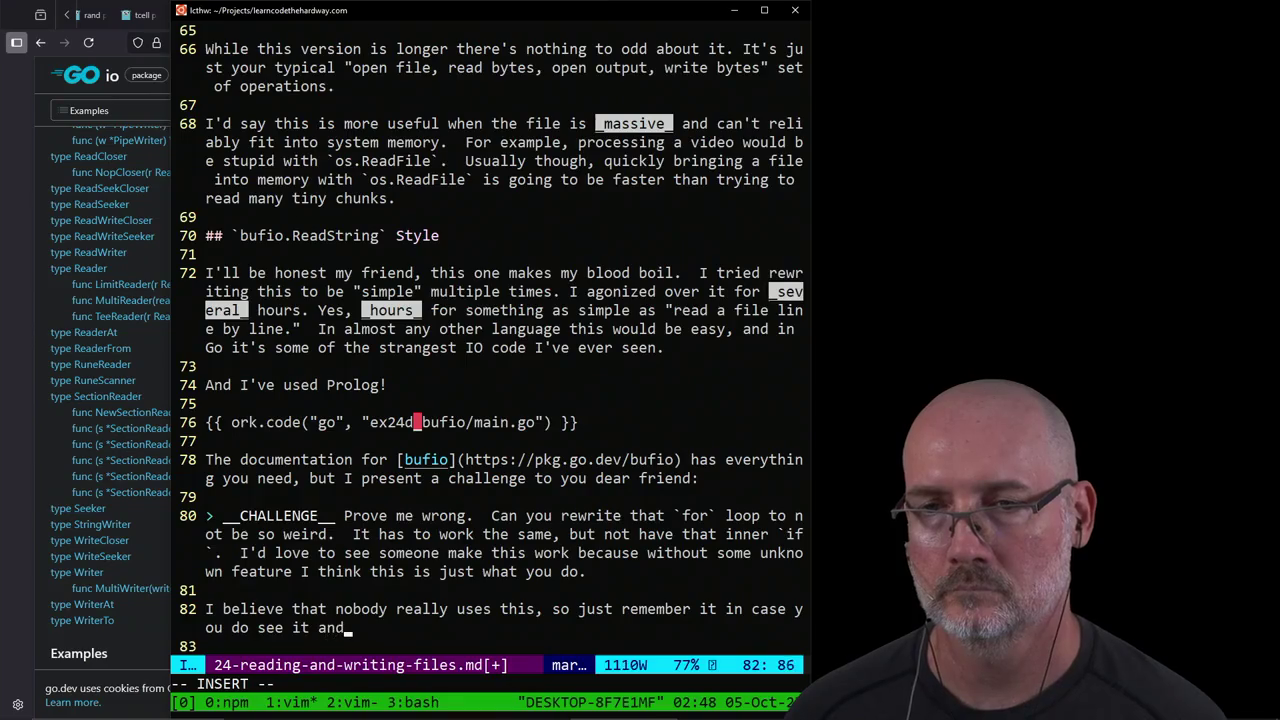
{"action": "key", "text": "BackSpace"}
{"action": "key", "text": "BackSpace"}
{"action": "key", "text": "BackSpace"}
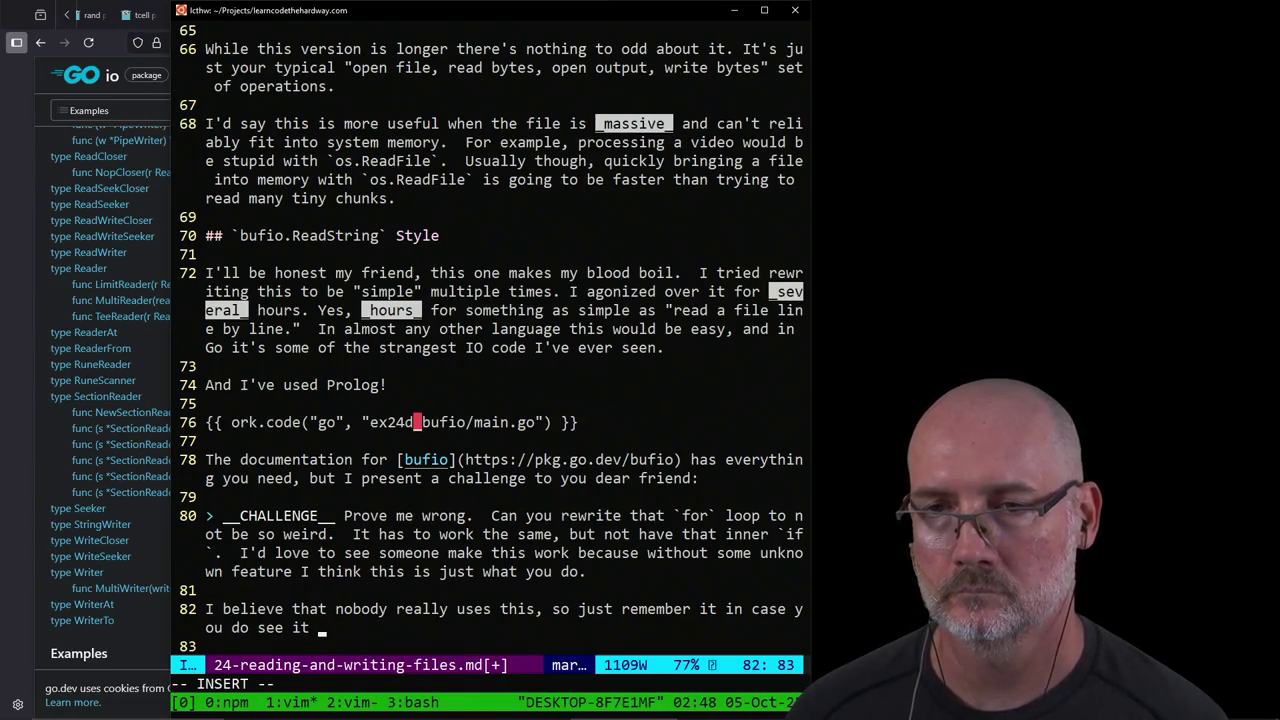
{"action": "type", "text": "."}
{"action": "key", "text": "Escape"}
Step: Replace the bare bufio URL line with an intro saying bufio.Scan is probably best for line-by-line processing
{"action": "key", "text": "j"}
{"action": "key", "text": "j"}
{"action": "key", "text": "j"}
{"action": "key", "text": "d"}
{"action": "key", "text": "d"}
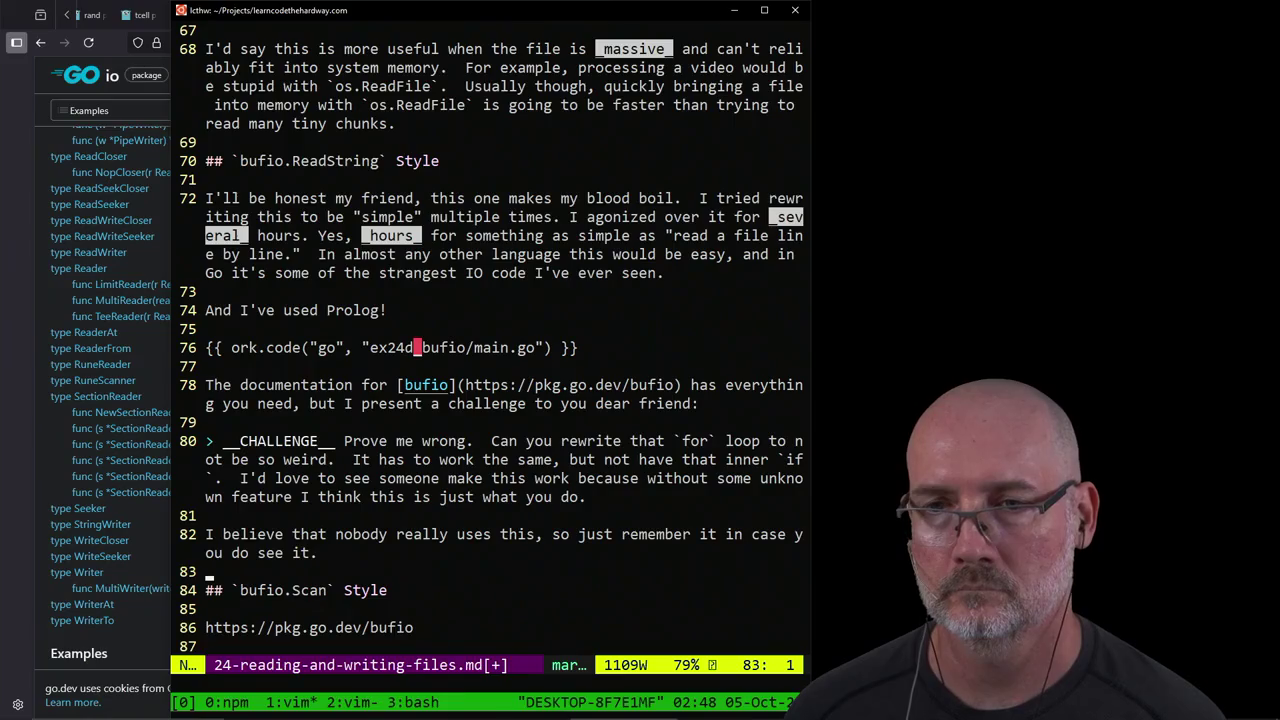
{"action": "key", "text": "j"}
{"action": "key", "text": "j"}
{"action": "key", "text": "c"}
{"action": "key", "text": "c"}
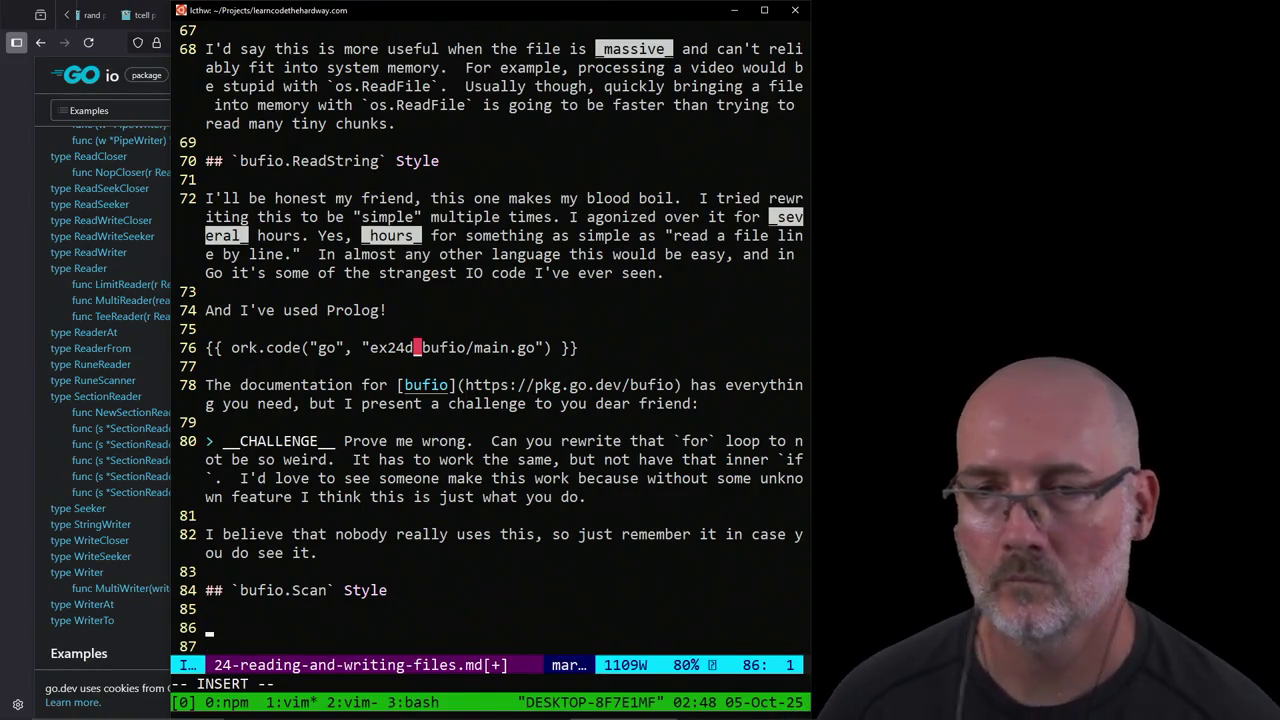
{"action": "type", "text": "The `bufi"}
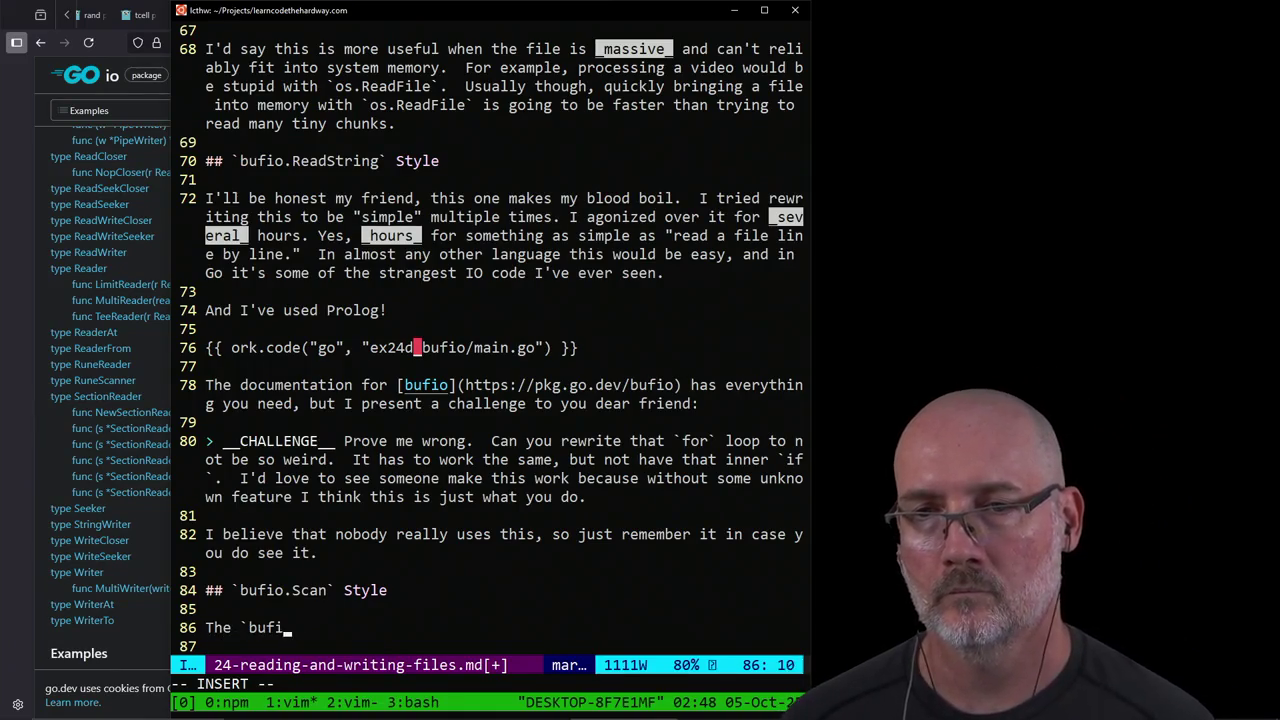
{"action": "type", "text": "o.Scan` is "}
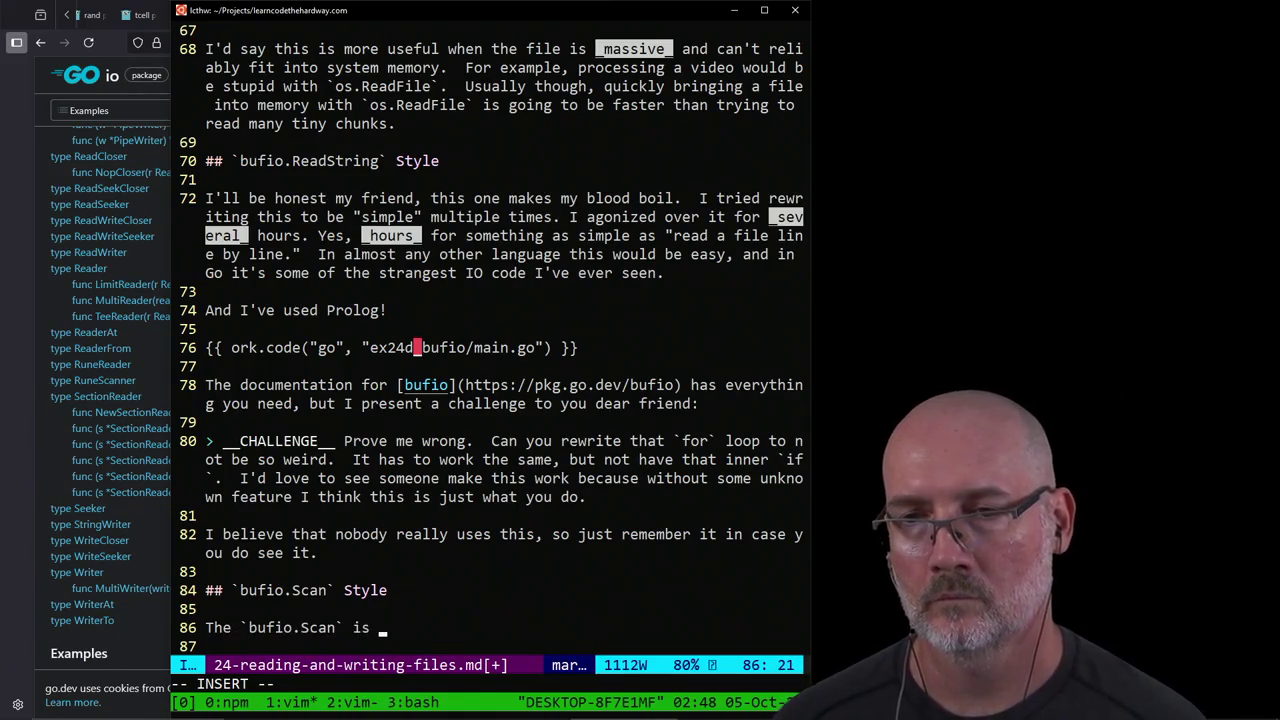
{"action": "type", "text": "not havl"}
{"action": "key", "text": "BackSpace"}
{"action": "key", "text": "BackSpace"}
{"action": "type", "text": "l"}
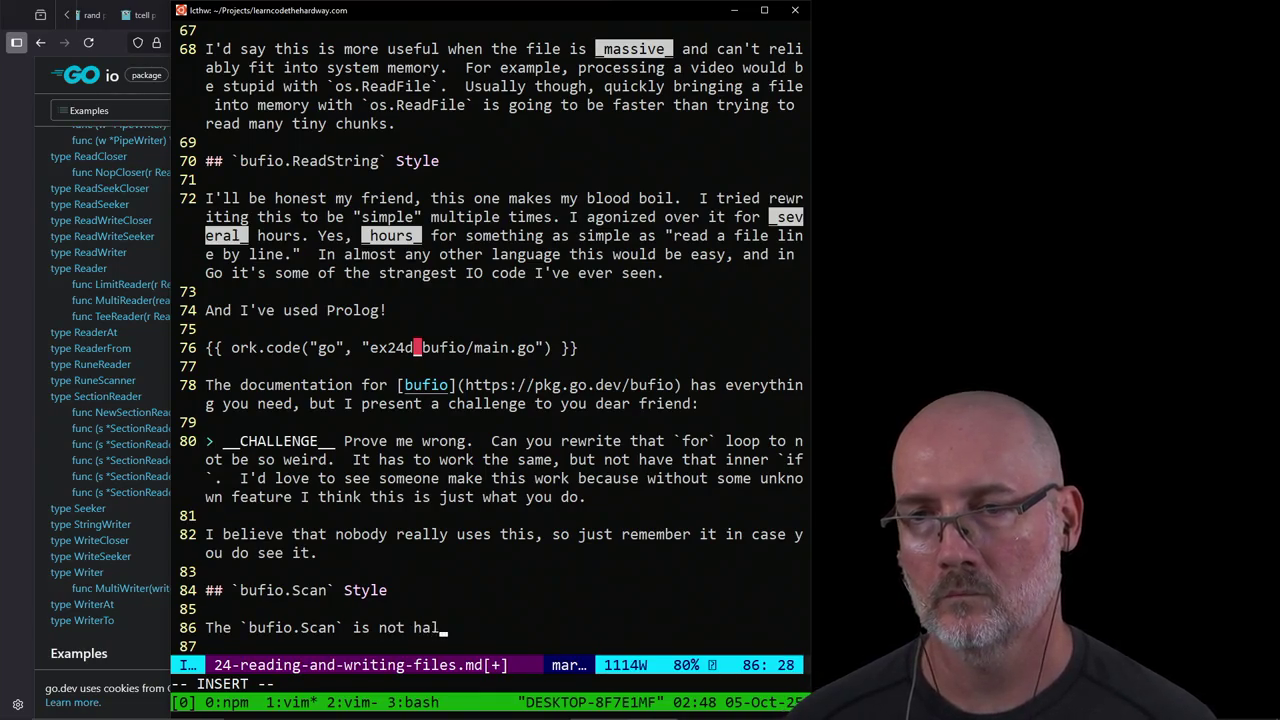
{"action": "type", "text": "f bad for dling \"line-by-line\" pr"}
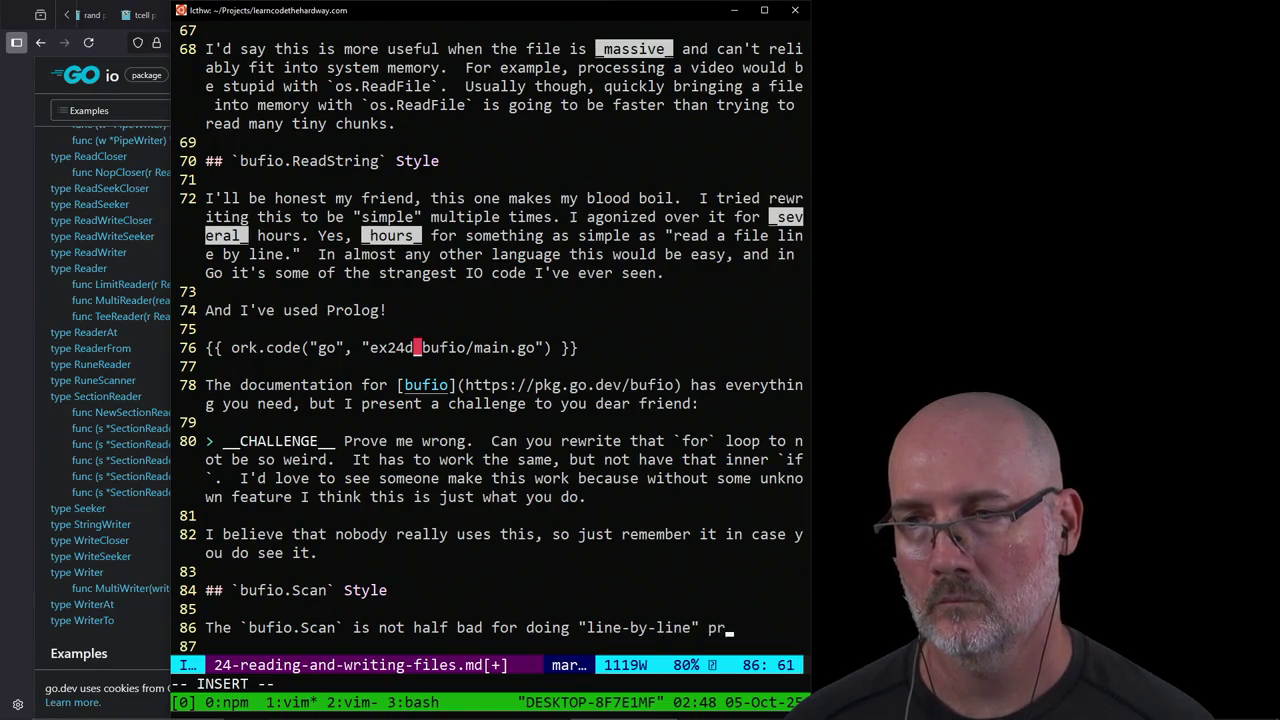
{"action": "type", "text": "ocessing, and"}
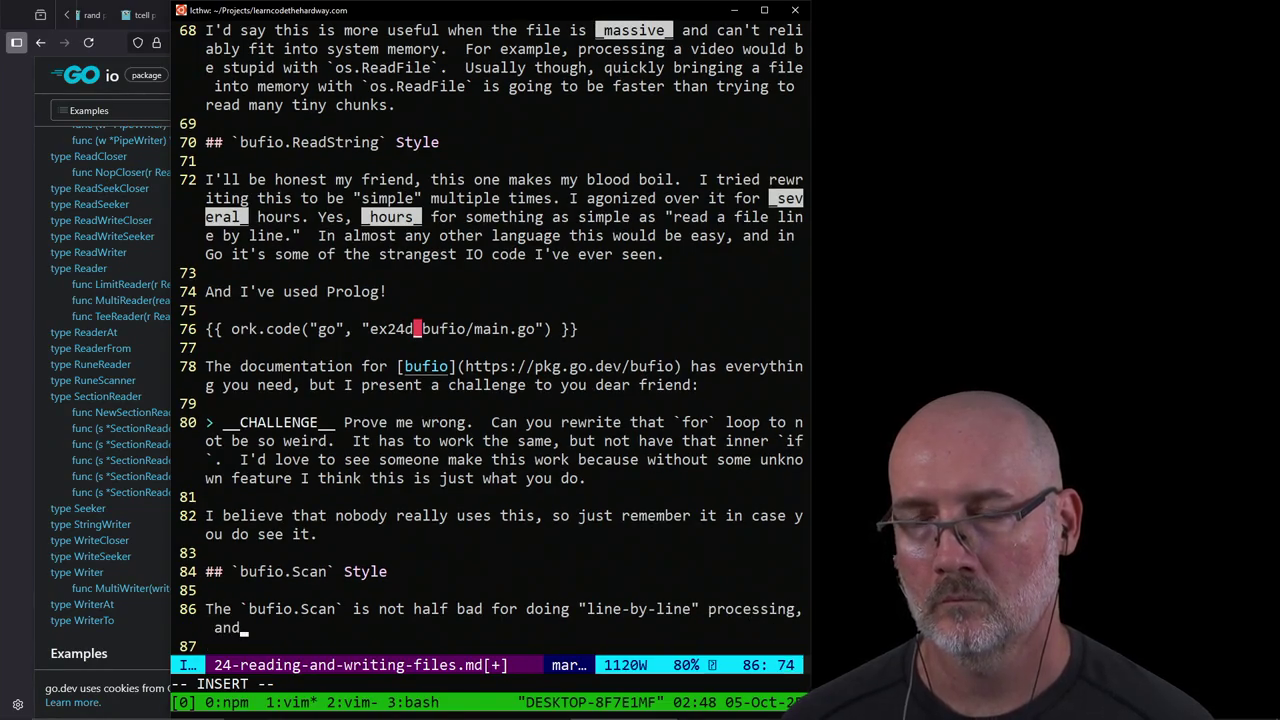
{"action": "type", "text": " it's prob"}
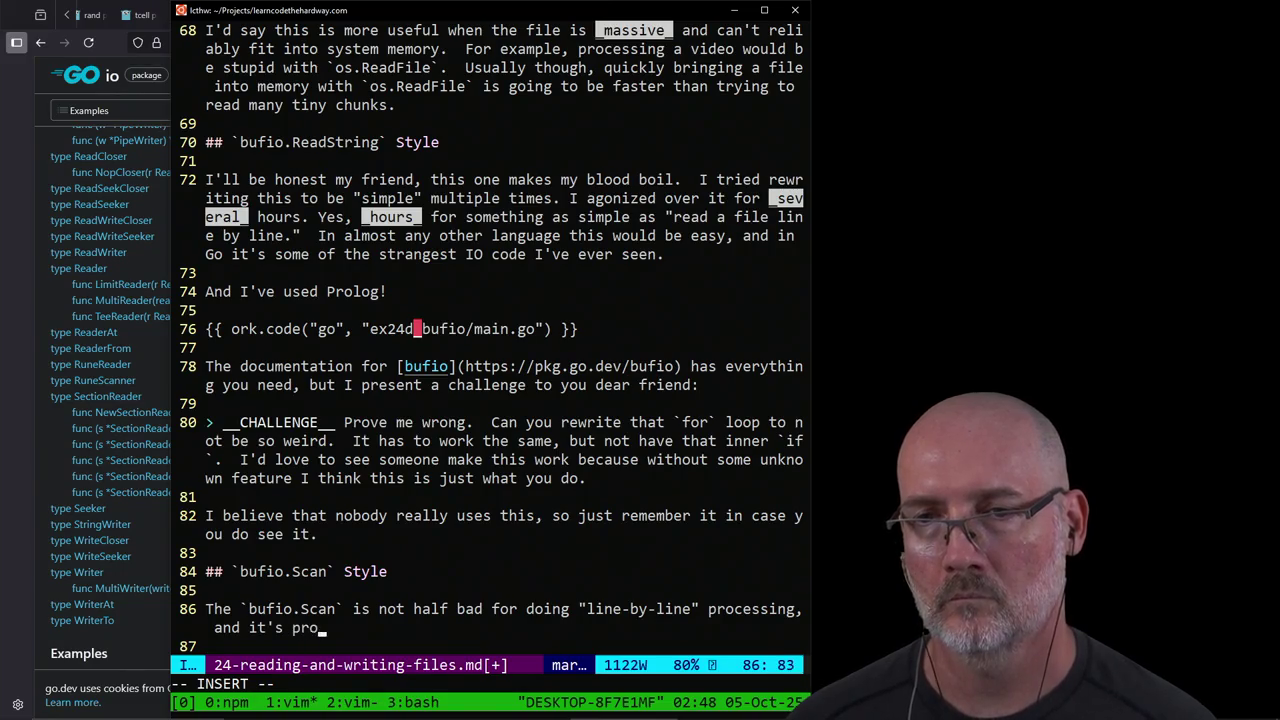
{"action": "type", "text": "ably what you should use if you wan"}
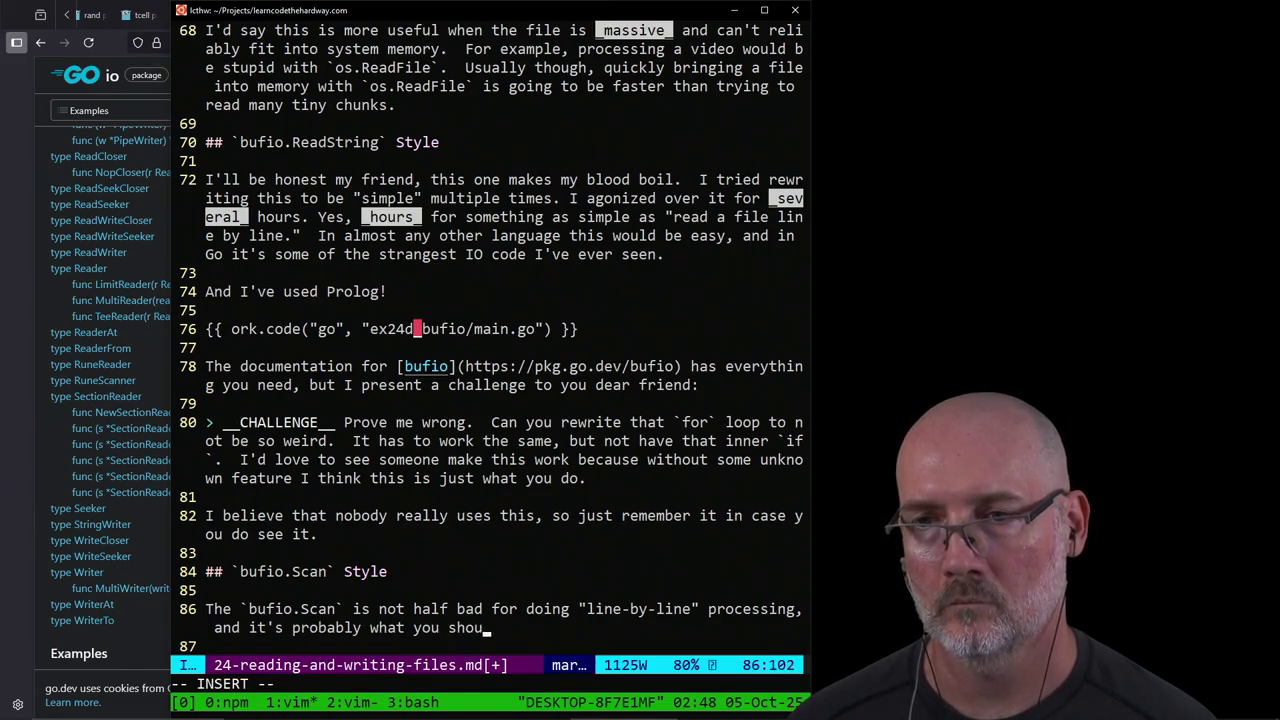
{"action": "type", "text": "t to"}
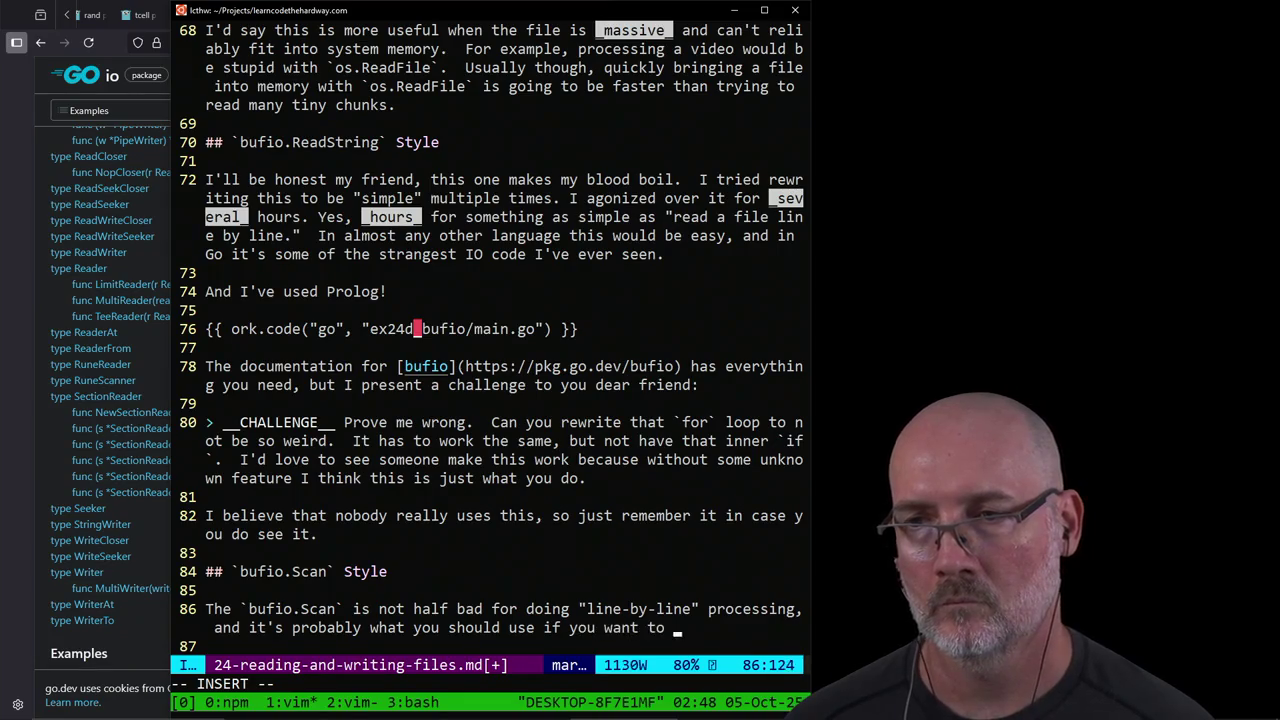
{"action": "type", "text": " do that"}
{"action": "key", "text": "Escape"}
Step: Delete the leftover URL line and blank line, then save the lesson with :wa
{"action": "key", "text": "j"}
{"action": "key", "text": "j"}
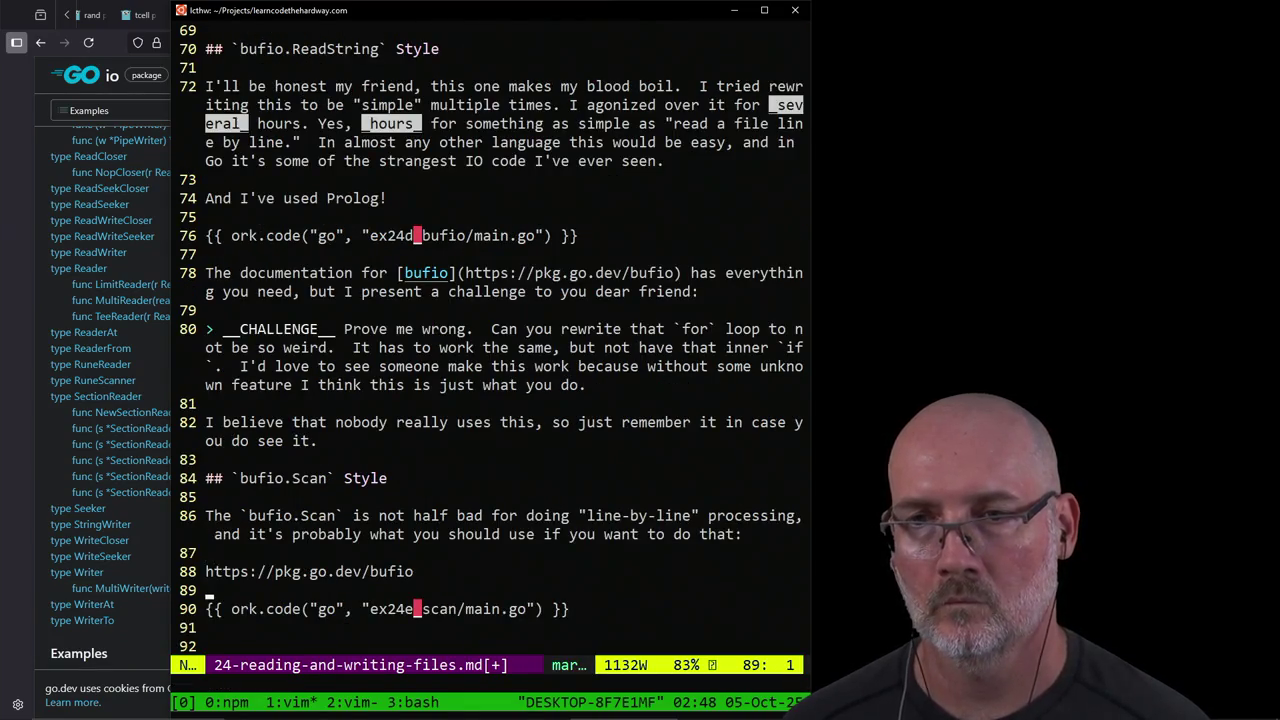
{"action": "key", "text": "d"}
{"action": "key", "text": "d"}
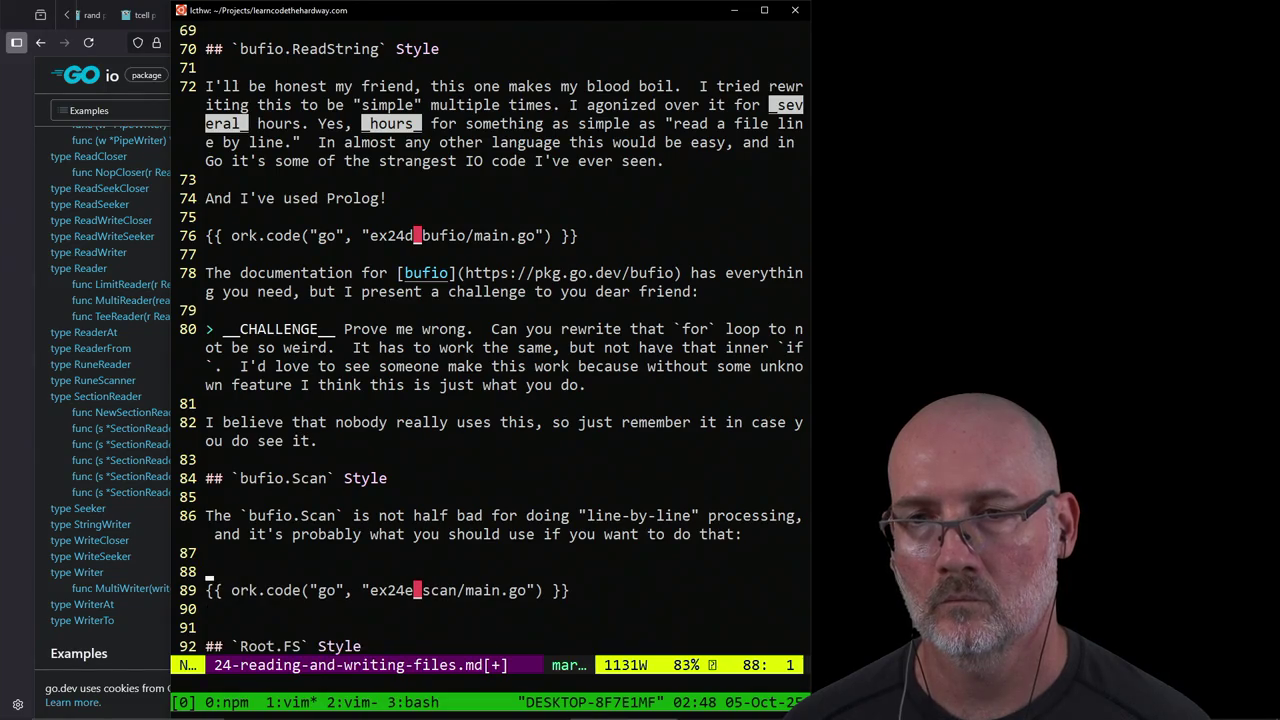
{"action": "key", "text": "d"}
{"action": "key", "text": "d"}
{"action": "key", "text": "Return"}
{"action": "key", "text": "j"}
{"action": "key", "text": "j"}
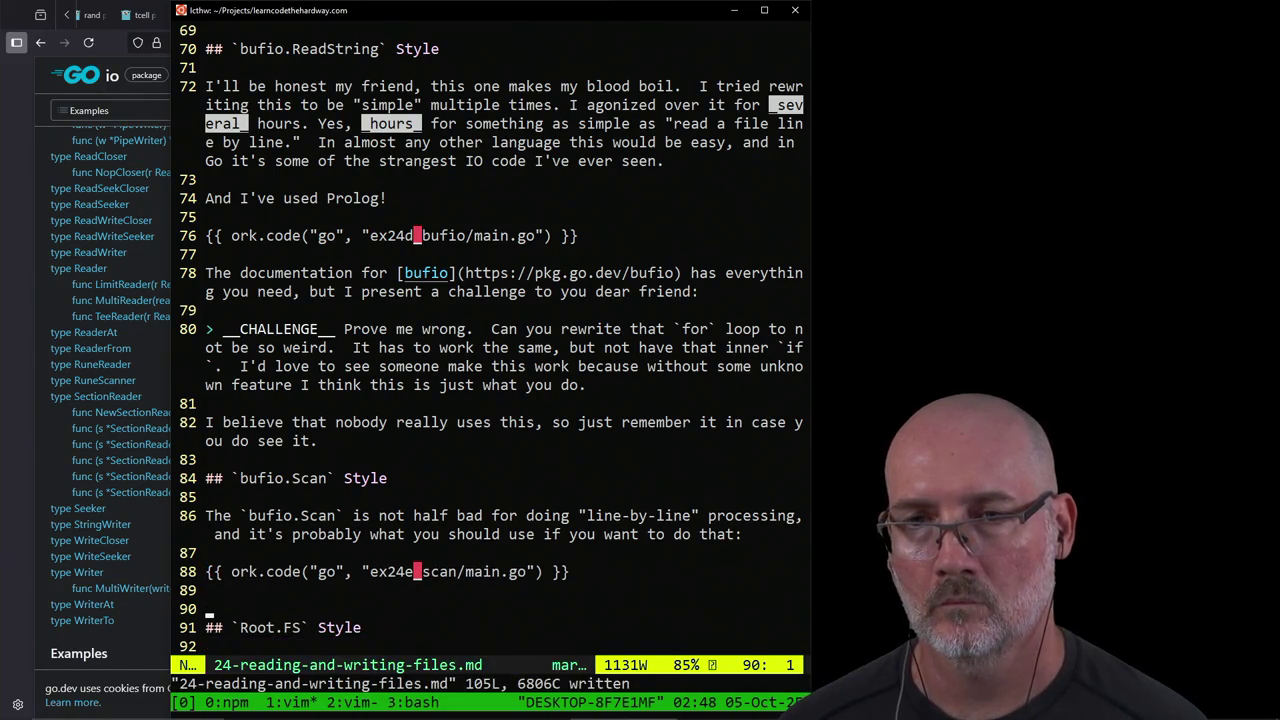
{"action": "type", "text": ":wa"}
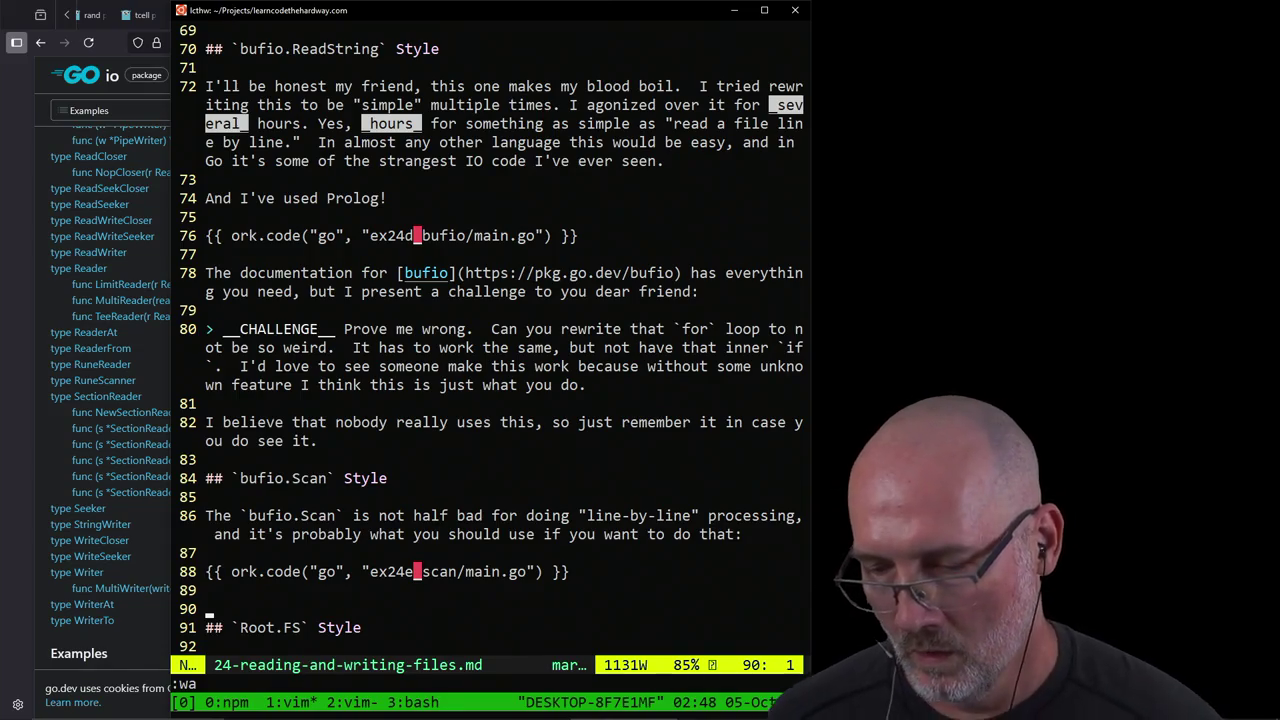
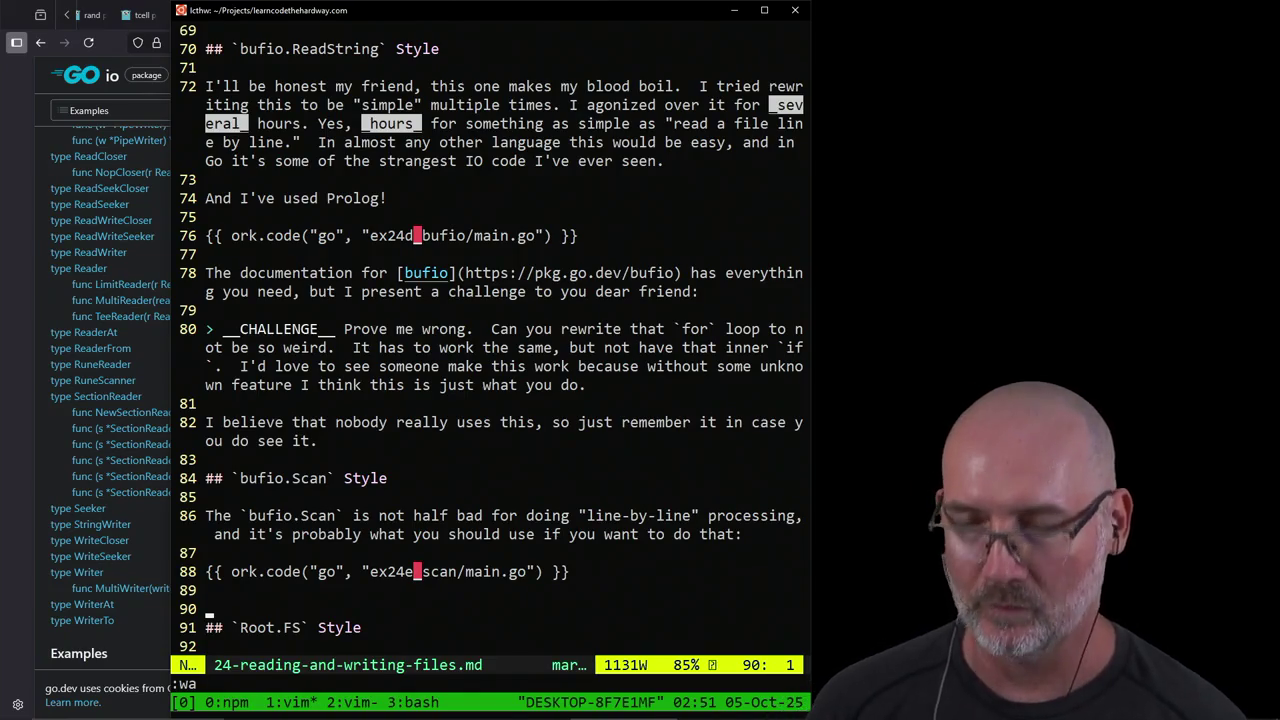
Step: Add a blank line under the bufio.Scan example, then quit Vim on main.go in tmux window 2
{"action": "key", "text": "O"}
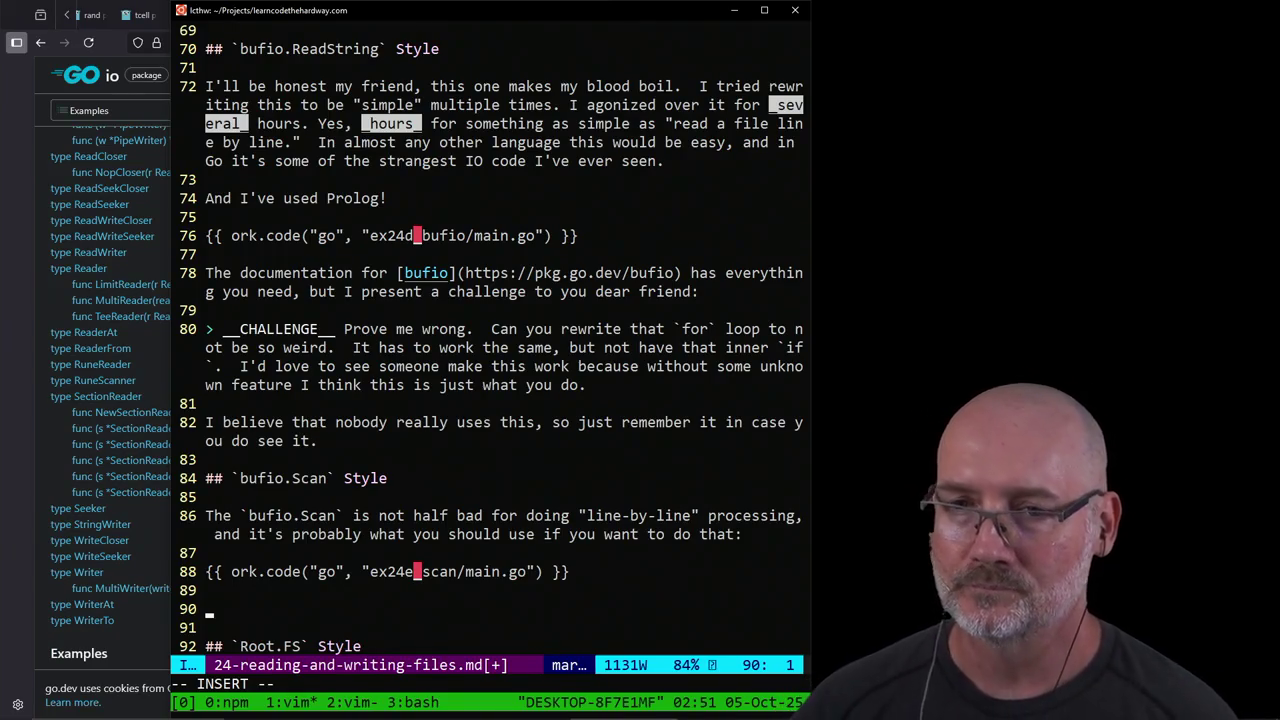
{"action": "key", "text": "Escape"}
{"action": "key", "text": "ctrl+b"}
{"action": "type", "text": "n"}
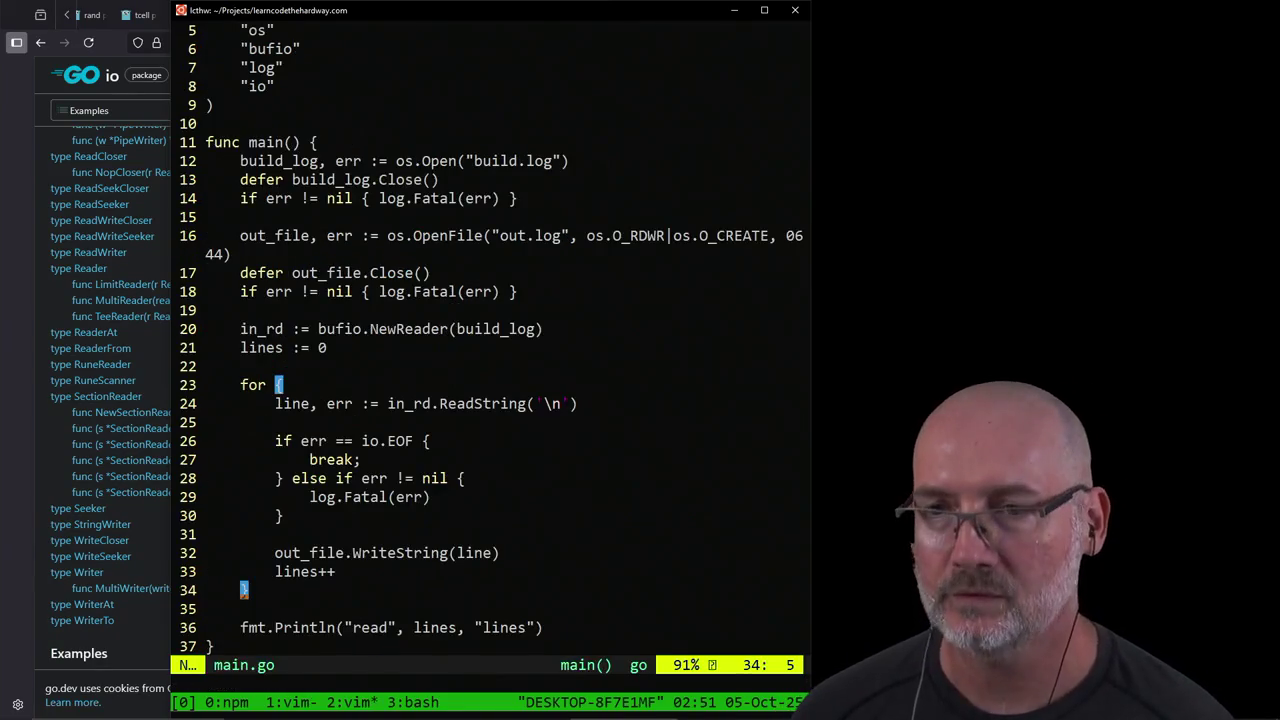
{"action": "type", "text": ":q"}
{"action": "key", "text": "Return"}
Step: Go up to the code folder, enter ex24c_raw_io, and open then close its main.go
{"action": "type", "text": "cd ../"}
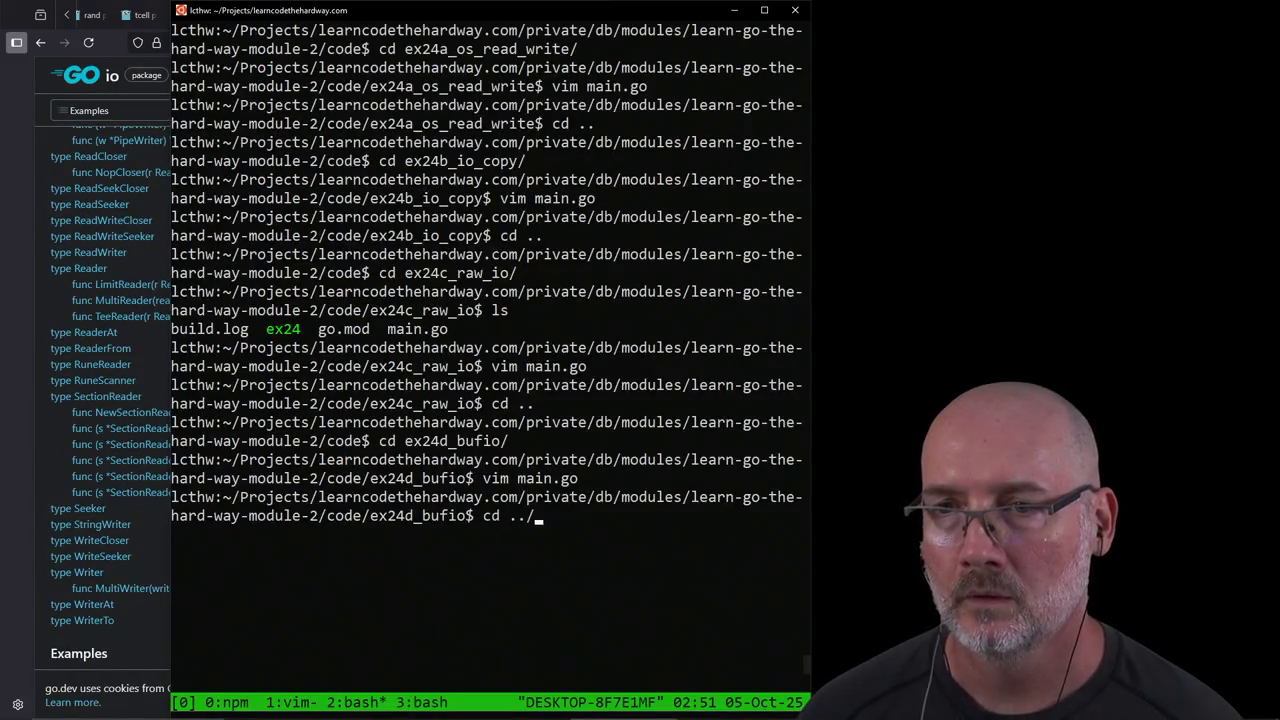
{"action": "key", "text": "Return"}
{"action": "type", "text": "cd ex24"}
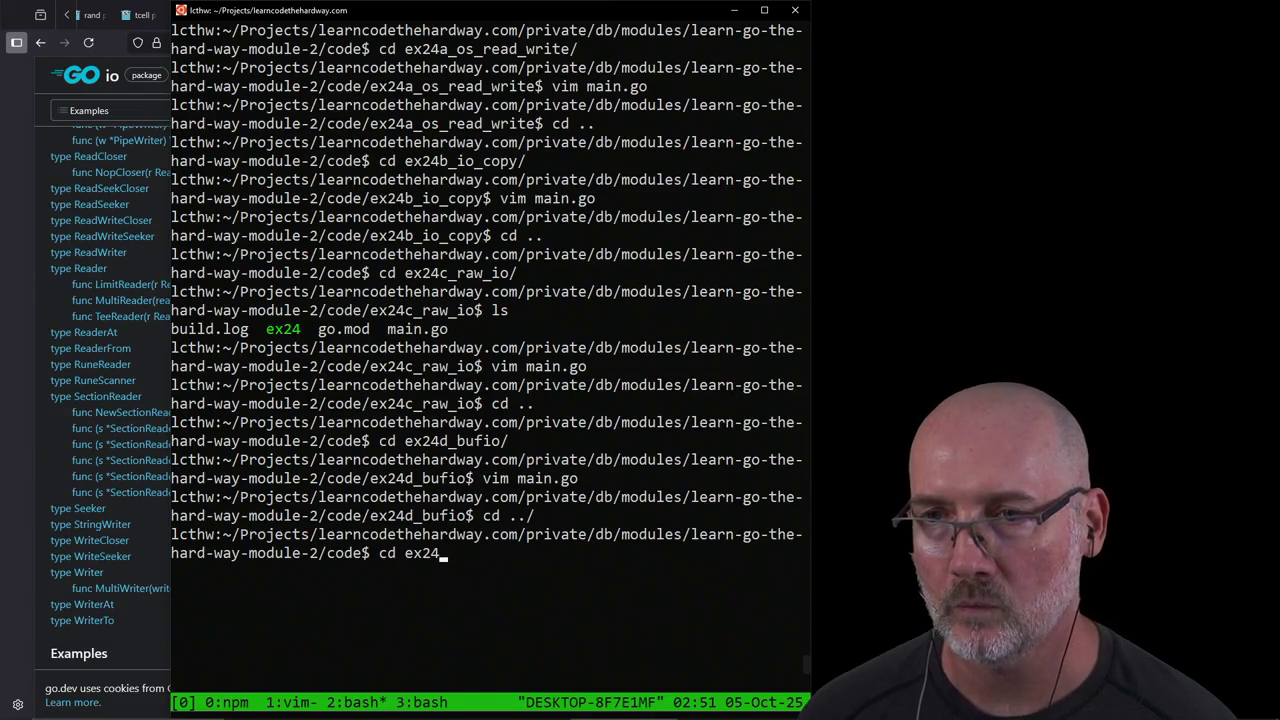
{"action": "type", "text": "c"}
{"action": "key", "text": "Tab"}
{"action": "key", "text": "Return"}
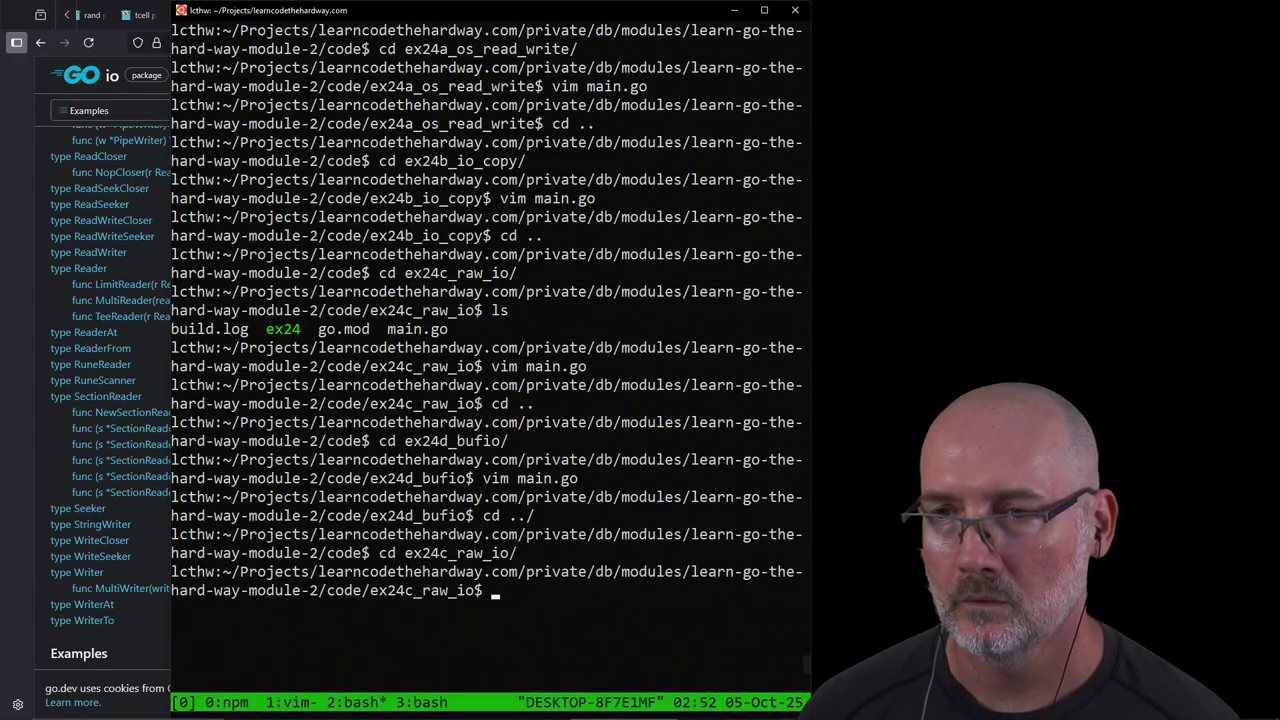
{"action": "type", "text": "vim main.go"}
{"action": "key", "text": "Return"}
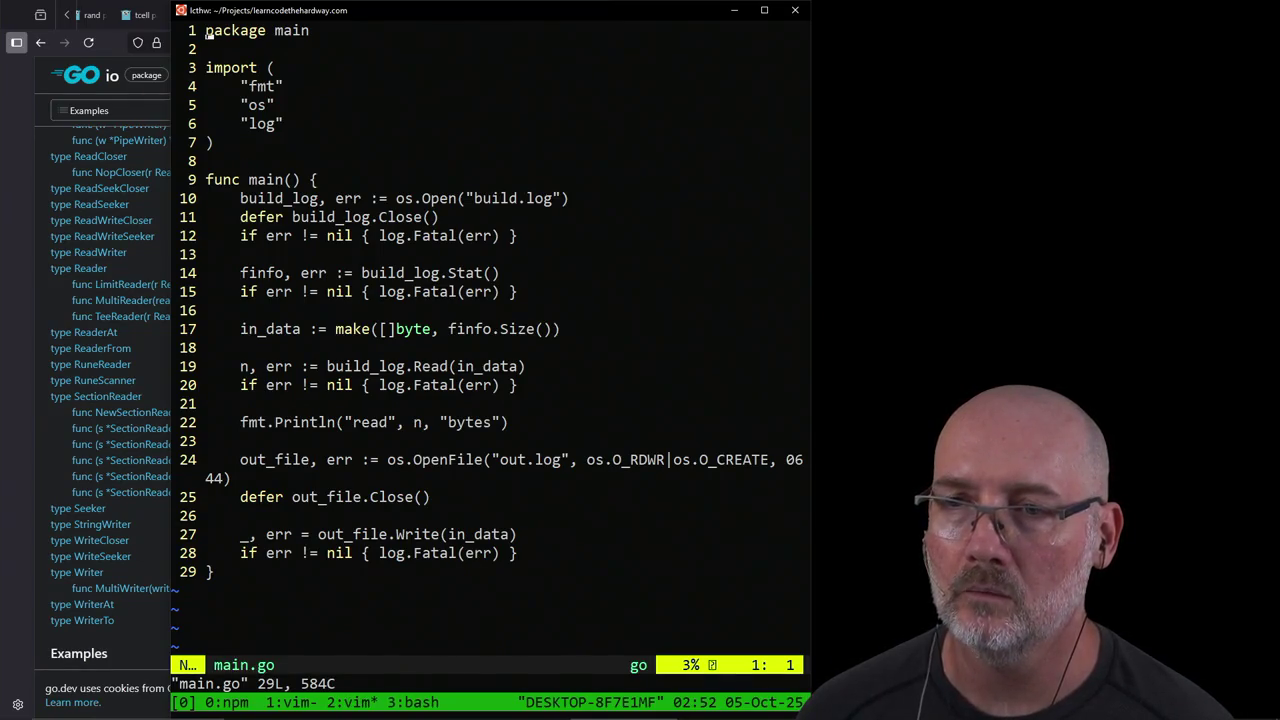
{"action": "type", "text": ":q"}
{"action": "key", "text": "Return"}
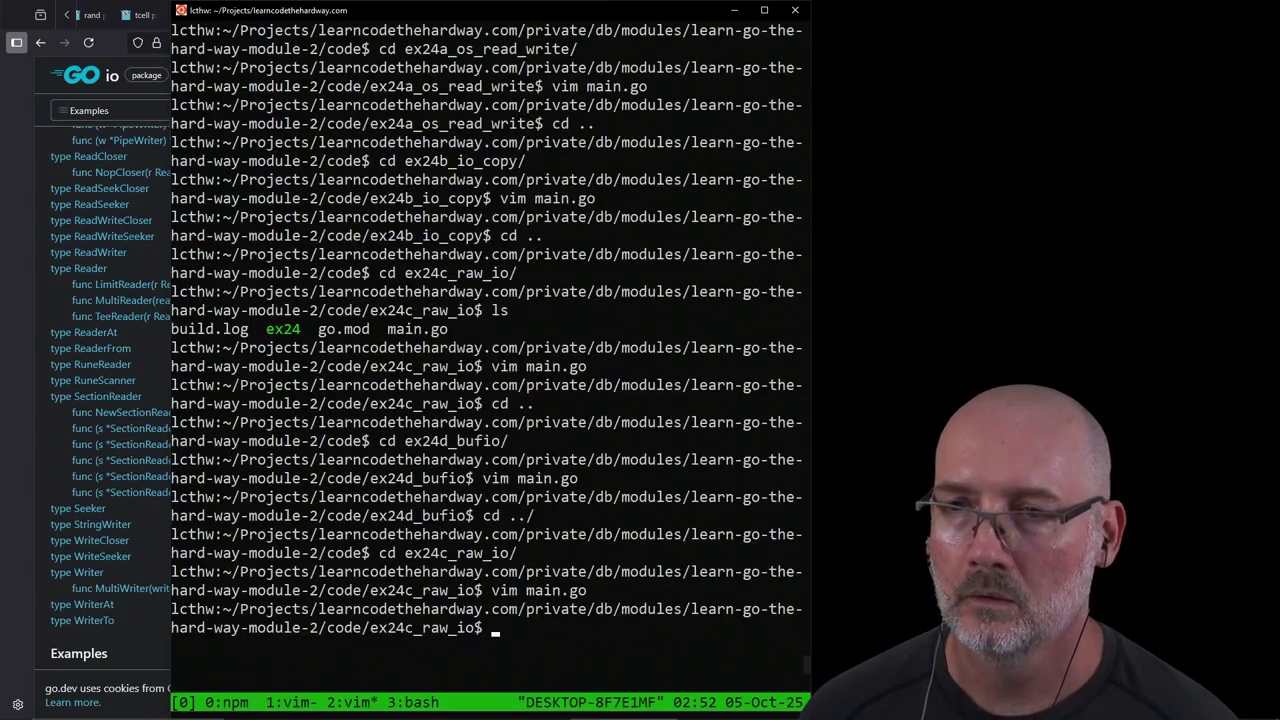
Step: Move from the code folder into the ex24e_scan example folder
{"action": "type", "text": "cd .."}
{"action": "key", "text": "Return"}
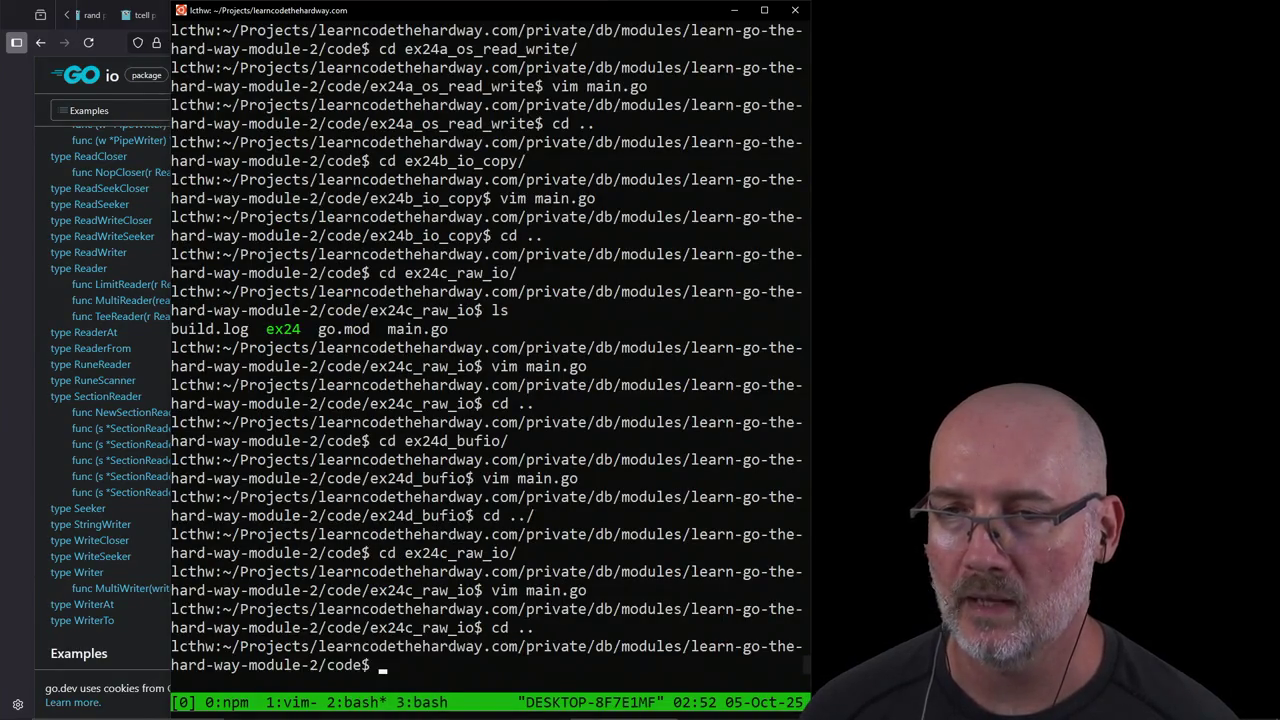
{"action": "type", "text": "cd ex2"}
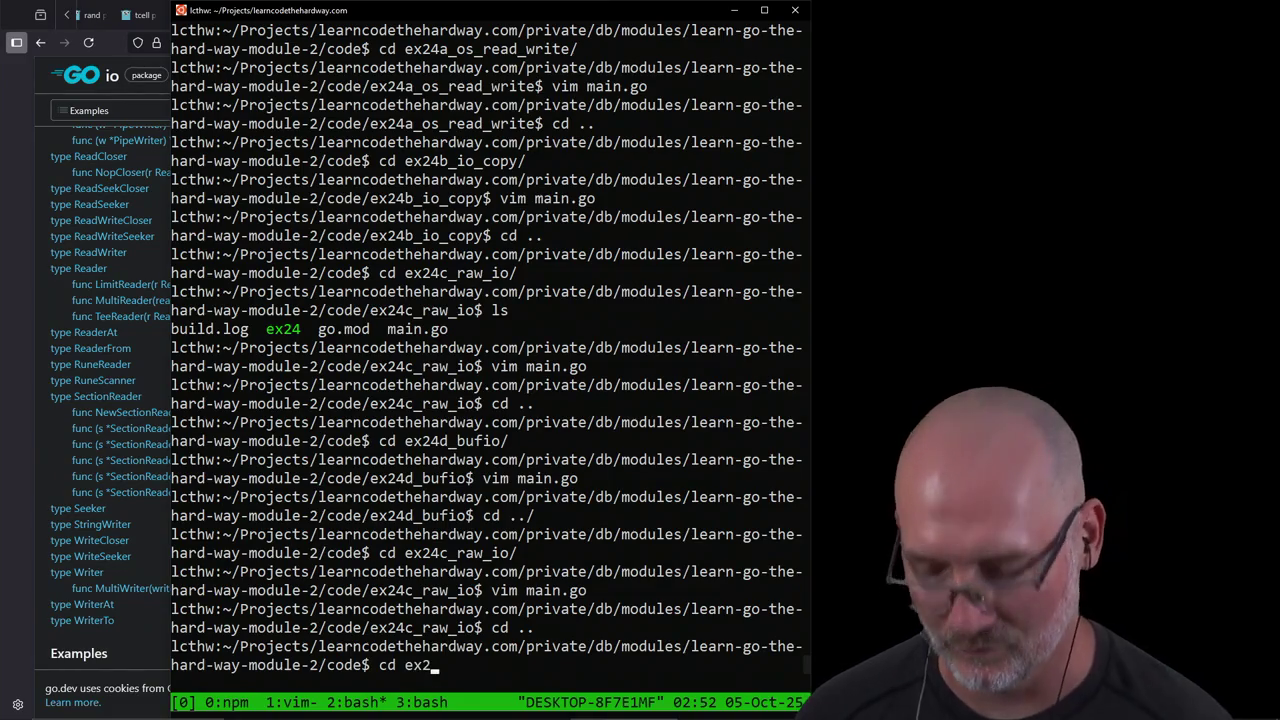
{"action": "type", "text": "4e"}
{"action": "key", "text": "Tab"}
{"action": "key", "text": "Return"}
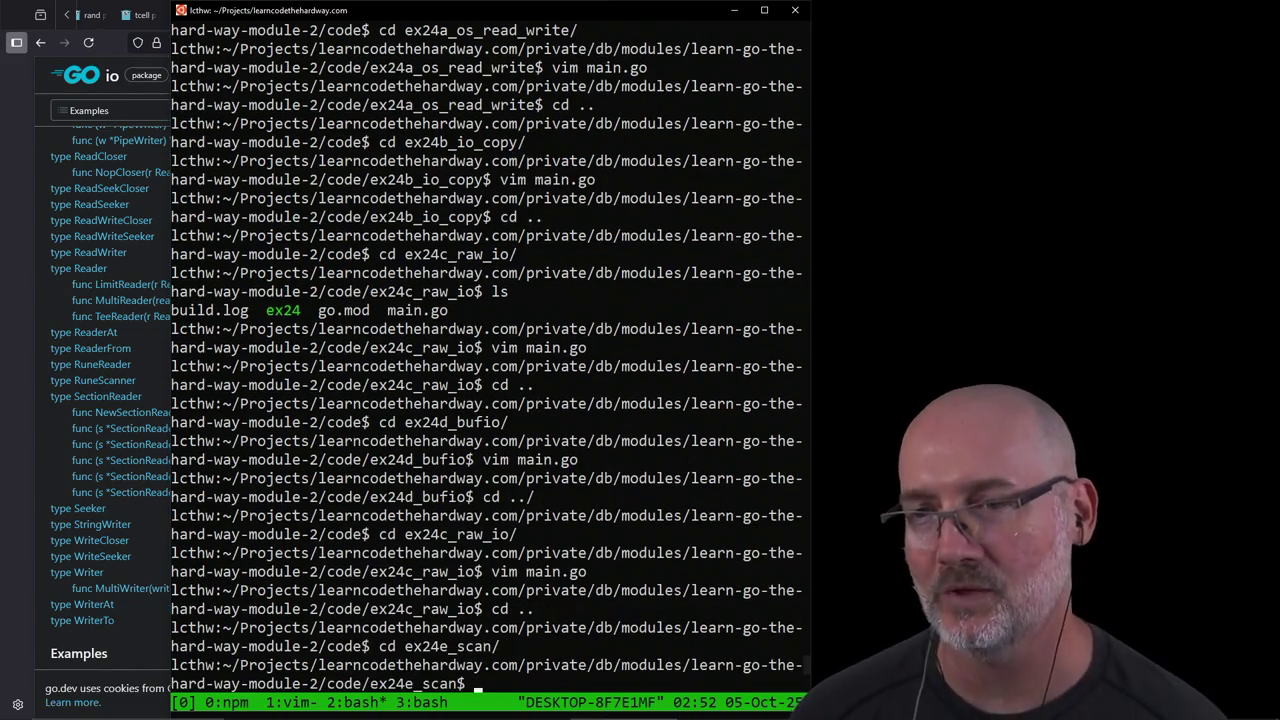
Step: Review the bufio.Scanner code in ex24e_scan's main.go, then return to the lesson in tmux window 1
{"action": "type", "text": "vim "}
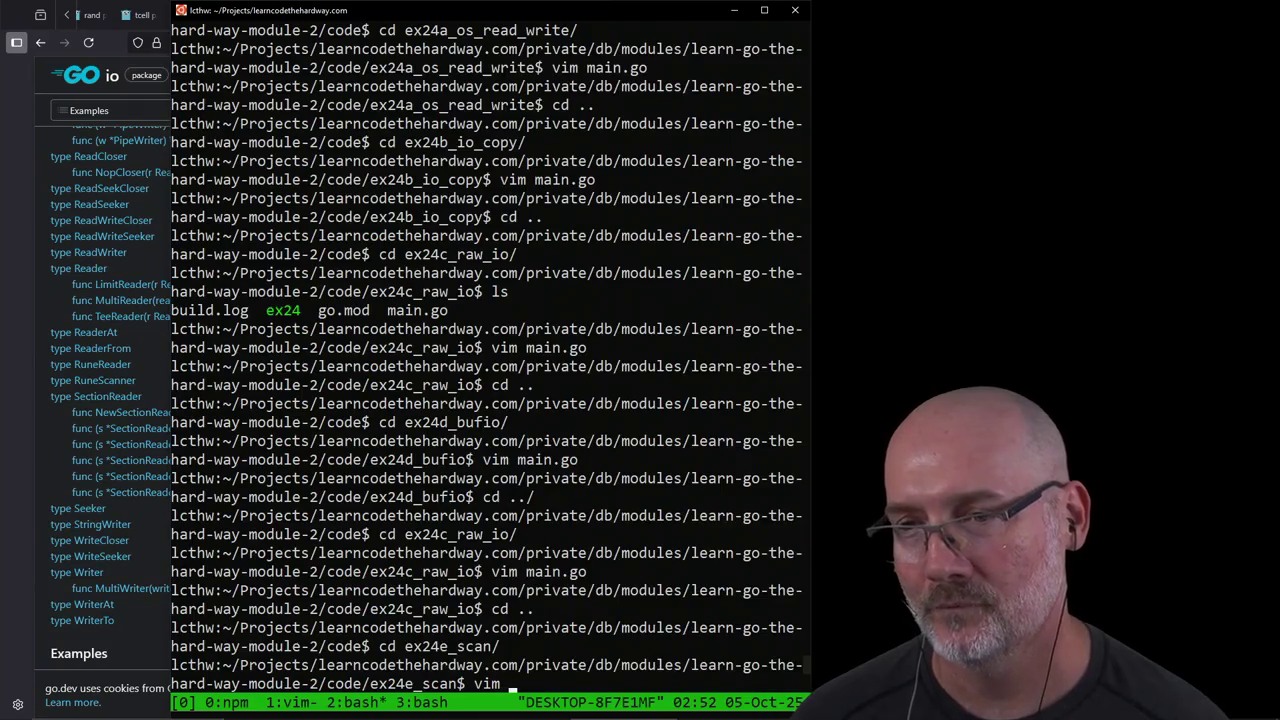
{"action": "type", "text": "main.go"}
{"action": "key", "text": "Return"}
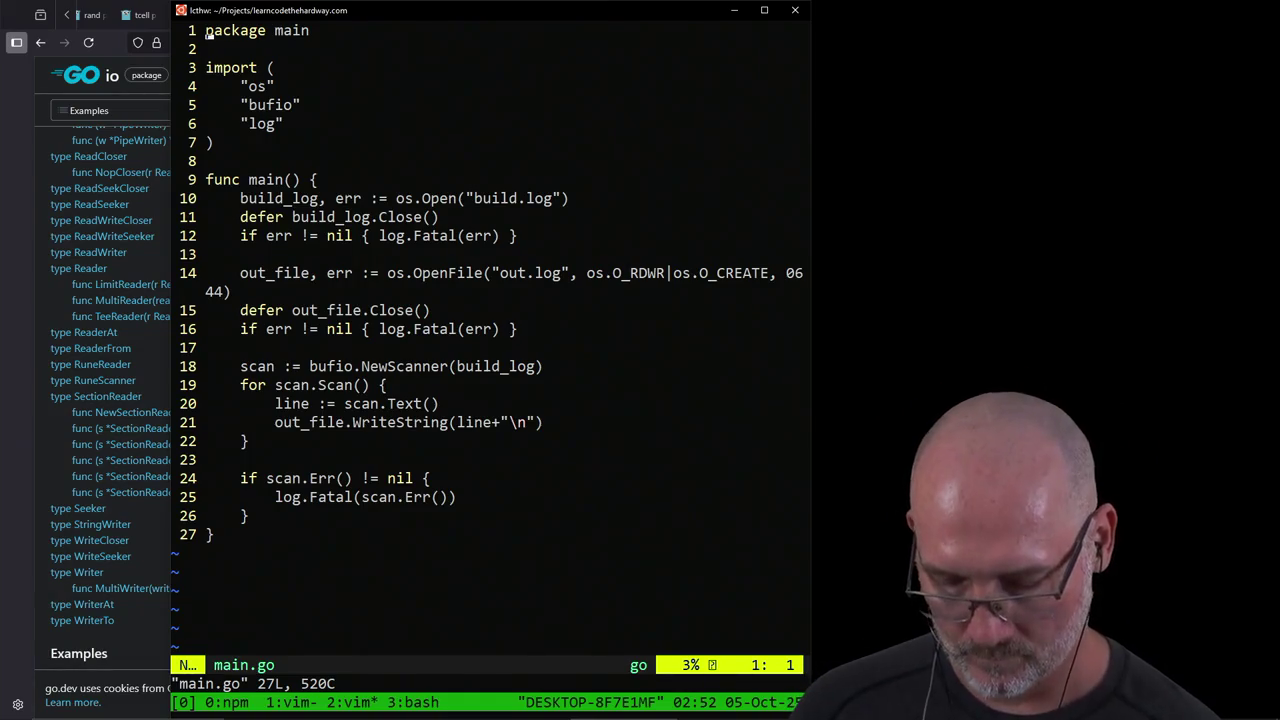
{"action": "key", "text": "ctrl+b"}
{"action": "key", "text": "1"}
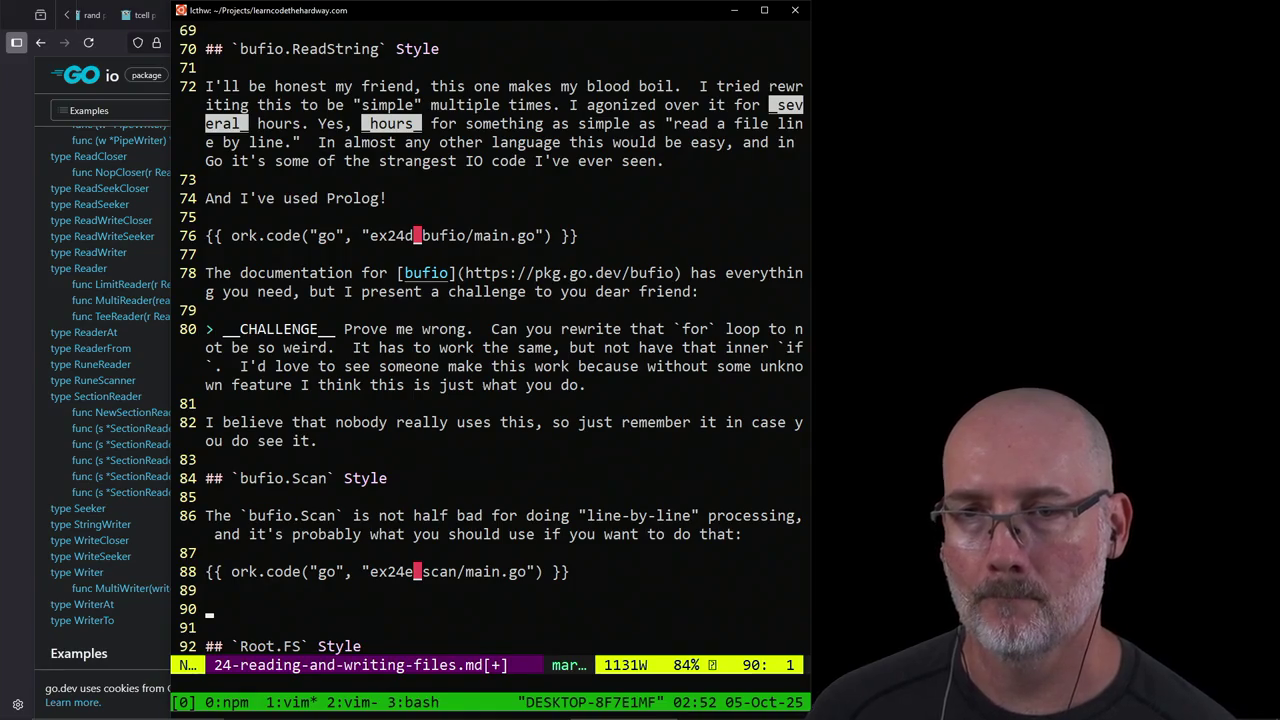
Step: Write a sentence under the scan example, pasting in the bufio documentation link copied from line 78
{"action": "type", "text": "ind the"}
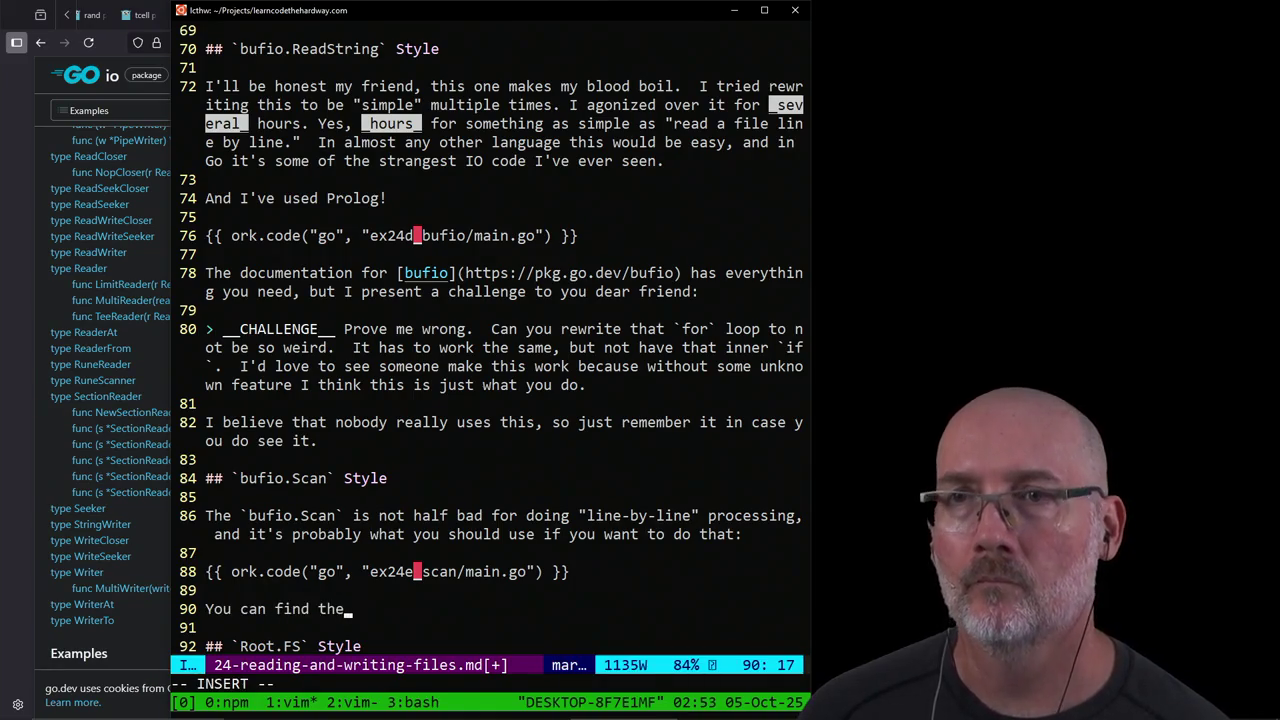
{"action": "key", "text": "Escape"}
{"action": "key", "text": "k"}
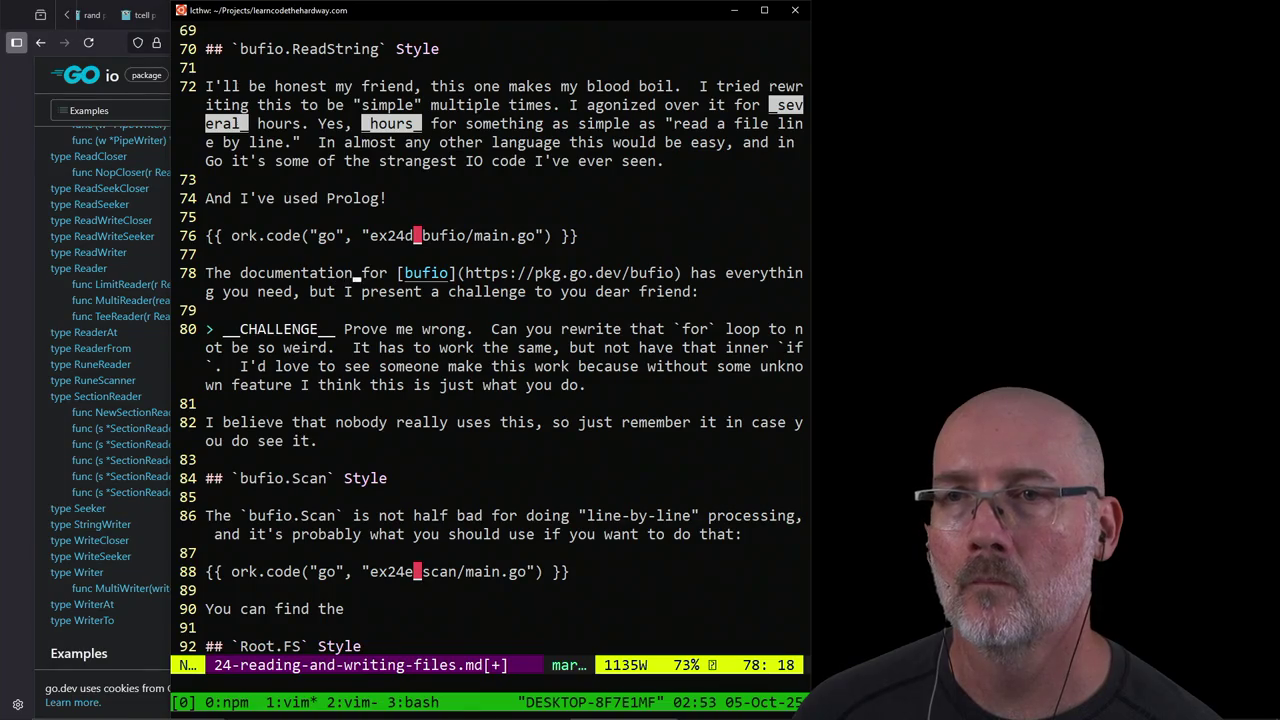
{"action": "left_click_drag", "start_coordinate": [400, 273], "coordinate": [660, 273]}
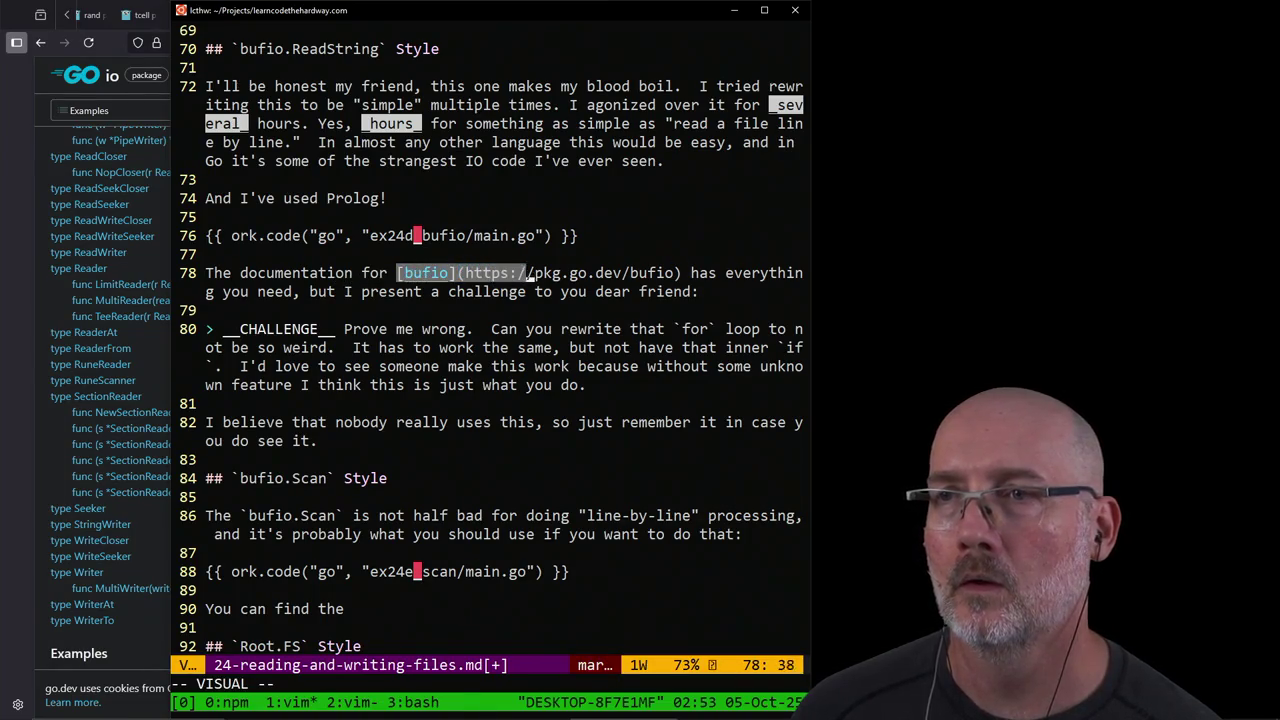
{"action": "left_click", "coordinate": [680, 310]}
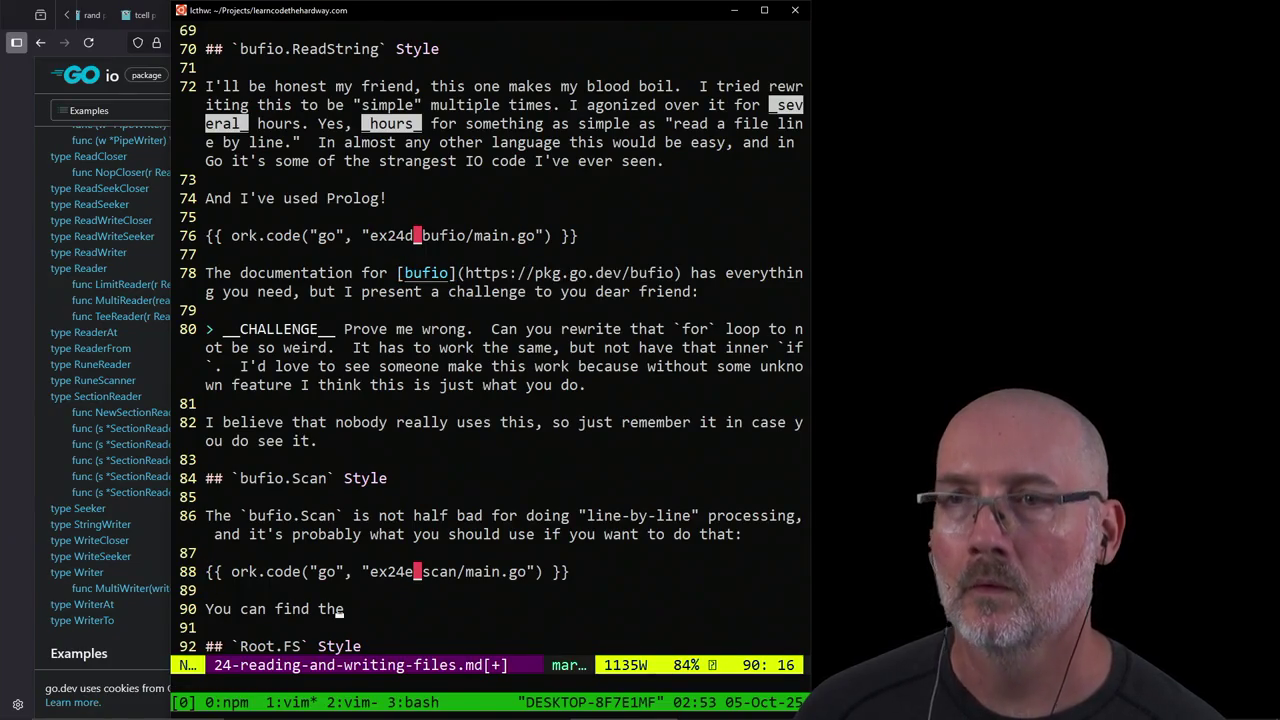
{"action": "type", "text": "a documentation in"}
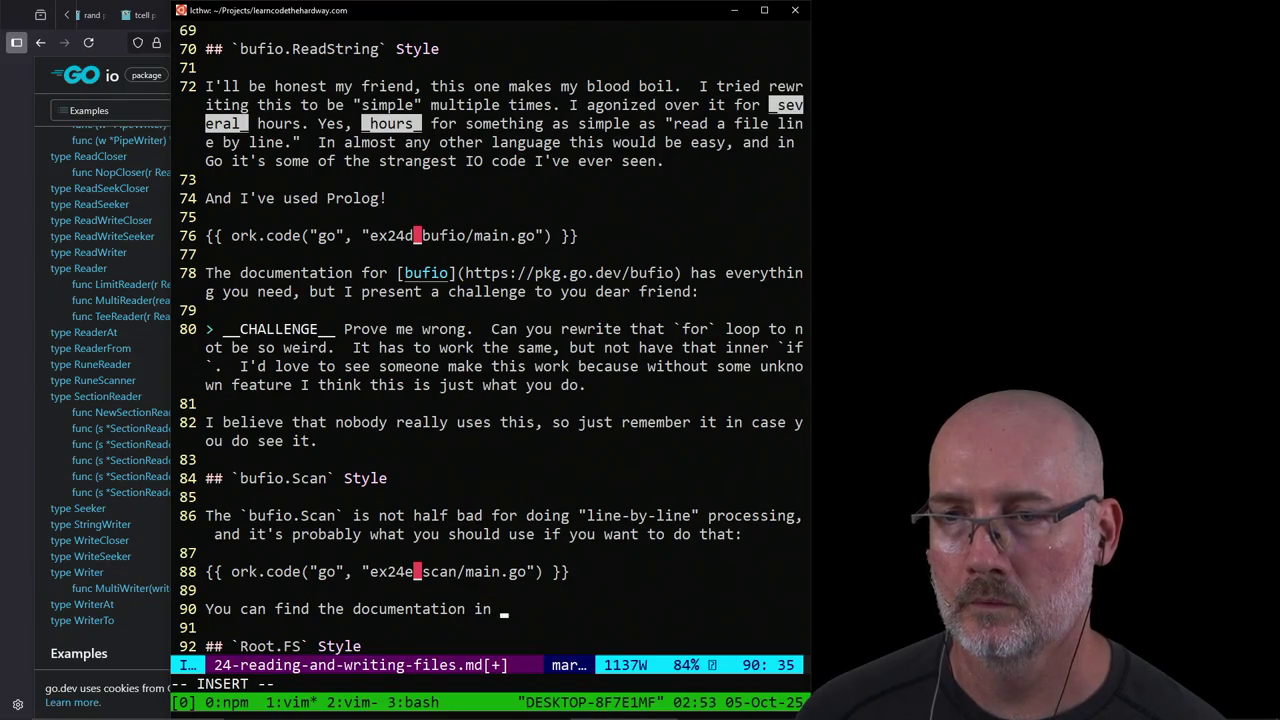
{"action": "type", "text": "[bufio](https://pkg.go.dev/bufio"}
Step: Finish the paragraph recommending bufio.Scan for line-by-line file processing and save with :w
{"action": "type", "text": ") agai"}
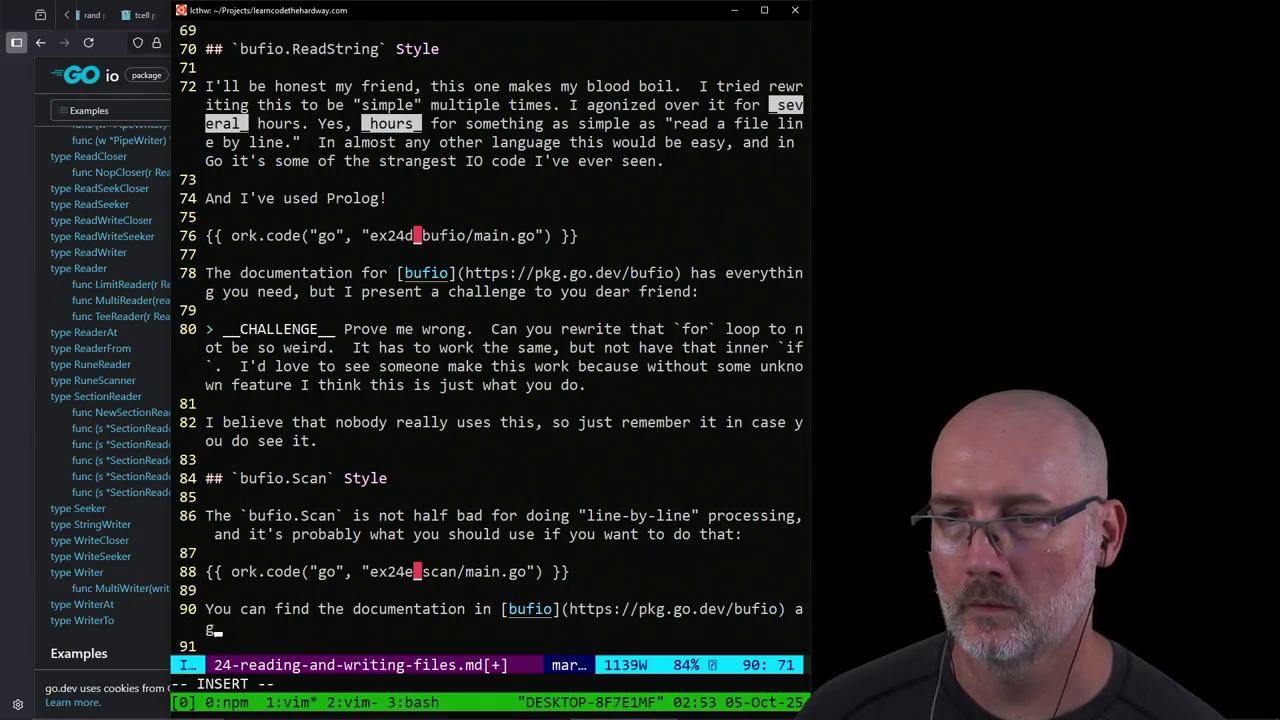
{"action": "type", "text": "n,and this API is rather nice."}
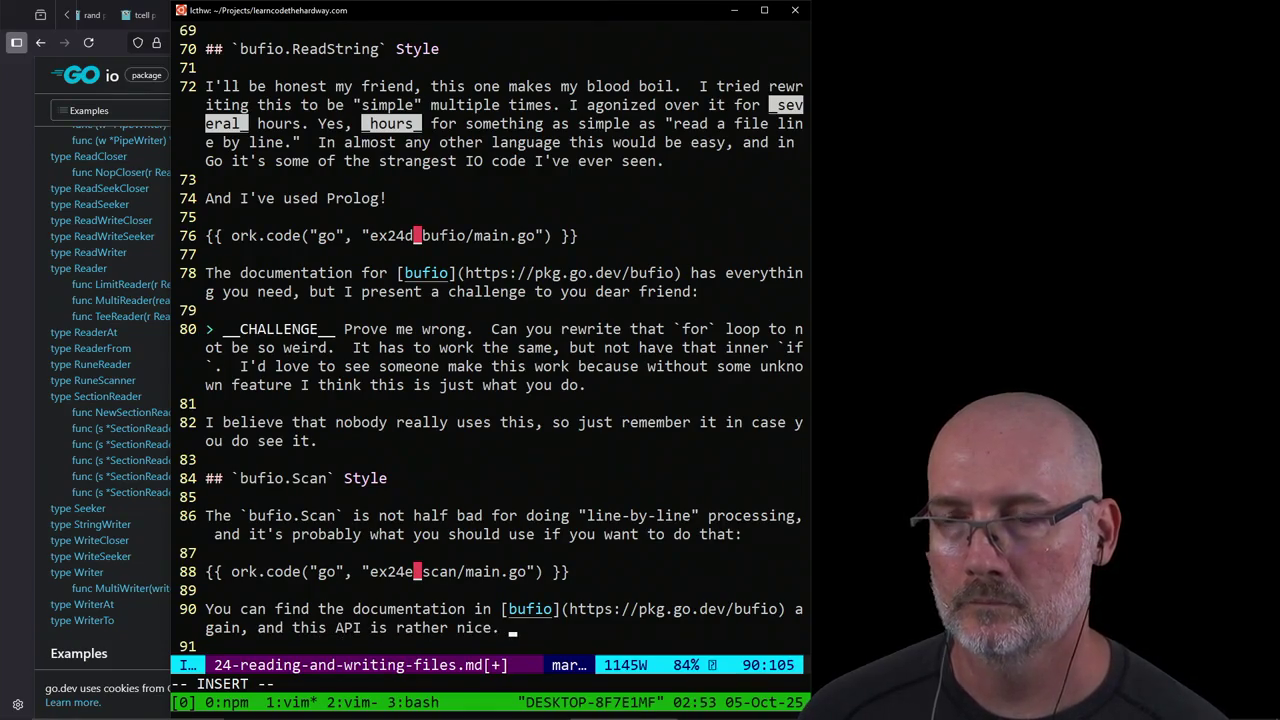
{"action": "type", "text": "If you have to "}
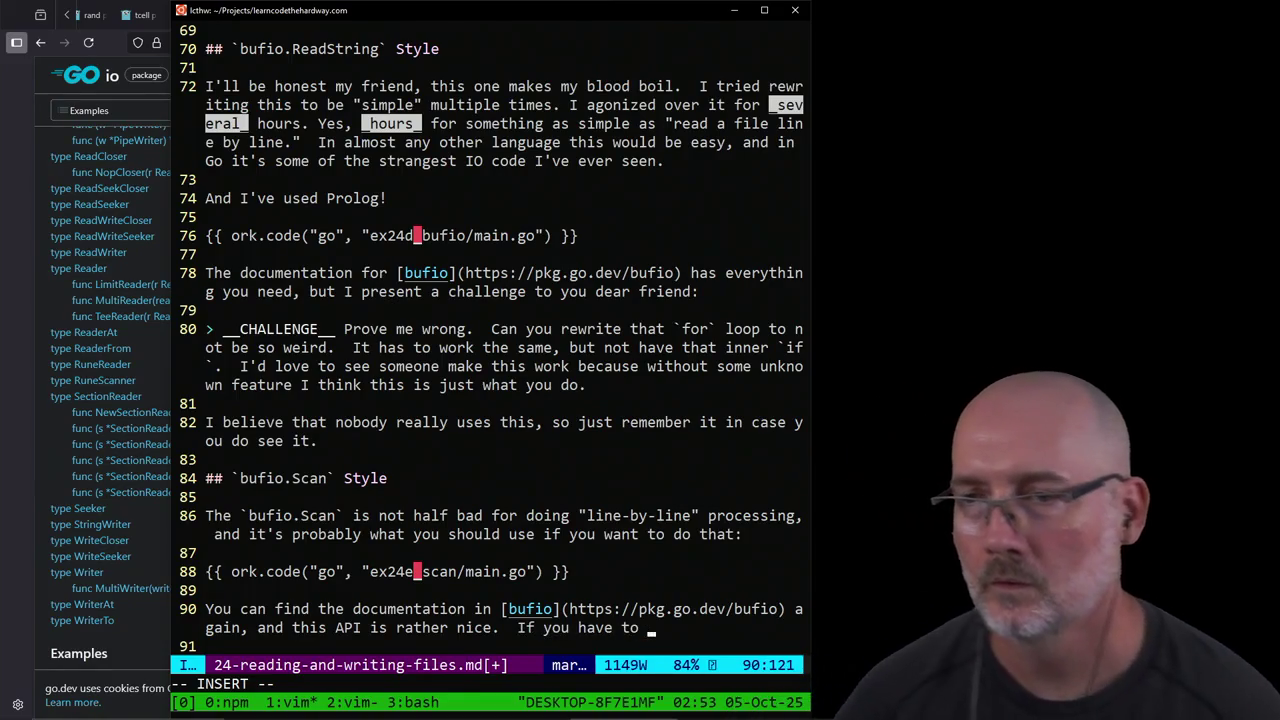
{"action": "type", "text": "process a fi"}
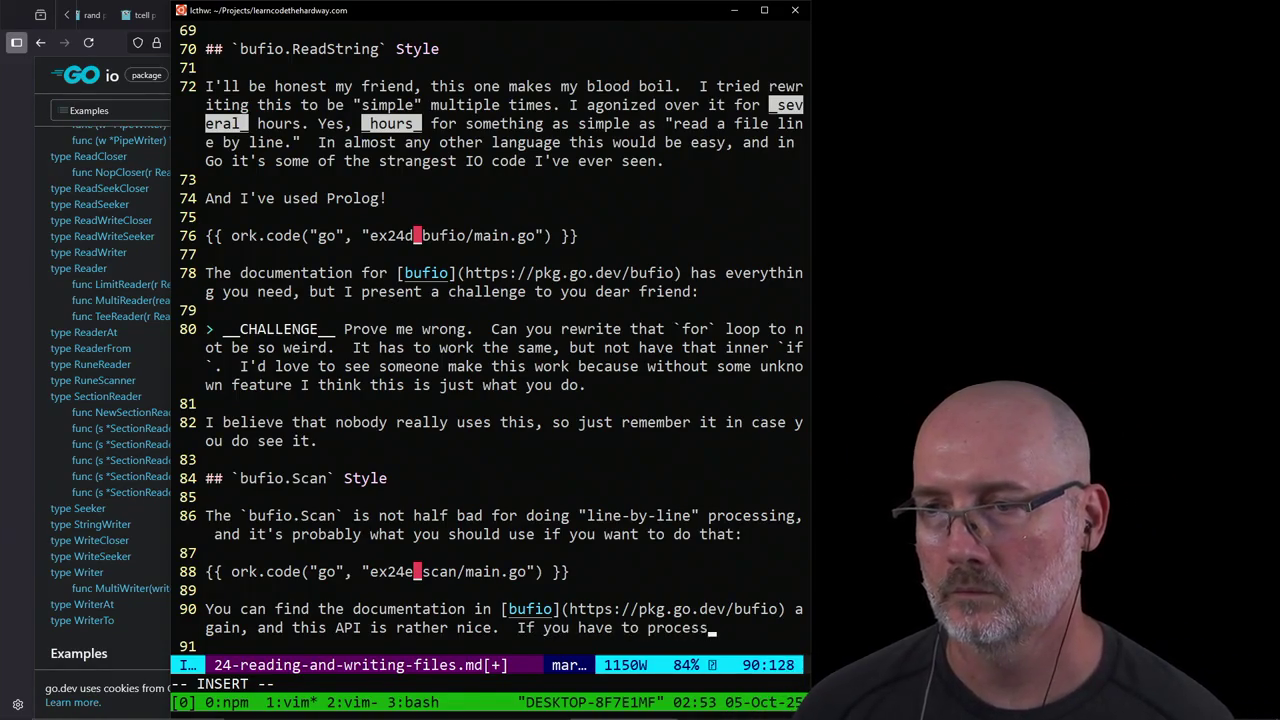
{"action": "type", "text": "le line-by-line then I suggest this one."}
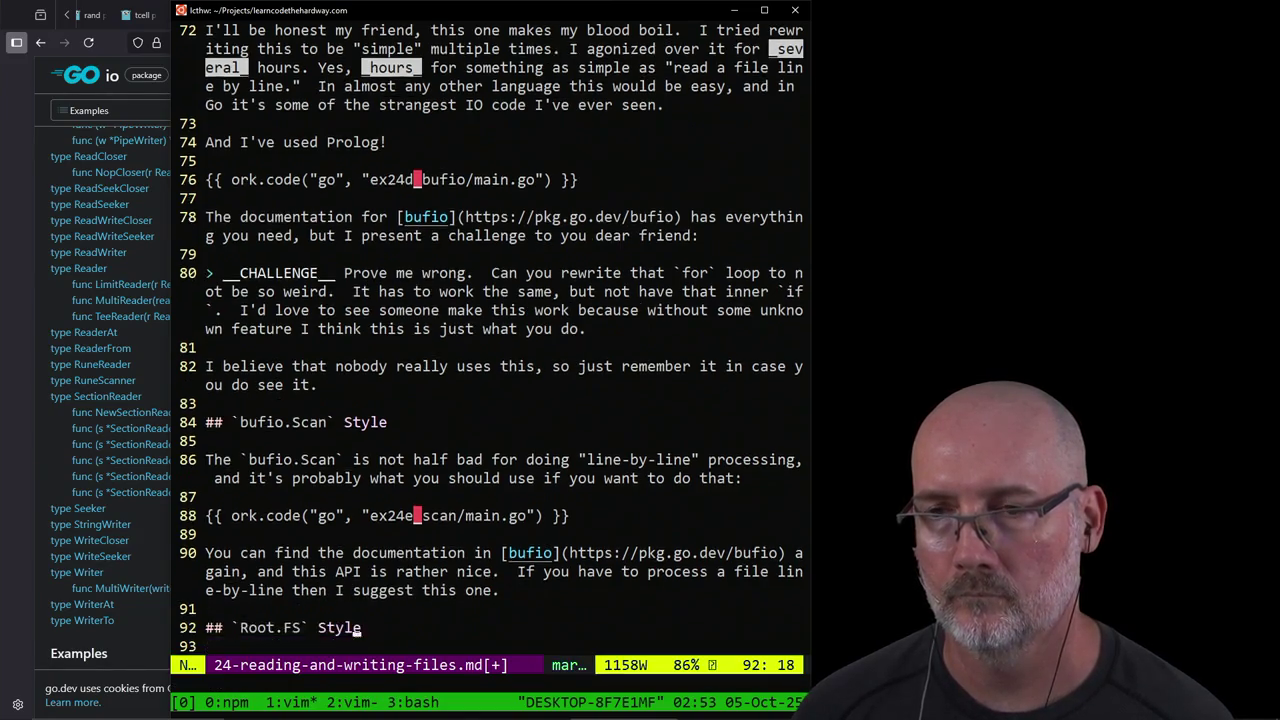
{"action": "type", "text": ":w"}
{"action": "key", "text": "Return"}
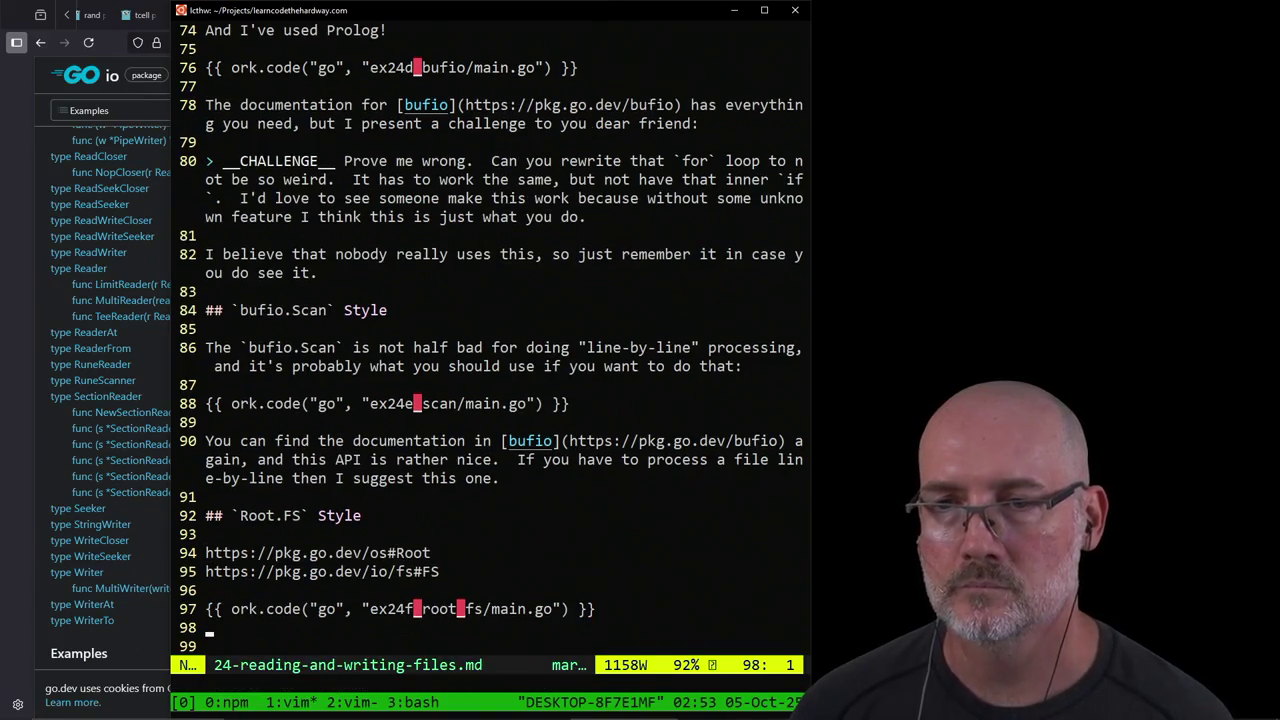
Step: Delete the blank line above '## The Practice' and save the lesson
{"action": "key", "text": "j"}
{"action": "key", "text": "j"}
{"action": "key", "text": "j"}
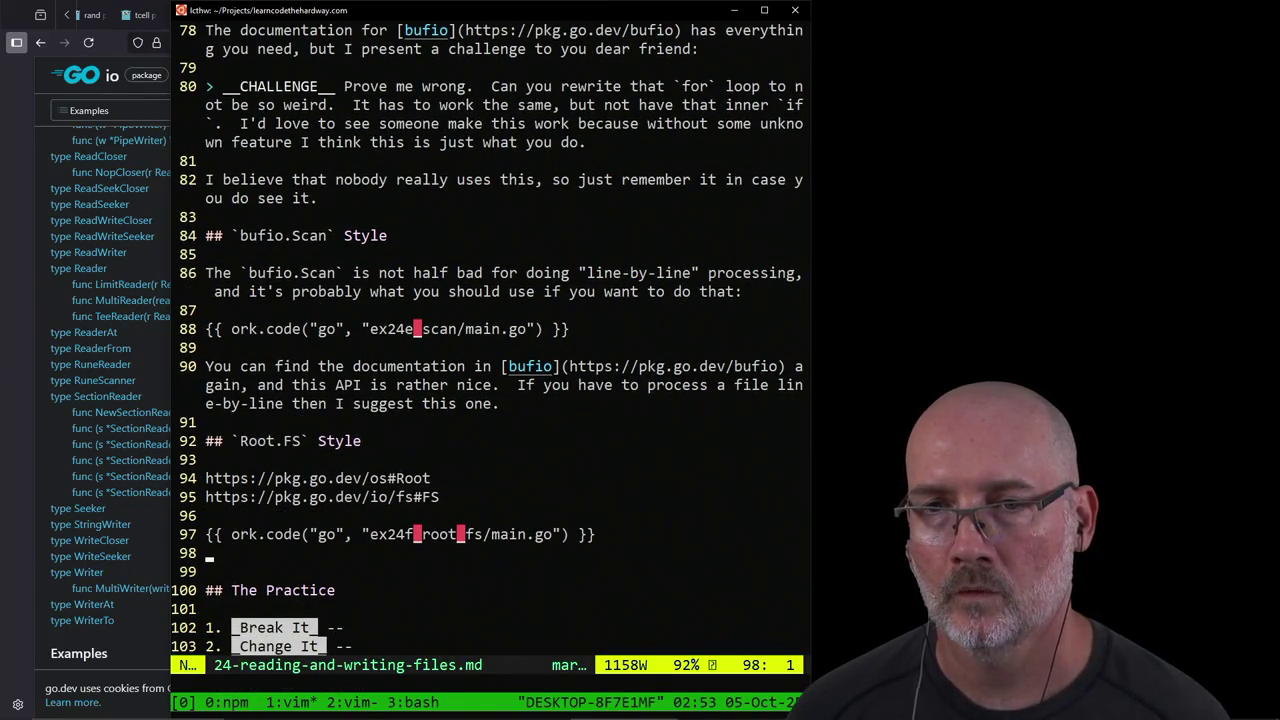
{"action": "key", "text": "d"}
{"action": "key", "text": "d"}
{"action": "type", "text": ":w"}
{"action": "key", "text": "Return"}
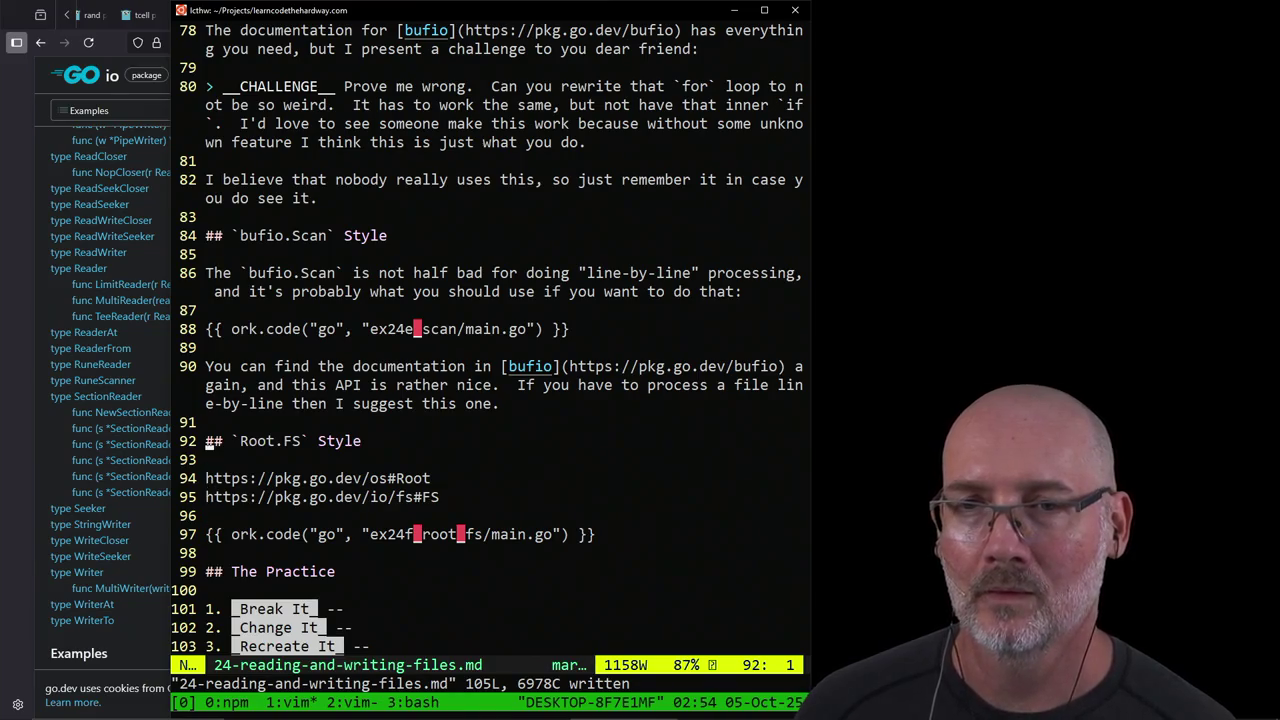
Step: Add a blank line below line 93 and save all open files with :wa
{"action": "type", "text": ":wa"}
{"action": "key", "text": "Return"}
{"action": "key", "text": "o"}
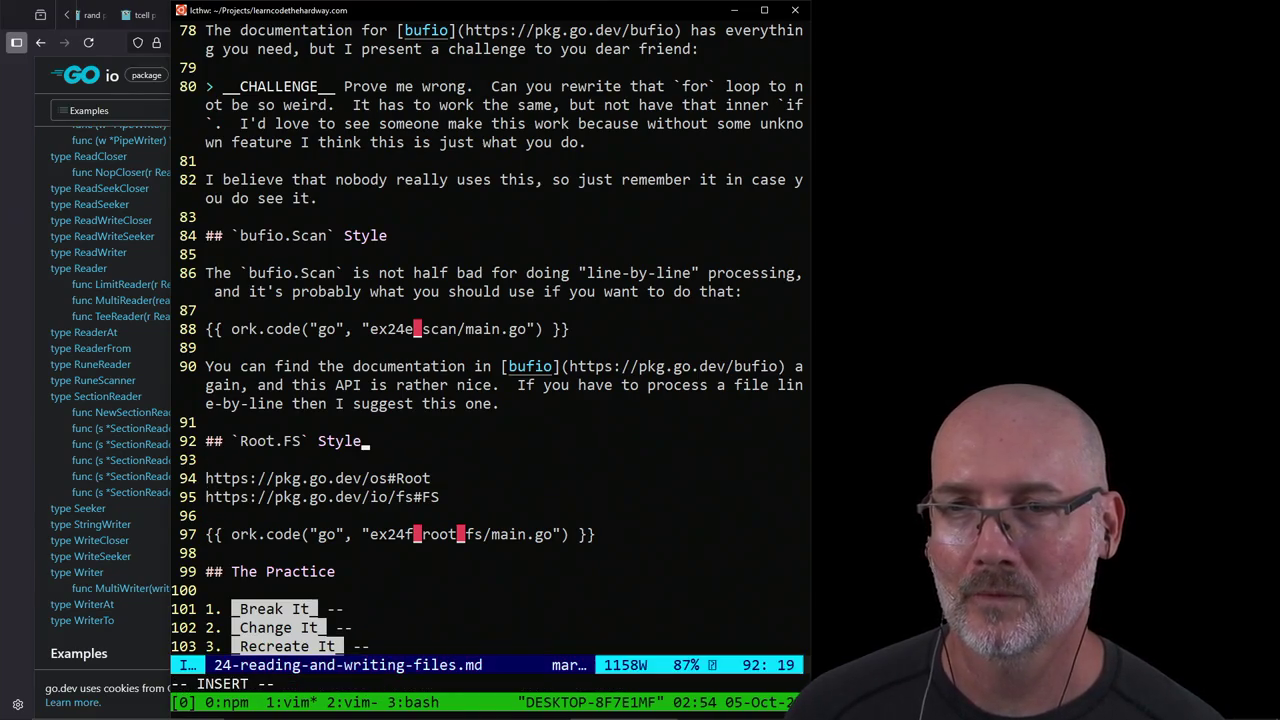
{"action": "key", "text": "Escape"}
{"action": "type", "text": ":wa"}
{"action": "key", "text": "Return"}
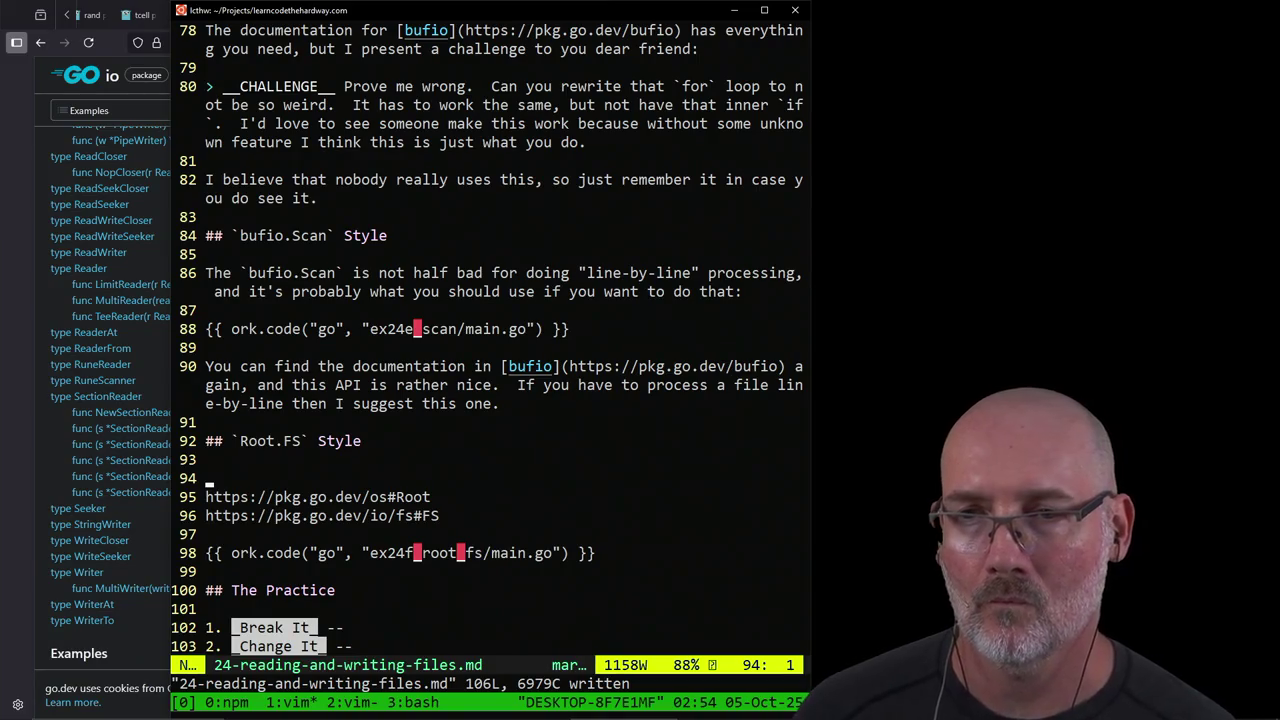
Step: Rename 'The Practice' heading at the end of the file to 'Going Further'
{"action": "key", "text": "j"}
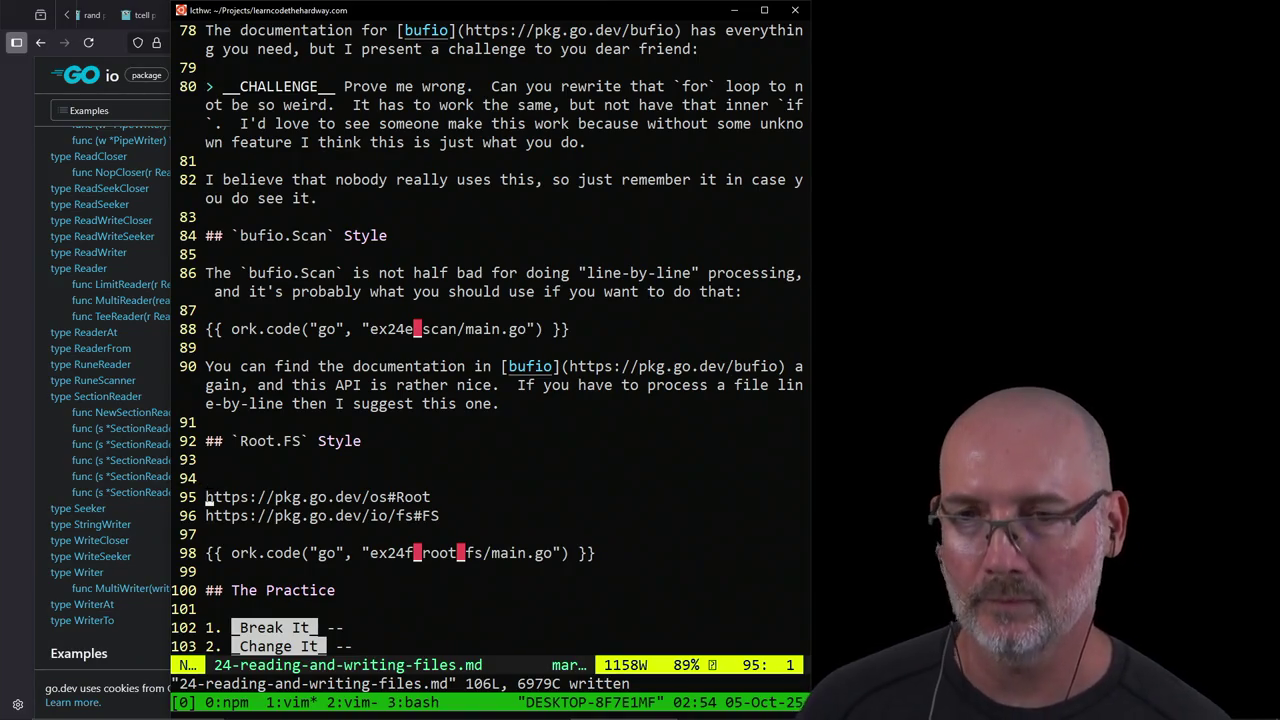
{"action": "key", "text": "shift+g"}
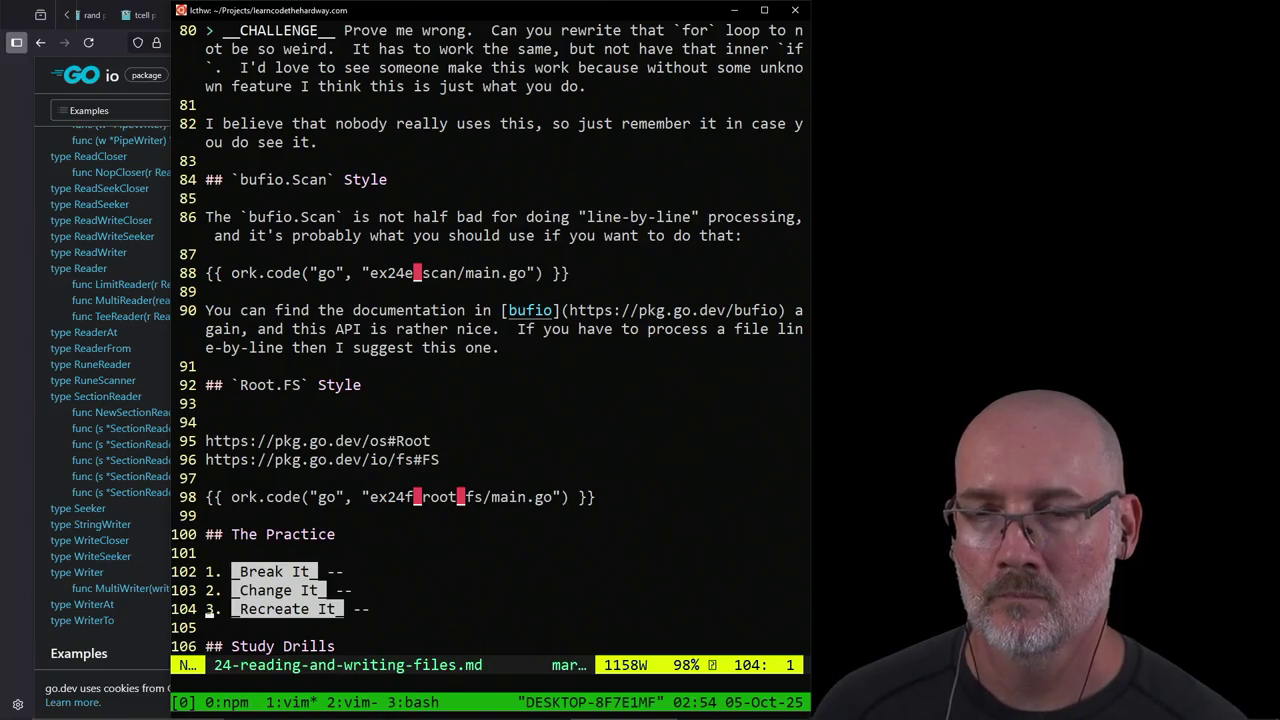
{"action": "key", "text": "k"}
{"action": "key", "text": "k"}
{"action": "key", "text": "w"}
{"action": "key", "text": "shift+c"}
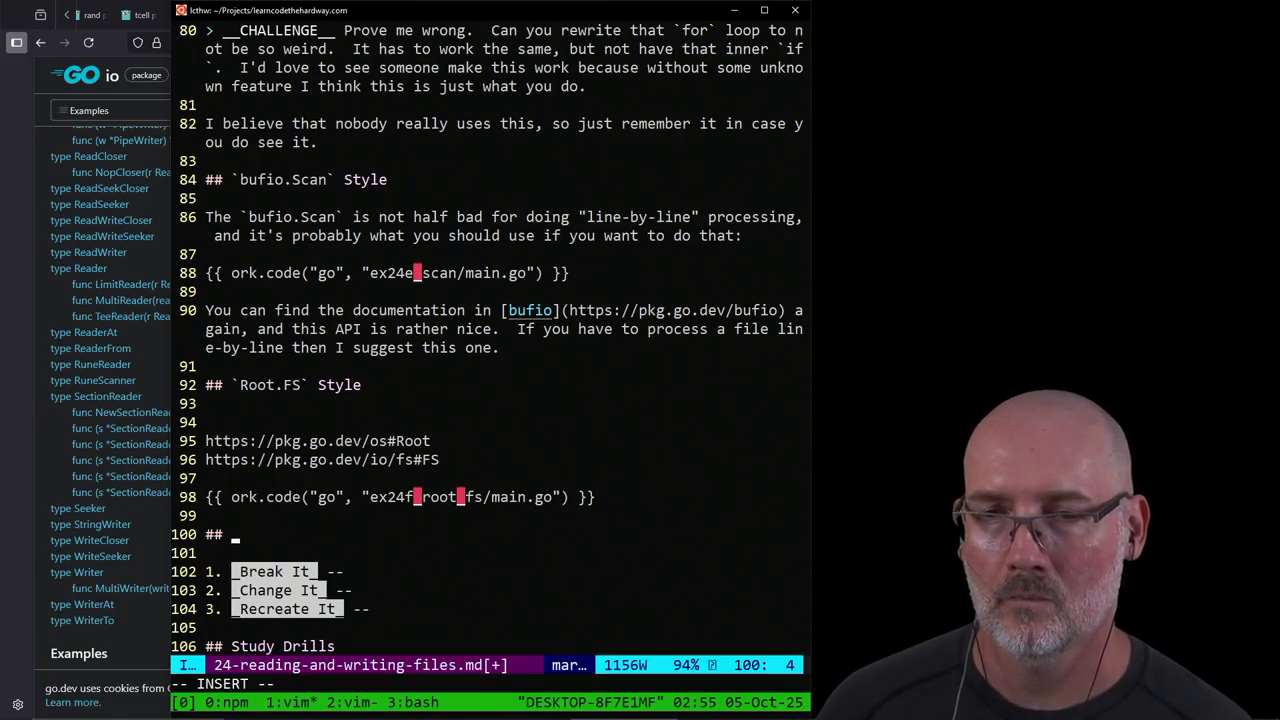
{"action": "type", "text": "Going Fut"}
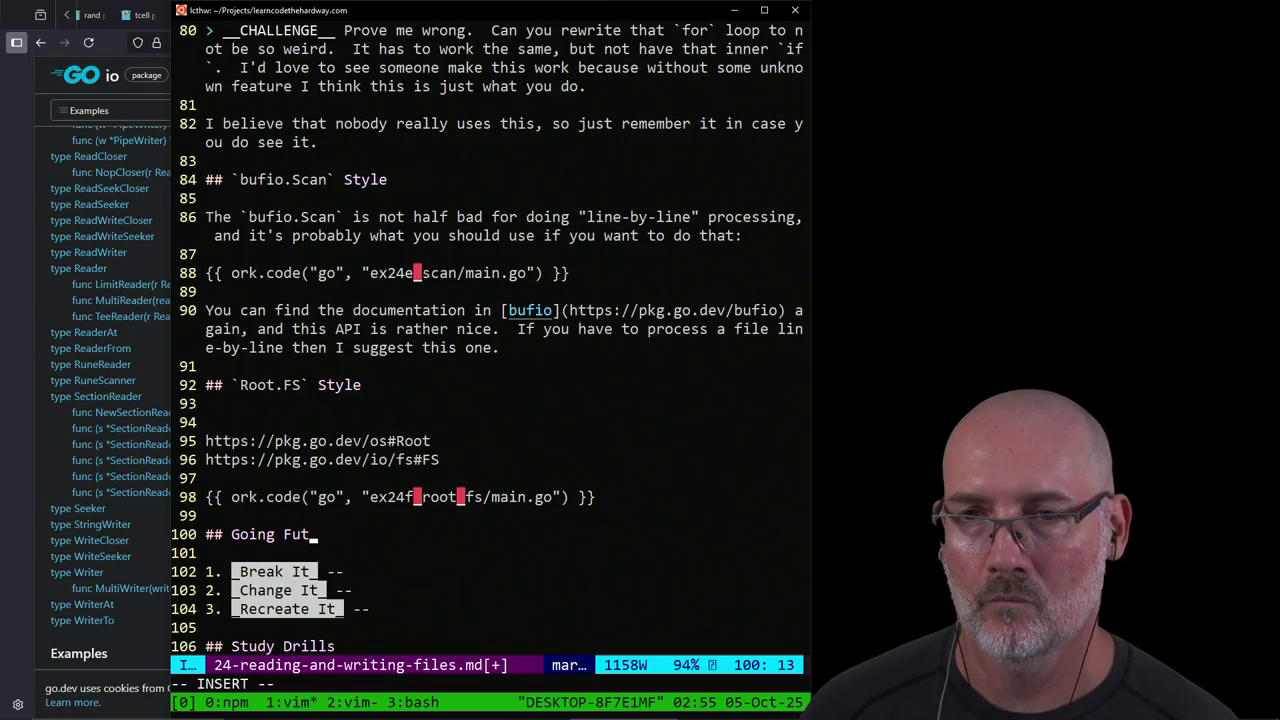
{"action": "key", "text": "Escape"}
Step: Delete the Break It / Change It / Recreate It list and the Study Drills heading
{"action": "key", "text": "j"}
{"action": "key", "text": "j"}
{"action": "key", "text": "shift+v"}
{"action": "key", "text": "j"}
{"action": "key", "text": "j"}
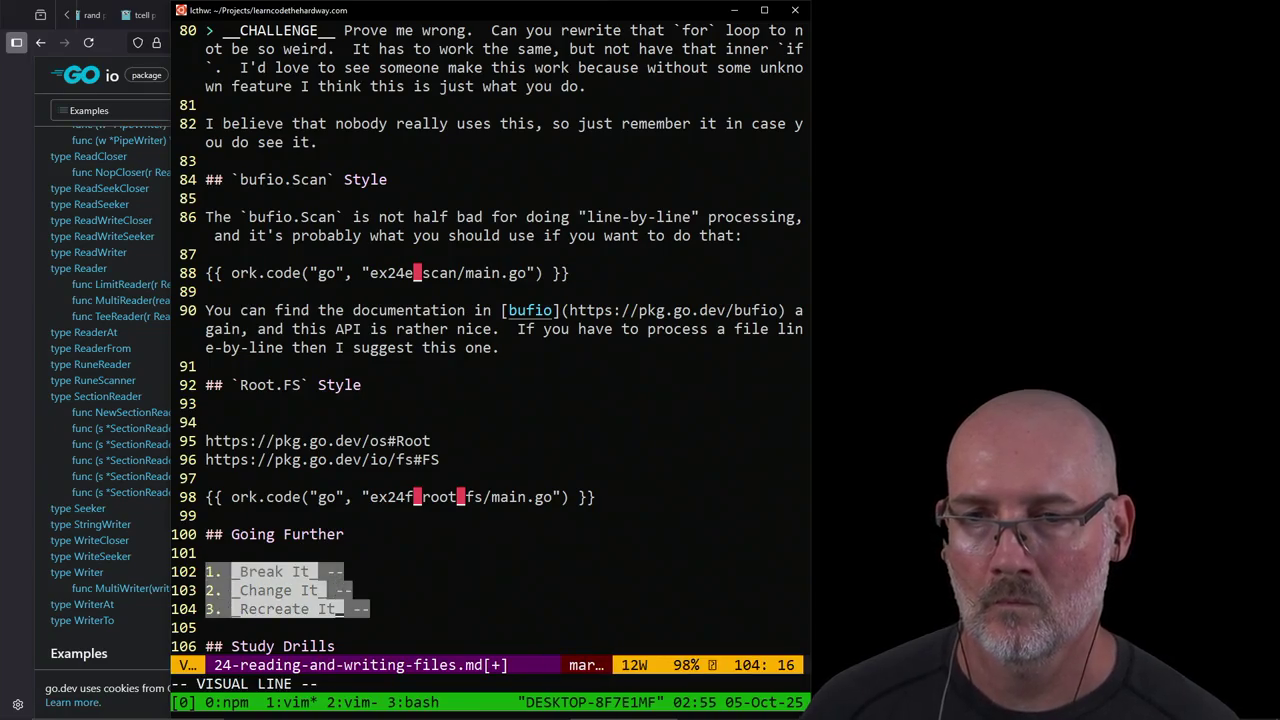
{"action": "key", "text": "d"}
{"action": "key", "text": "d"}
{"action": "key", "text": "d"}
{"action": "key", "text": "d"}
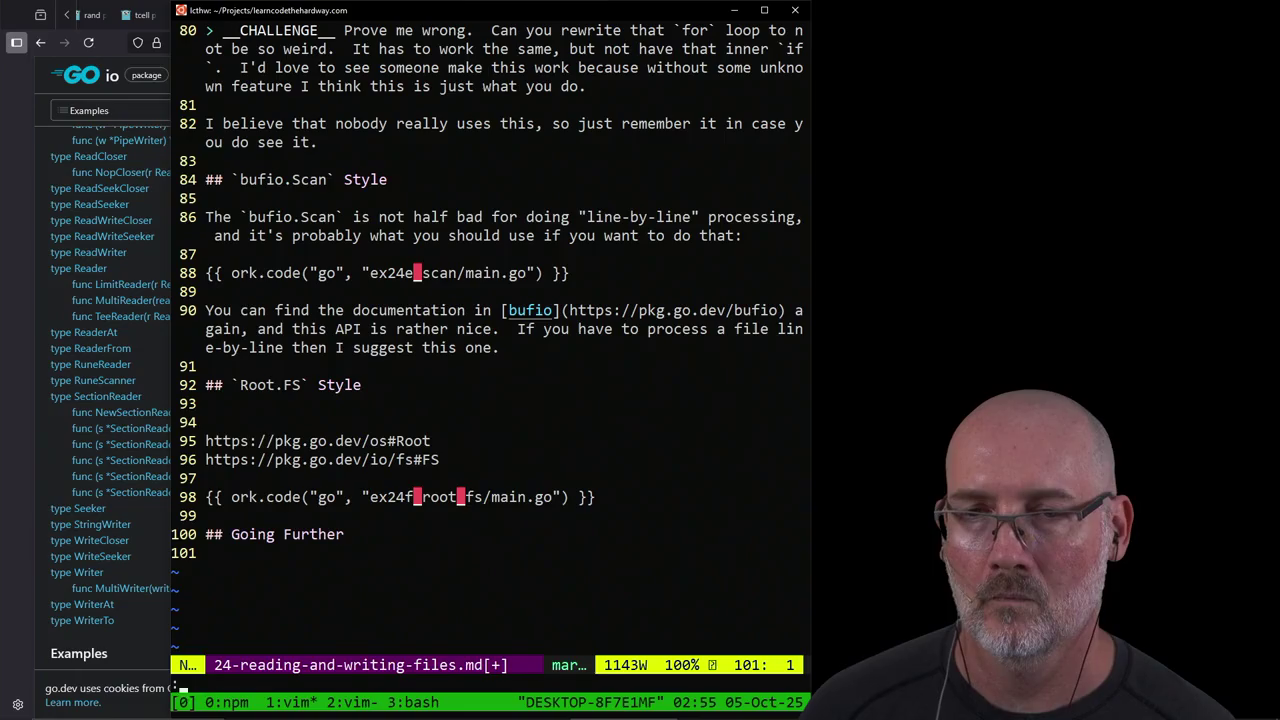
{"action": "type", "text": ":w"}
{"action": "key", "text": "Return"}
Step: Add a blank line at the end of the file and save the trimmed lesson
{"action": "key", "text": "o"}
{"action": "key", "text": "Escape"}
{"action": "type", "text": ":w"}
{"action": "key", "text": "Return"}
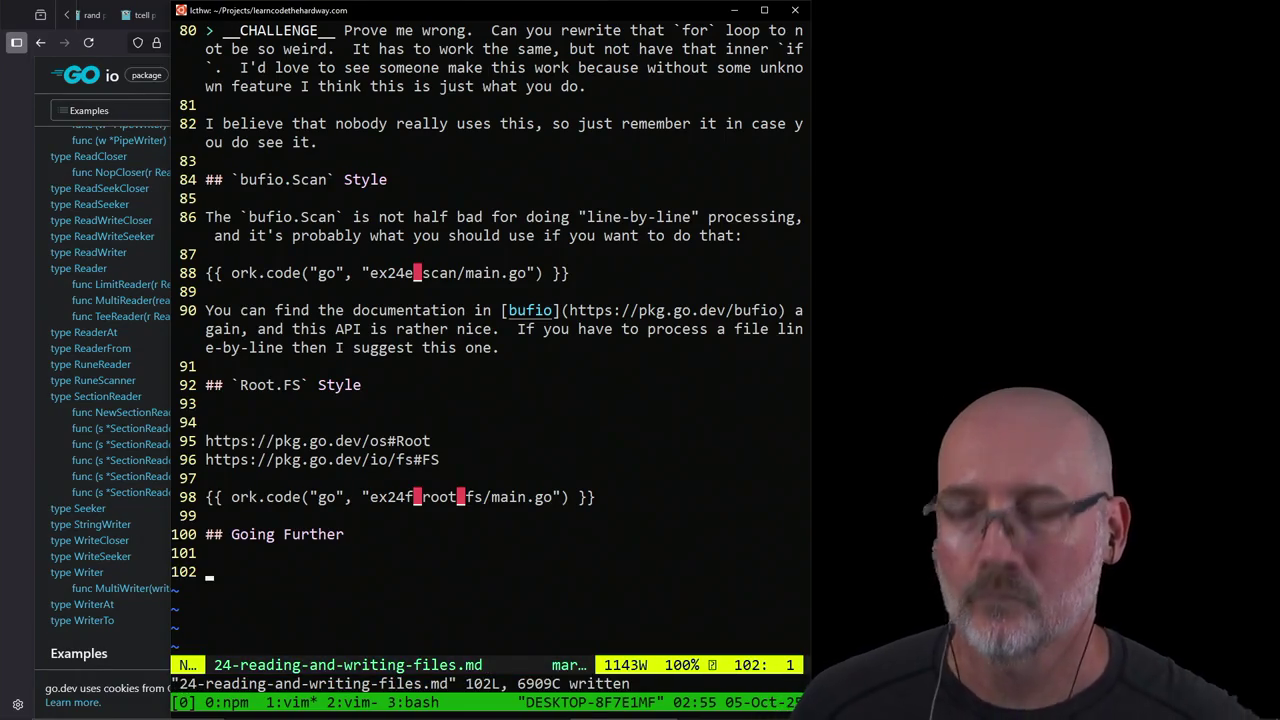
Step: Save all files with :wa and launch Windows PowerShell via Win+R
{"action": "key", "text": "k"}
{"action": "key", "text": "k"}
{"action": "key", "text": "j"}
{"action": "key", "text": "j"}
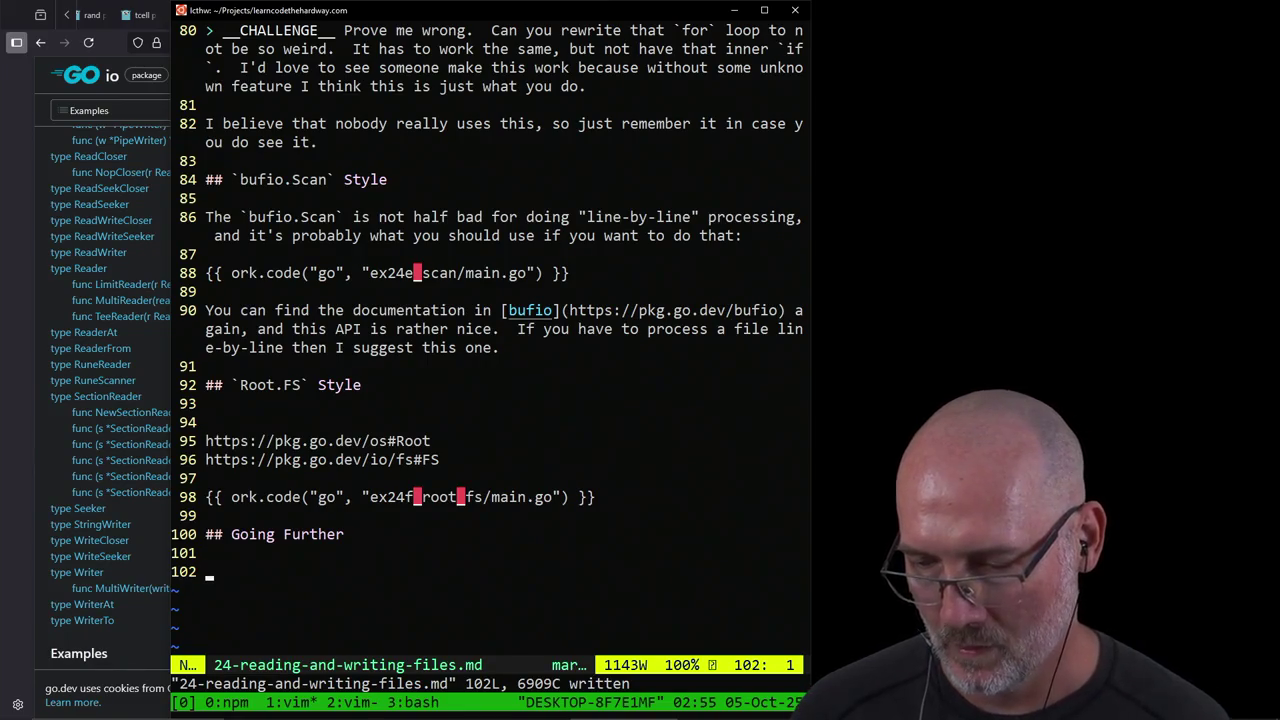
{"action": "type", "text": ":wa"}
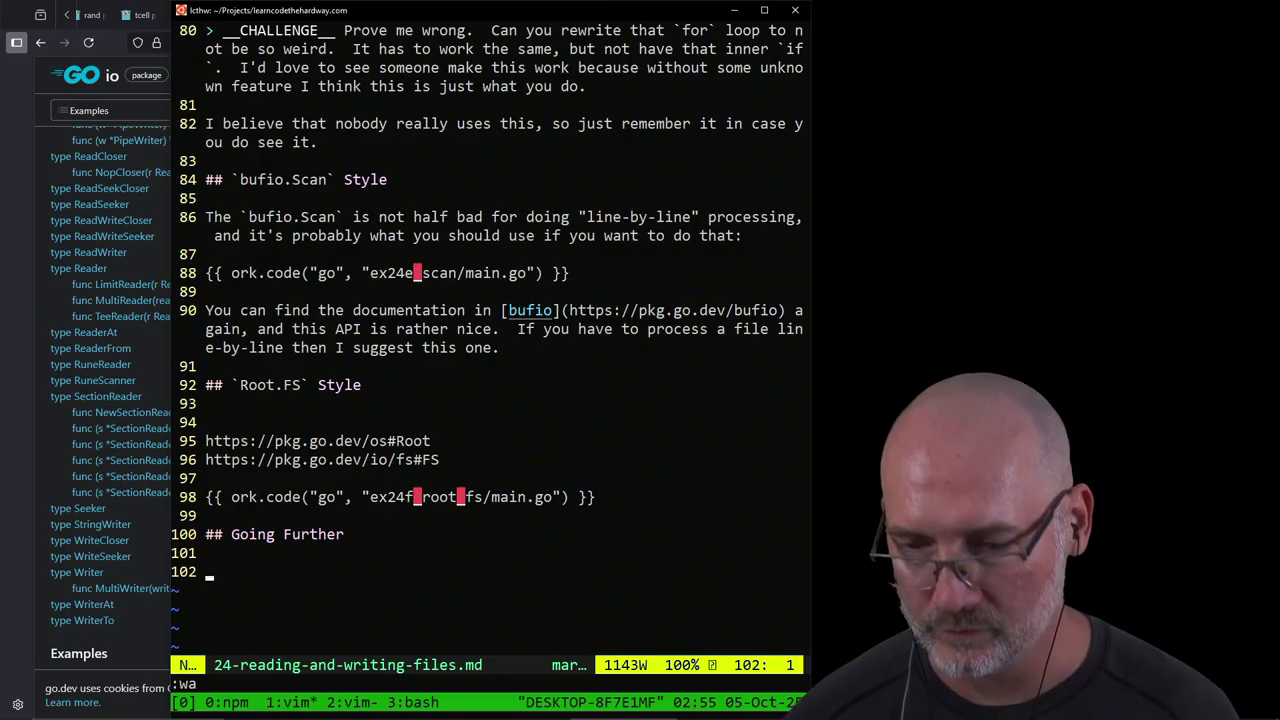
{"action": "key", "text": "super+r"}
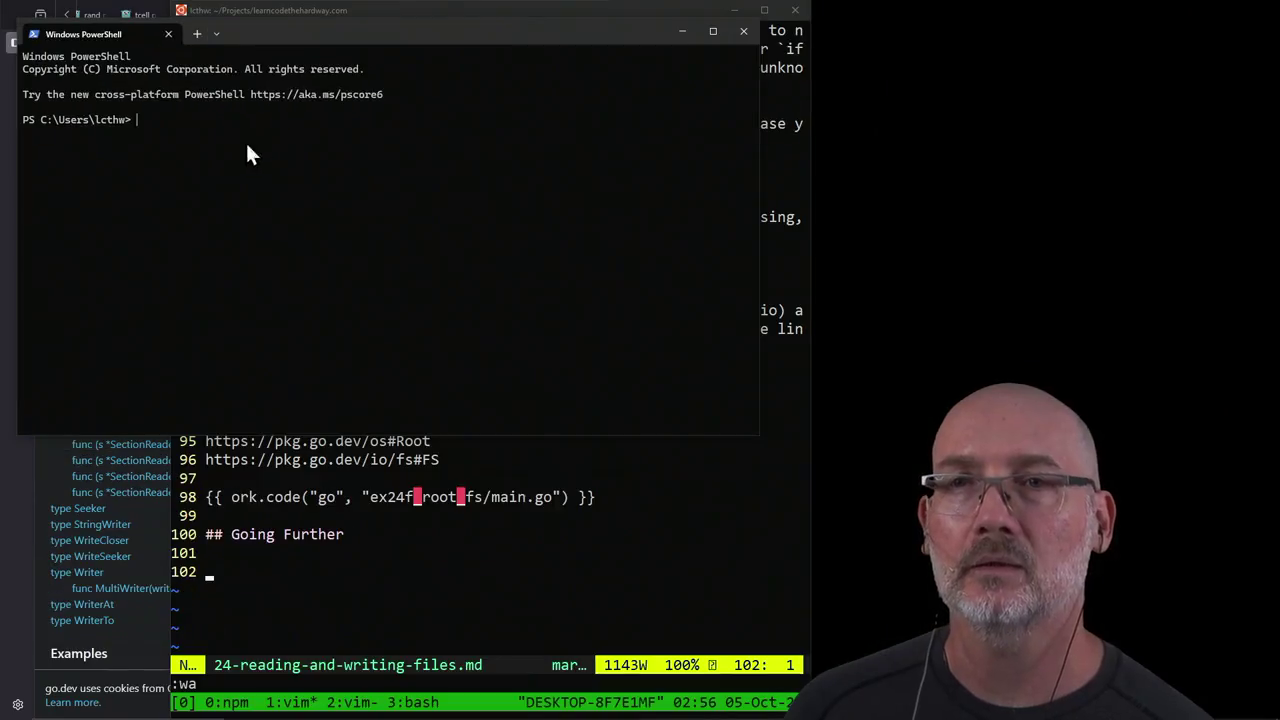
Step: Reposition the PowerShell window, cd into Projects\curse-you-go-rogue, and run make run
{"action": "left_click_drag", "start_coordinate": [266, 40], "coordinate": [284, 98]}
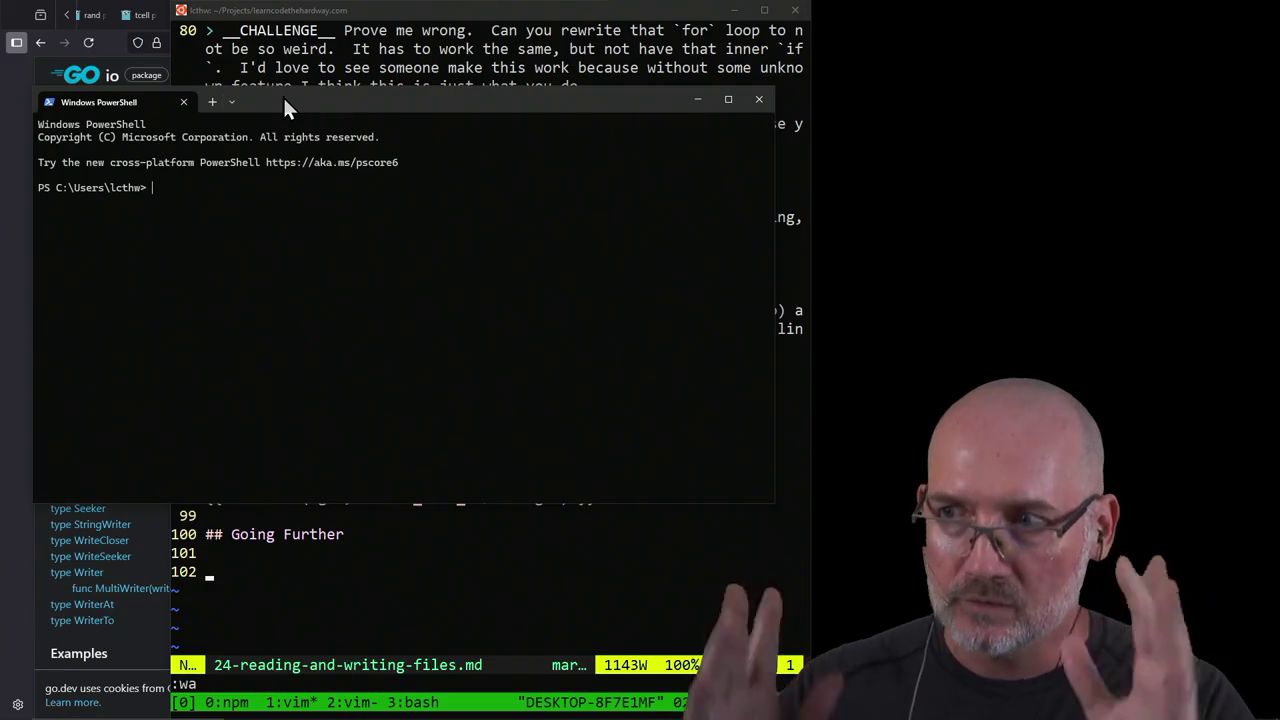
{"action": "type", "text": "cd pro"}
{"action": "key", "text": "Tab"}
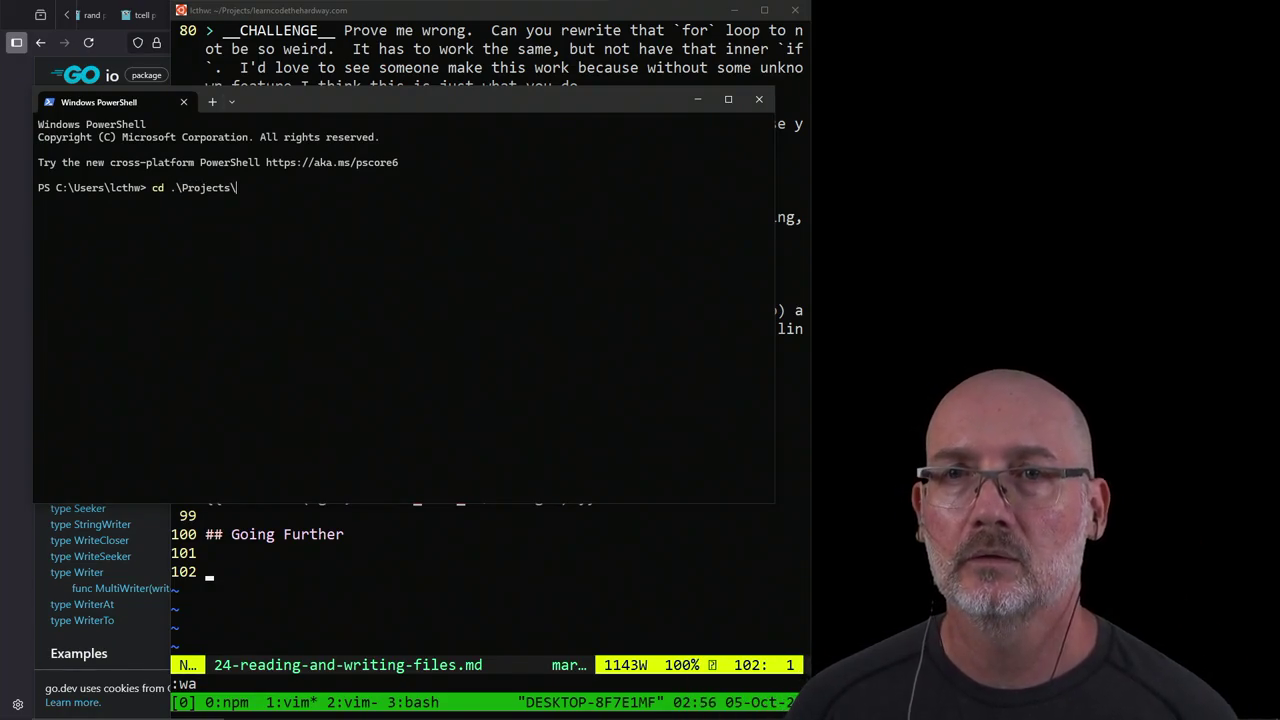
{"action": "key", "text": "Return"}
{"action": "type", "text": "make run"}
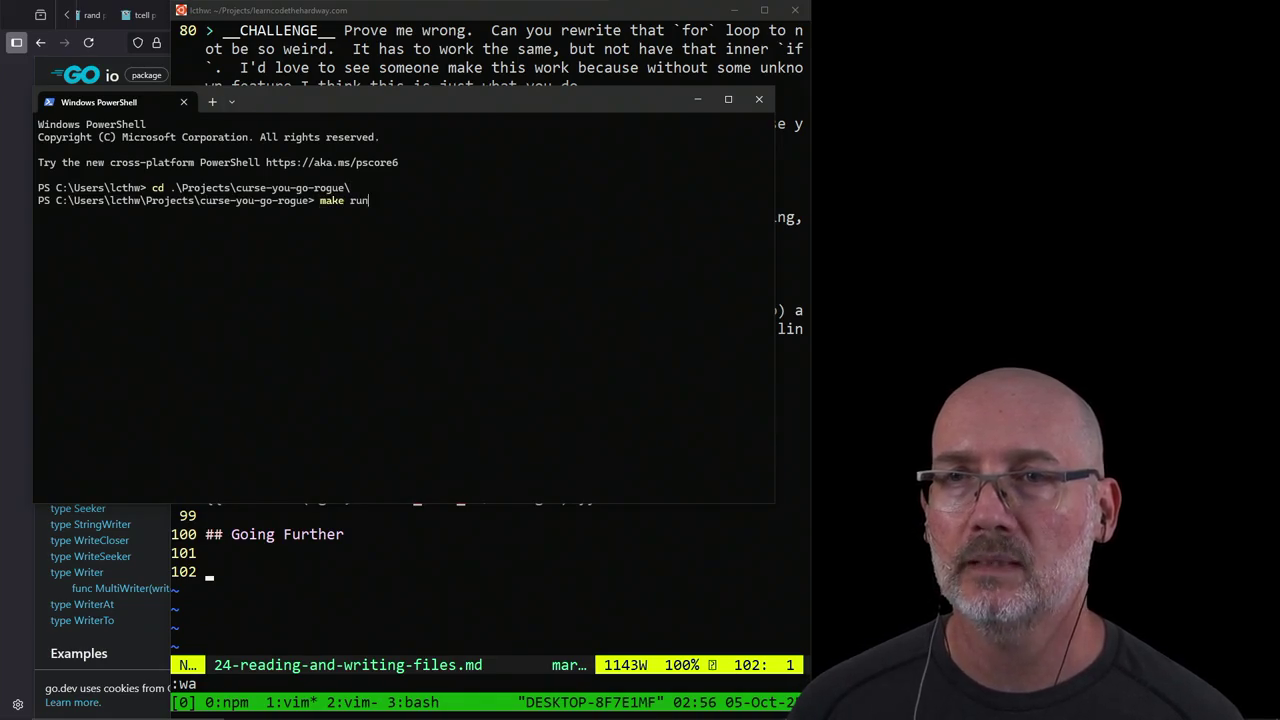
{"action": "key", "text": "Return"}
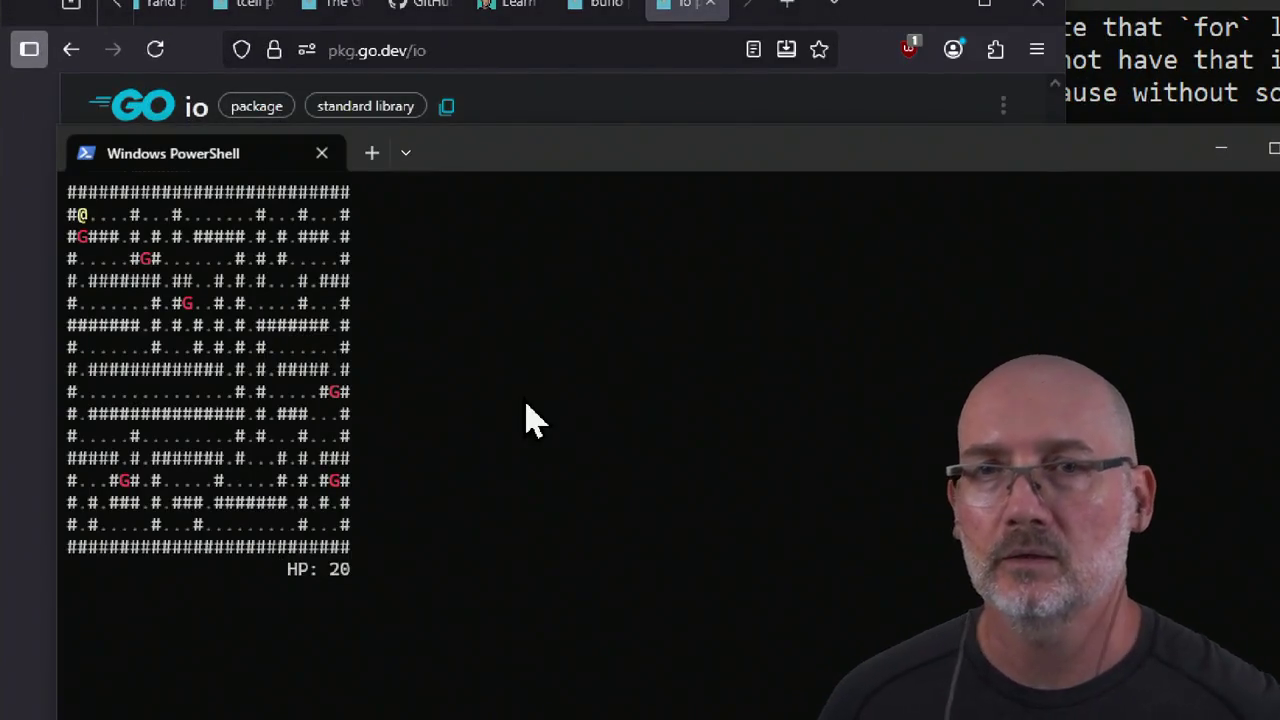
Step: Move the @ player along the corridors and attack the adjacent G monster, dropping to HP 2
{"action": "key", "text": "Right"}
{"action": "key", "text": "Right"}
{"action": "key", "text": "Right"}
{"action": "key", "text": "Right"}
{"action": "key", "text": "Left"}
{"action": "key", "text": "Left"}
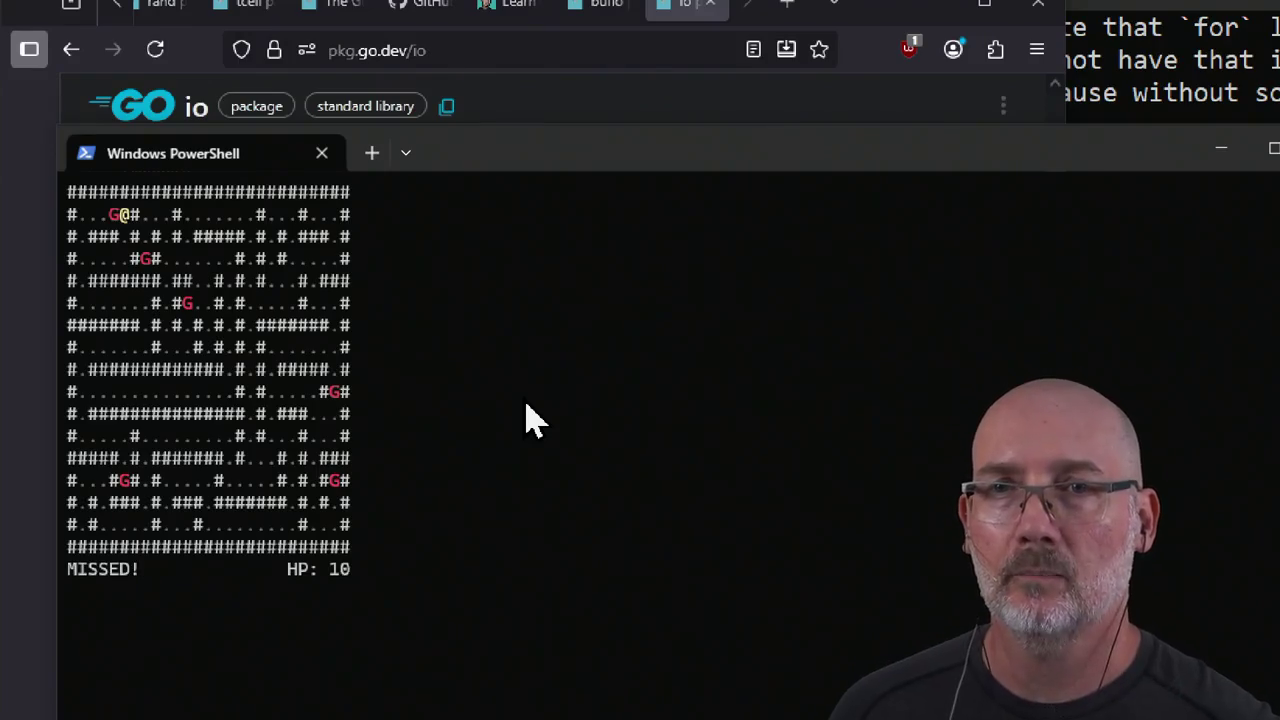
{"action": "key", "text": "Left"}
{"action": "key", "text": "Left"}
{"action": "key", "text": "Left"}
{"action": "key", "text": "Left"}
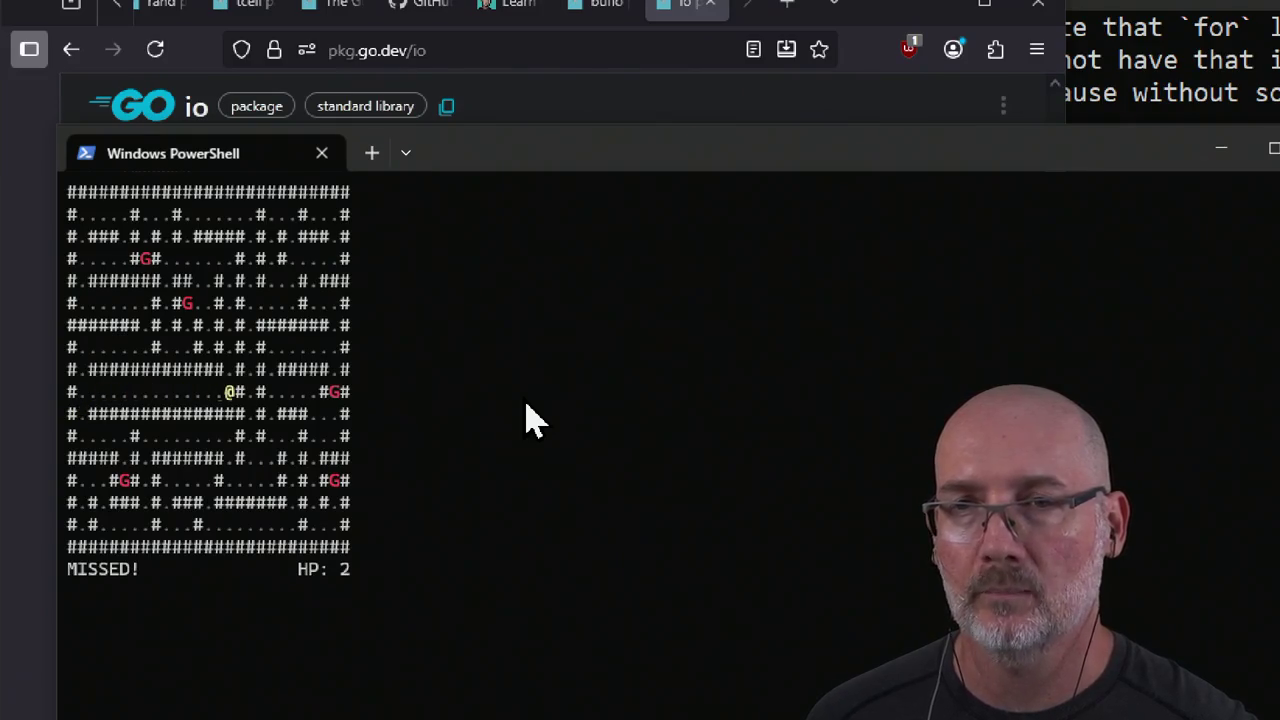
{"action": "key", "text": "Up"}
{"action": "key", "text": "Up"}
{"action": "key", "text": "Up"}
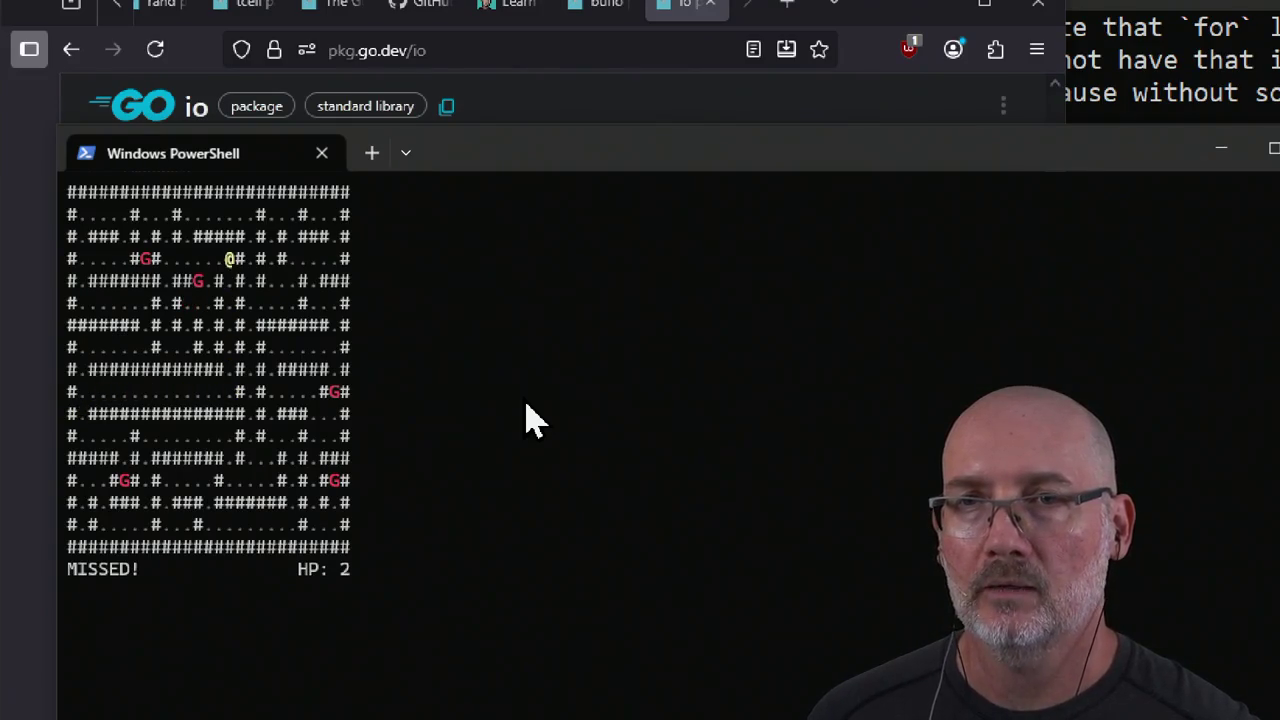
{"action": "key", "text": "Down"}
{"action": "key", "text": "Left"}
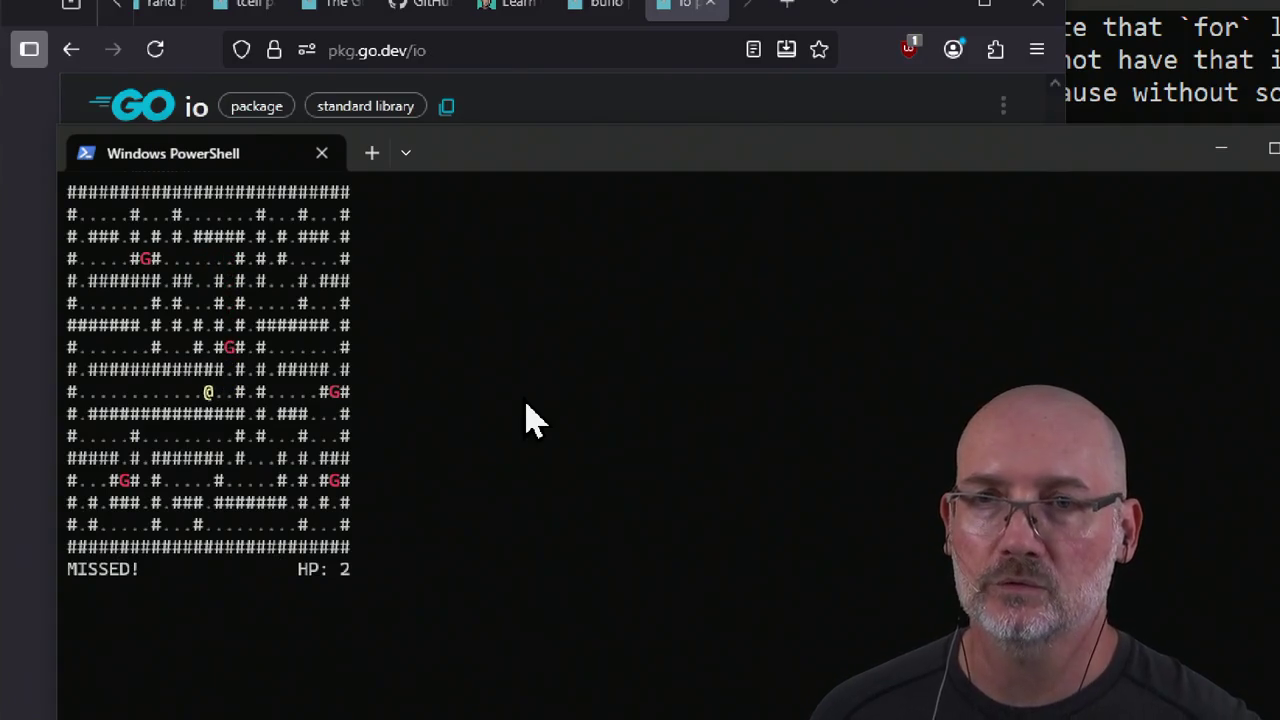